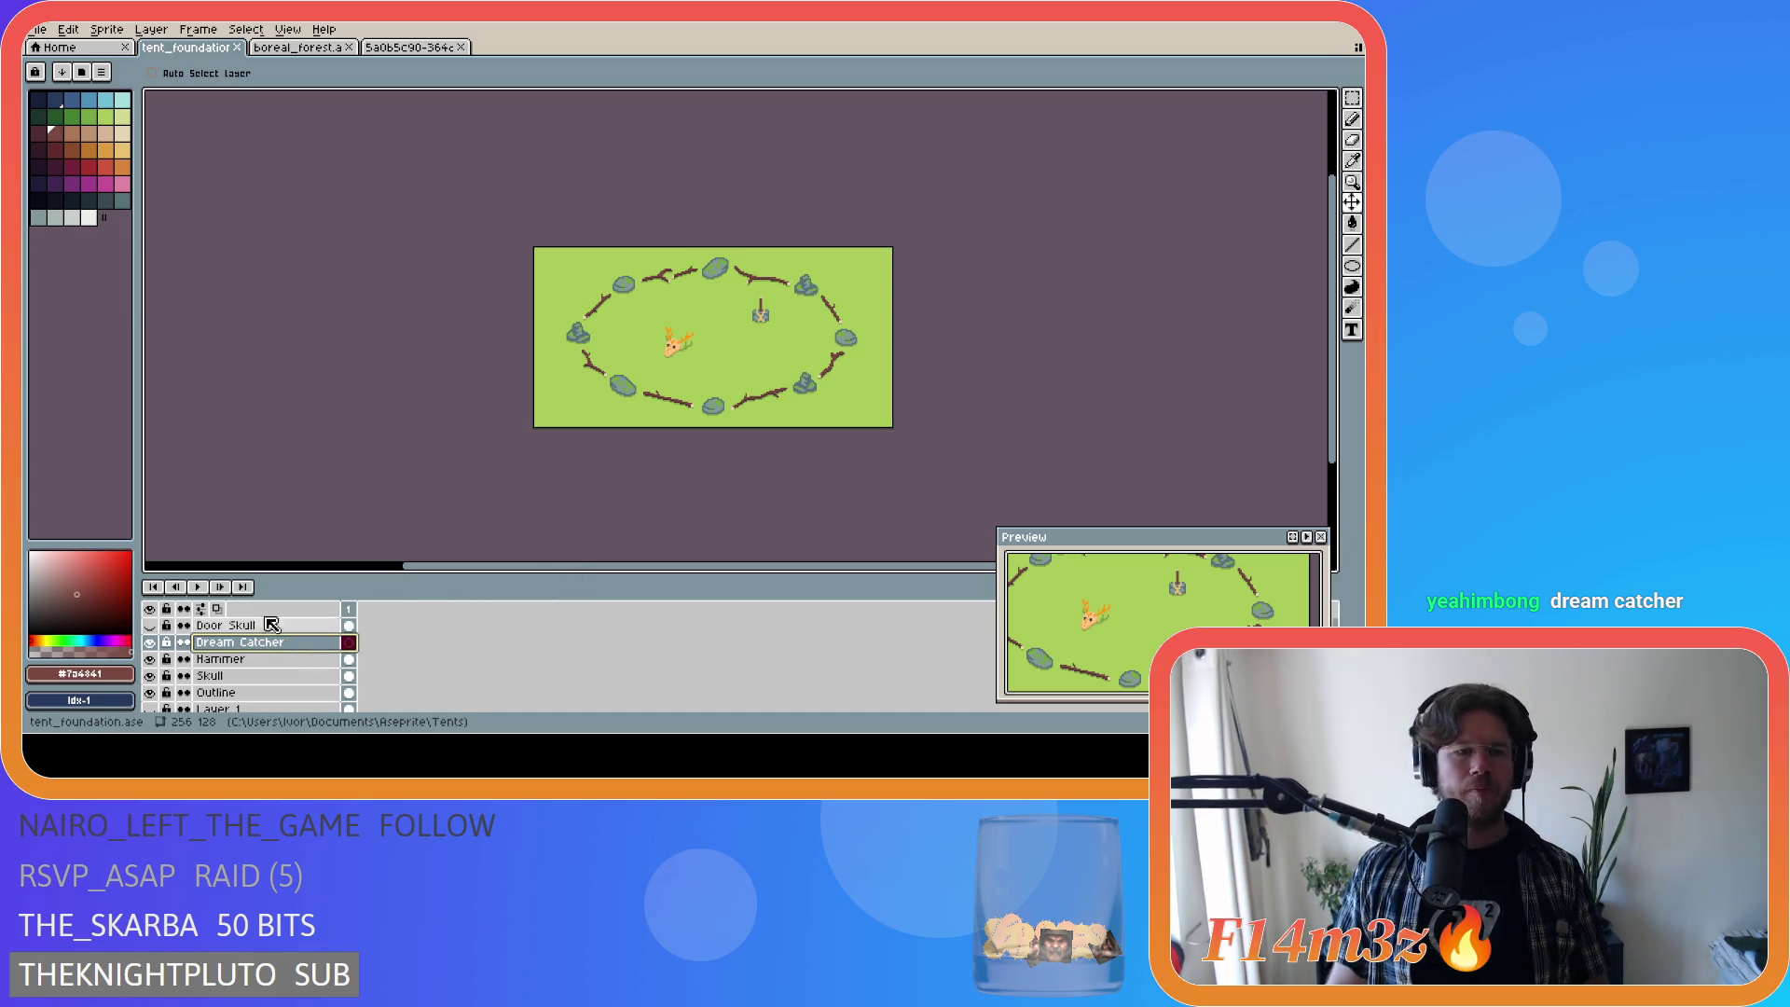
# Step: Hide the Skull layer and move the Dream Catcher layer below Hammer
pyautogui.click(150, 676)
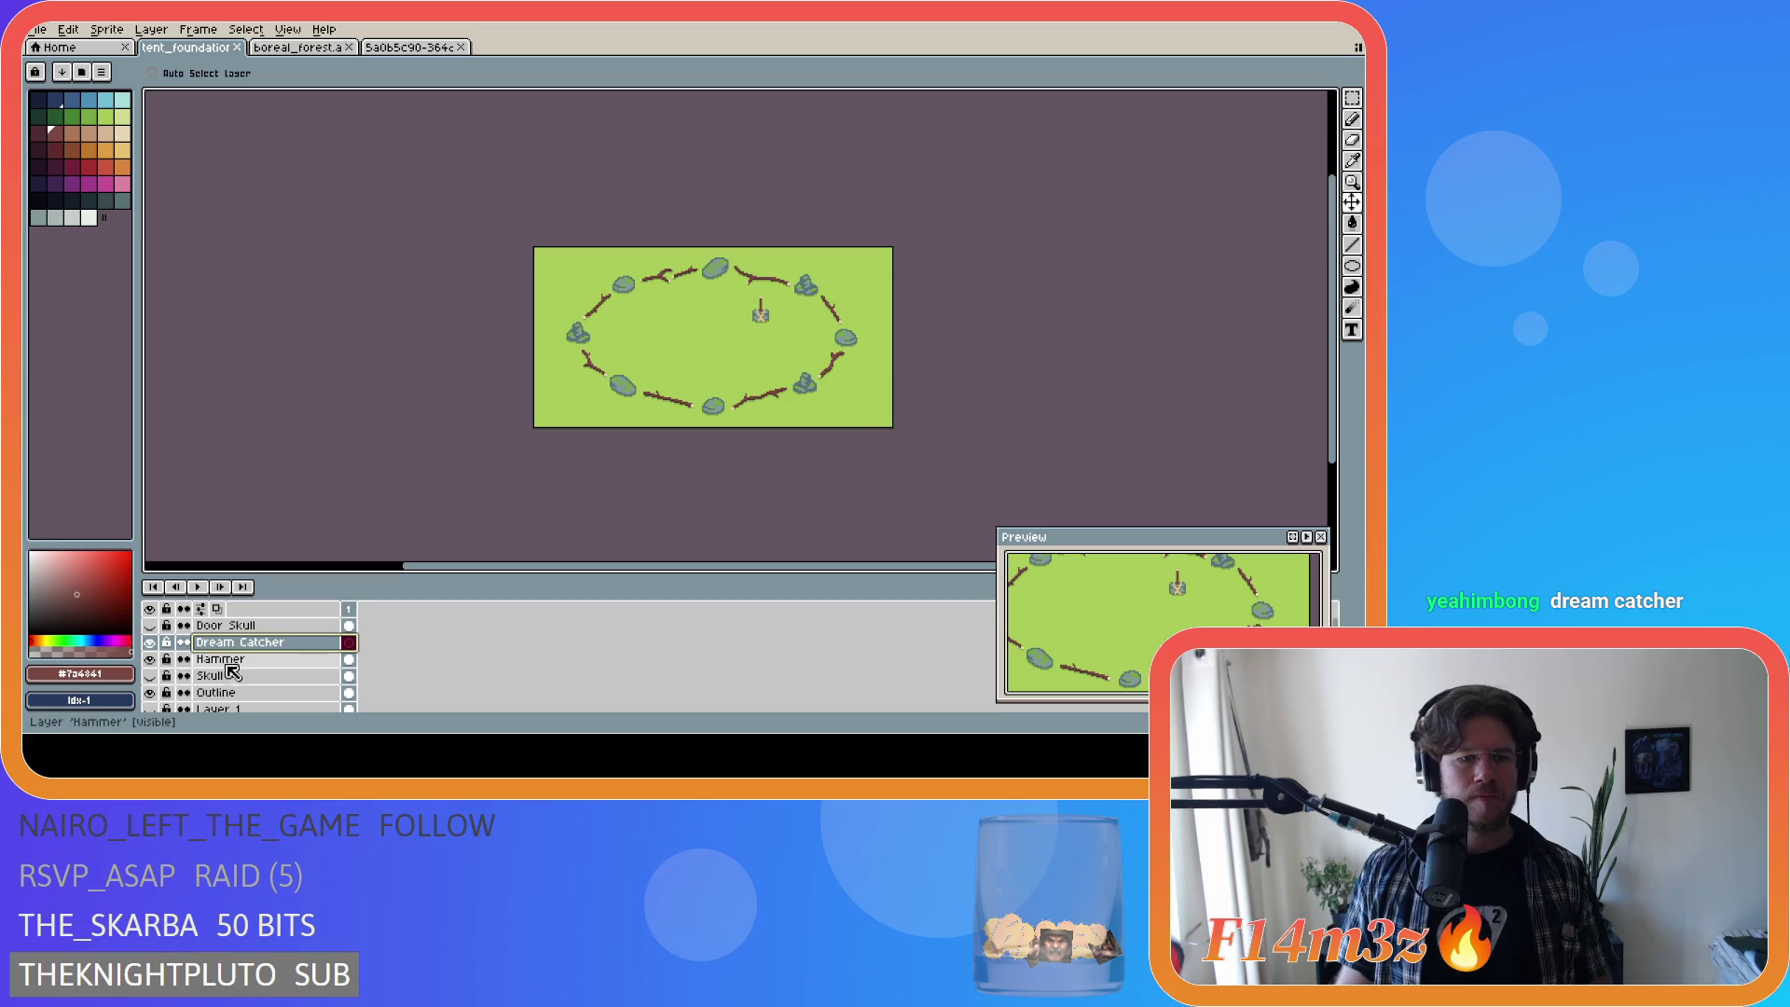
pyautogui.moveTo(248, 659); pyautogui.dragTo(244, 678)
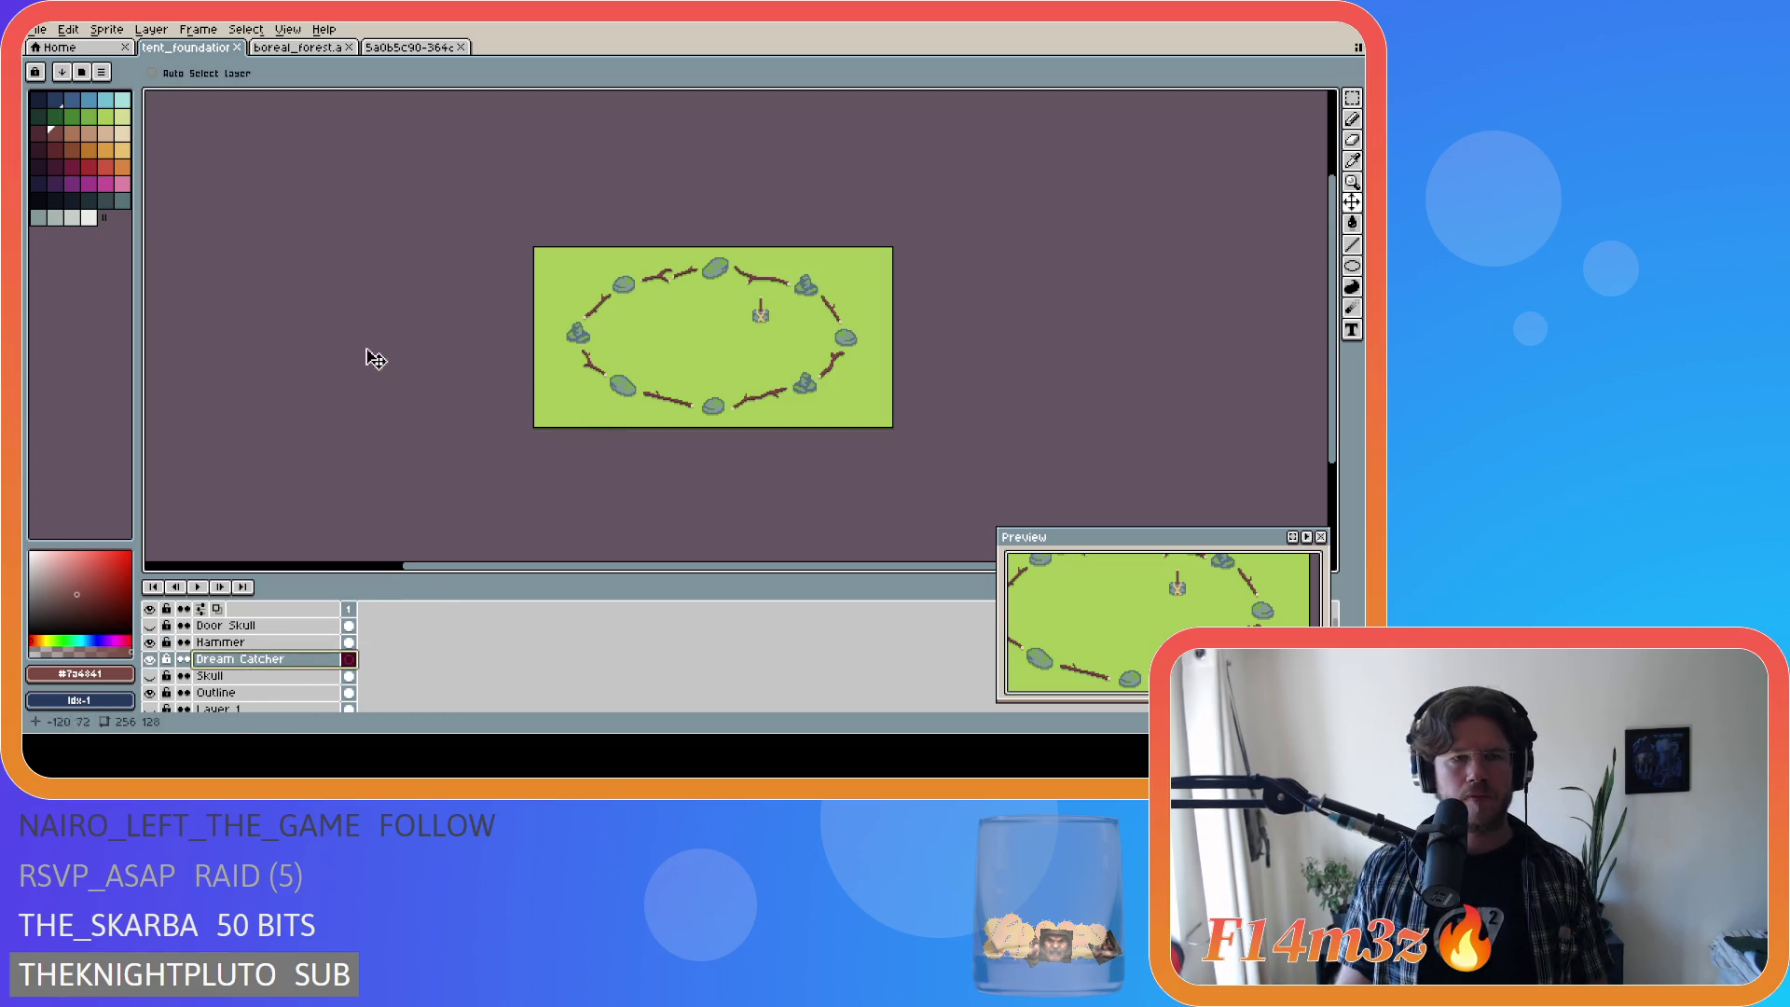
pyautogui.scroll(1, 704, 332)
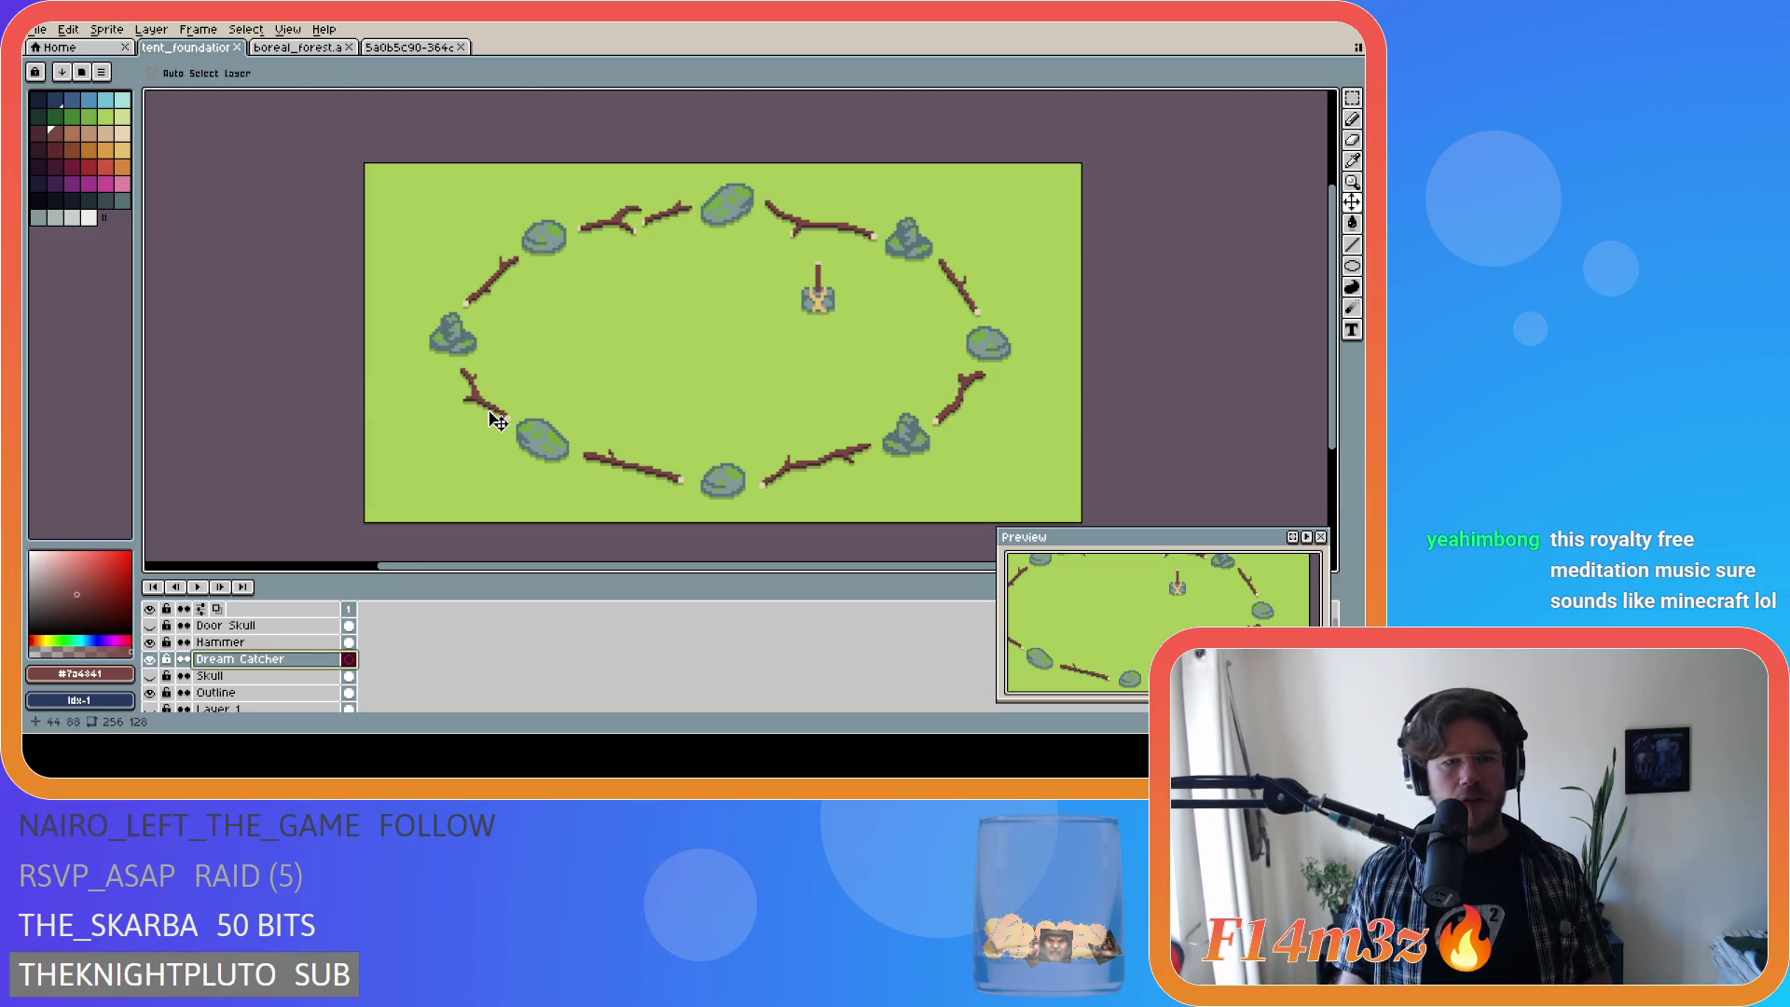
pyautogui.press('i')
pyautogui.press('b')
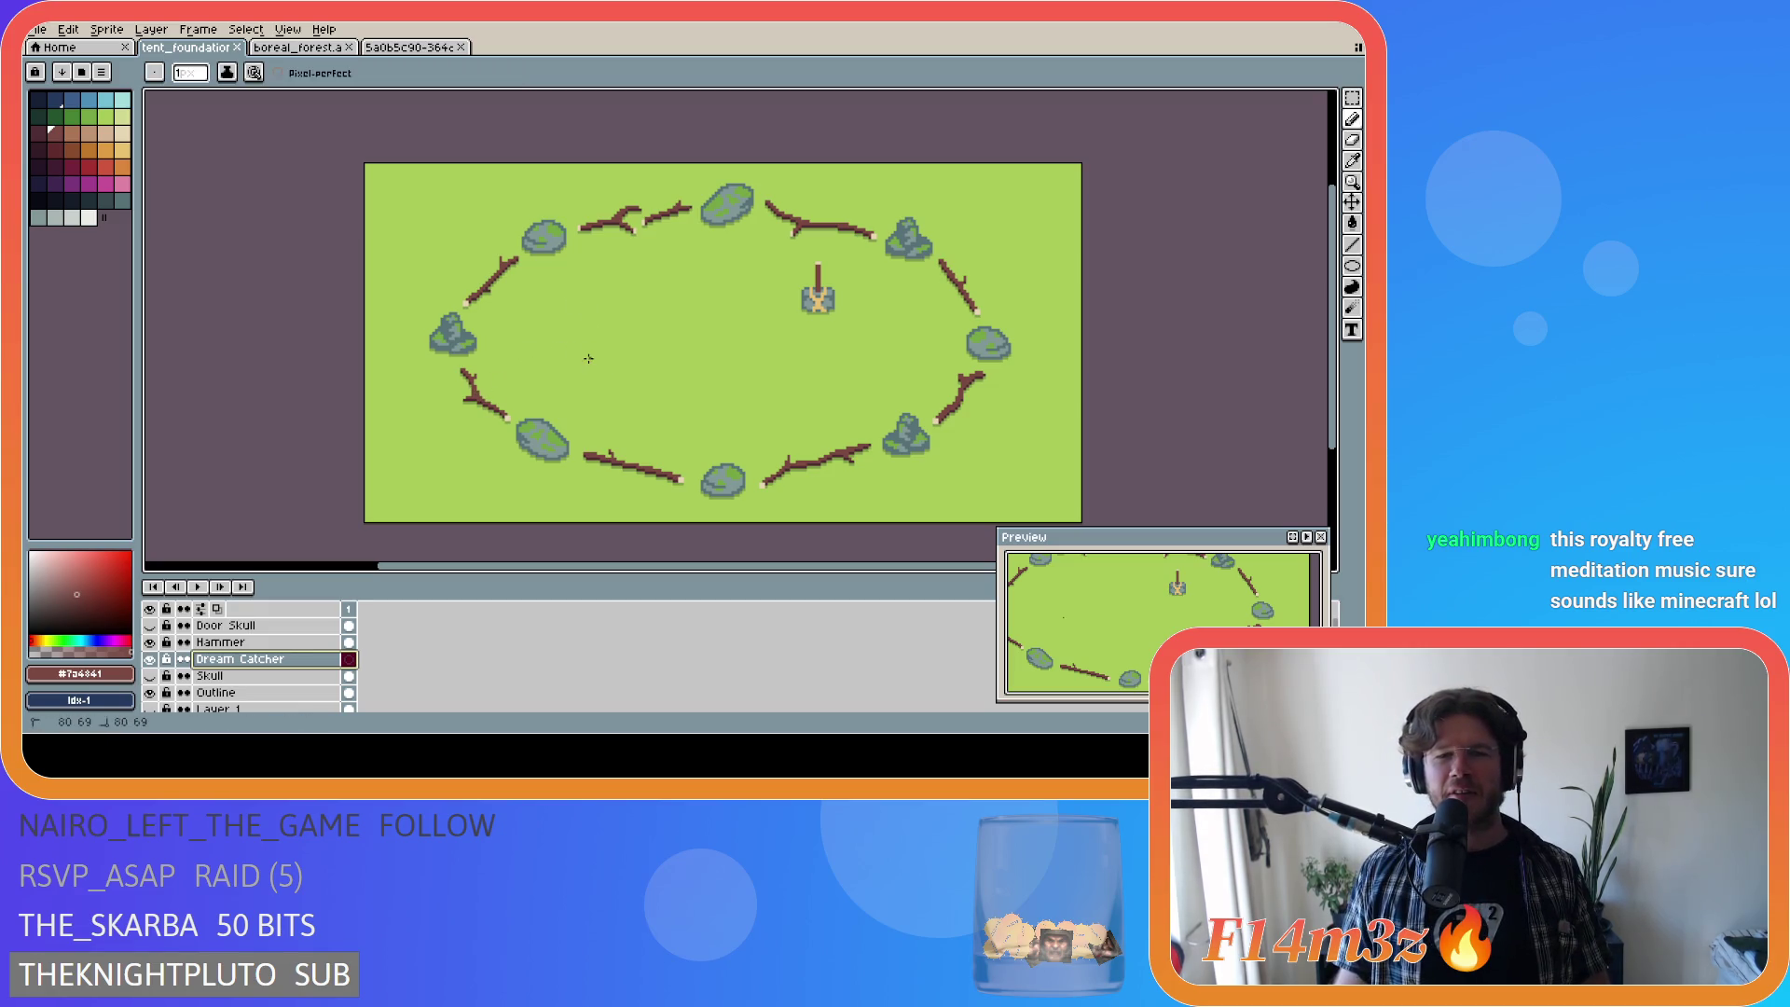
# Step: Draw a small brown ellipse outline on the left grass with the Ellipse tool, and show the pixel grid
pyautogui.click(1352, 266)
pyautogui.click(1310, 265)
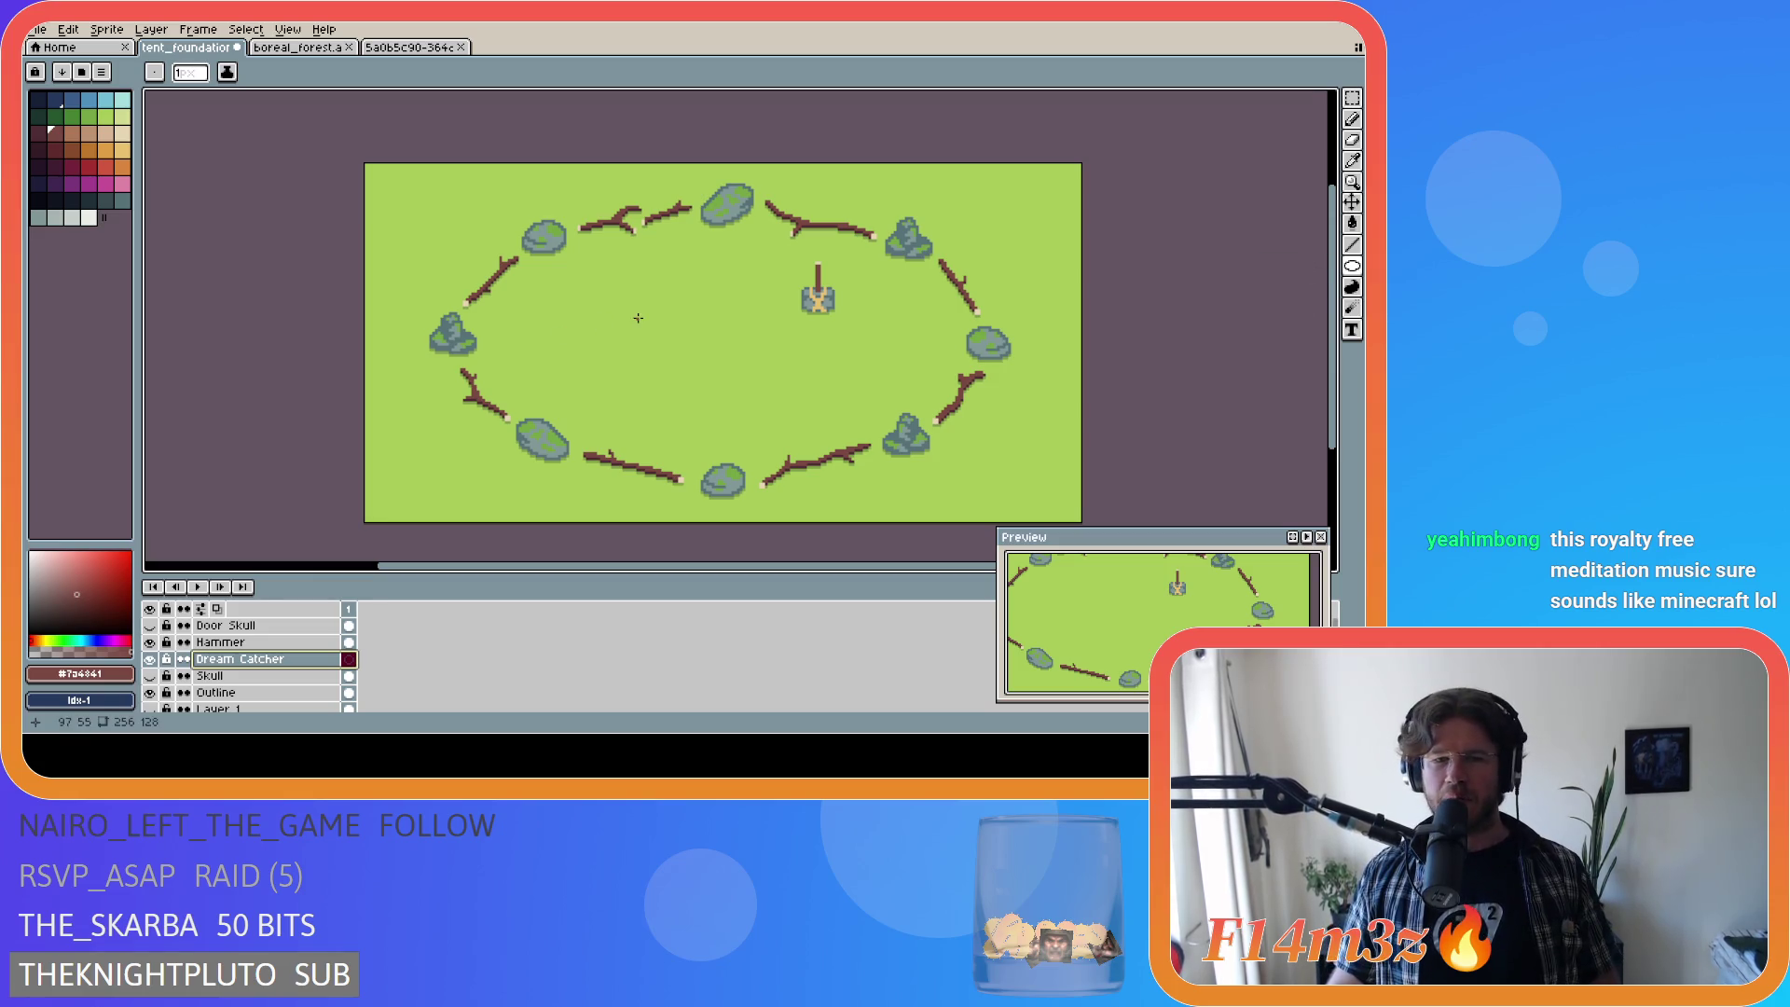
pyautogui.moveTo(570, 355)
pyautogui.mouseDown()
pyautogui.moveTo(604, 389)
pyautogui.moveTo(669, 371)
pyautogui.moveTo(638, 386)
pyautogui.mouseUp()
pyautogui.press('v')
pyautogui.hotkey('ctrl', 'z')
pyautogui.moveTo(552, 345)
pyautogui.mouseDown()
pyautogui.moveTo(648, 388)
pyautogui.moveTo(606, 375)
pyautogui.mouseUp()
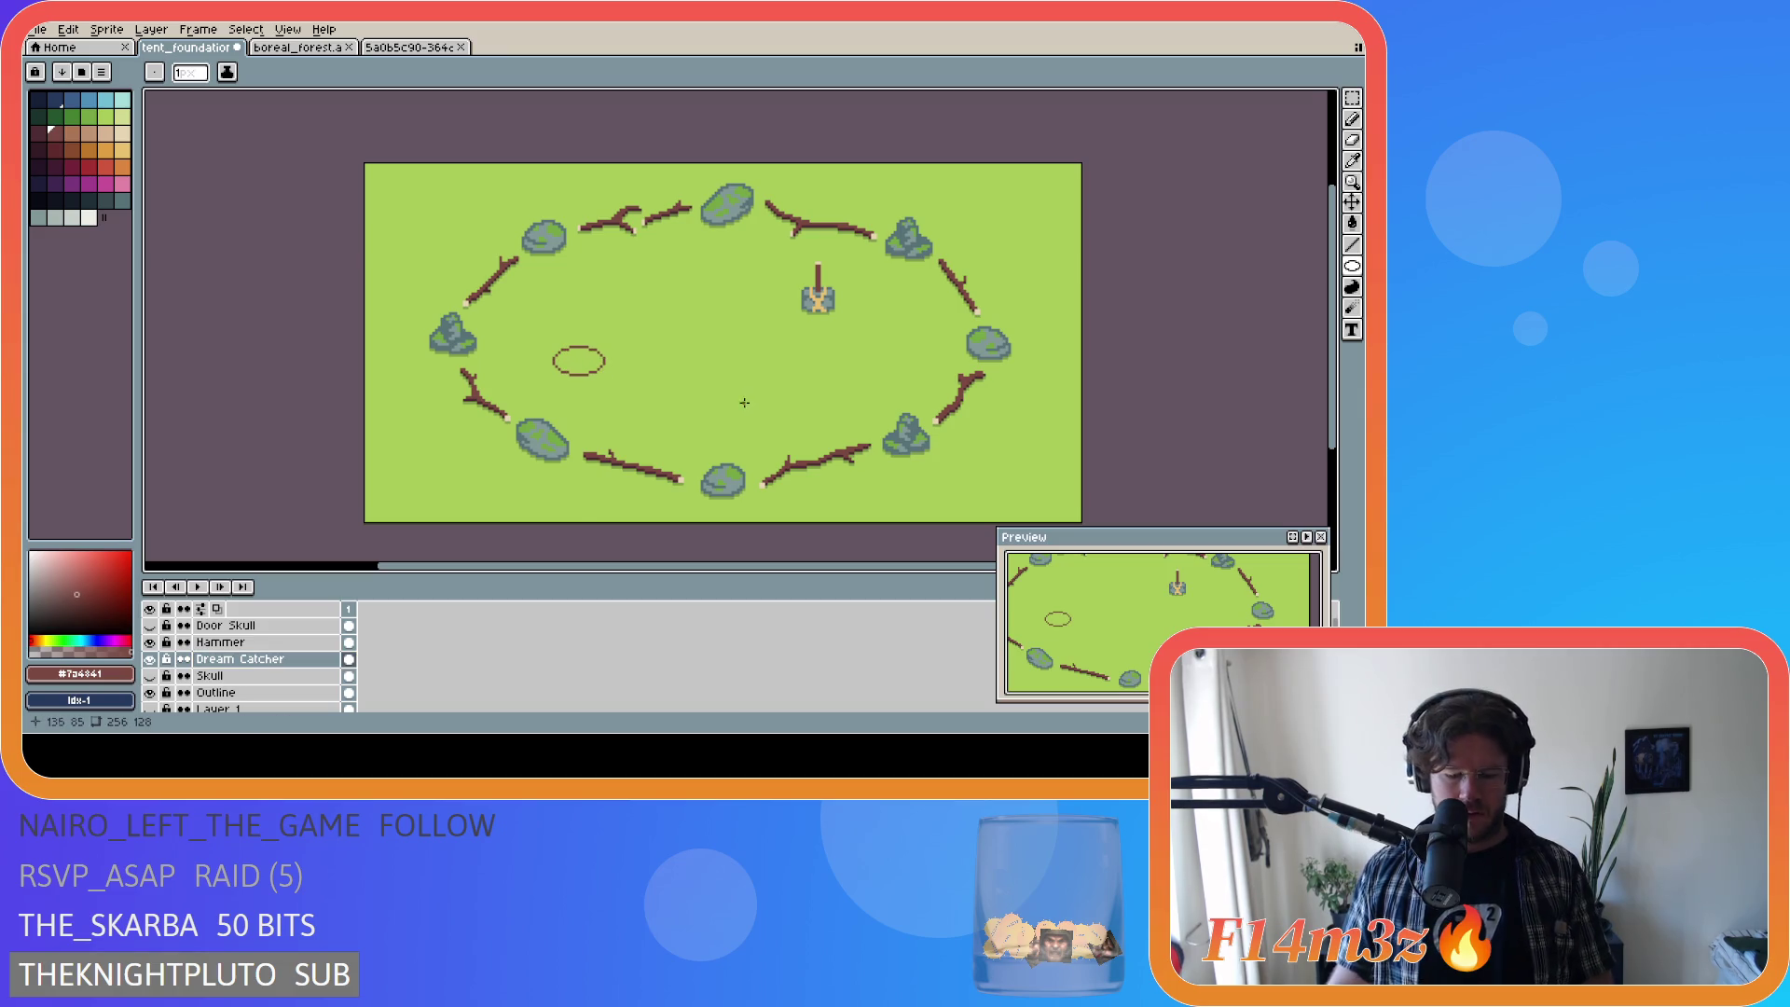
pyautogui.hotkey('ctrl', "'")
pyautogui.hotkey('ctrl', "'")
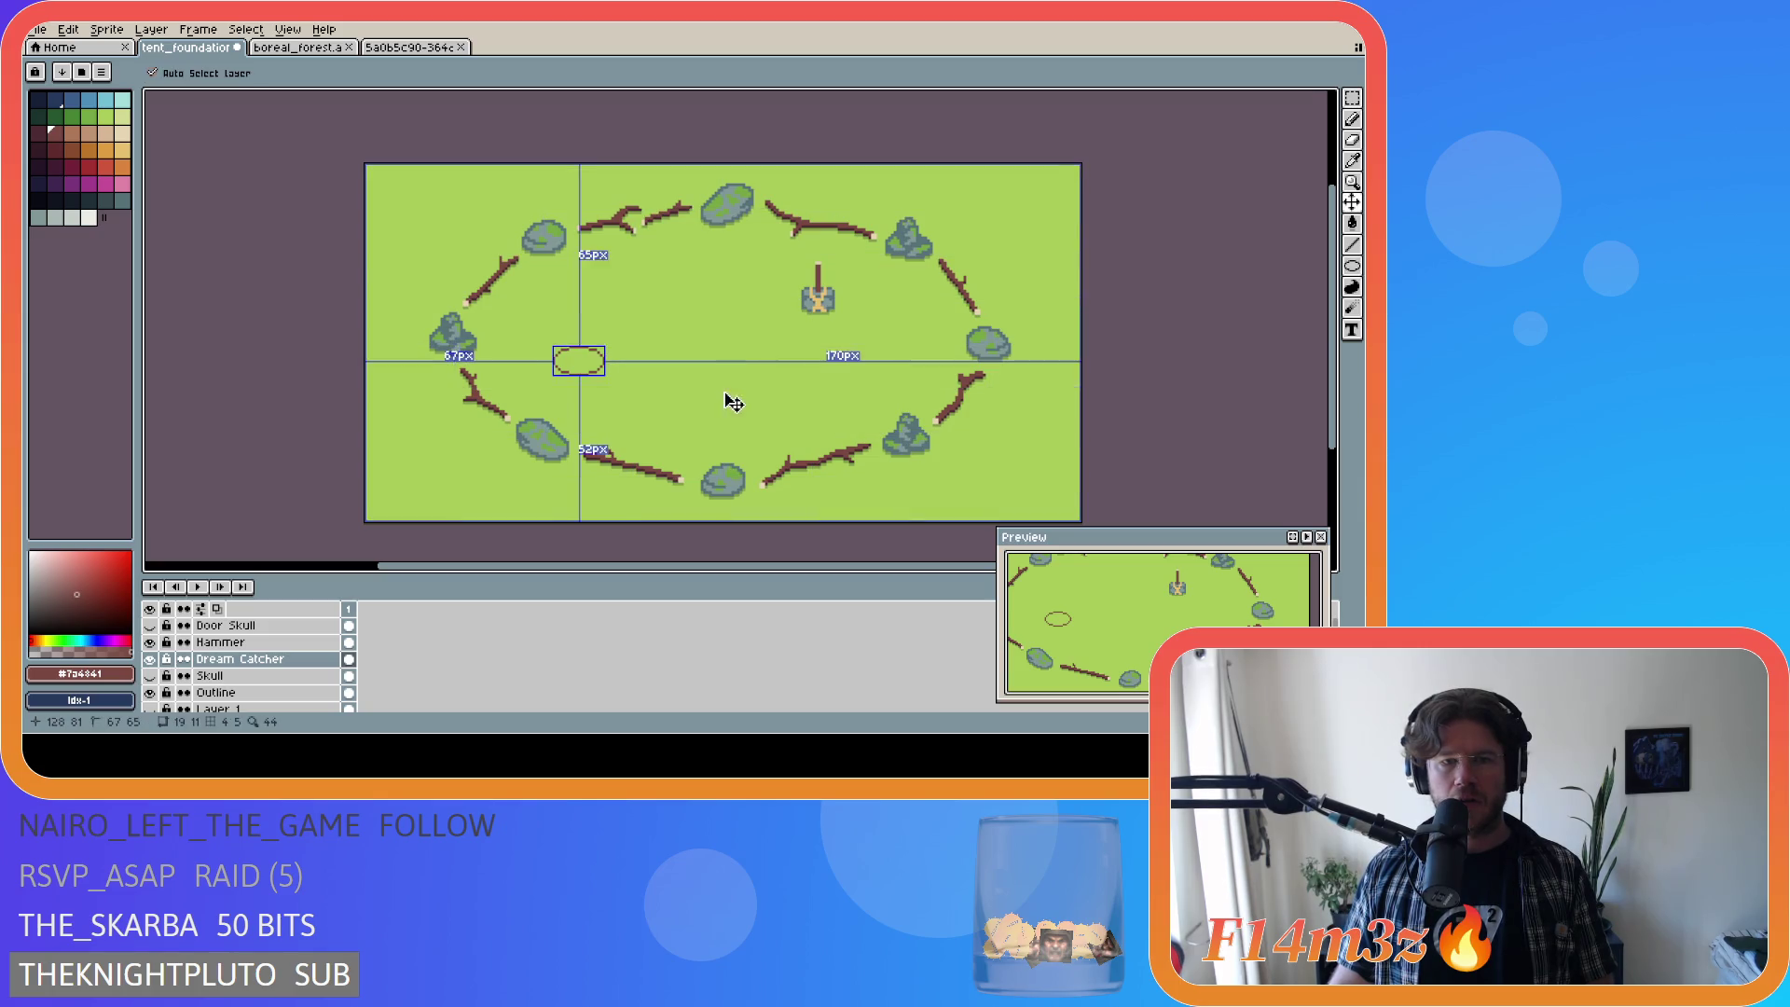
pyautogui.scroll(3, 559, 366)
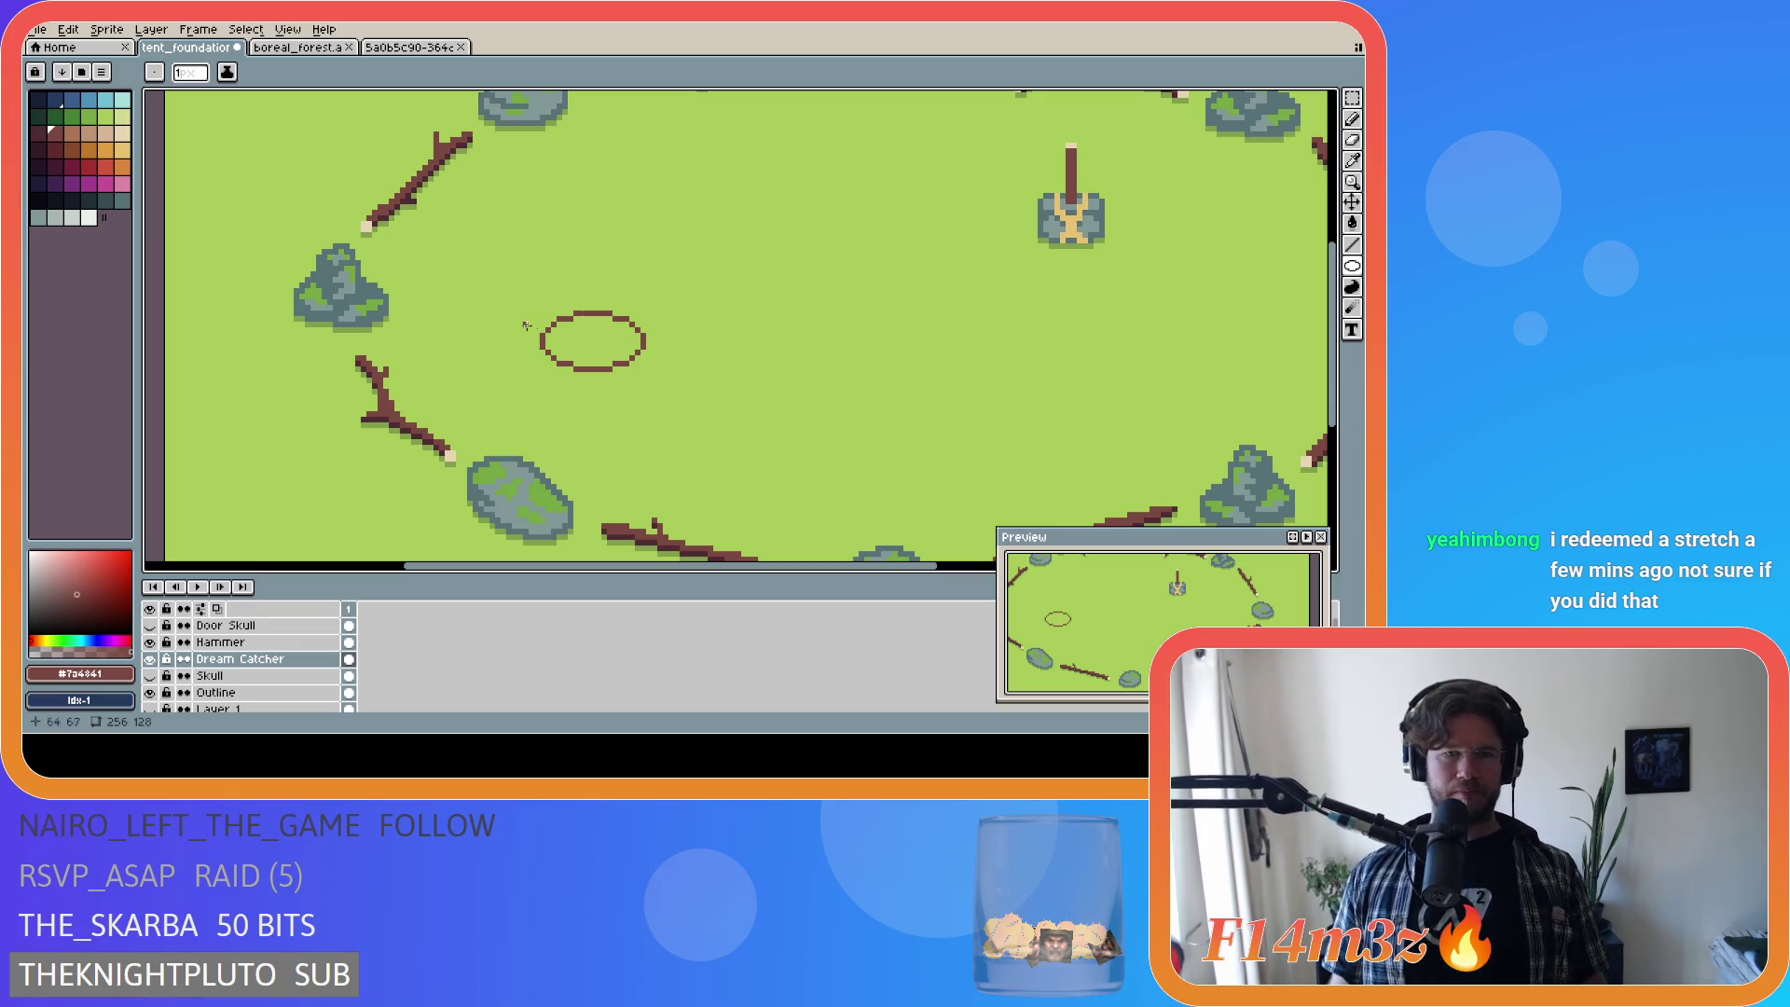
# Step: Redraw the ellipse at about 21×13 pixels and pick tan #e8c170 as the drawing colour
pyautogui.moveTo(538, 307); pyautogui.dragTo(644, 375)
pyautogui.press('b')
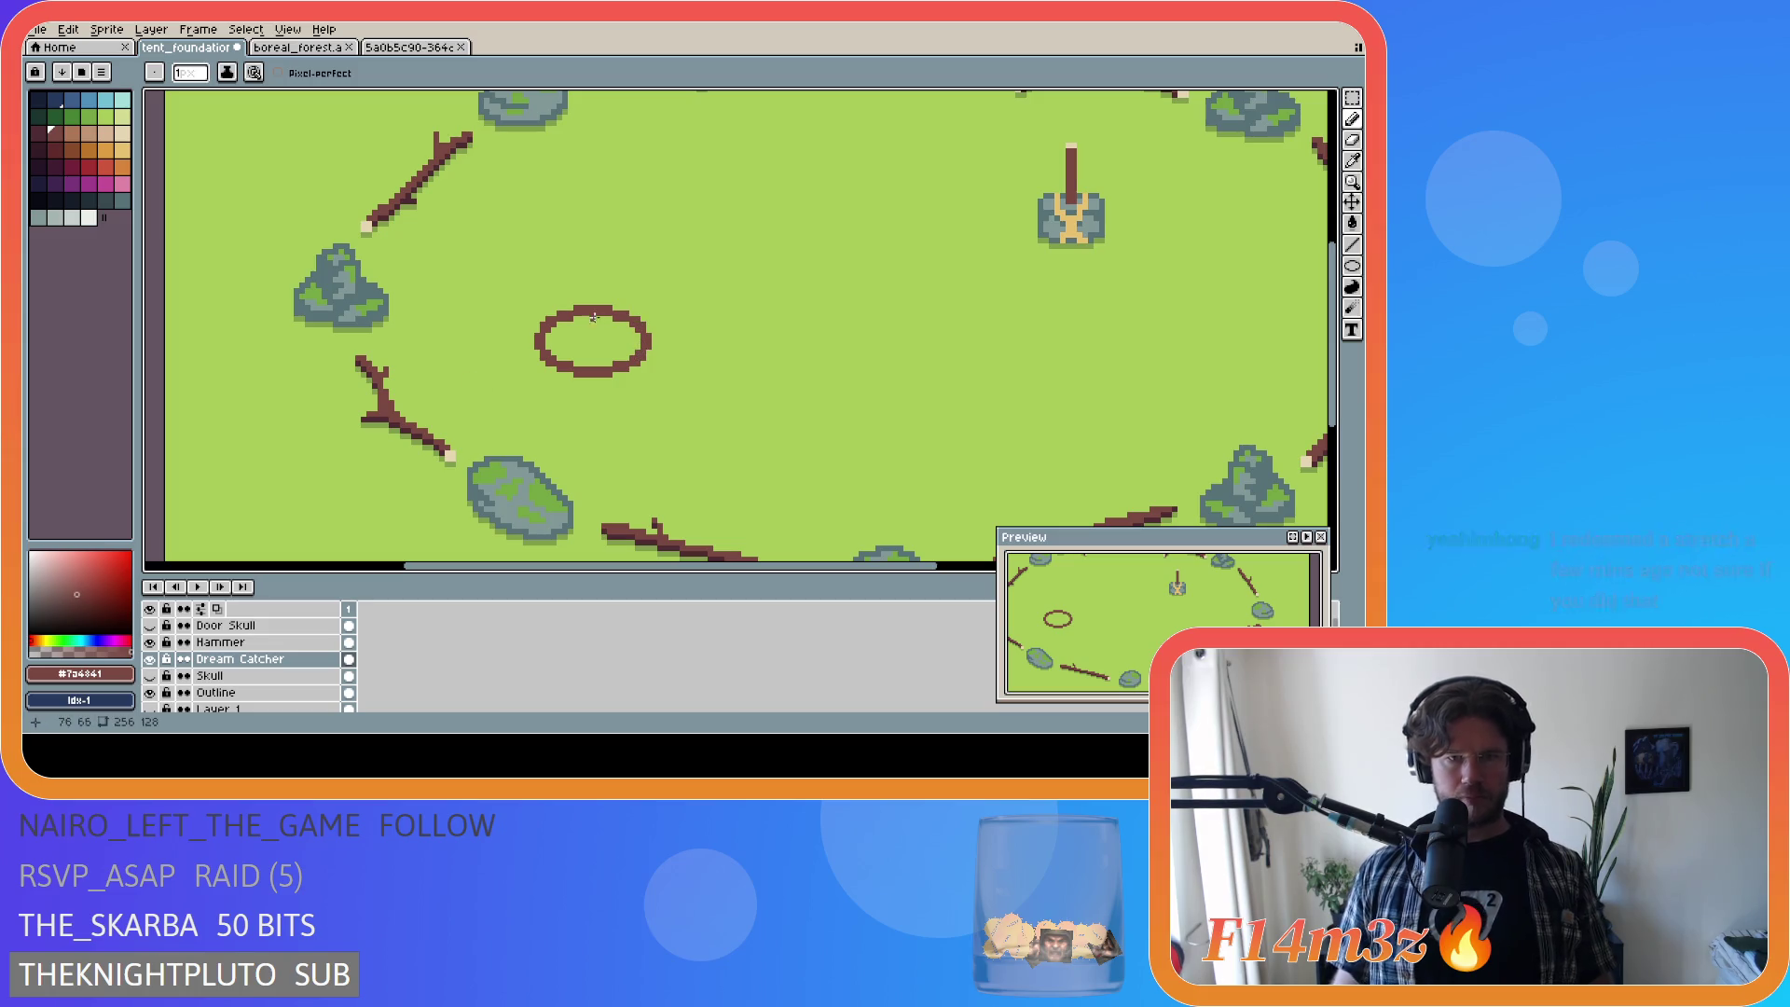
pyautogui.scroll(-1, 676, 347)
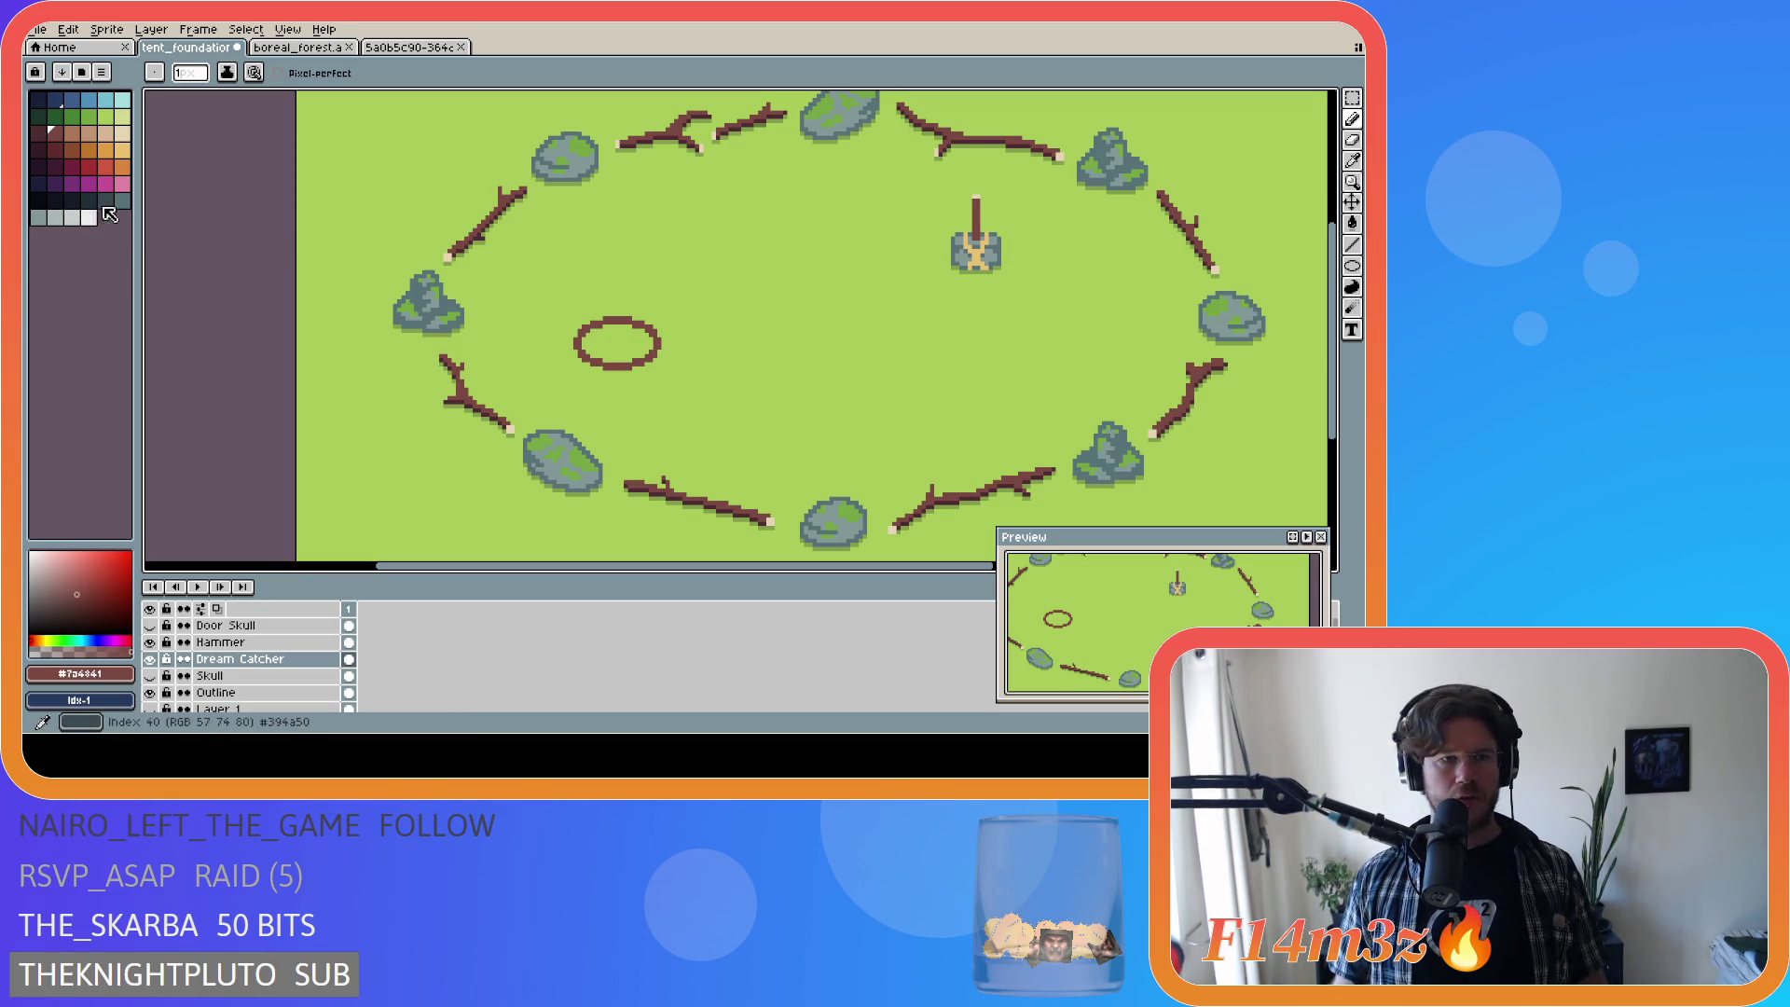
pyautogui.click(122, 150)
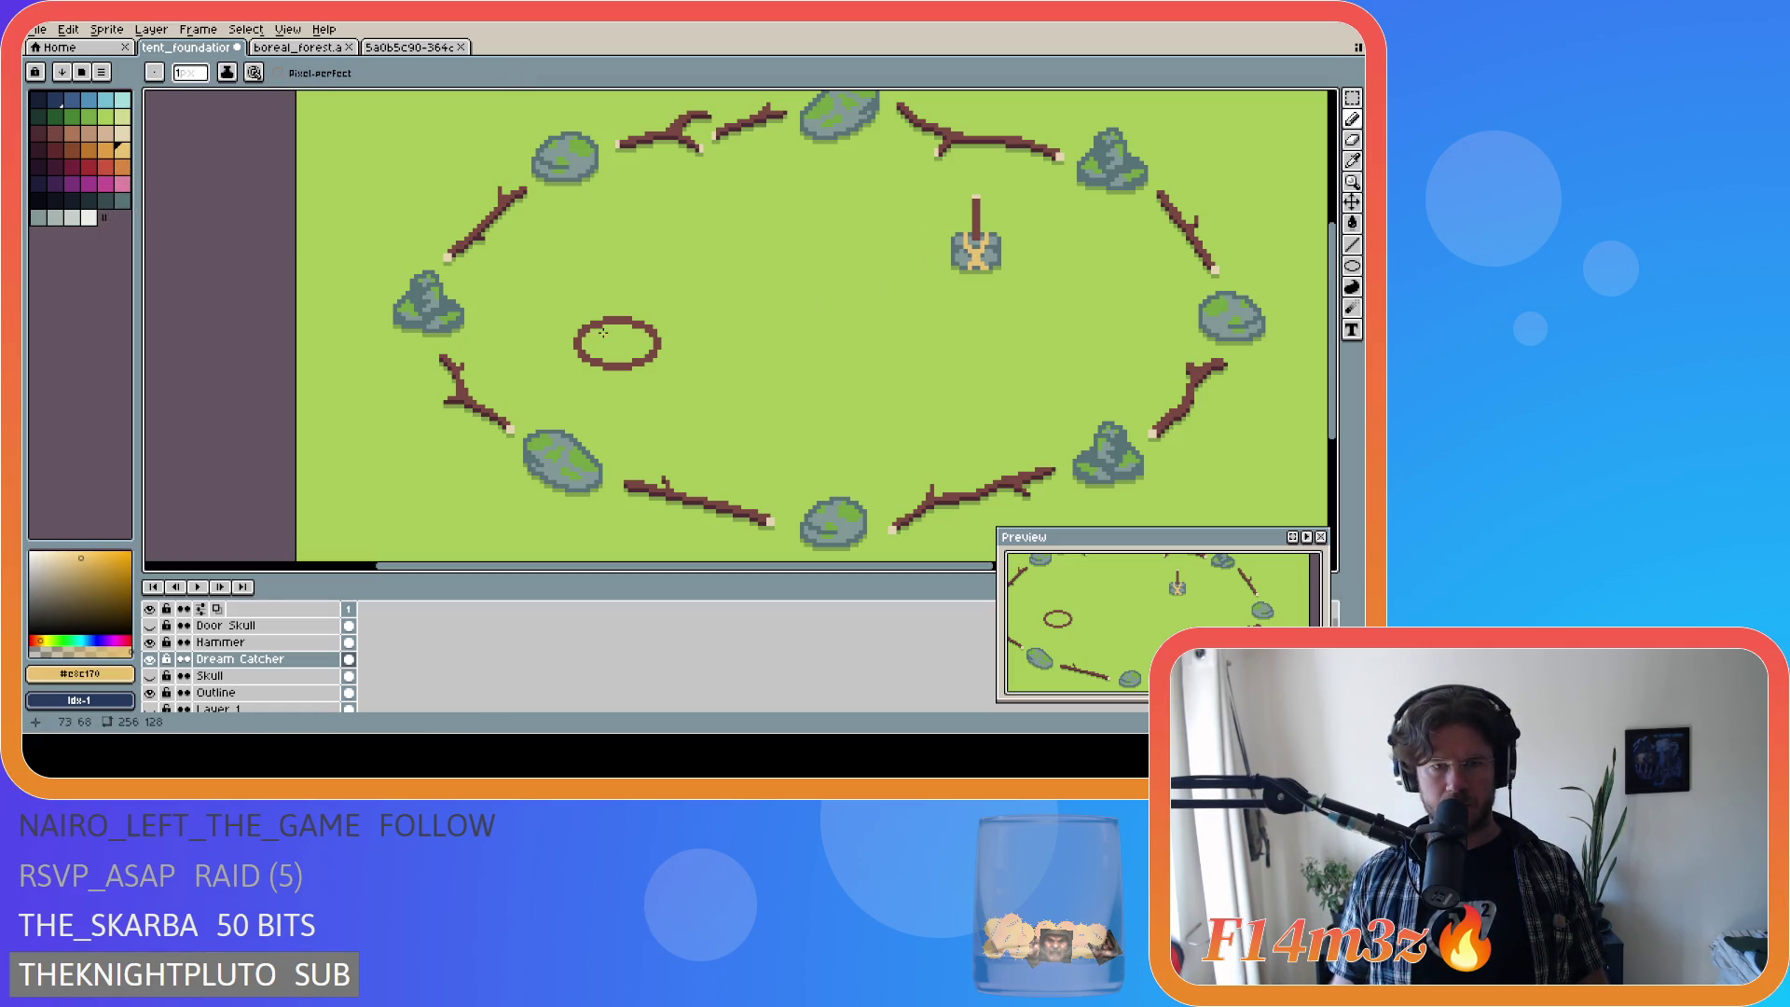
# Step: Try several tan test lines inside the ellipse with the Line tool, undoing each one
pyautogui.moveTo(592, 331); pyautogui.dragTo(639, 358)
pyautogui.press('v')
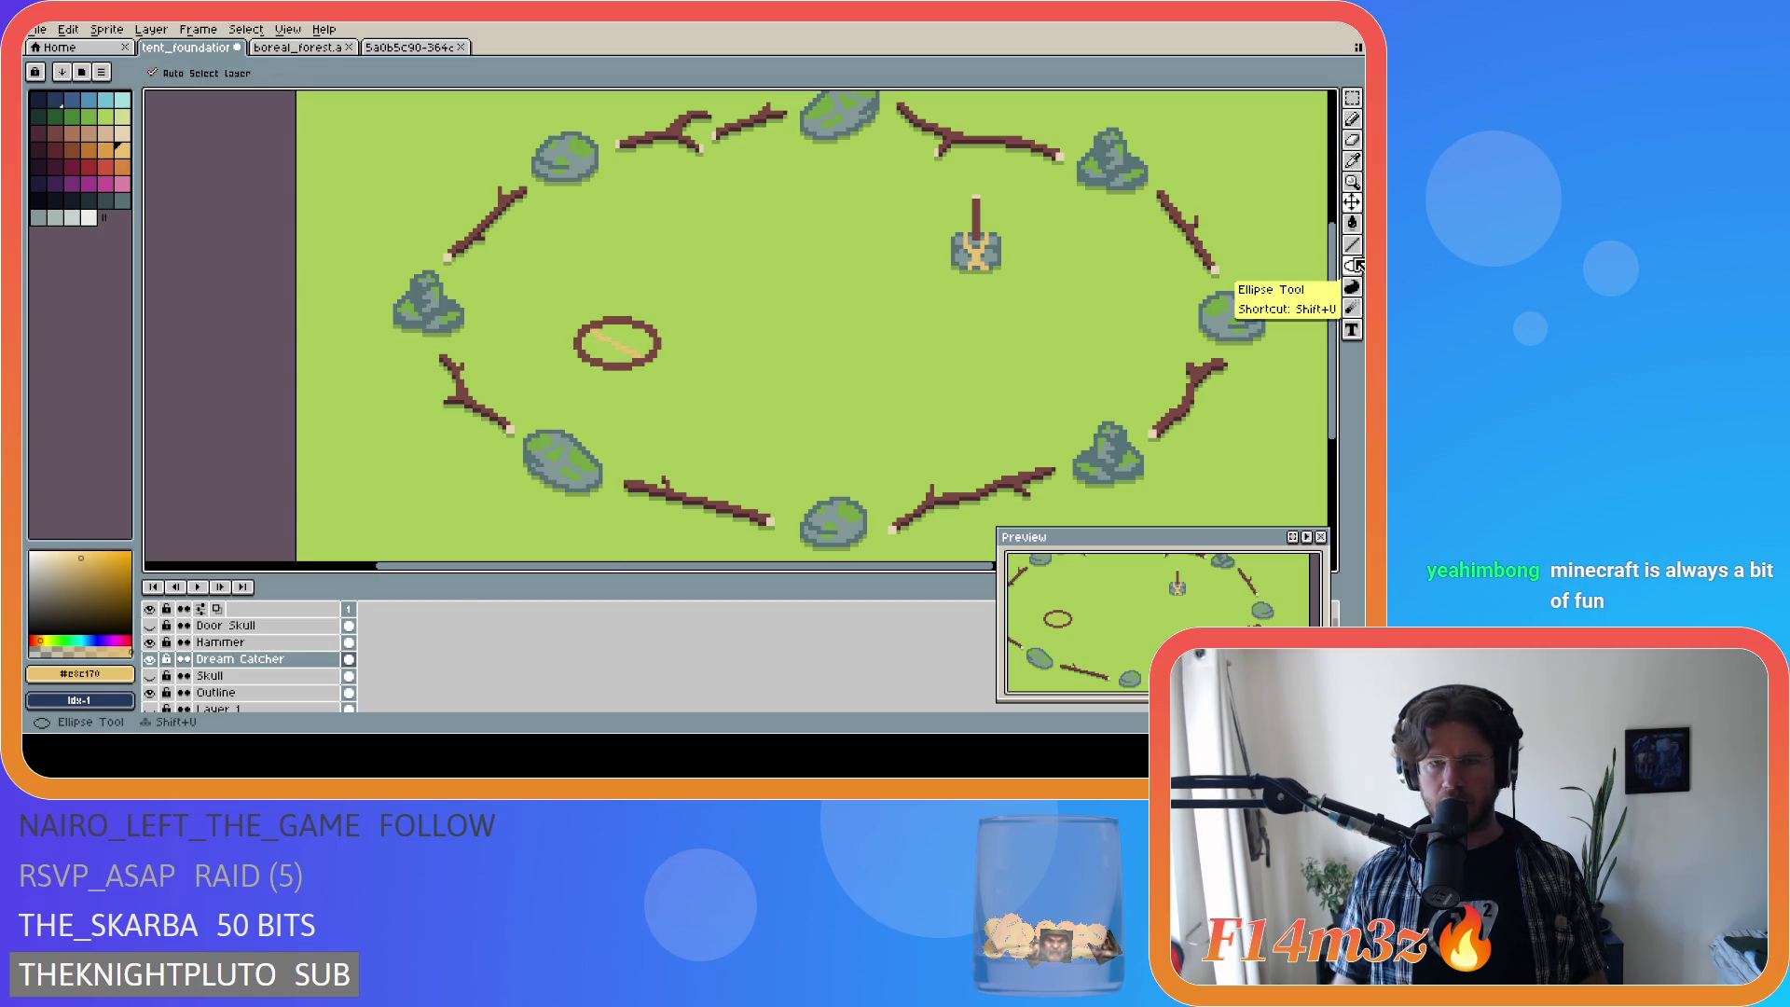
pyautogui.click(1352, 245)
pyautogui.hotkey('ctrl', 'z')
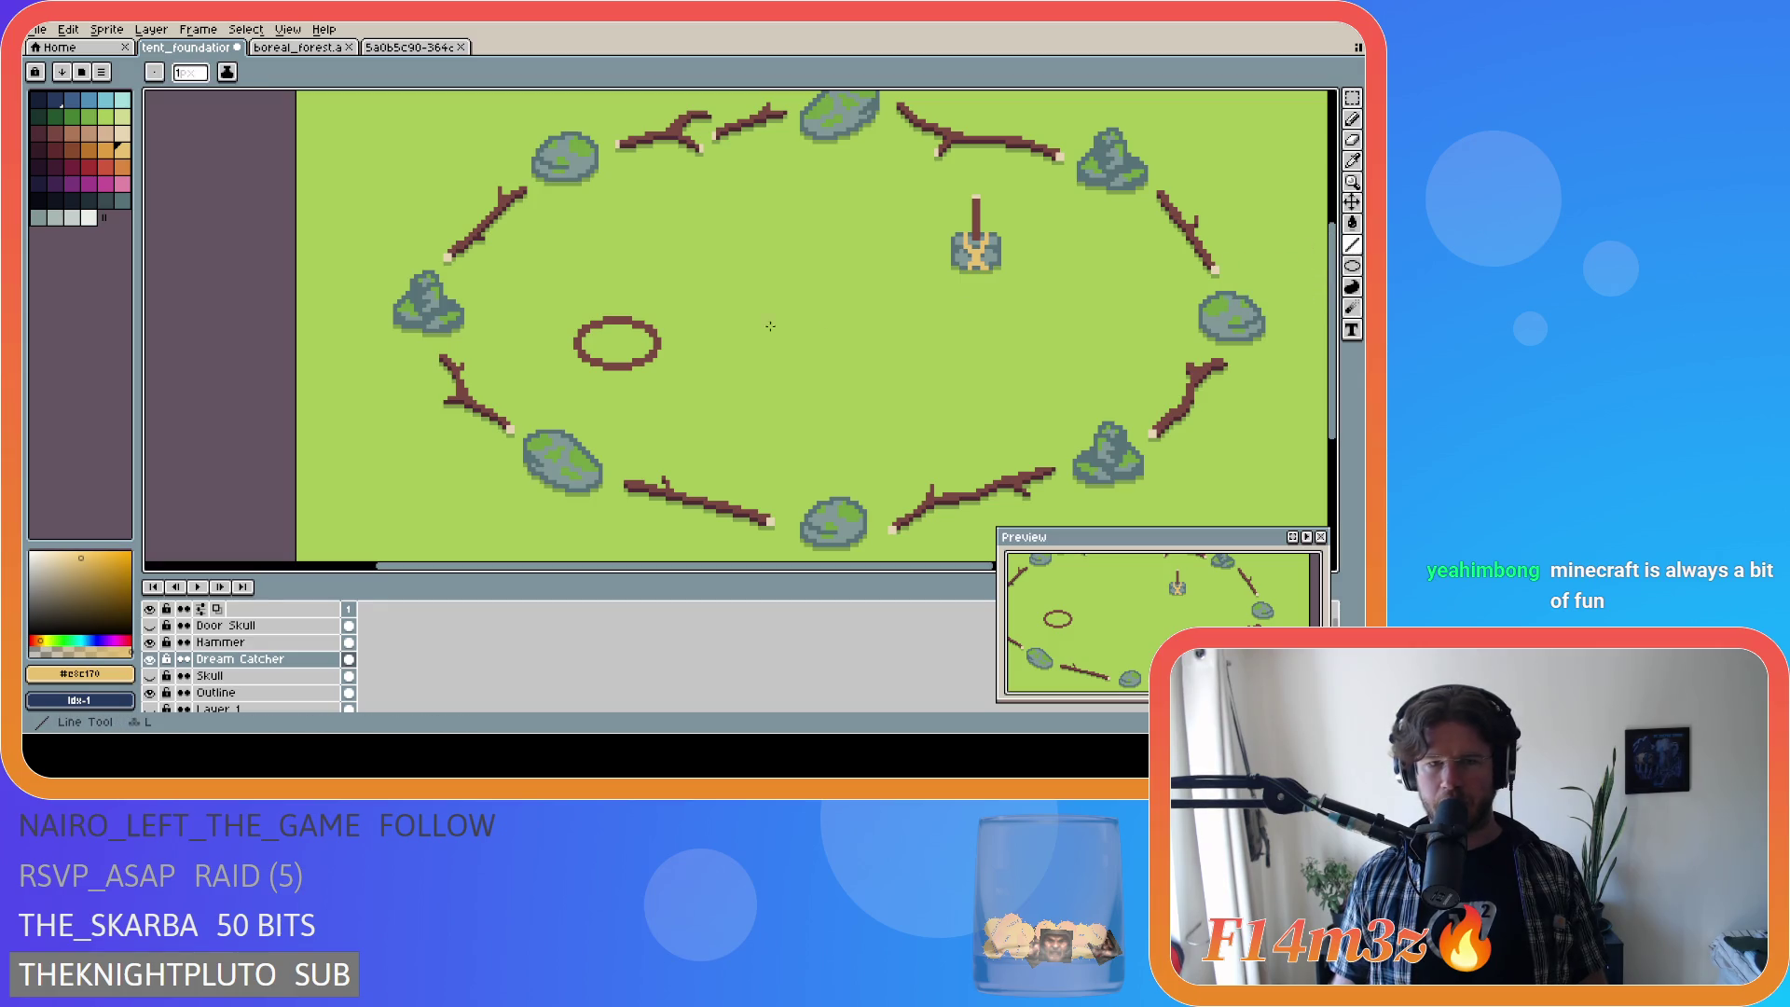
pyautogui.moveTo(593, 327); pyautogui.dragTo(643, 352)
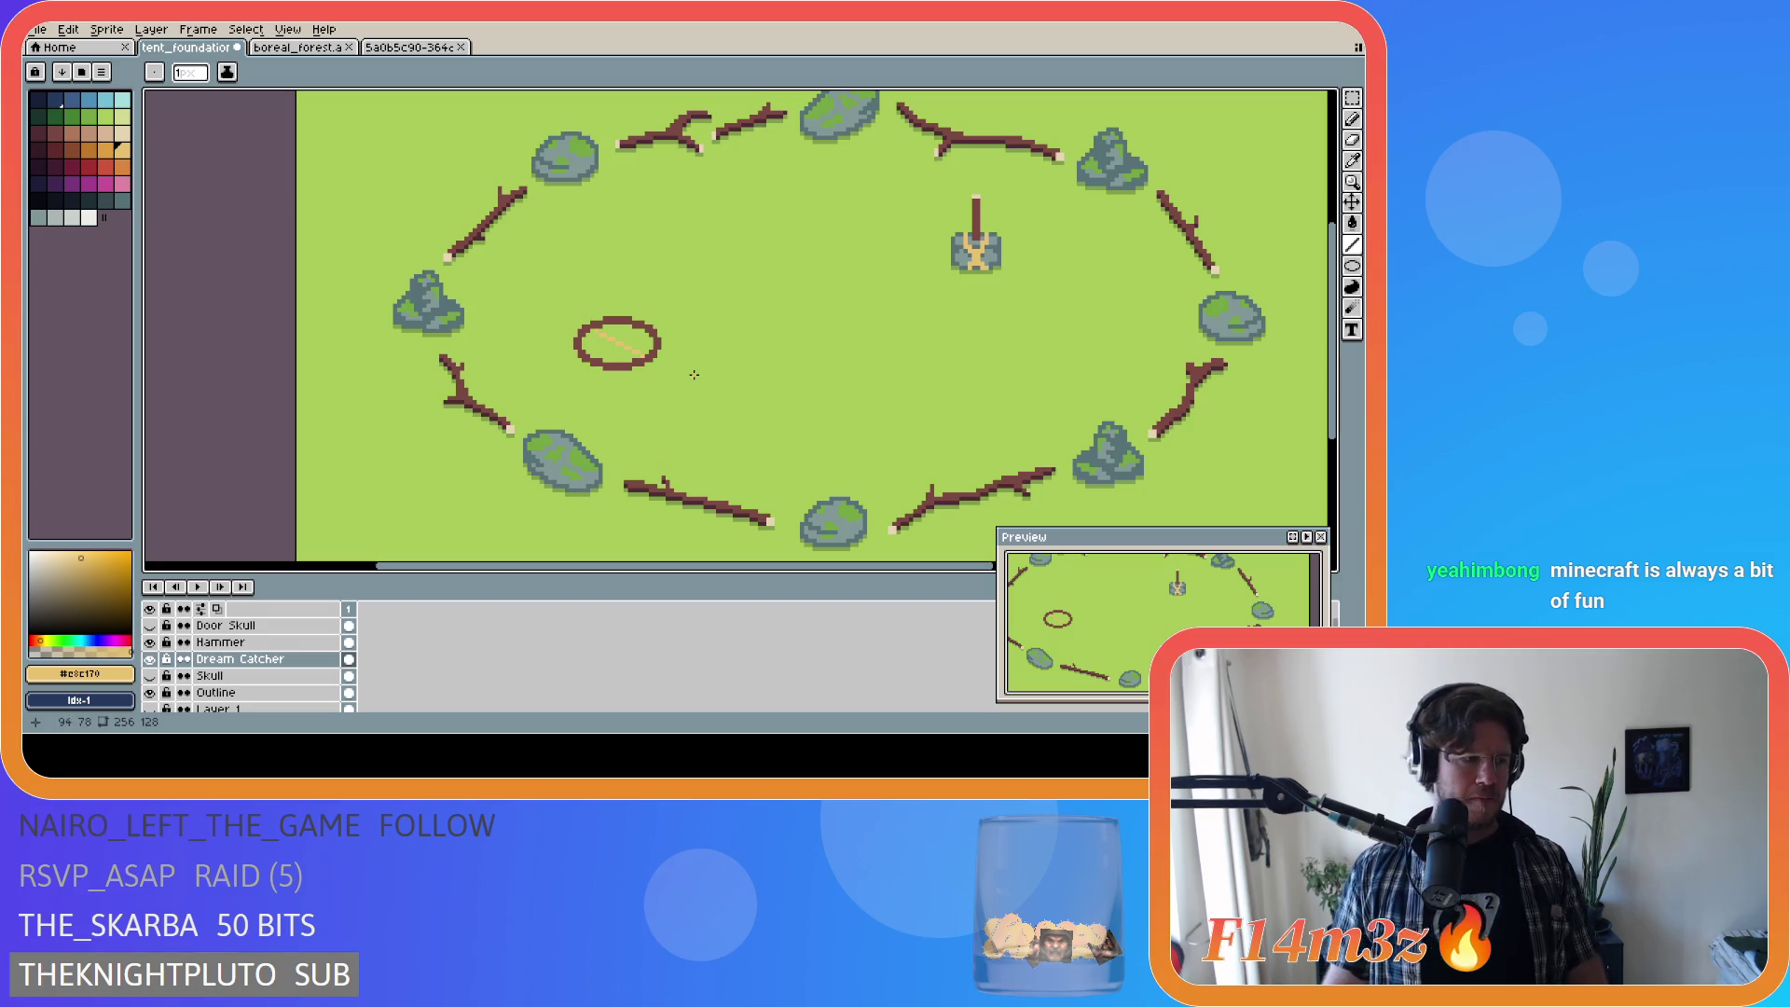
pyautogui.hotkey('ctrl', 'z')
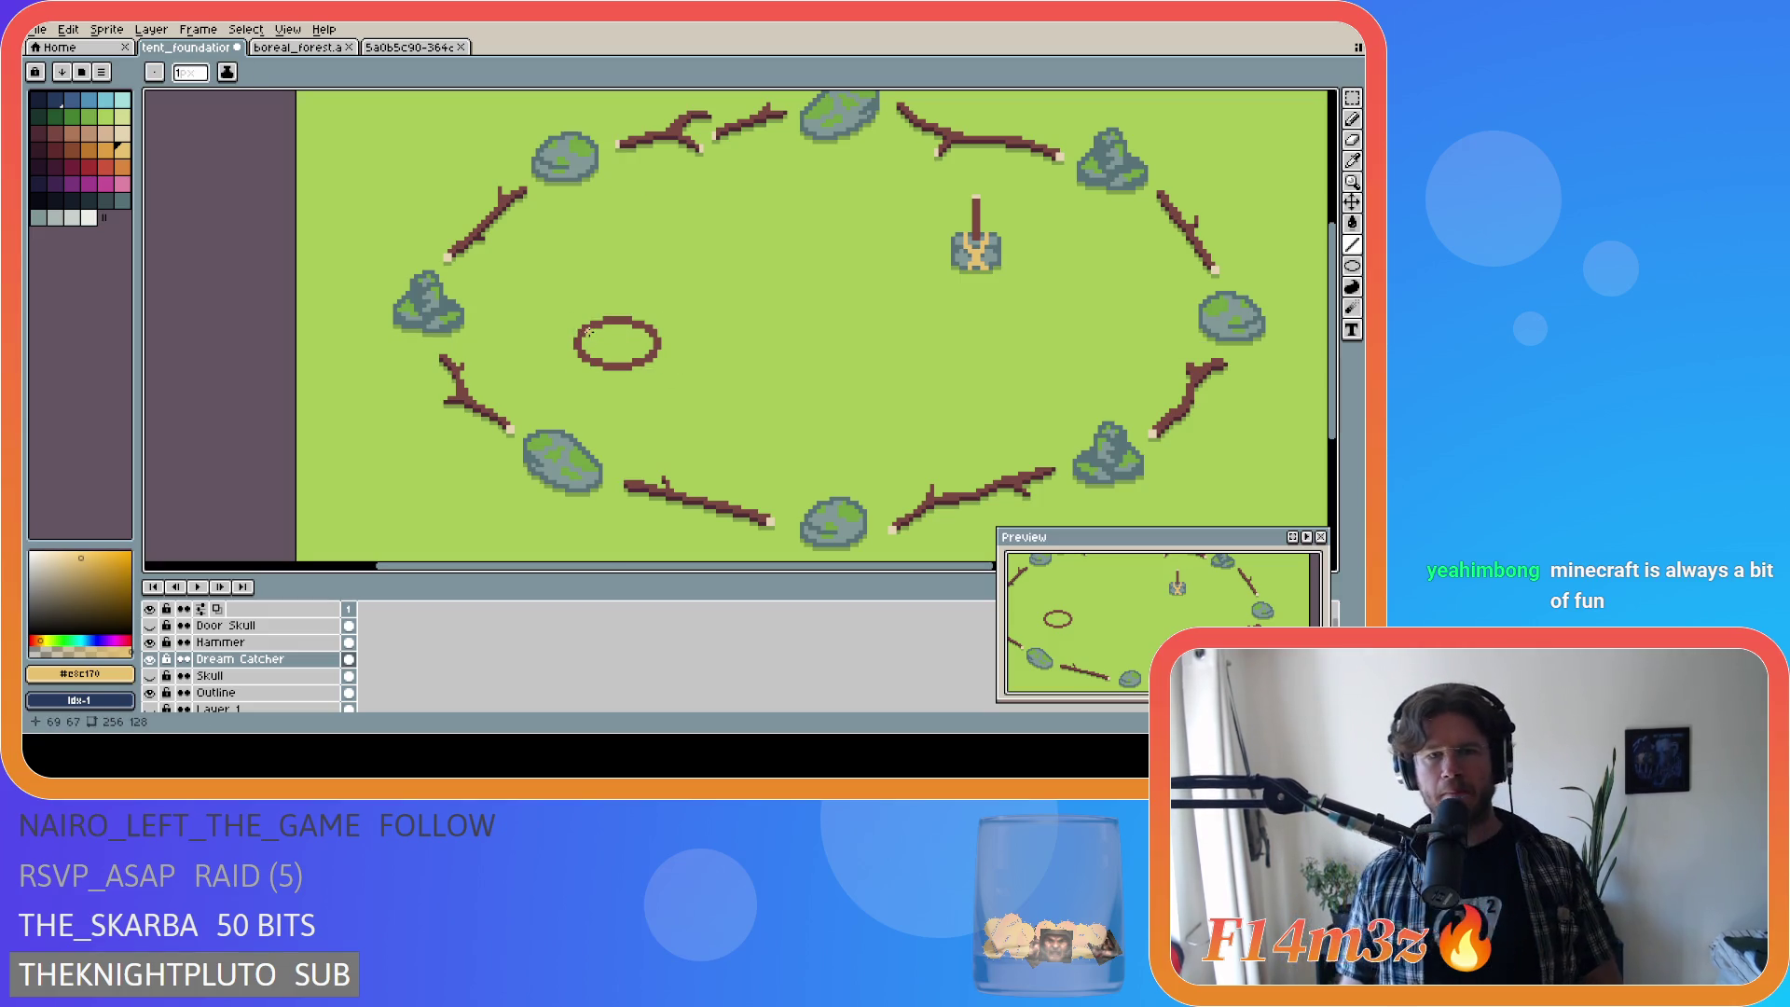
pyautogui.moveTo(591, 328); pyautogui.dragTo(642, 354)
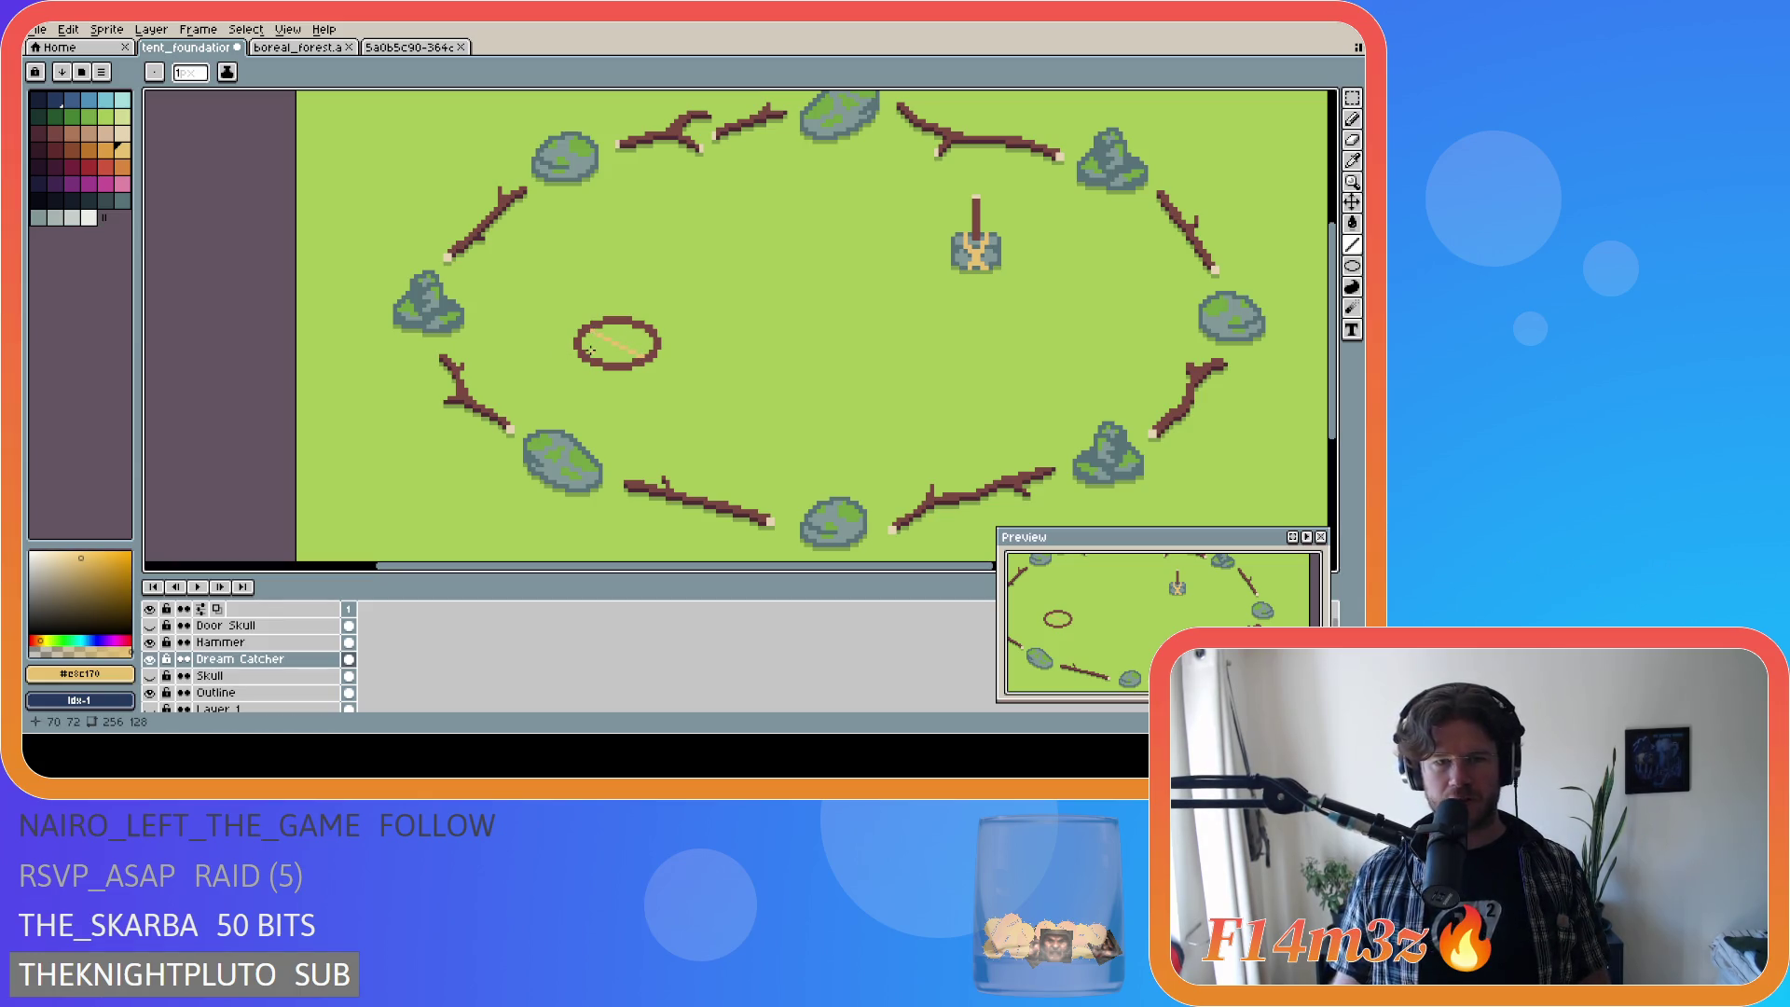
pyautogui.hotkey('ctrl', 'z')
pyautogui.moveTo(595, 328)
pyautogui.mouseDown()
pyautogui.moveTo(727, 368)
pyautogui.moveTo(587, 340)
pyautogui.moveTo(639, 357)
pyautogui.mouseUp()
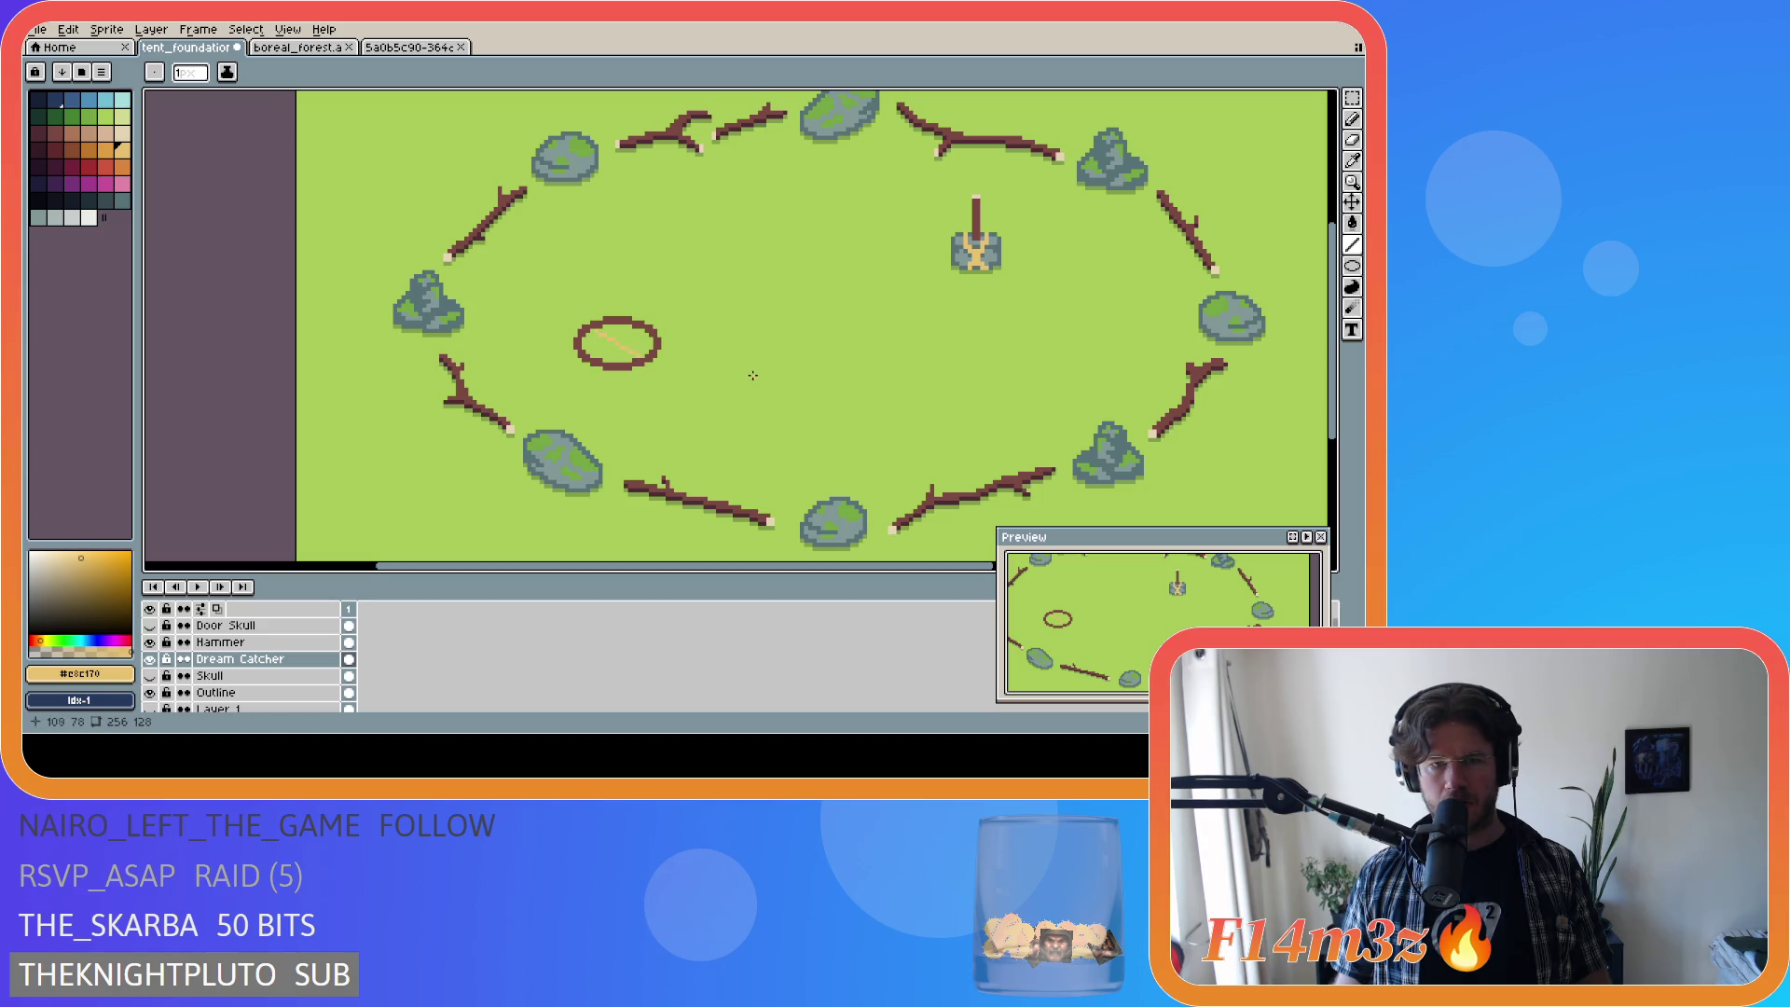
pyautogui.hotkey('ctrl', 'z')
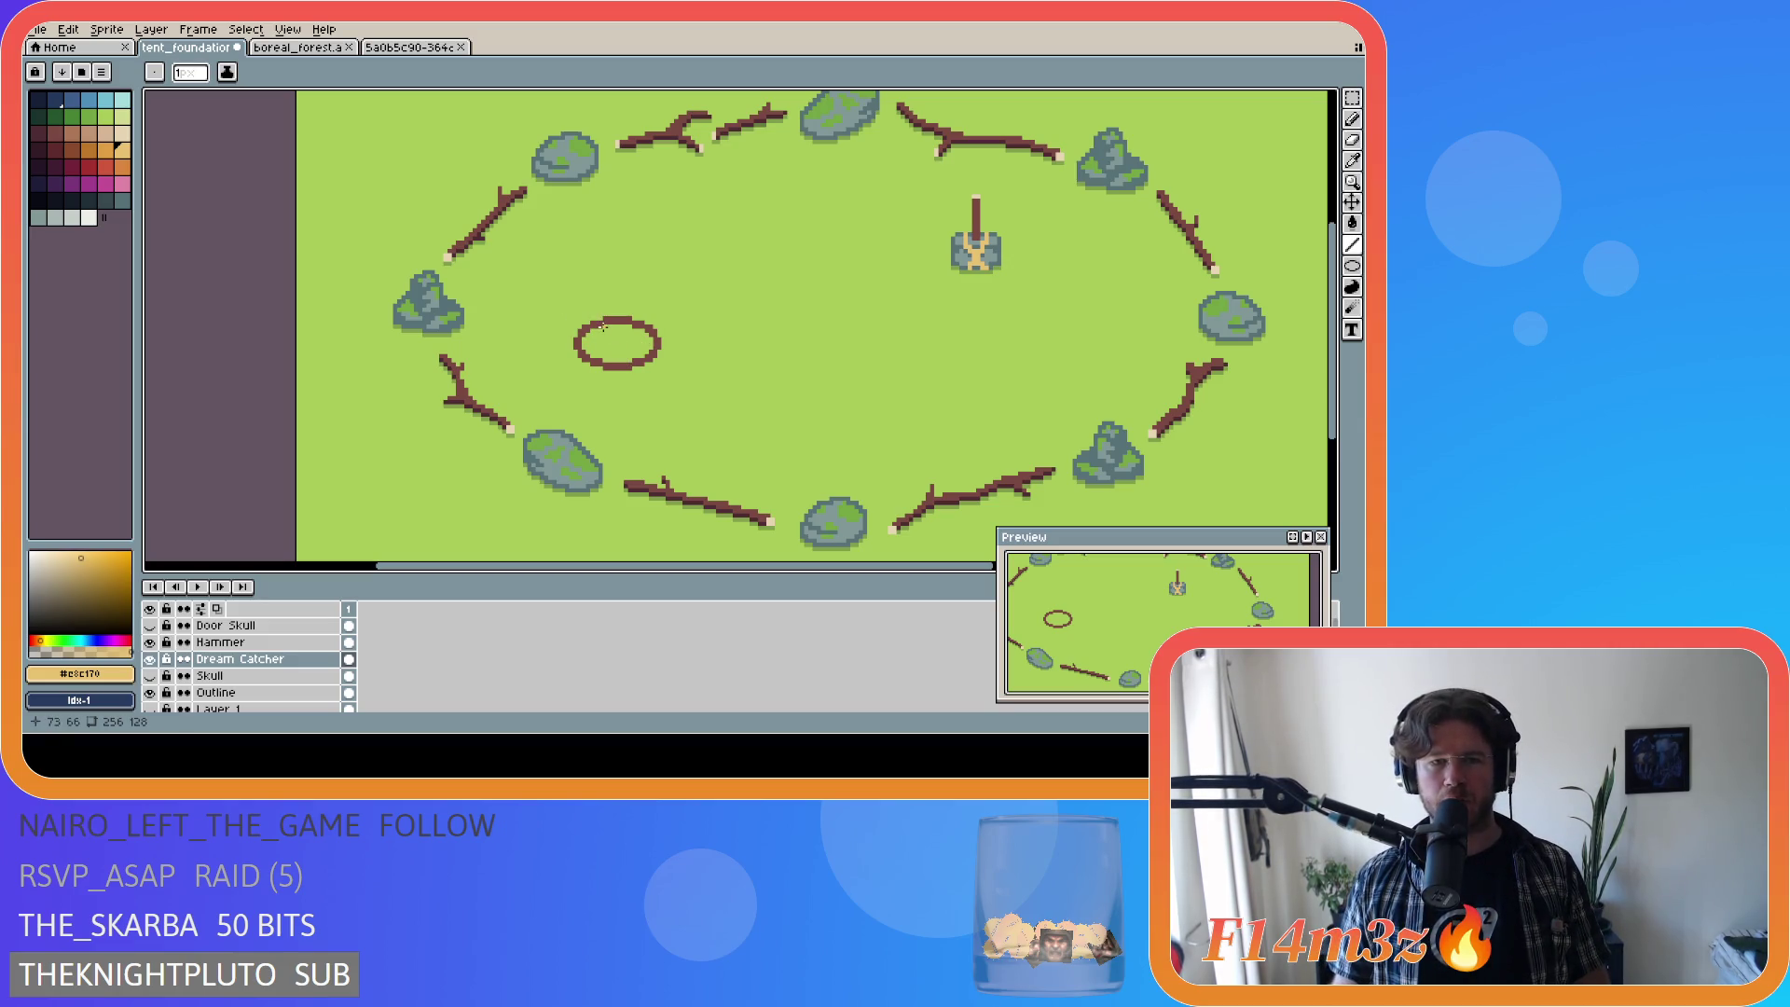
pyautogui.moveTo(595, 330); pyautogui.dragTo(640, 353)
pyautogui.hotkey('ctrl', 'z')
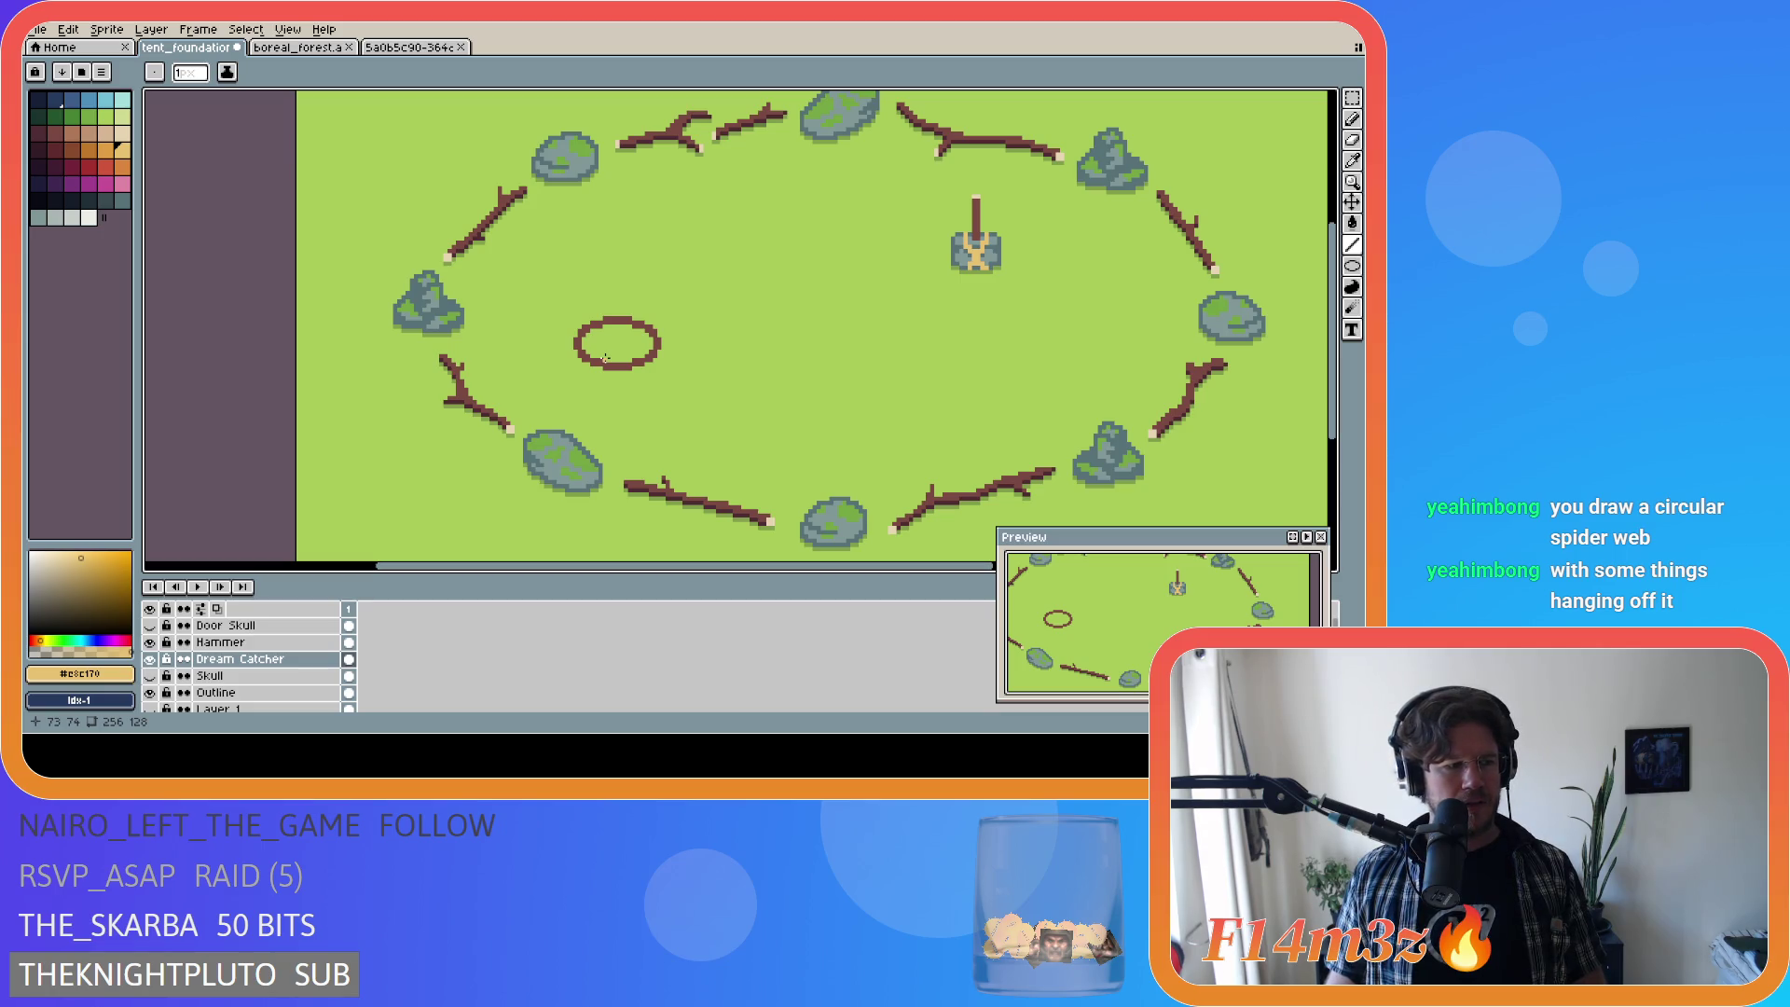
# Step: Draw a trial diagonal line inside the ellipse, then undo it
pyautogui.moveTo(607, 357); pyautogui.dragTo(630, 325)
pyautogui.hotkey('ctrl', 'z')
pyautogui.hotkey('ctrl', 'y')
pyautogui.press('ctrl')
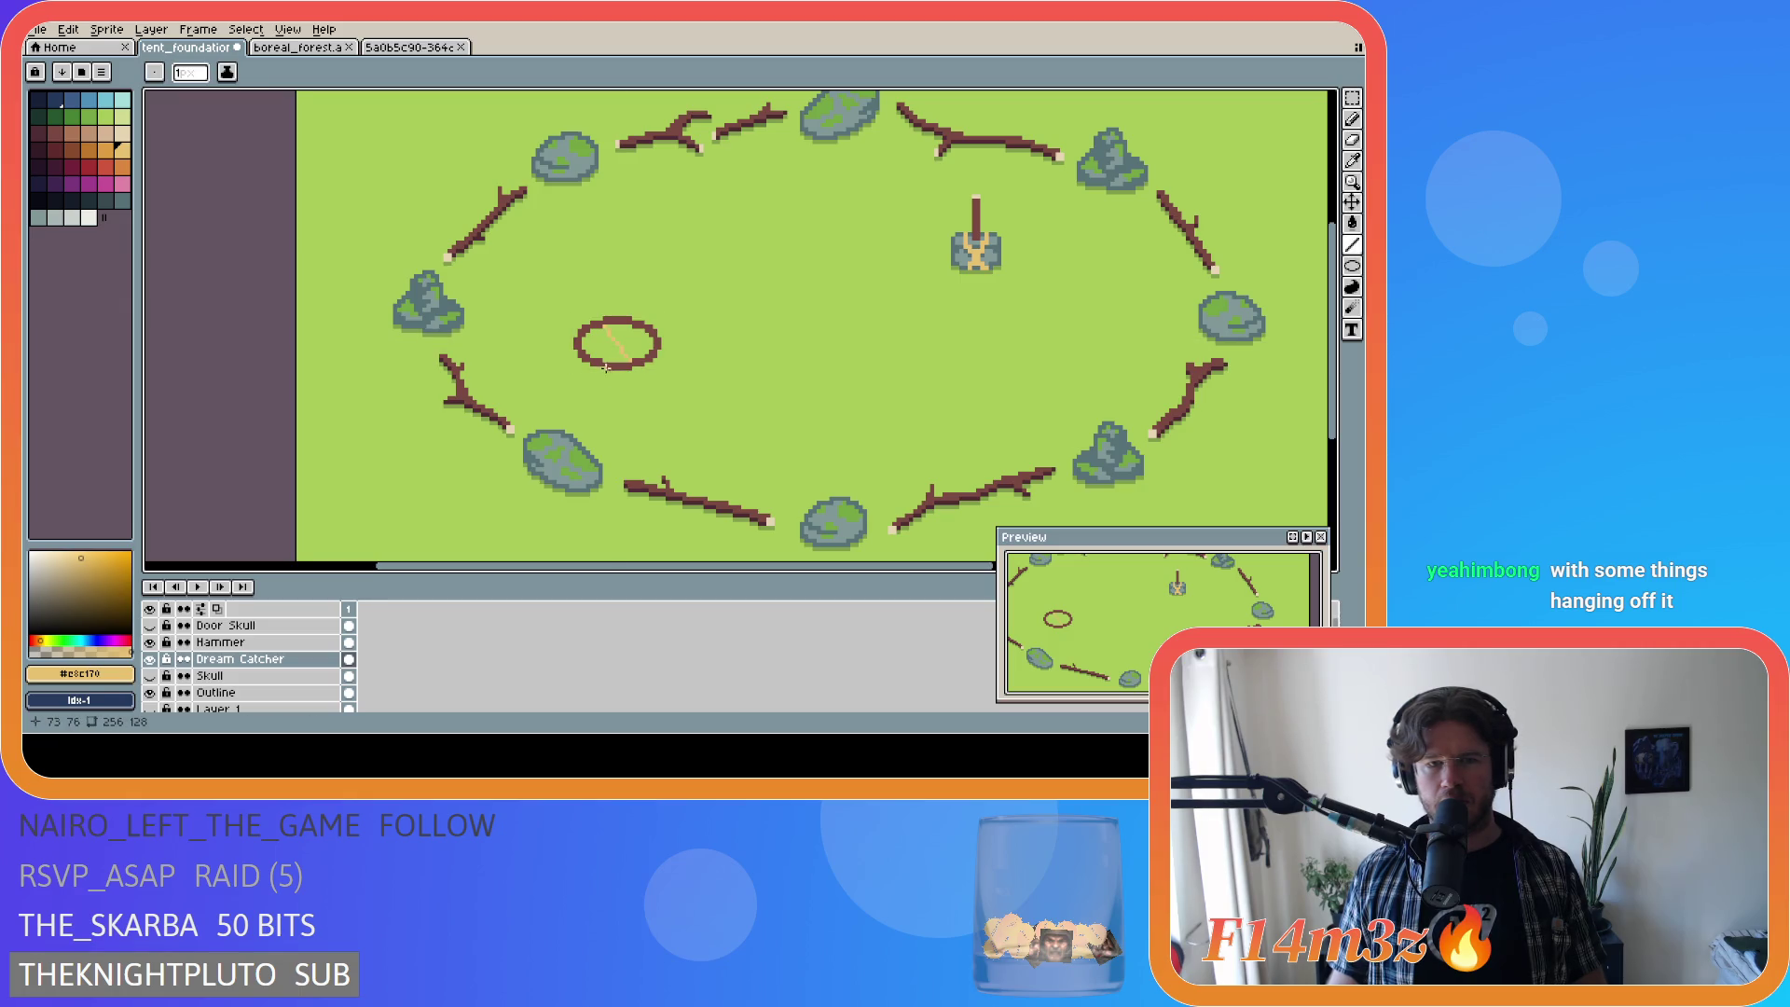
pyautogui.hotkey('ctrl', 'z')
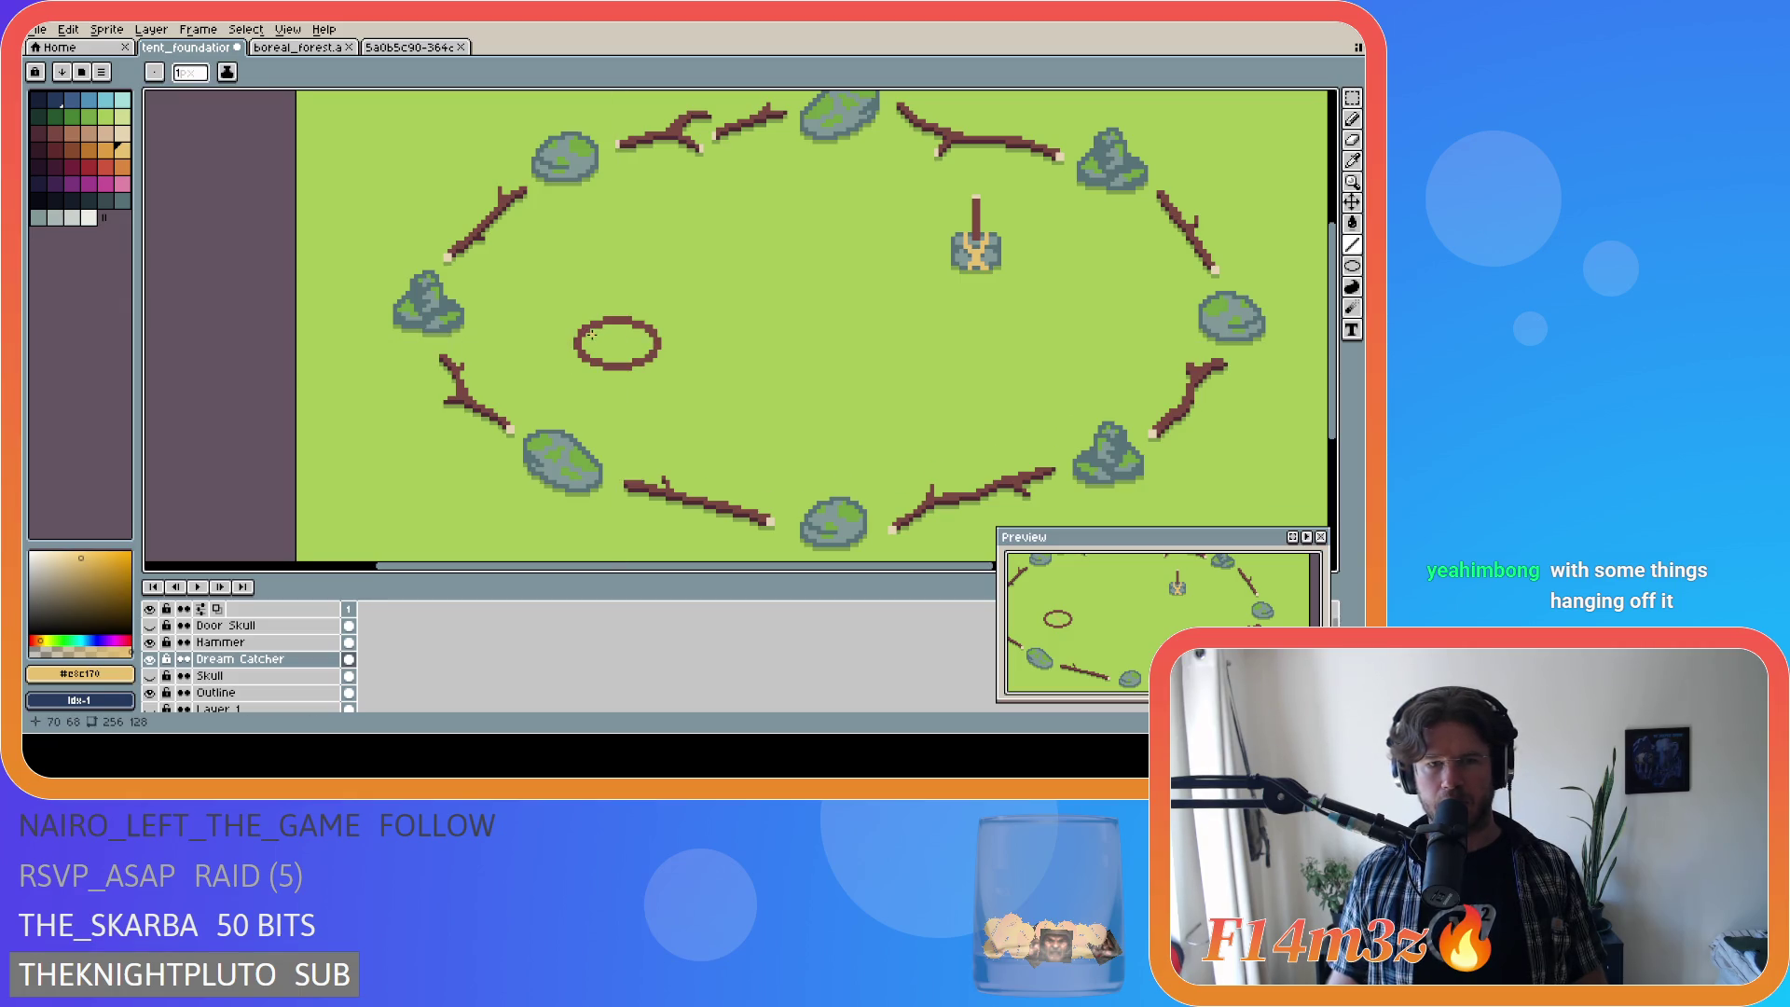
pyautogui.hotkey('ctrl', 'y')
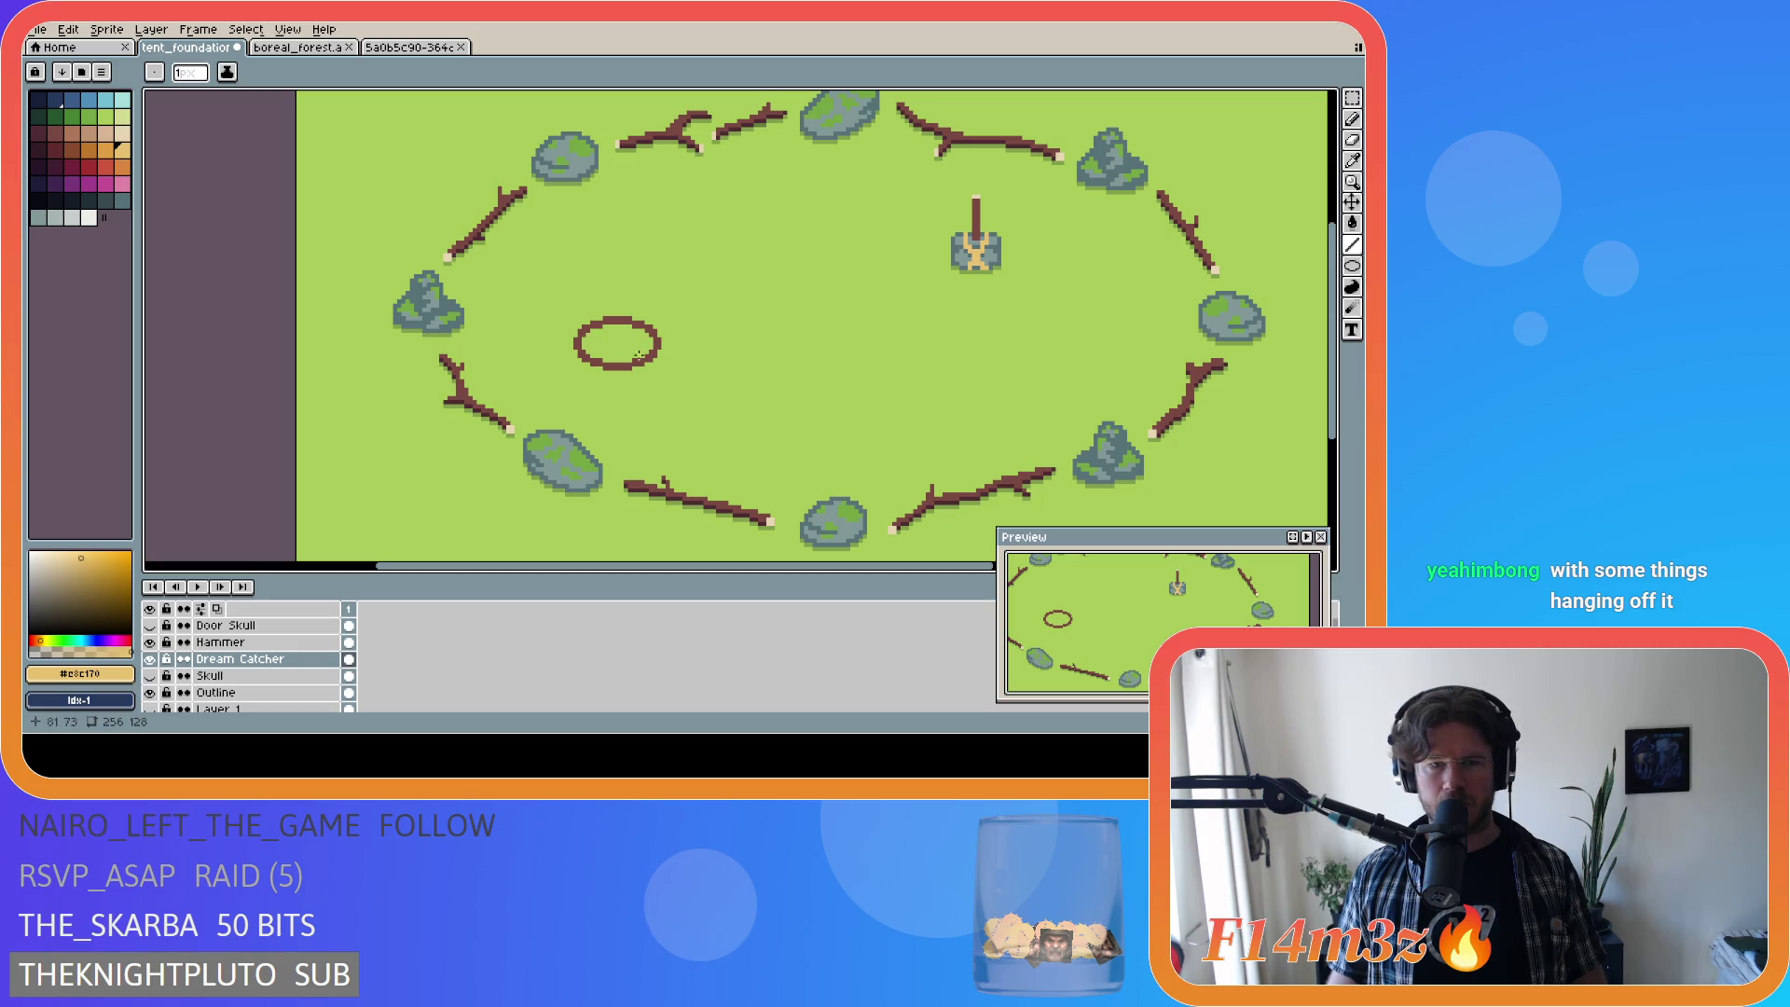
pyautogui.hotkey('ctrl', 'z')
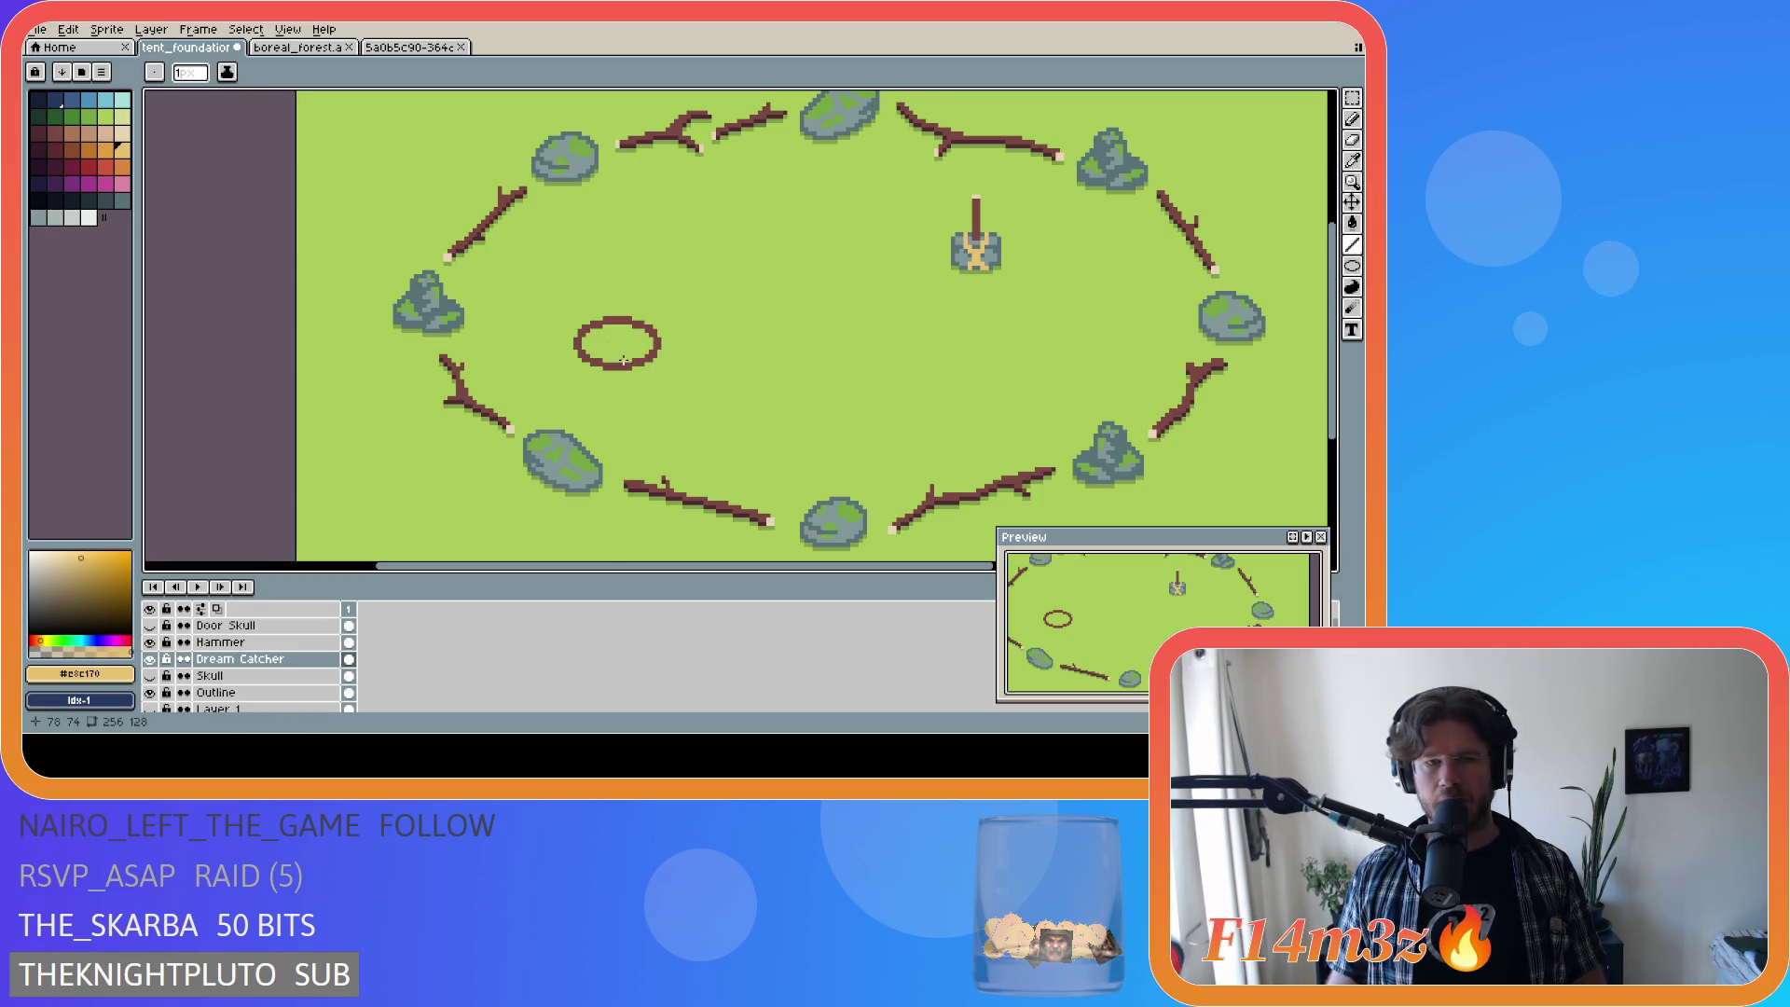
# Step: Draw two tan lines inside the ellipse, one diagonal and one near-vertical
pyautogui.moveTo(628, 358); pyautogui.dragTo(580, 338)
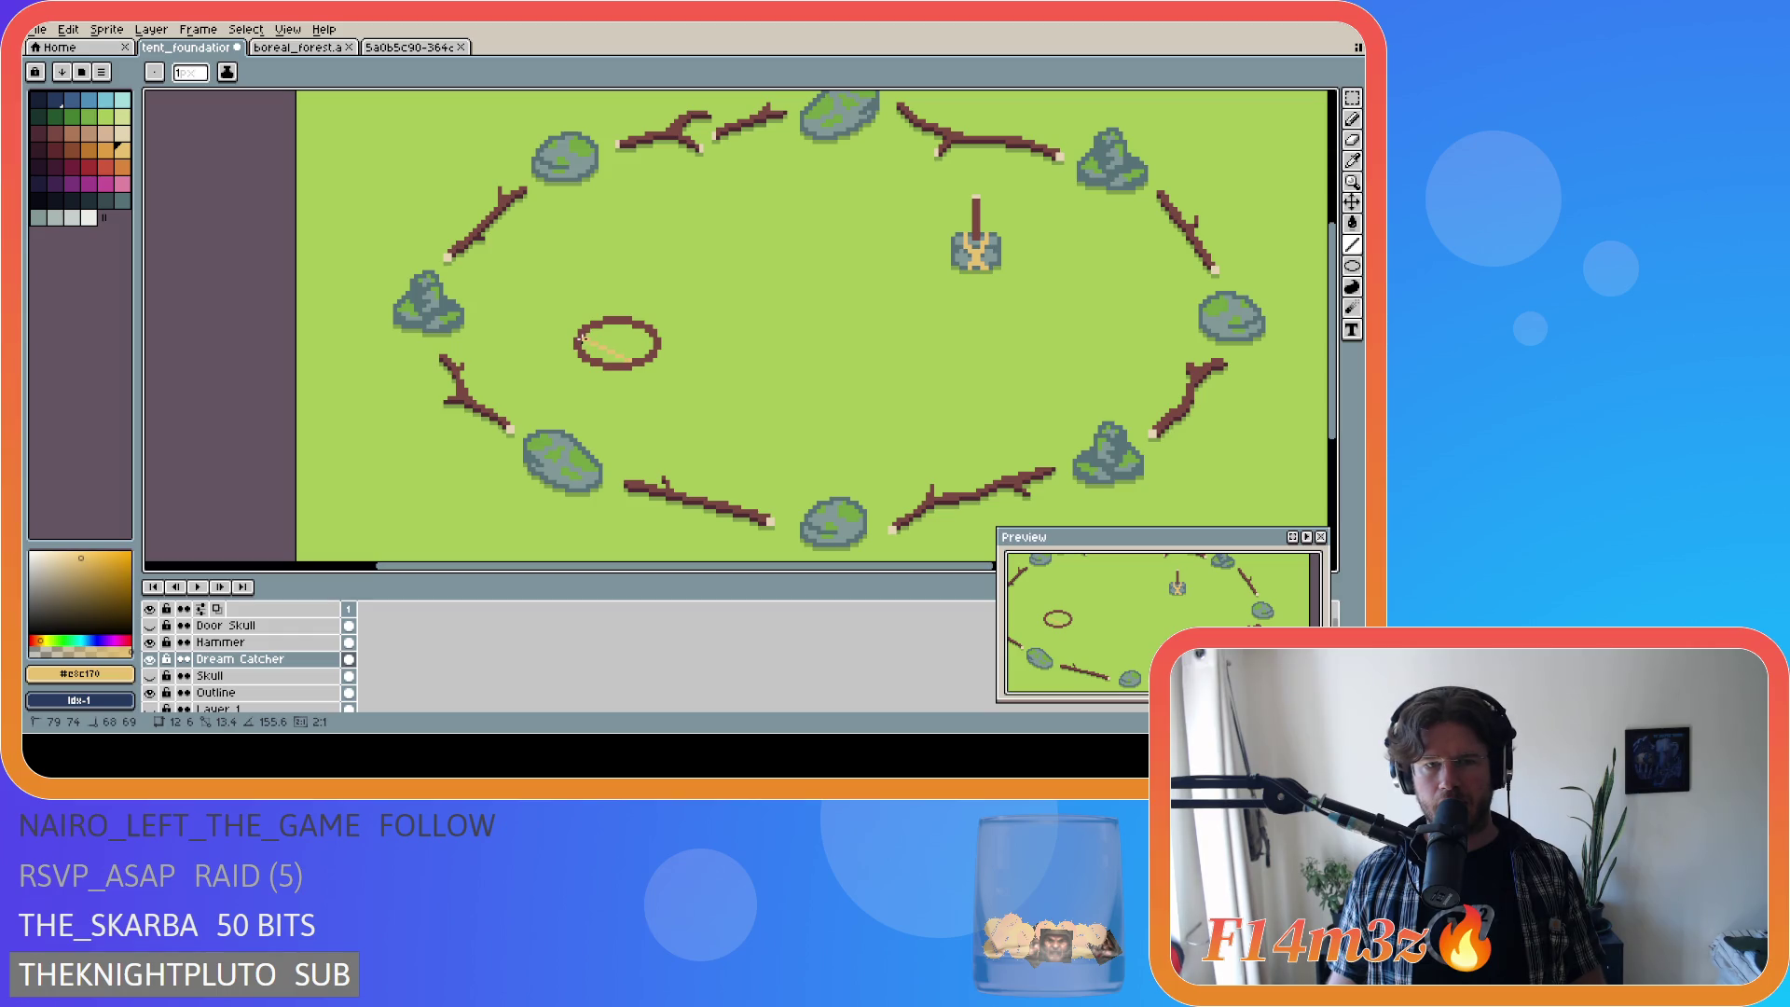
pyautogui.moveTo(581, 338); pyautogui.dragTo(601, 337)
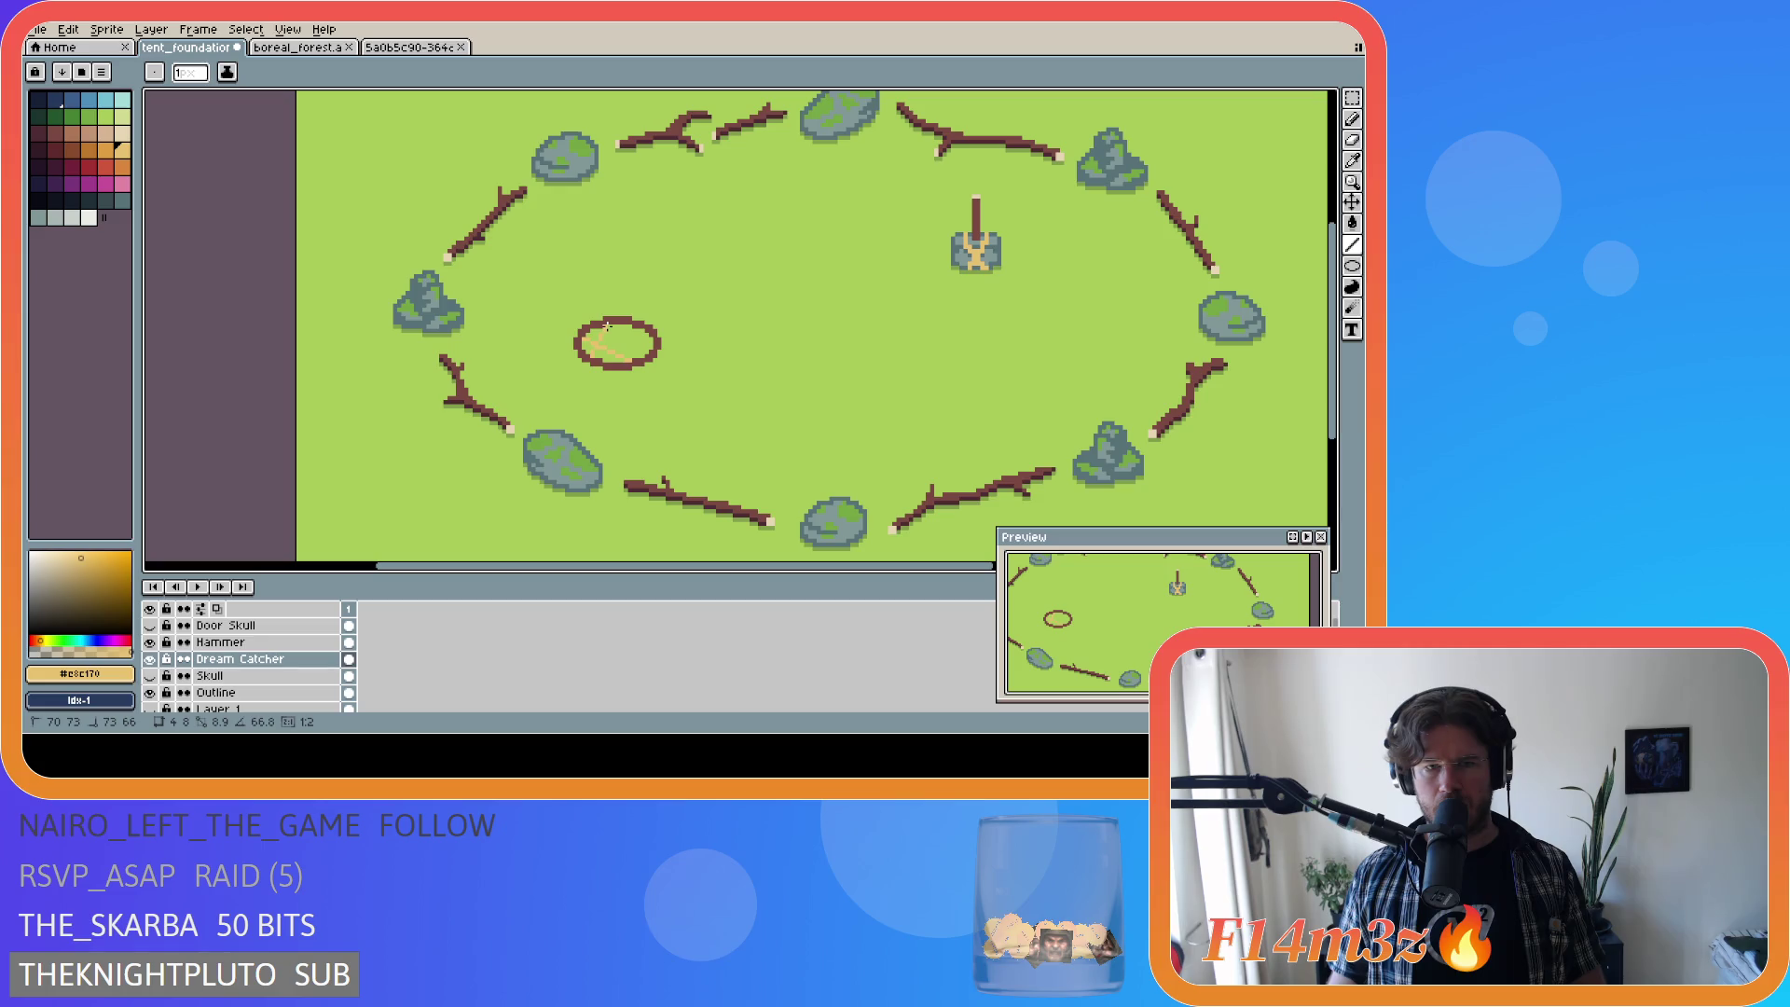
pyautogui.moveTo(607, 325)
pyautogui.mouseDown()
pyautogui.moveTo(650, 350)
pyautogui.moveTo(604, 360)
pyautogui.mouseUp()
pyautogui.press('v')
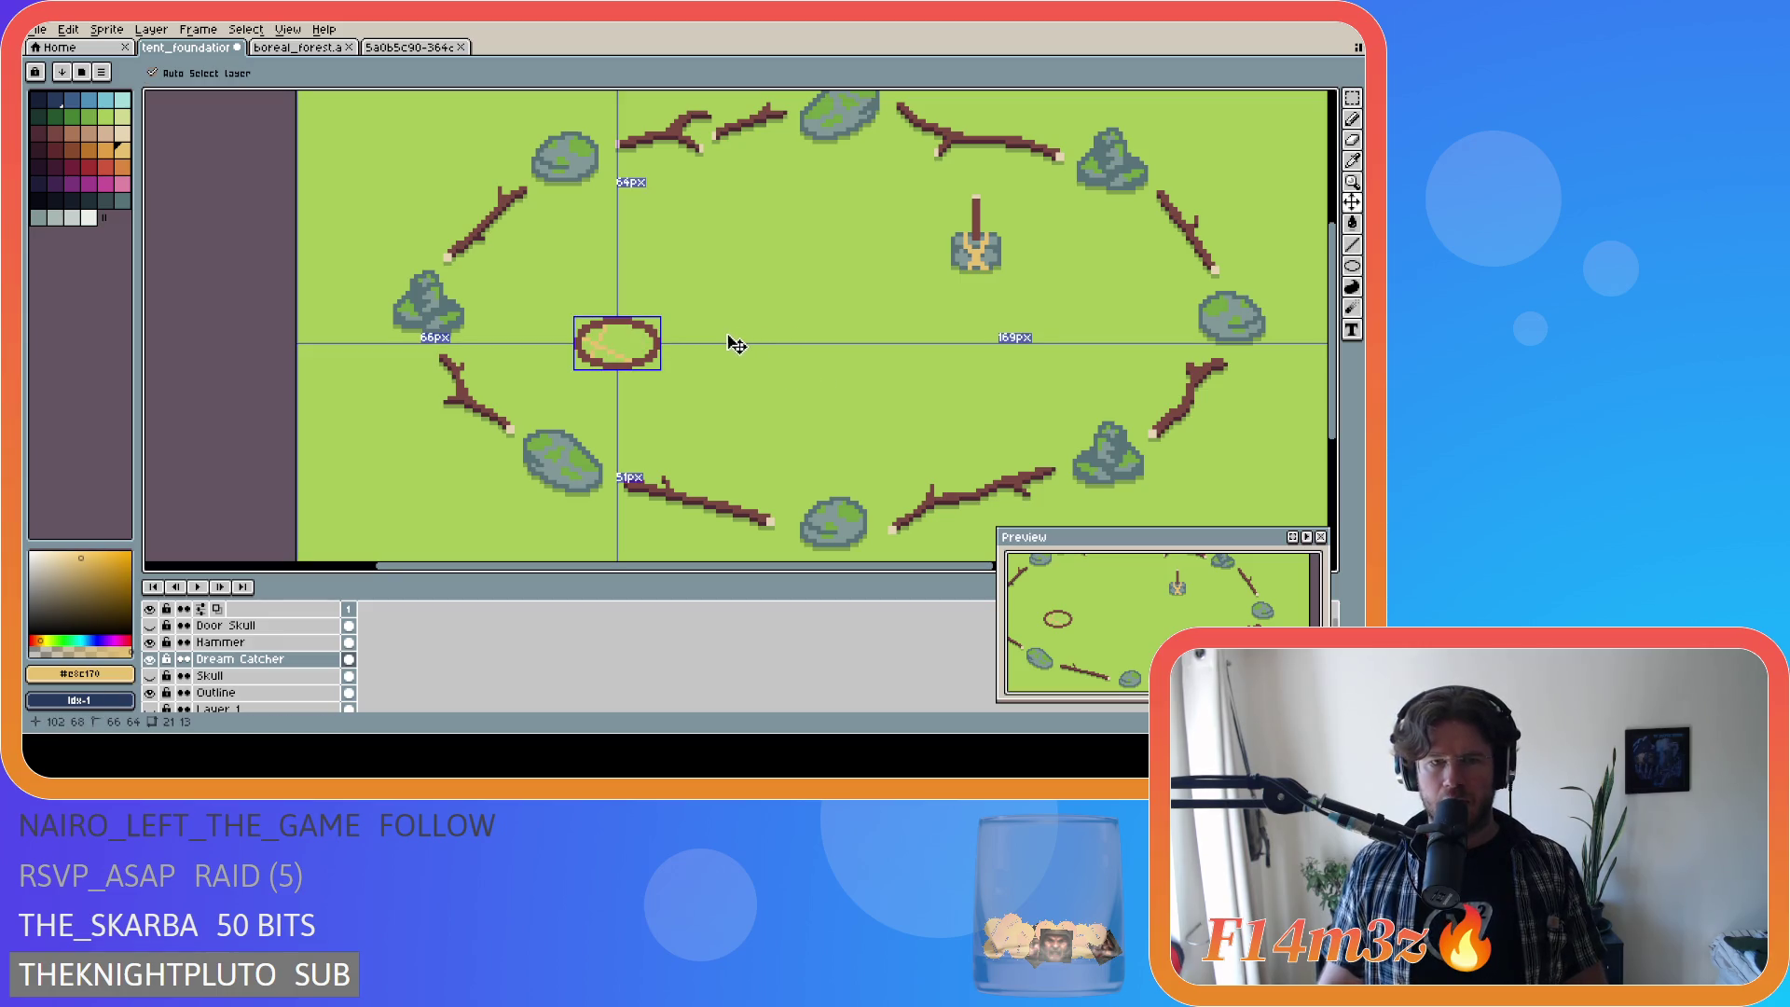
pyautogui.press('l')
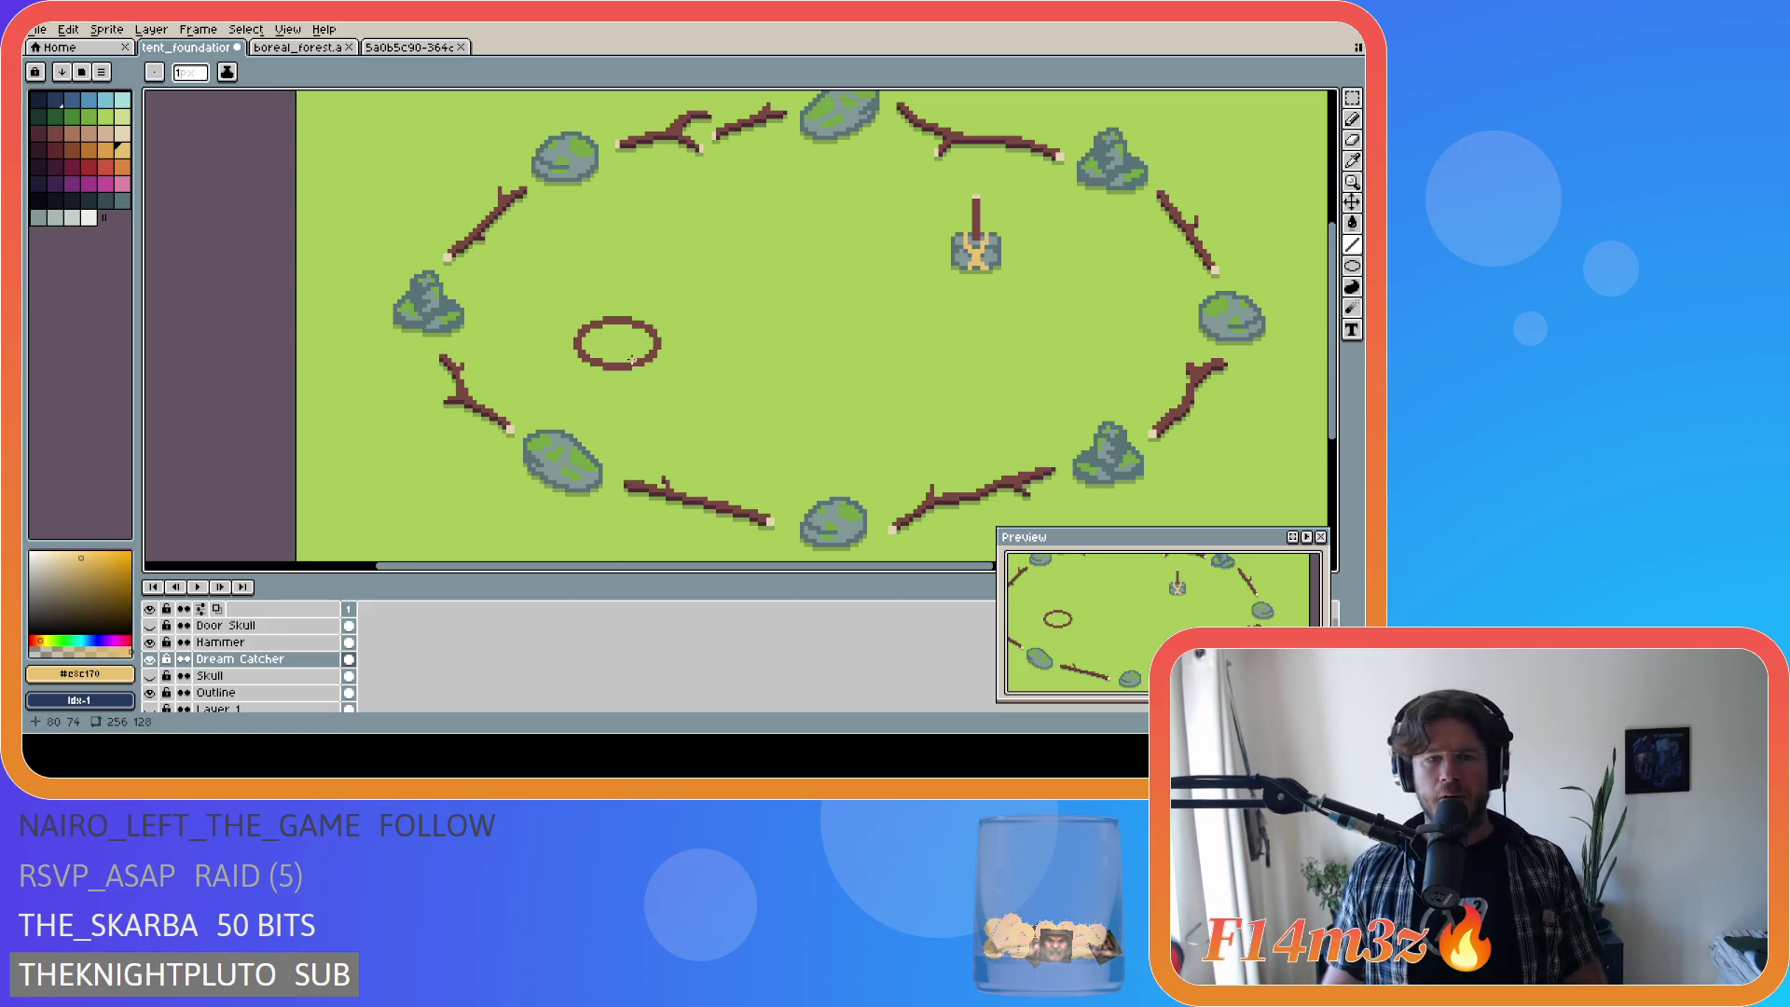
pyautogui.press('i')
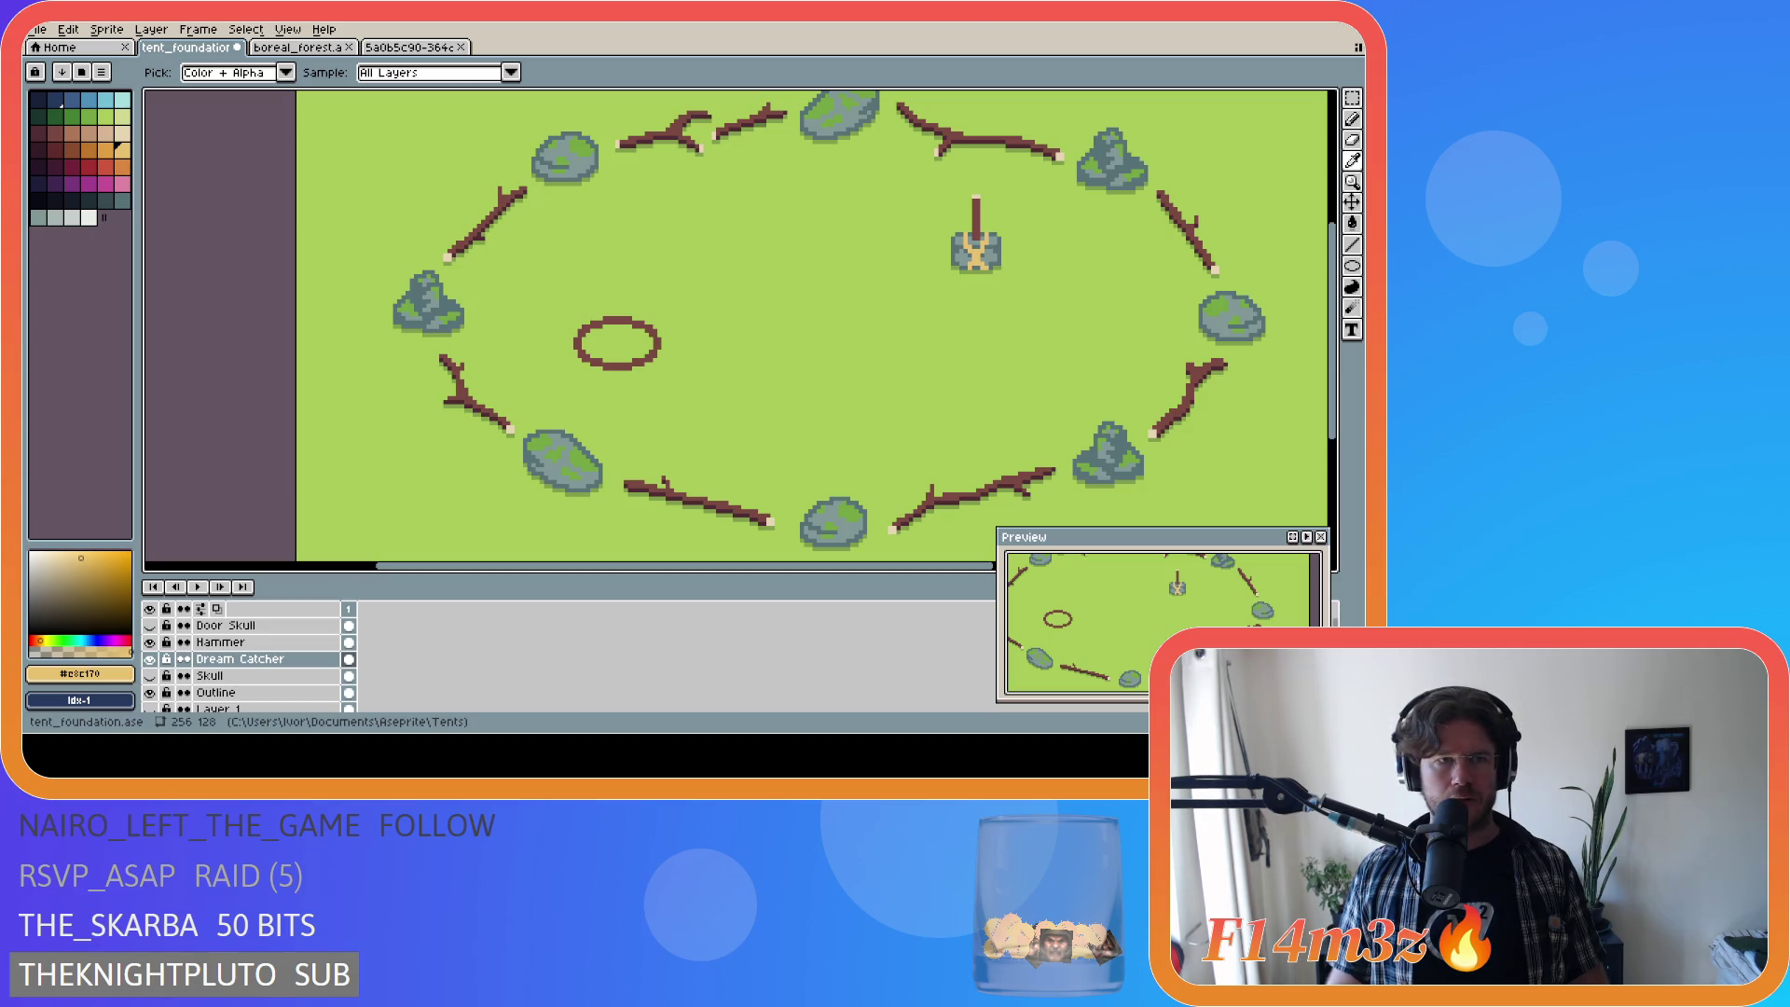
# Step: Switch between the Pencil and Eyedropper, ending on the Eyedropper with tan as the colour
pyautogui.press('b')
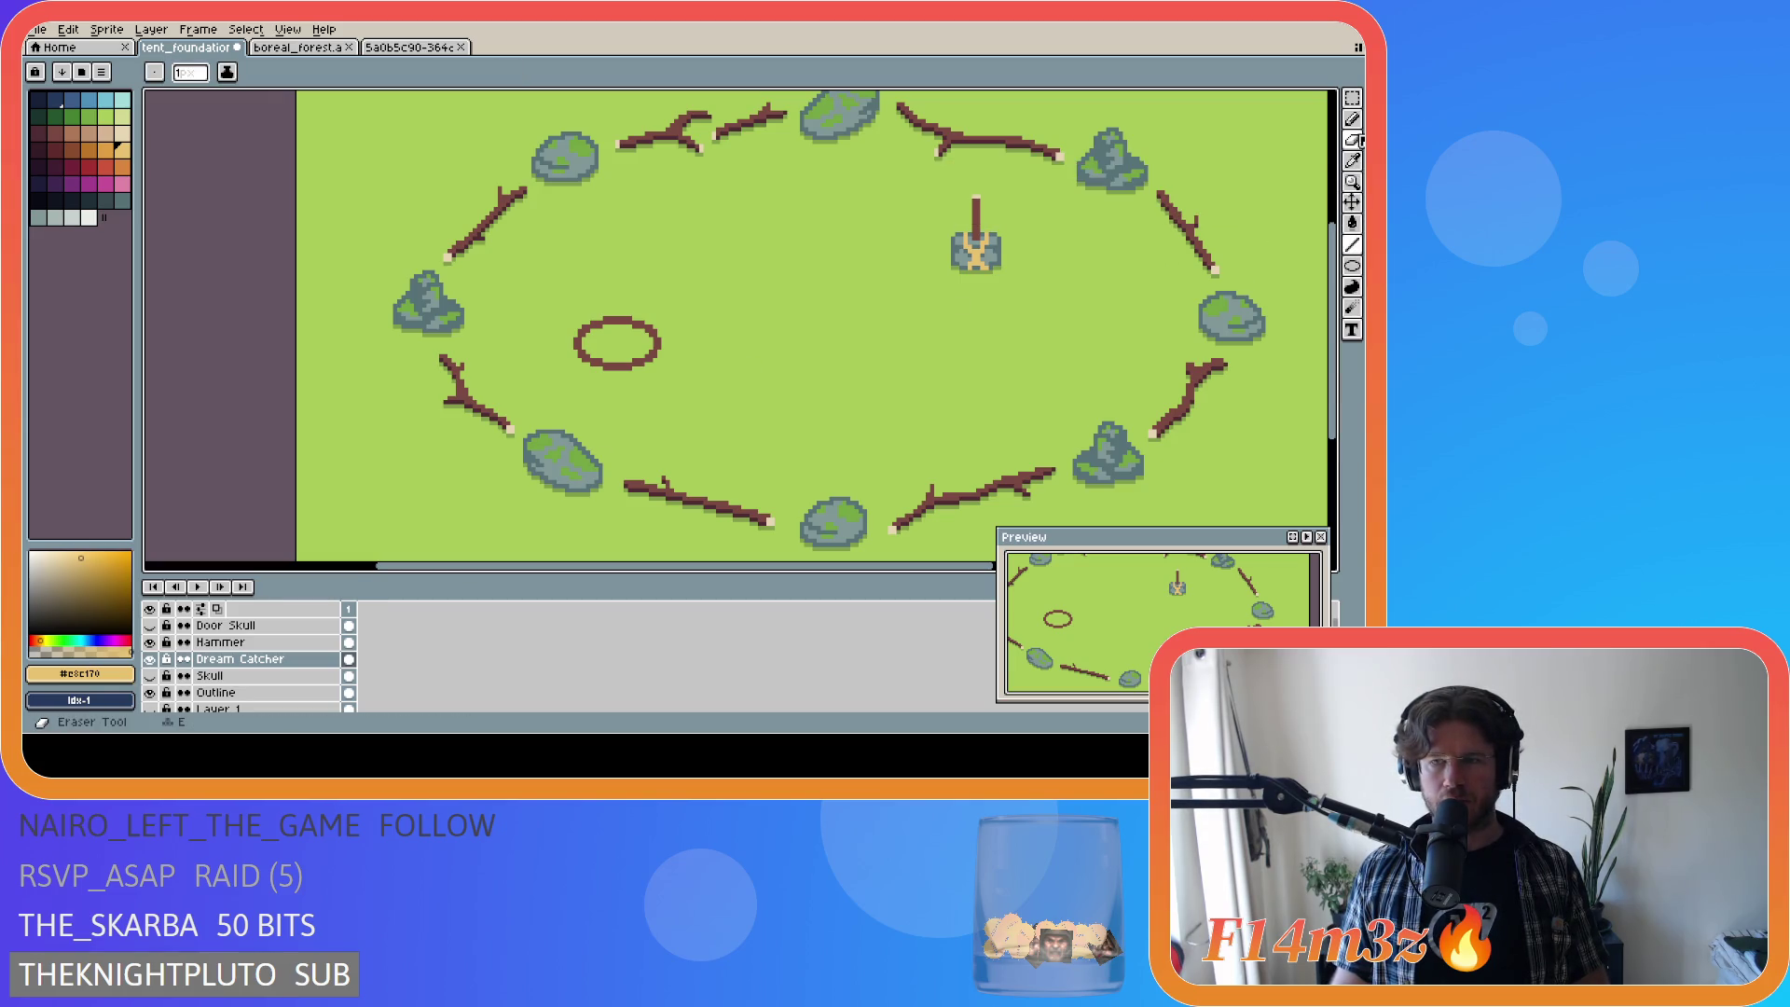
pyautogui.click(1352, 118)
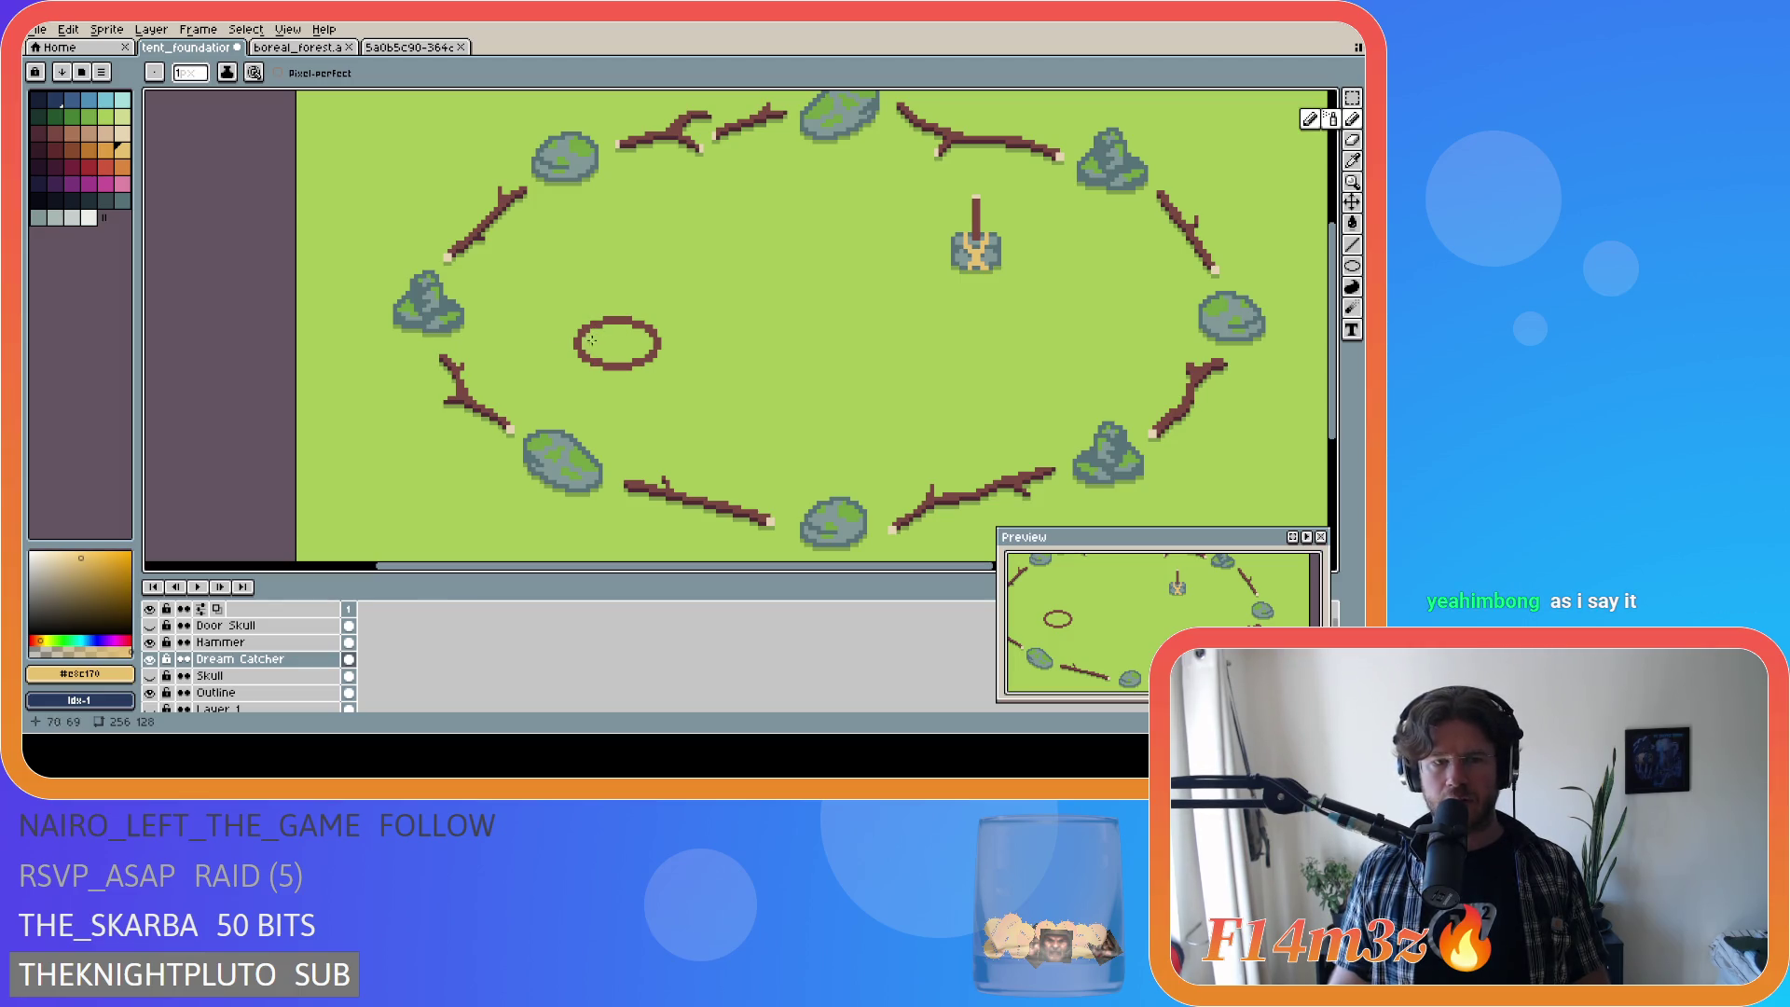
pyautogui.press('i')
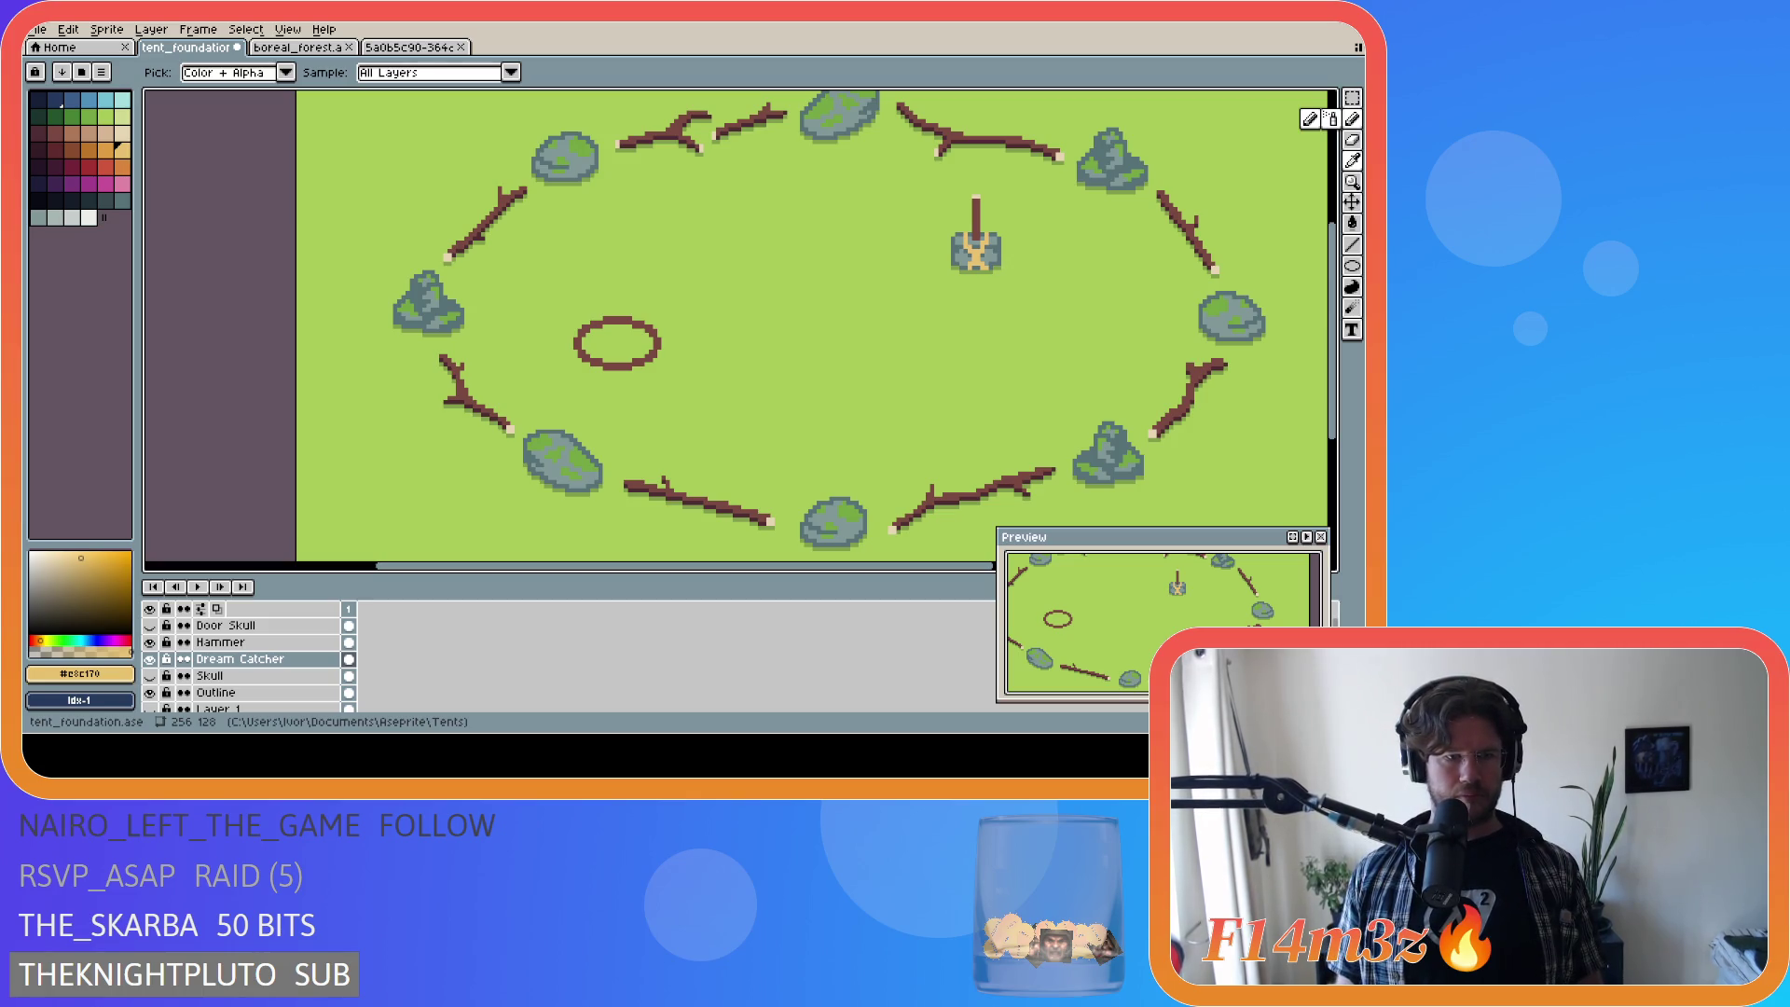
pyautogui.press('b')
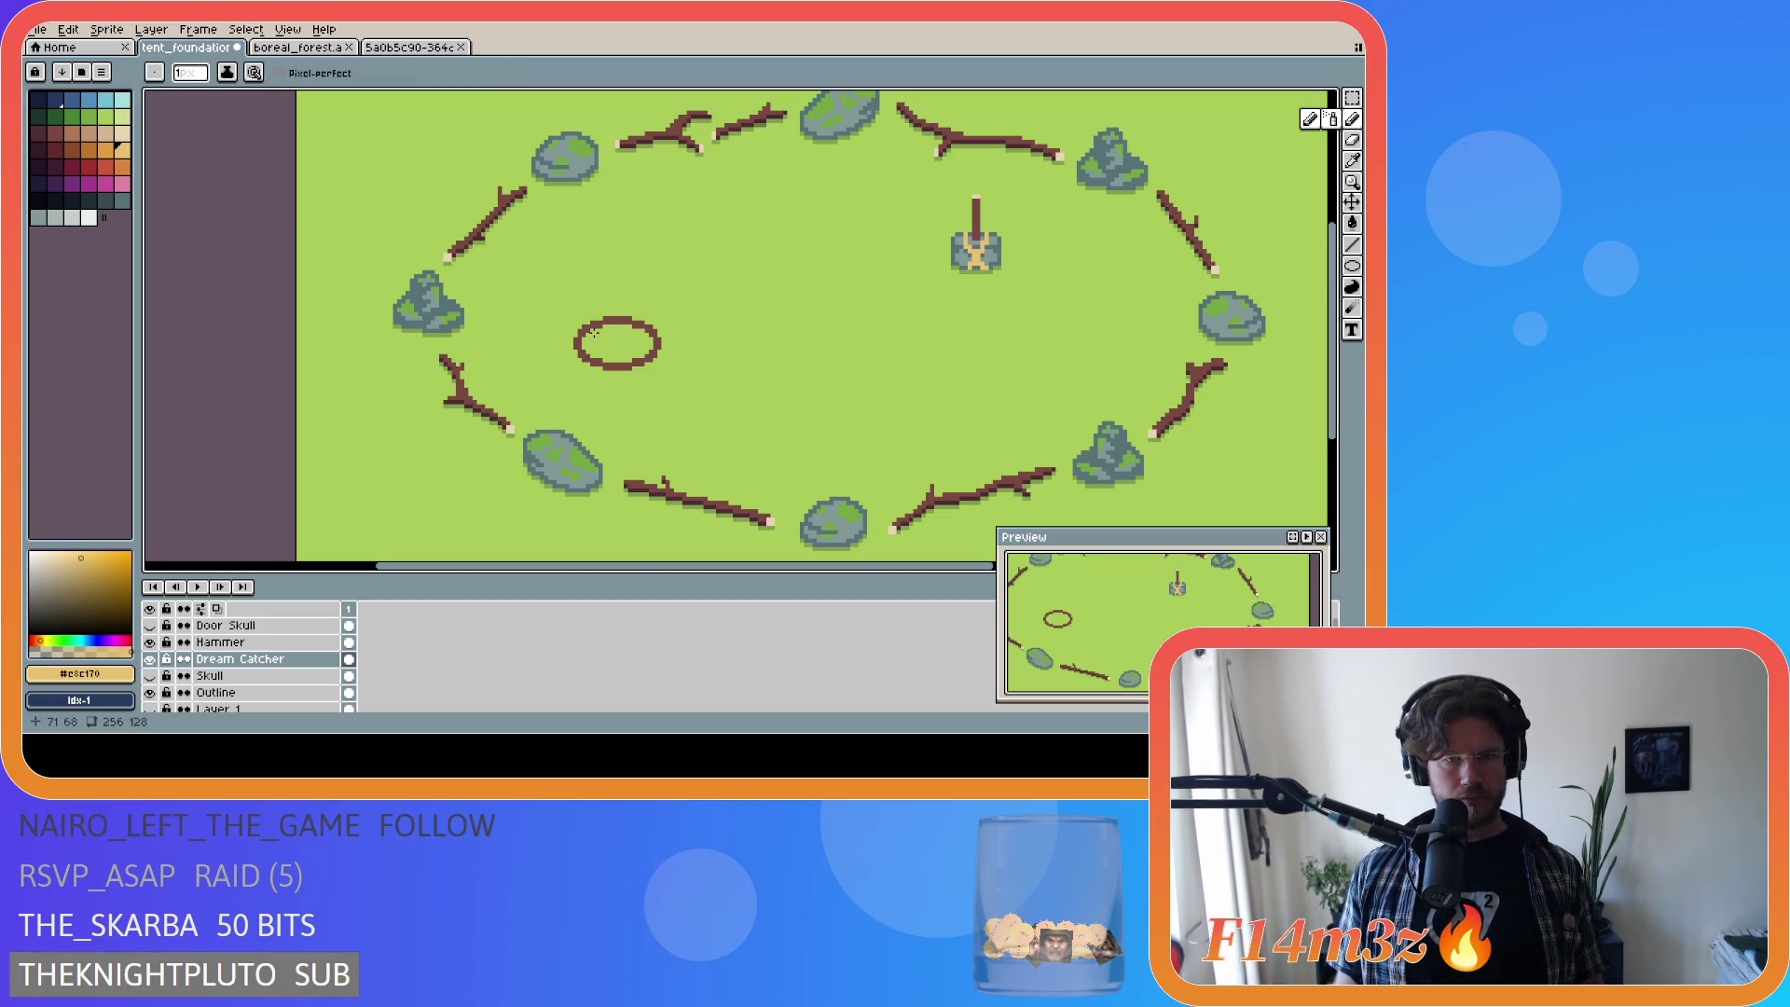
pyautogui.press('i')
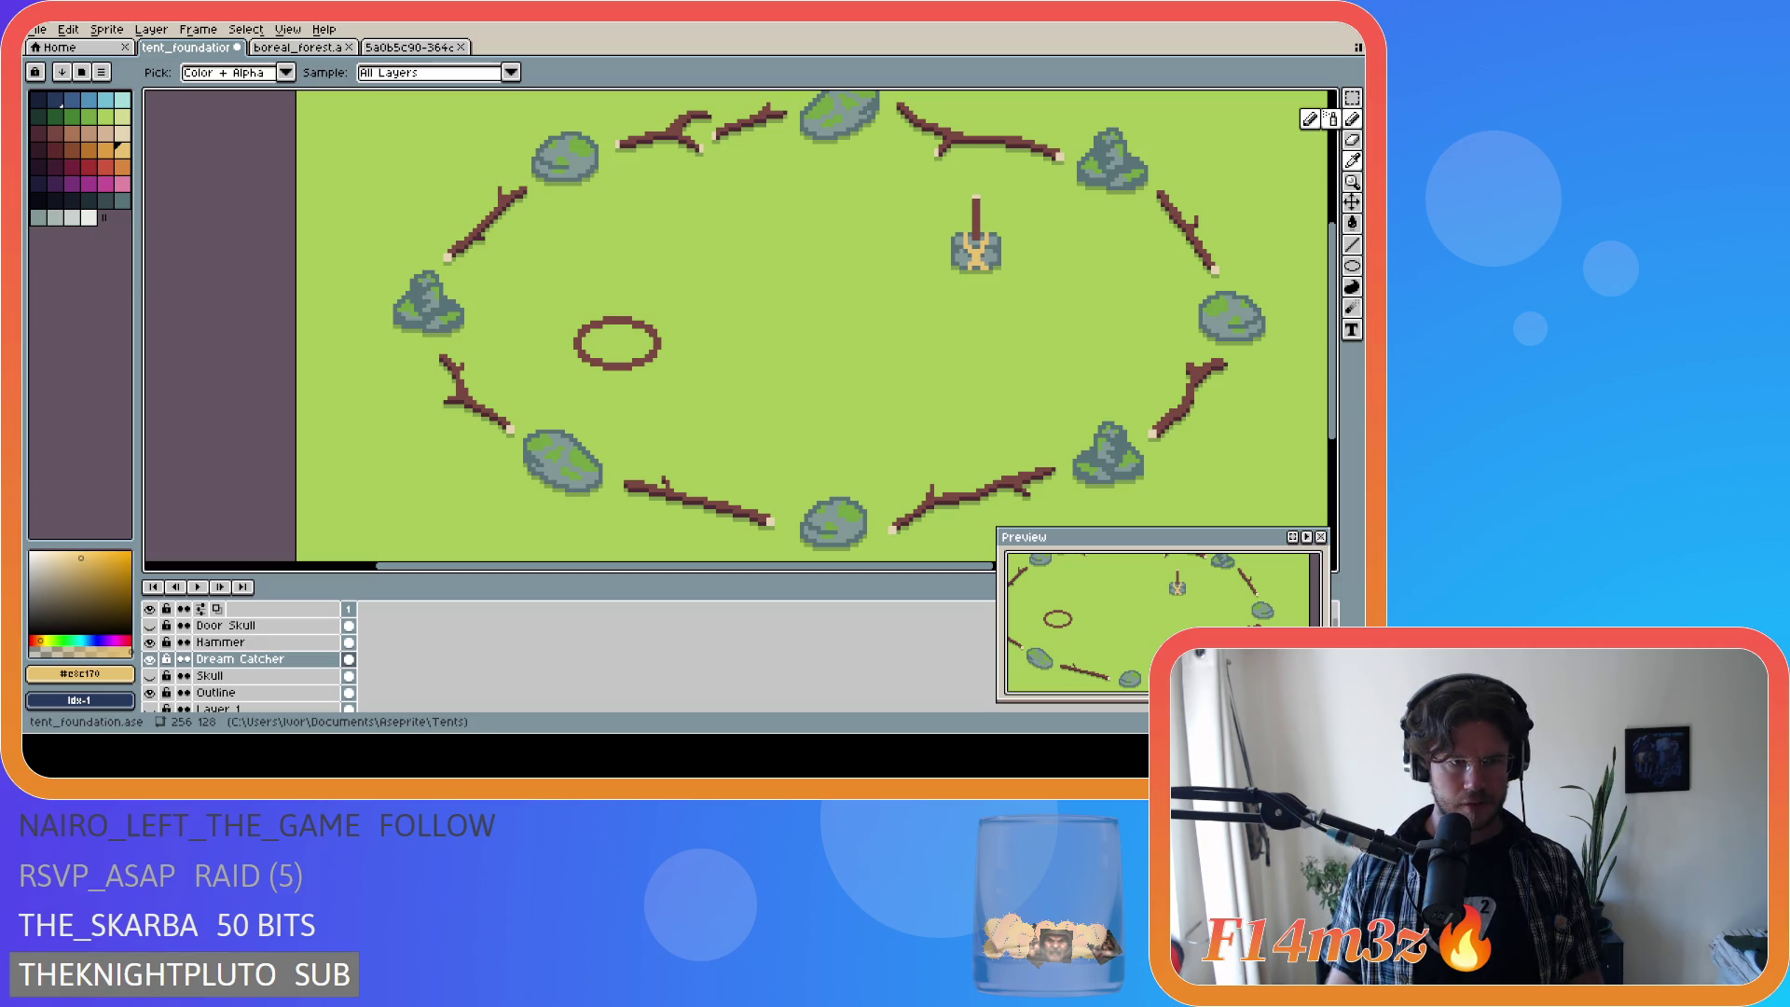
# Step: Draw a short diagonal tan strand inside the hoop, undoing the extra line extensions
pyautogui.press('b')
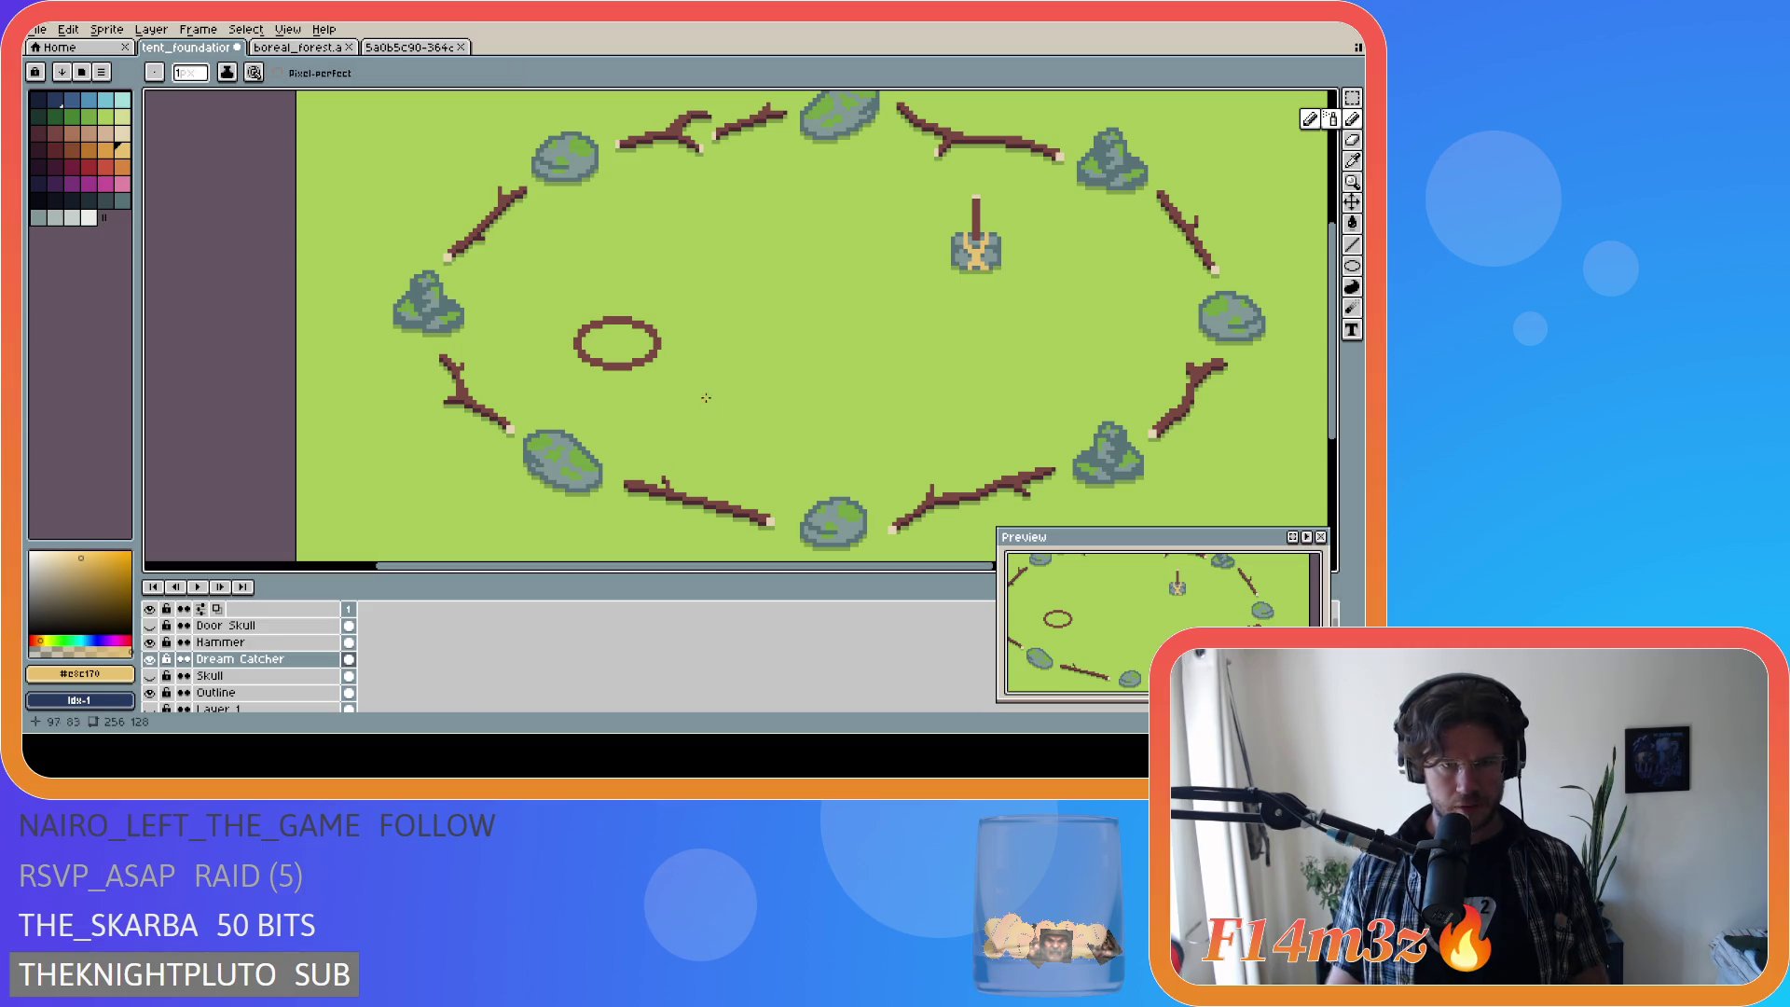
pyautogui.scroll(1, 613, 344)
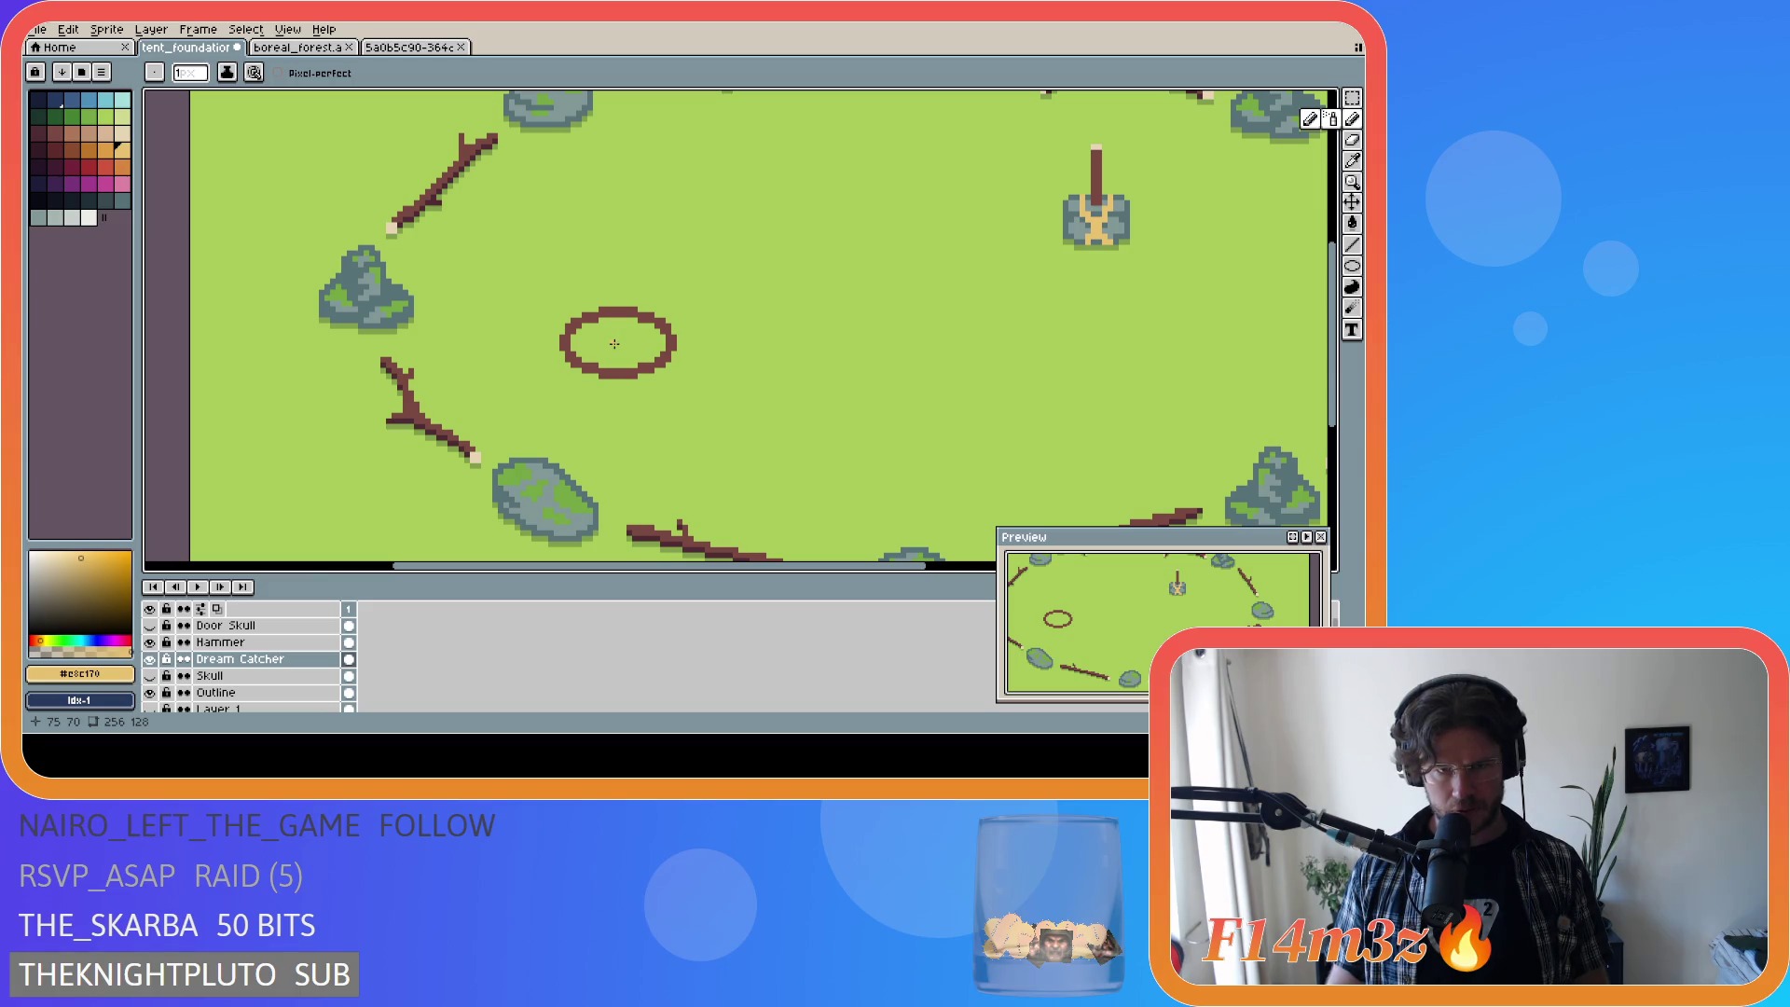
pyautogui.moveTo(615, 341); pyautogui.dragTo(594, 359)
pyautogui.hotkey('ctrl', 'z')
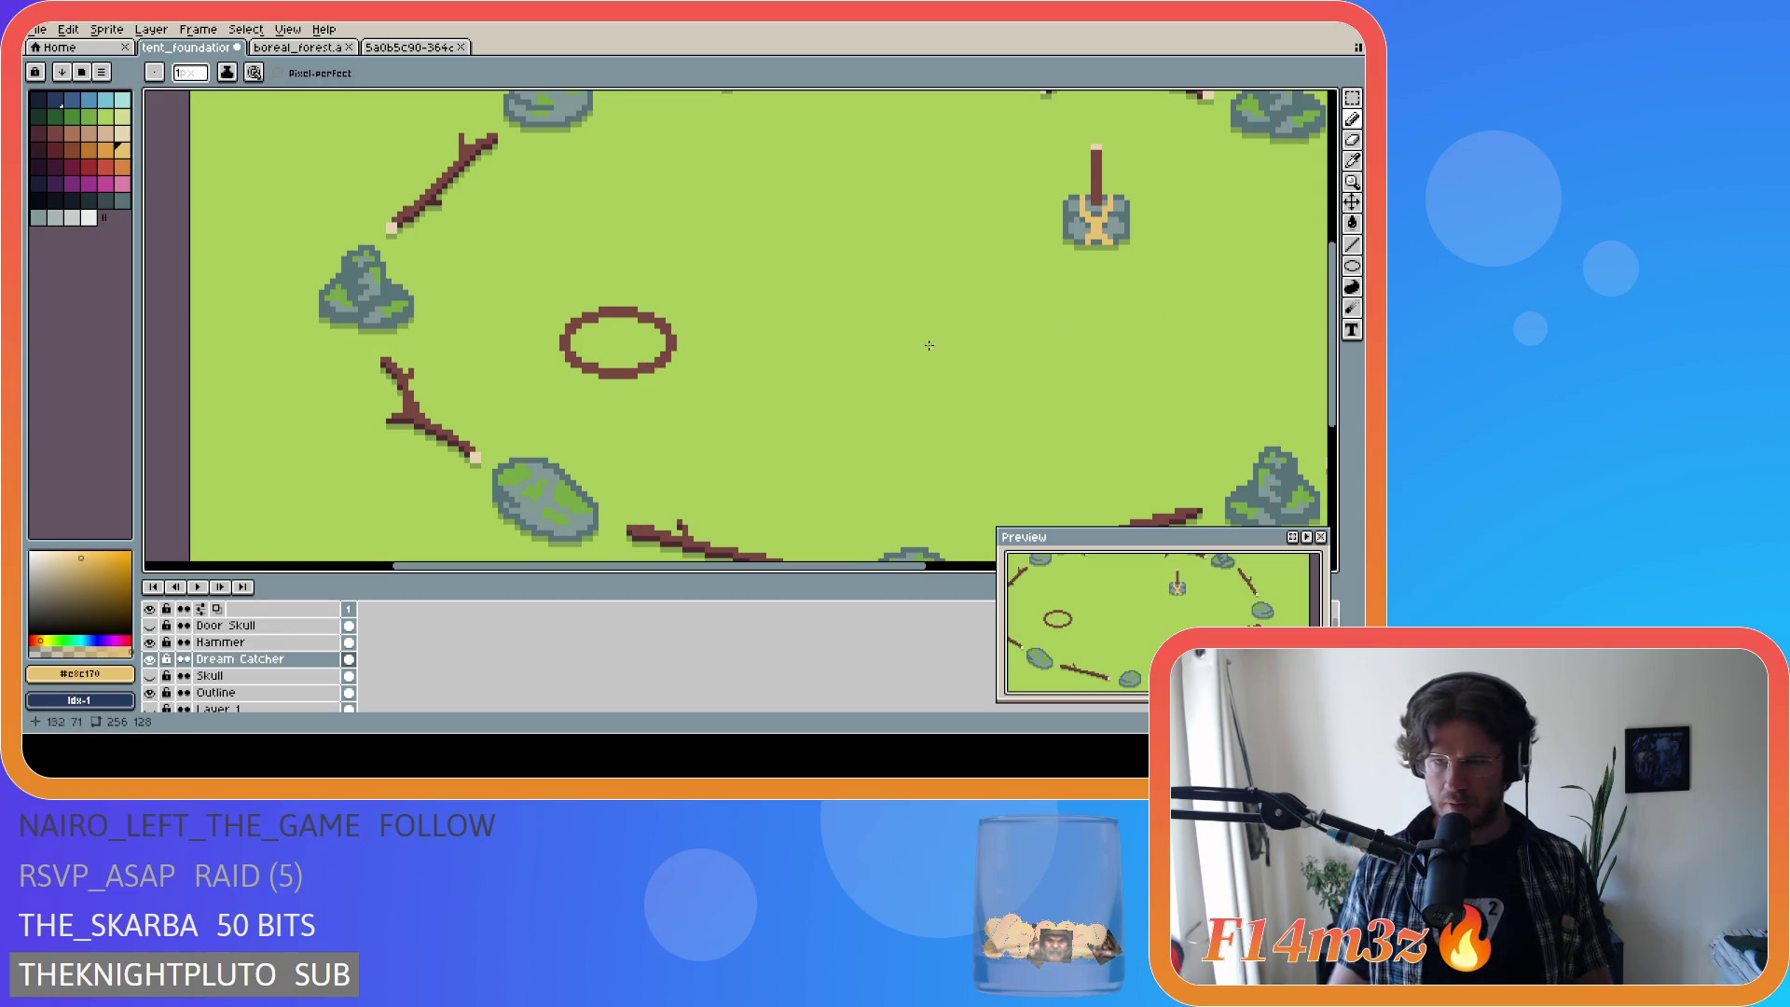
pyautogui.click(615, 344)
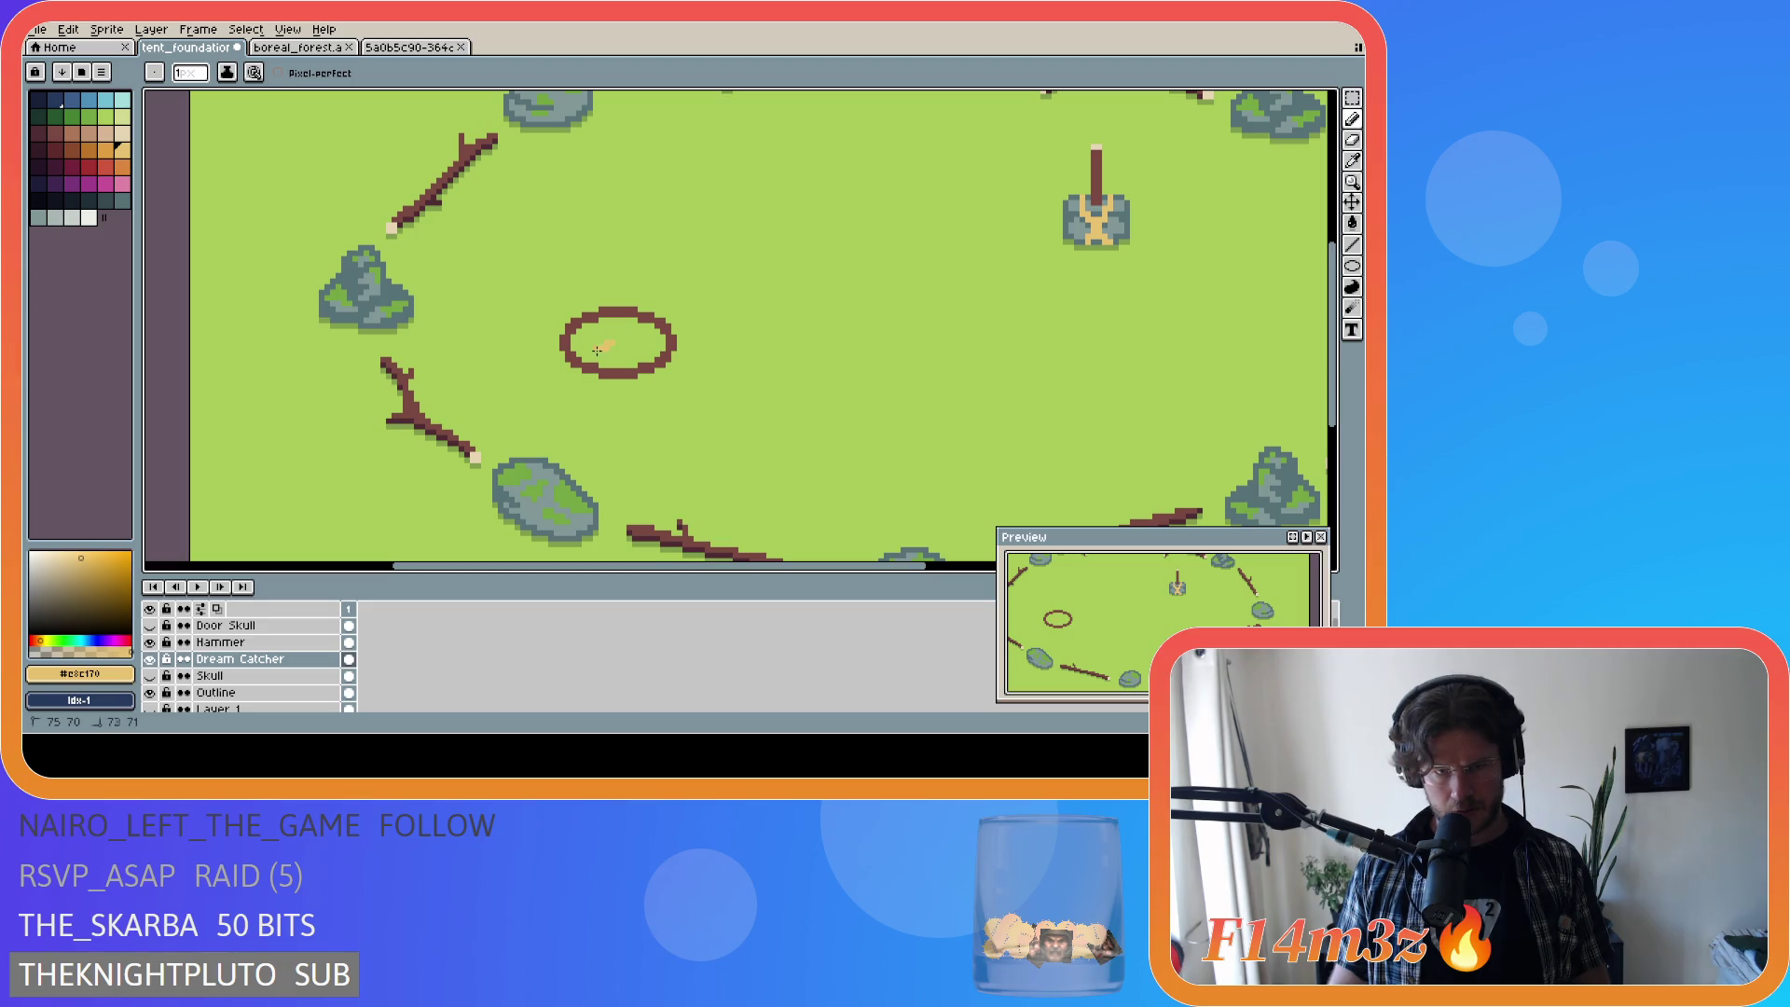
pyautogui.moveTo(595, 356); pyautogui.dragTo(596, 352)
pyautogui.press('Escape')
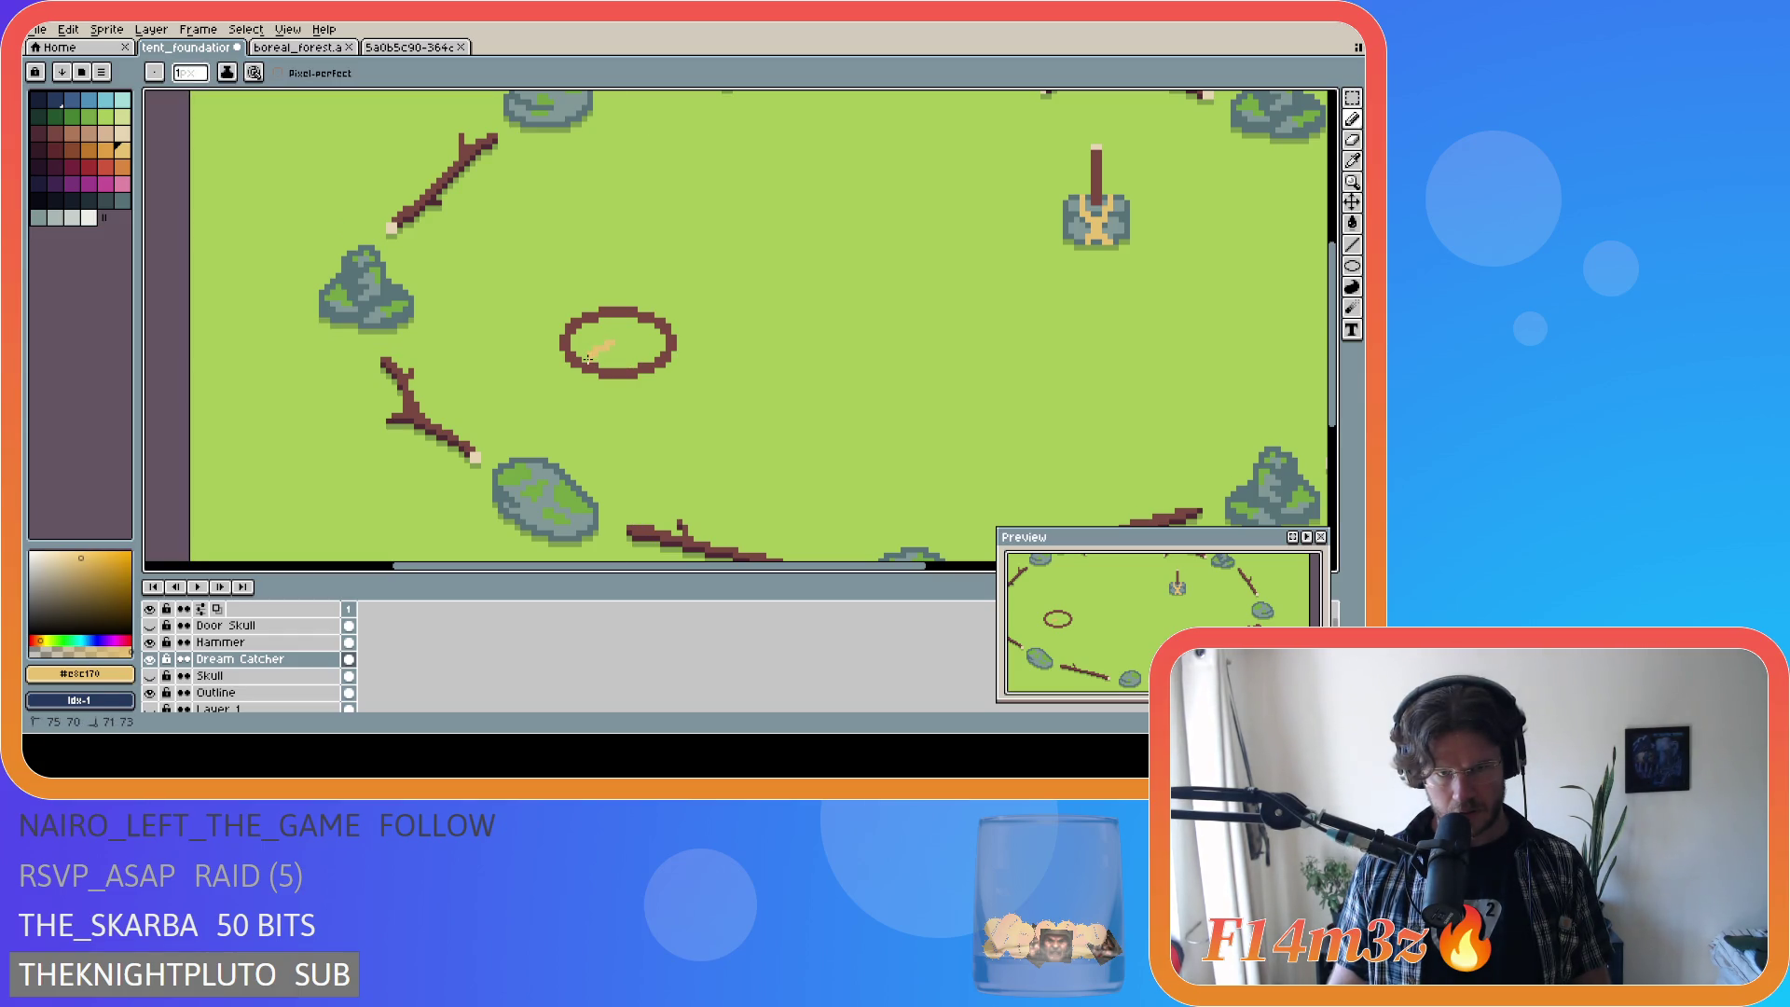
pyautogui.moveTo(612, 343)
pyautogui.mouseDown()
pyautogui.moveTo(591, 359)
pyautogui.moveTo(645, 328)
pyautogui.mouseUp()
pyautogui.hotkey('ctrl', 'z')
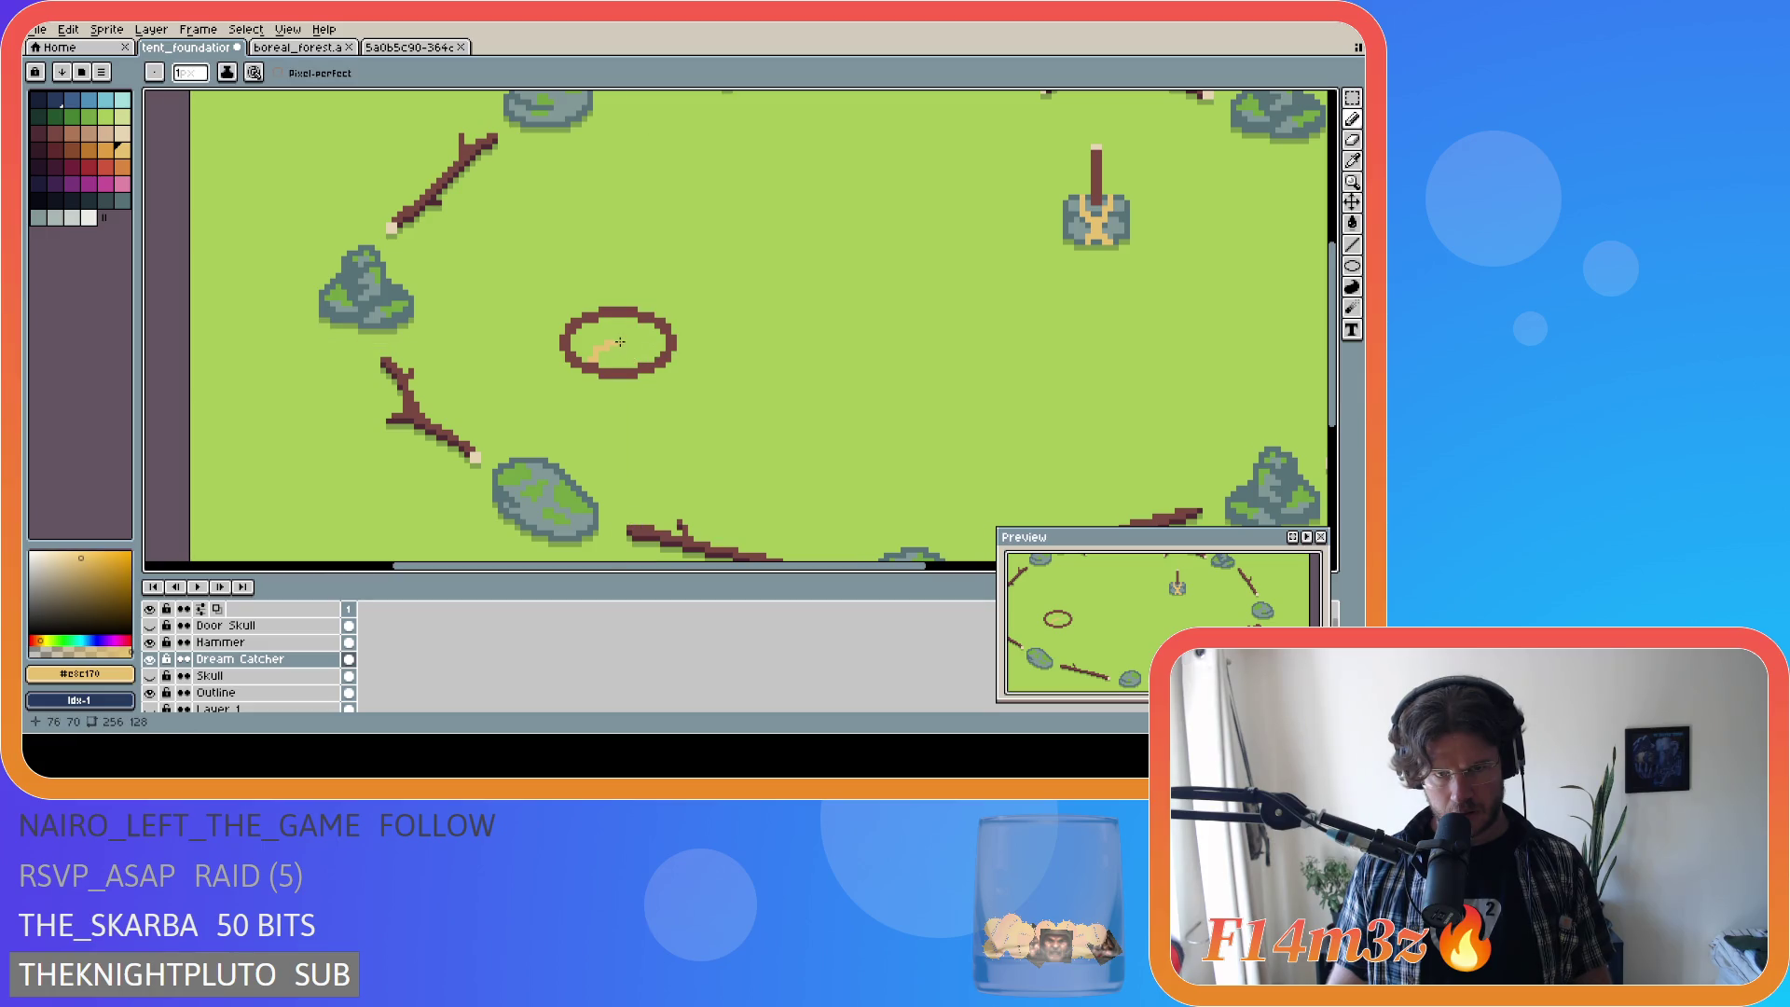
pyautogui.moveTo(616, 341); pyautogui.dragTo(643, 326)
pyautogui.hotkey('ctrl', 'z')
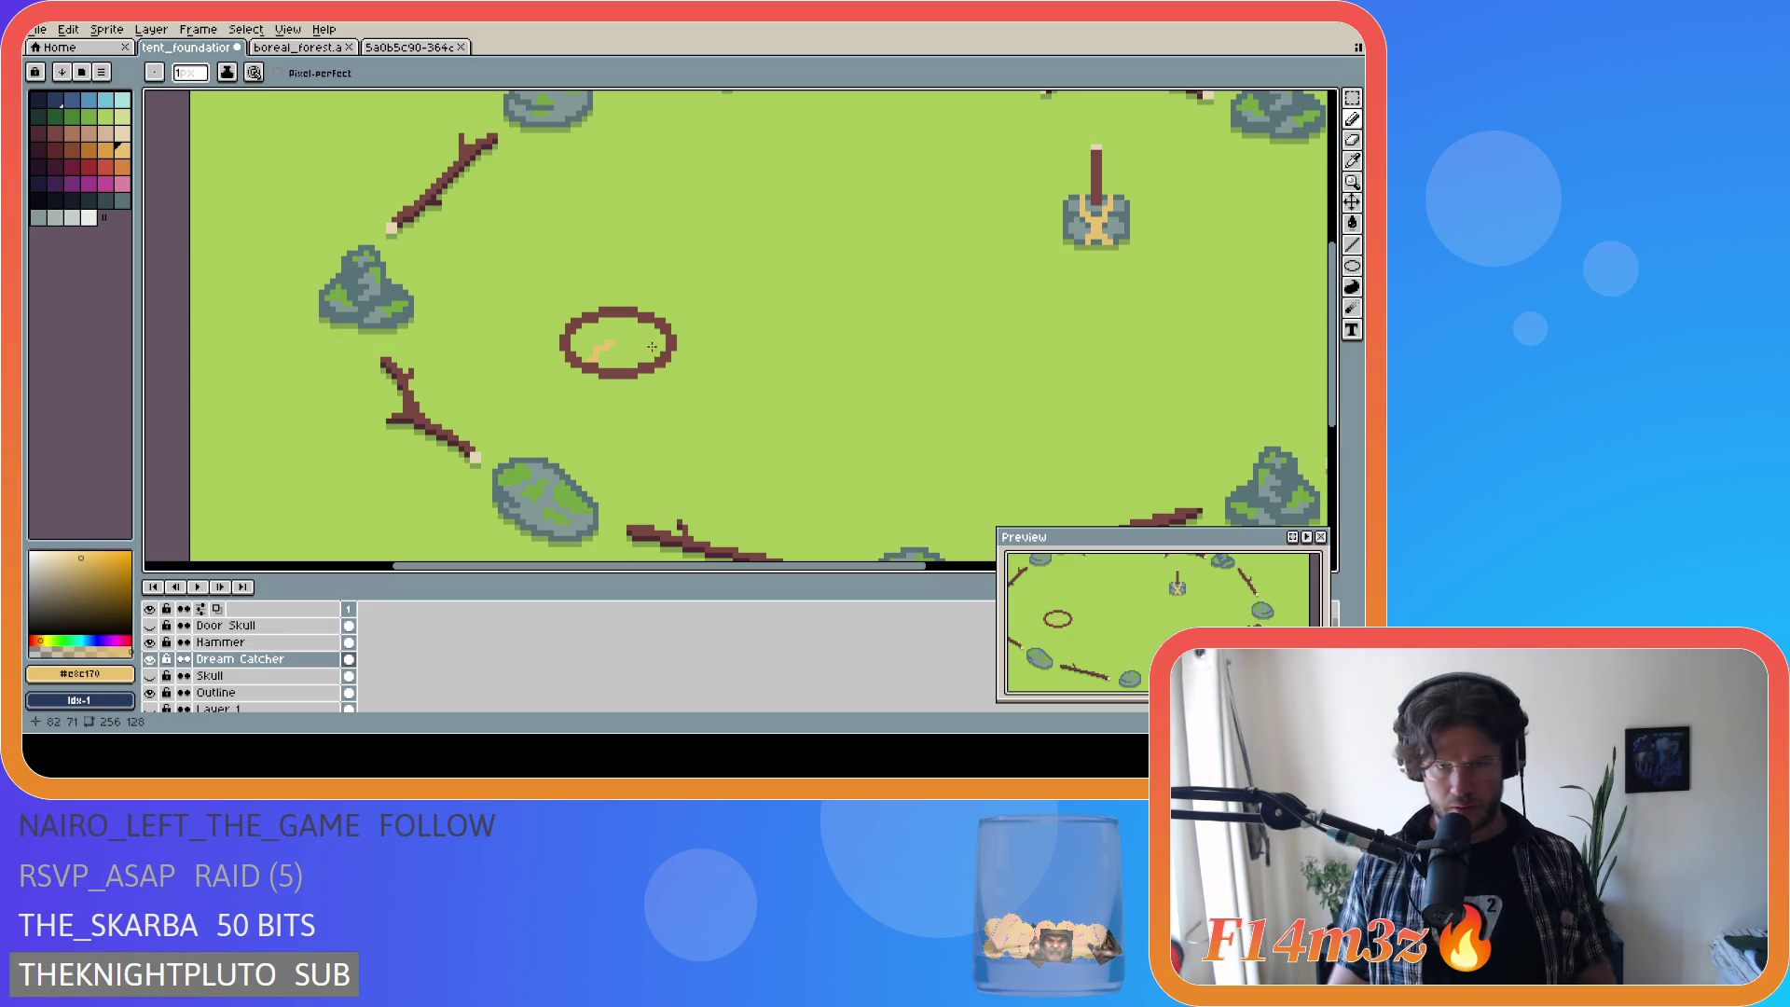
# Step: Box-select a 6×4 block around the tan strand with the Rectangular Marquee
pyautogui.press('m')
pyautogui.moveTo(588, 343)
pyautogui.mouseDown()
pyautogui.moveTo(632, 361)
pyautogui.moveTo(637, 337)
pyautogui.mouseUp()
pyautogui.click(631, 361)
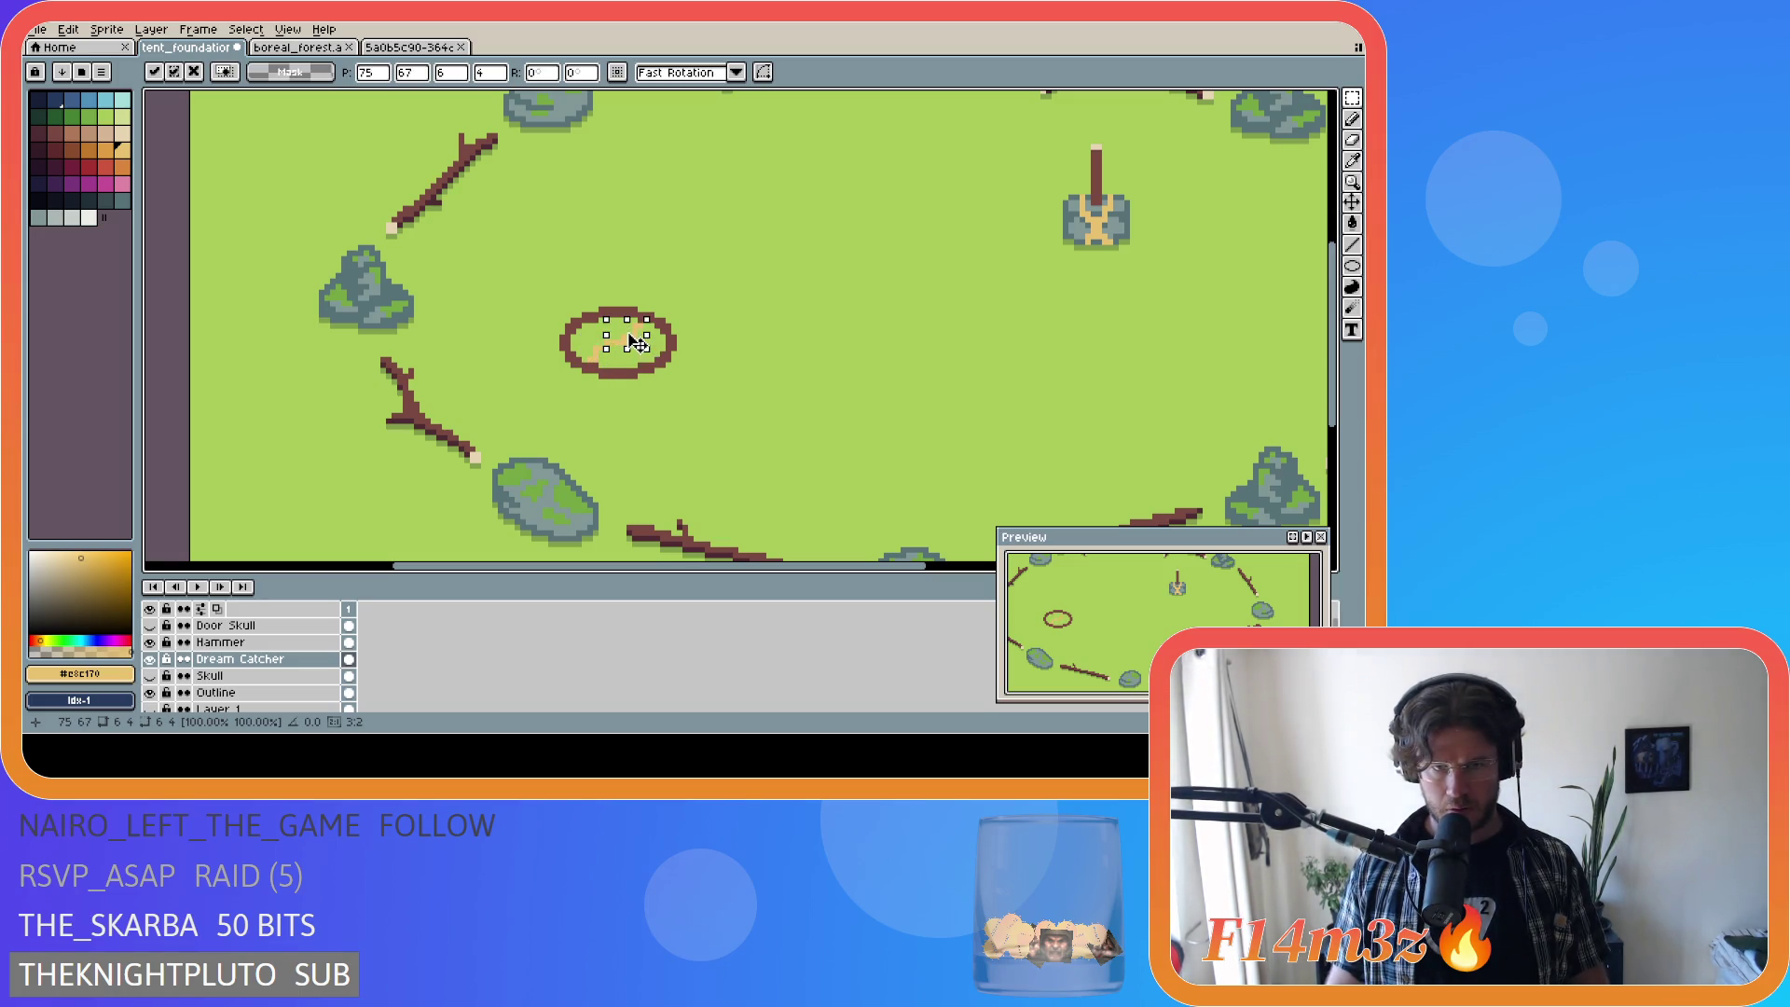
# Step: Nudge the selected strand up two pixels and add a tan stroke running down-right
pyautogui.click(714, 348)
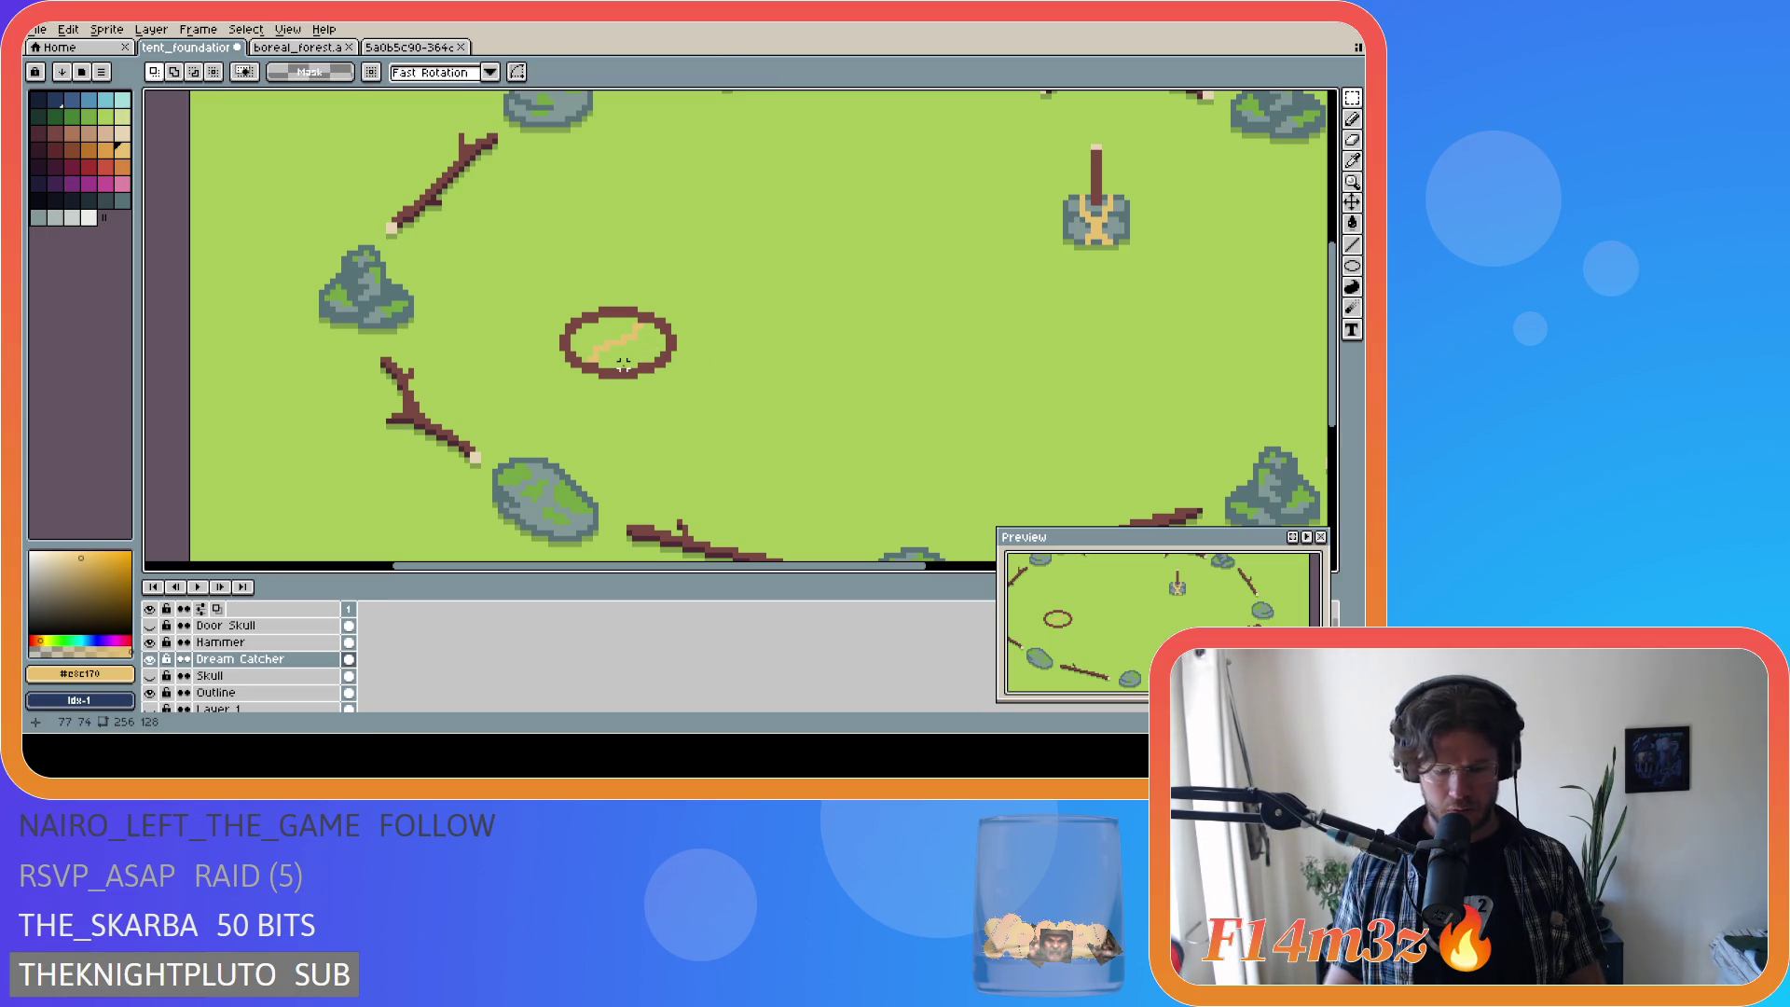
pyautogui.press('b')
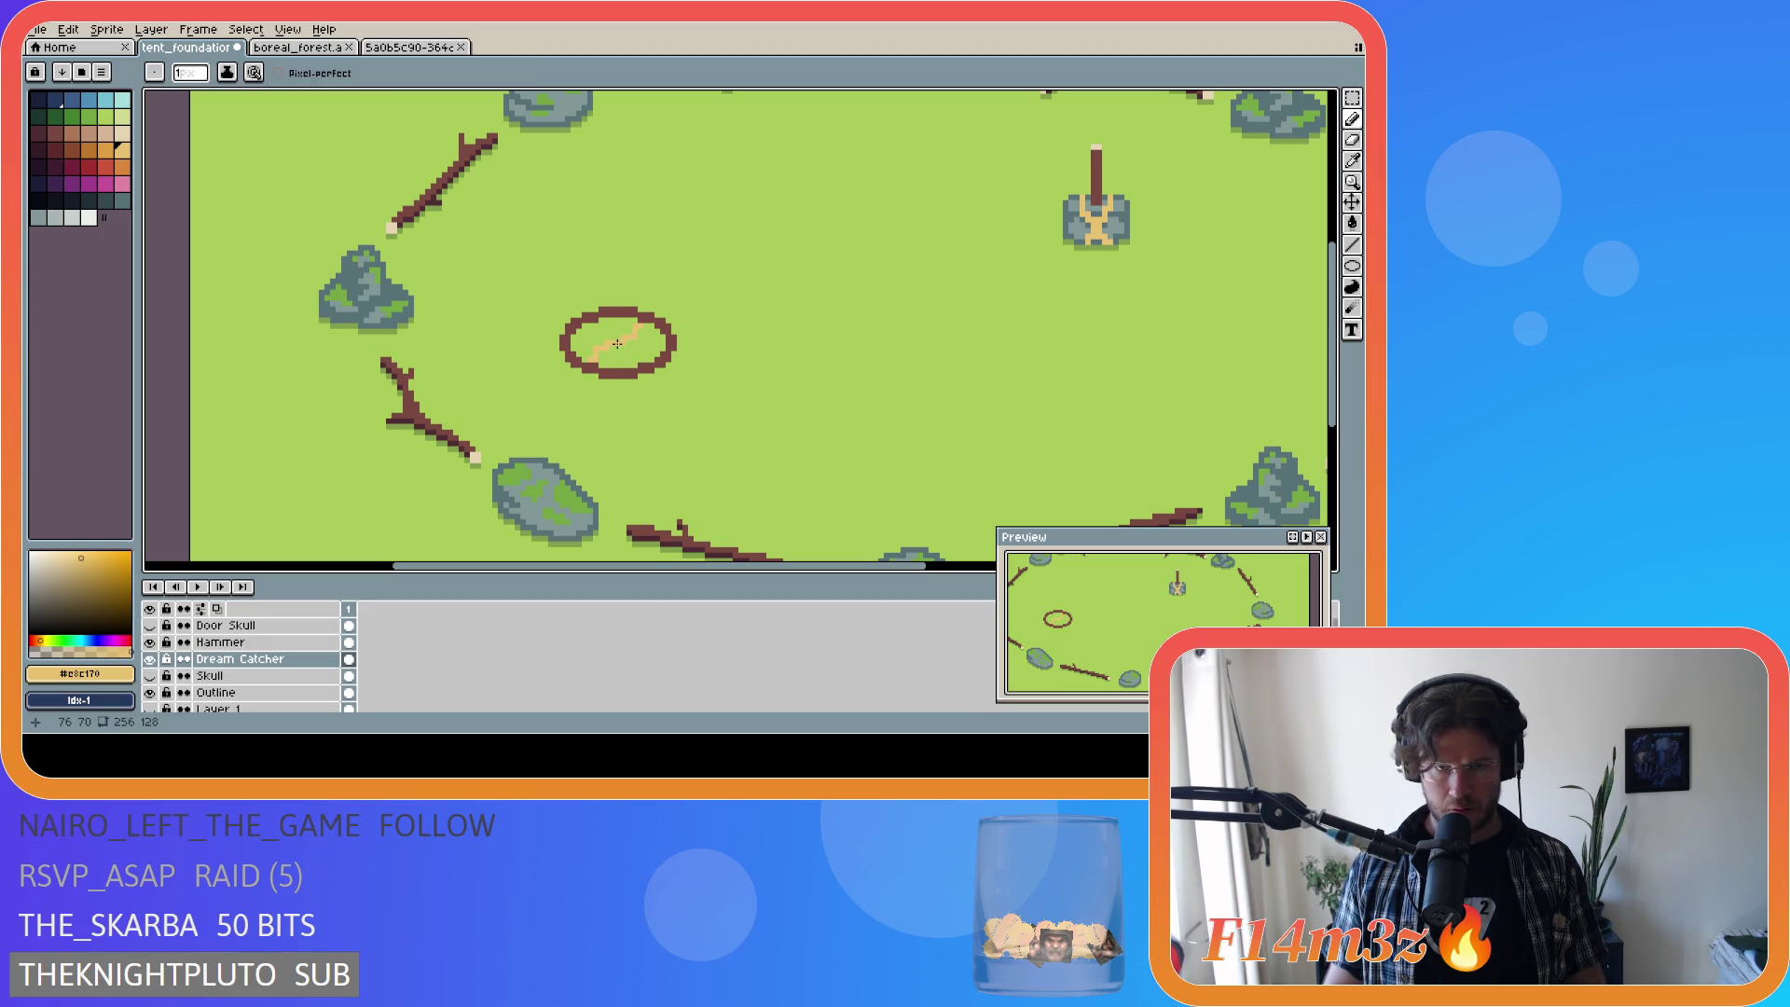
pyautogui.moveTo(620, 346); pyautogui.dragTo(628, 361)
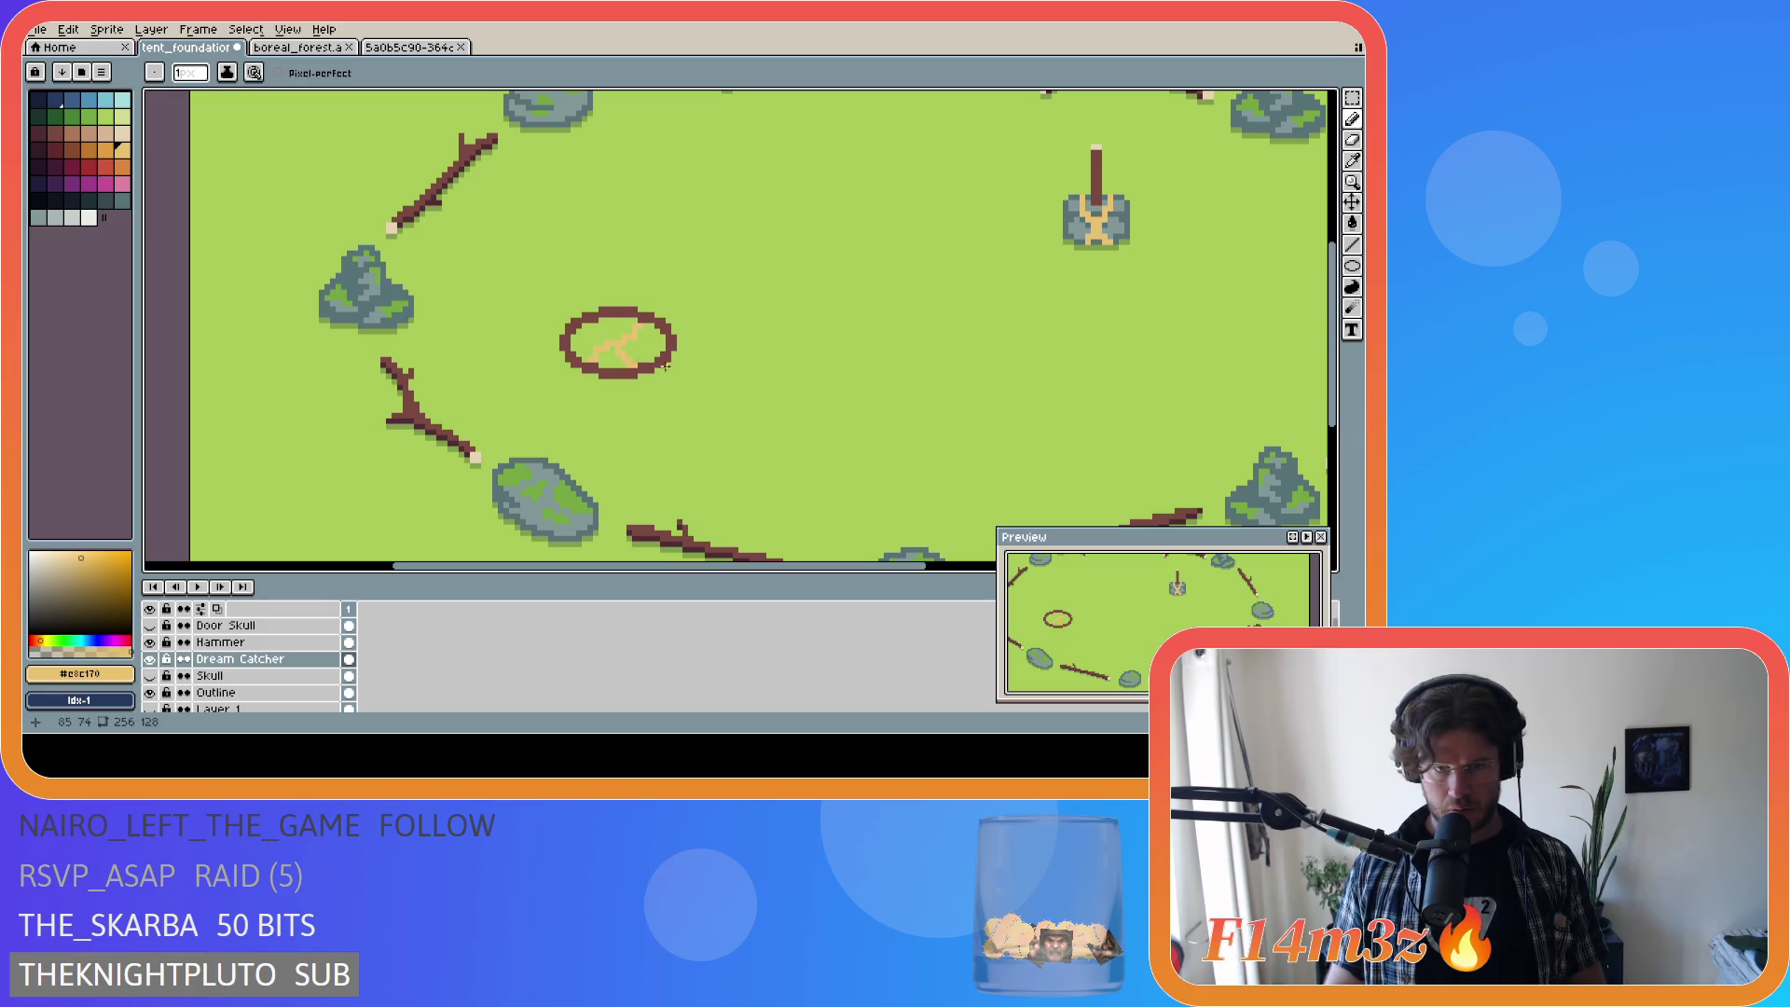
pyautogui.press('e')
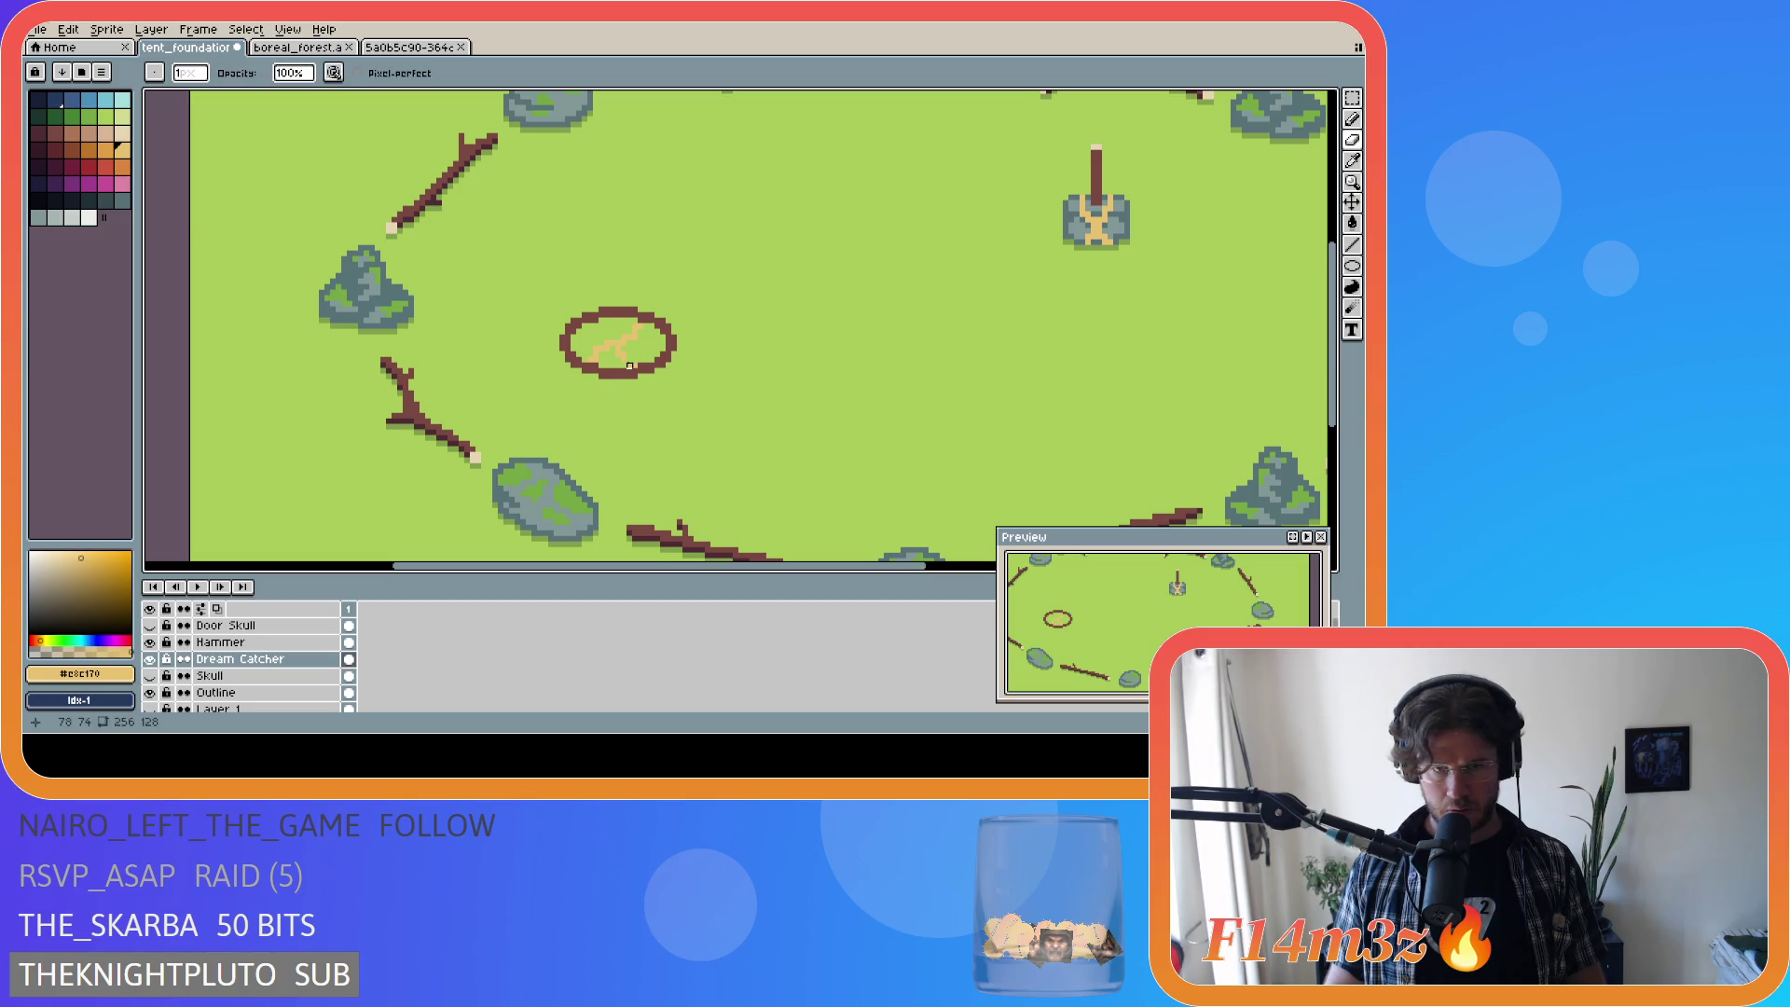
pyautogui.hotkey('ctrl', 'z')
pyautogui.press('v')
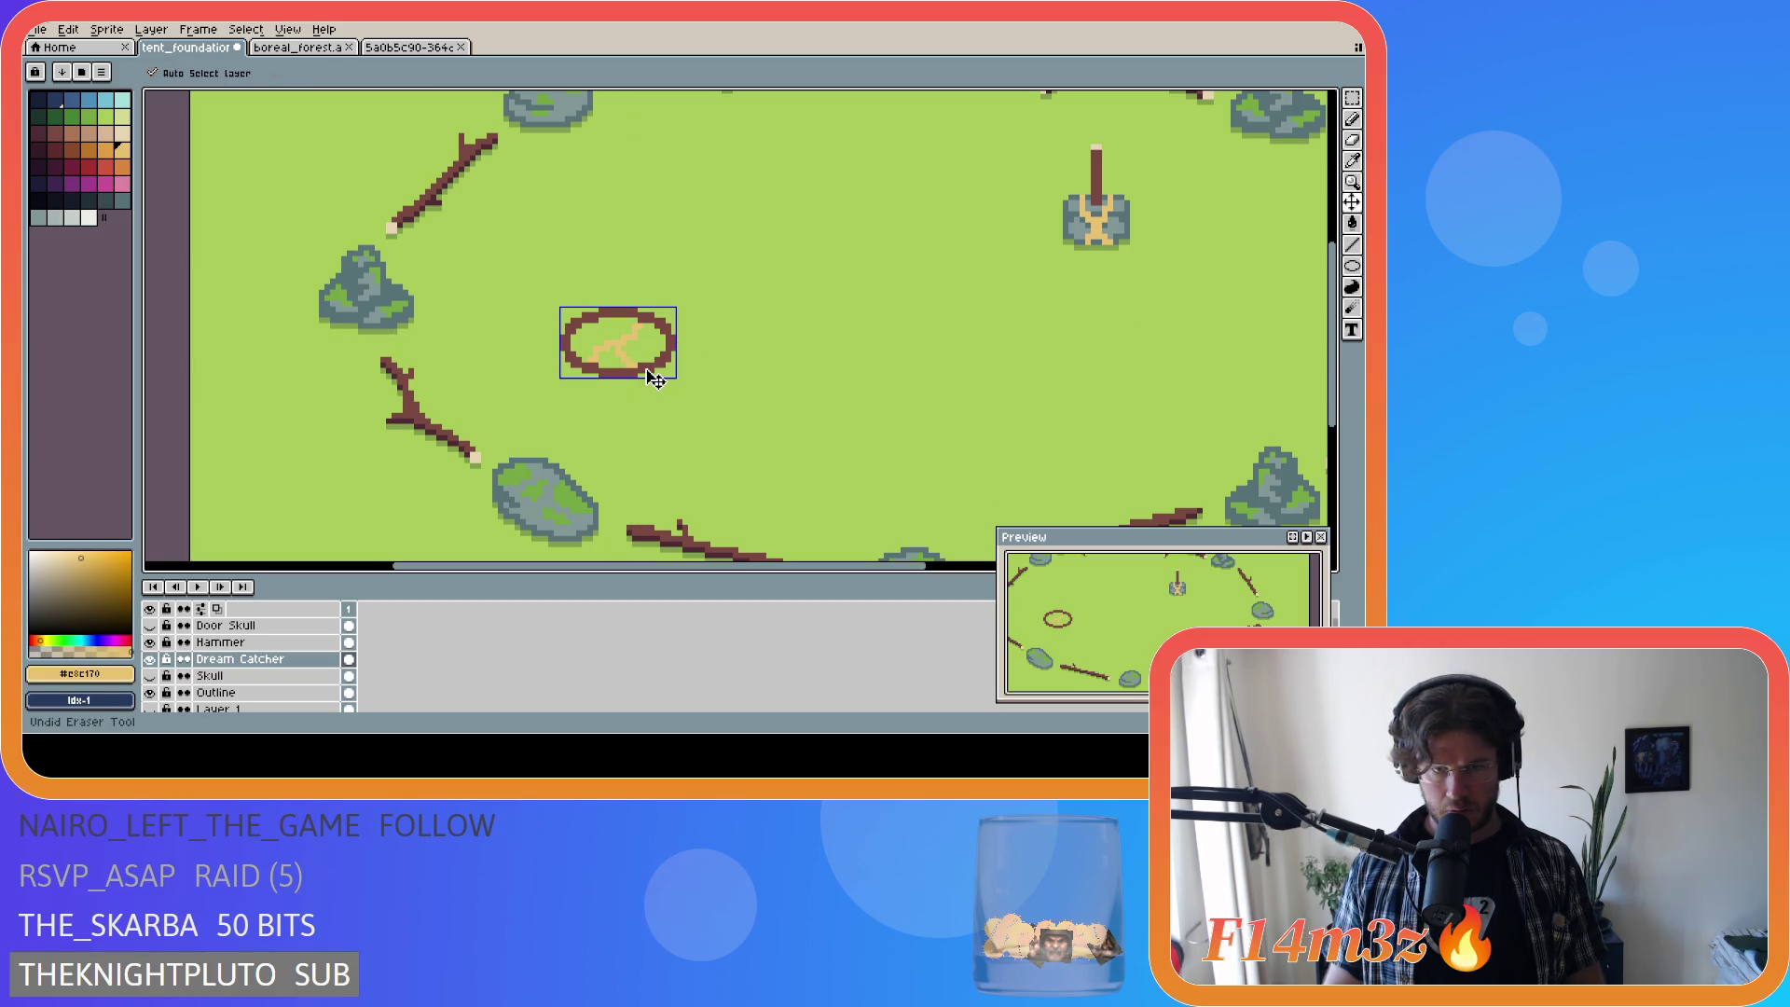
pyautogui.press('b')
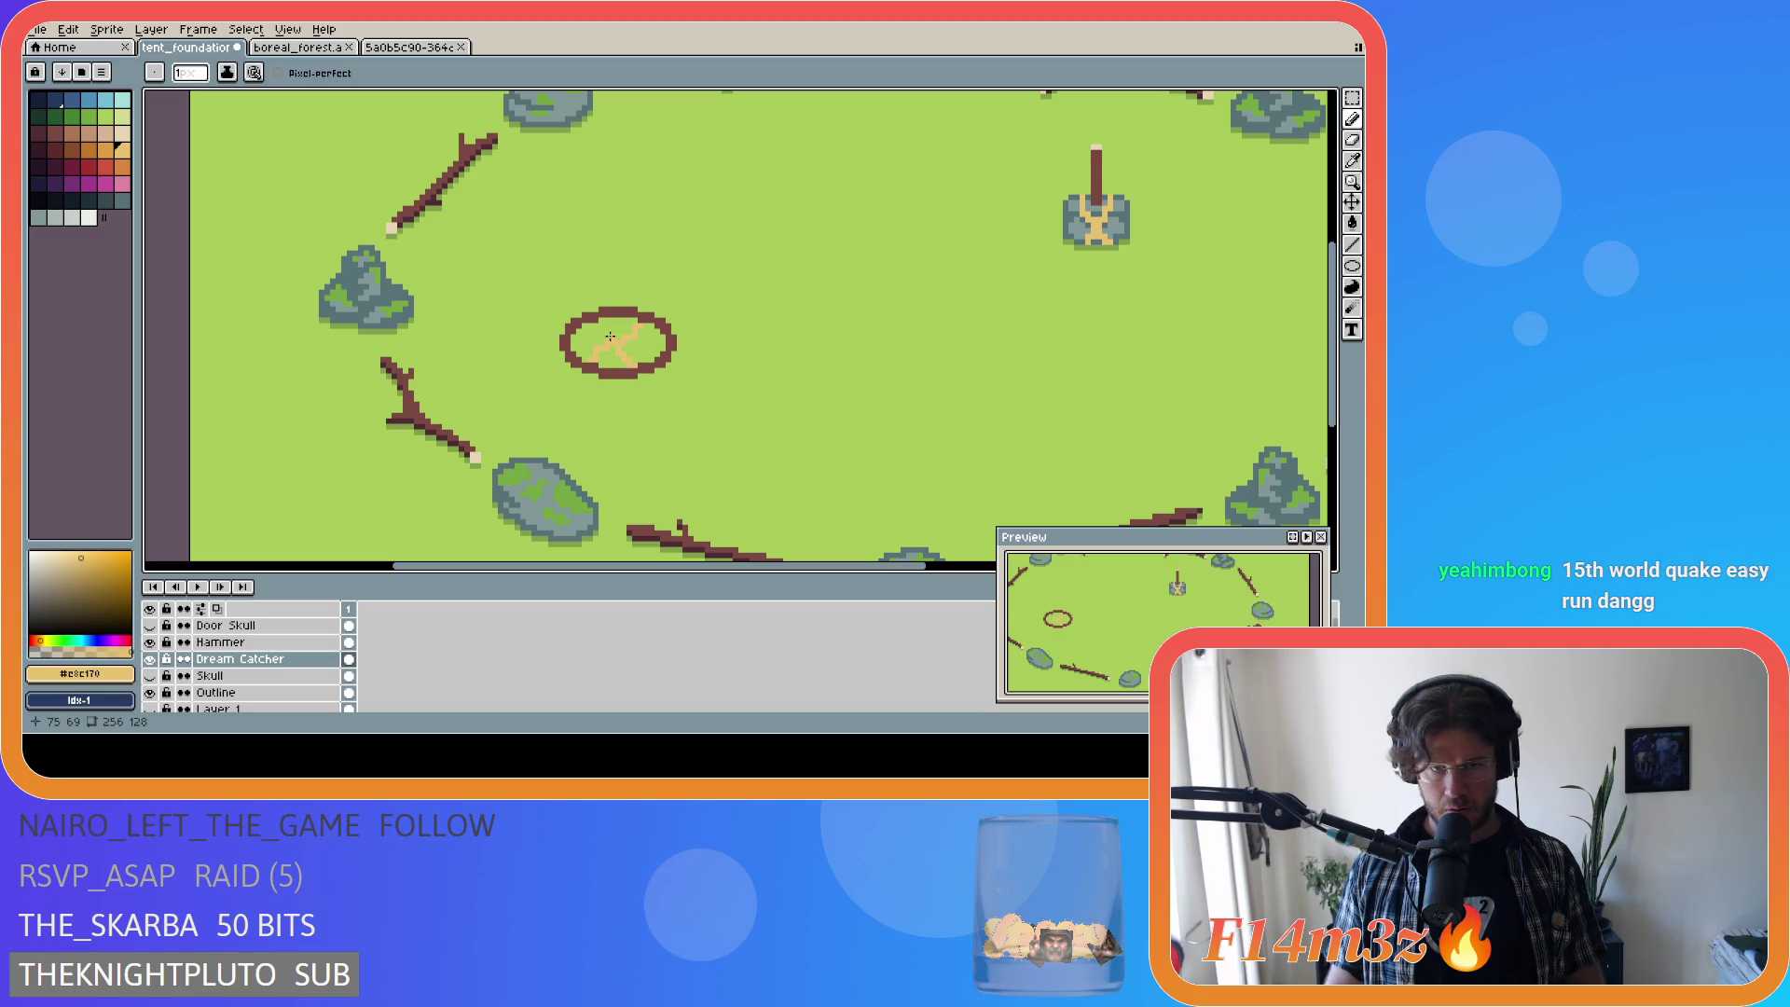
# Step: Try drawing the crossing strand of the X several times, undoing each attempt
pyautogui.click(609, 336)
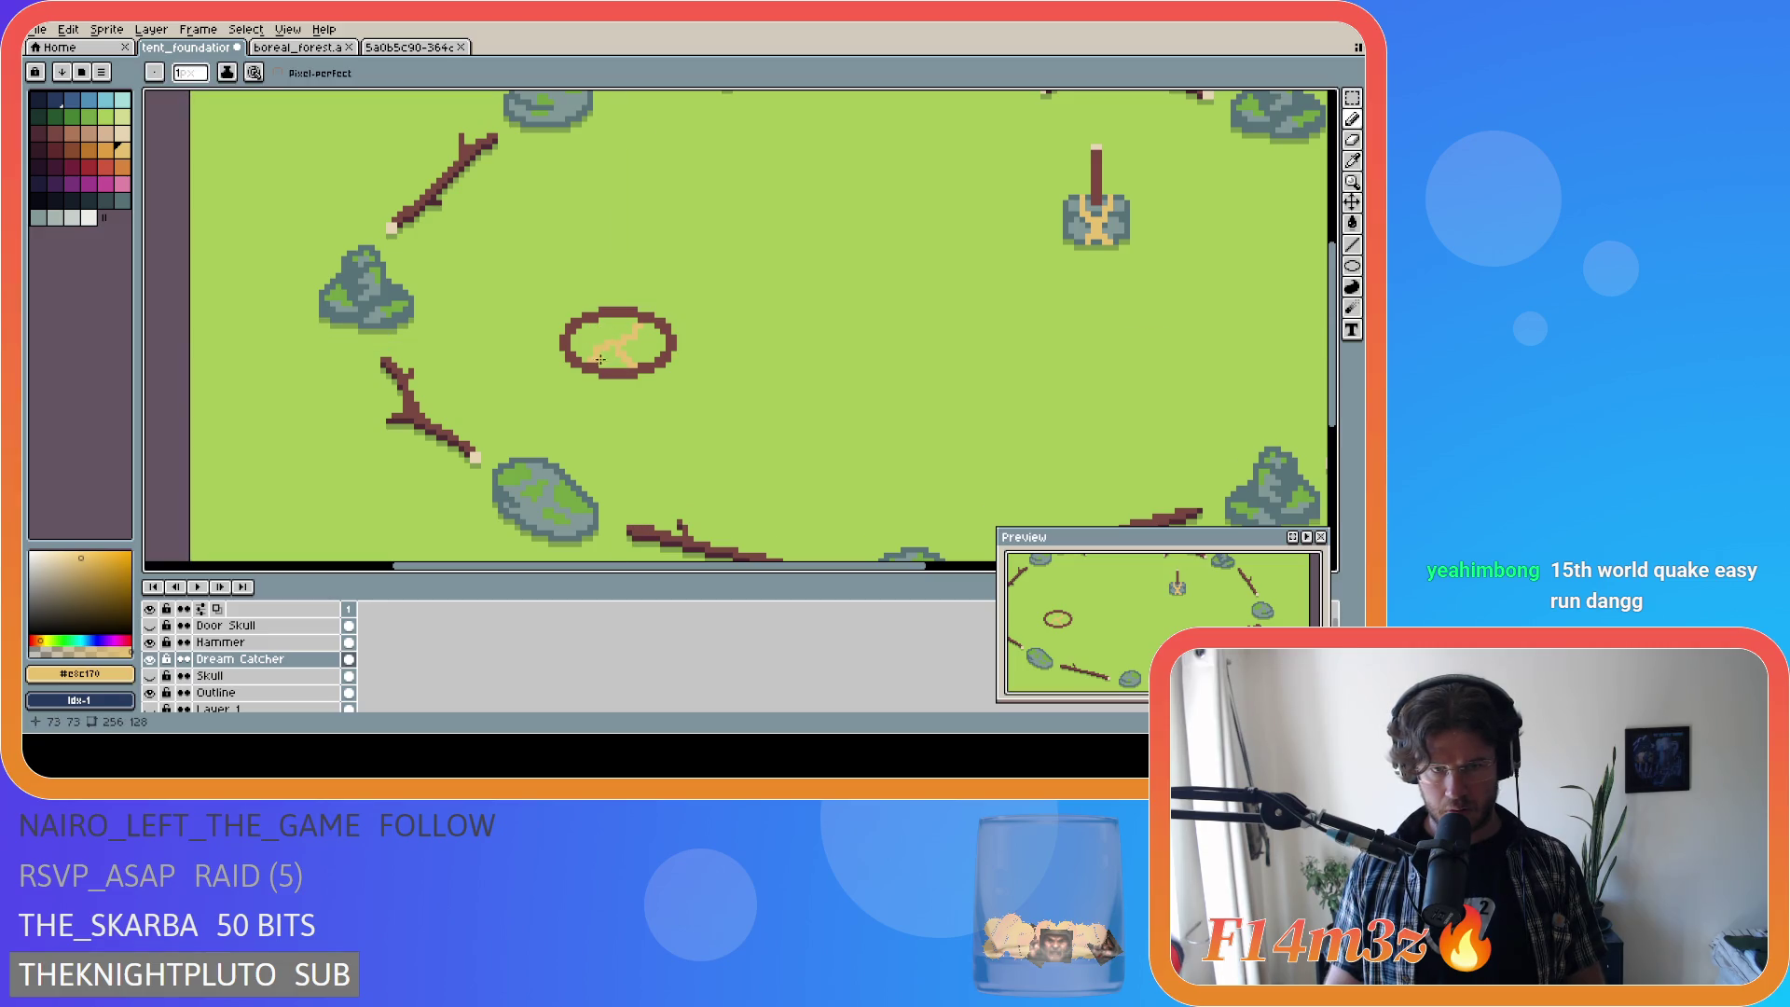
pyautogui.moveTo(604, 341); pyautogui.dragTo(601, 322)
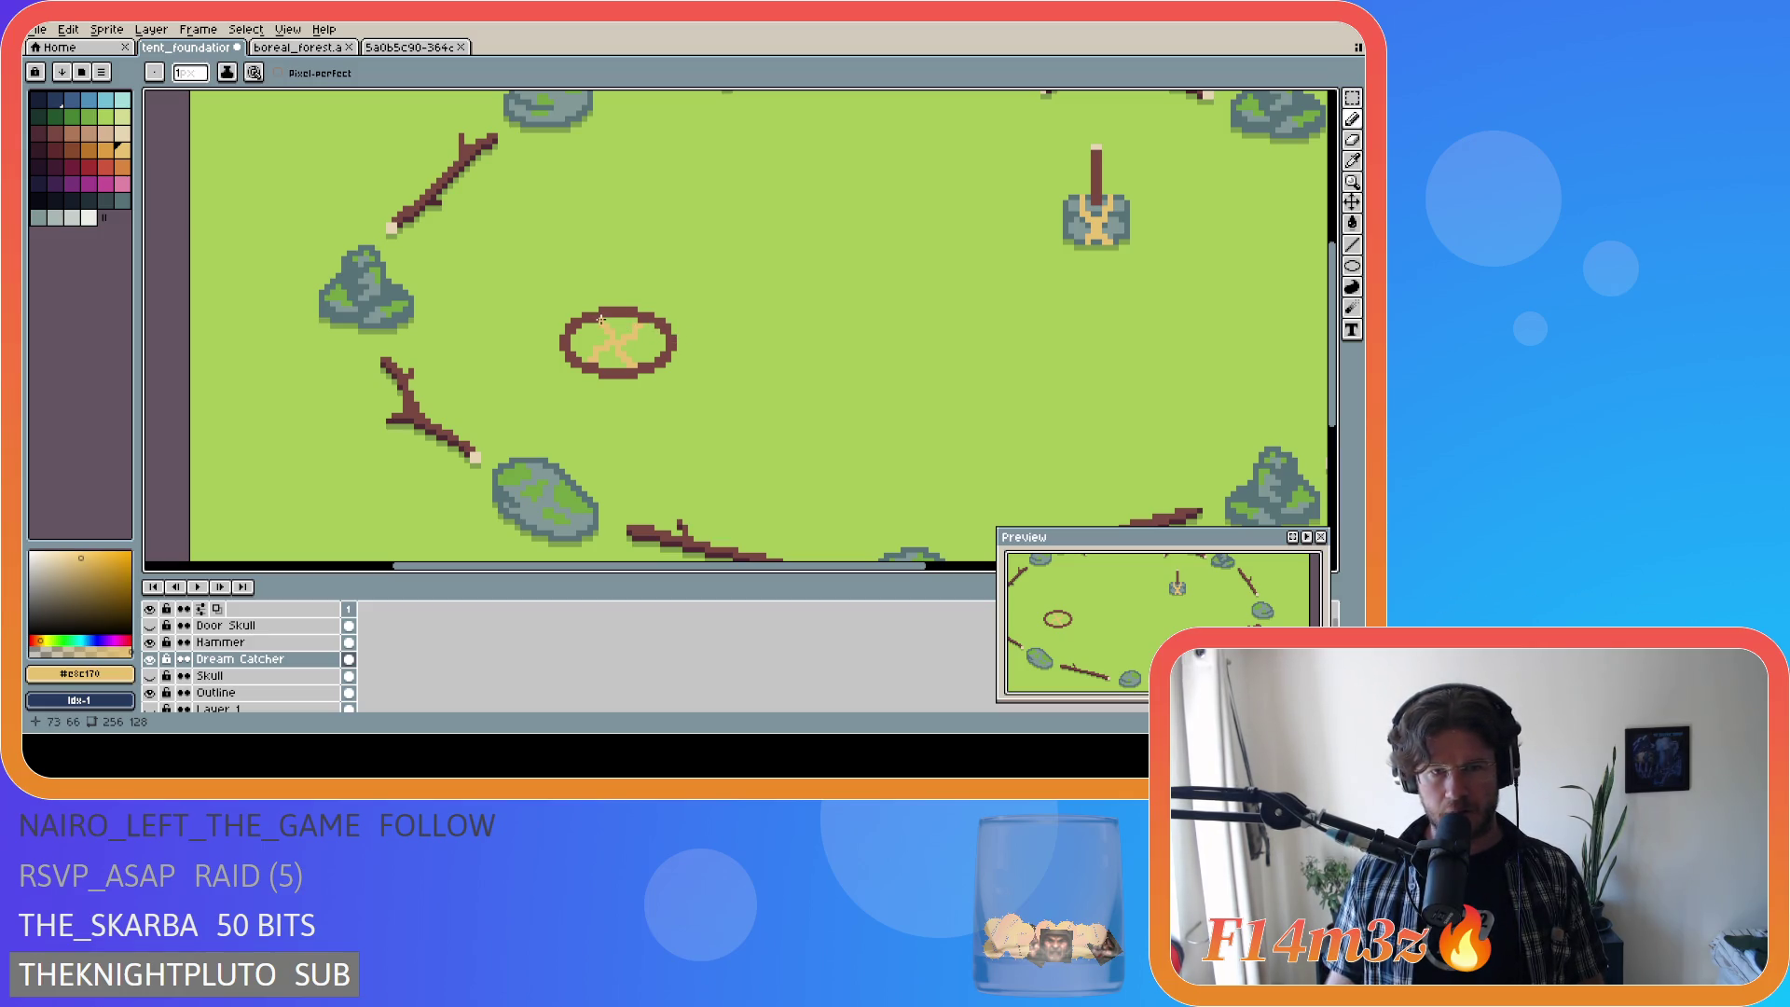
pyautogui.hotkey('ctrl', 'z')
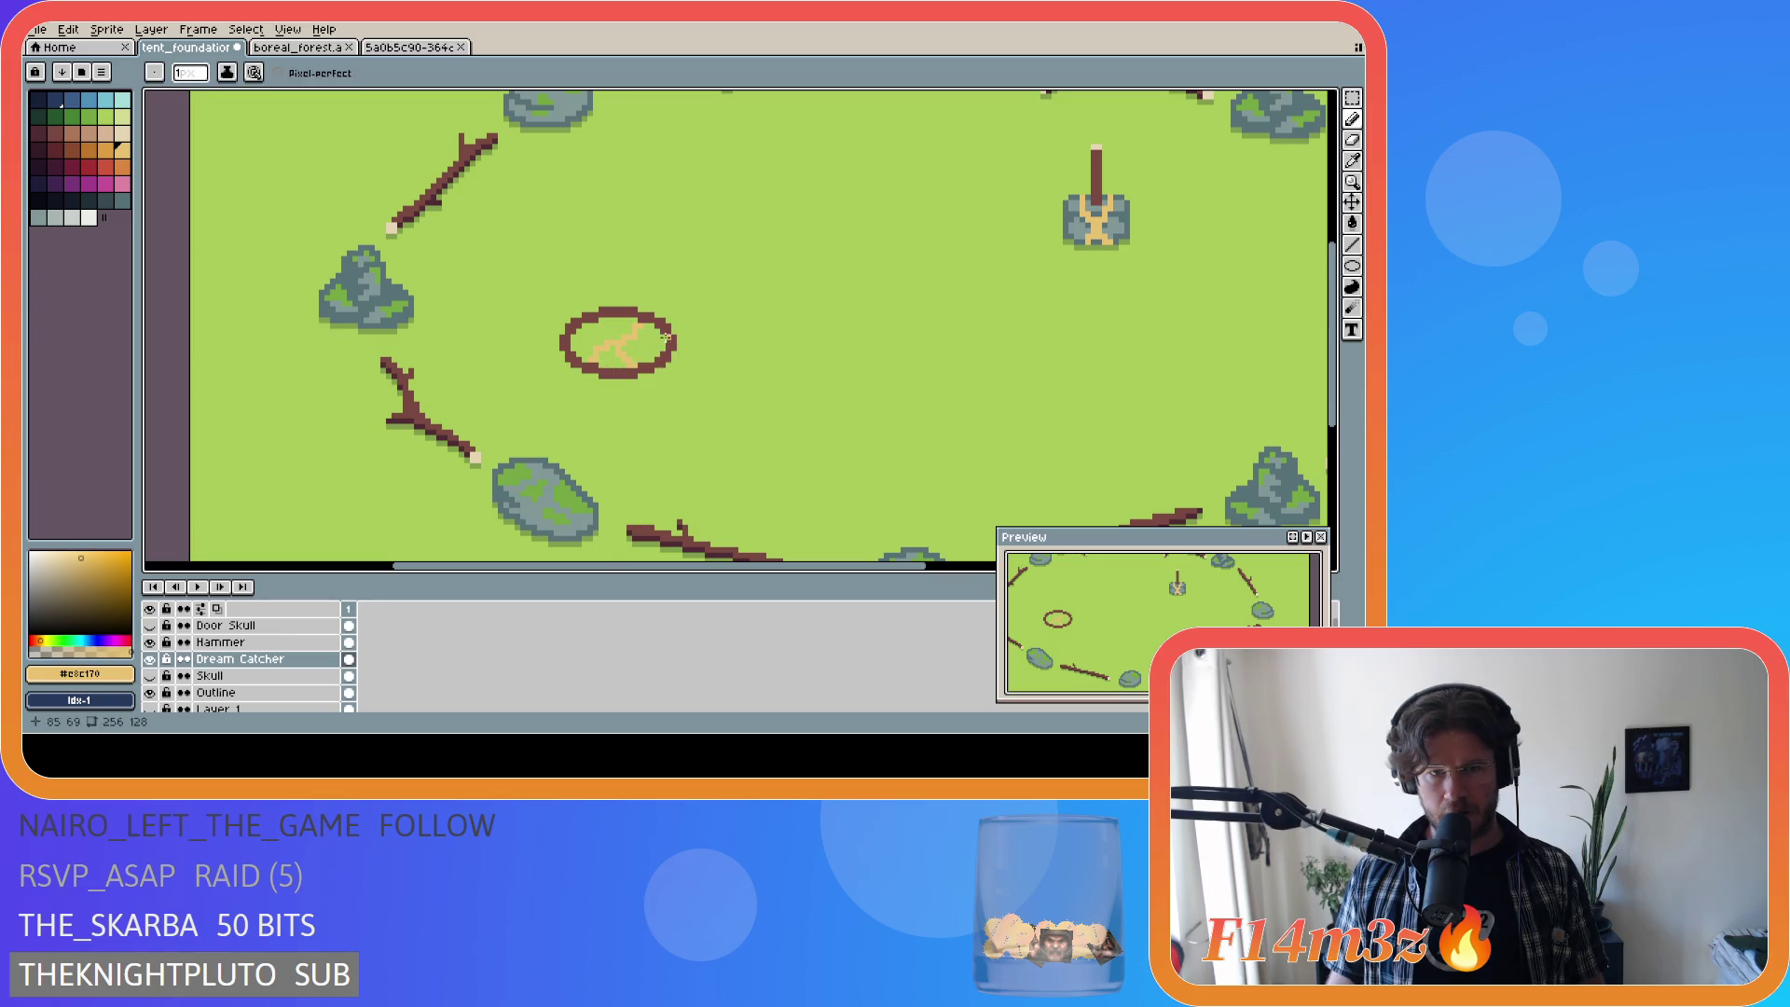
pyautogui.moveTo(613, 337); pyautogui.dragTo(600, 317)
pyautogui.hotkey('ctrl', 'z')
pyautogui.moveTo(613, 337); pyautogui.dragTo(601, 324)
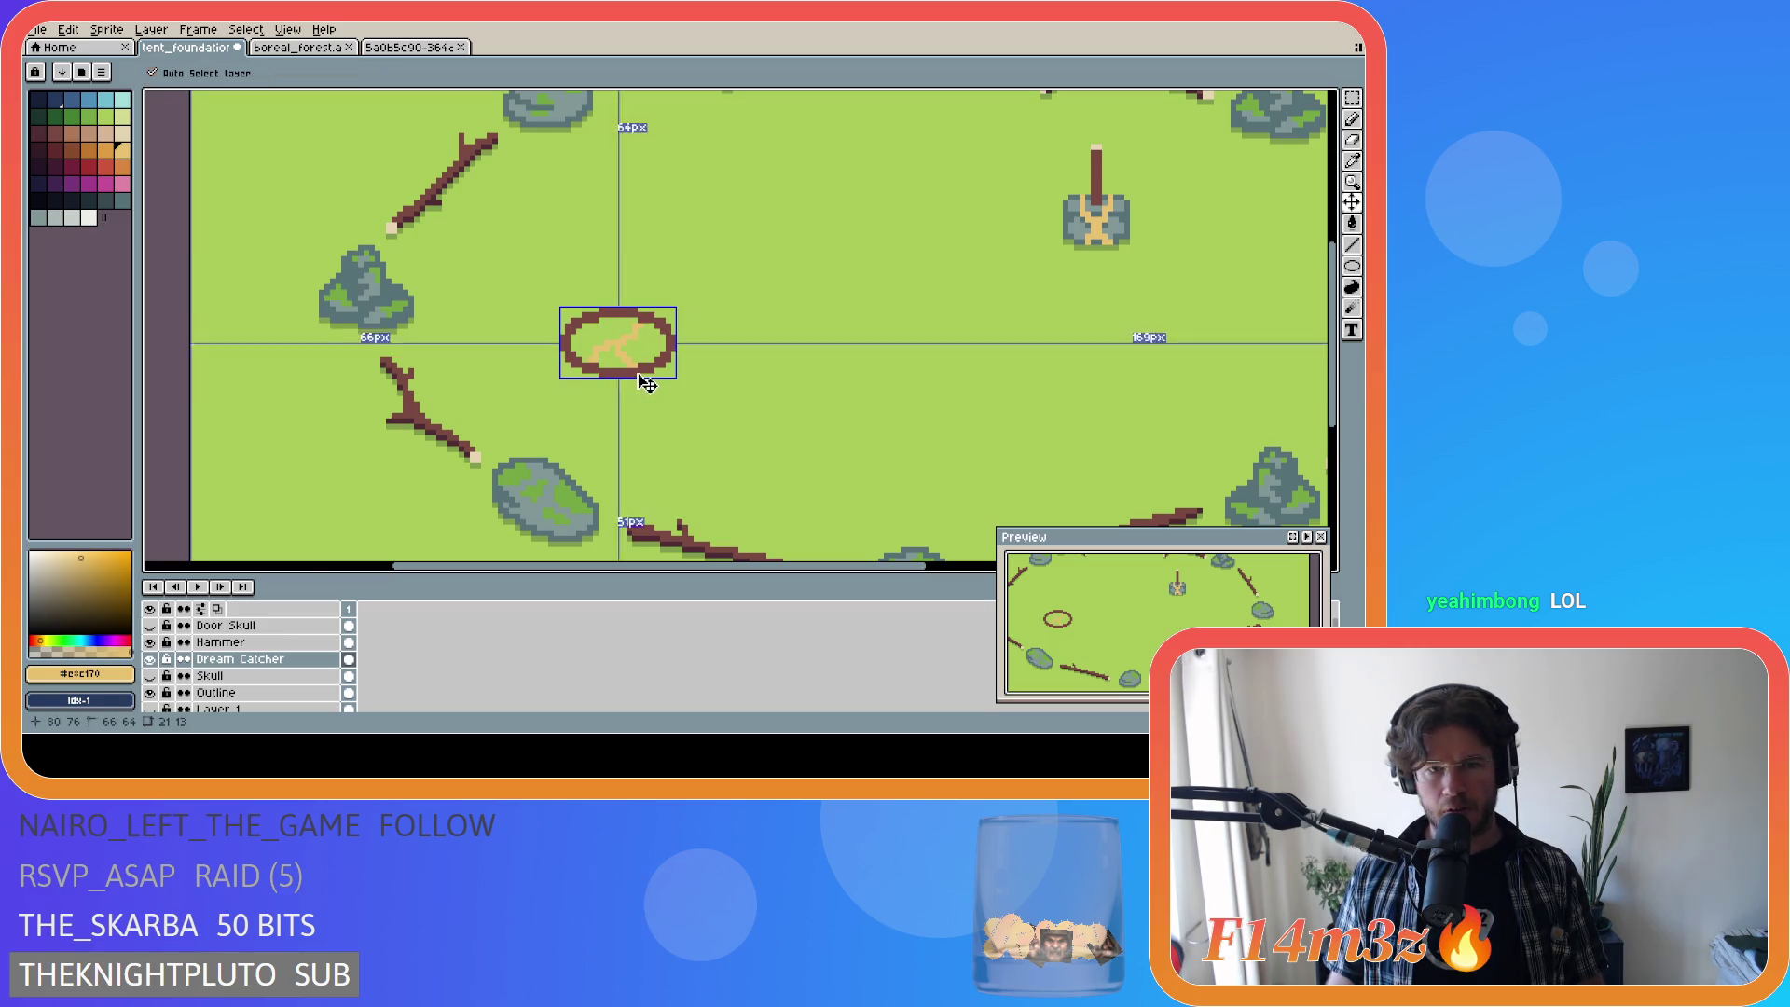
pyautogui.hotkey('ctrl', 'z')
pyautogui.hotkey('ctrl', 'z')
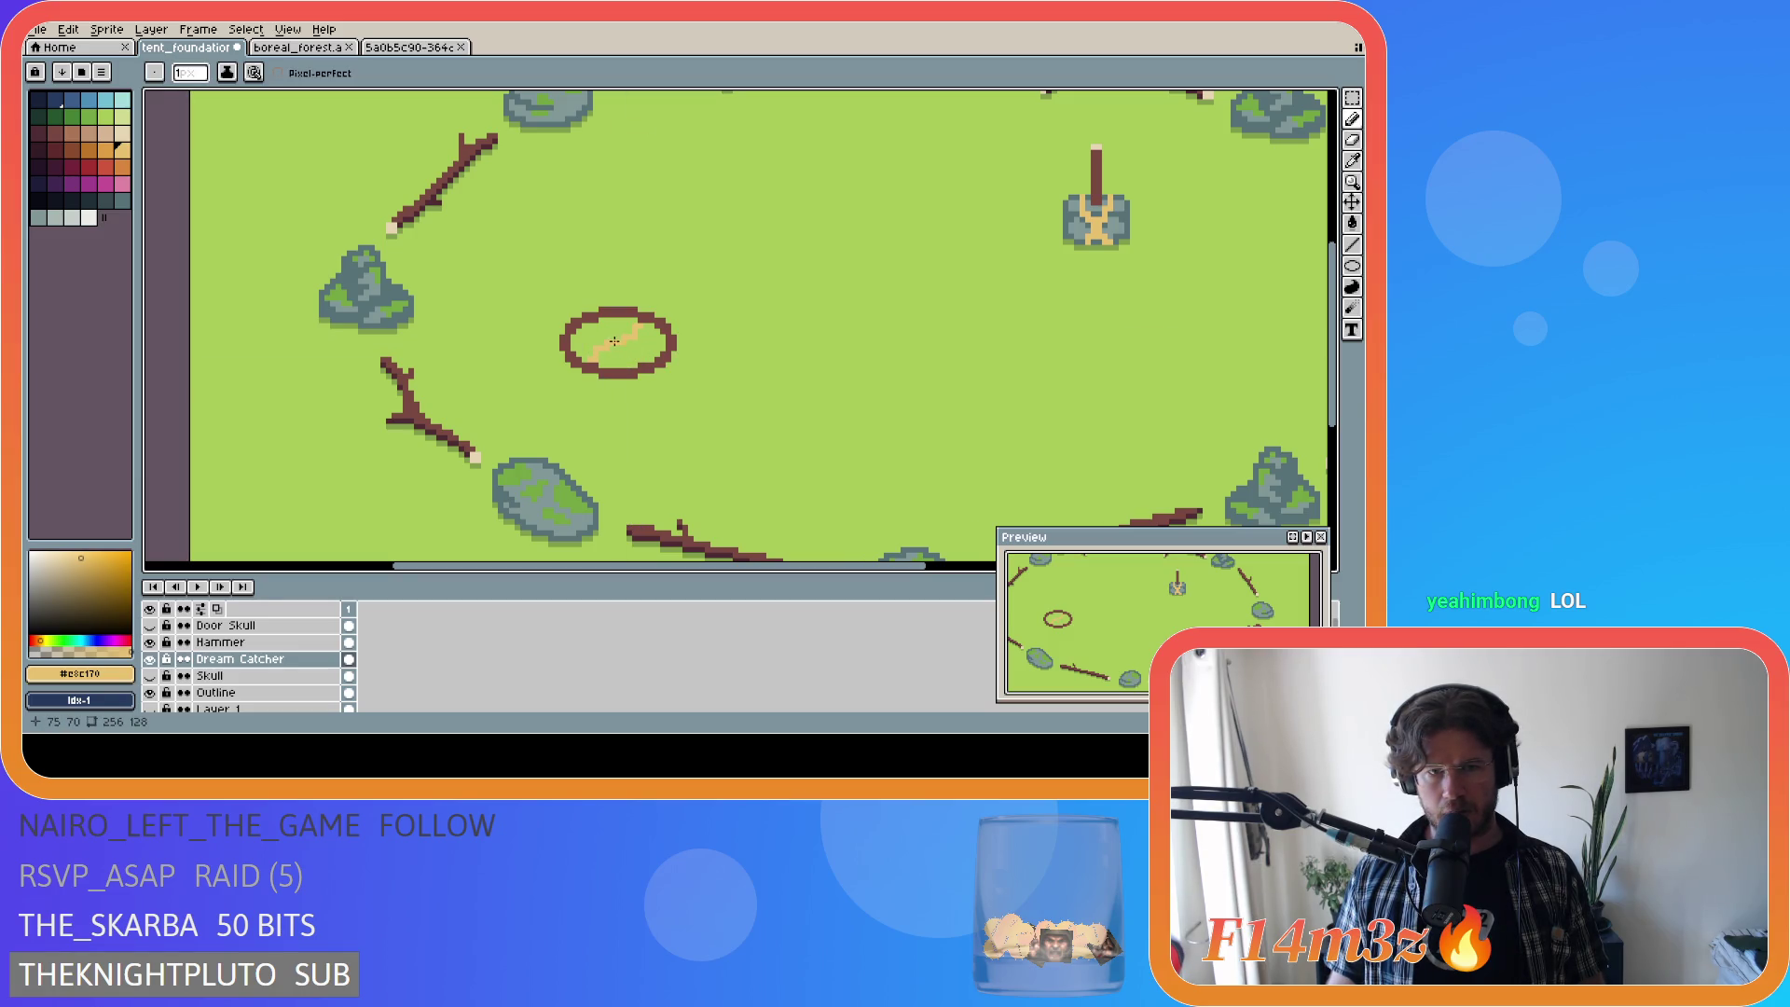
# Step: Move the selected 6×4 tan strand to a new spot within the hoop
pyautogui.moveTo(615, 344); pyautogui.dragTo(614, 351)
pyautogui.hotkey('ctrl', 'z')
pyautogui.press('ctrl')
pyautogui.press('ctrl')
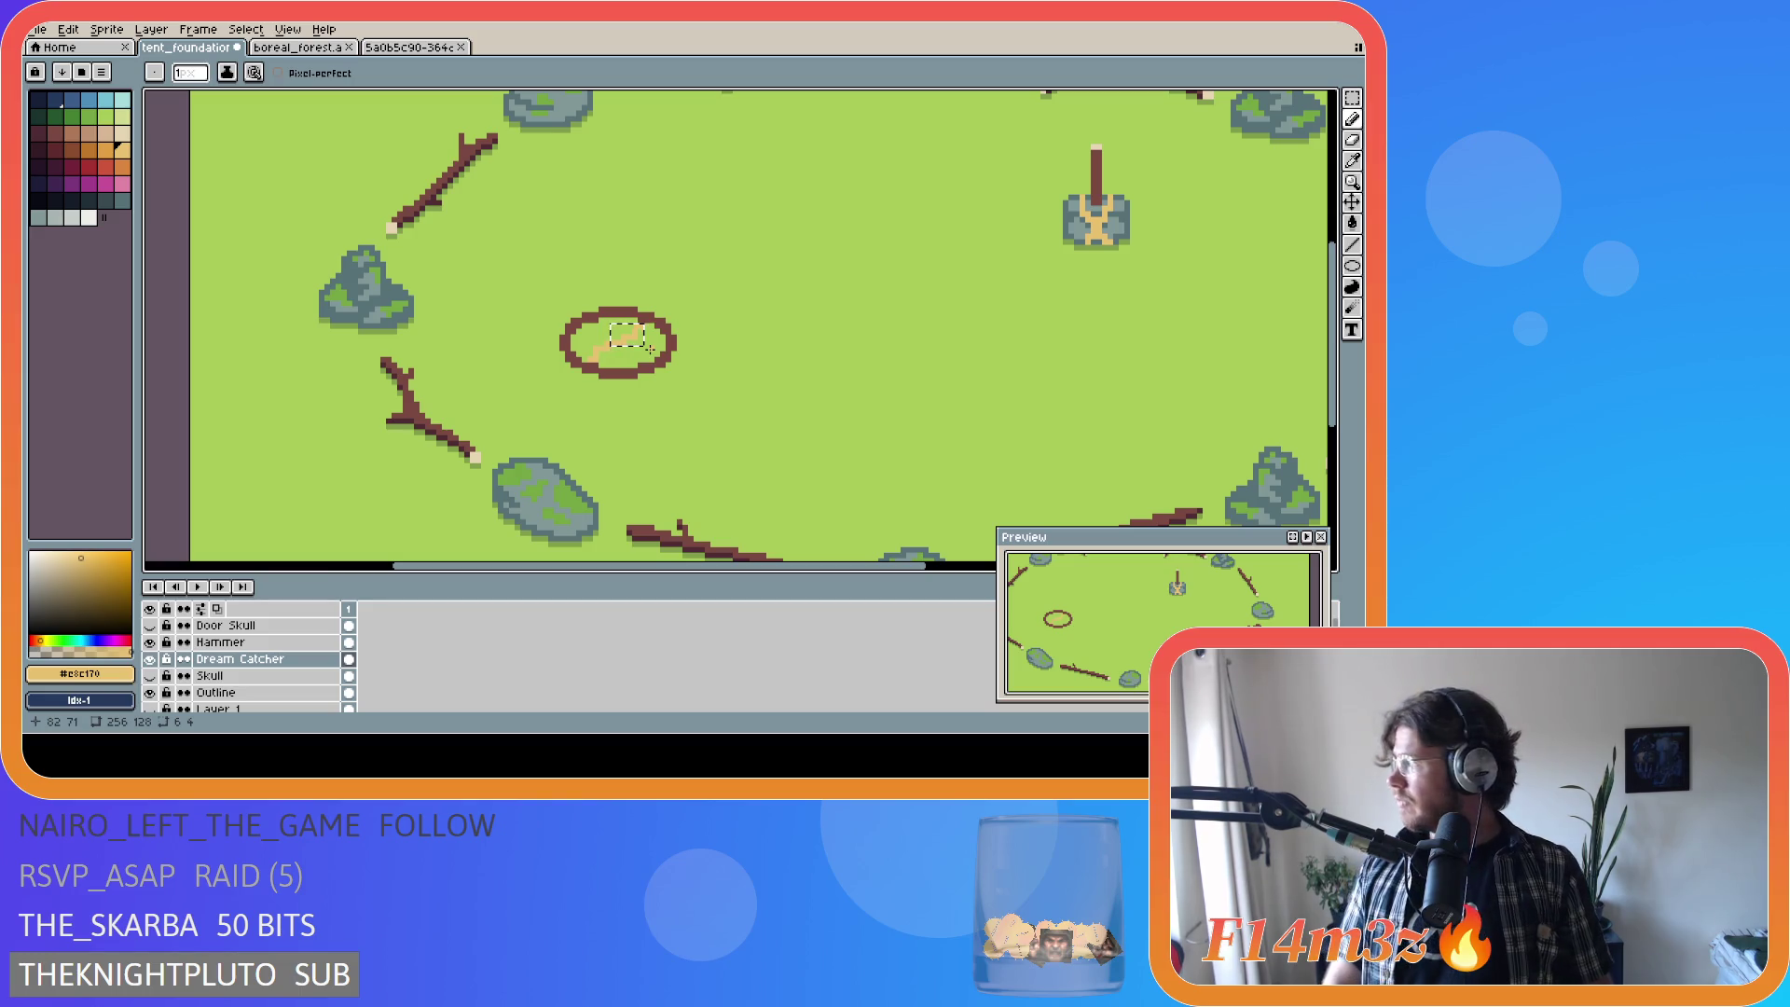
pyautogui.moveTo(650, 347); pyautogui.dragTo(644, 364)
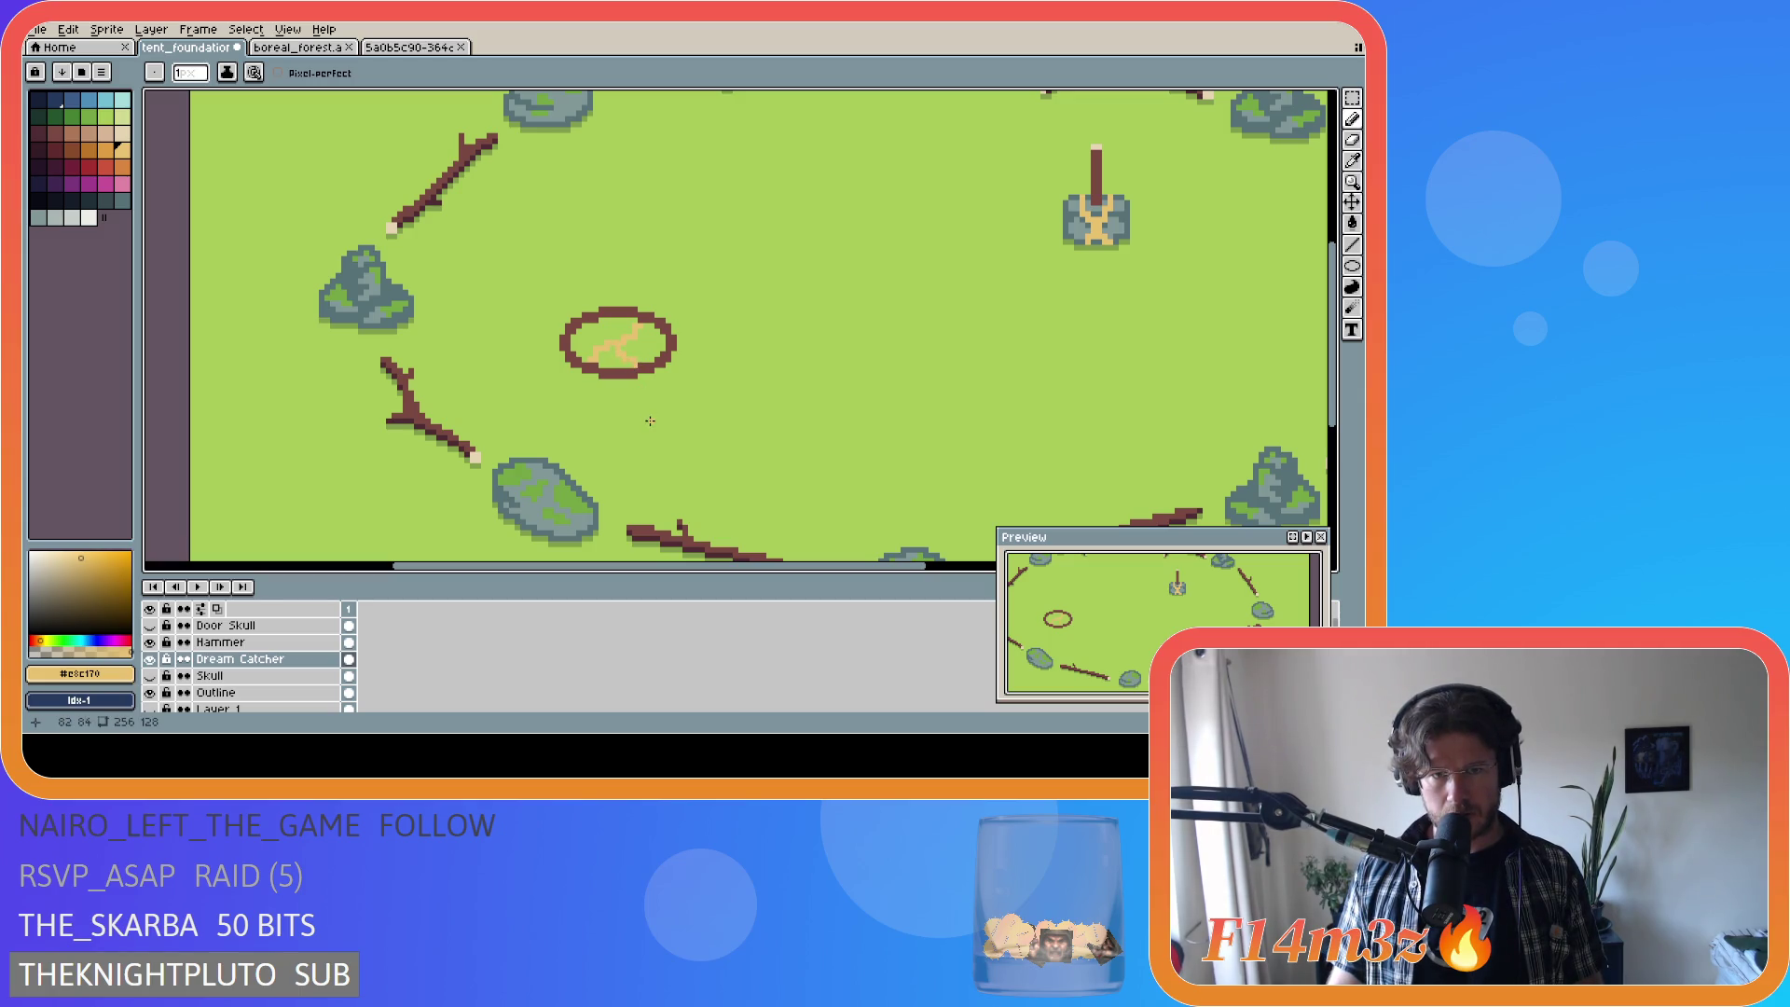
# Step: Draw more tan strands across the hoop, then undo part of the woven web
pyautogui.click(612, 335)
pyautogui.moveTo(601, 318)
pyautogui.mouseDown()
pyautogui.moveTo(628, 348)
pyautogui.moveTo(658, 340)
pyautogui.mouseUp()
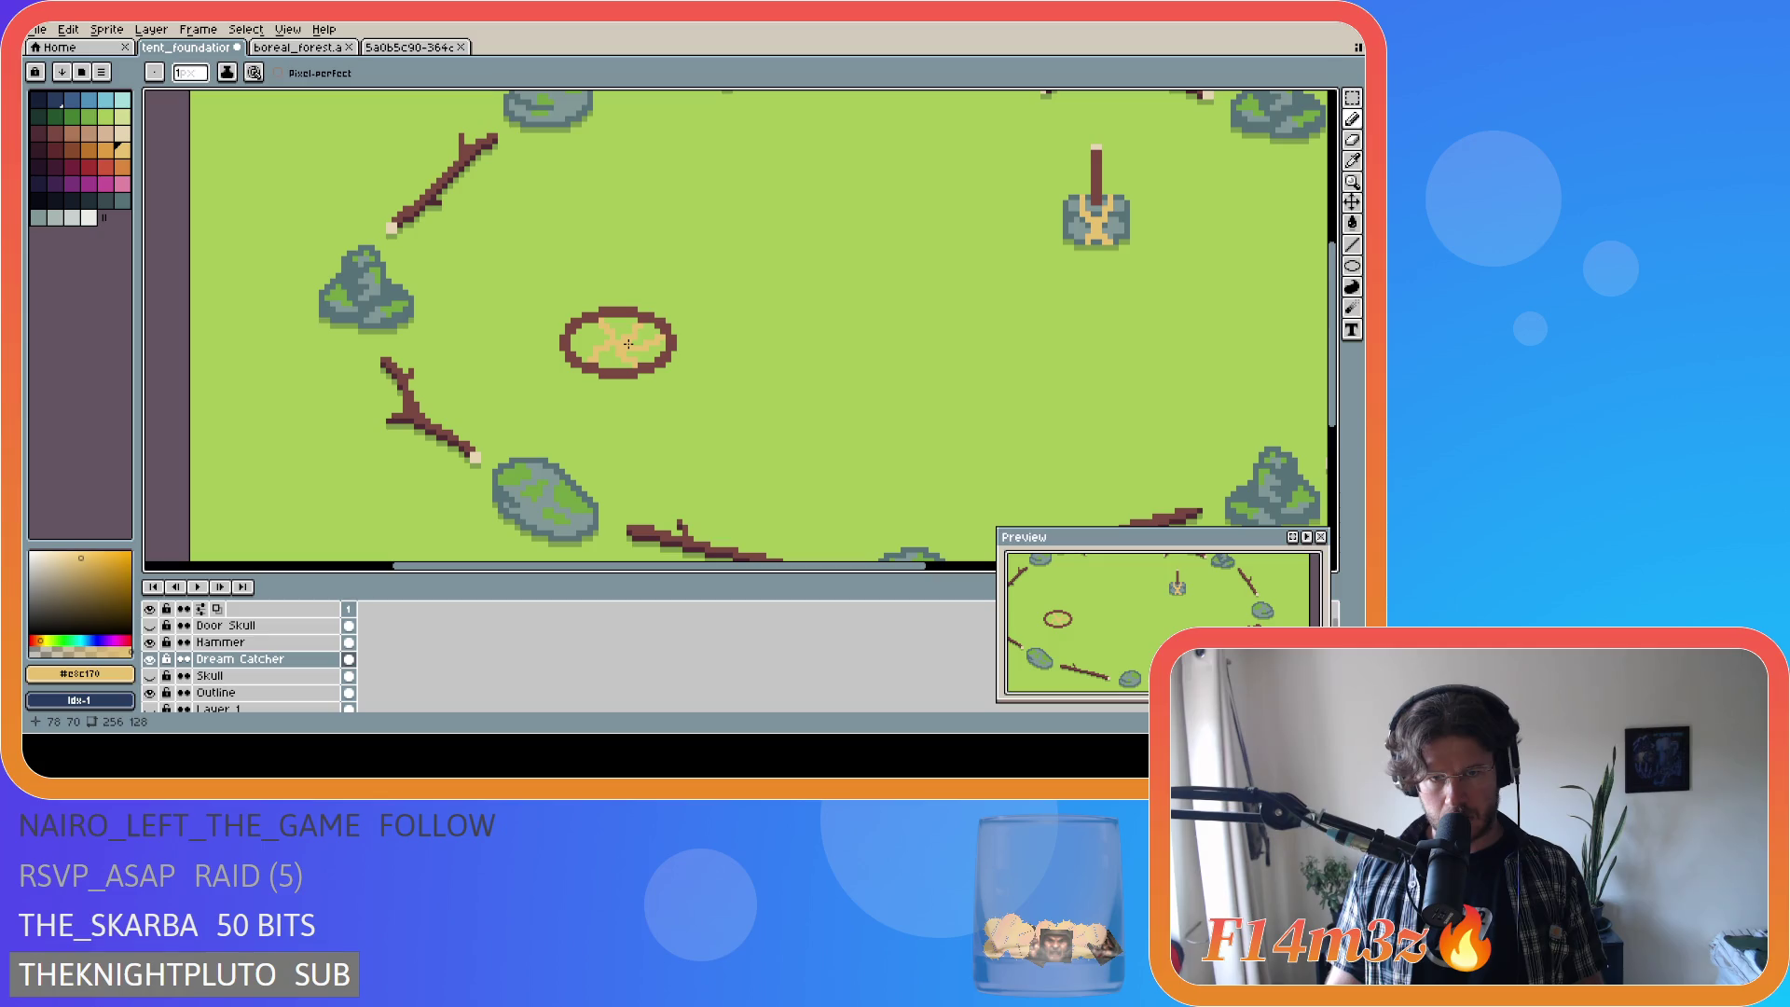
pyautogui.press('e')
pyautogui.press('b')
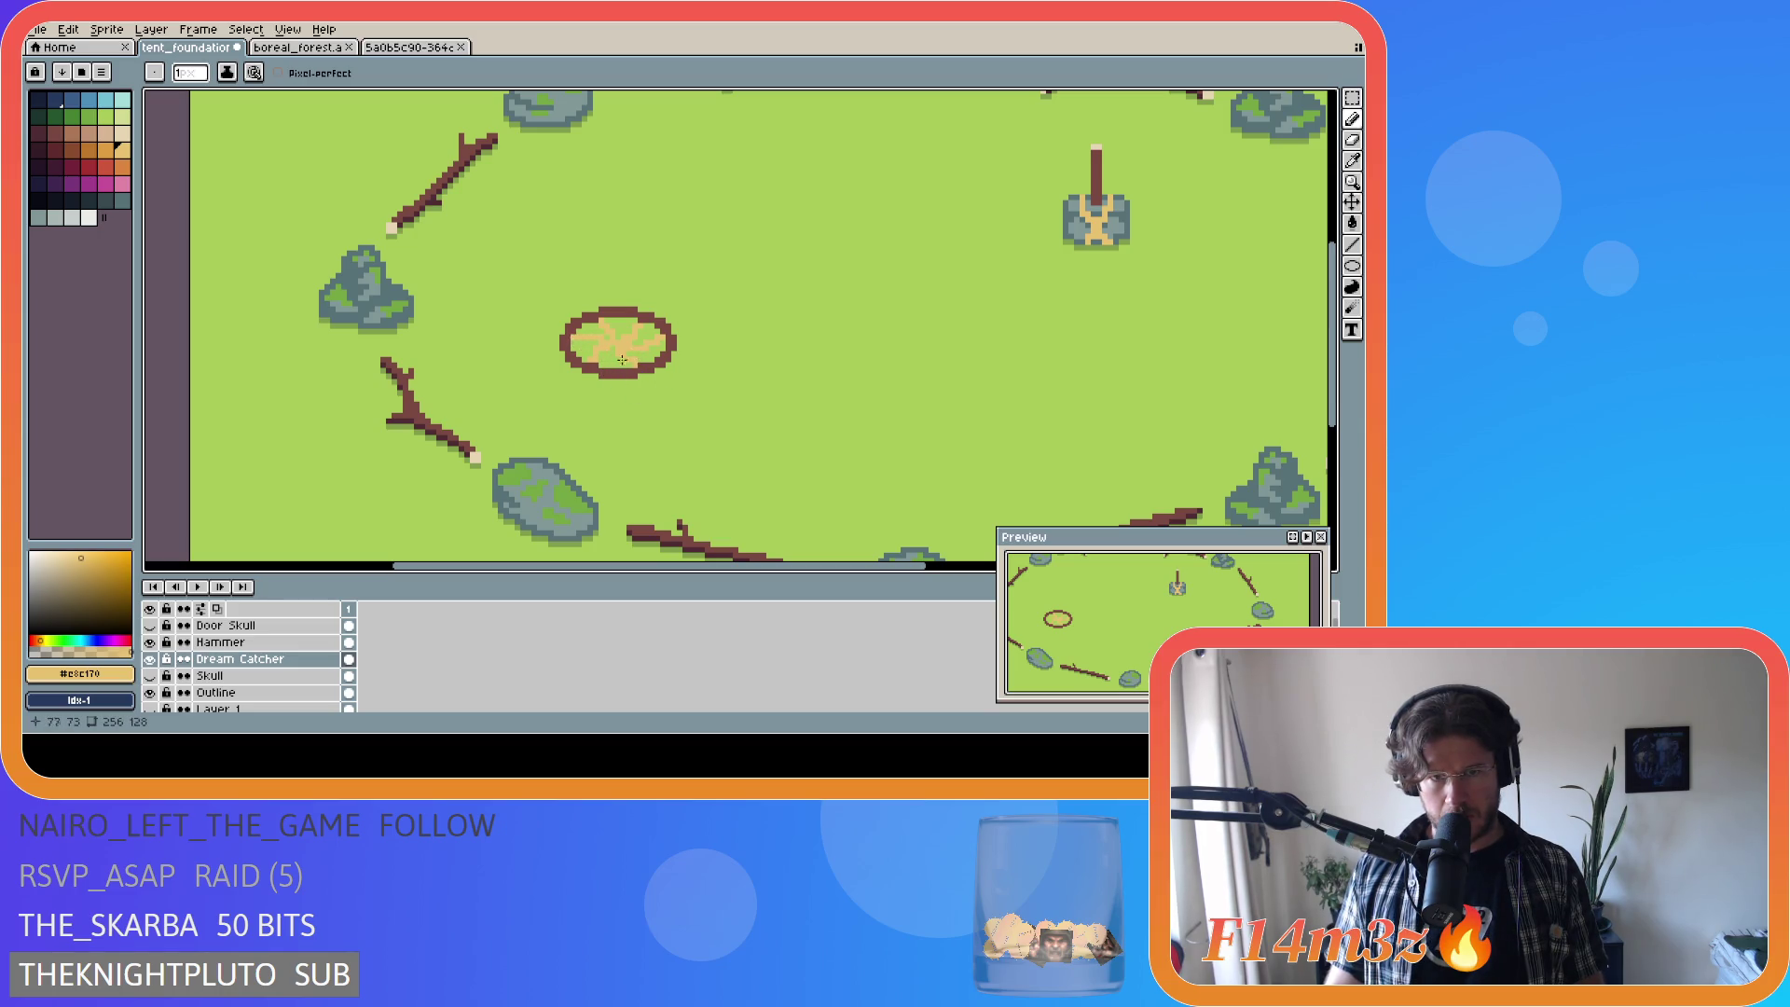
pyautogui.press('v')
pyautogui.press('b')
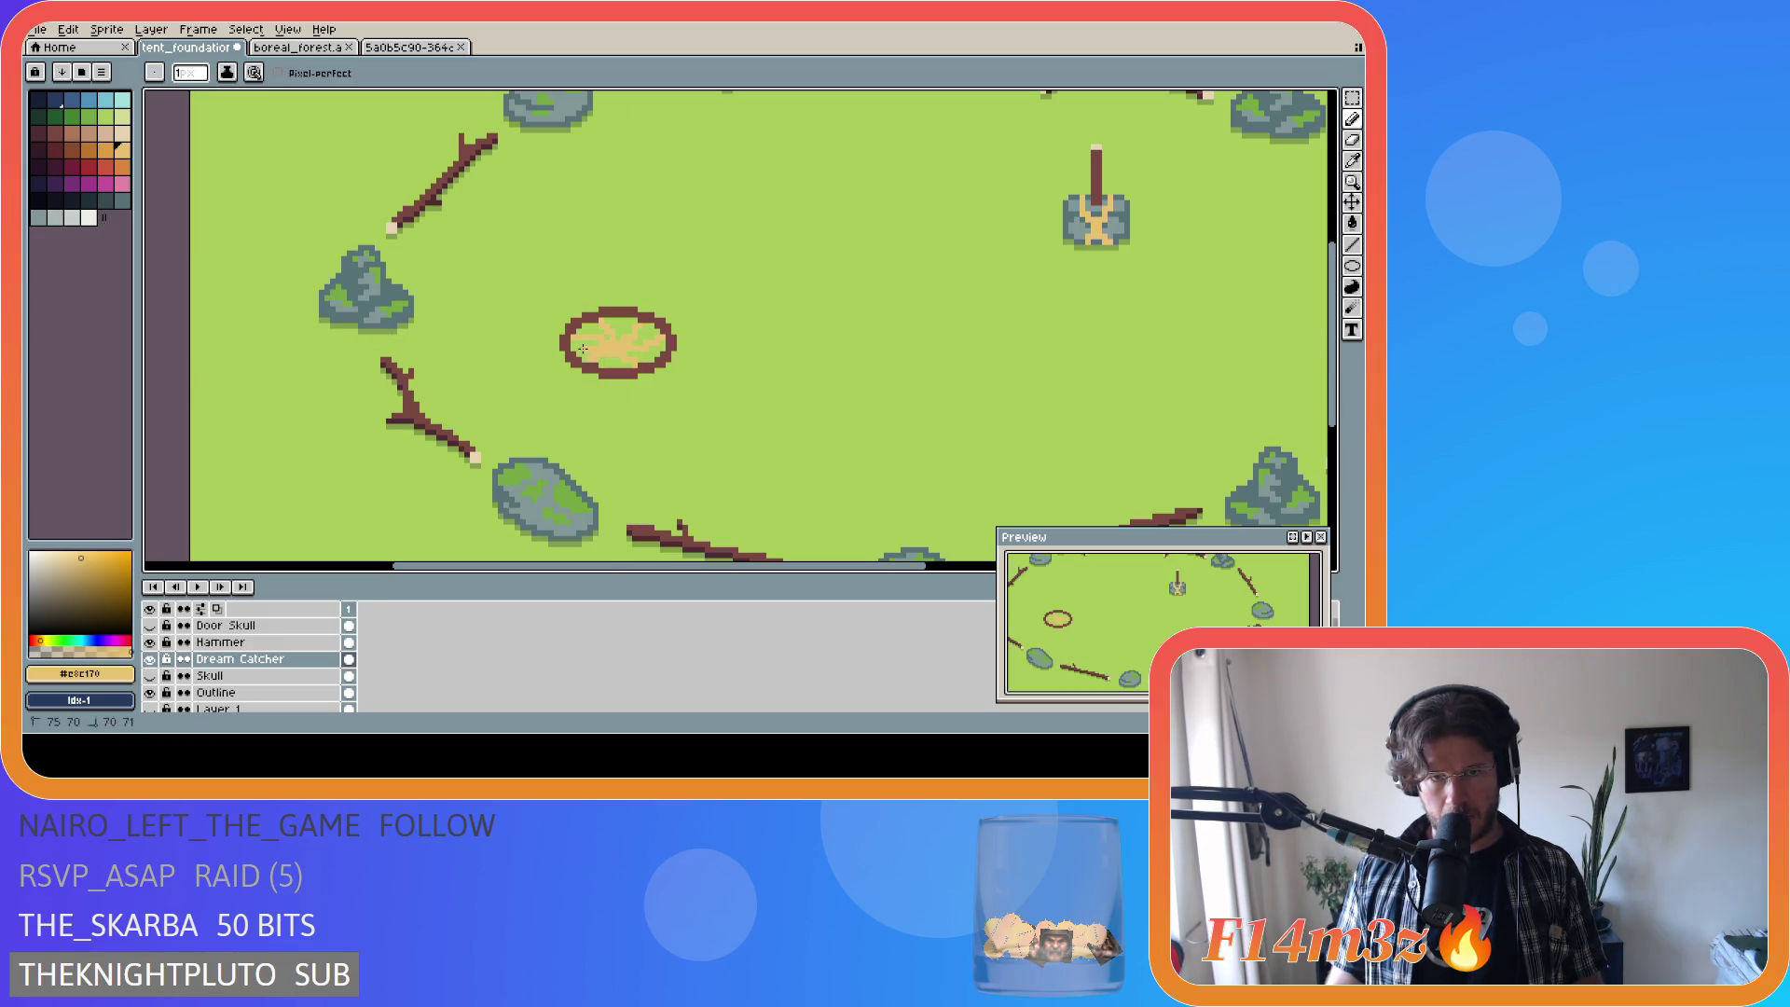
pyautogui.press('ctrl')
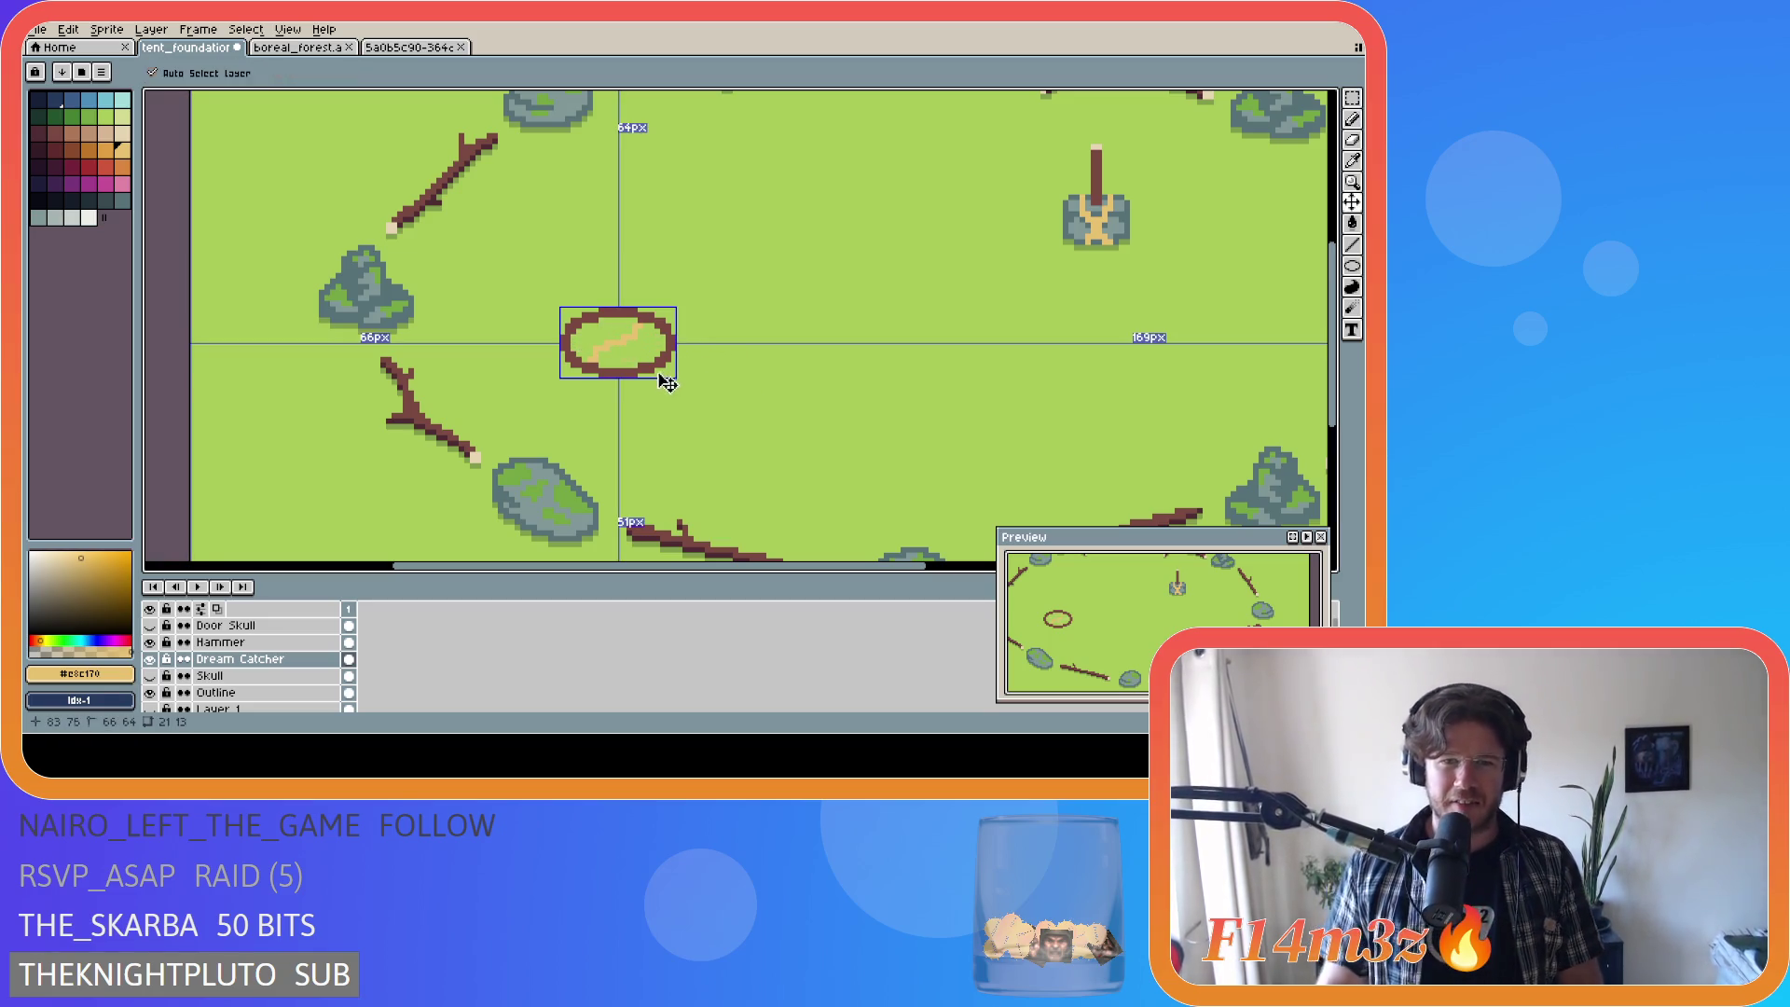
pyautogui.hotkey('ctrl', 'z')
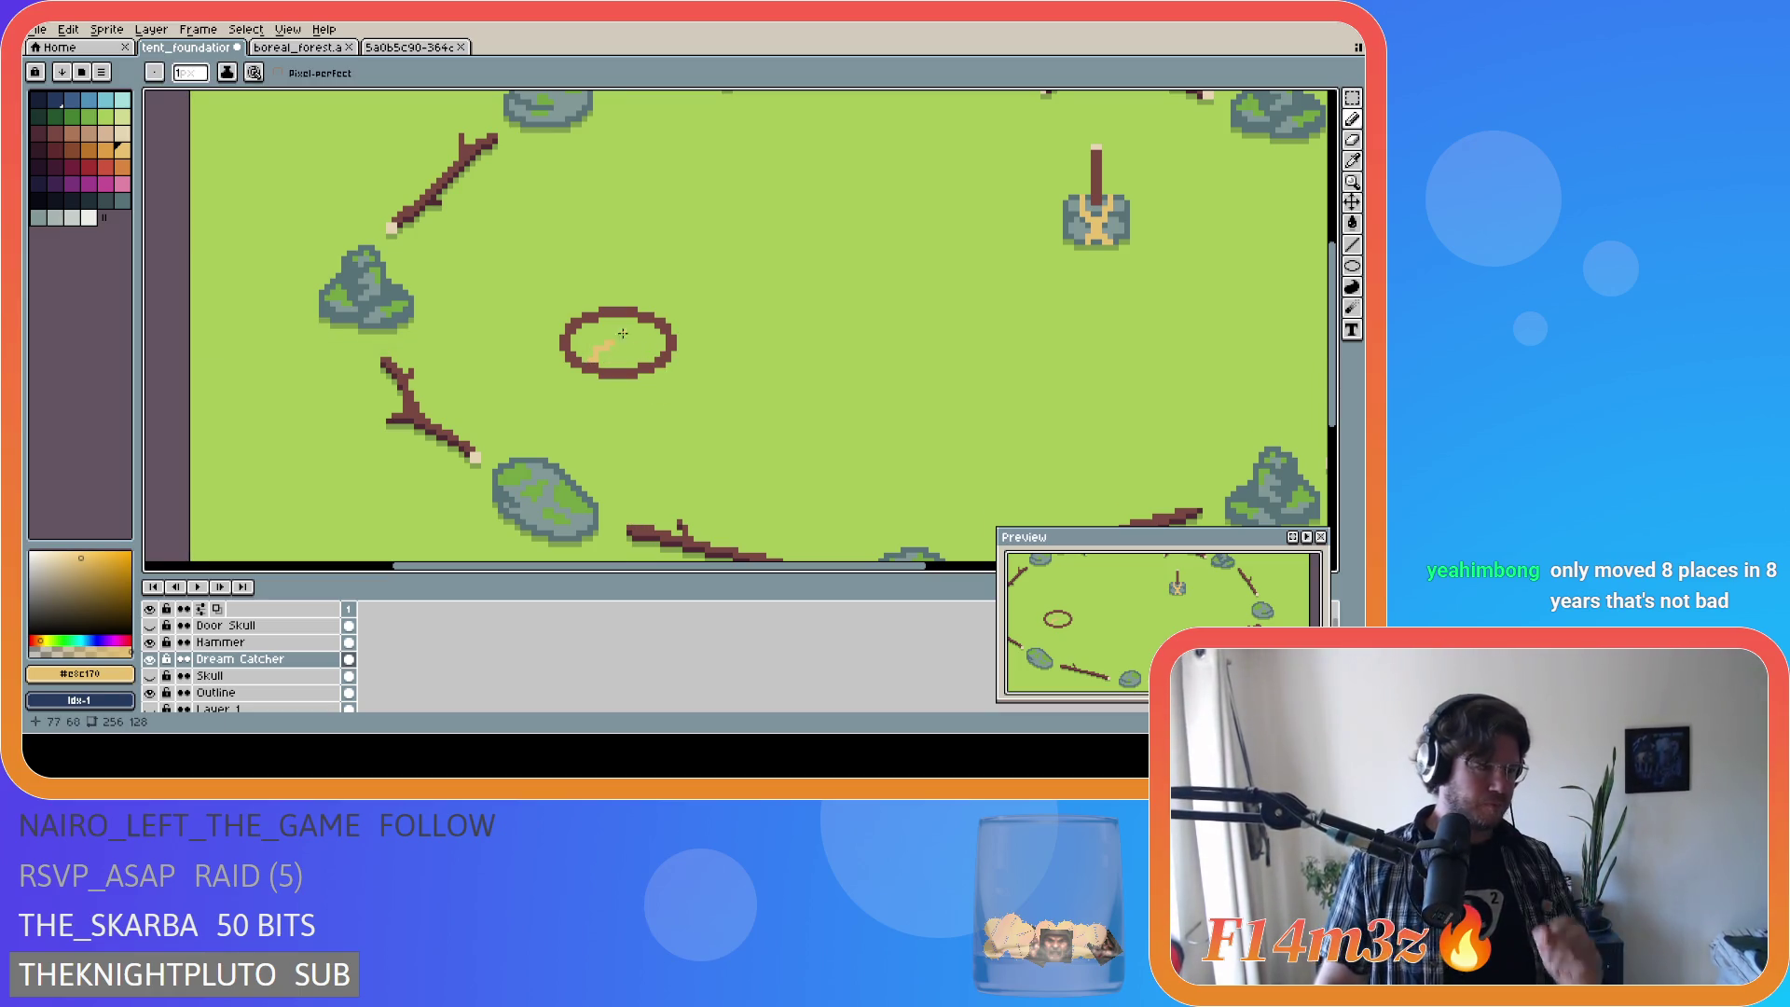
# Step: Undo the remaining tan strokes inside the hoop
pyautogui.hotkey('ctrl', 'z')
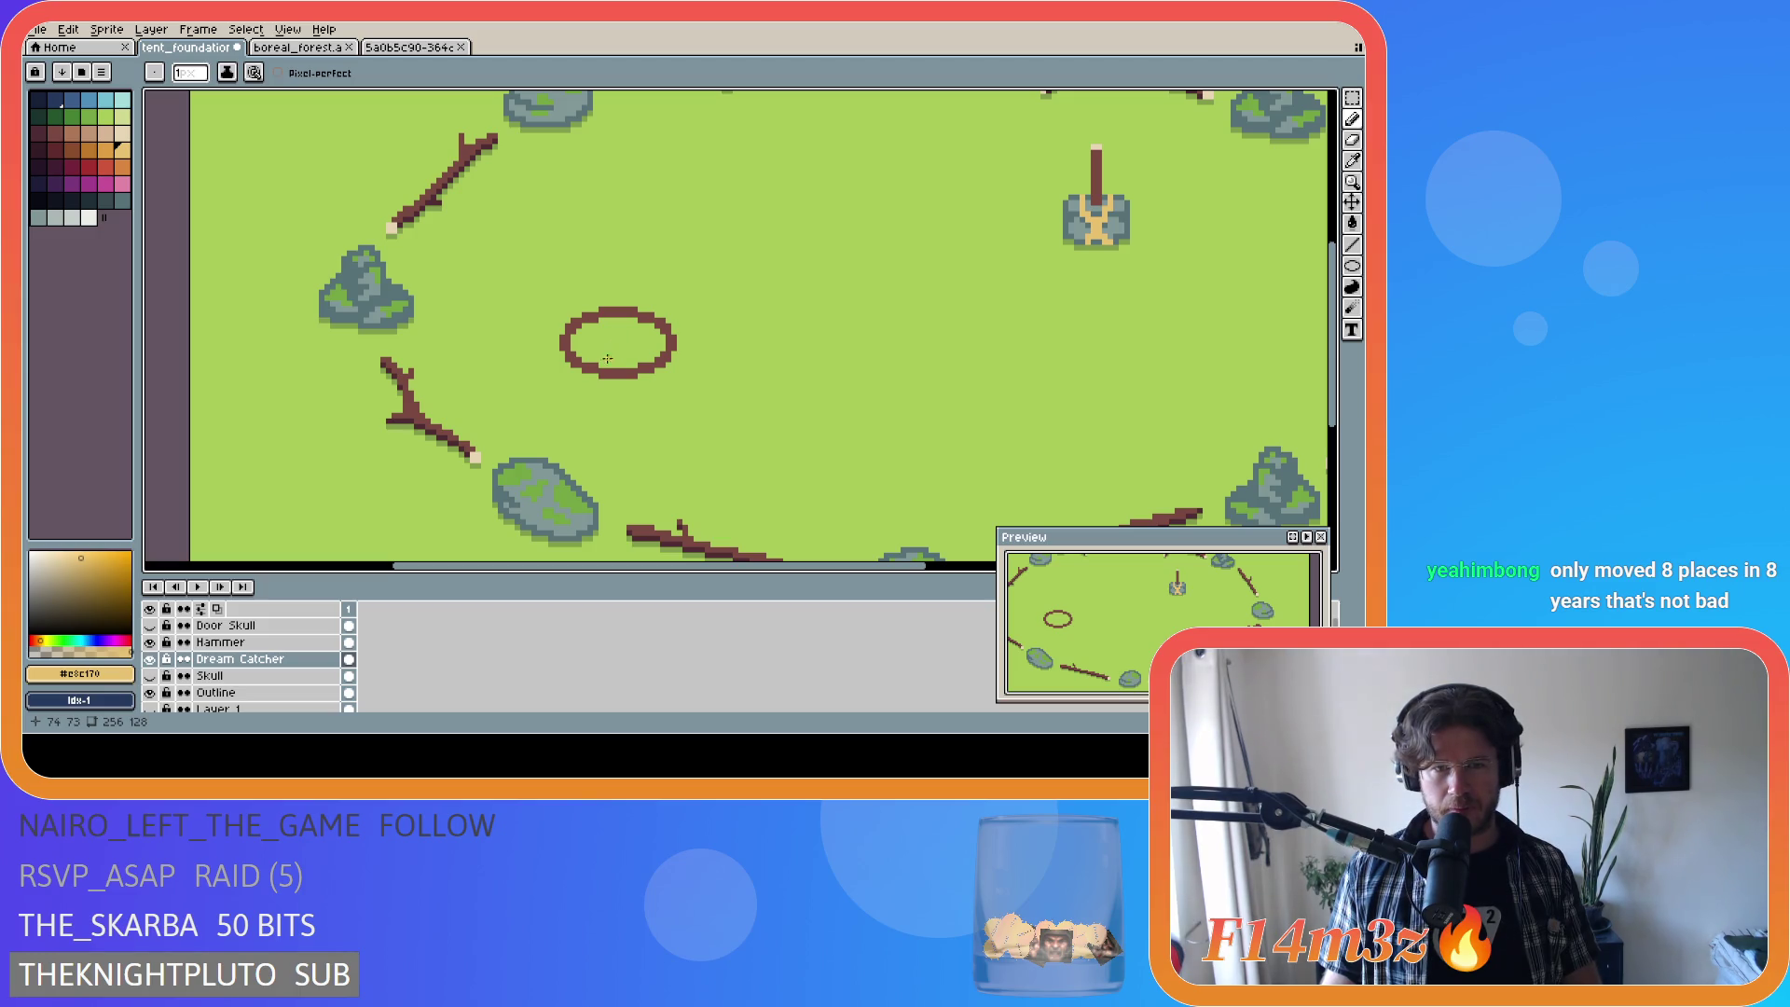
pyautogui.press('Escape')
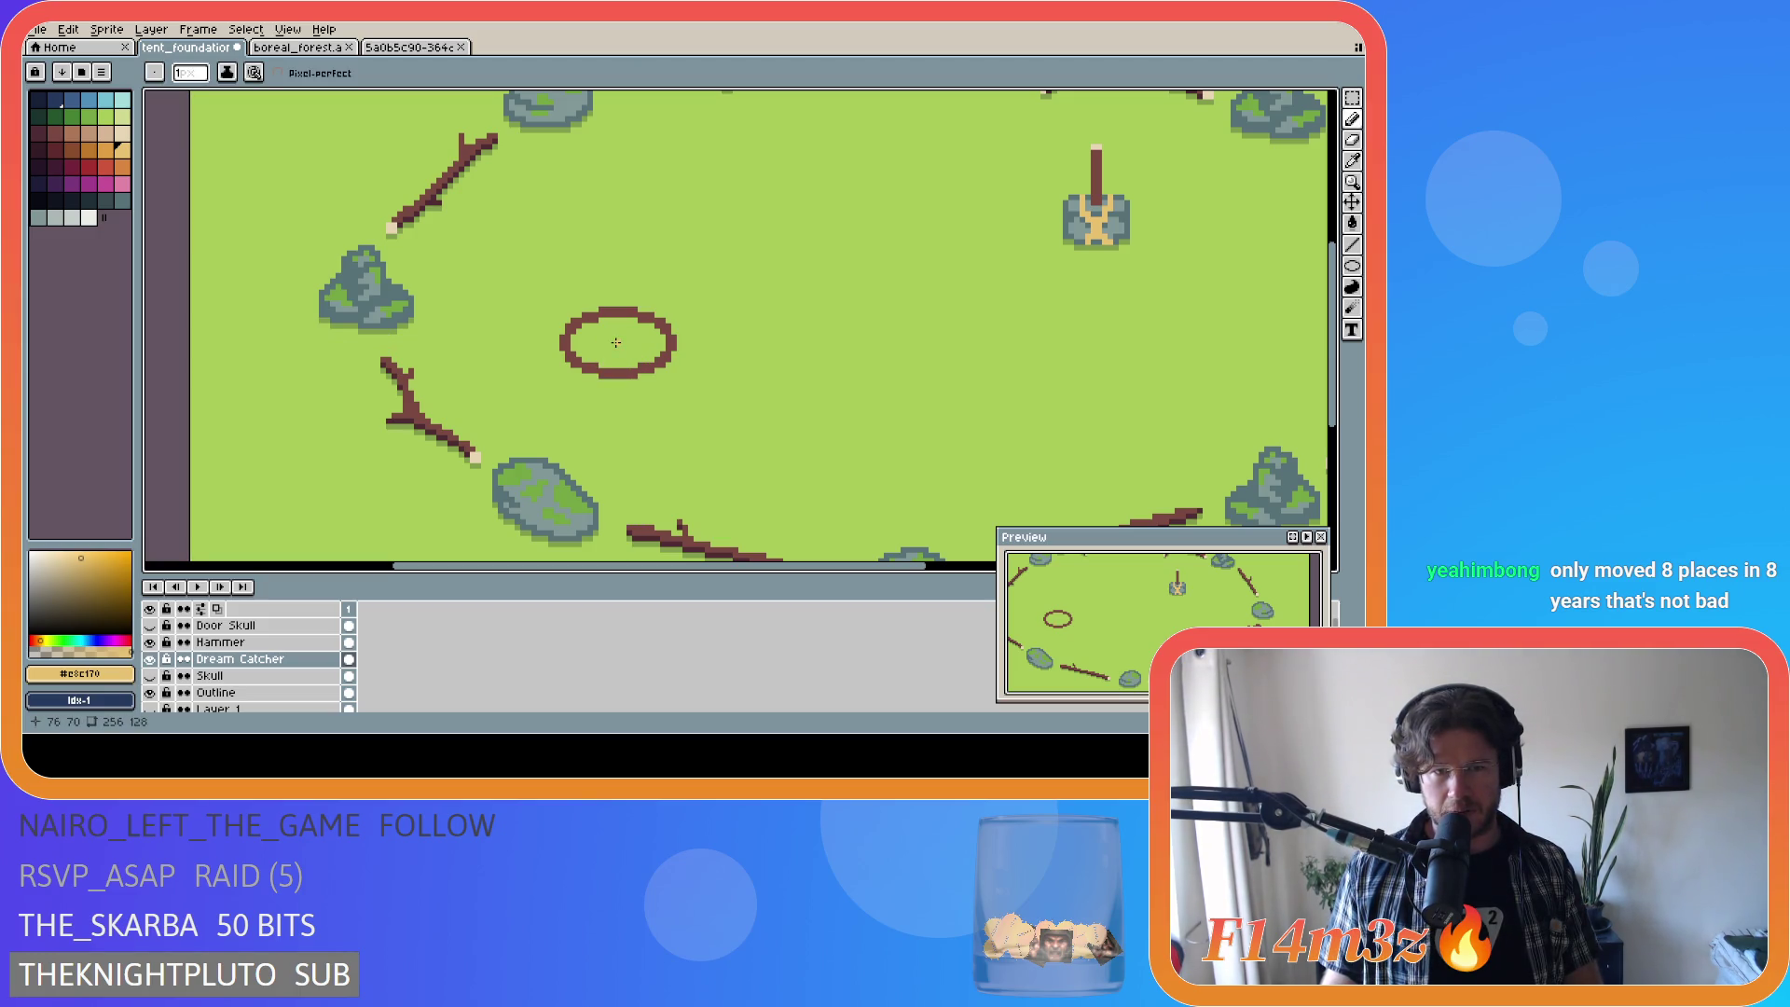
pyautogui.hotkey('ctrl', 'z')
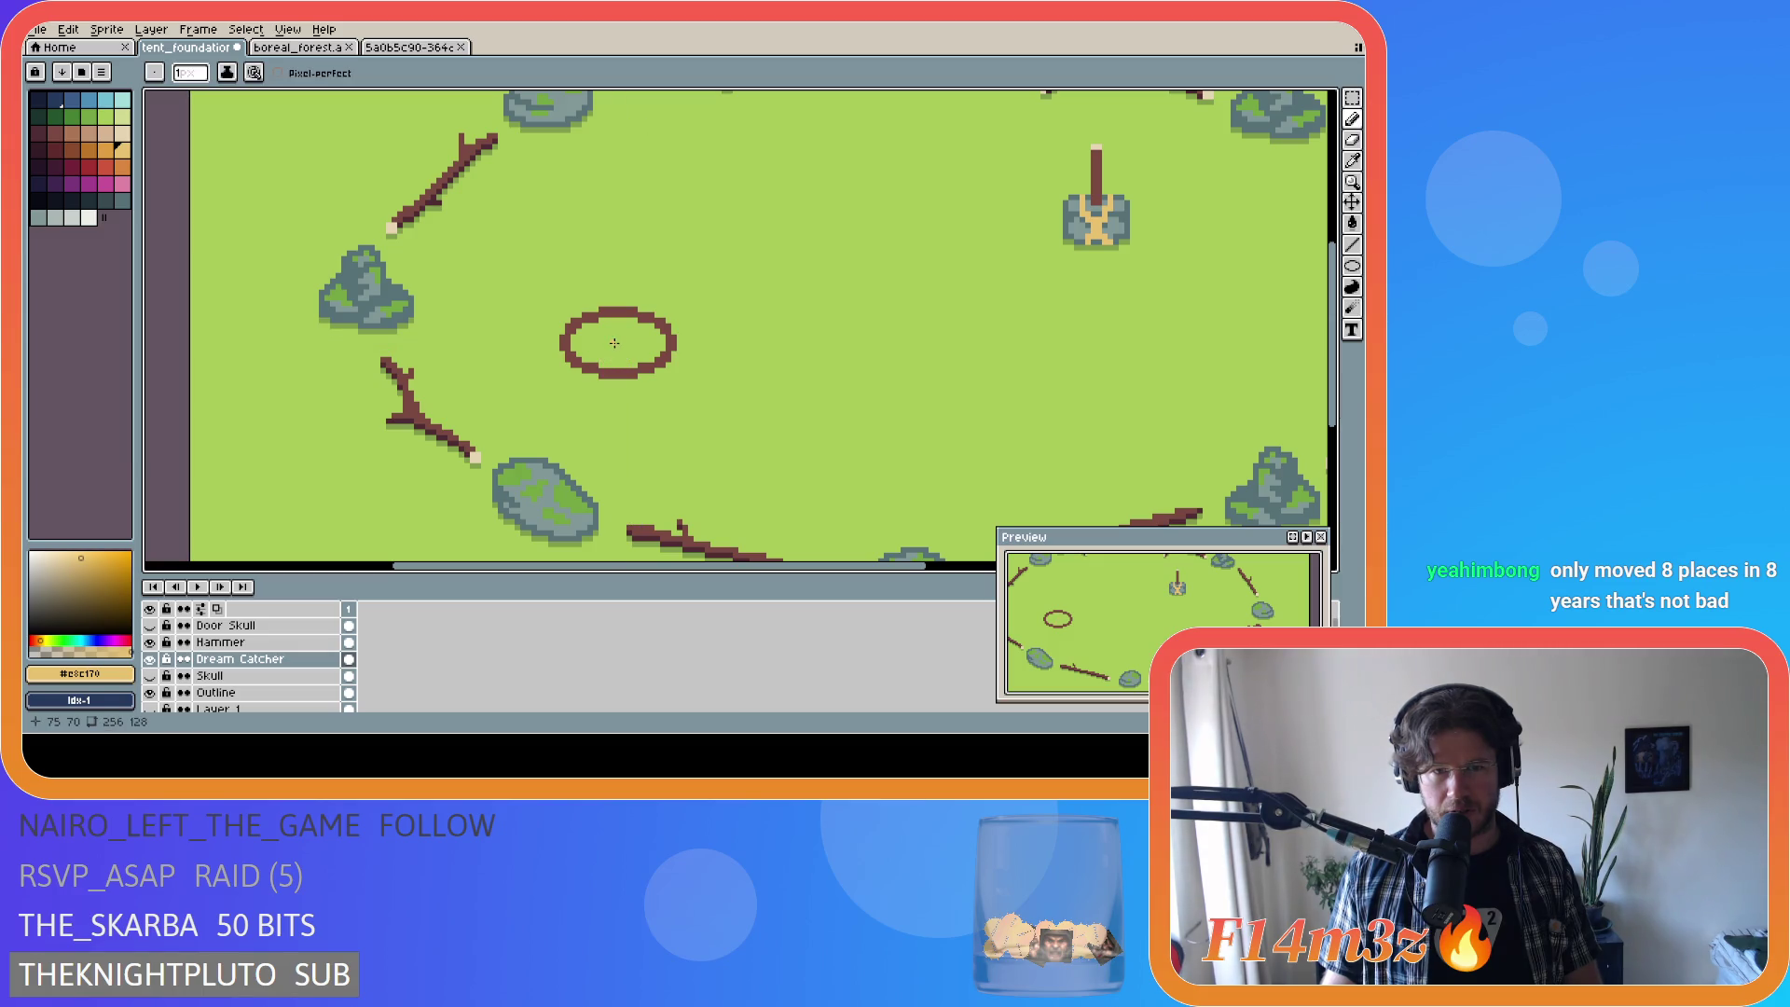
pyautogui.hotkey('ctrl', 'z')
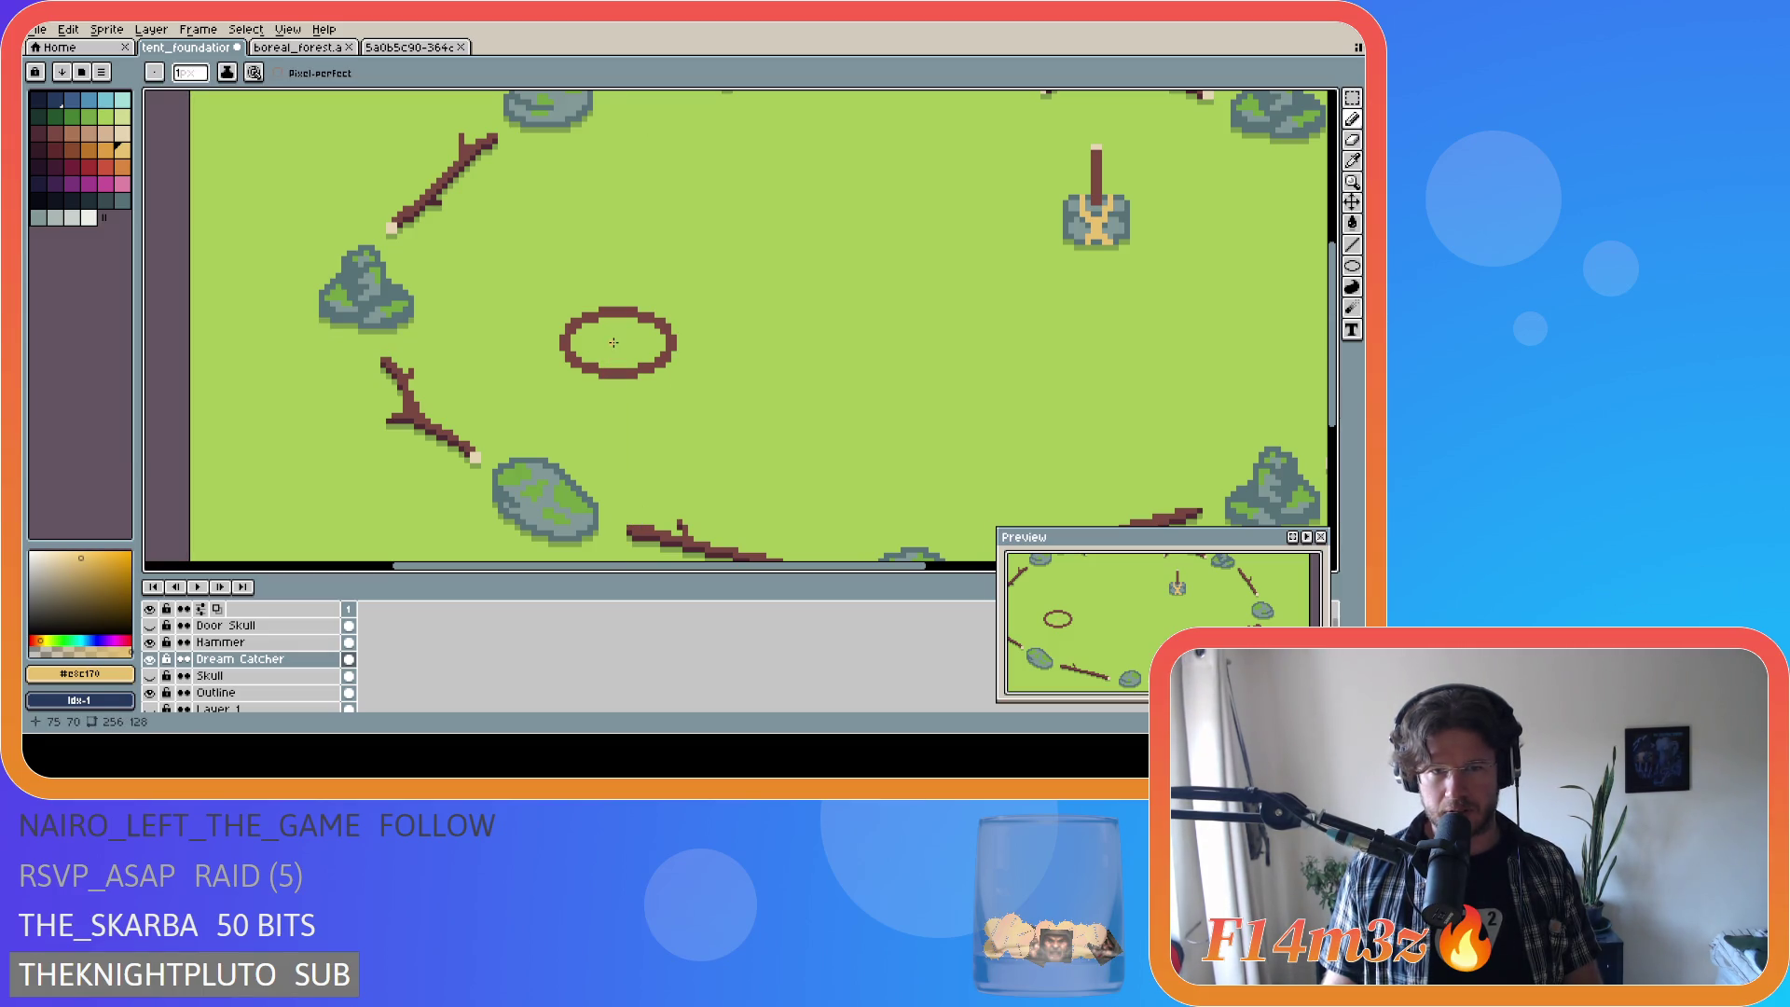
pyautogui.hotkey('ctrl', 'z')
pyautogui.hotkey('ctrl', 'z')
pyautogui.hotkey('ctrl', 'z')
pyautogui.moveTo(618, 344); pyautogui.dragTo(607, 360)
pyautogui.hotkey('ctrl', 'z')
pyautogui.hotkey('ctrl', 'z')
pyautogui.hotkey('ctrl', 'z')
pyautogui.hotkey('ctrl', 'z')
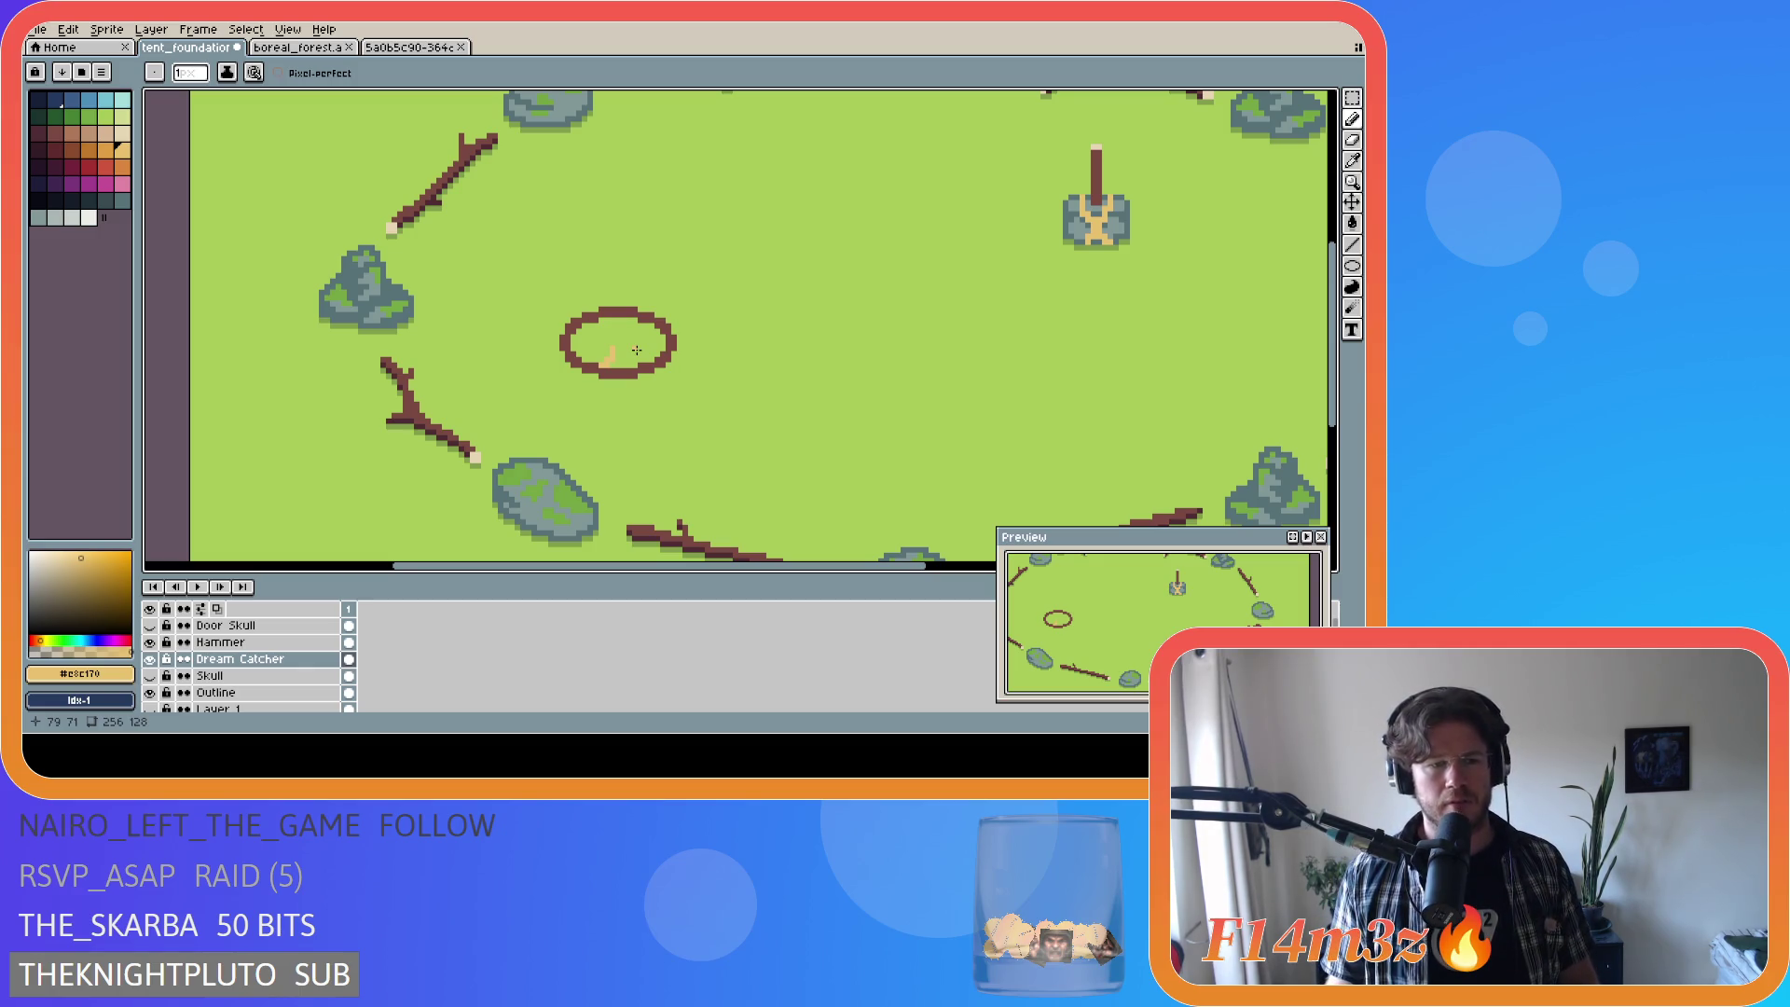
# Step: Try several diagonal and Y-shaped tan strokes inside the hoop, undoing each one
pyautogui.press('v')
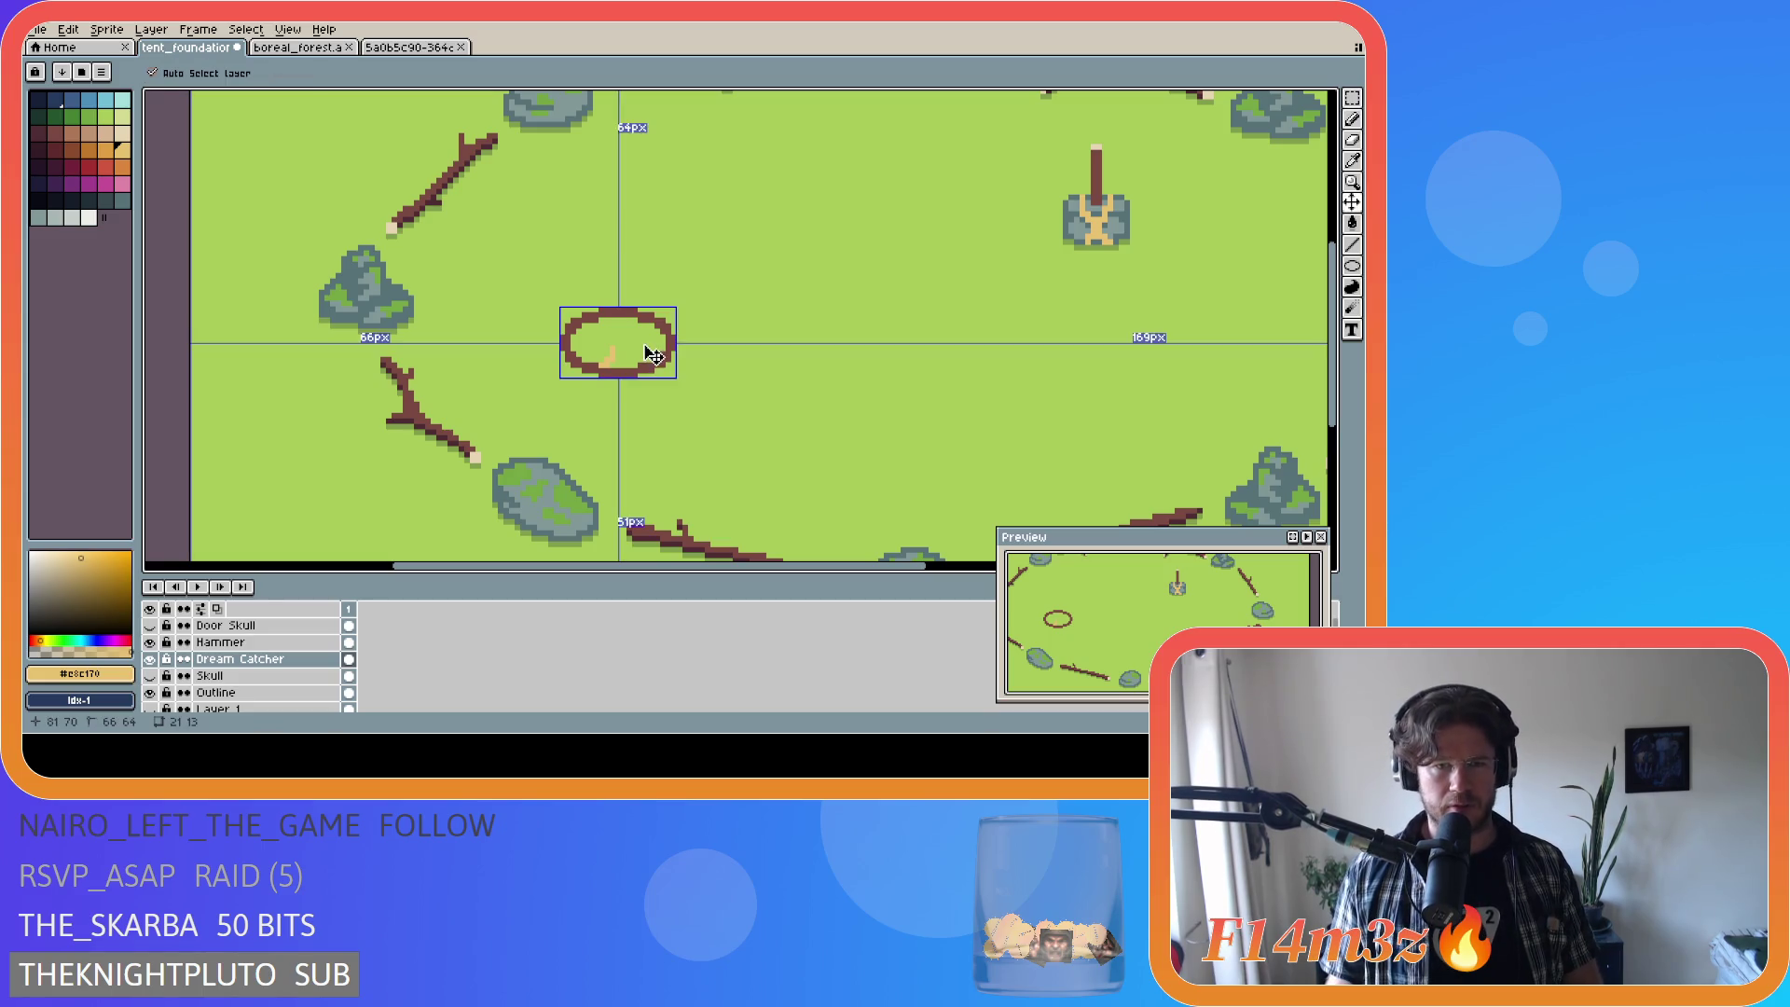
pyautogui.press('b')
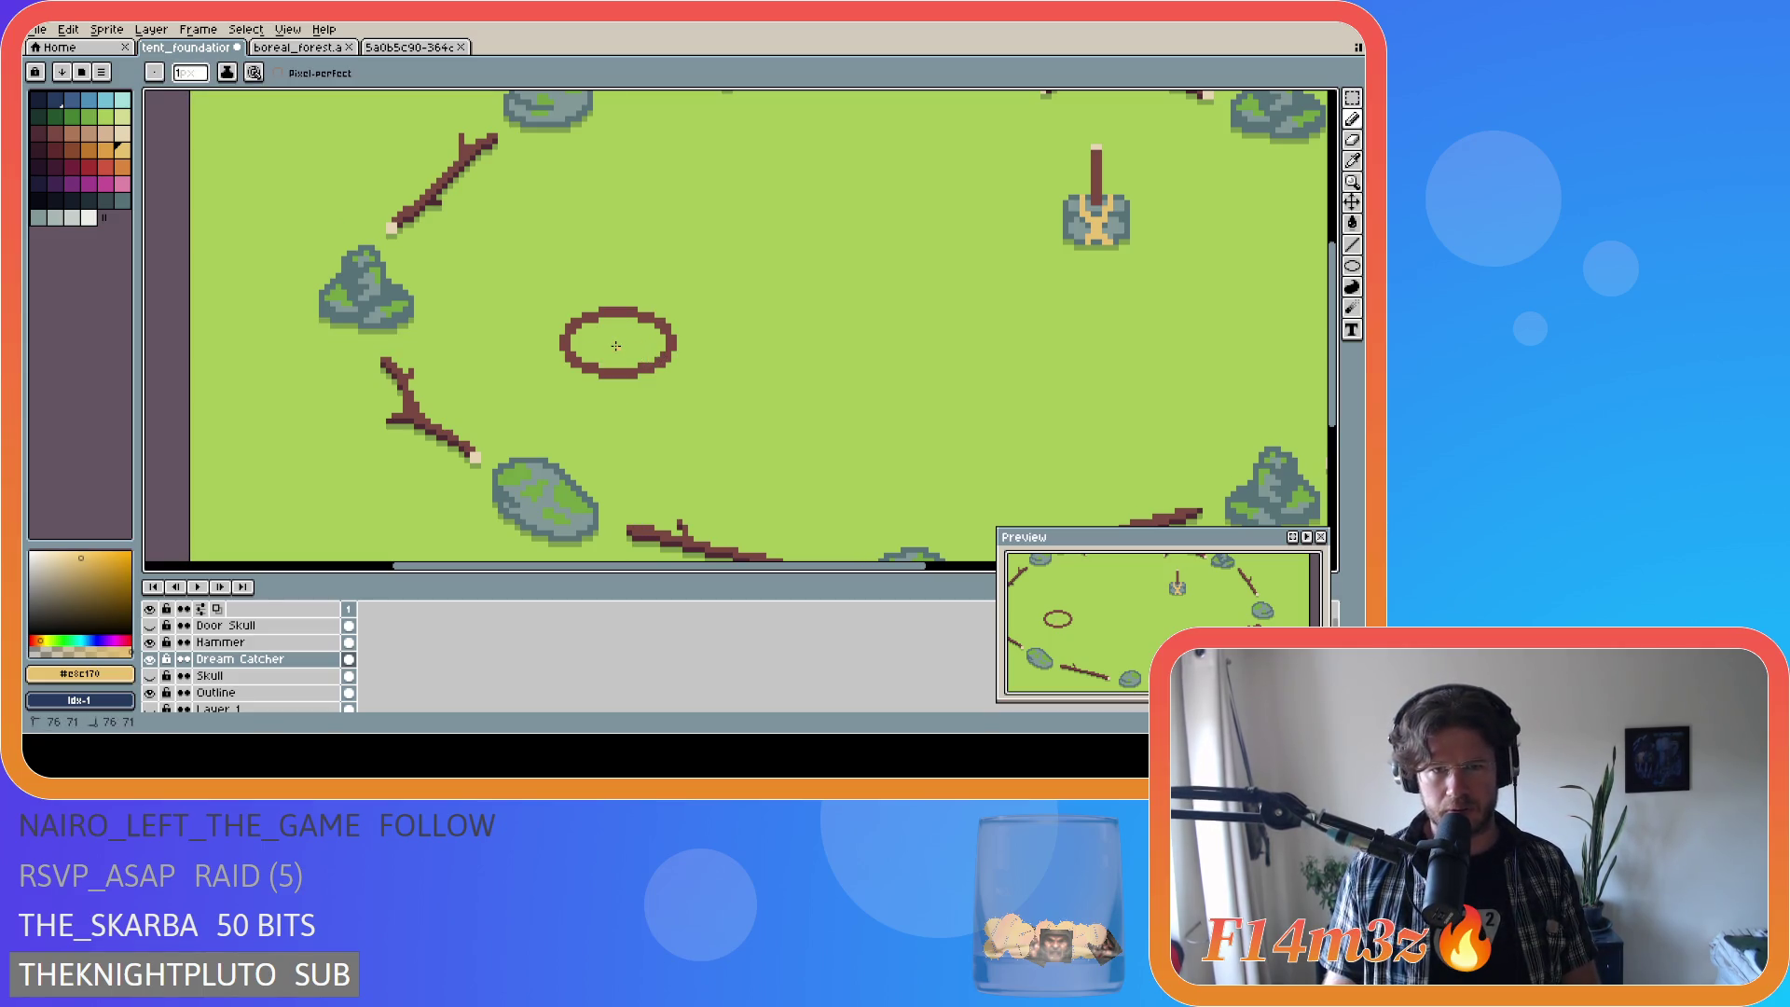
pyautogui.moveTo(626, 361); pyautogui.dragTo(616, 347)
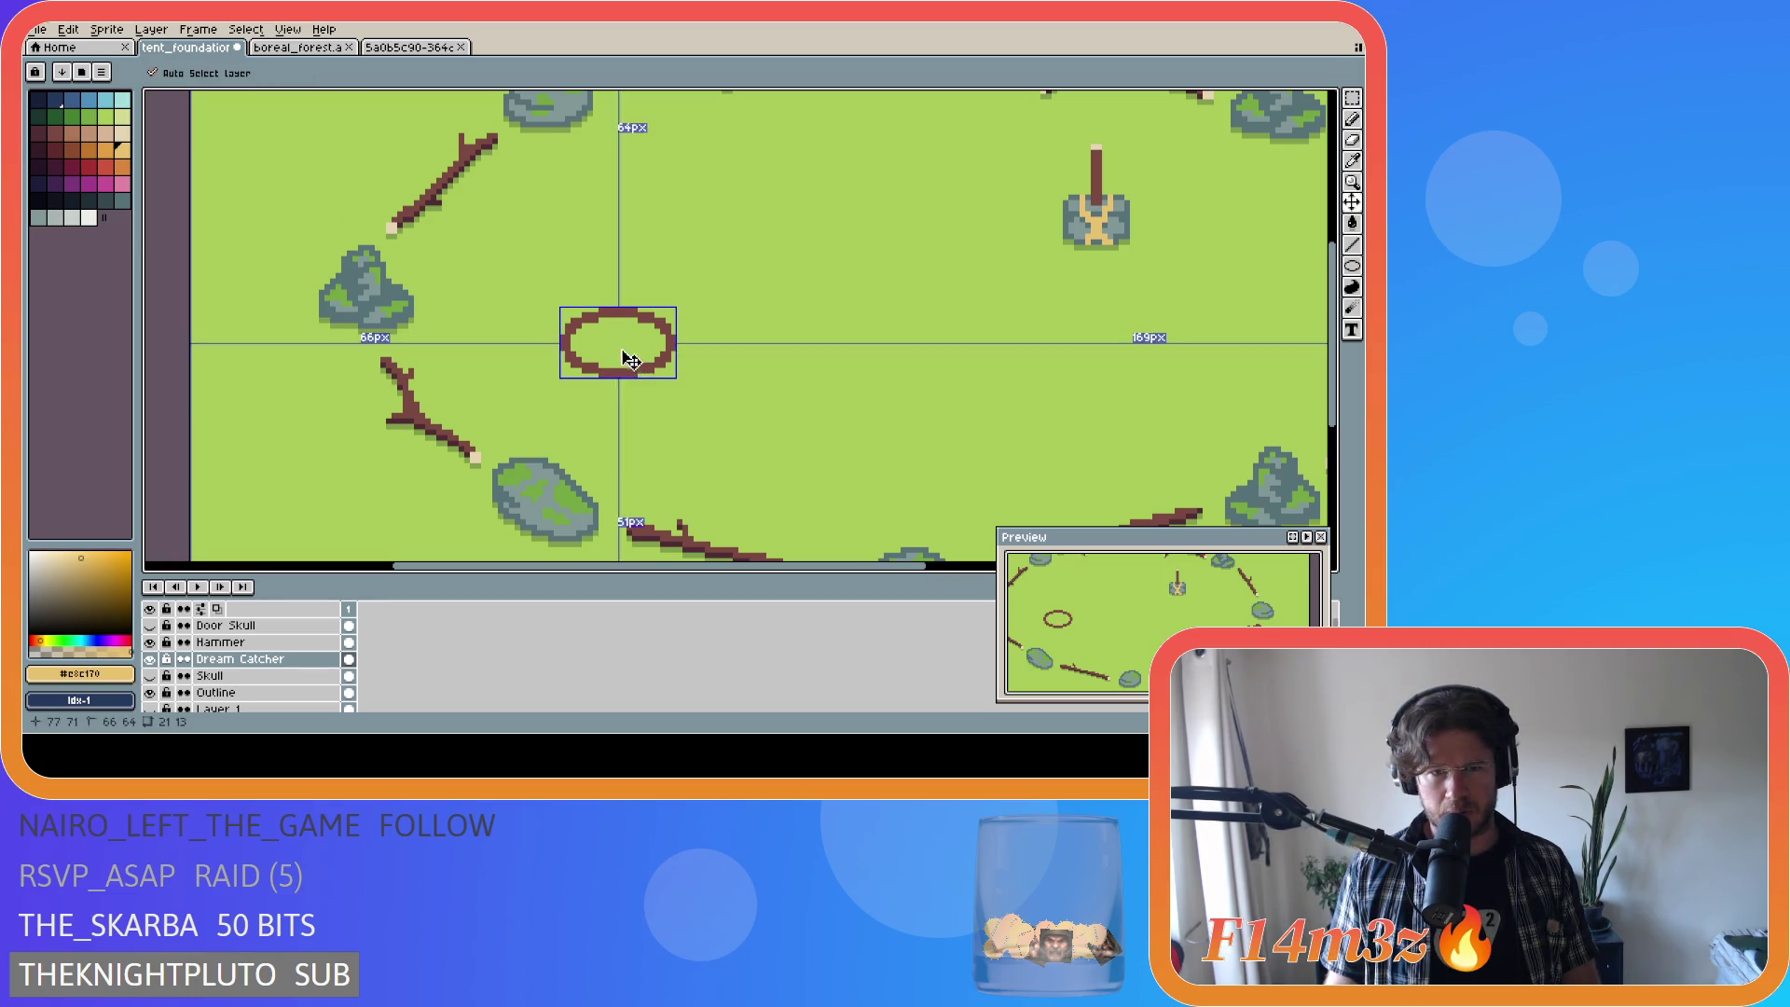
pyautogui.hotkey('ctrl', 'z')
pyautogui.moveTo(612, 345); pyautogui.dragTo(635, 367)
pyautogui.hotkey('ctrl', 'z')
pyautogui.hotkey('ctrl', 'z')
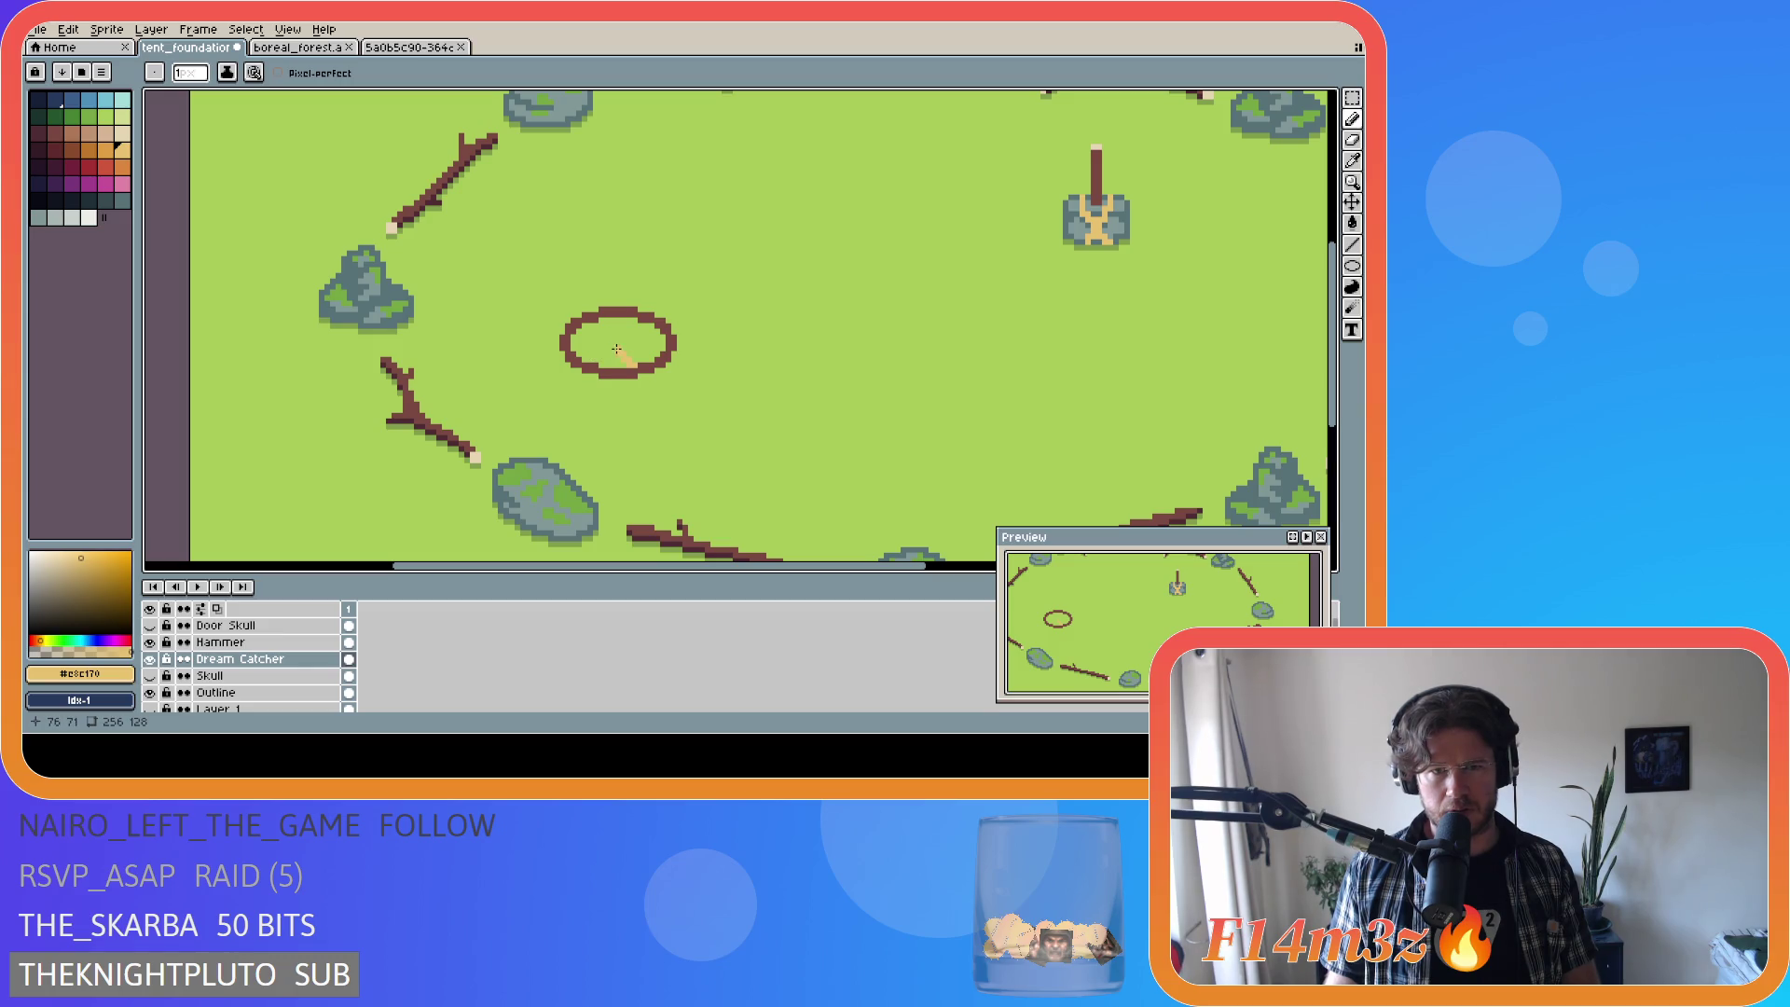
pyautogui.moveTo(619, 346); pyautogui.dragTo(603, 323)
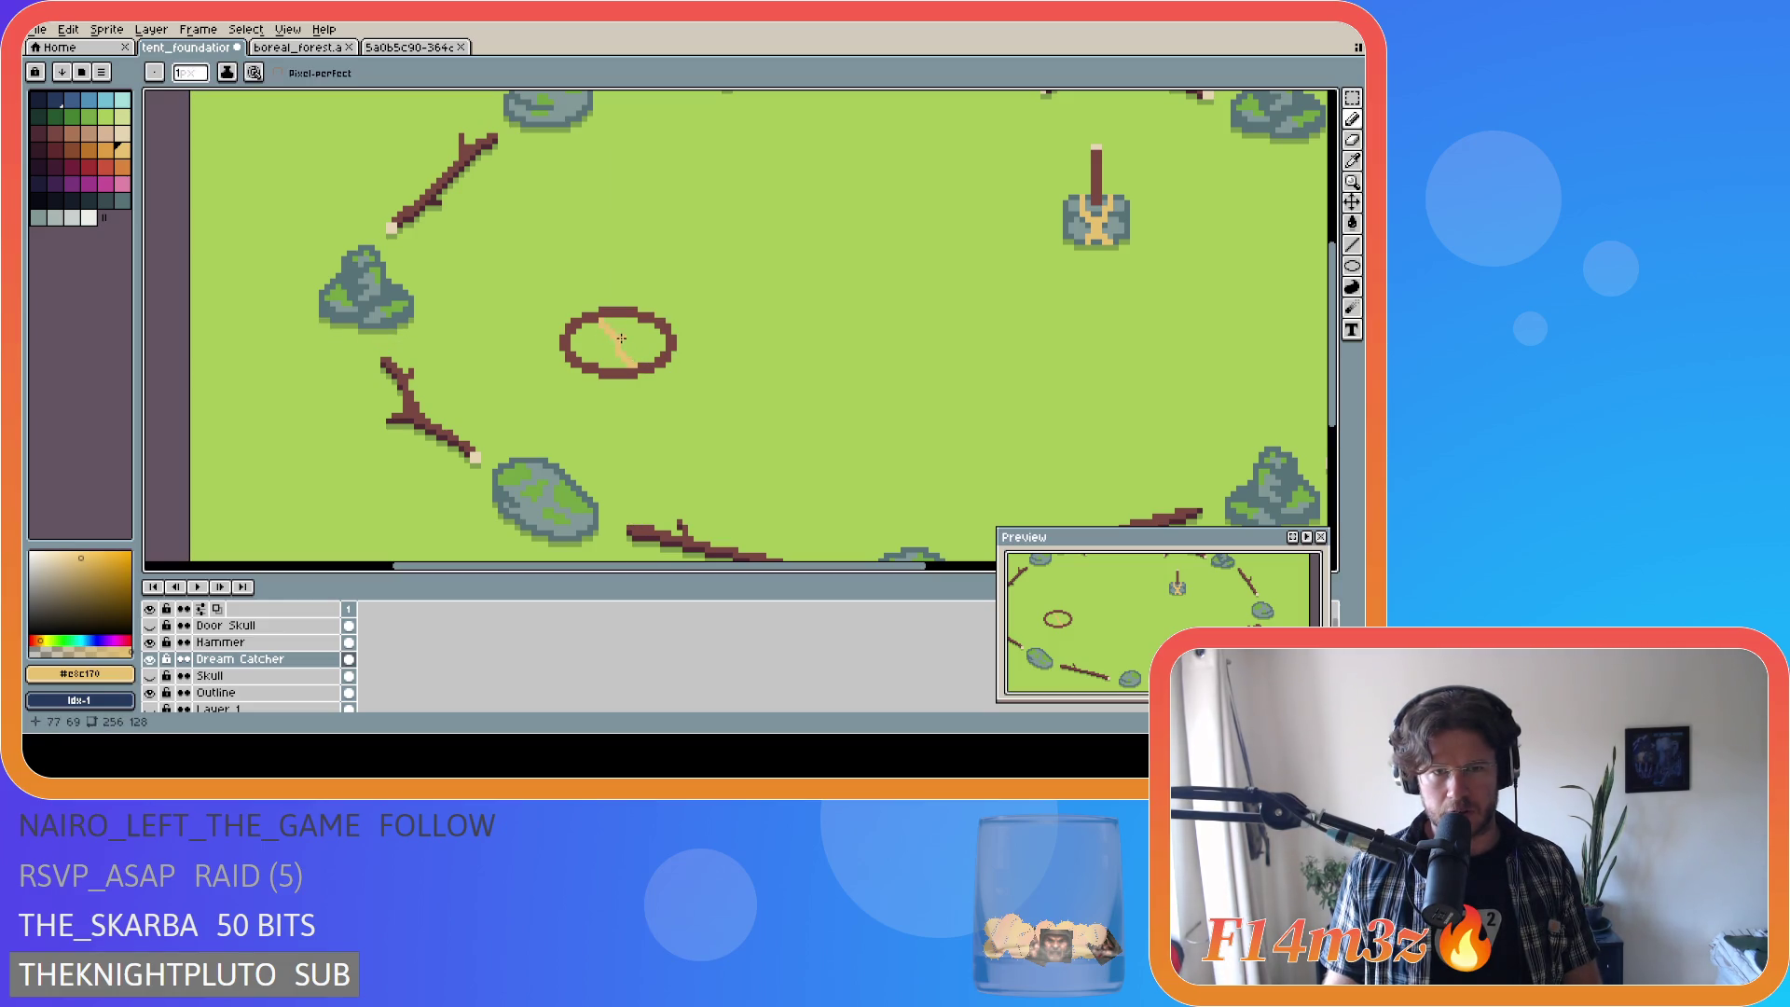
pyautogui.moveTo(657, 357); pyautogui.dragTo(630, 342)
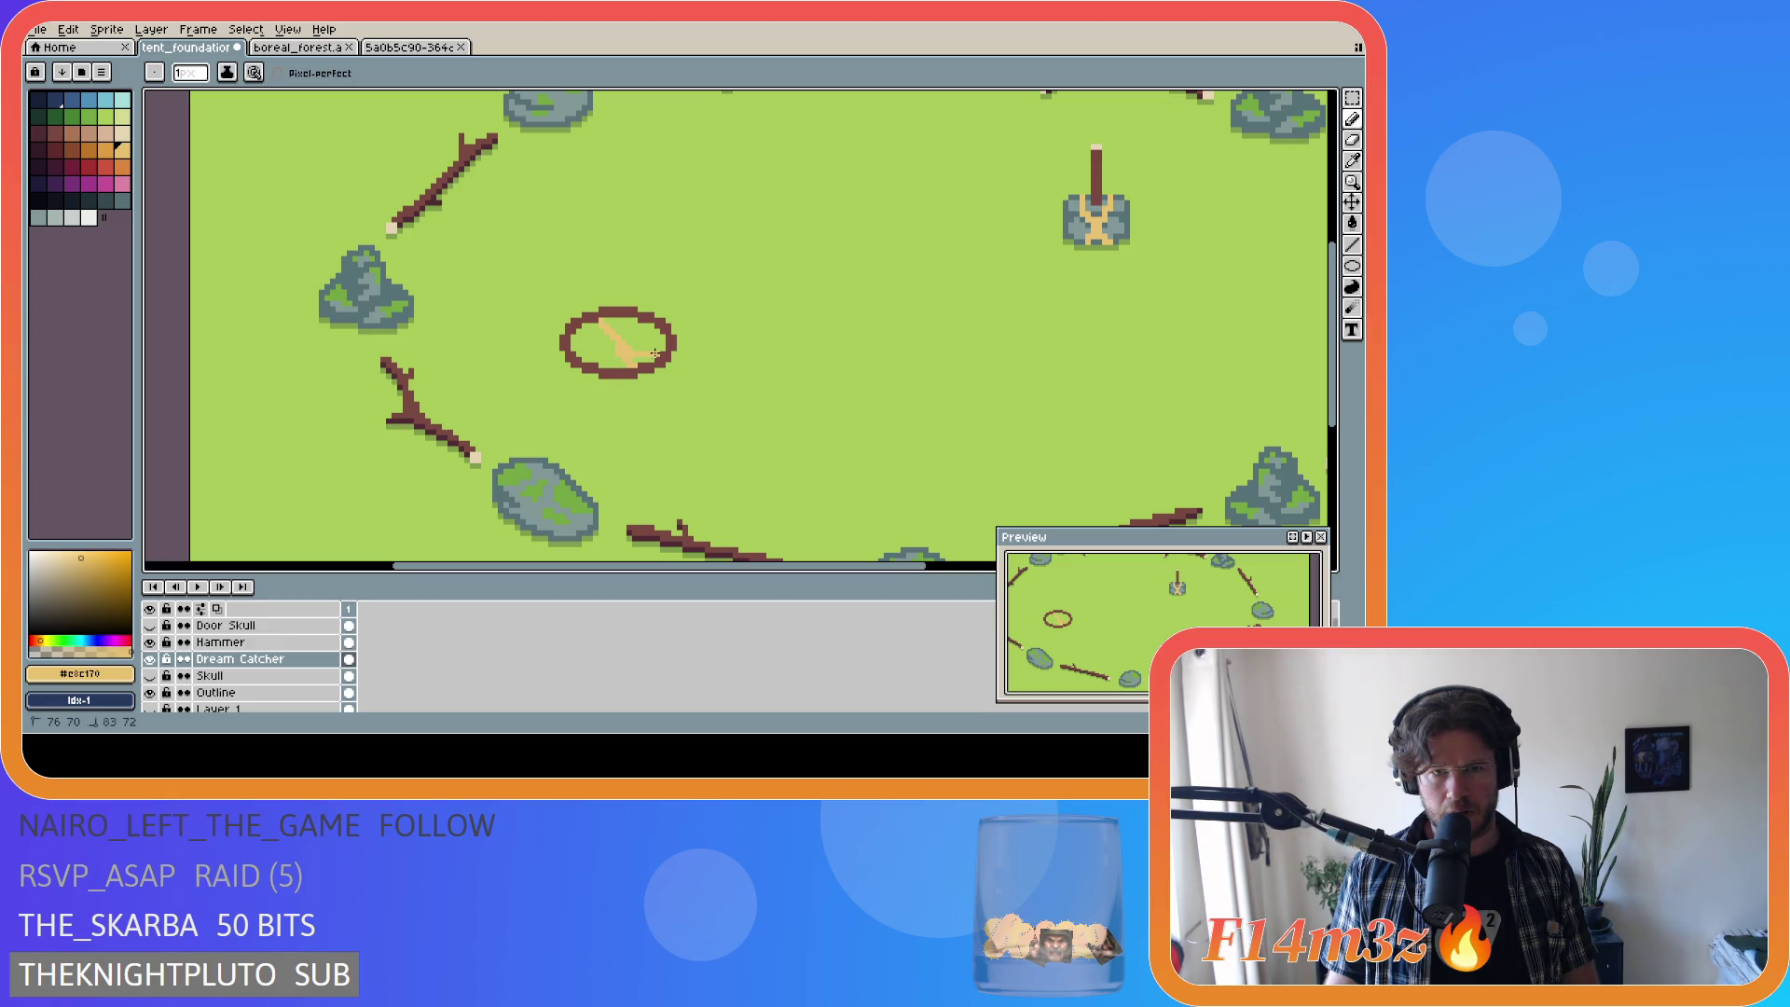
pyautogui.hotkey('ctrl', 'z')
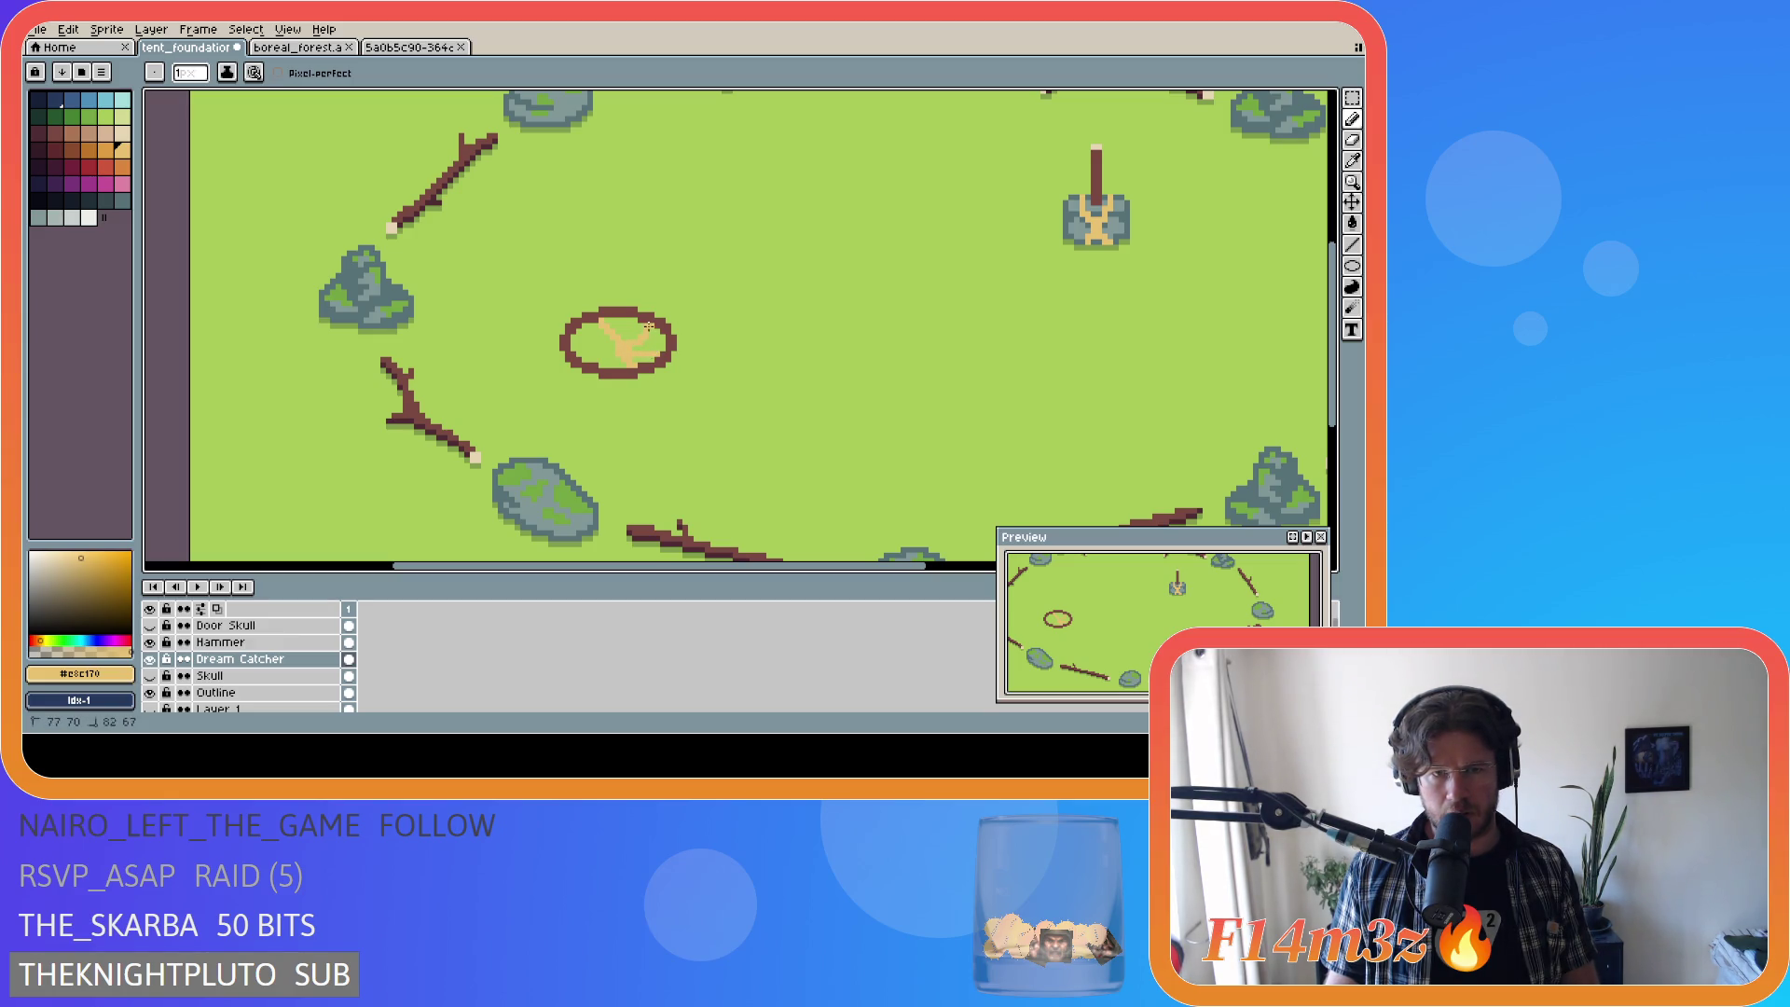
pyautogui.press('v')
pyautogui.hotkey('ctrl', 'z')
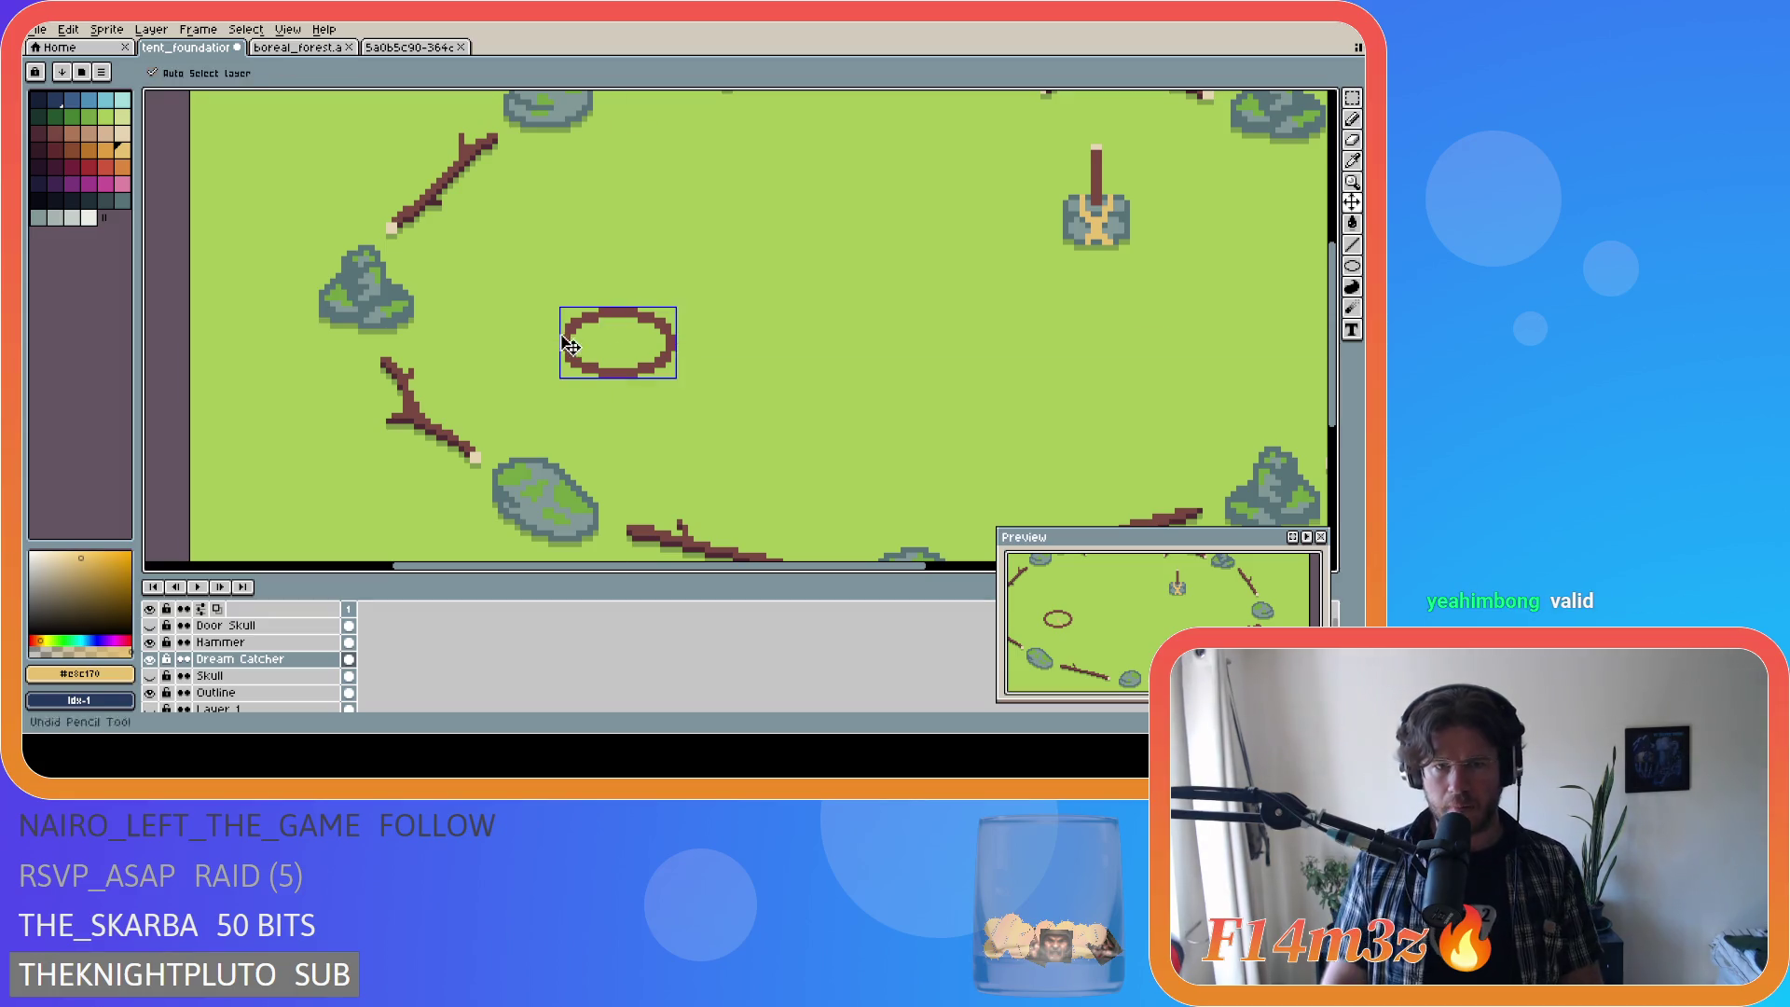
# Step: Try a couple of small tan strokes inside the brown hoop and undo them
pyautogui.press('b')
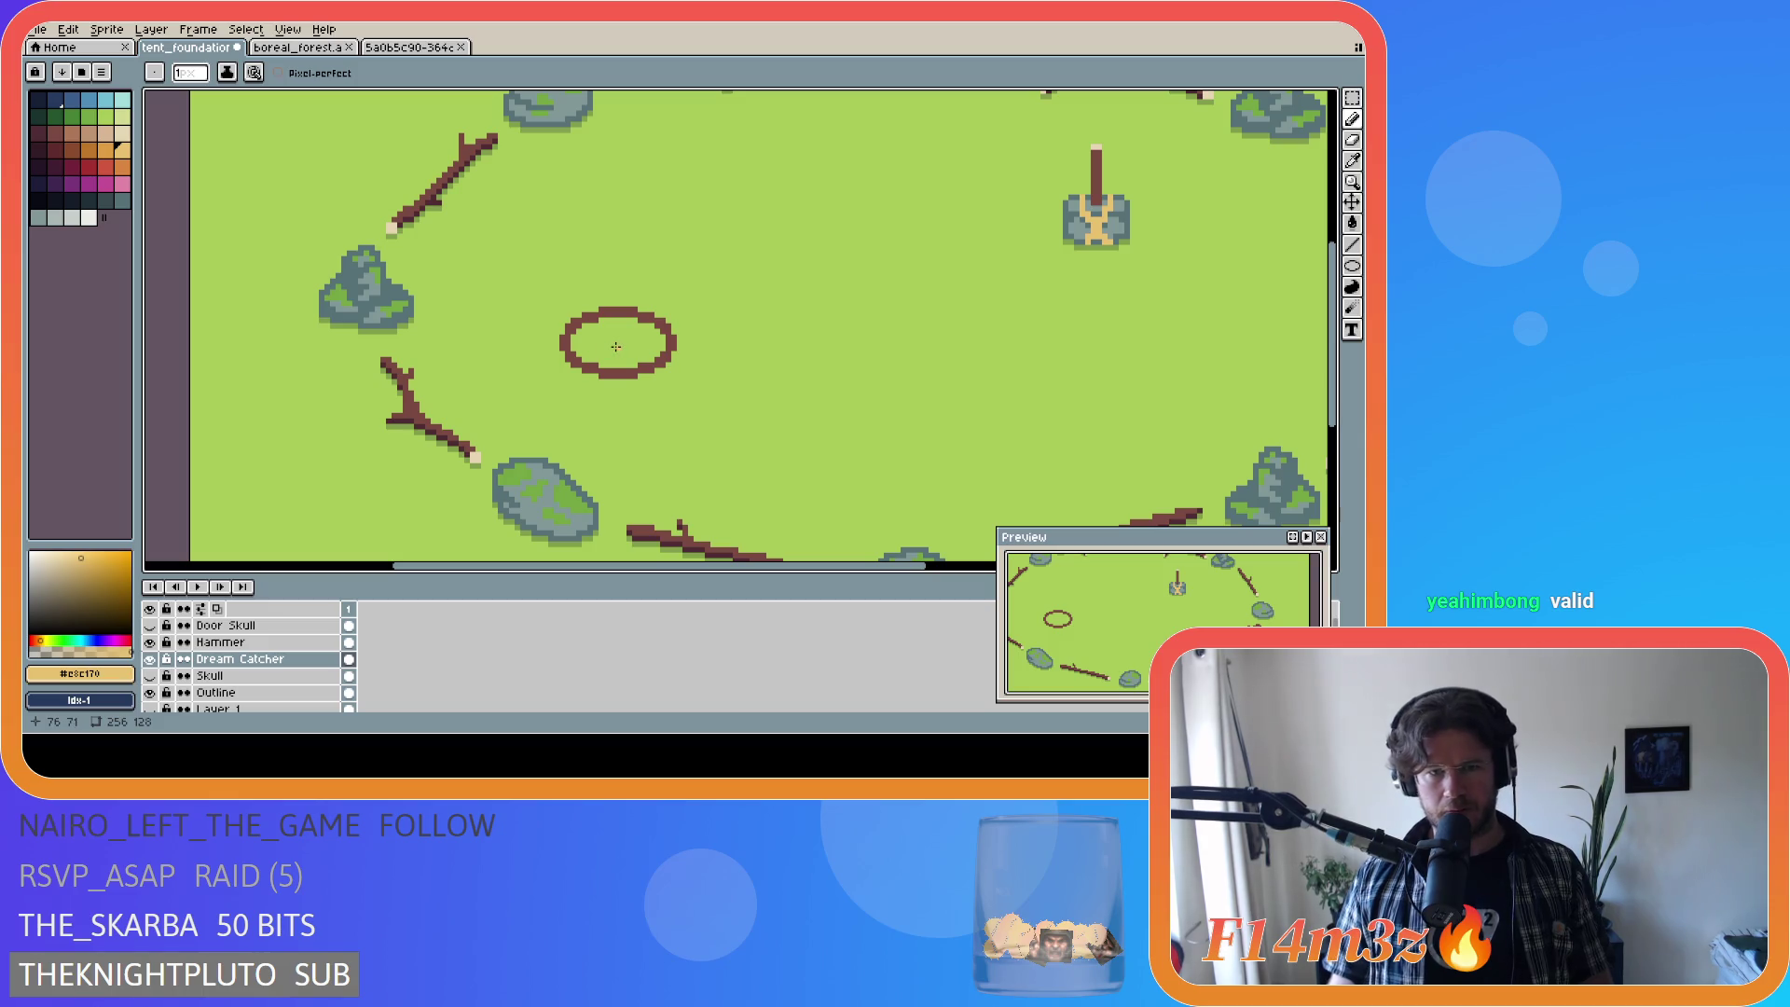
pyautogui.moveTo(619, 341); pyautogui.dragTo(609, 351)
pyautogui.hotkey('ctrl', 'z')
pyautogui.hotkey('ctrl', 'z')
pyautogui.moveTo(600, 319)
pyautogui.mouseDown()
pyautogui.moveTo(607, 346)
pyautogui.moveTo(579, 345)
pyautogui.mouseUp()
pyautogui.hotkey('ctrl', 'z')
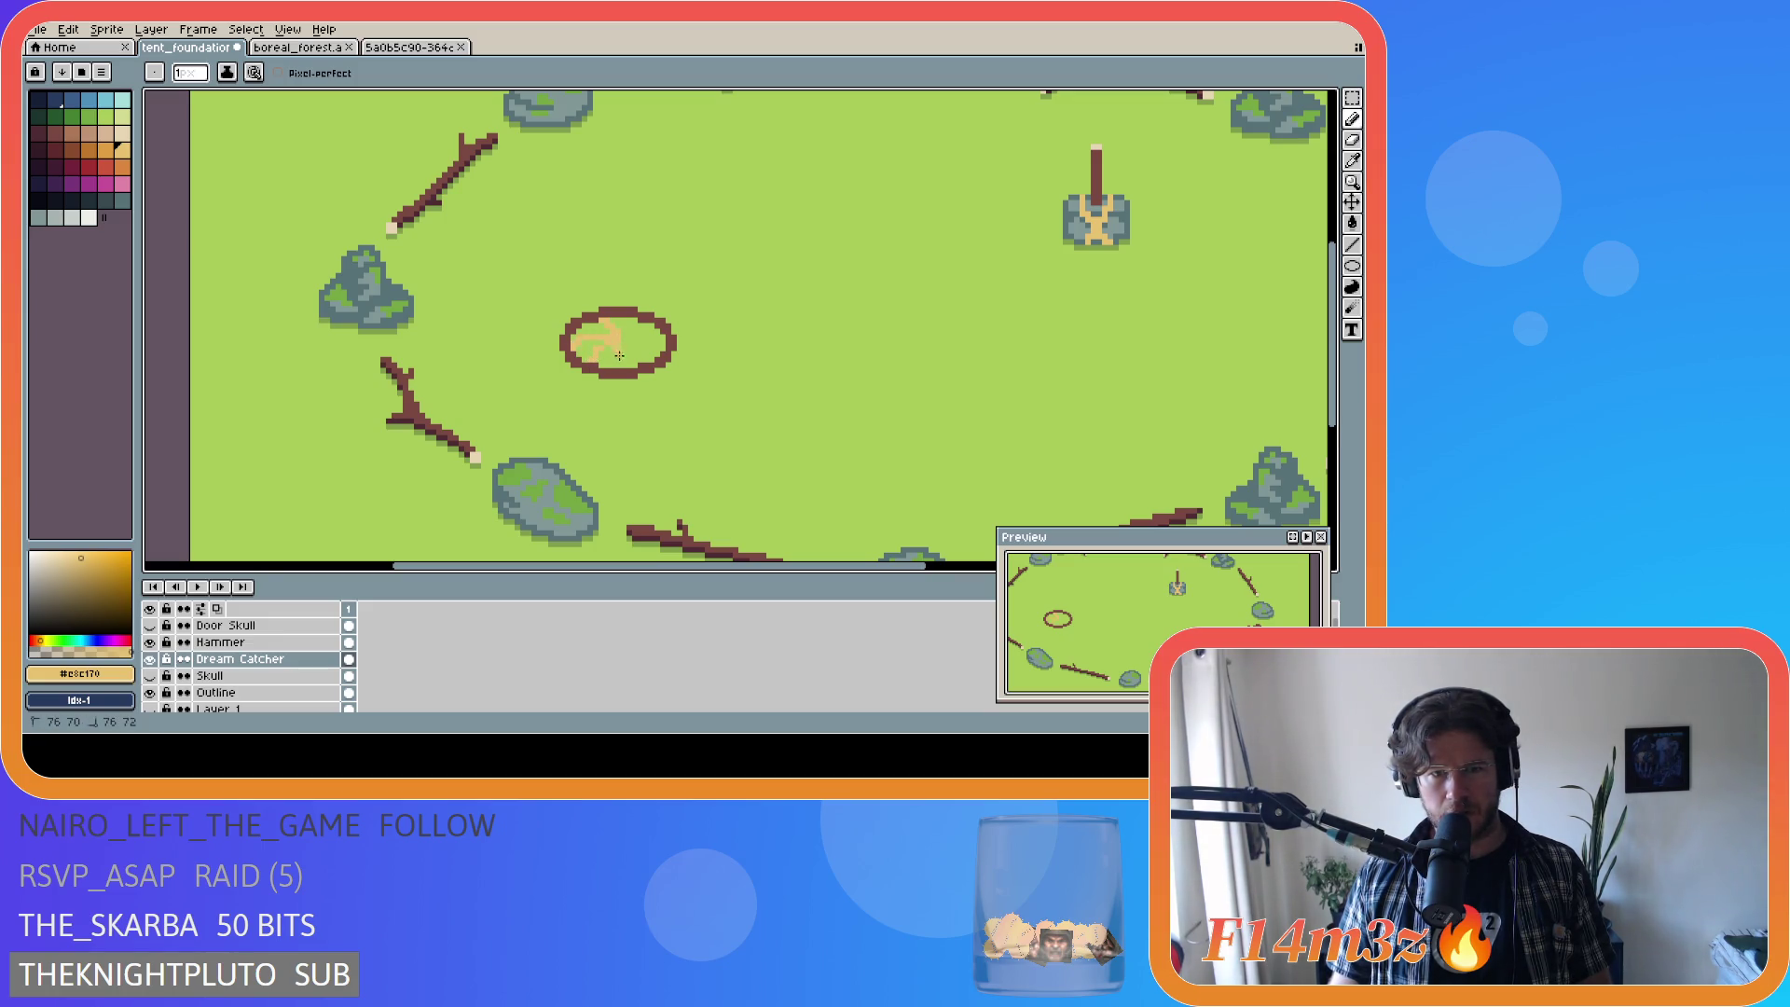
# Step: Draw tan diagonal and horizontal strands radiating across the hoop's interior
pyautogui.moveTo(625, 362)
pyautogui.mouseDown()
pyautogui.moveTo(615, 338)
pyautogui.moveTo(631, 350)
pyautogui.moveTo(650, 331)
pyautogui.mouseUp()
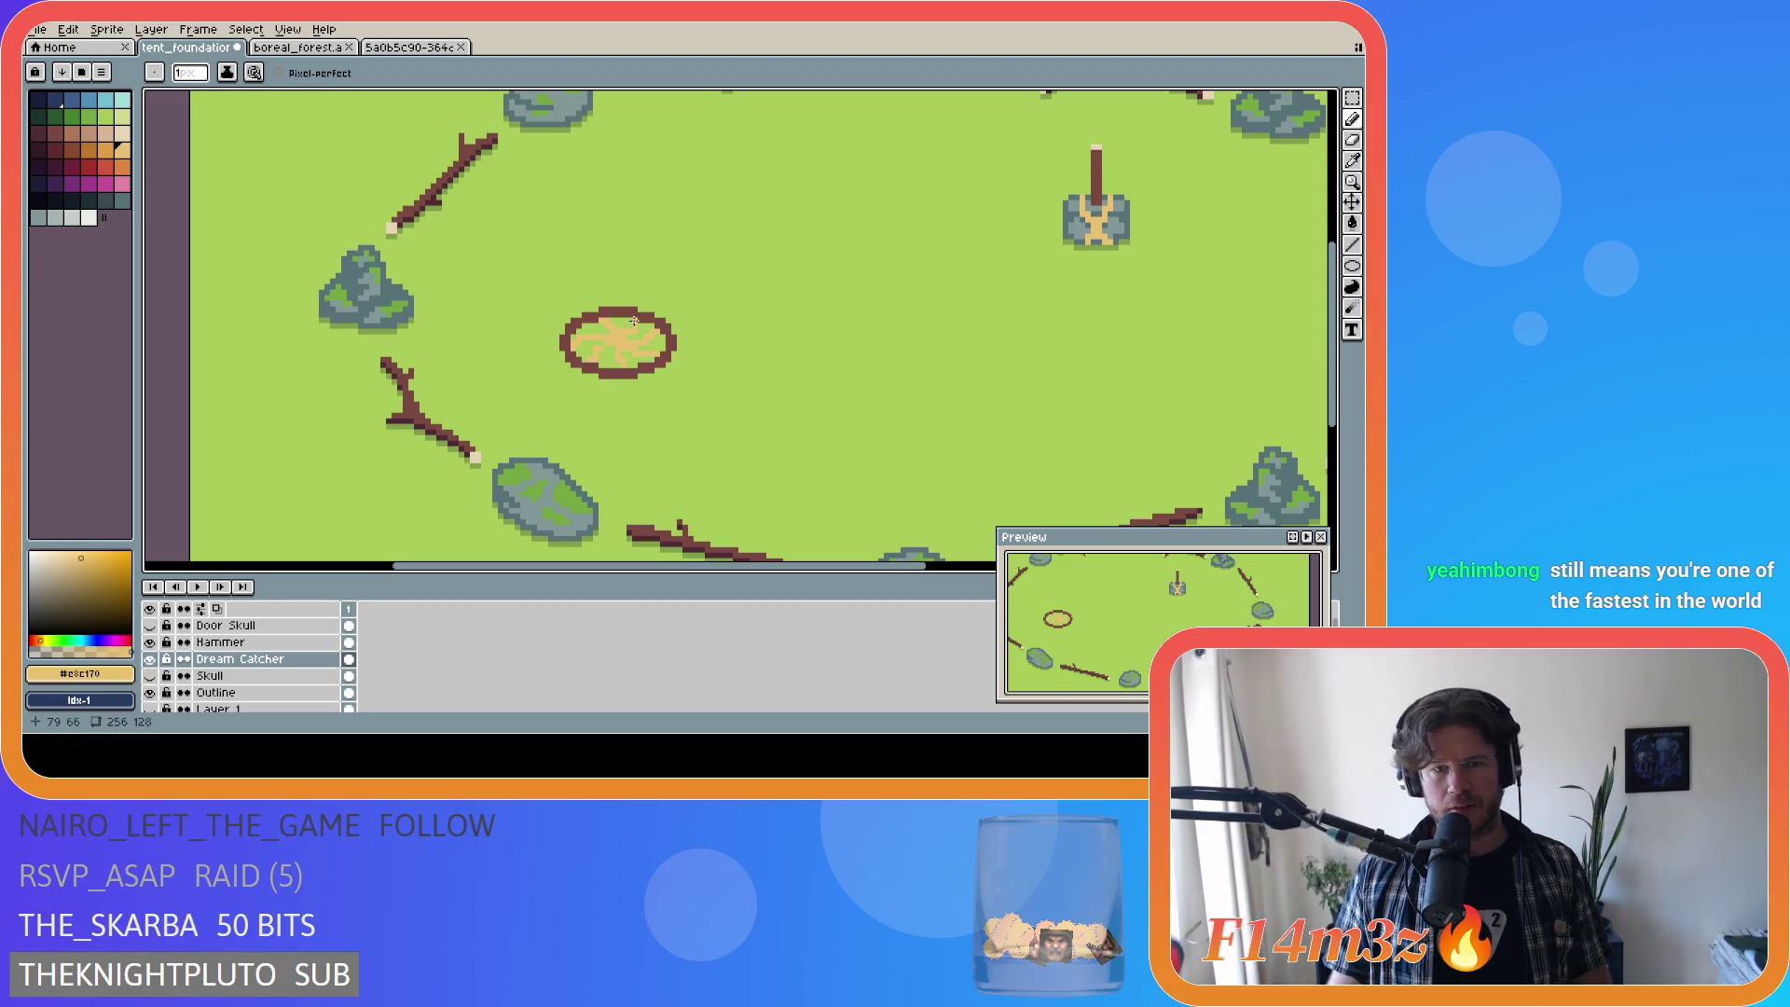
pyautogui.press('ctrl')
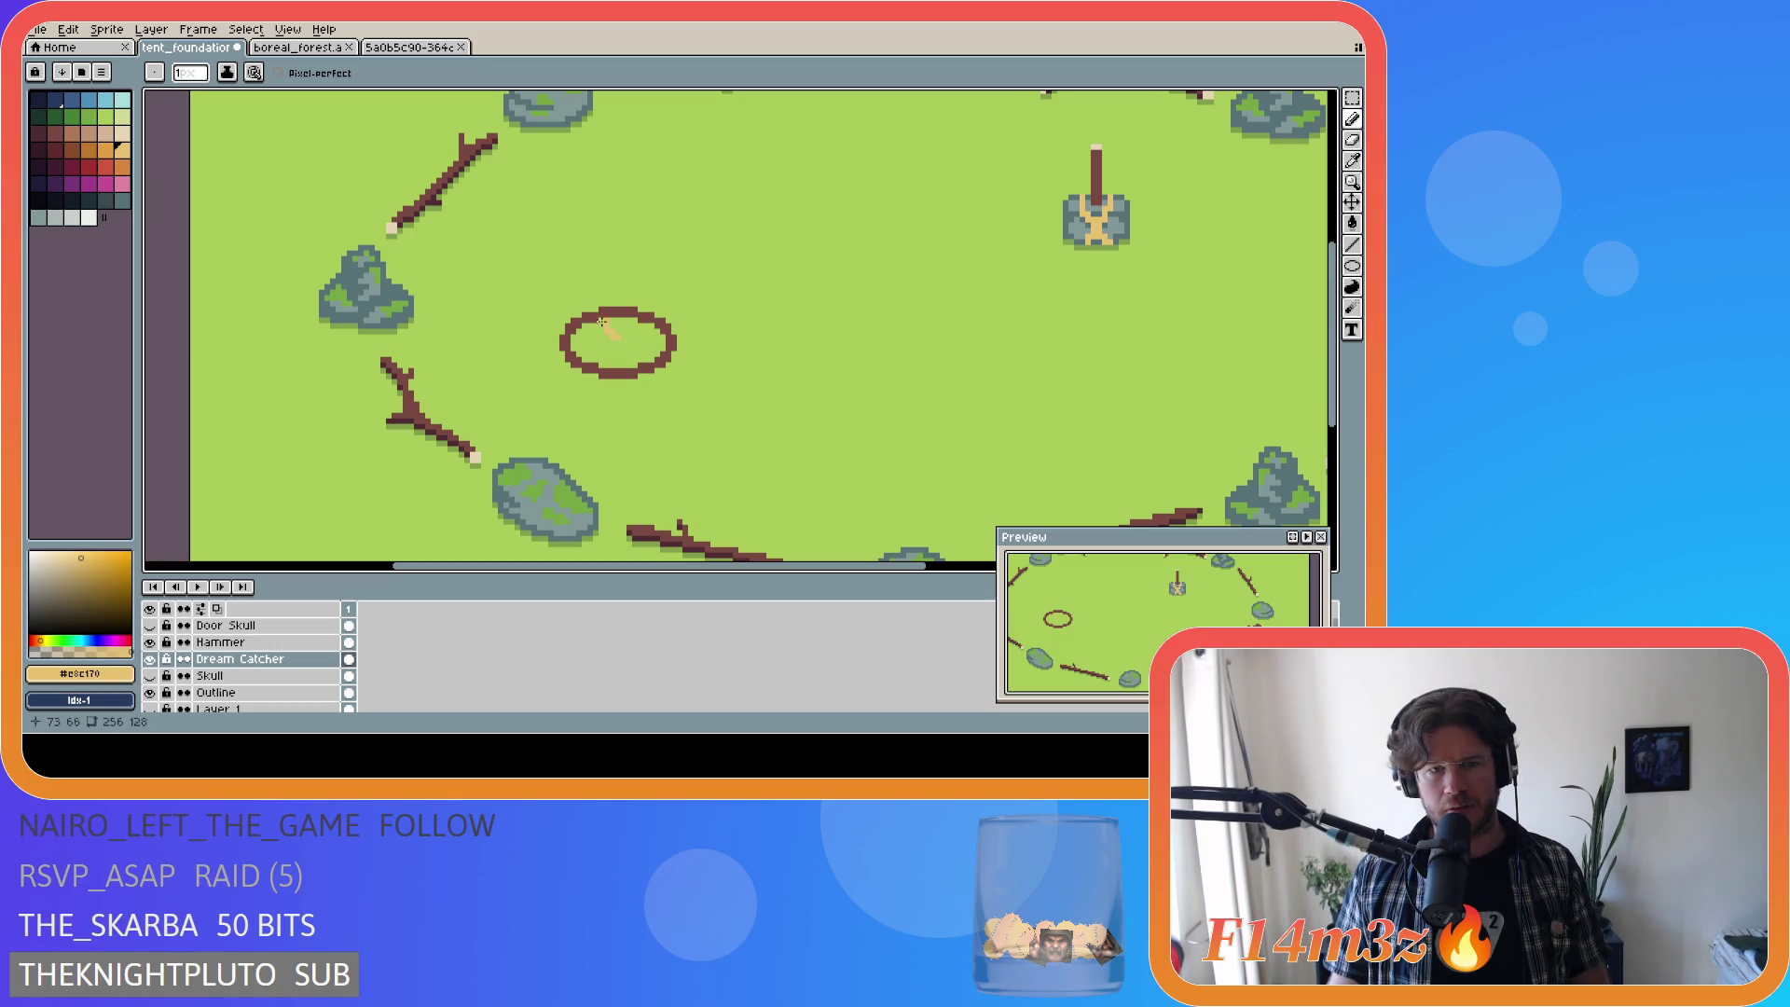
pyautogui.moveTo(605, 323)
pyautogui.mouseDown()
pyautogui.moveTo(621, 340)
pyautogui.moveTo(579, 348)
pyautogui.mouseUp()
pyautogui.click(611, 333)
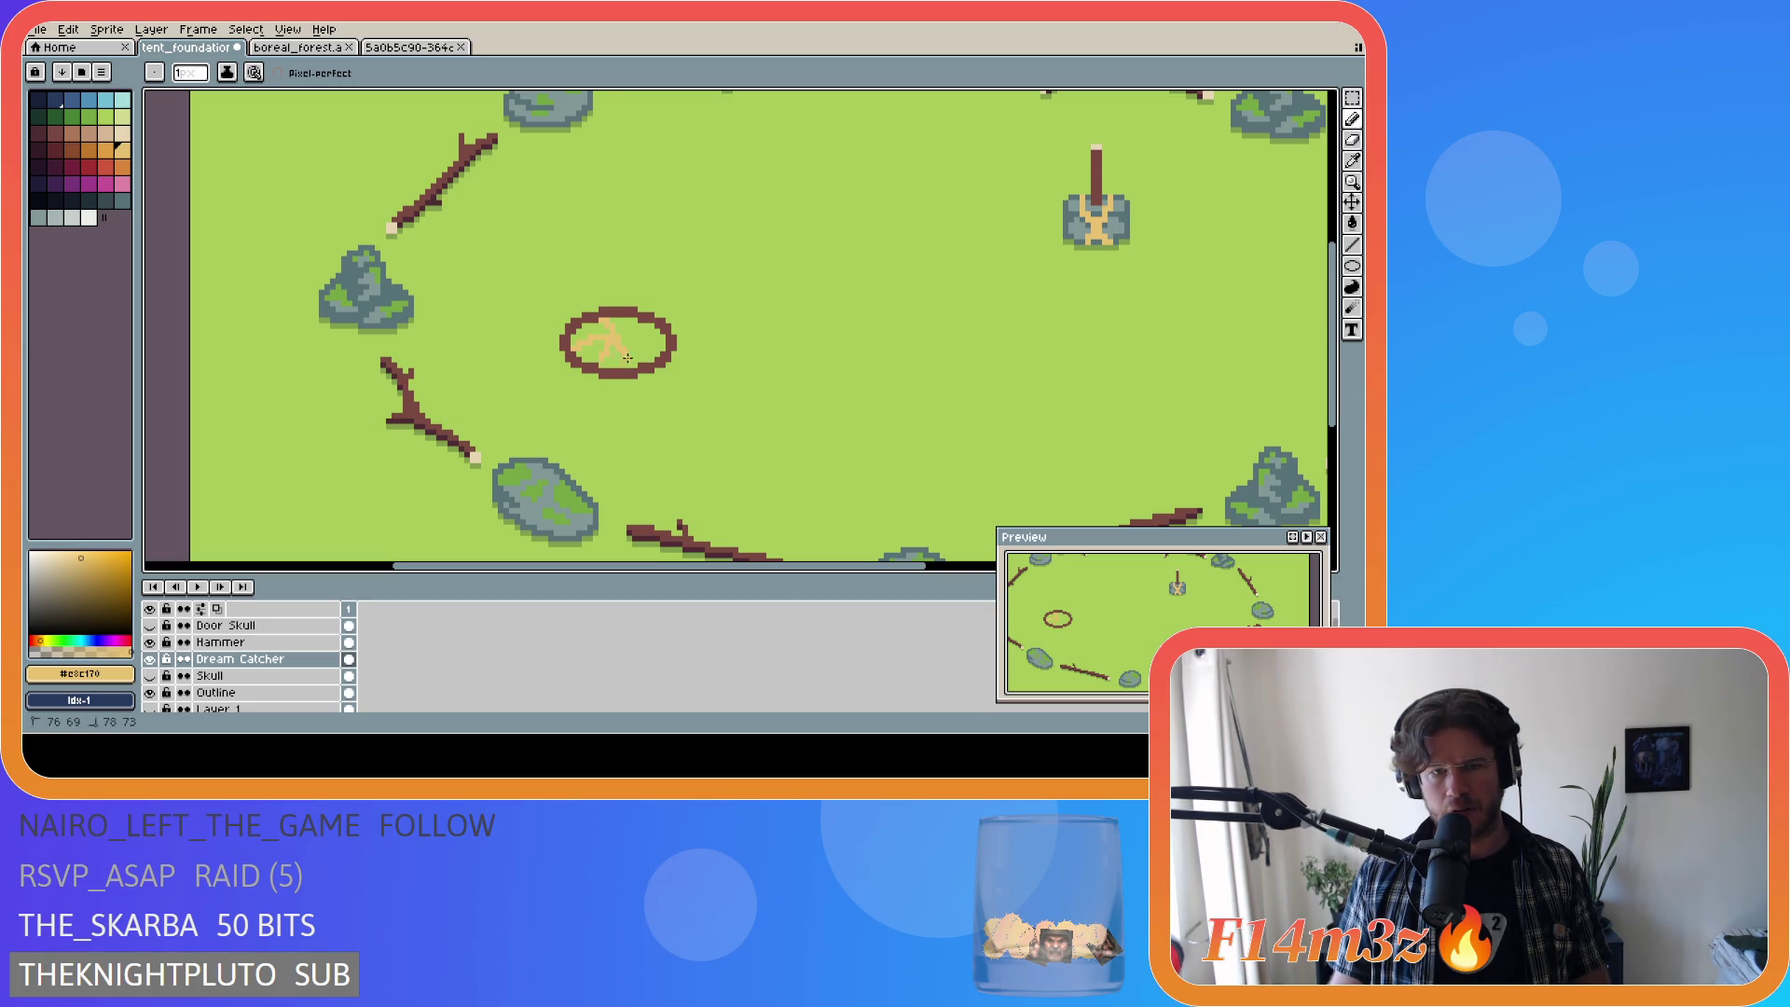
pyautogui.moveTo(634, 361); pyautogui.dragTo(634, 361)
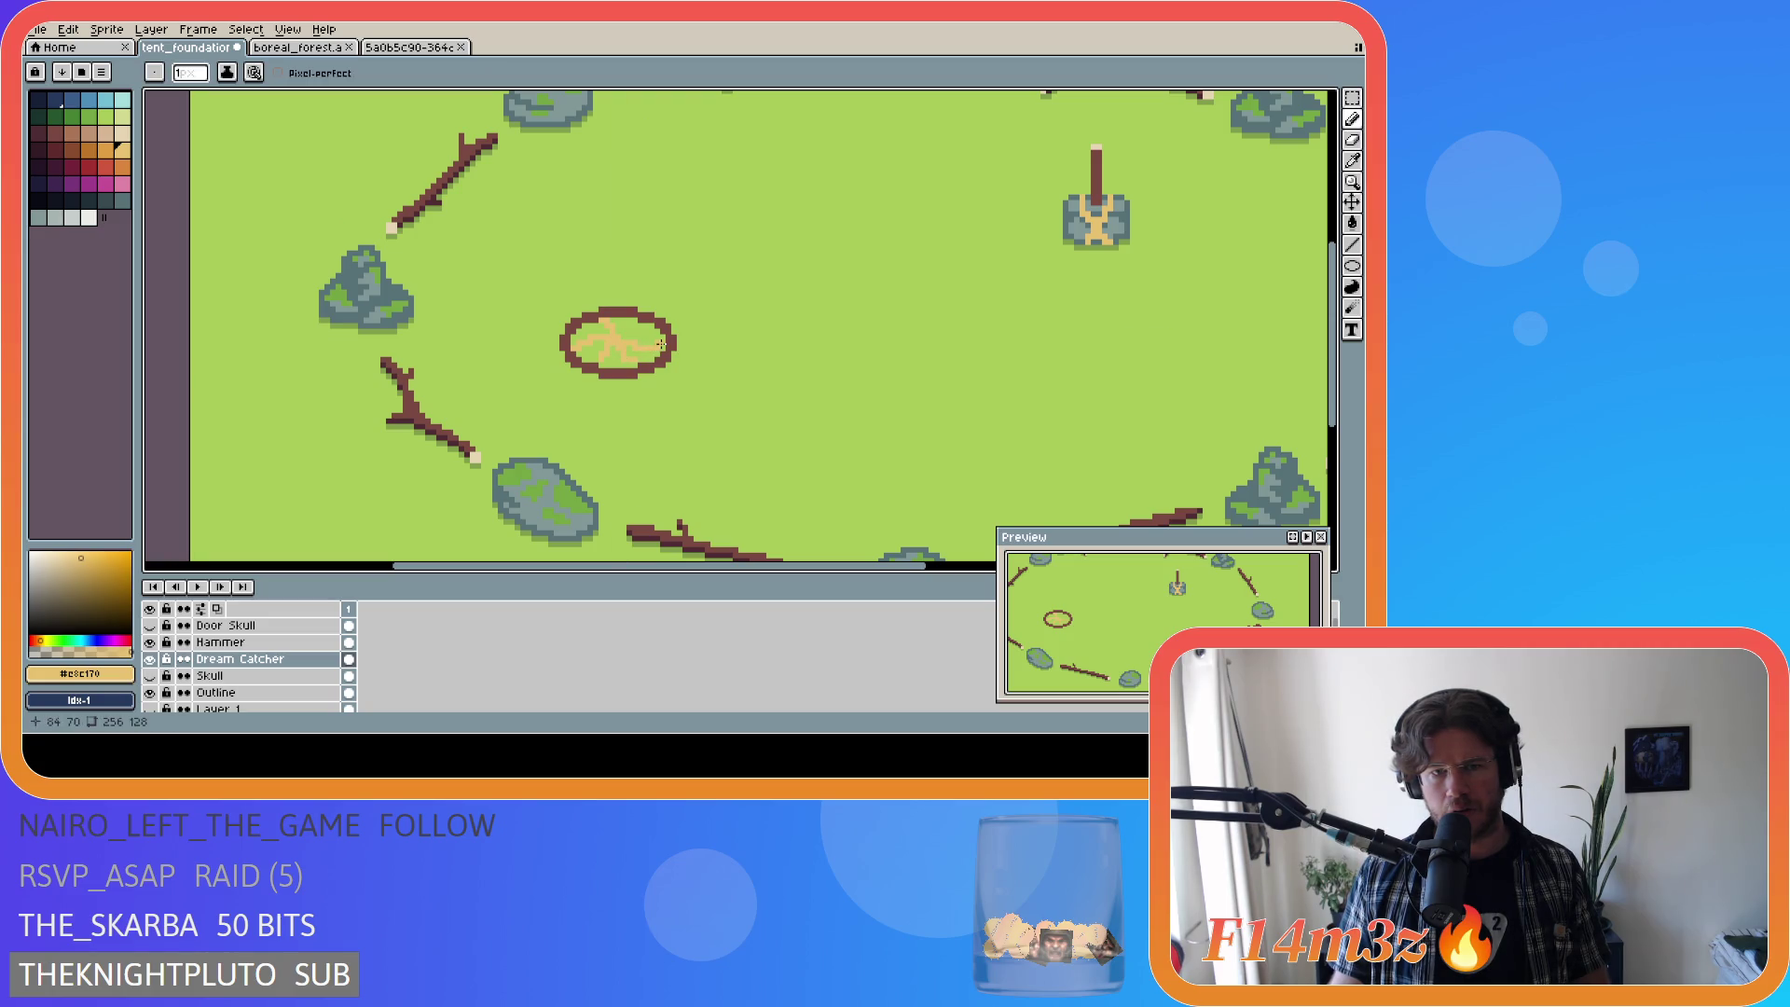
pyautogui.moveTo(616, 337); pyautogui.dragTo(635, 336)
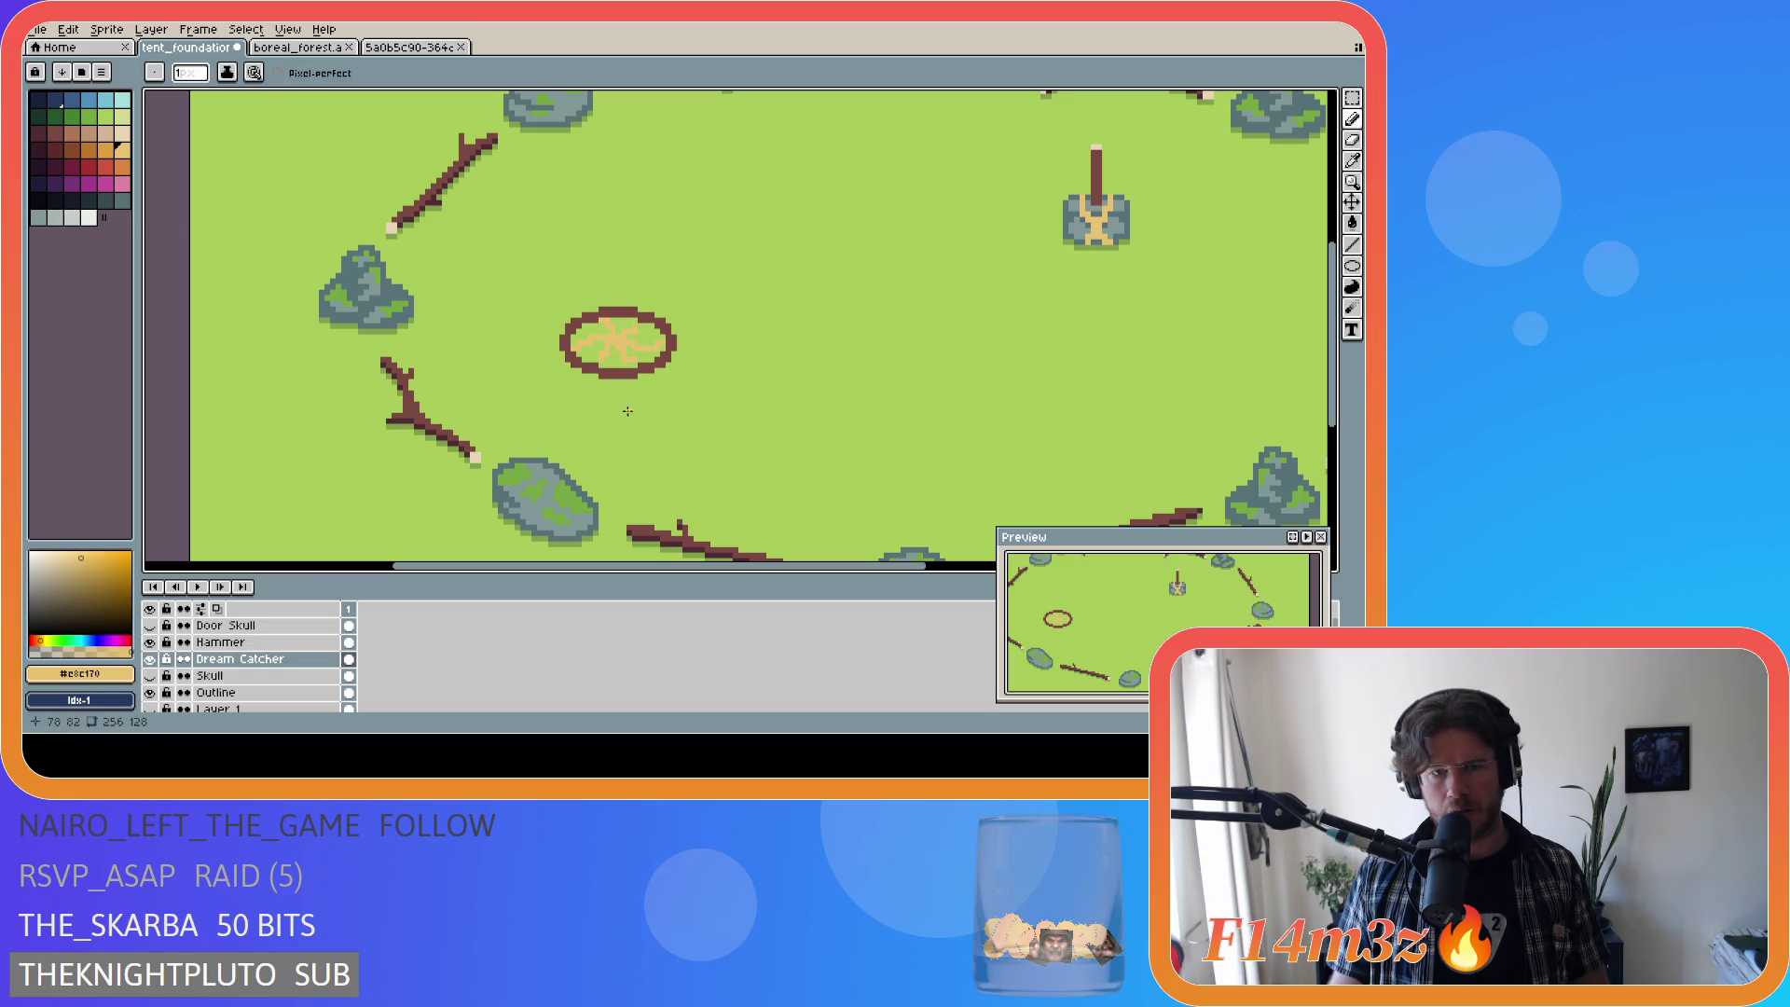
# Step: Zoom out and back in on the hoop, then choose the brush's straight-line mode
pyautogui.scroll(-5, 612, 409)
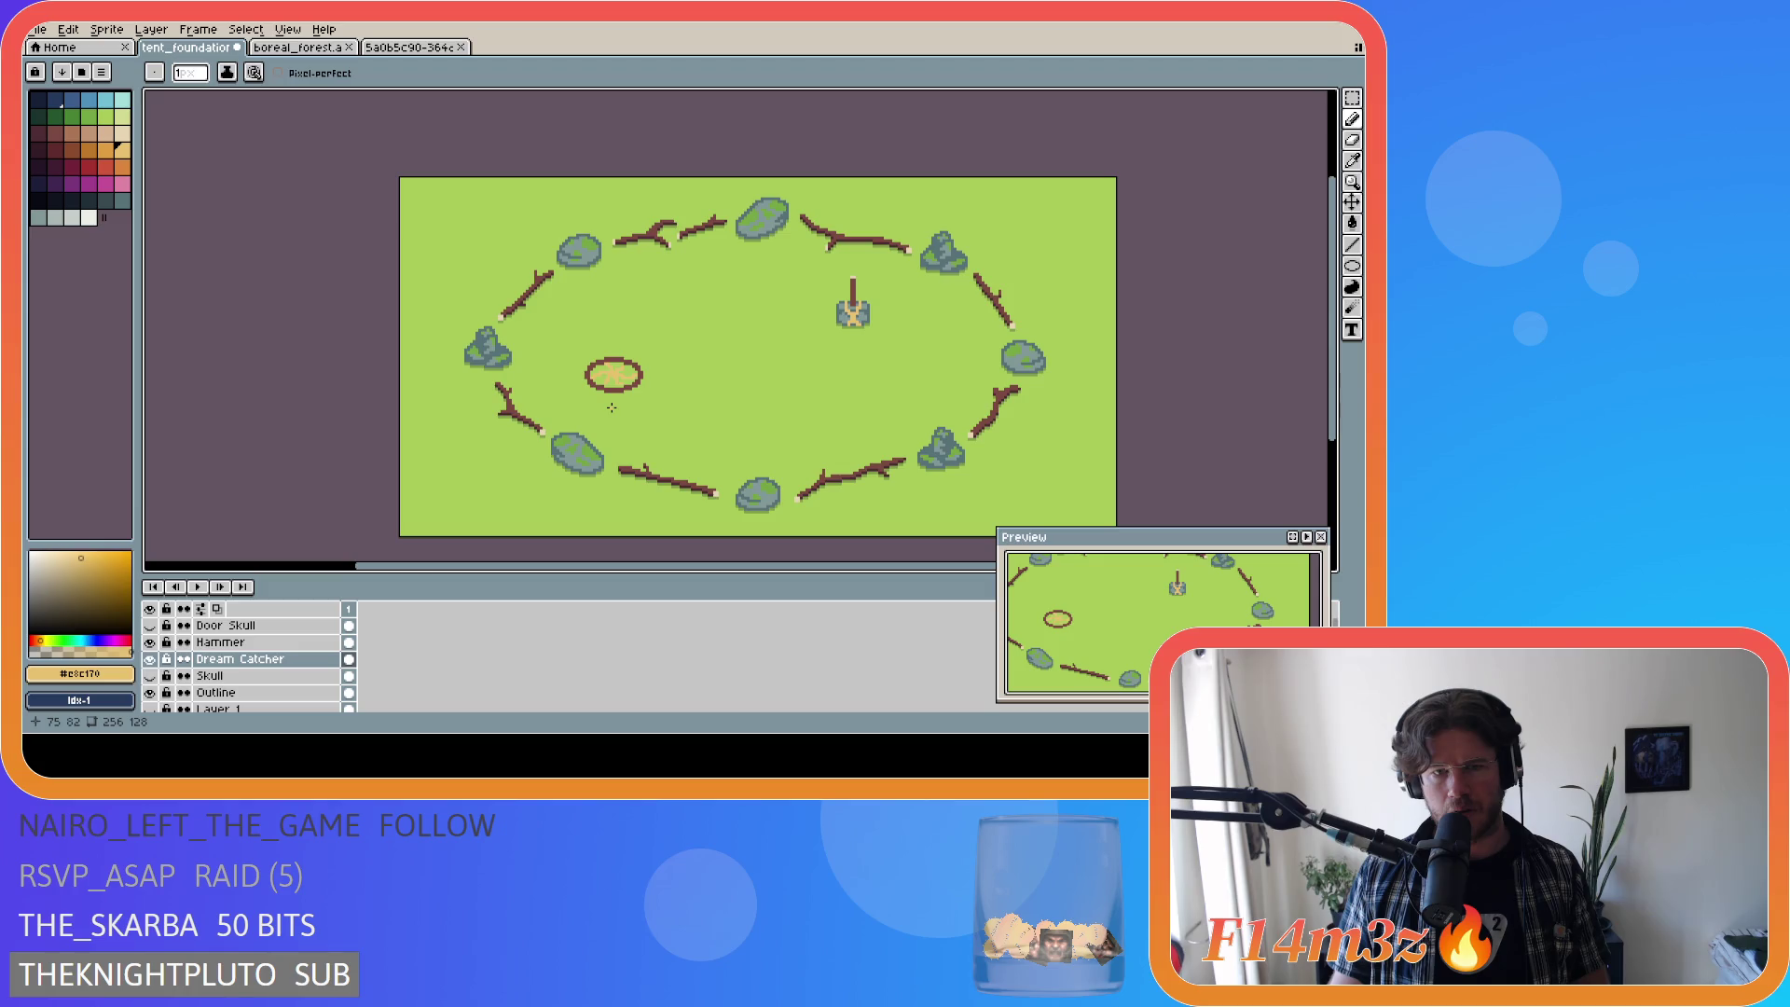
pyautogui.scroll(4, 612, 408)
pyautogui.scroll(-1, 619, 408)
pyautogui.scroll(1, 618, 408)
pyautogui.scroll(-1, 618, 407)
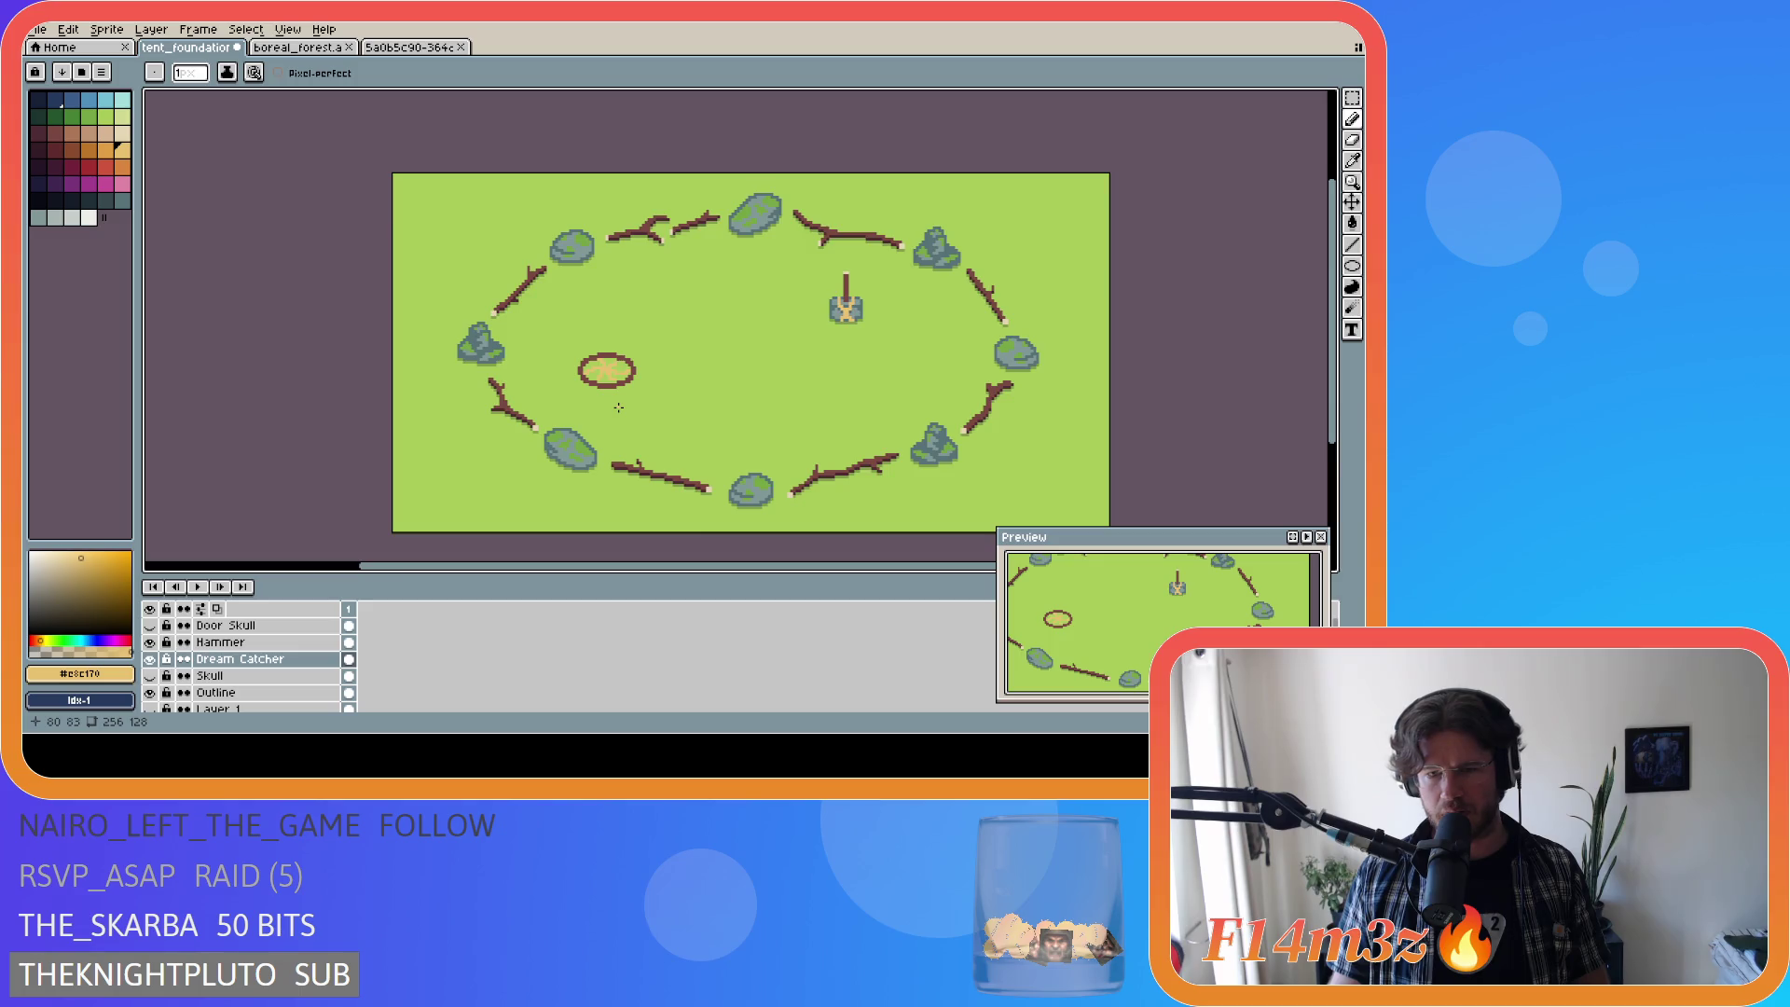
pyautogui.scroll(3, 618, 408)
pyautogui.press('v')
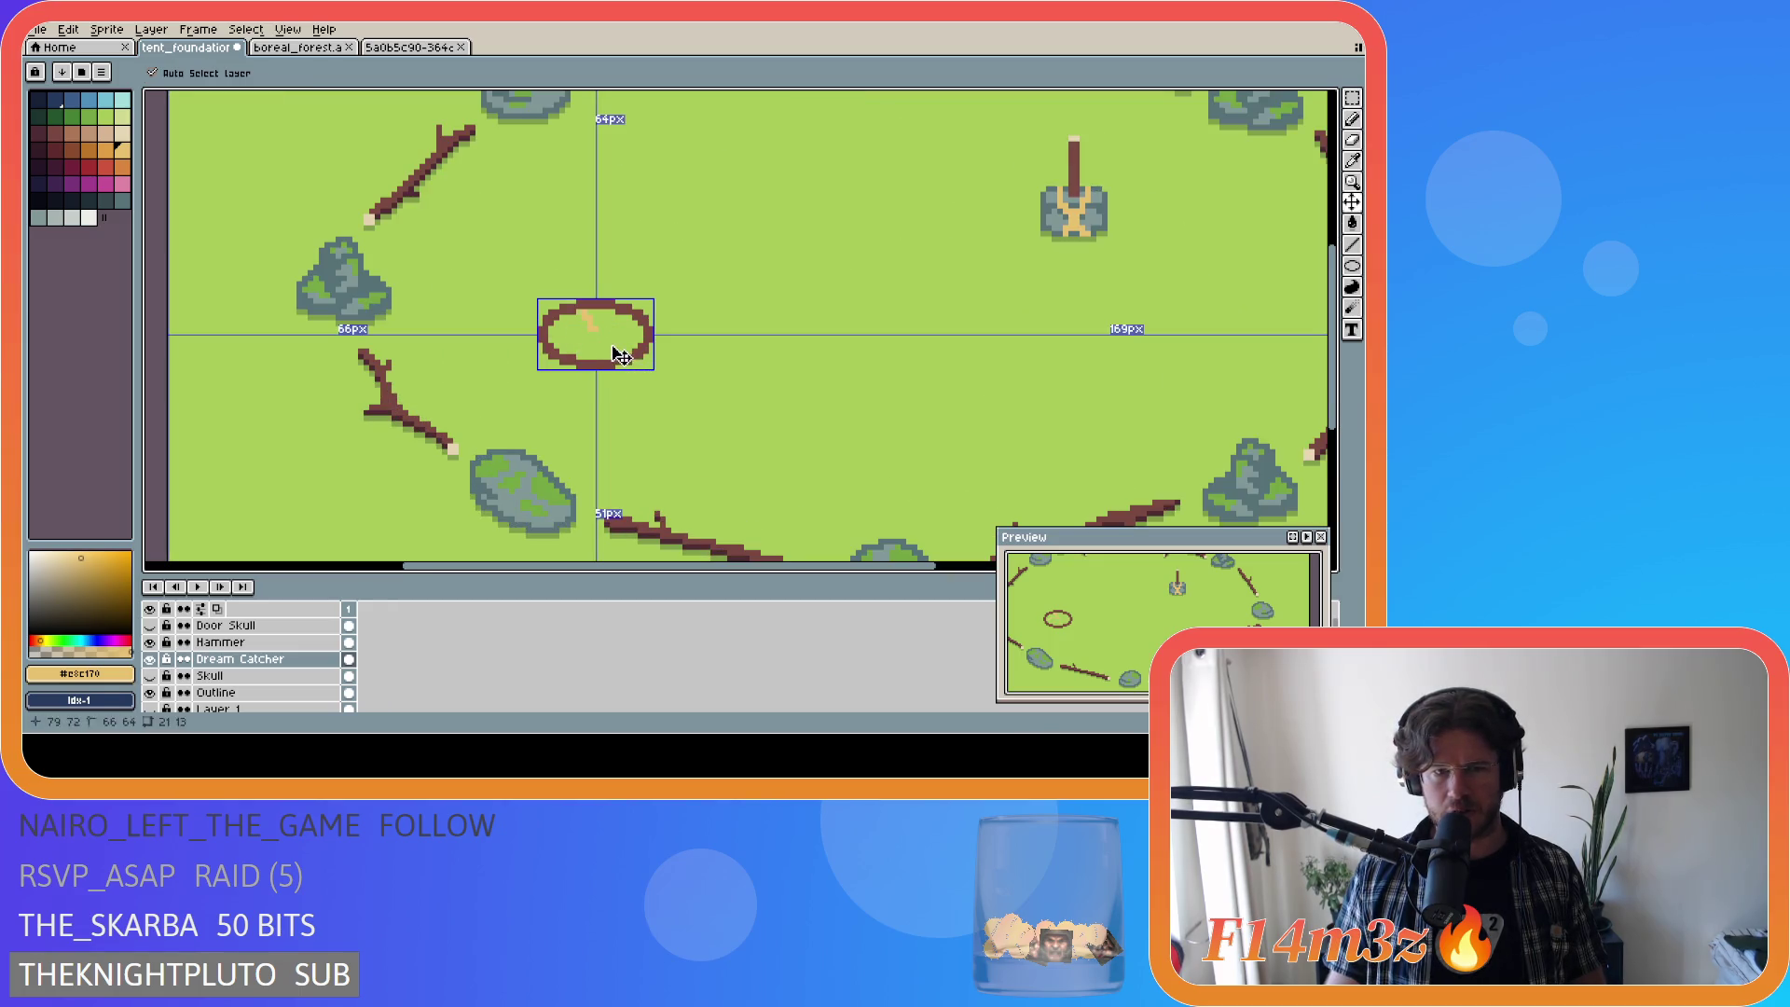
pyautogui.press('b')
pyautogui.moveTo(1352, 245); pyautogui.dragTo(1306, 254)
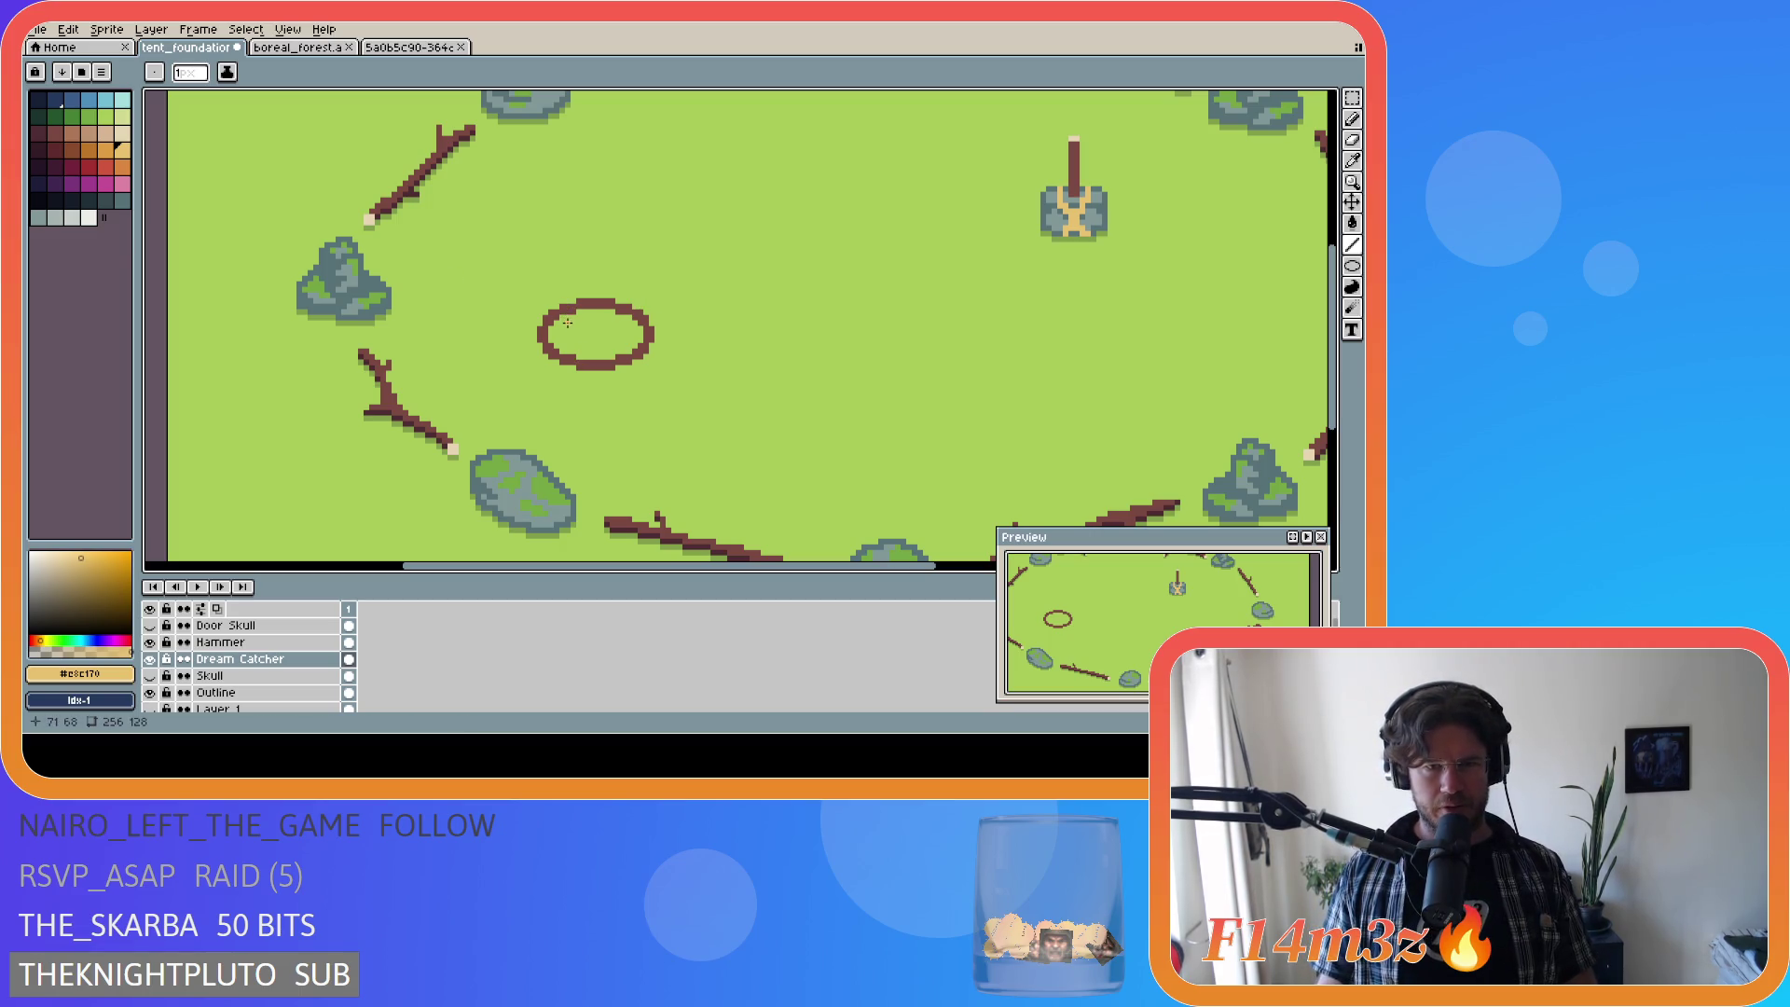
# Step: Draw a trial diagonal tan line across the hoop and undo it
pyautogui.scroll(1, 574, 333)
pyautogui.scroll(1, 574, 330)
pyautogui.scroll(2, 568, 311)
pyautogui.scroll(-2, 565, 308)
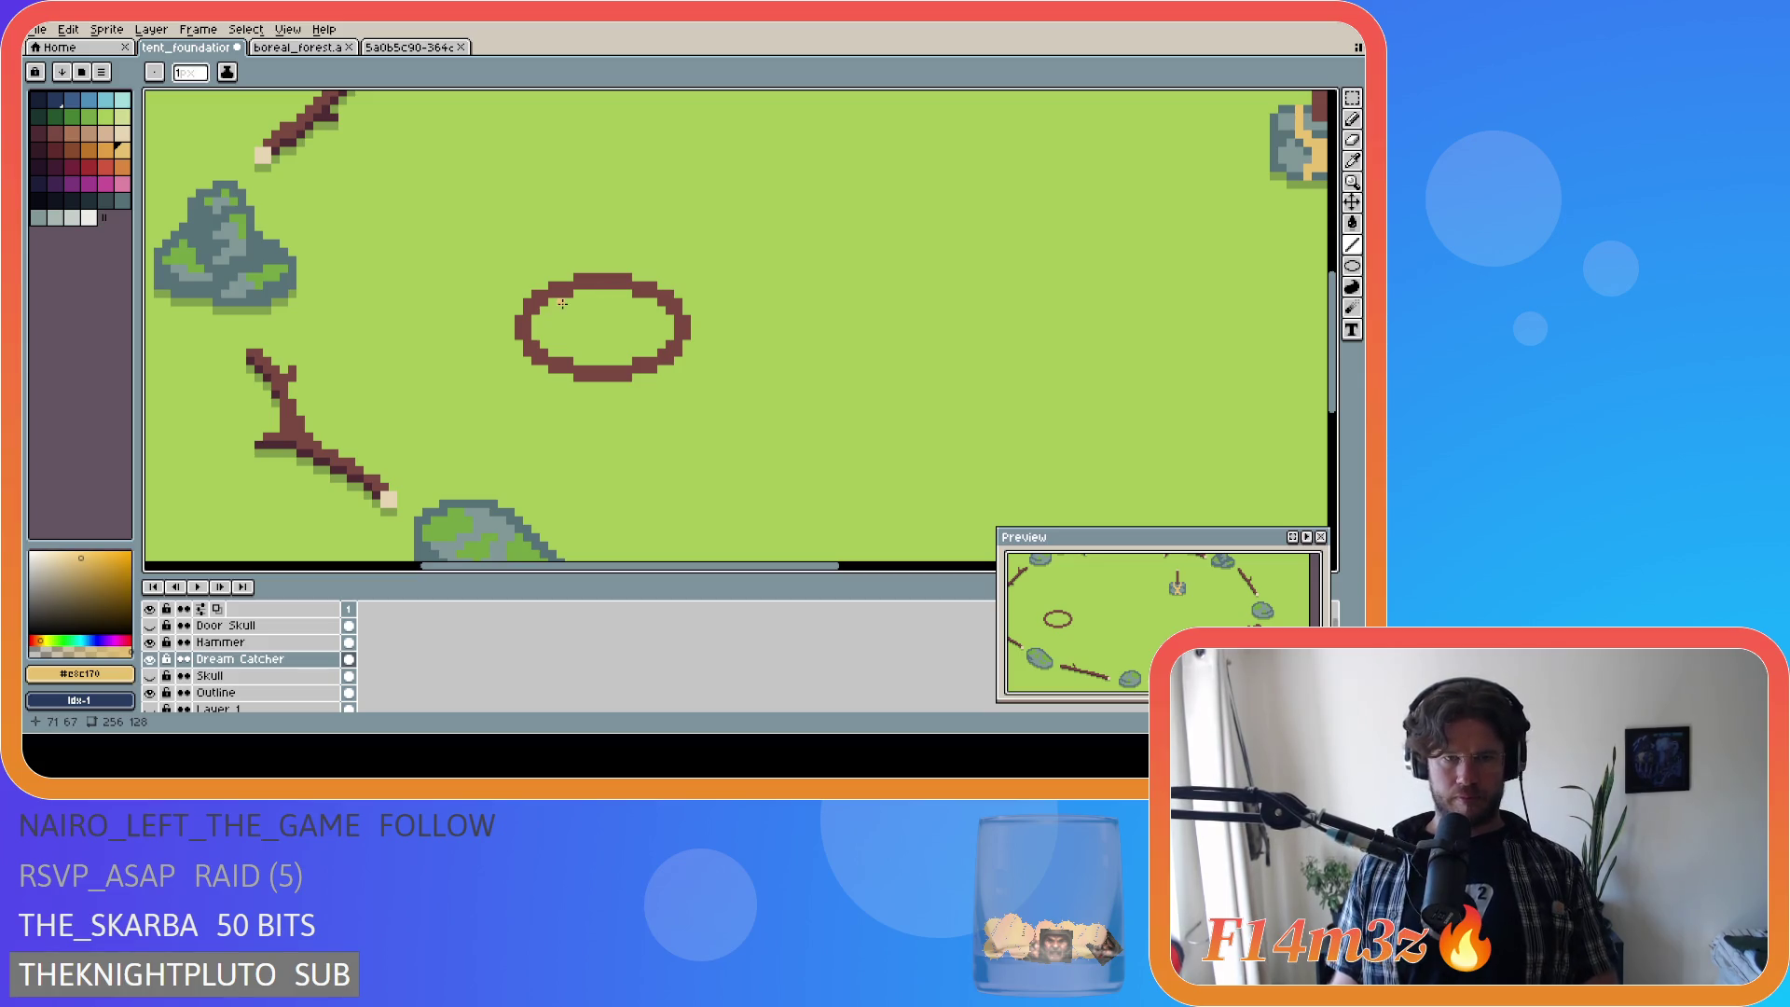
pyautogui.click(555, 304)
pyautogui.moveTo(555, 304); pyautogui.dragTo(643, 345)
pyautogui.hotkey('ctrl', 'z')
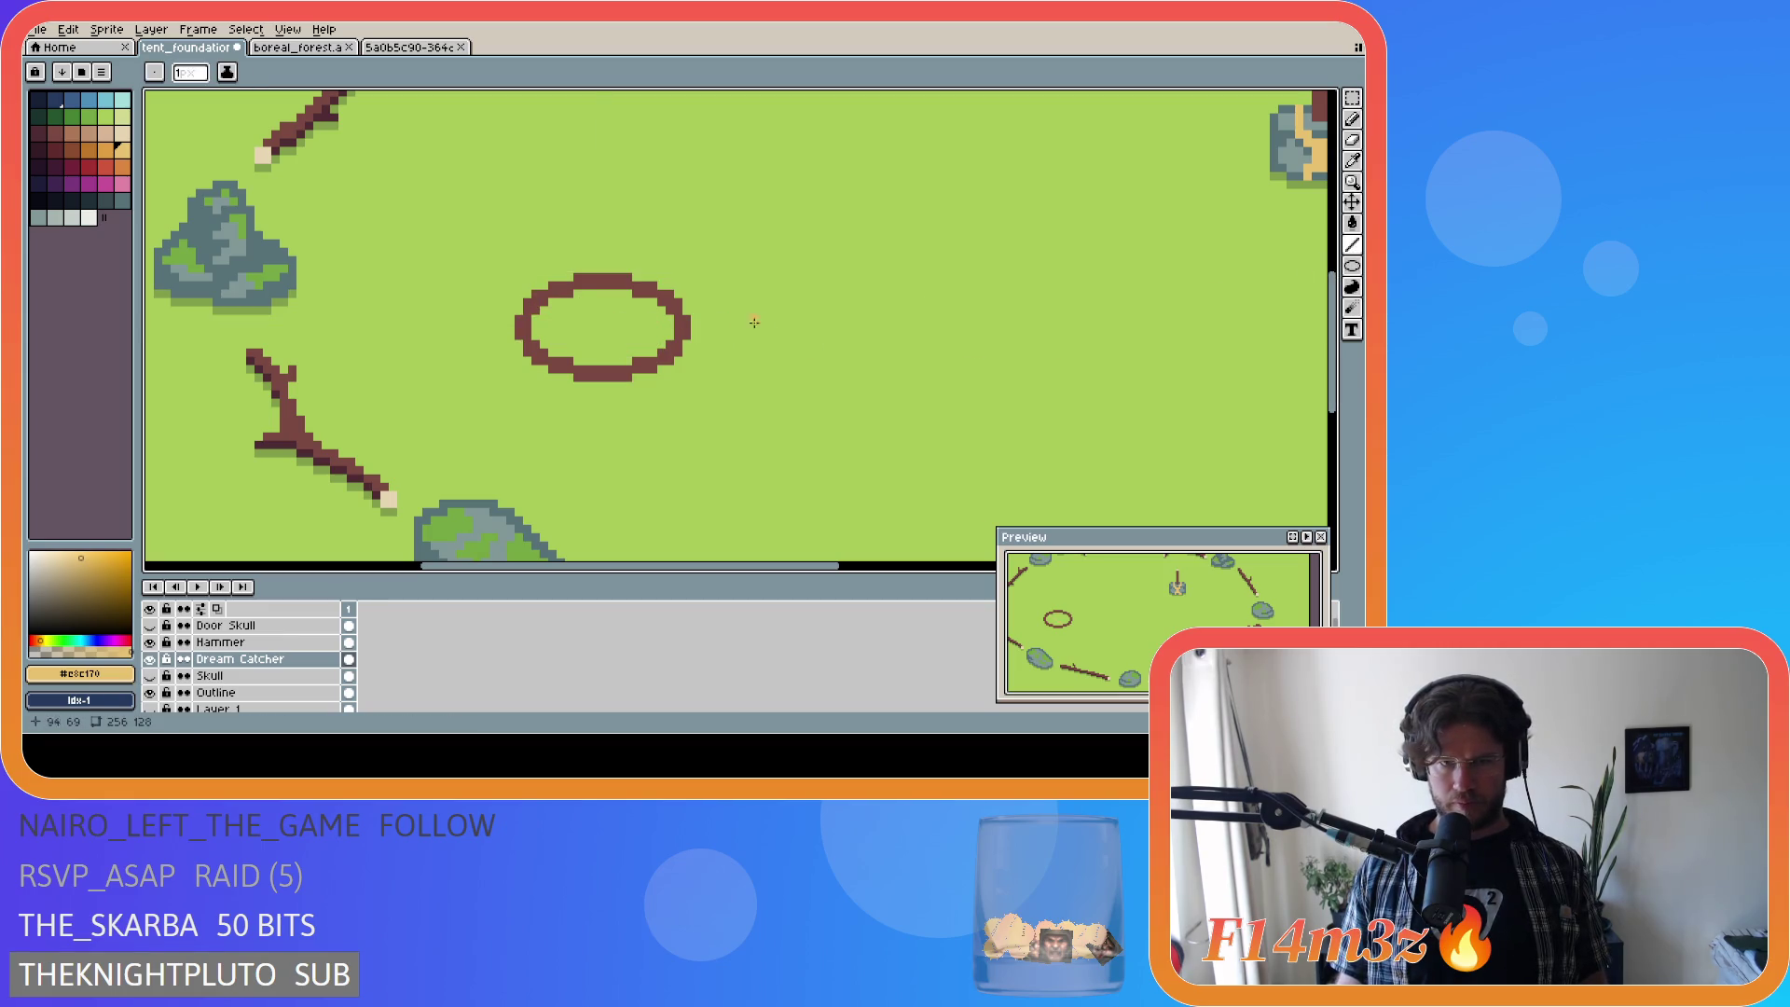
# Step: Draw a tan inner ellipse inside the brown hoop, undoing a messy stray line
pyautogui.press('u')
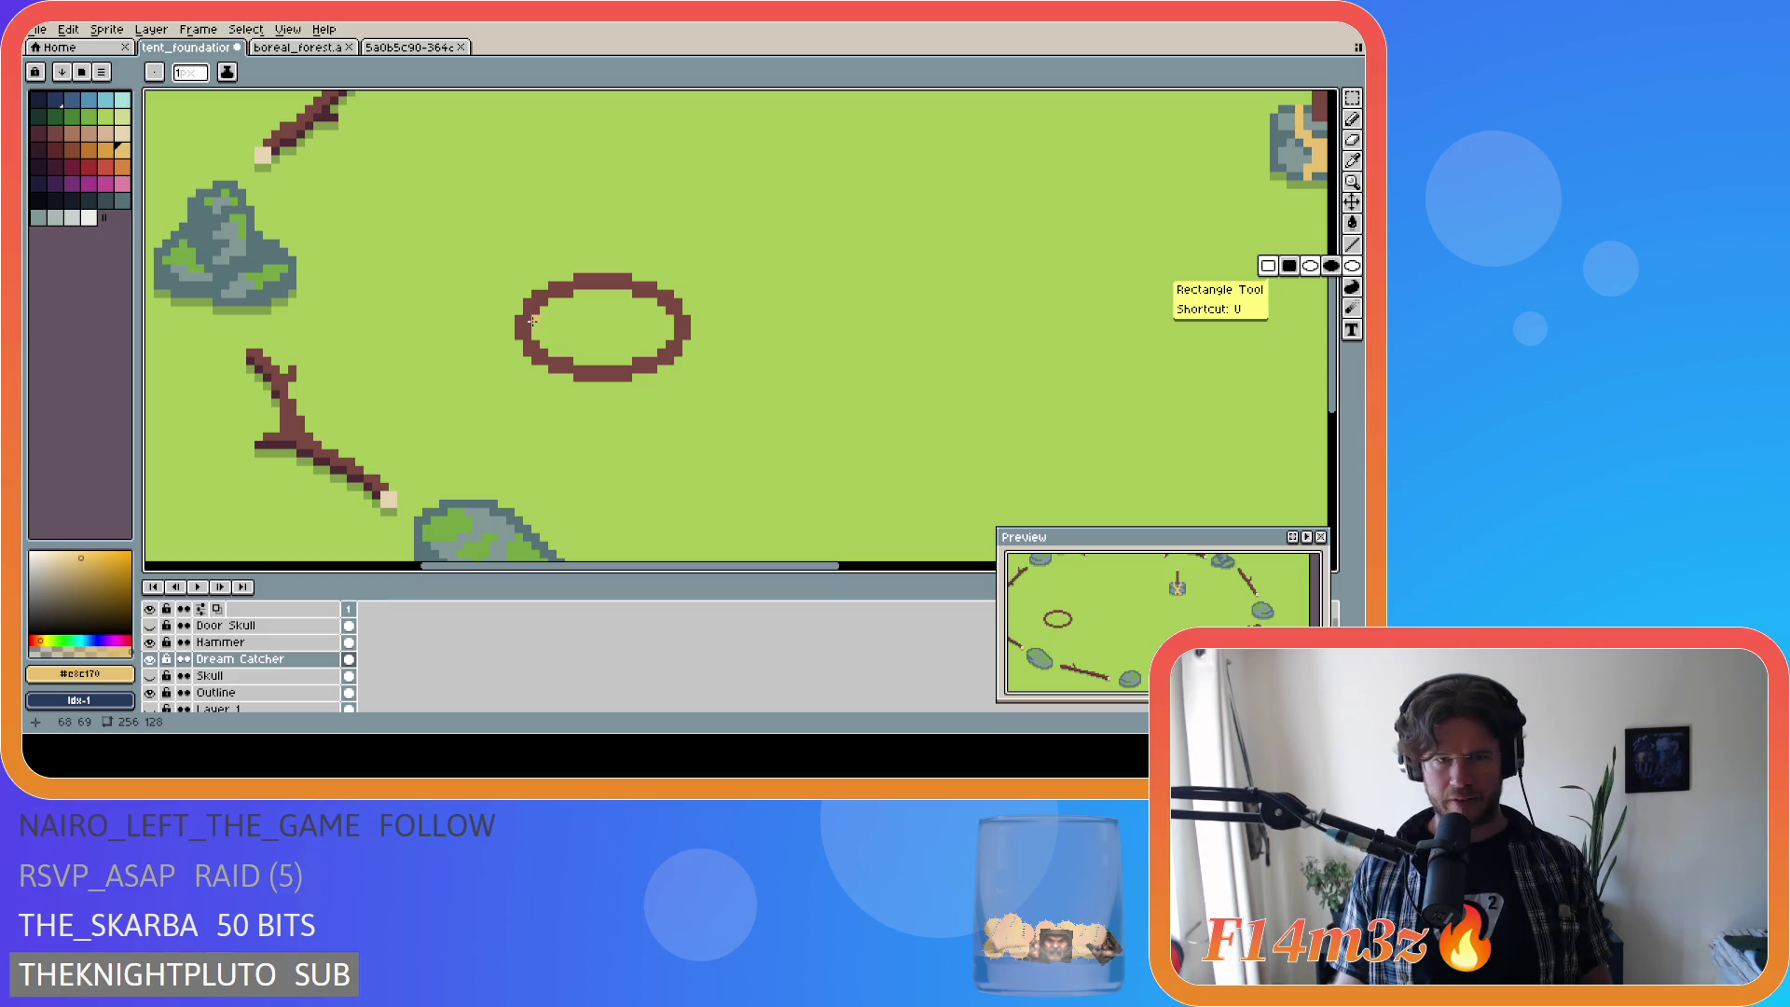
pyautogui.moveTo(533, 315); pyautogui.dragTo(631, 339)
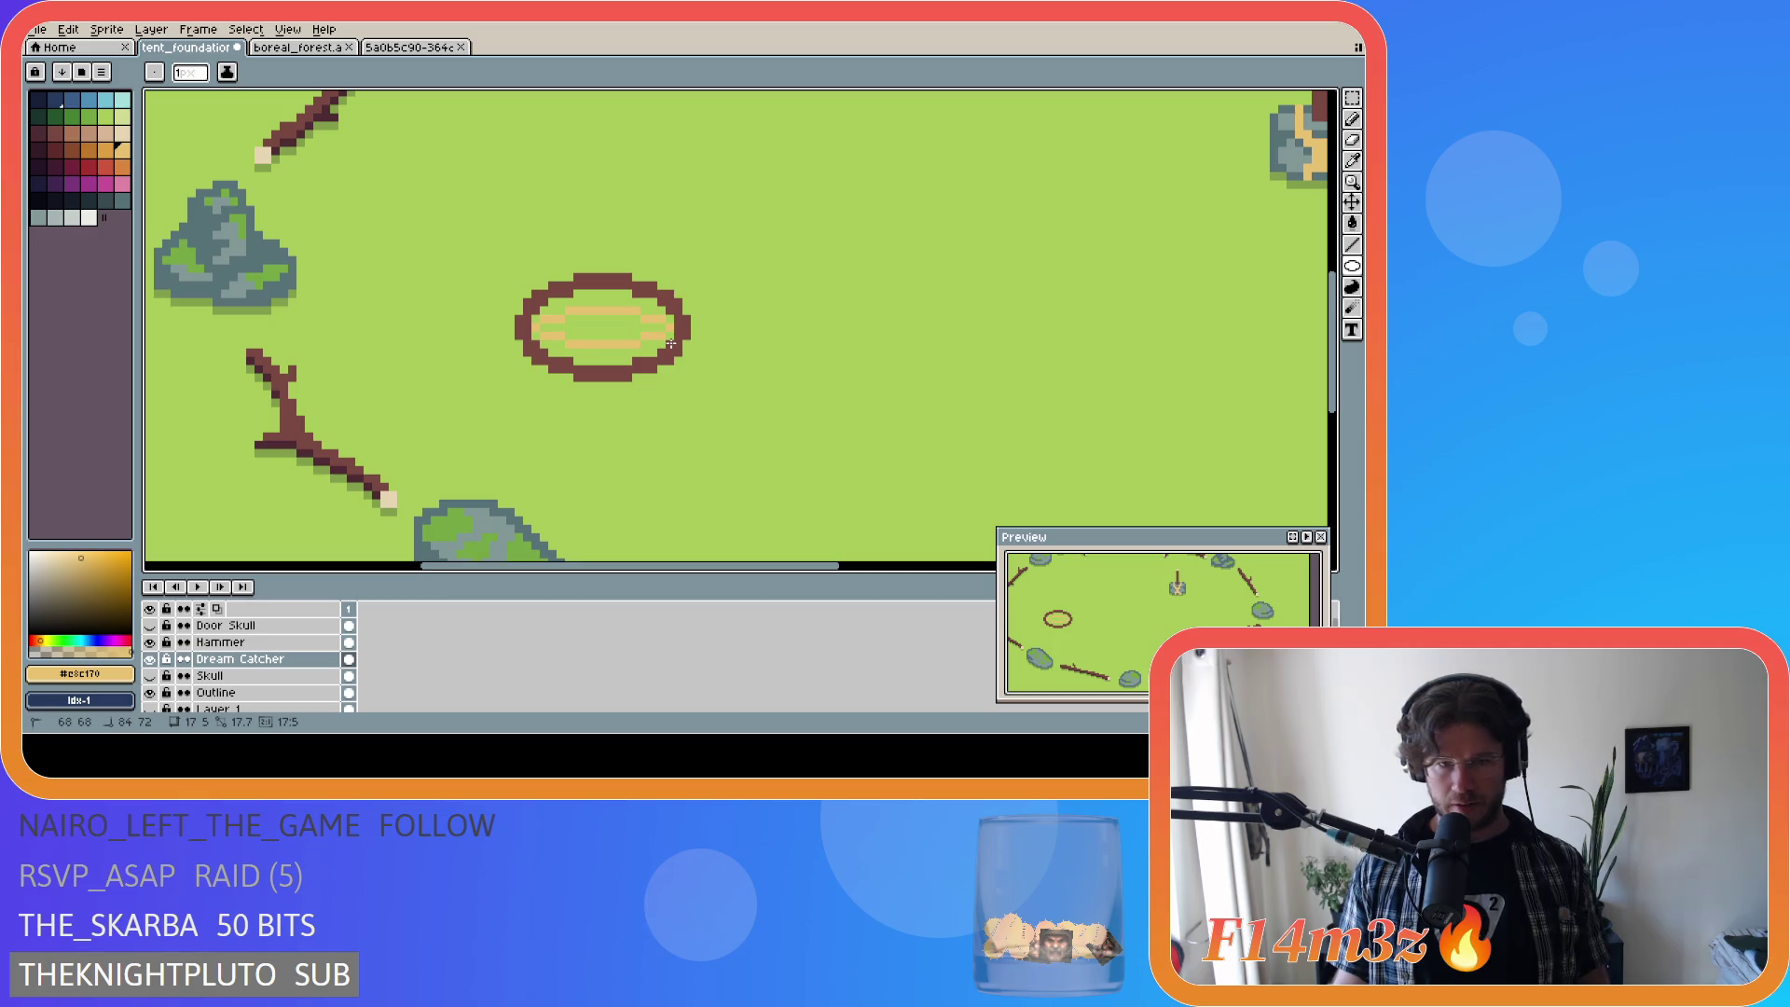
pyautogui.moveTo(671, 344); pyautogui.dragTo(672, 344)
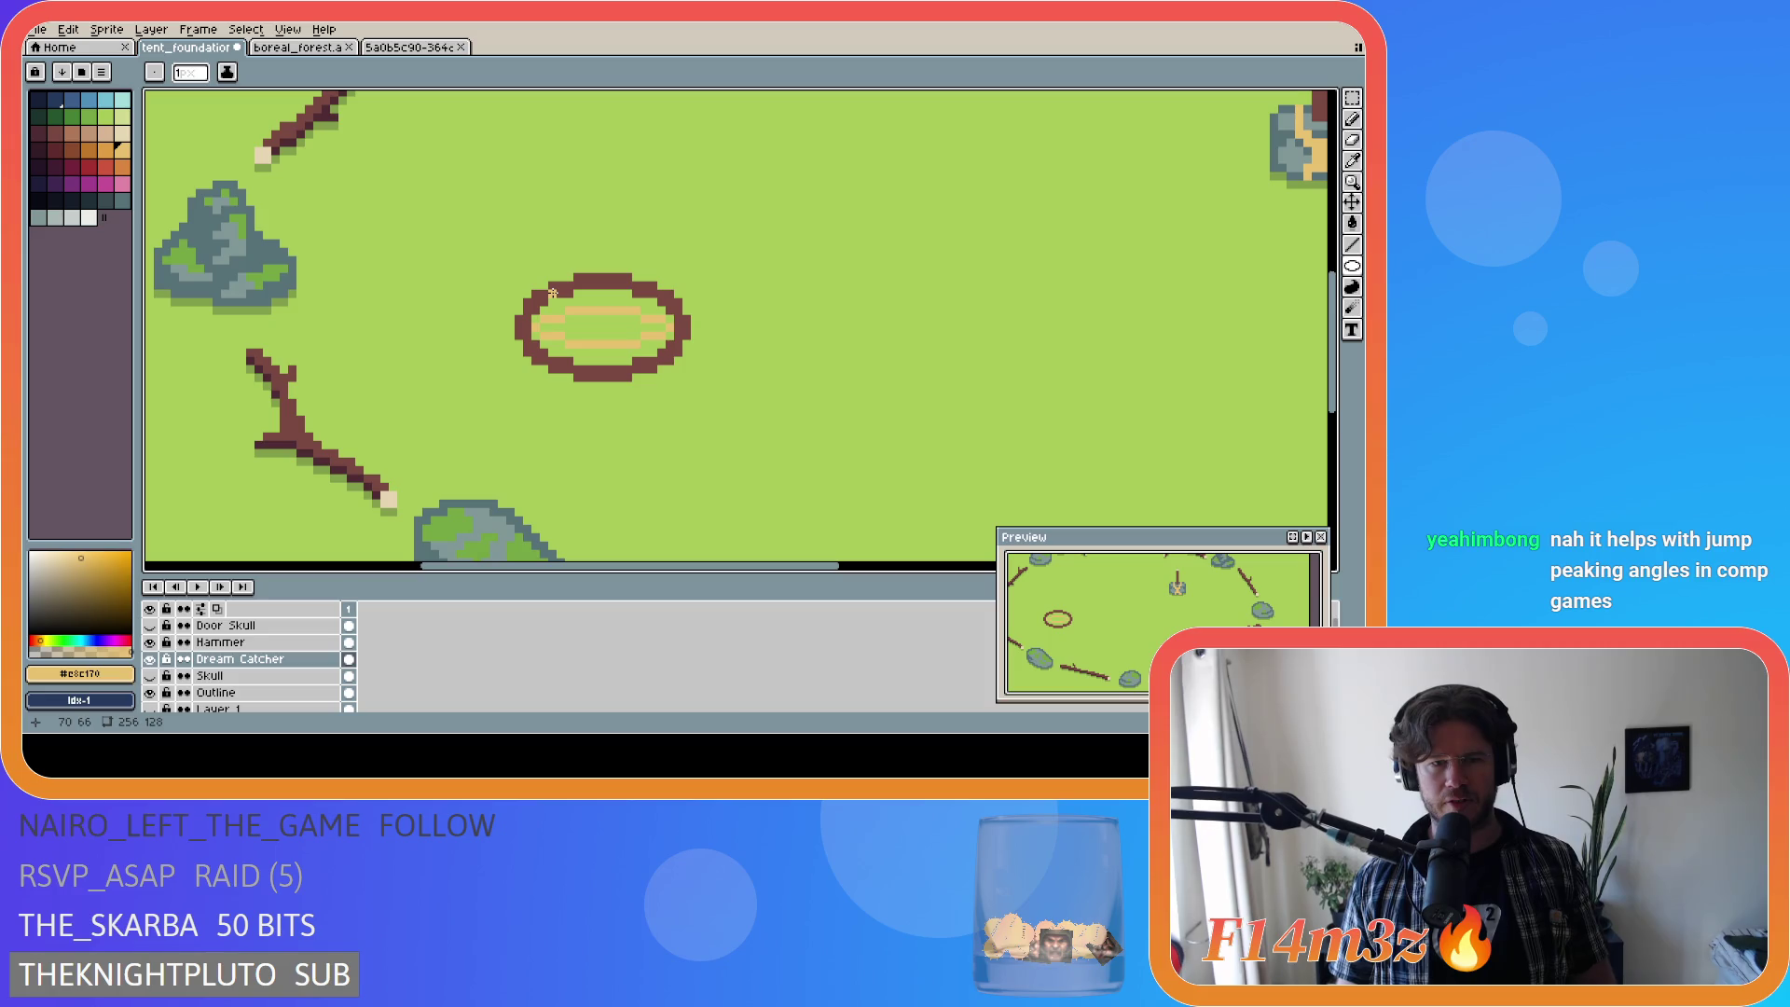
pyautogui.moveTo(552, 293); pyautogui.dragTo(581, 316)
pyautogui.hotkey('ctrl', 'z')
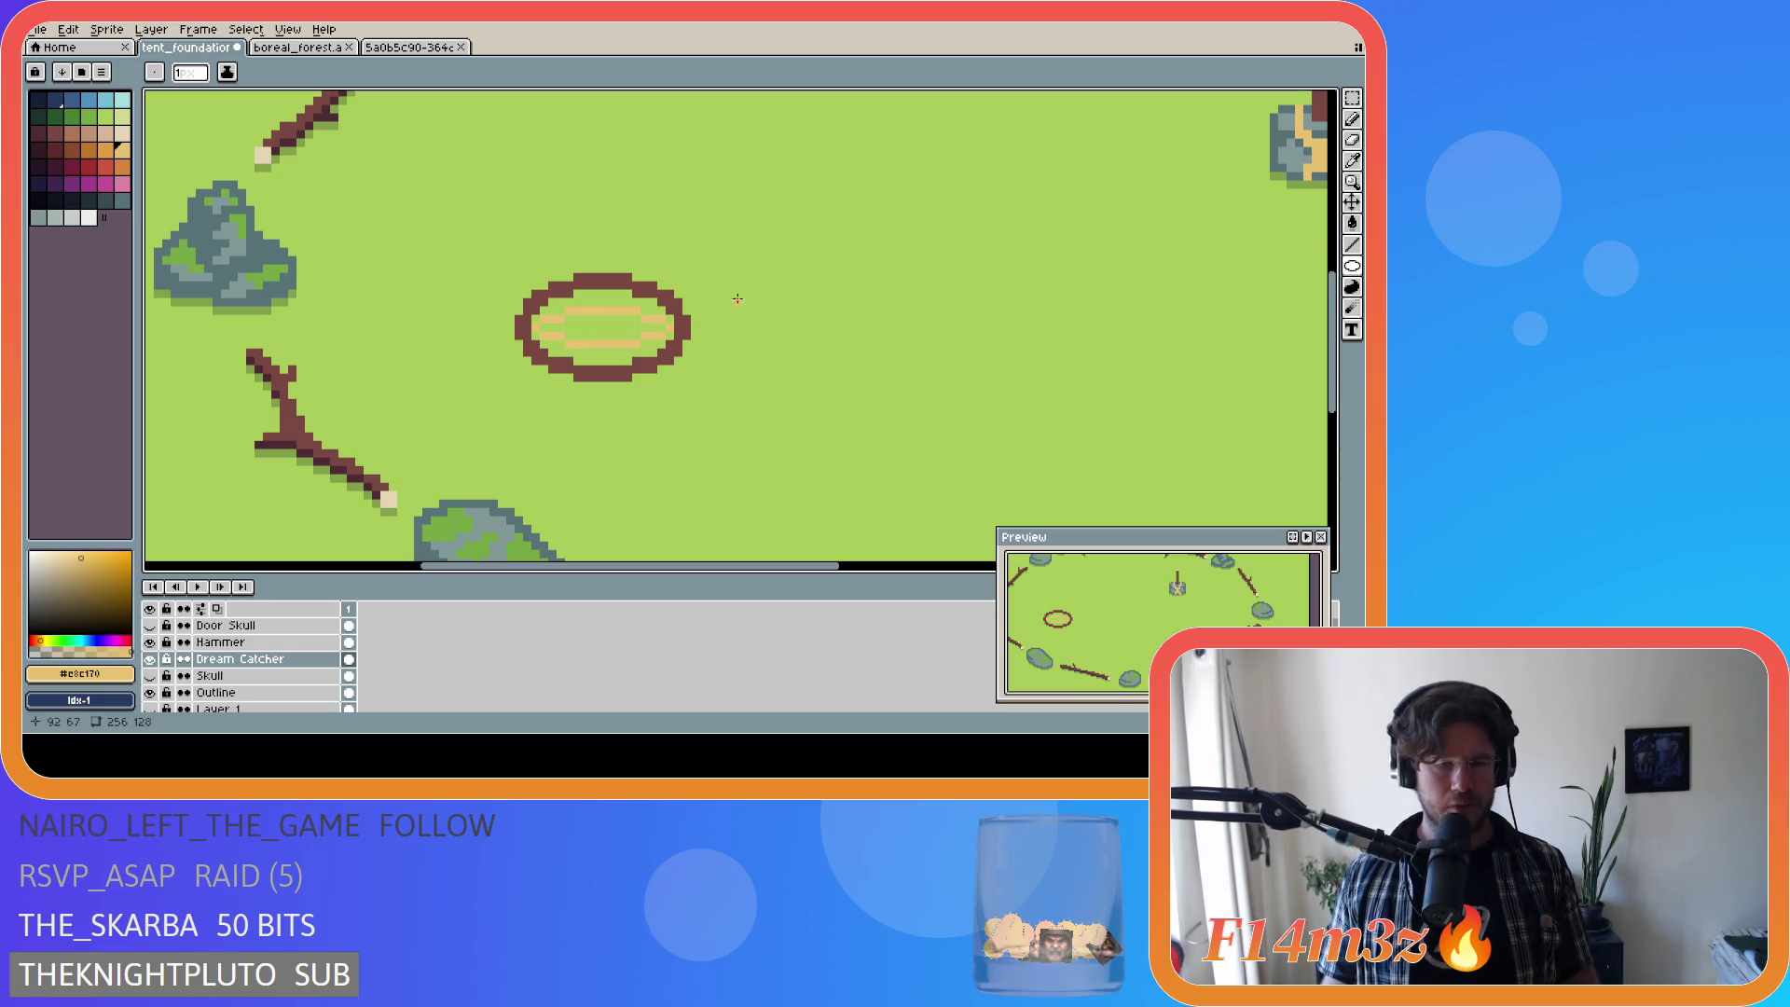
# Step: Select all the tan stripe segments inside the hoop with the Magic Wand
pyautogui.press('m')
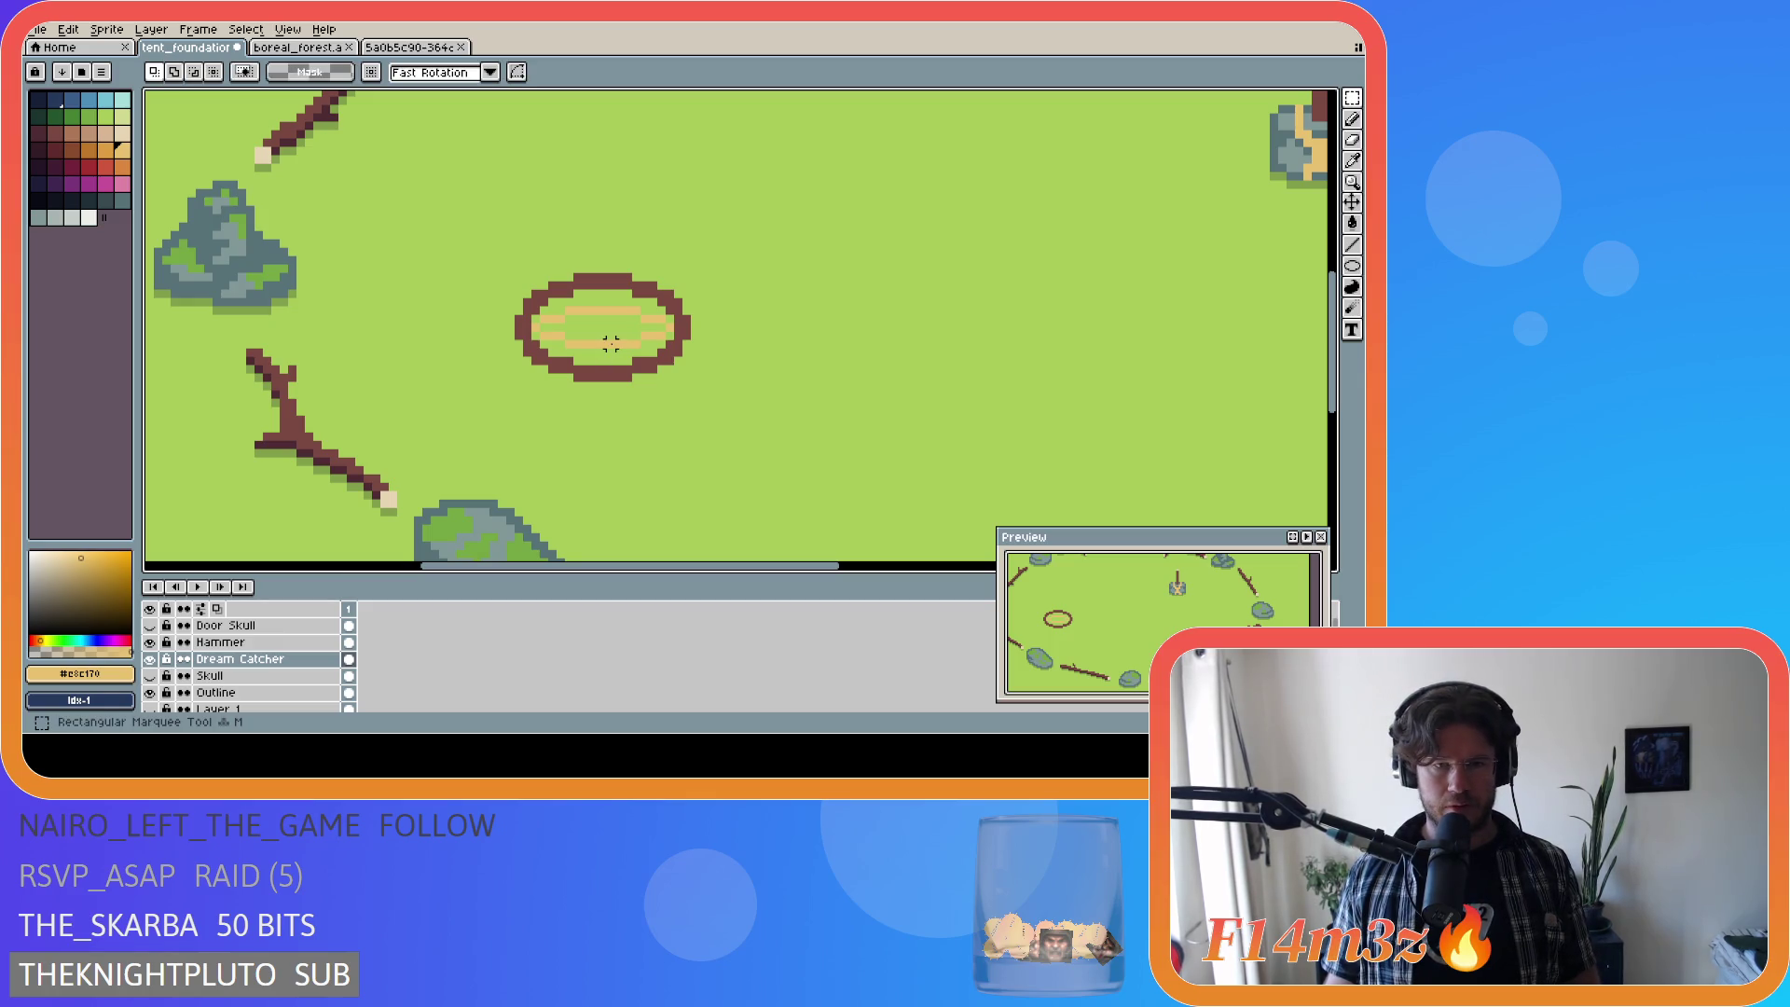
pyautogui.press('w')
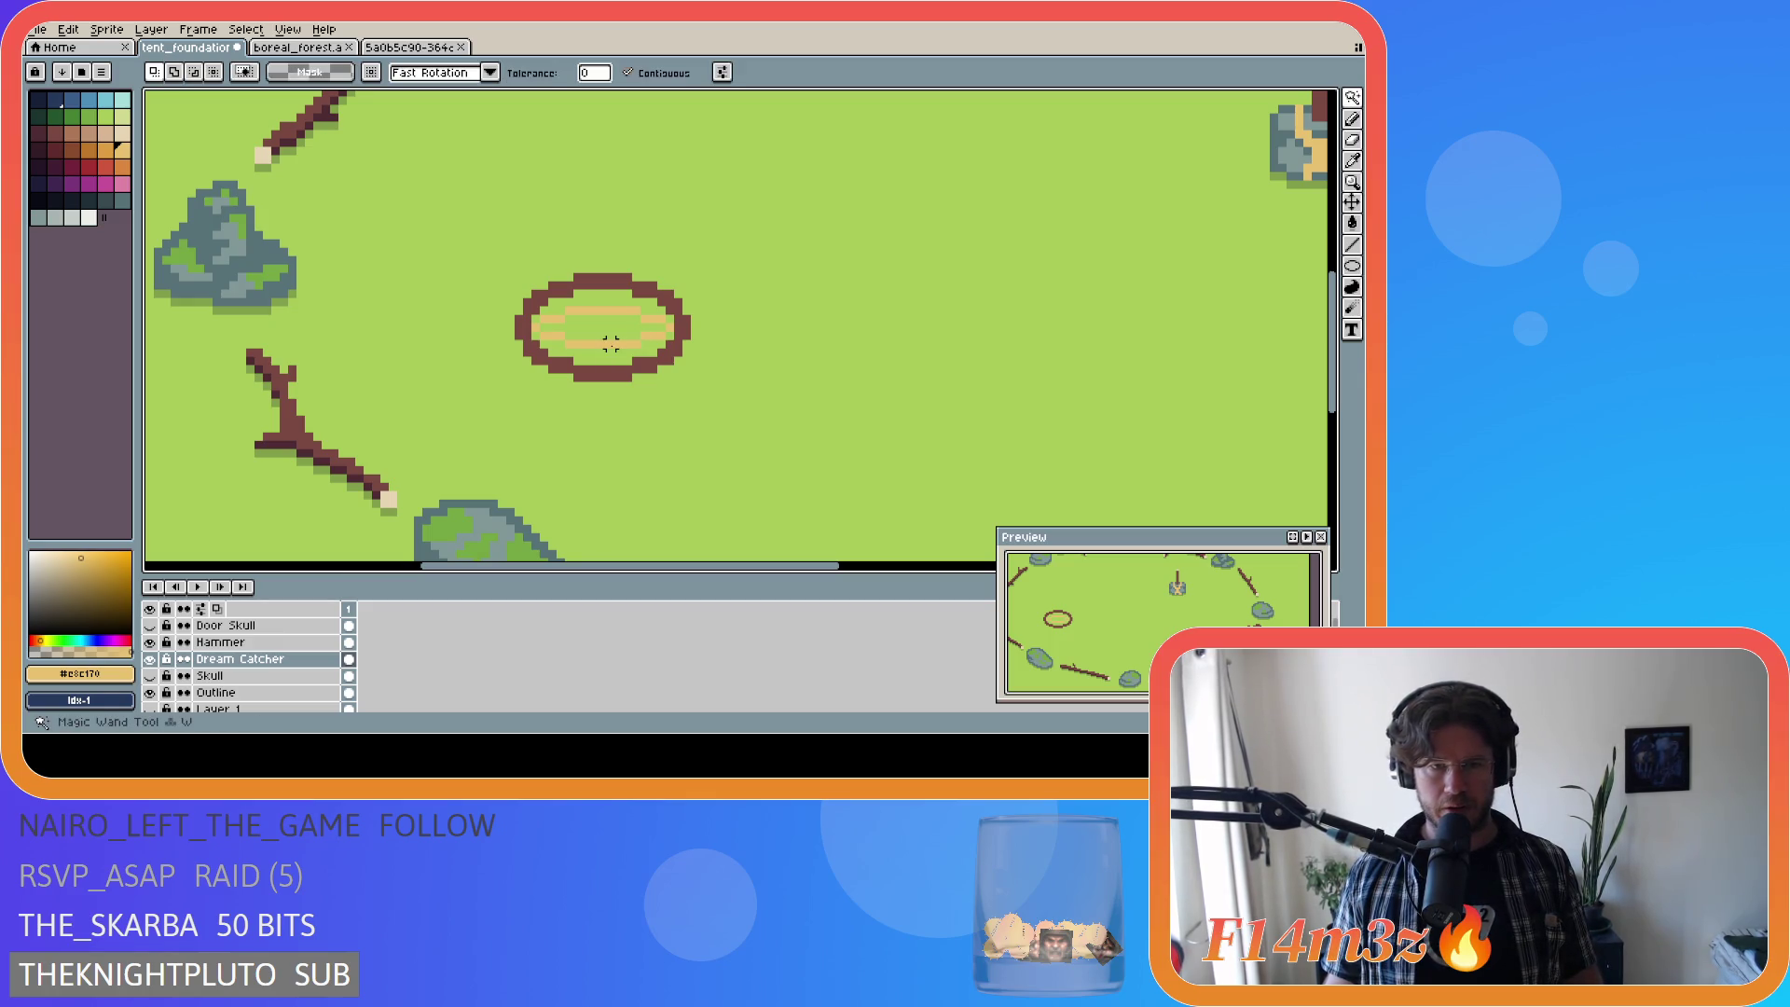
pyautogui.click(627, 344)
pyautogui.scroll(1, 660, 336)
pyautogui.scroll(1, 658, 330)
pyautogui.keyDown('shift'); pyautogui.click(653, 333); pyautogui.keyUp('shift')
pyautogui.keyDown('shift'); pyautogui.click(679, 317); pyautogui.keyUp('shift')
pyautogui.keyDown('shift'); pyautogui.click(644, 298); pyautogui.keyUp('shift')
pyautogui.keyDown('shift'); pyautogui.click(544, 281); pyautogui.keyUp('shift')
pyautogui.keyDown('shift'); pyautogui.click(438, 298); pyautogui.keyUp('shift')
pyautogui.keyDown('shift'); pyautogui.click(408, 314); pyautogui.keyUp('shift')
pyautogui.keyDown('shift'); pyautogui.click(442, 332); pyautogui.keyUp('shift')
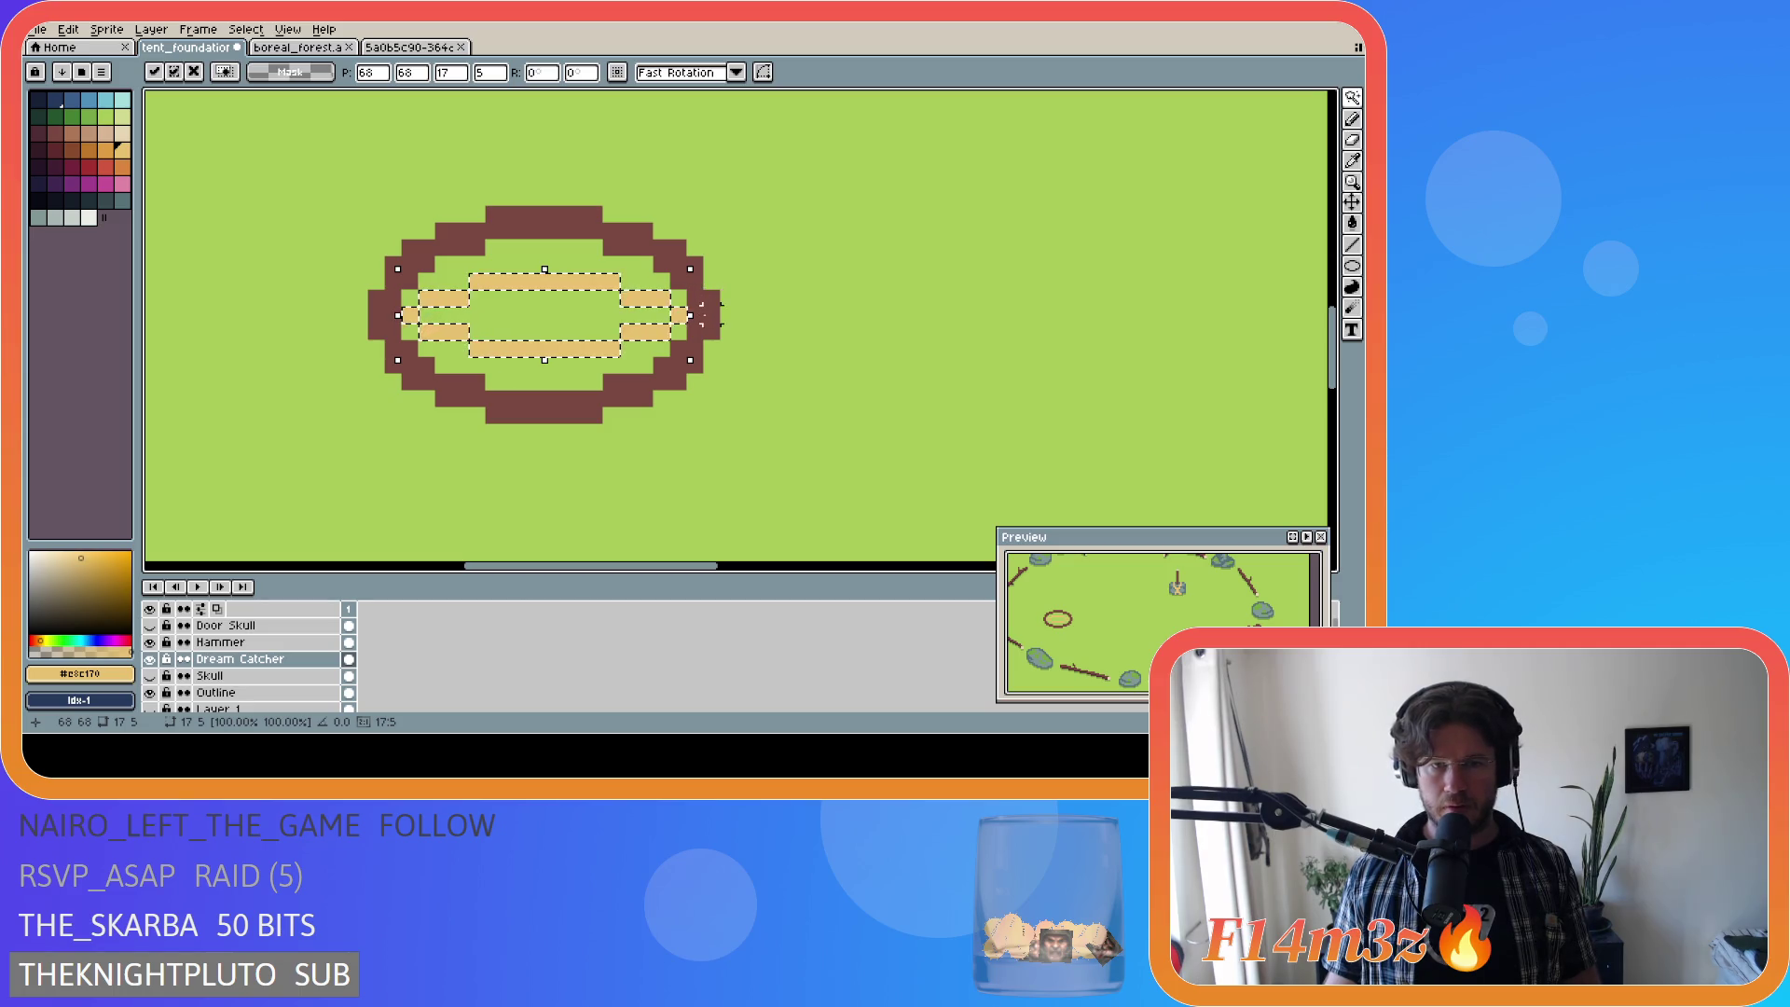
# Step: Rotate the selected stripes slightly and commit, then cancel a steeper rotation
pyautogui.moveTo(701, 260)
pyautogui.mouseDown()
pyautogui.moveTo(715, 265)
pyautogui.moveTo(663, 197)
pyautogui.mouseUp()
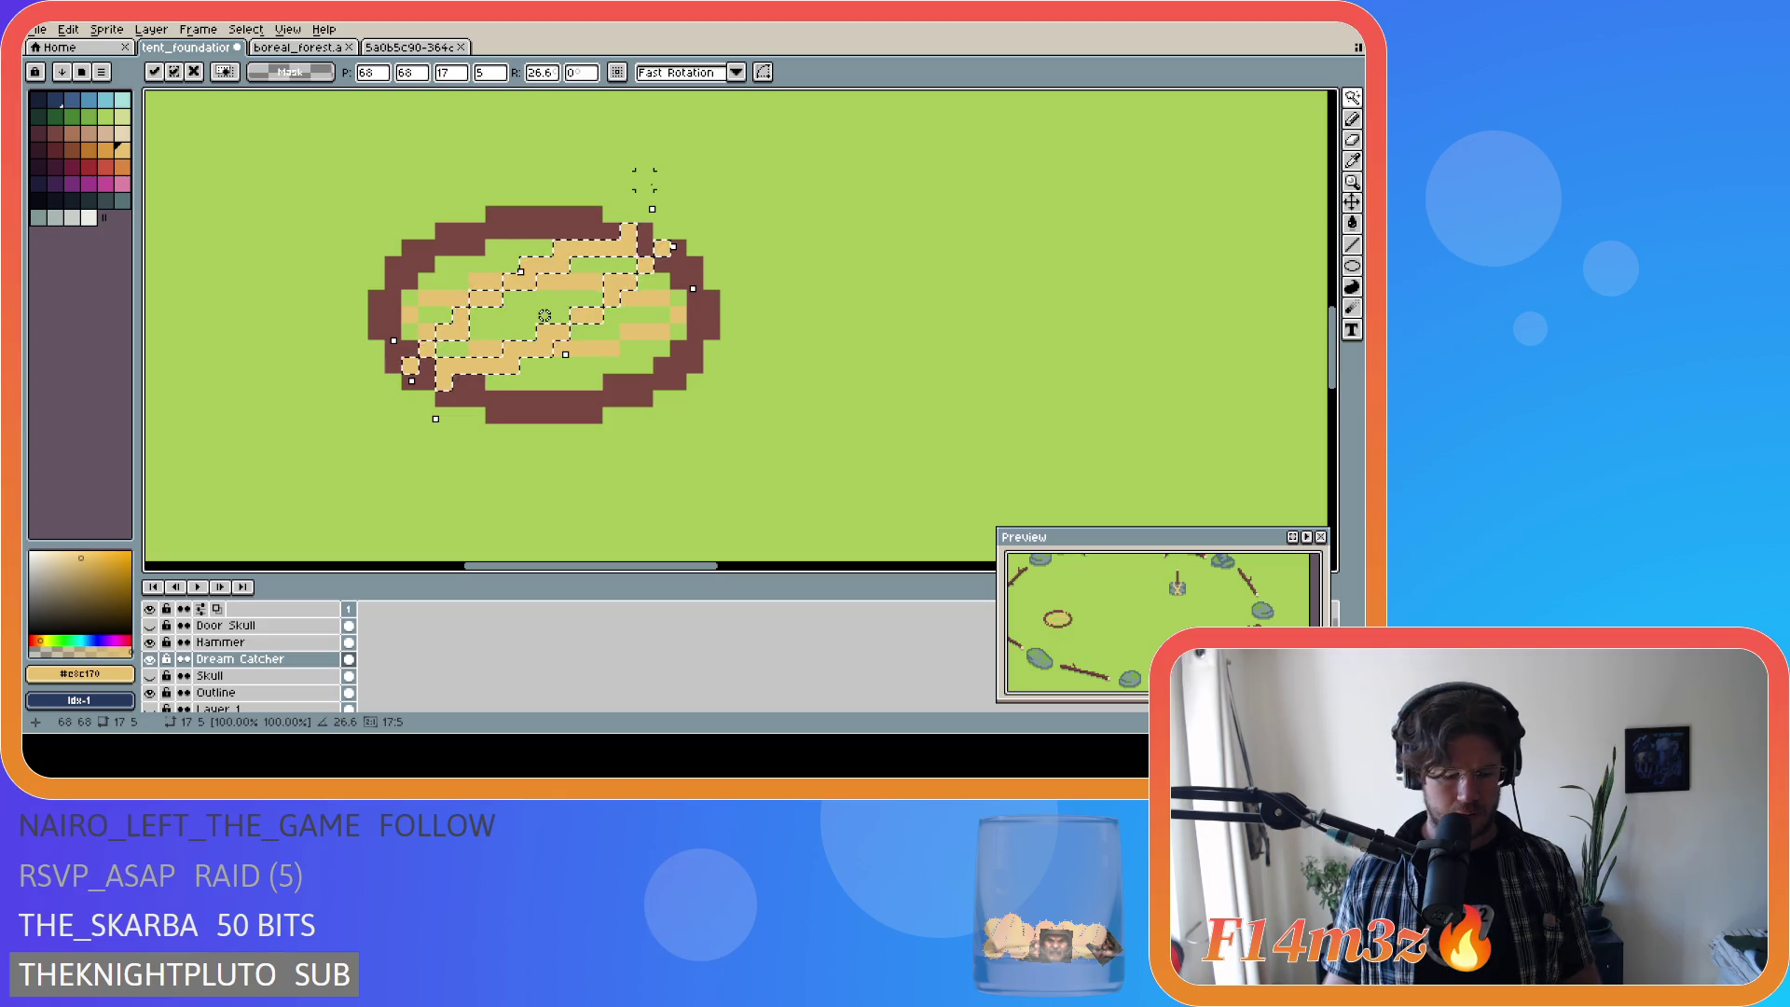
pyautogui.press('Return')
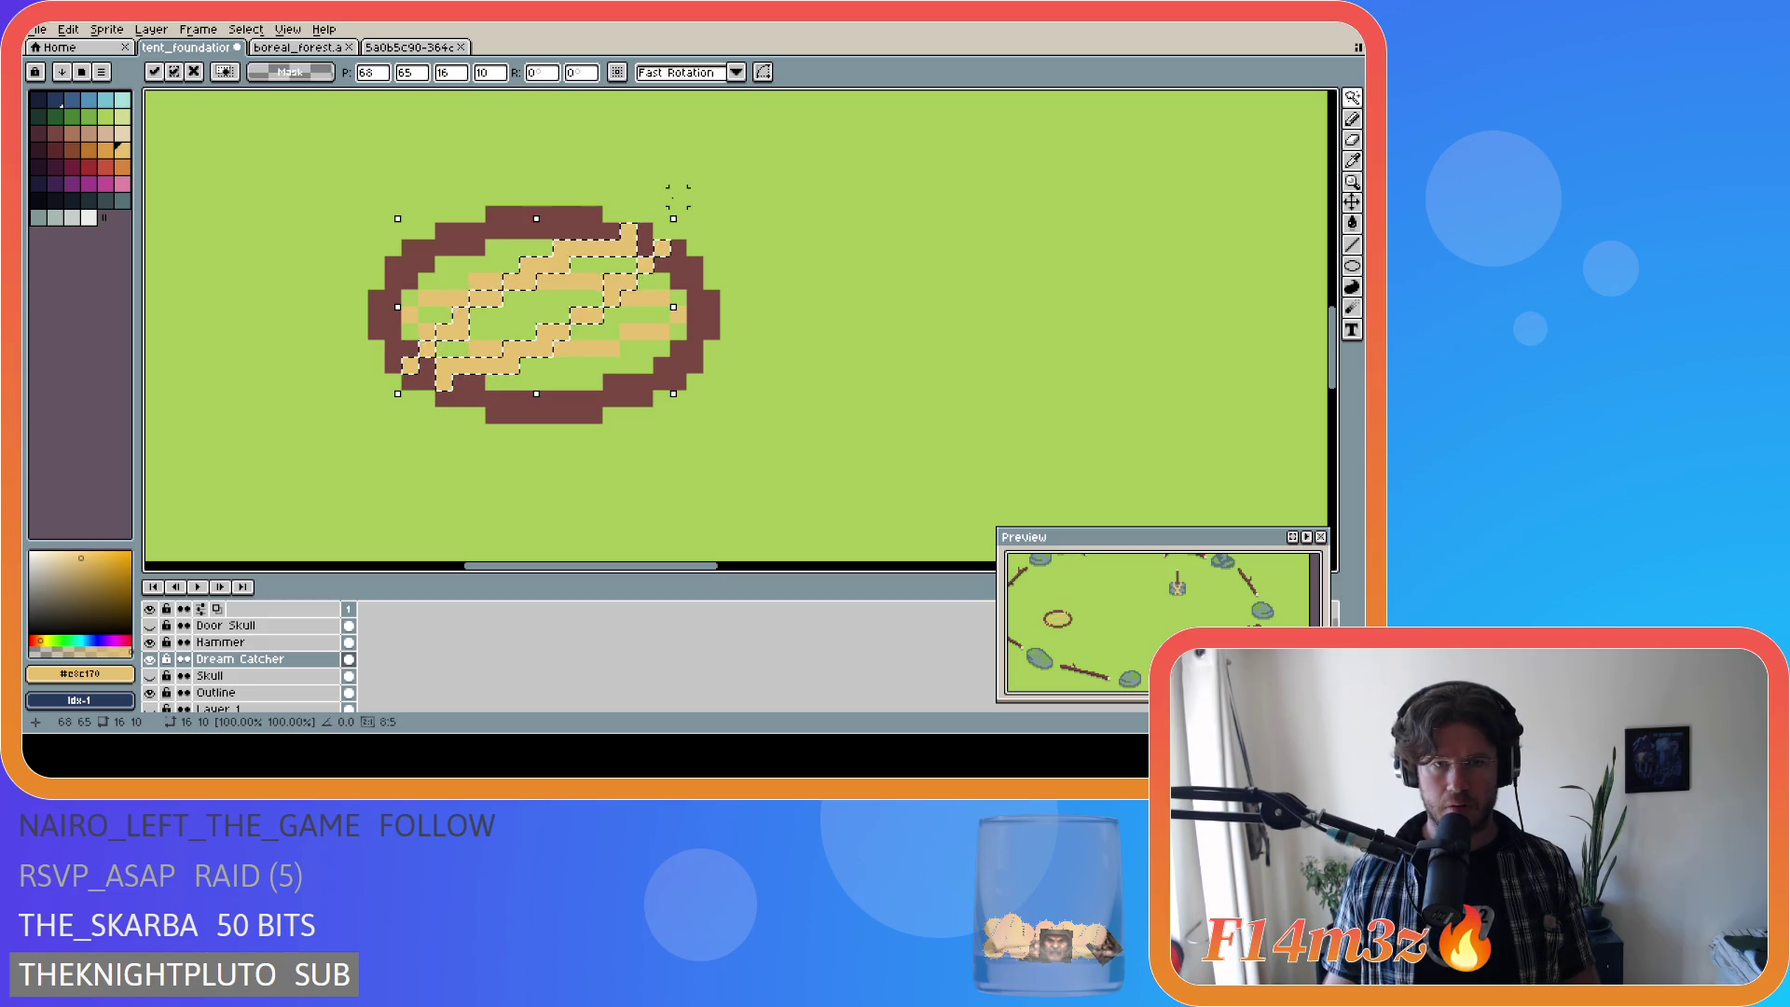
pyautogui.moveTo(691, 220)
pyautogui.mouseDown()
pyautogui.moveTo(651, 180)
pyautogui.moveTo(514, 138)
pyautogui.mouseUp()
pyautogui.press('Escape')
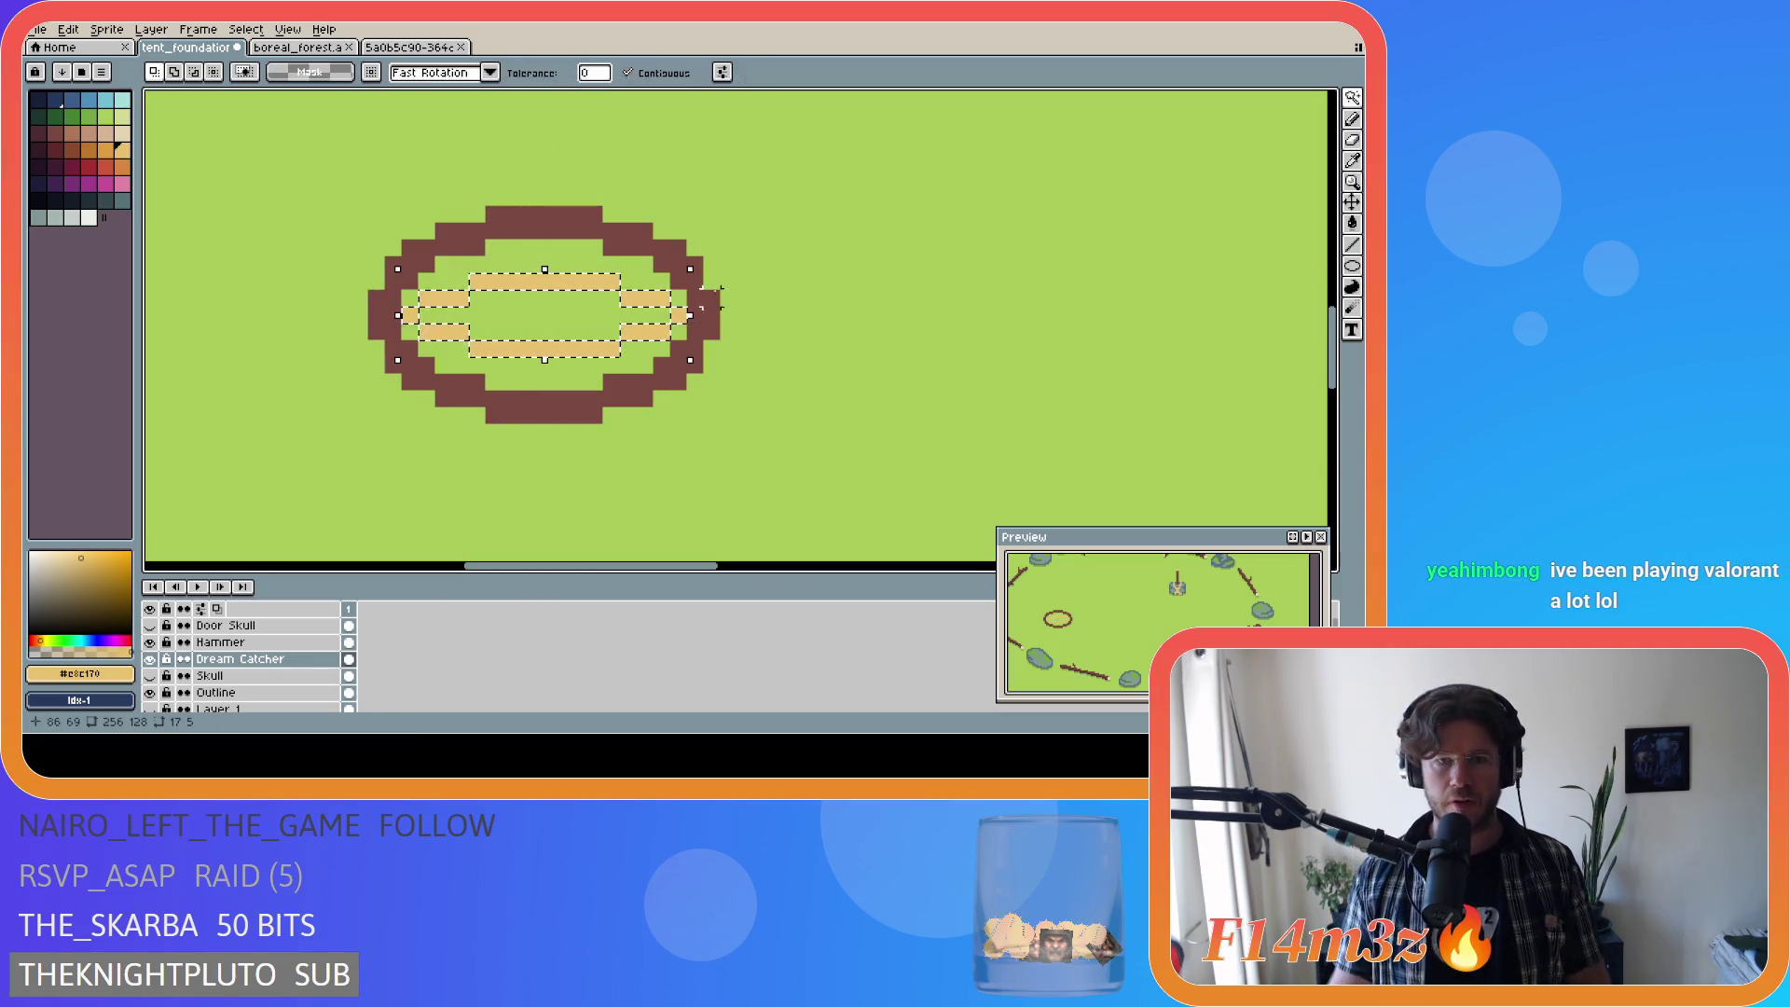
# Step: Rotate the tan bars to 90°, -45° and -26.6°, committing each, then deselect and undo once
pyautogui.moveTo(706, 261)
pyautogui.mouseDown()
pyautogui.moveTo(600, 160)
pyautogui.moveTo(494, 135)
pyautogui.moveTo(544, 143)
pyautogui.moveTo(688, 261)
pyautogui.mouseUp()
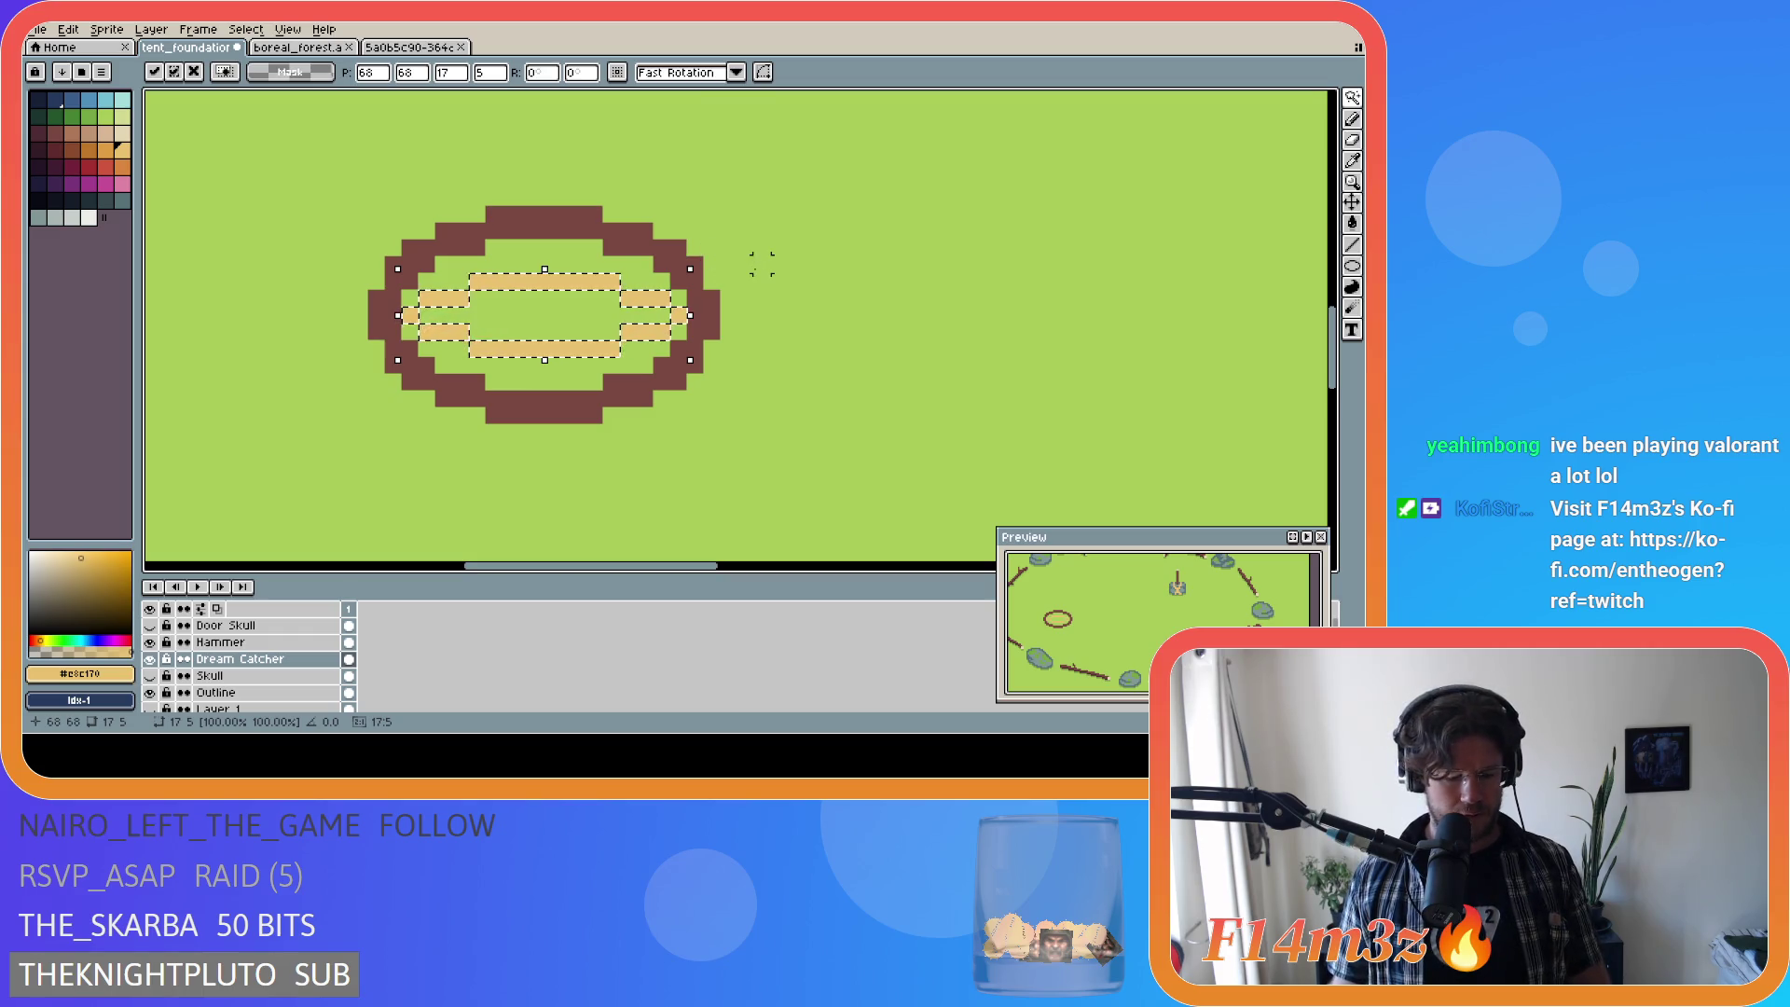
pyautogui.moveTo(711, 262)
pyautogui.mouseDown()
pyautogui.moveTo(644, 171)
pyautogui.moveTo(603, 148)
pyautogui.moveTo(448, 132)
pyautogui.moveTo(613, 175)
pyautogui.moveTo(479, 121)
pyautogui.mouseUp()
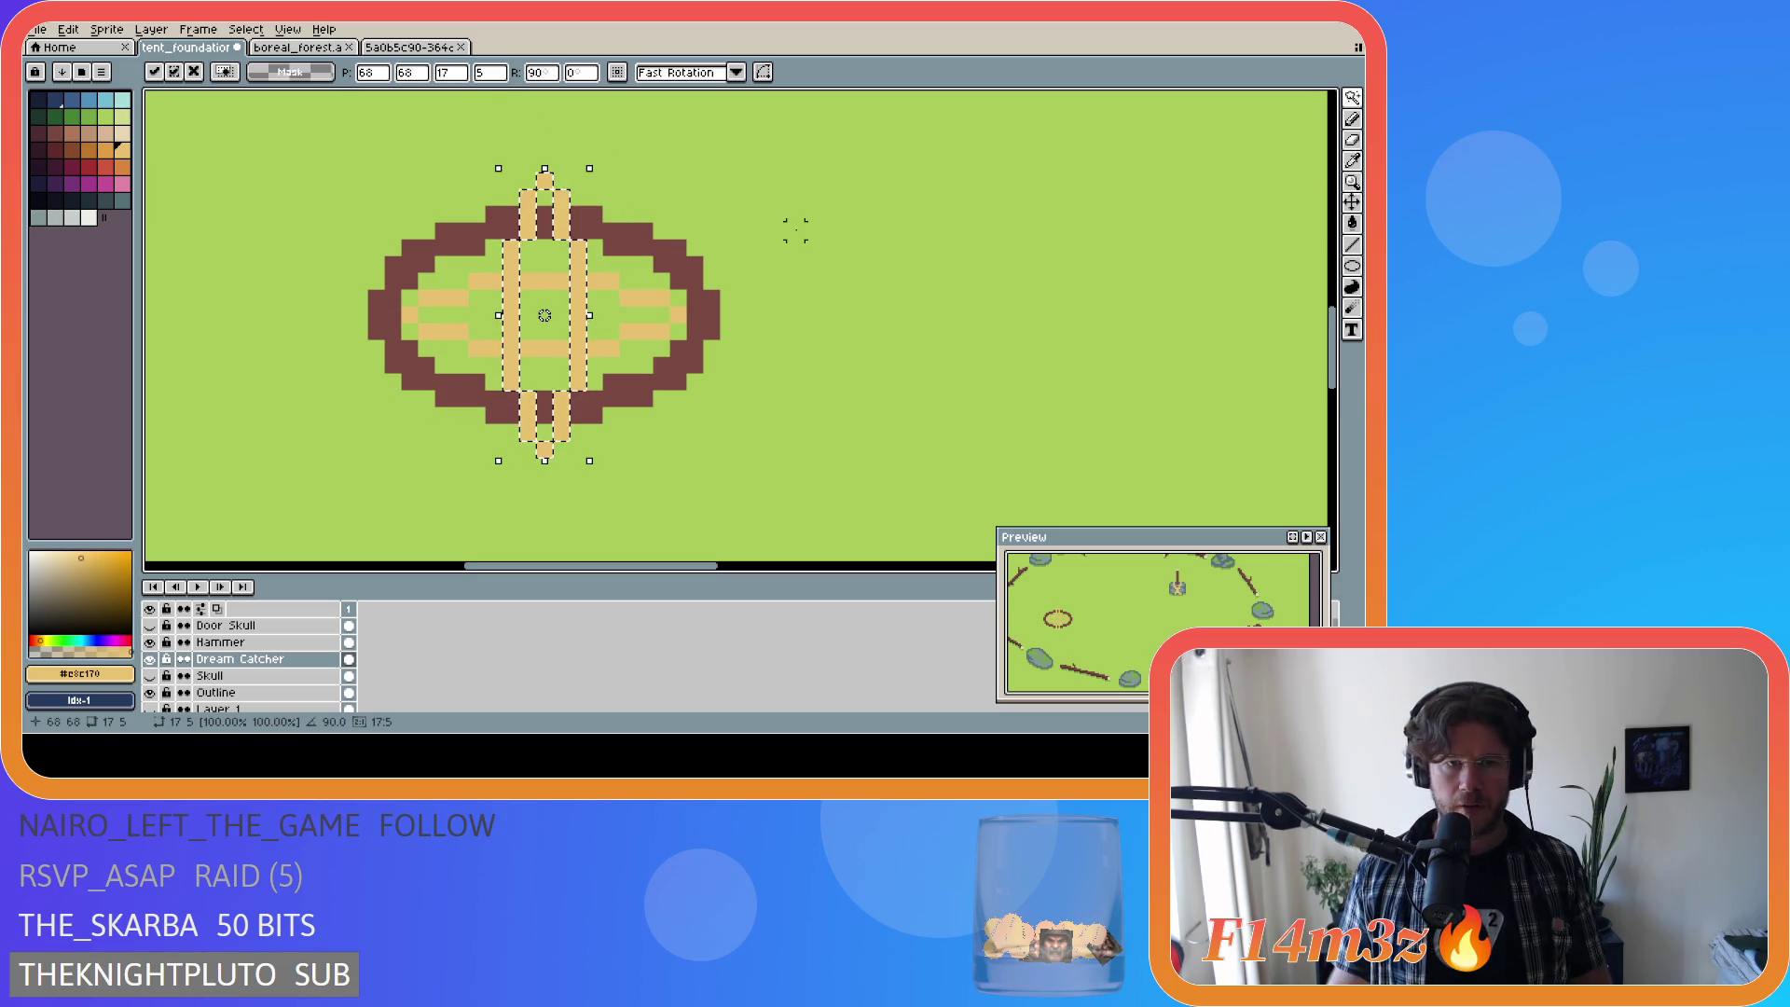
pyautogui.press('Return')
pyautogui.moveTo(597, 155)
pyautogui.mouseDown()
pyautogui.moveTo(728, 248)
pyautogui.moveTo(767, 344)
pyautogui.moveTo(695, 196)
pyautogui.mouseUp()
pyautogui.press('Return')
pyautogui.moveTo(650, 187)
pyautogui.mouseDown()
pyautogui.moveTo(699, 261)
pyautogui.moveTo(708, 376)
pyautogui.moveTo(685, 442)
pyautogui.mouseUp()
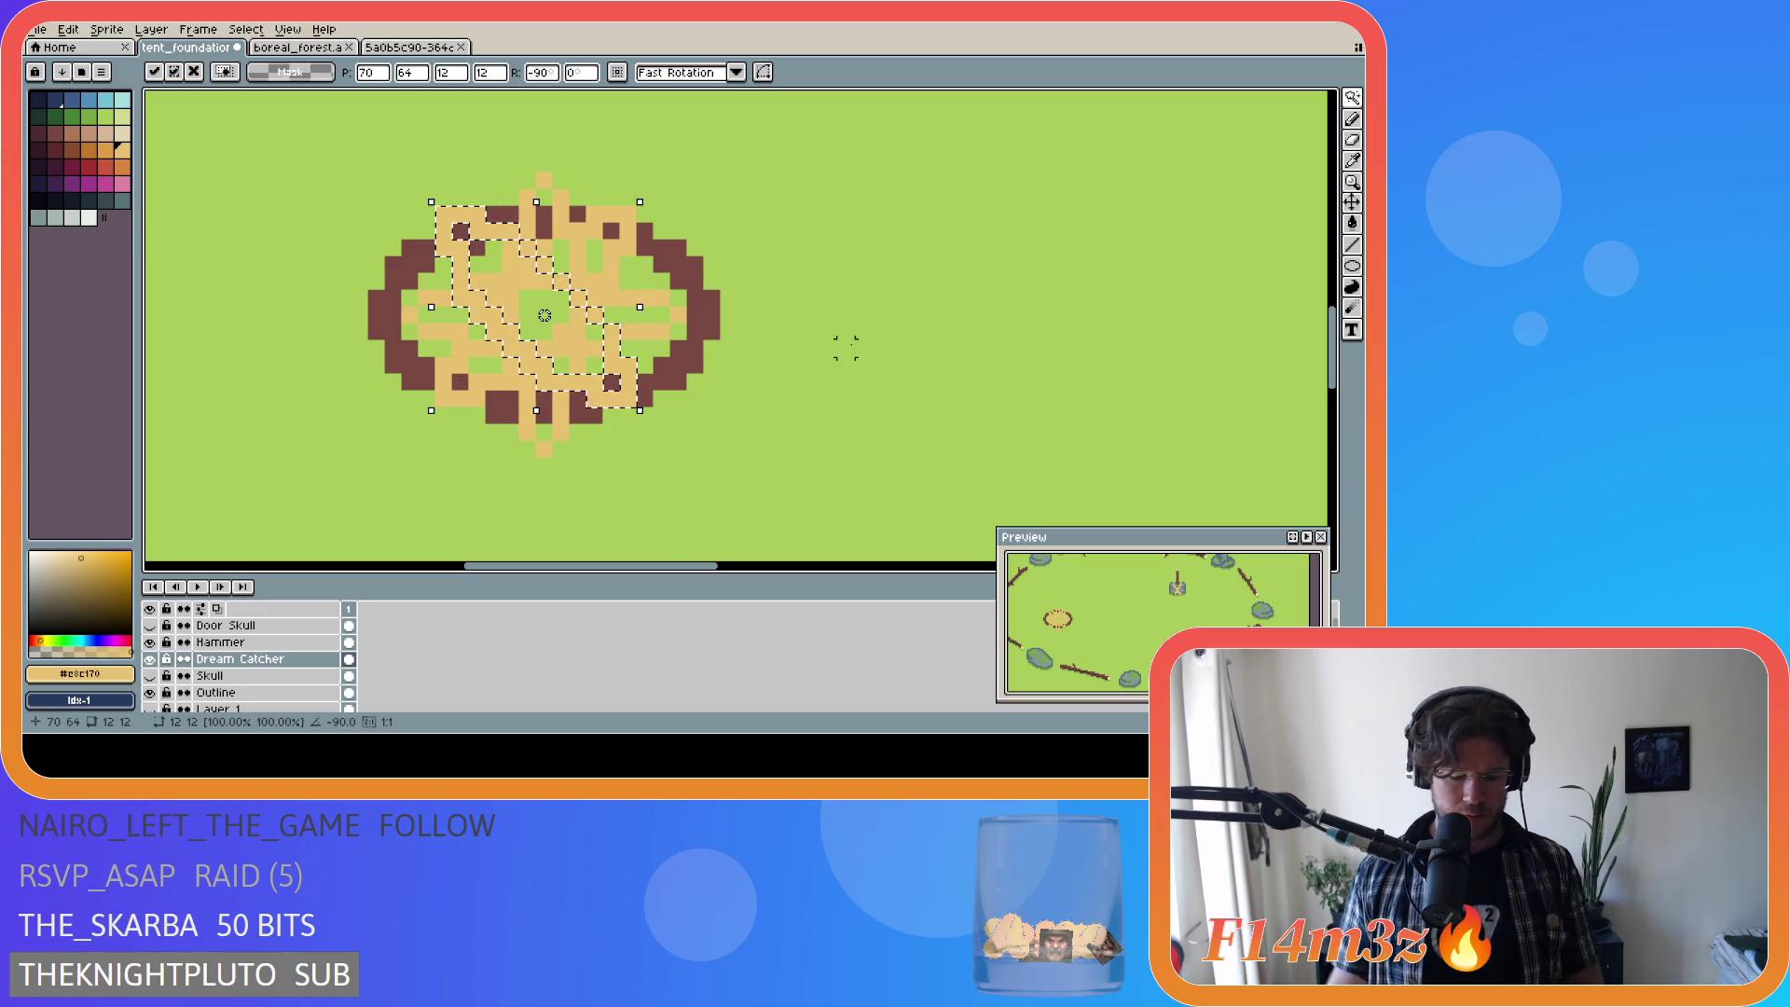
pyautogui.press('Return')
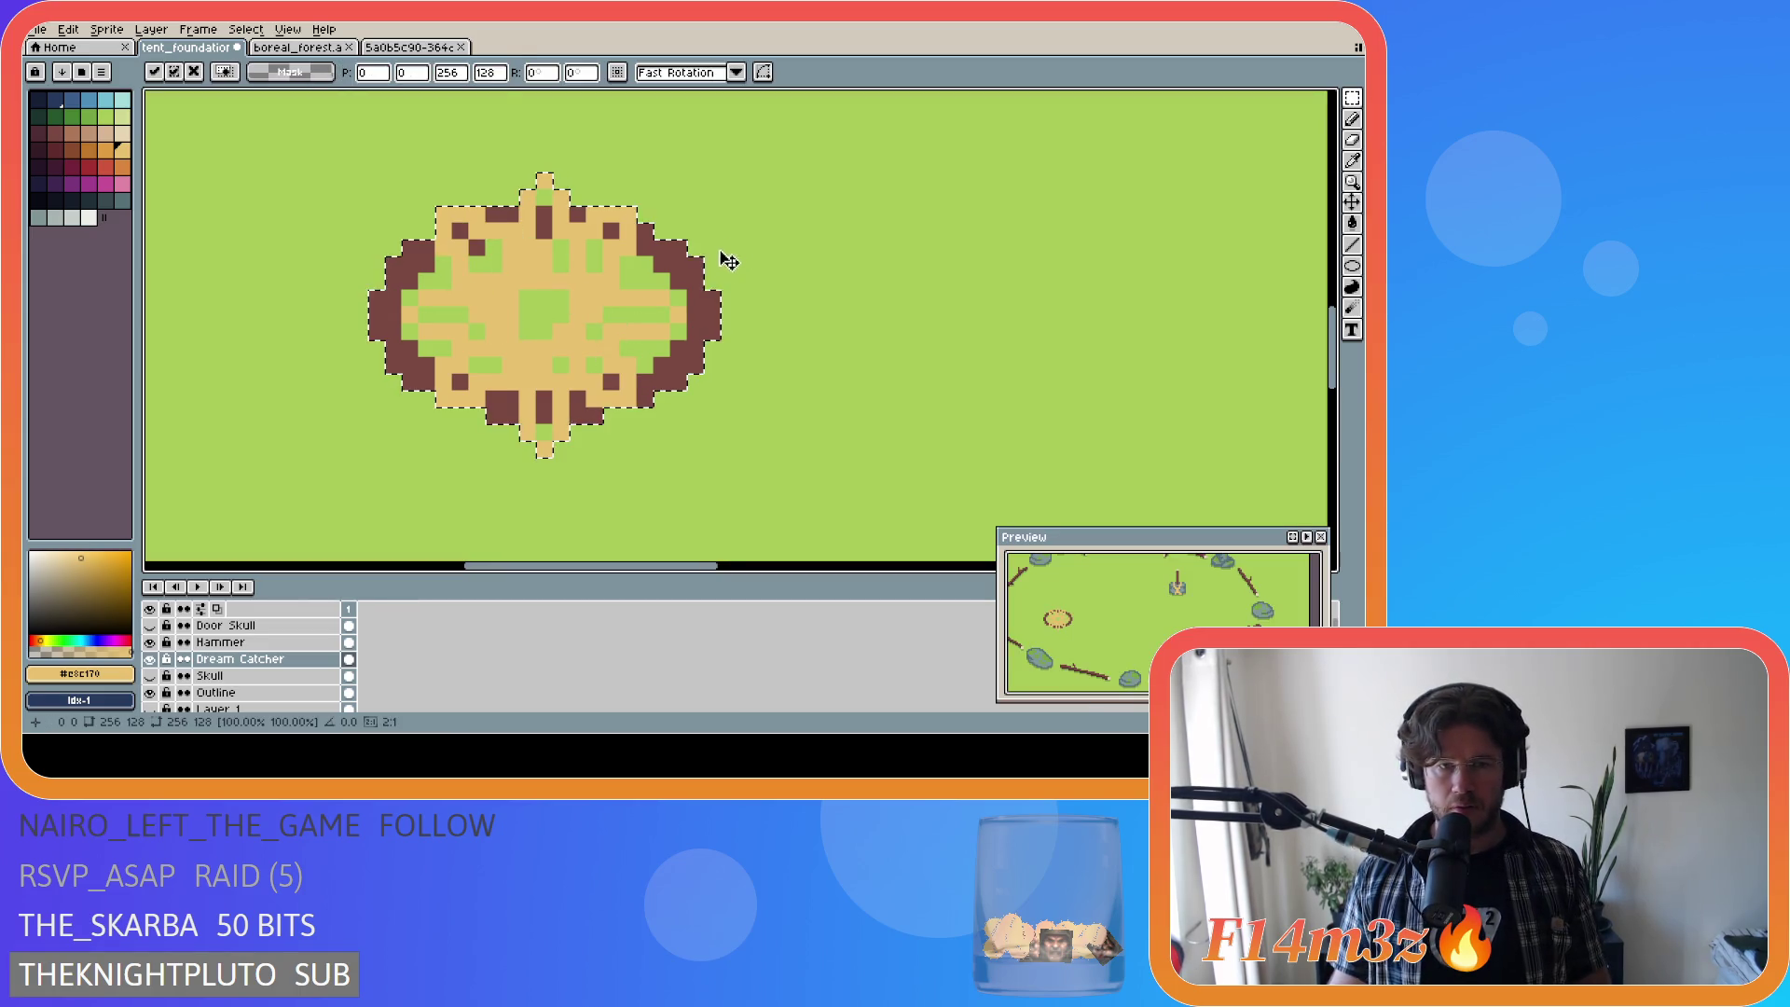
pyautogui.click(846, 296)
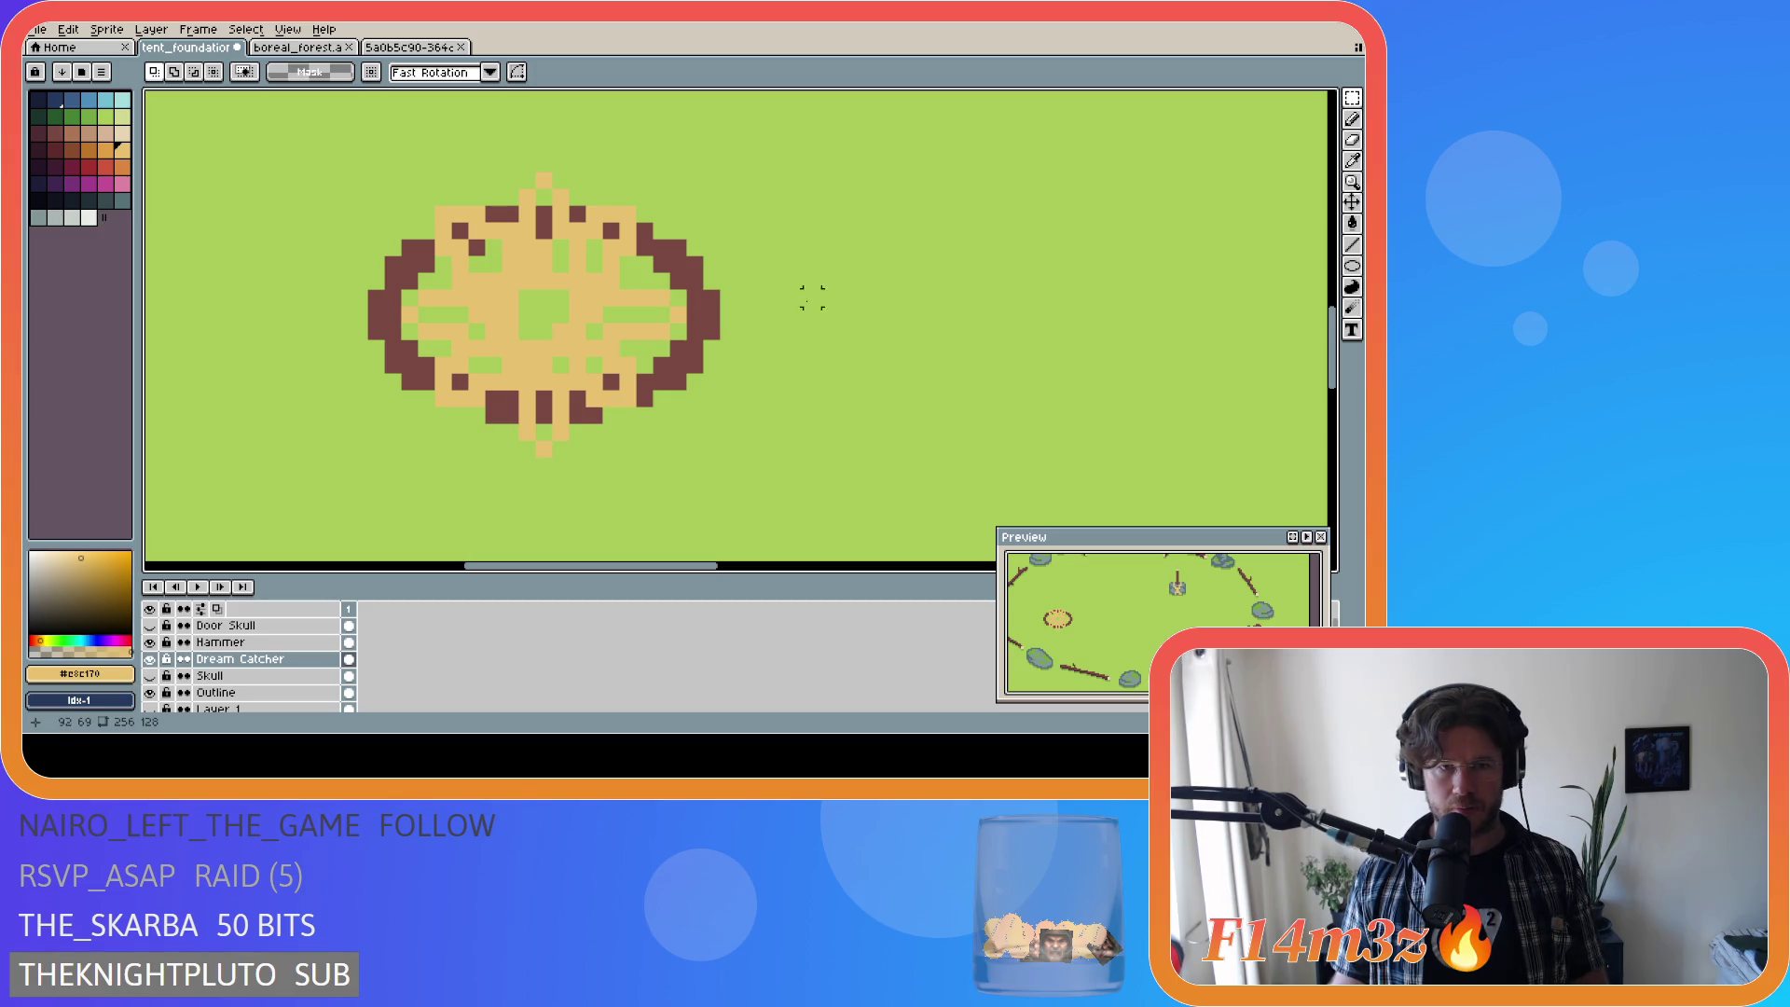
pyautogui.hotkey('ctrl', 'z')
pyautogui.hotkey('ctrl', 'z')
pyautogui.hotkey('ctrl', 'z')
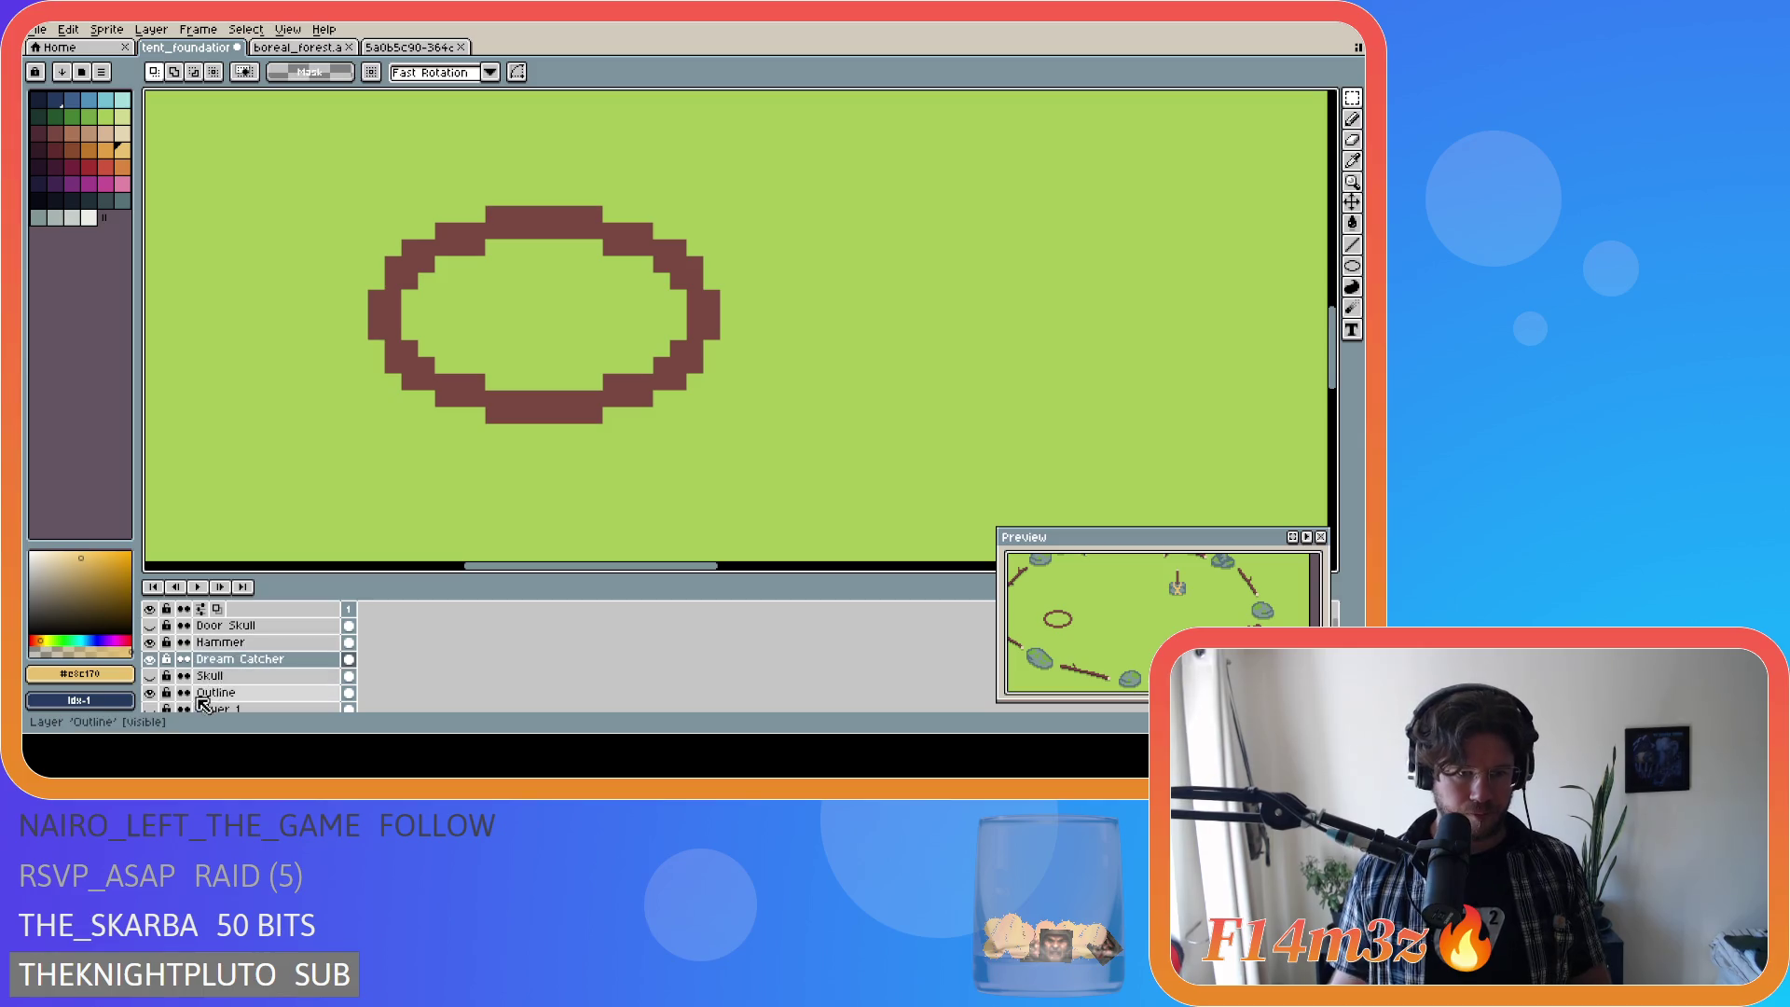
# Step: Add Layer 4 above Dream Catcher, paste the tan bars, and undo a trial -45° rotation
pyautogui.hotkey('shift', 'n')
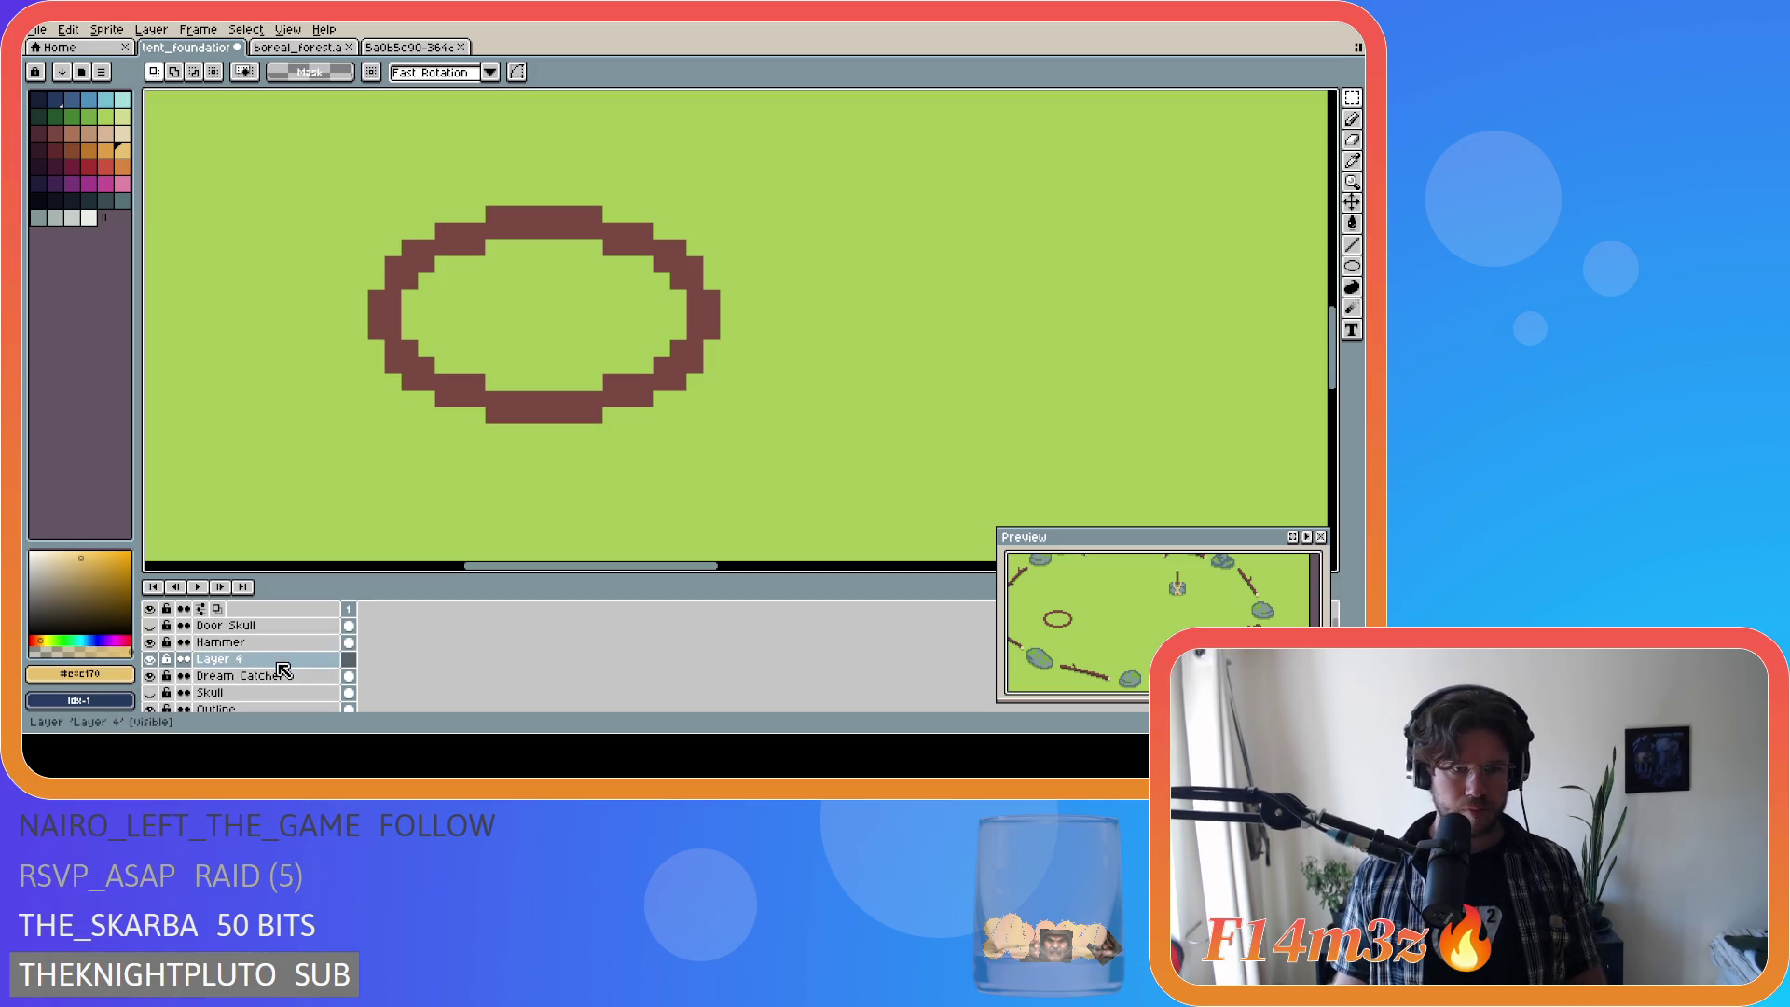
pyautogui.hotkey('ctrl', 'v')
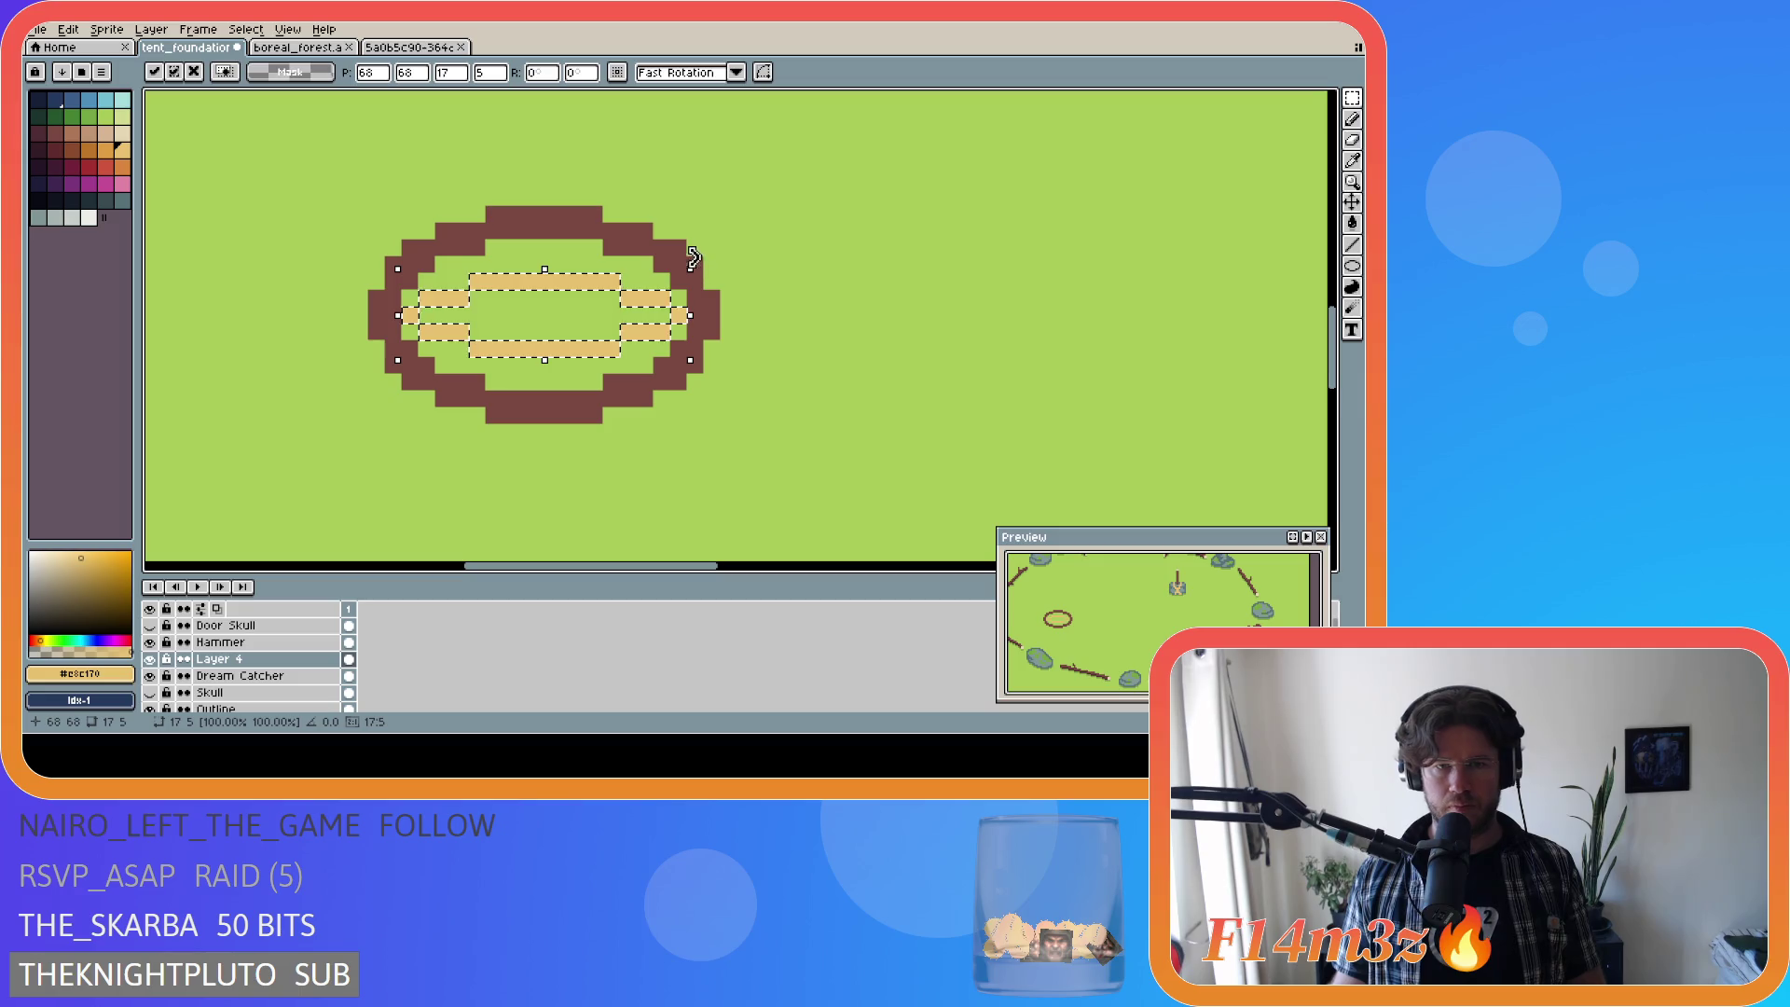
pyautogui.moveTo(709, 259)
pyautogui.mouseDown()
pyautogui.moveTo(691, 220)
pyautogui.moveTo(611, 168)
pyautogui.moveTo(479, 132)
pyautogui.mouseUp()
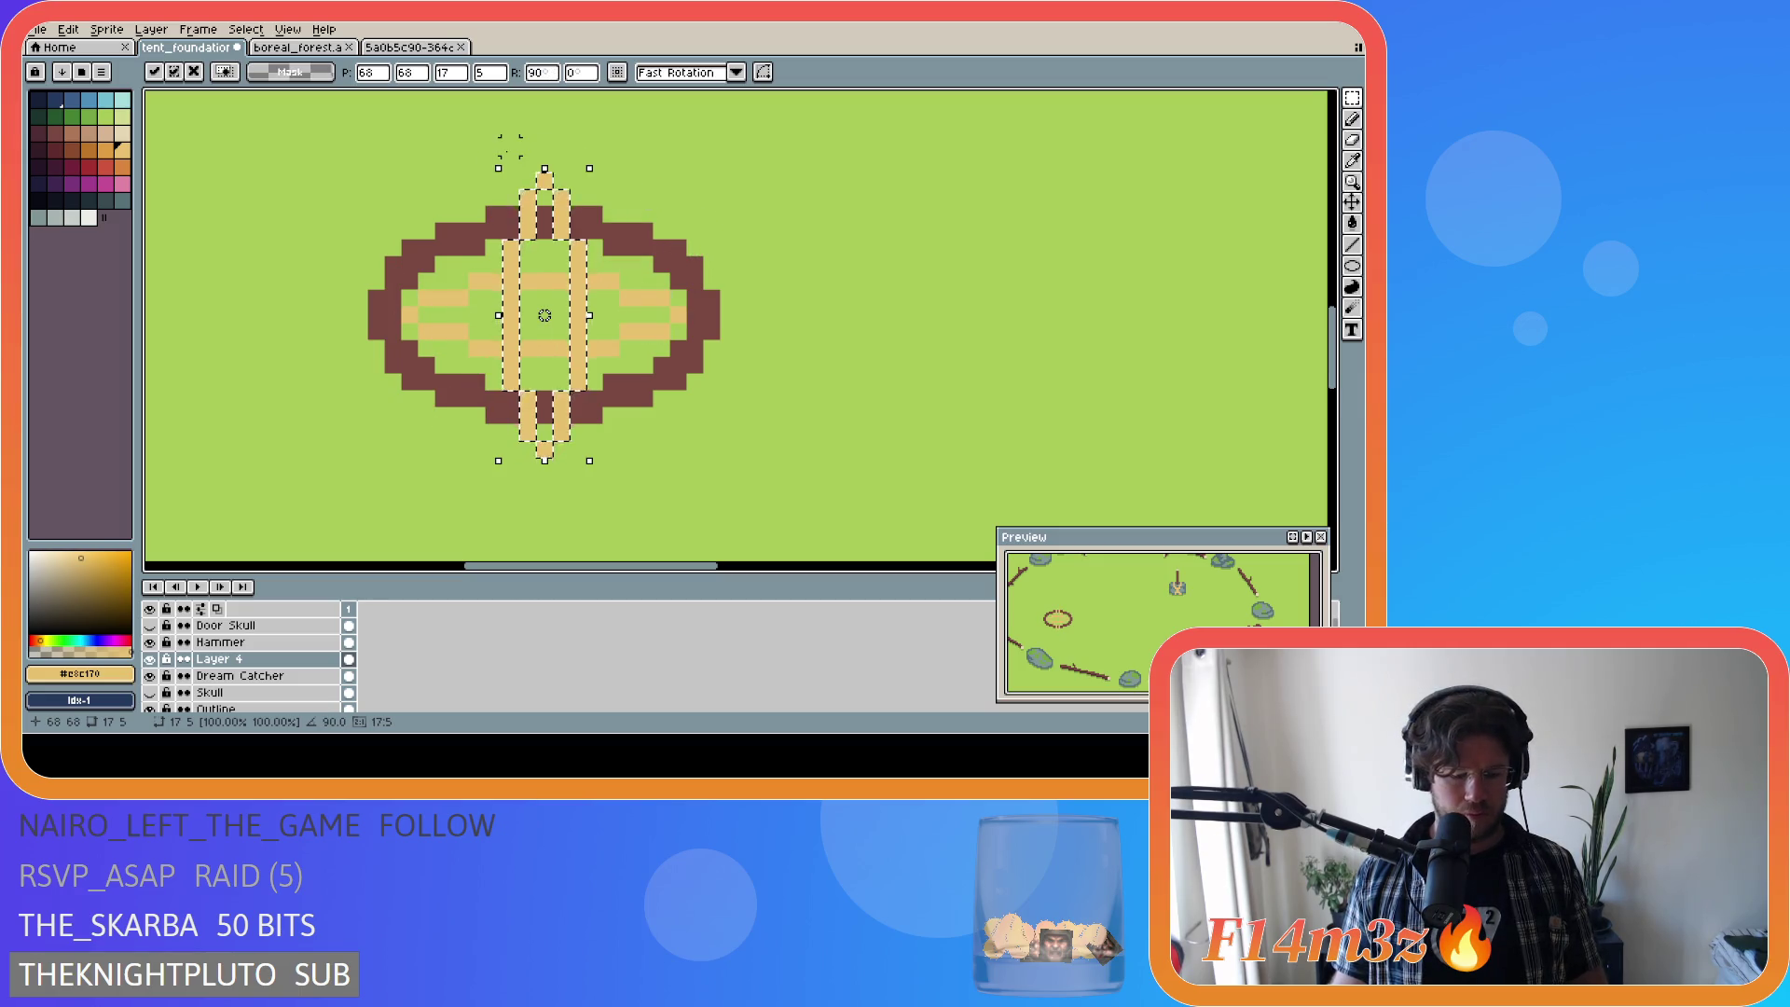
pyautogui.moveTo(593, 151); pyautogui.dragTo(714, 256)
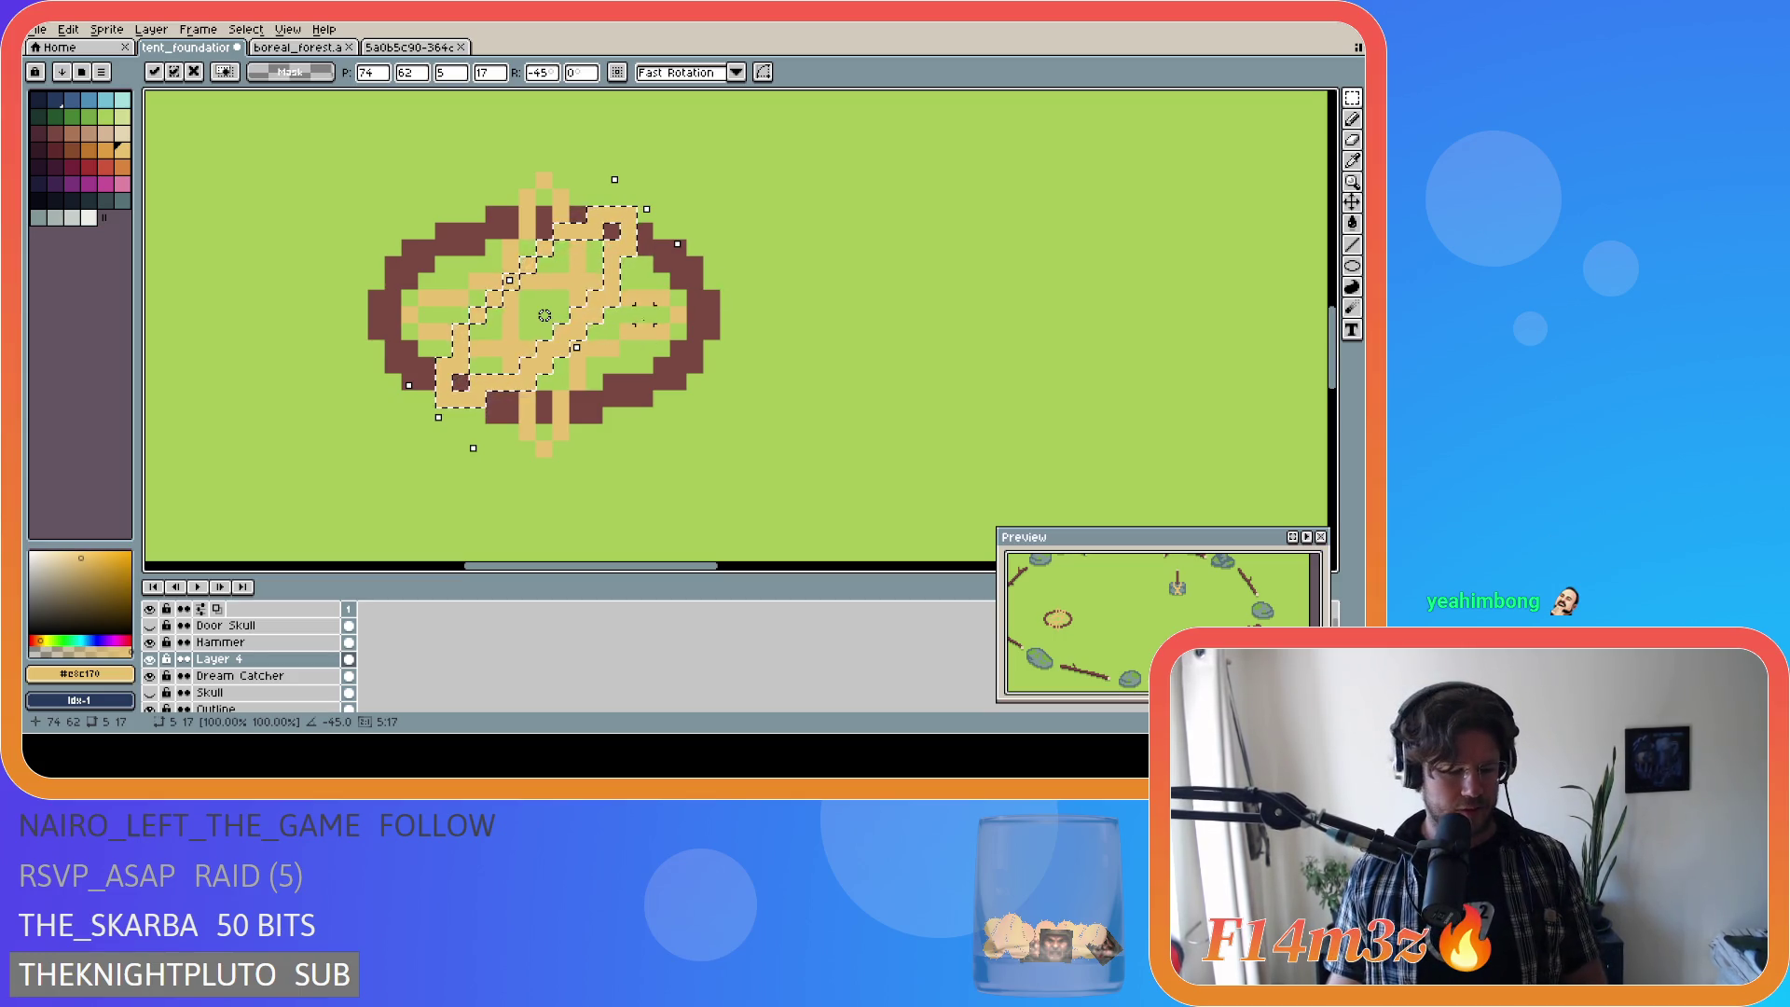
pyautogui.click(678, 278)
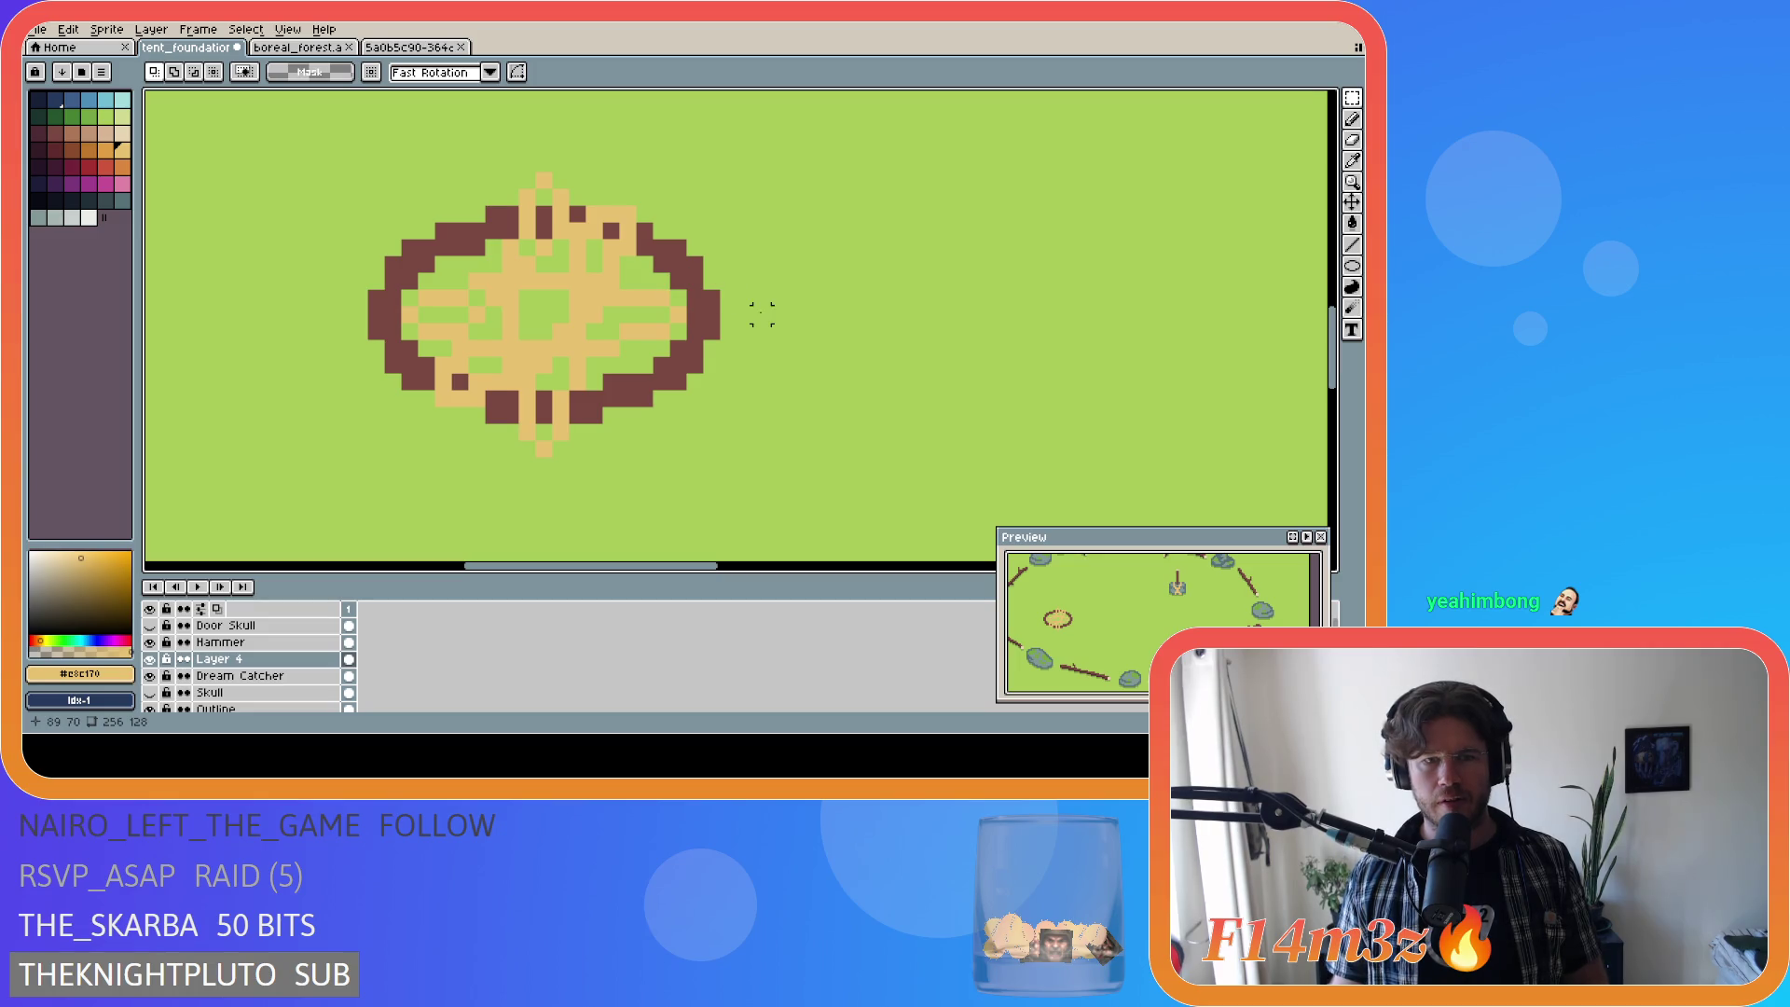
pyautogui.hotkey('ctrl', 'z')
pyautogui.hotkey('ctrl', 'z')
pyautogui.hotkey('ctrl', 'z')
pyautogui.hotkey('ctrl', 'y')
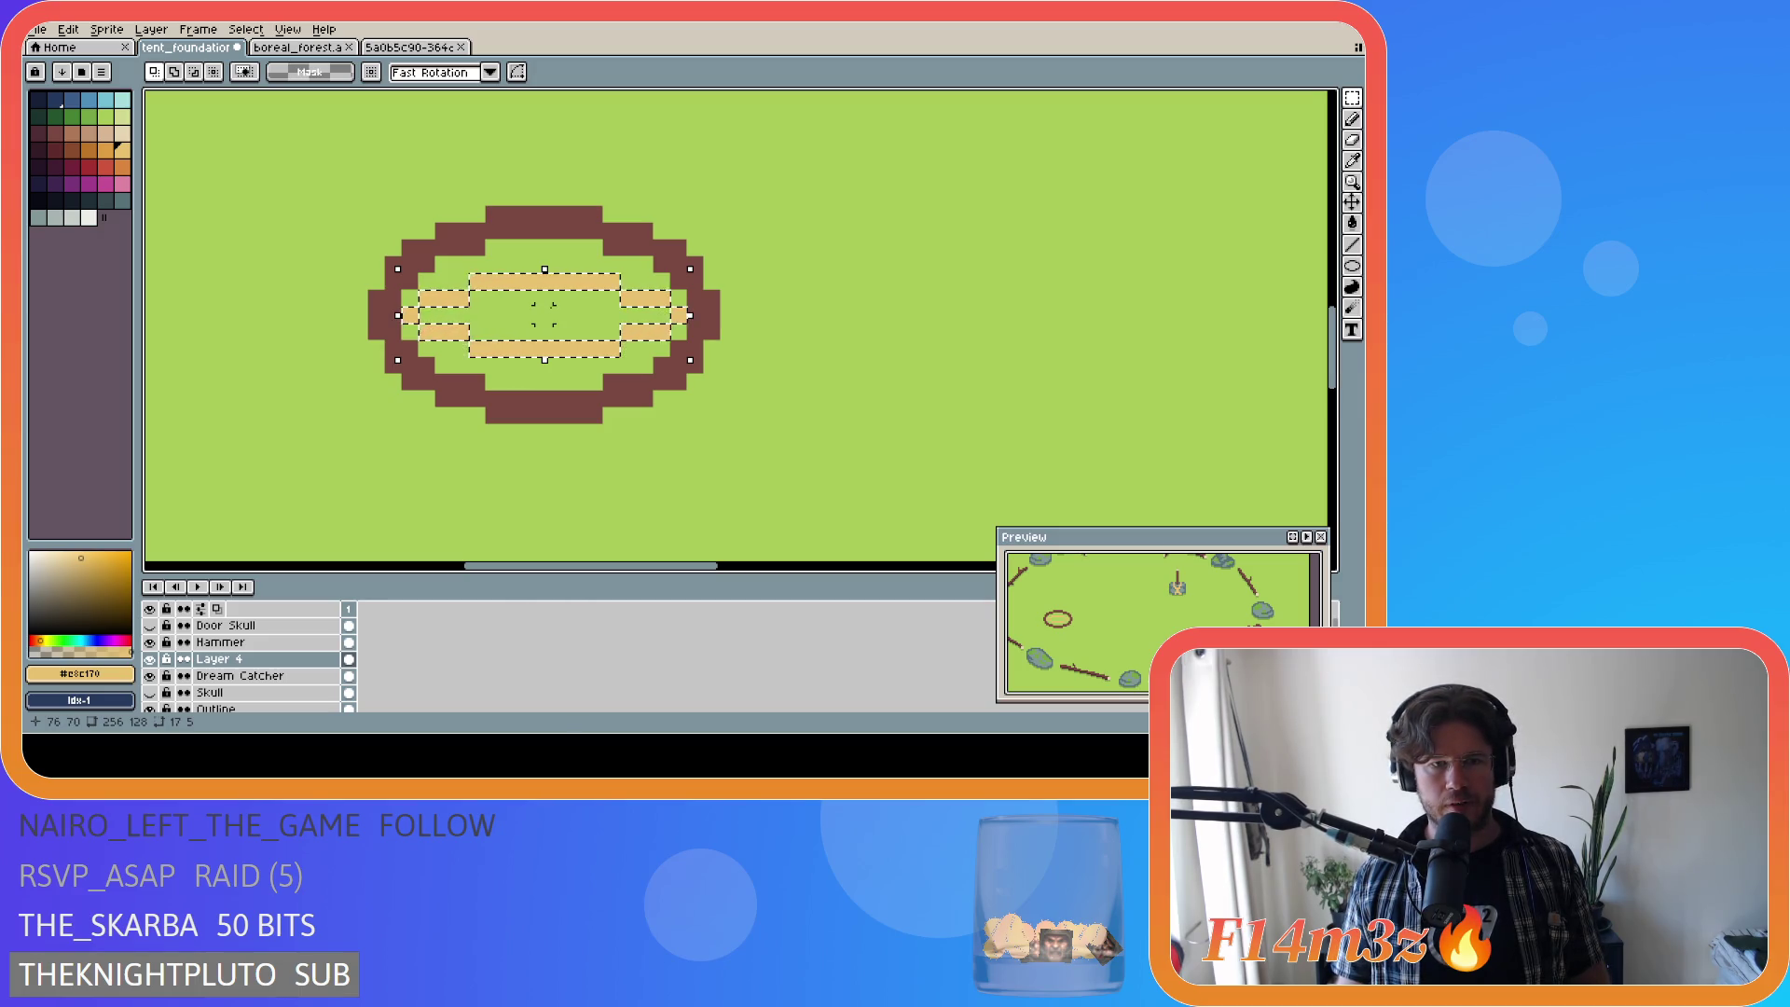
# Step: Commit the pasted bars' transform and paste the tan bars again
pyautogui.click(668, 310)
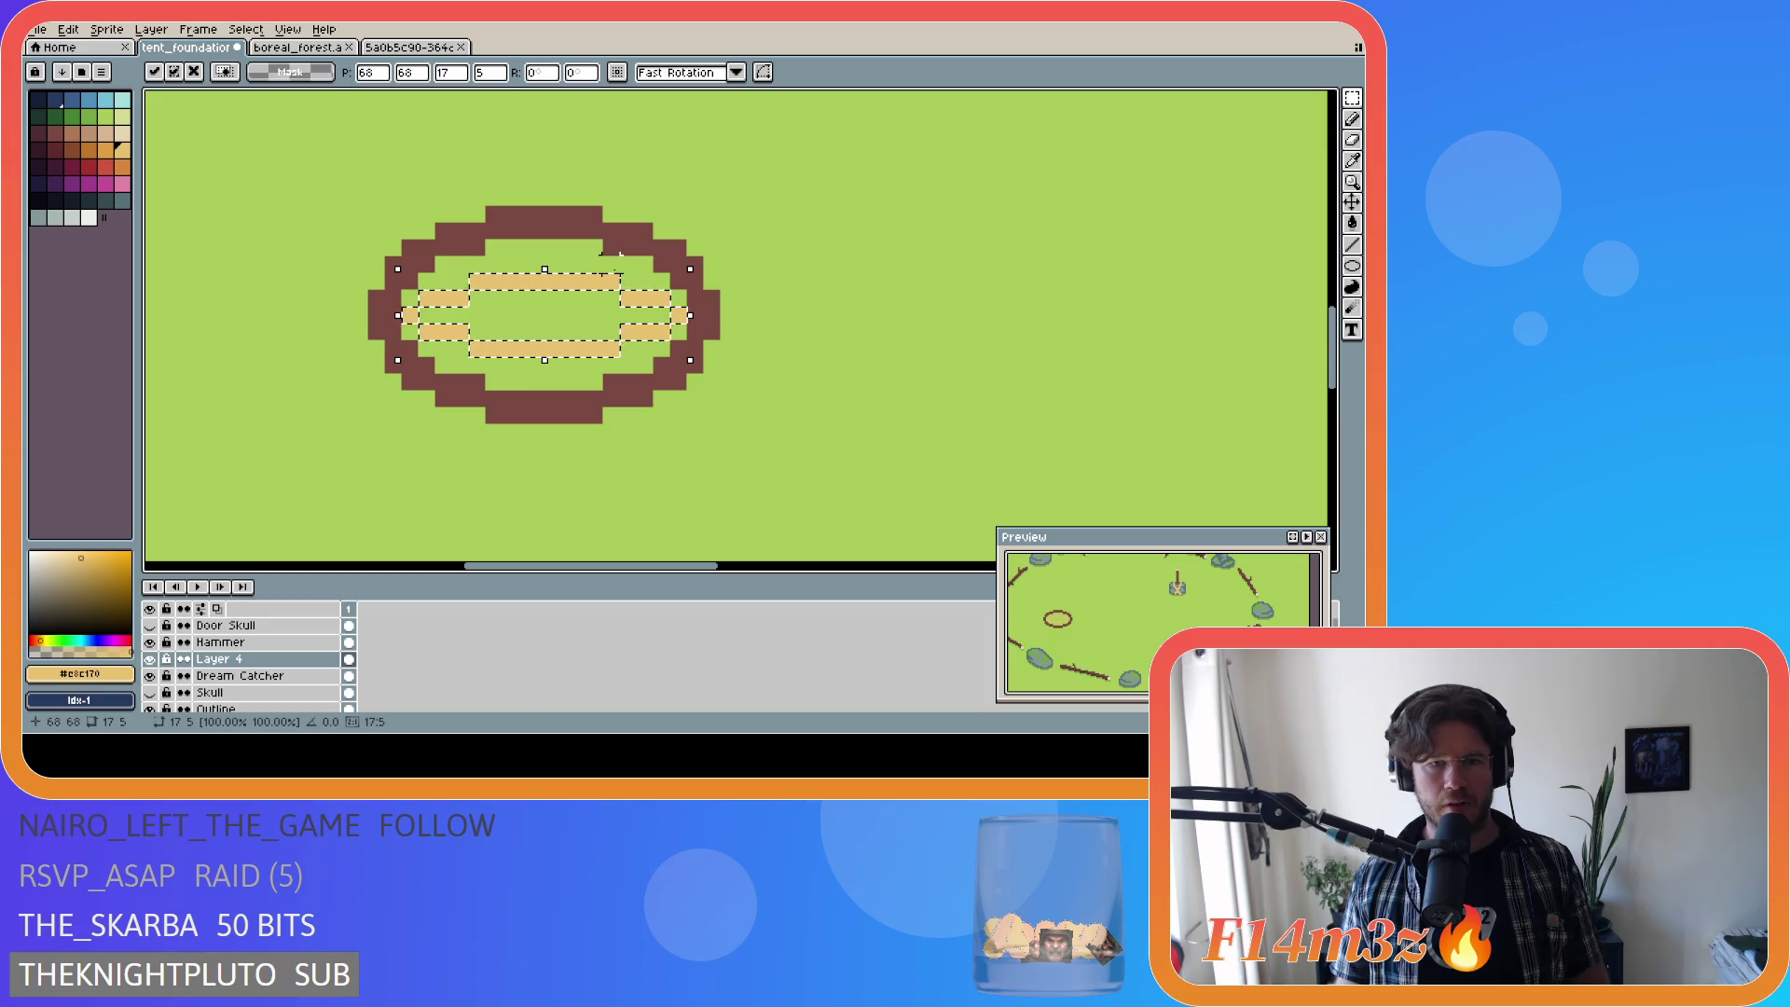
pyautogui.press('Return')
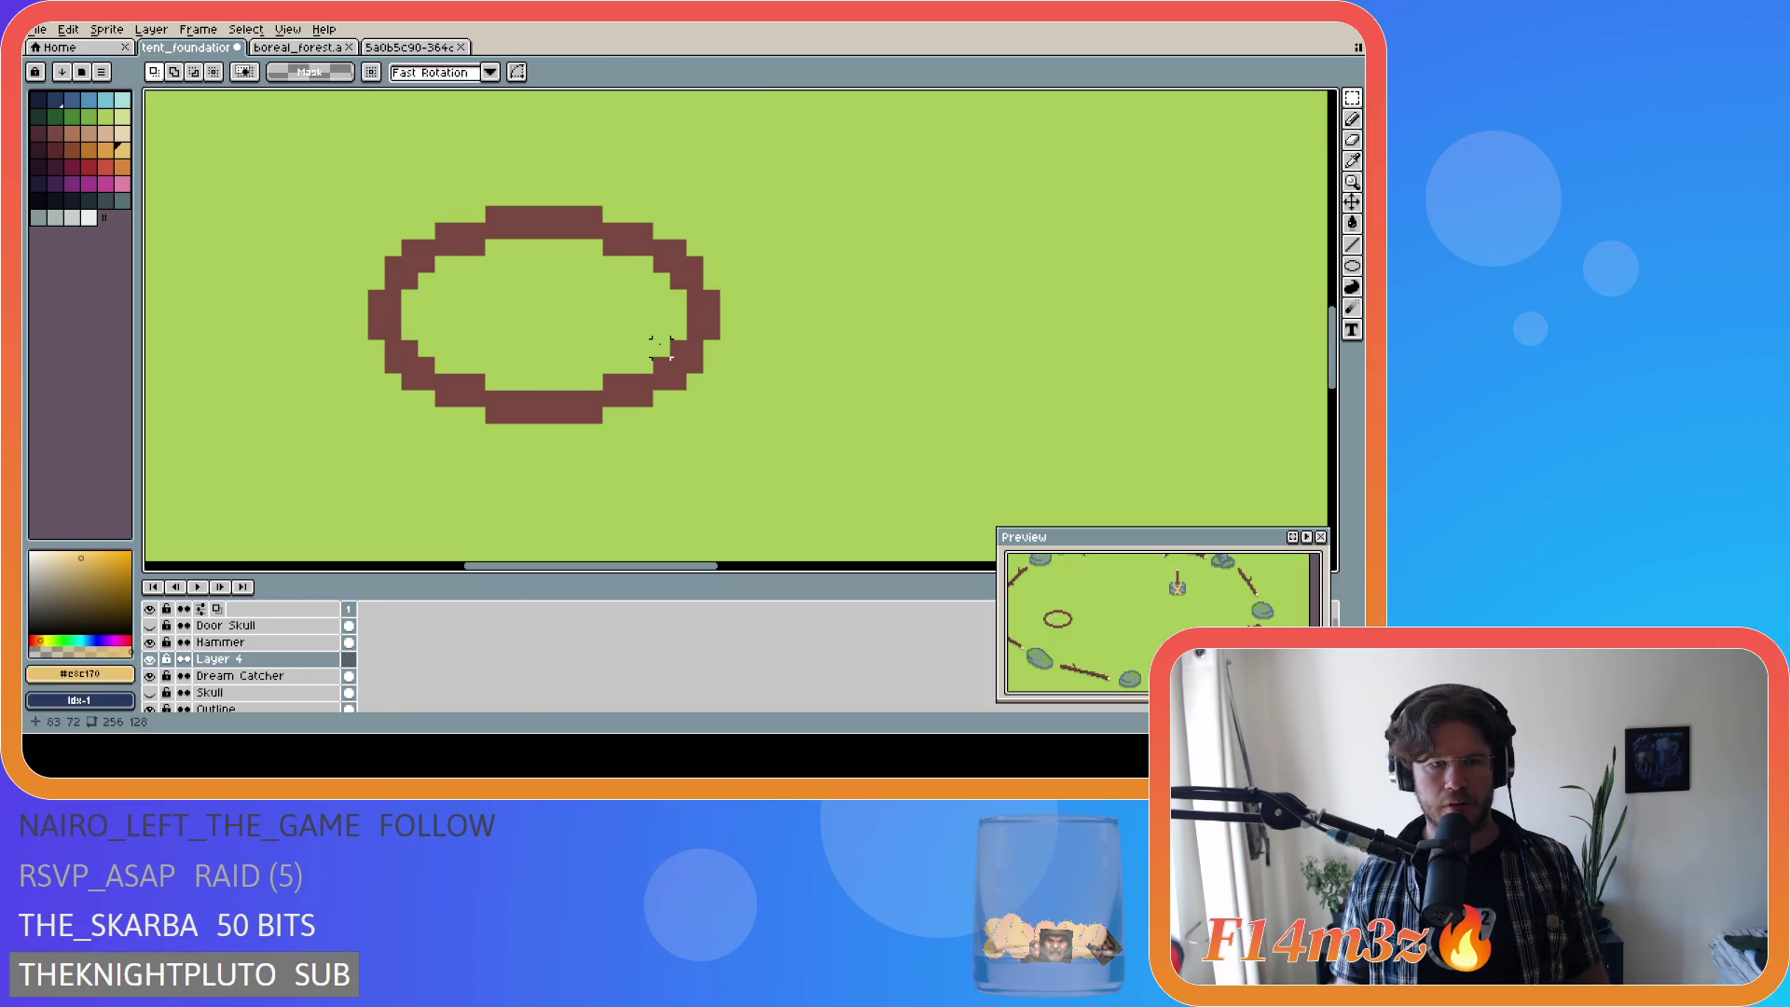
pyautogui.hotkey('ctrl', 'v')
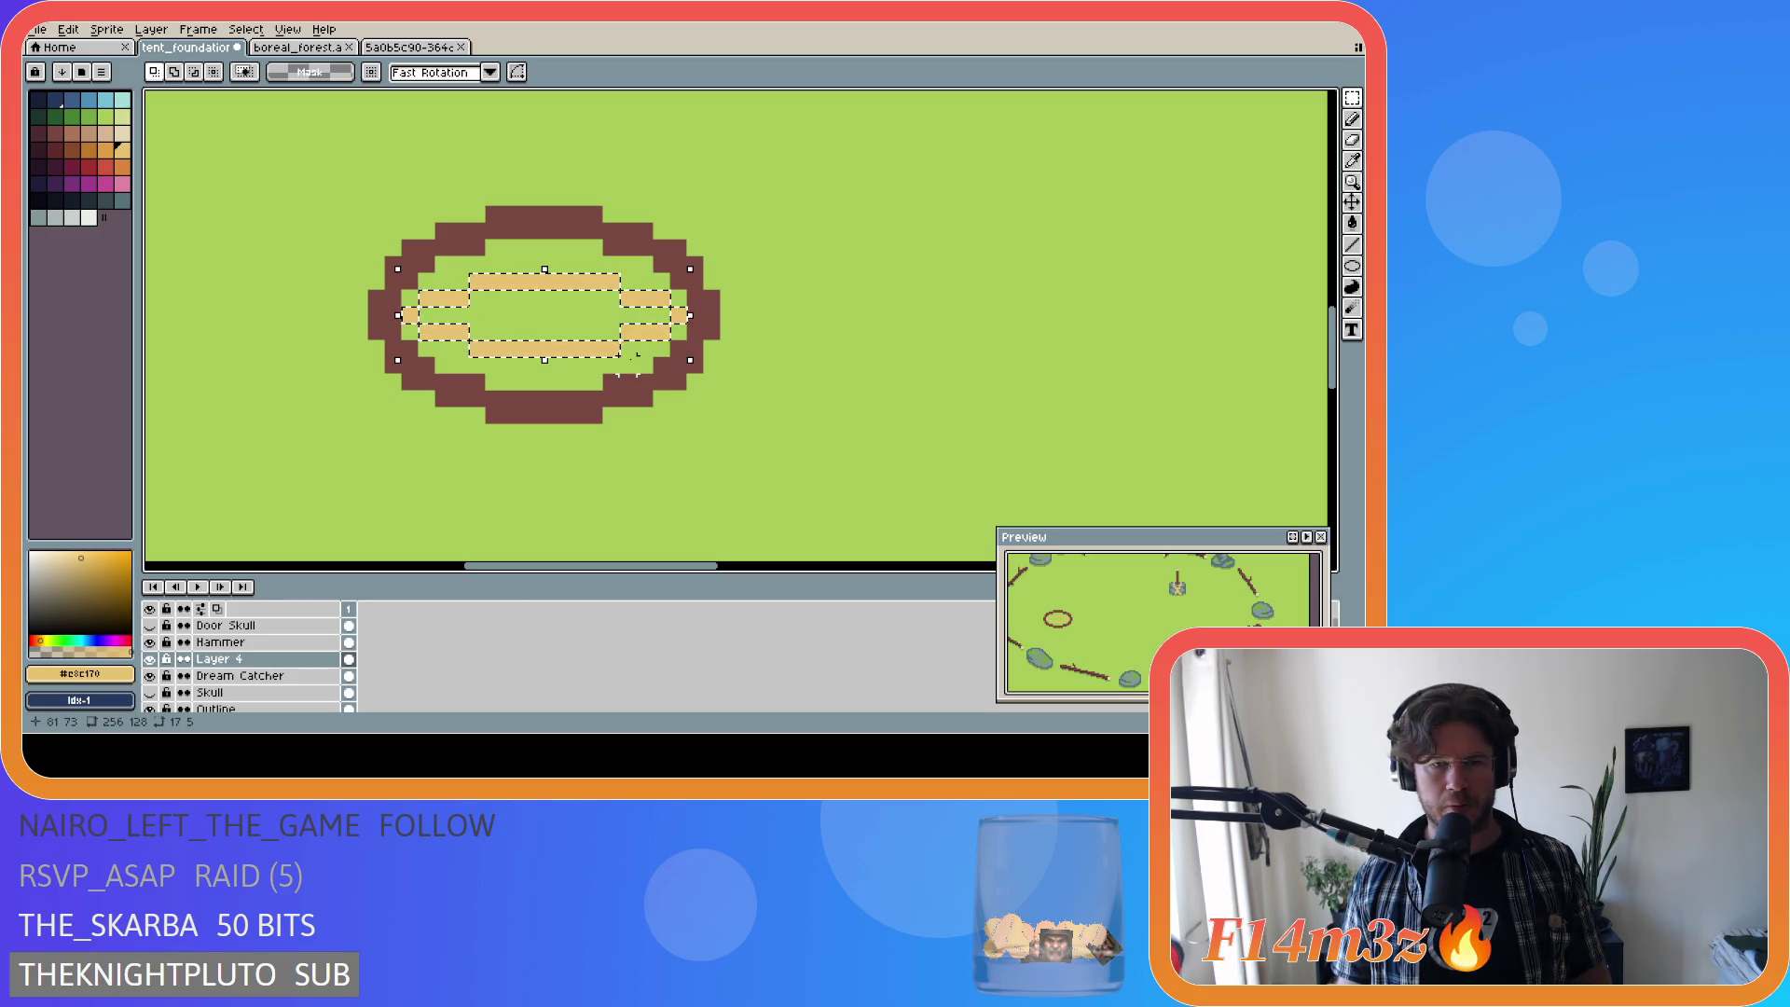
pyautogui.scroll(-1, 843, 348)
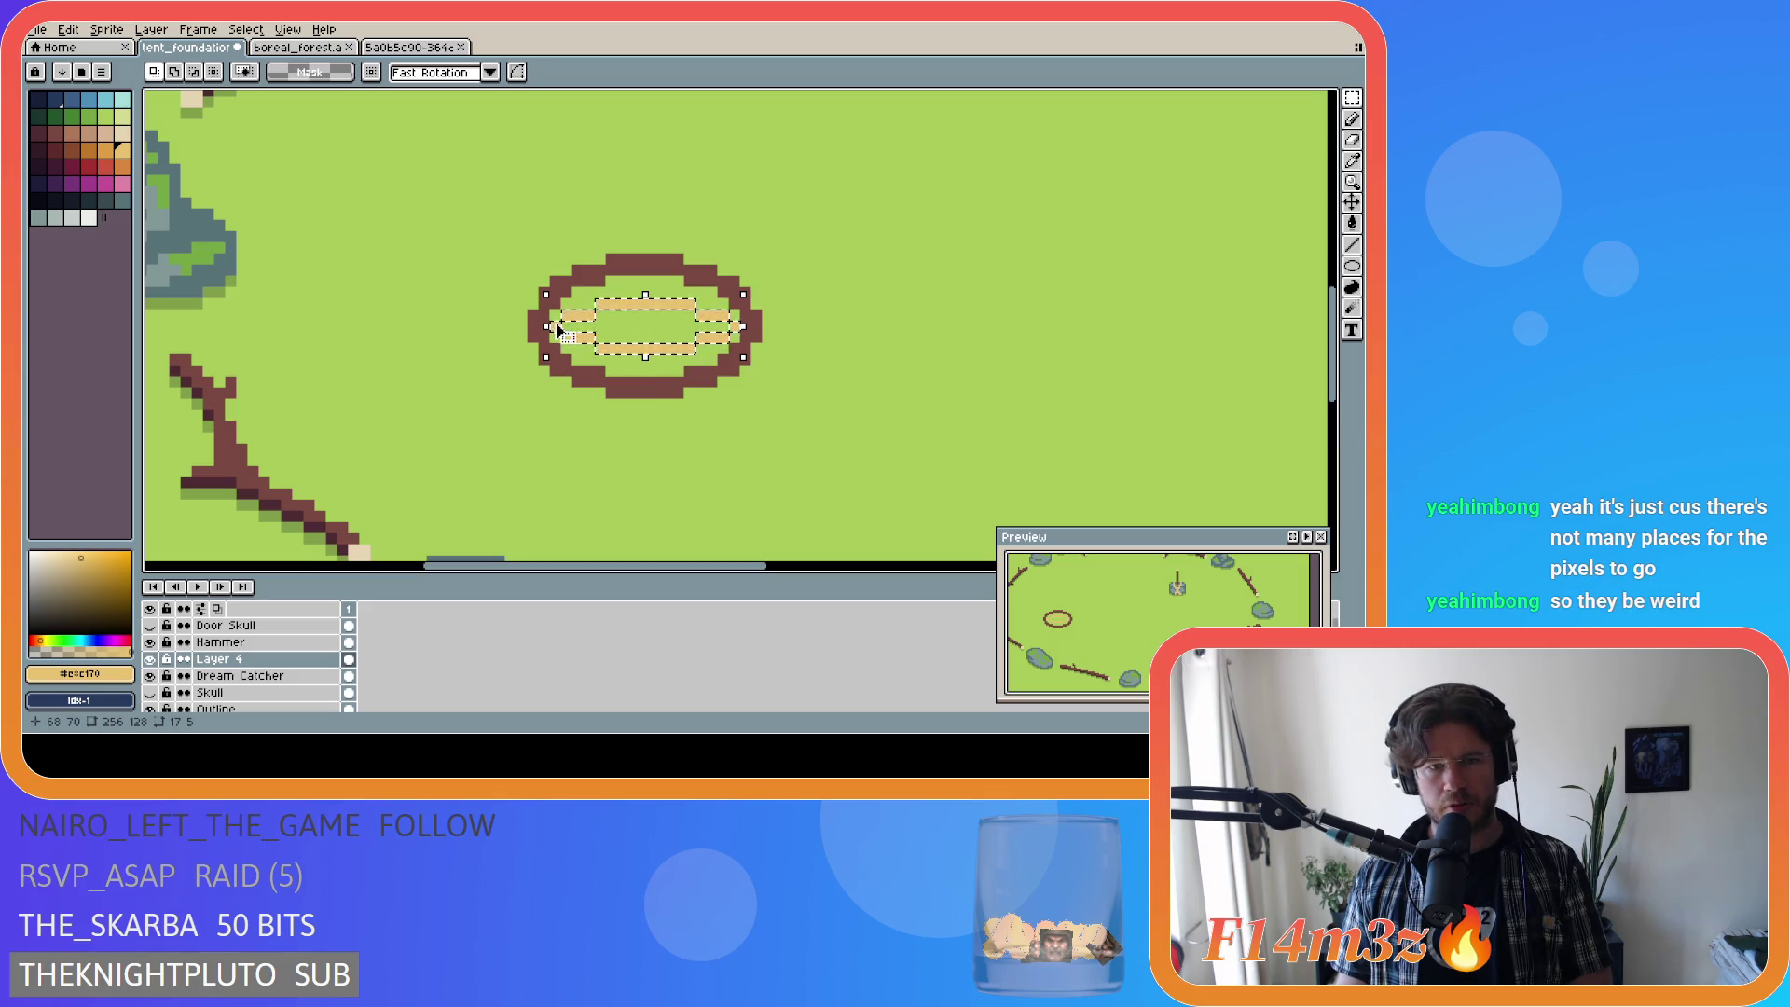
# Step: Delete the pasted tan bars and draw a rounder brown ring right of the oval
pyautogui.press('Delete')
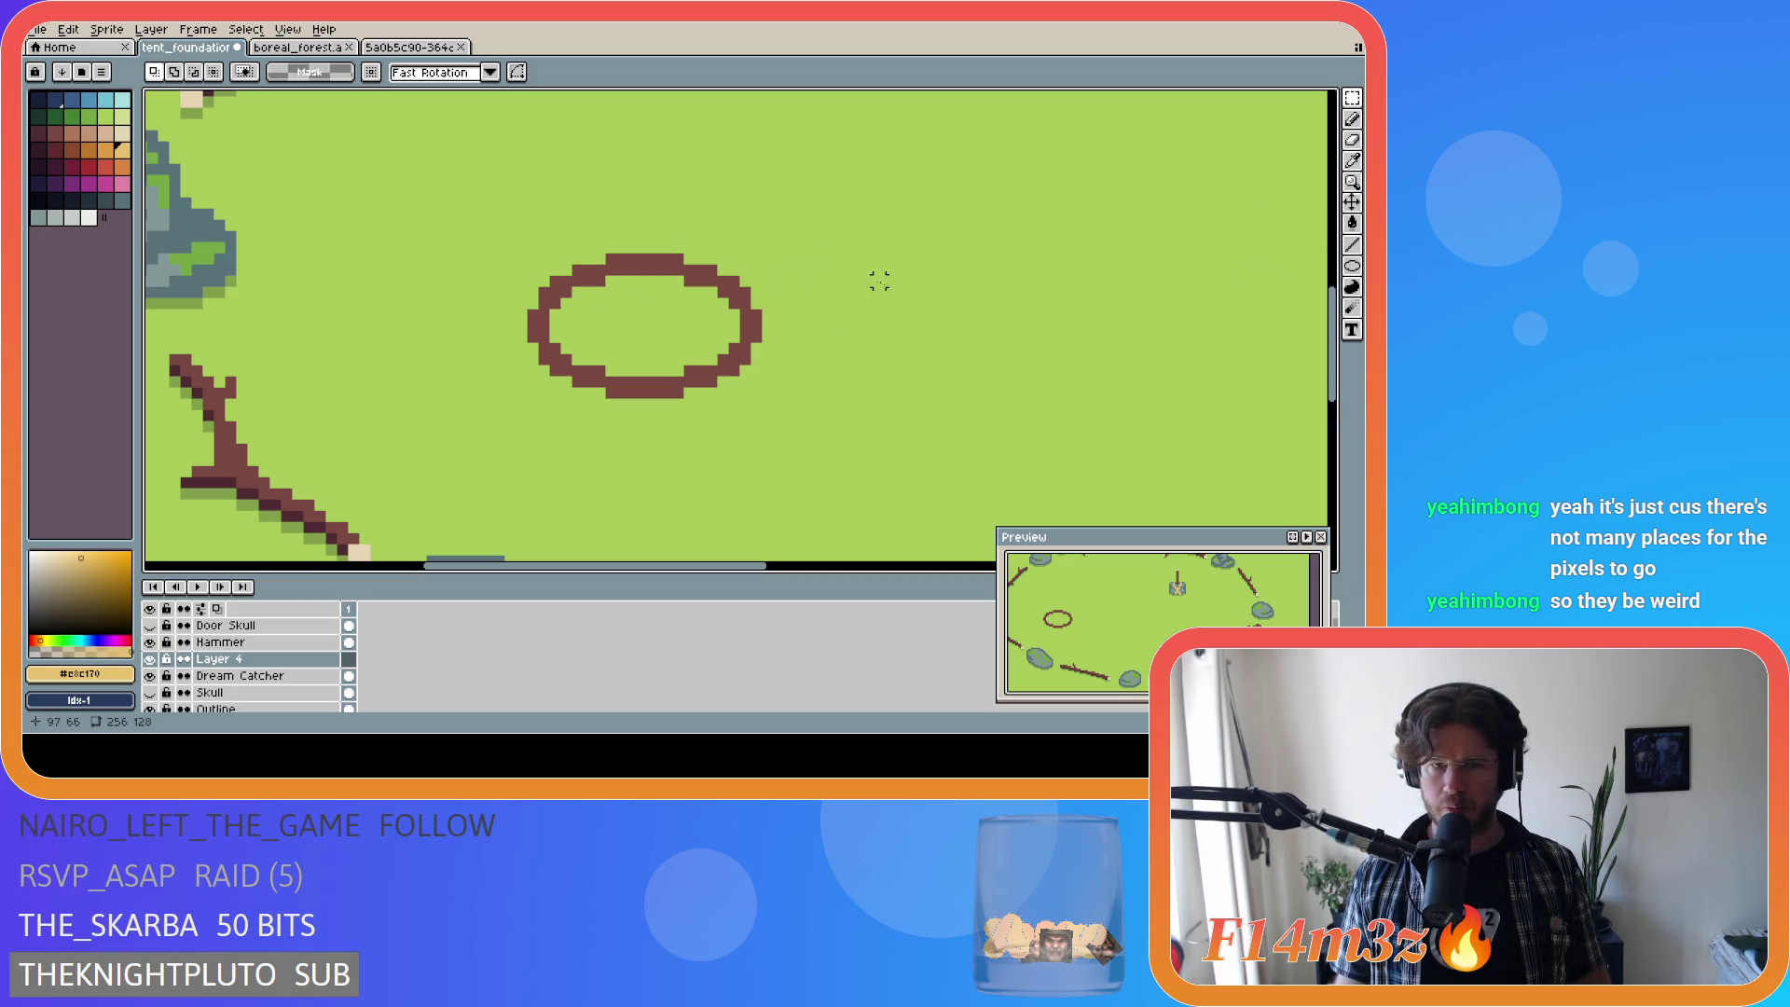
pyautogui.press('u')
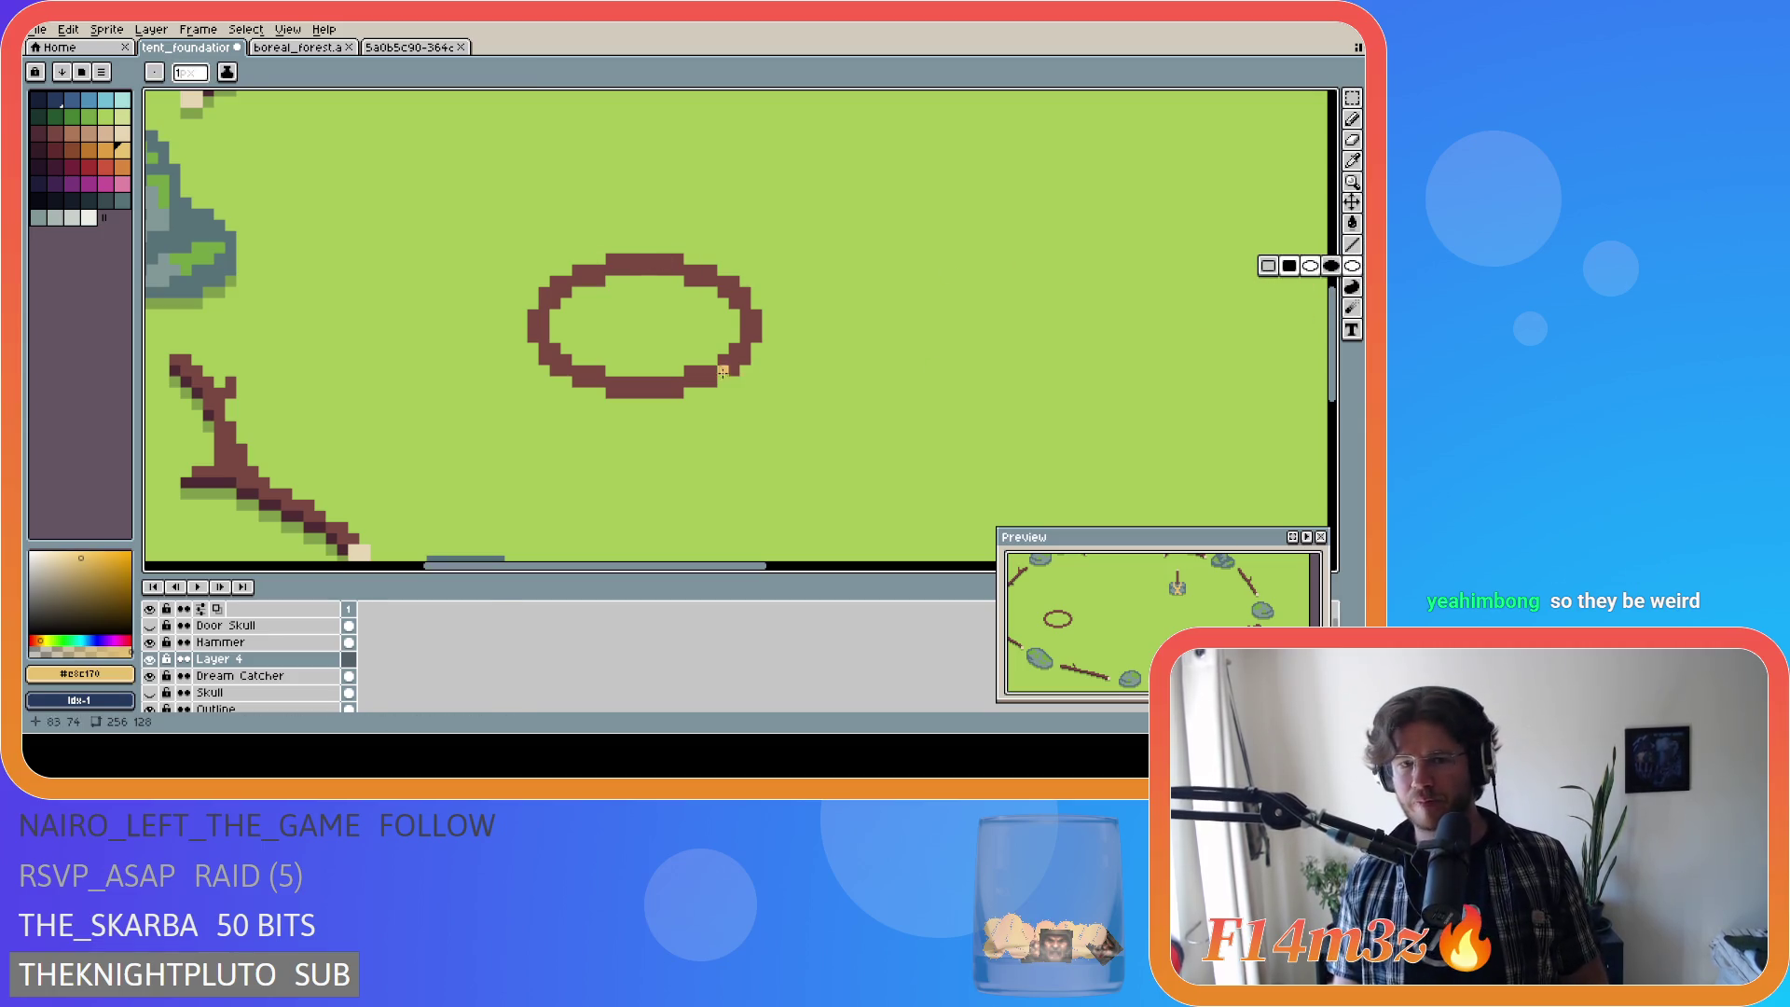
pyautogui.keyDown('alt'); pyautogui.click(666, 393); pyautogui.keyUp('alt')
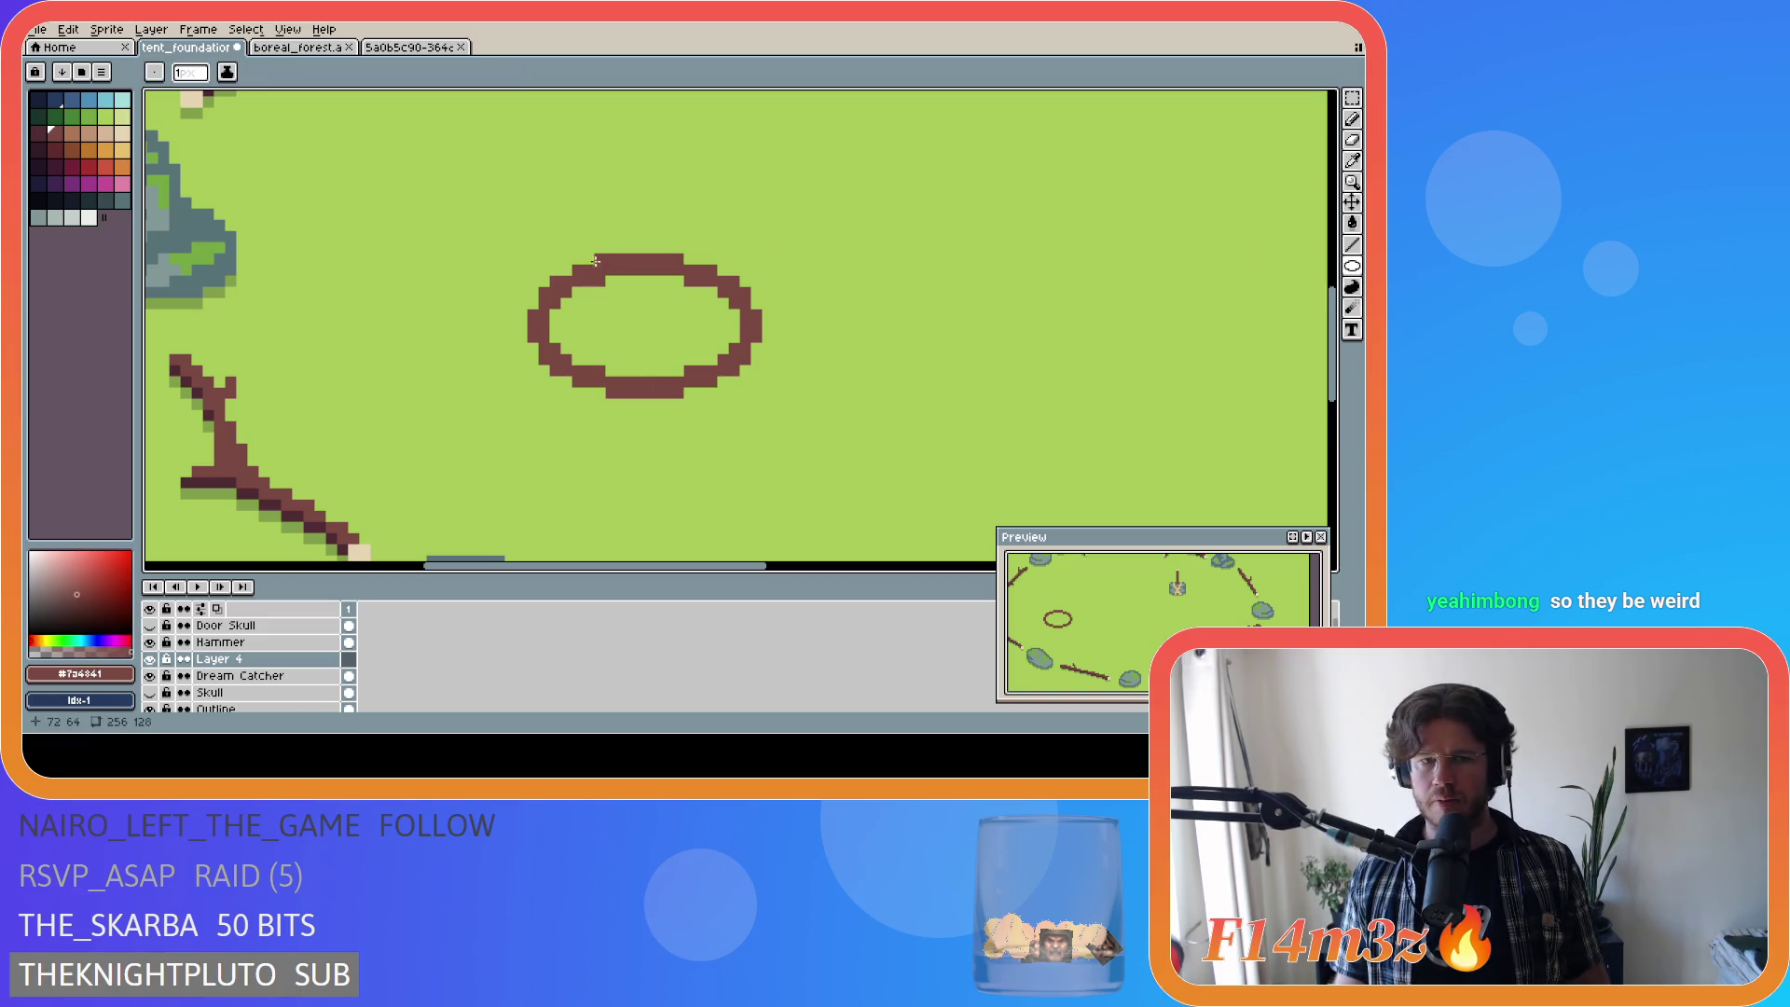
pyautogui.moveTo(532, 235)
pyautogui.mouseDown()
pyautogui.moveTo(757, 401)
pyautogui.moveTo(750, 476)
pyautogui.mouseUp()
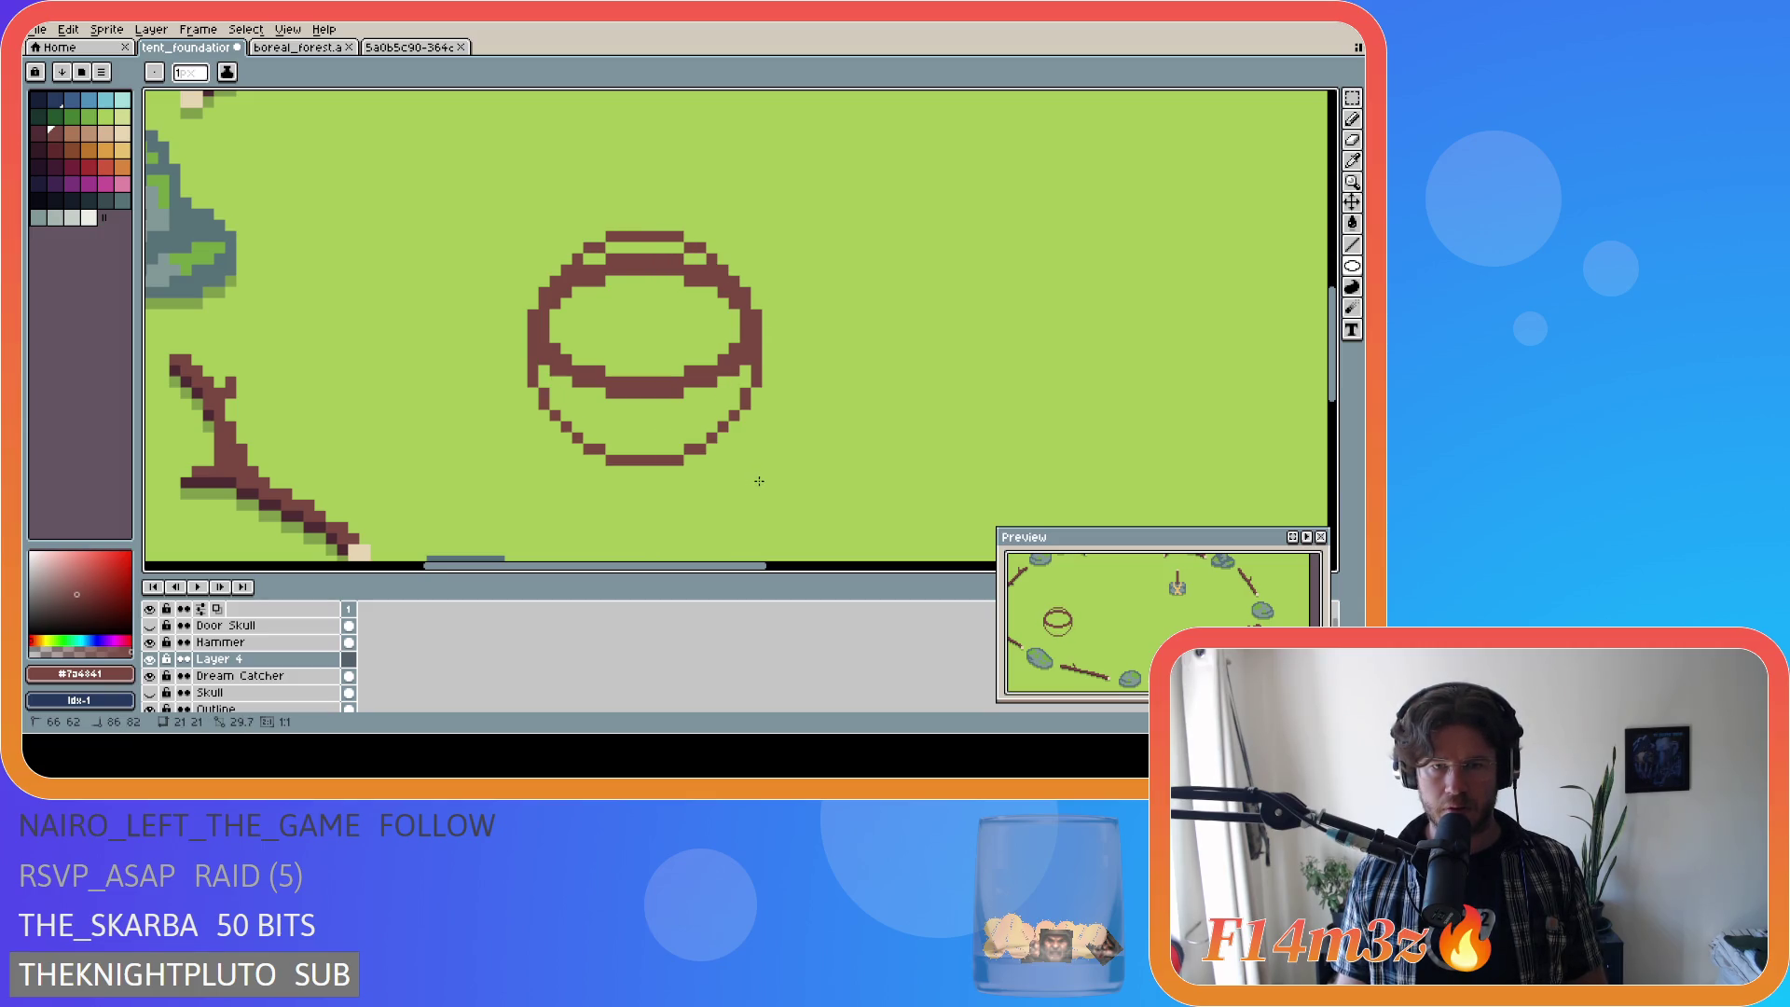
pyautogui.moveTo(751, 473)
pyautogui.mouseDown()
pyautogui.moveTo(731, 452)
pyautogui.moveTo(1012, 334)
pyautogui.mouseUp()
pyautogui.click(1352, 202)
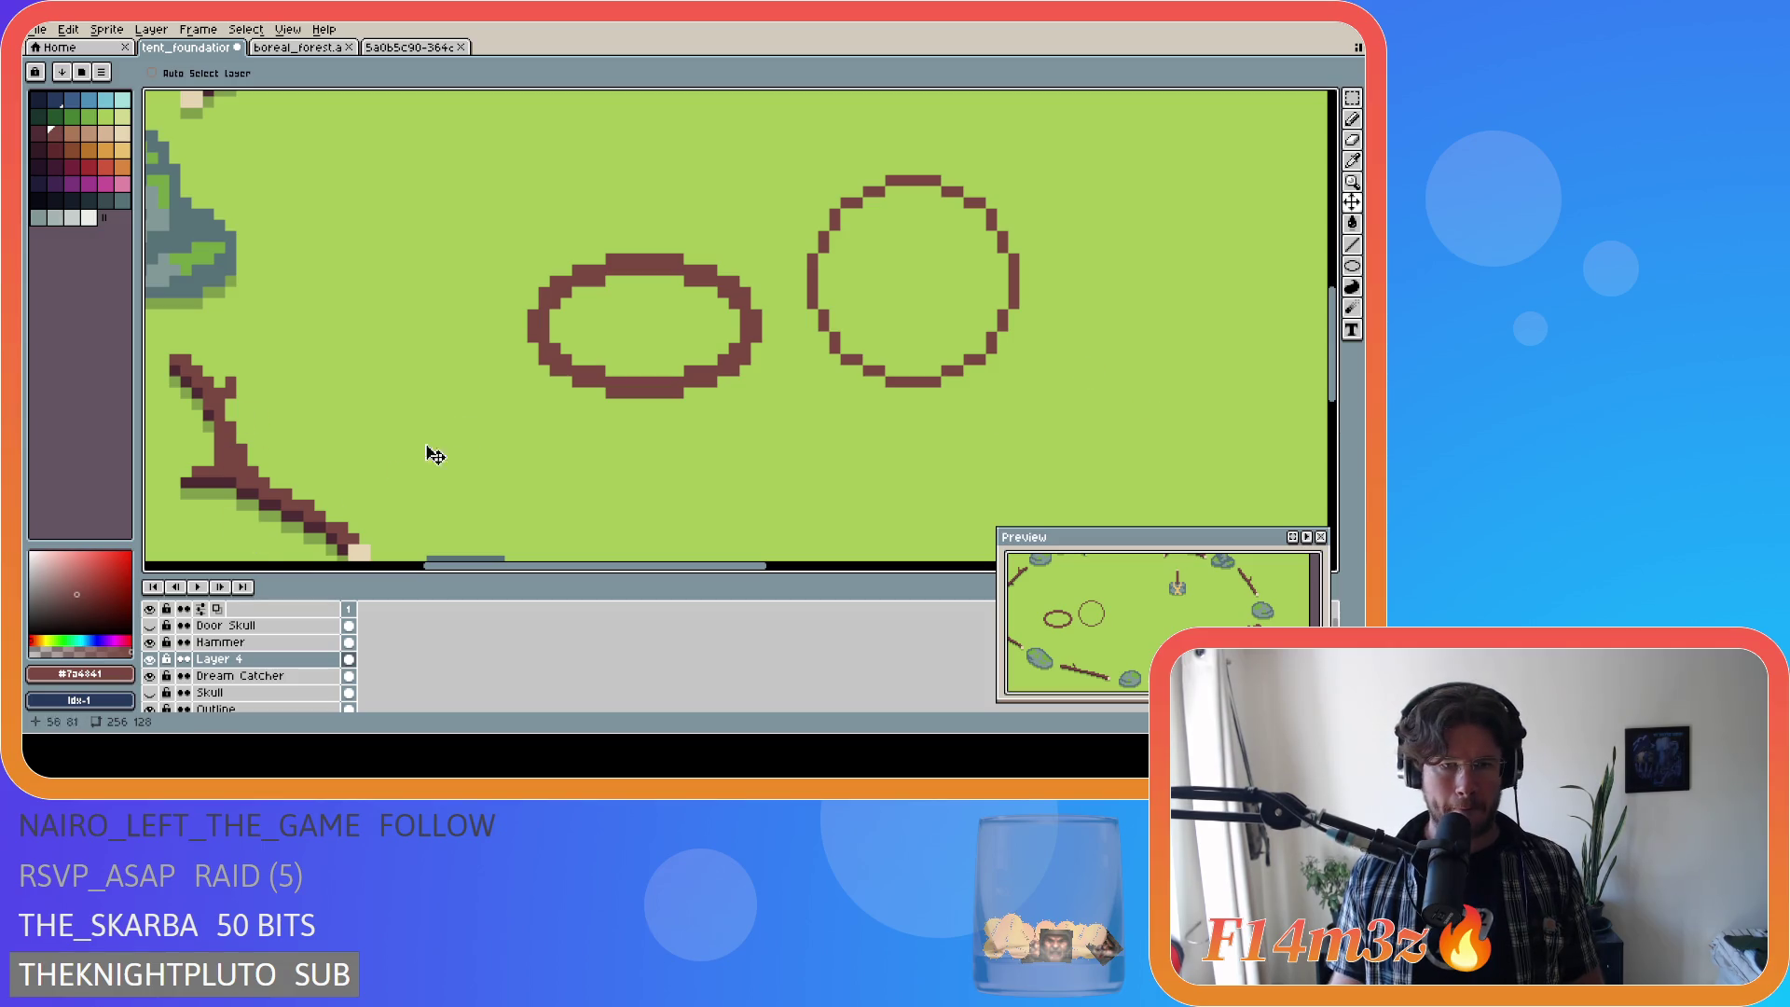
# Step: Zoom in and out on the canvas and pick tan as the drawing colour
pyautogui.scroll(-3, 653, 429)
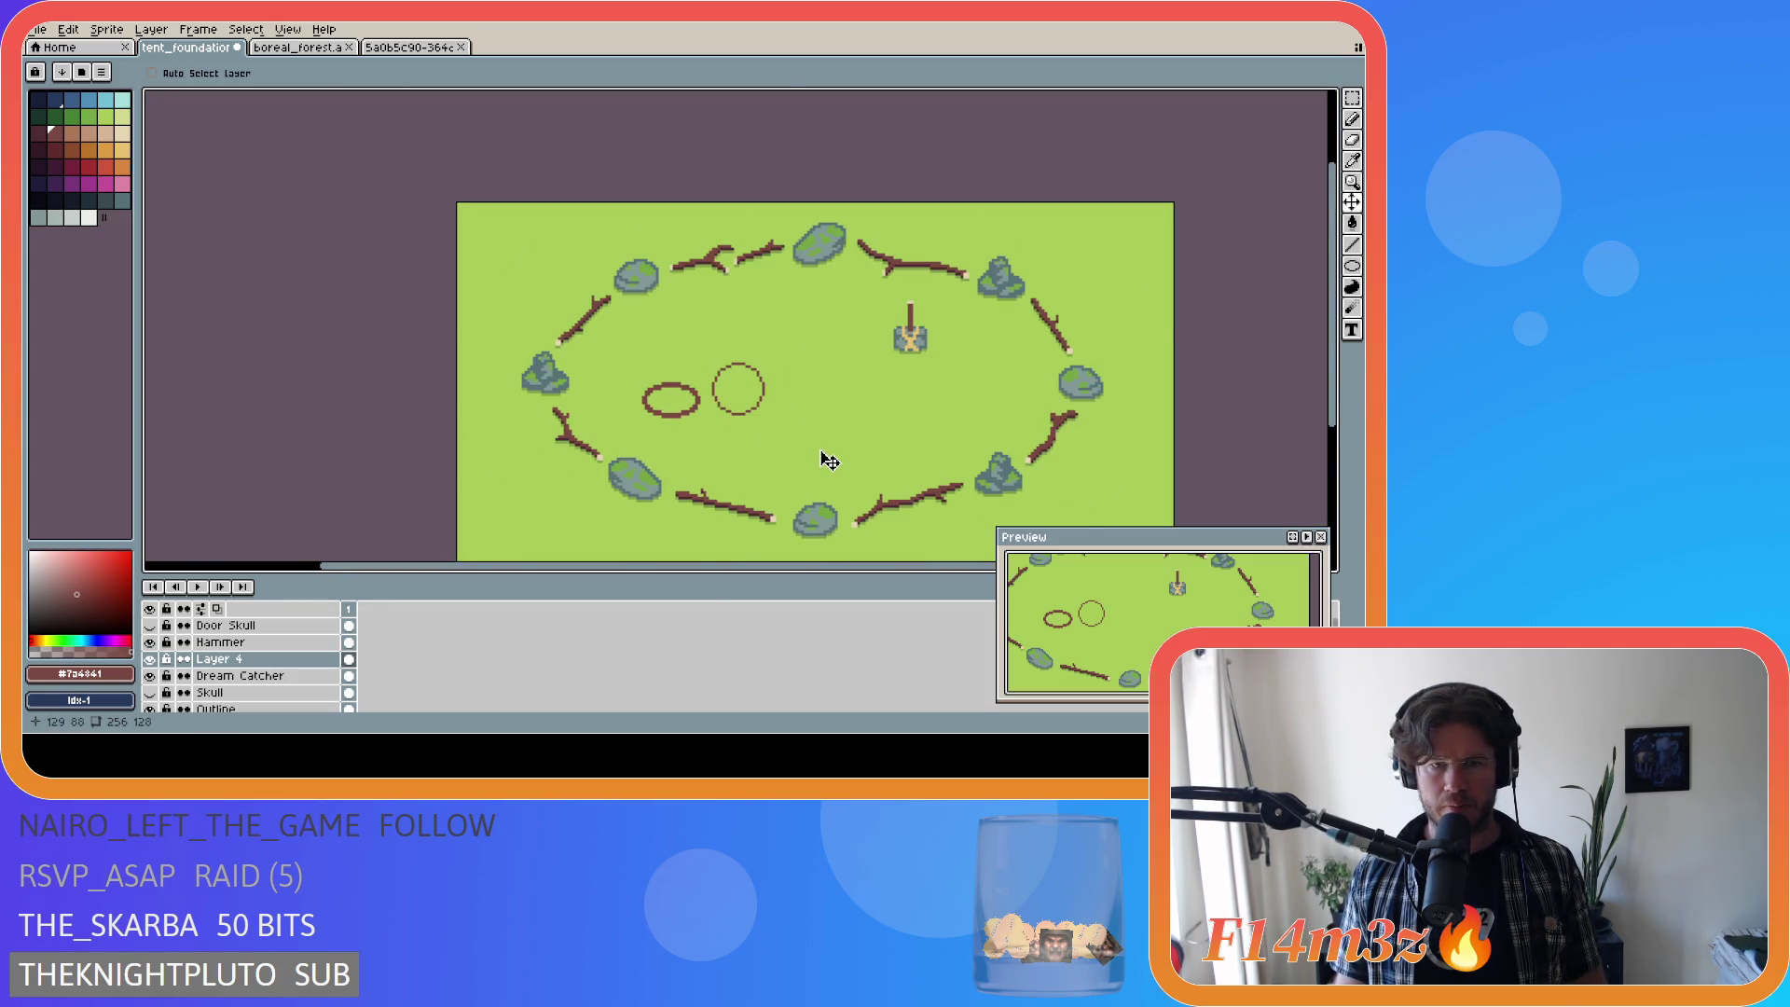
pyautogui.scroll(-1, 828, 463)
pyautogui.scroll(2, 828, 463)
pyautogui.scroll(1, 707, 364)
pyautogui.scroll(-1, 706, 363)
pyautogui.scroll(1, 704, 391)
pyautogui.scroll(-1, 701, 412)
pyautogui.scroll(1, 701, 412)
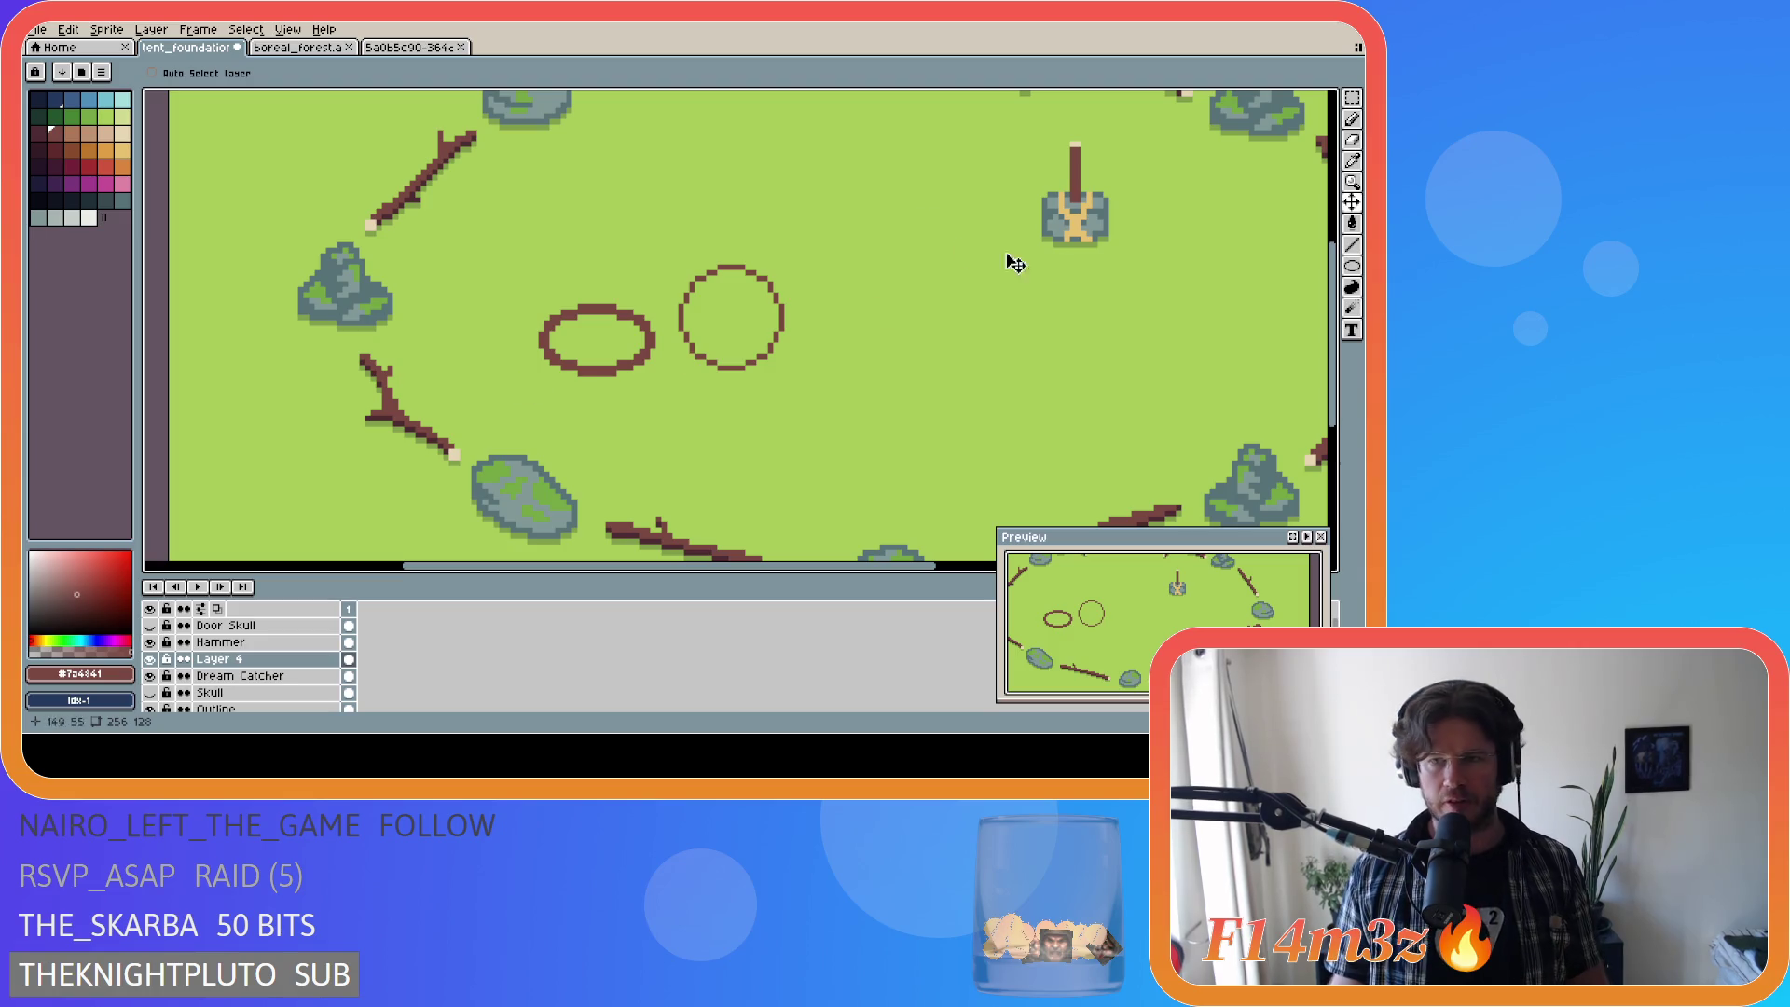
pyautogui.keyDown('alt'); pyautogui.click(1074, 210); pyautogui.keyUp('alt')
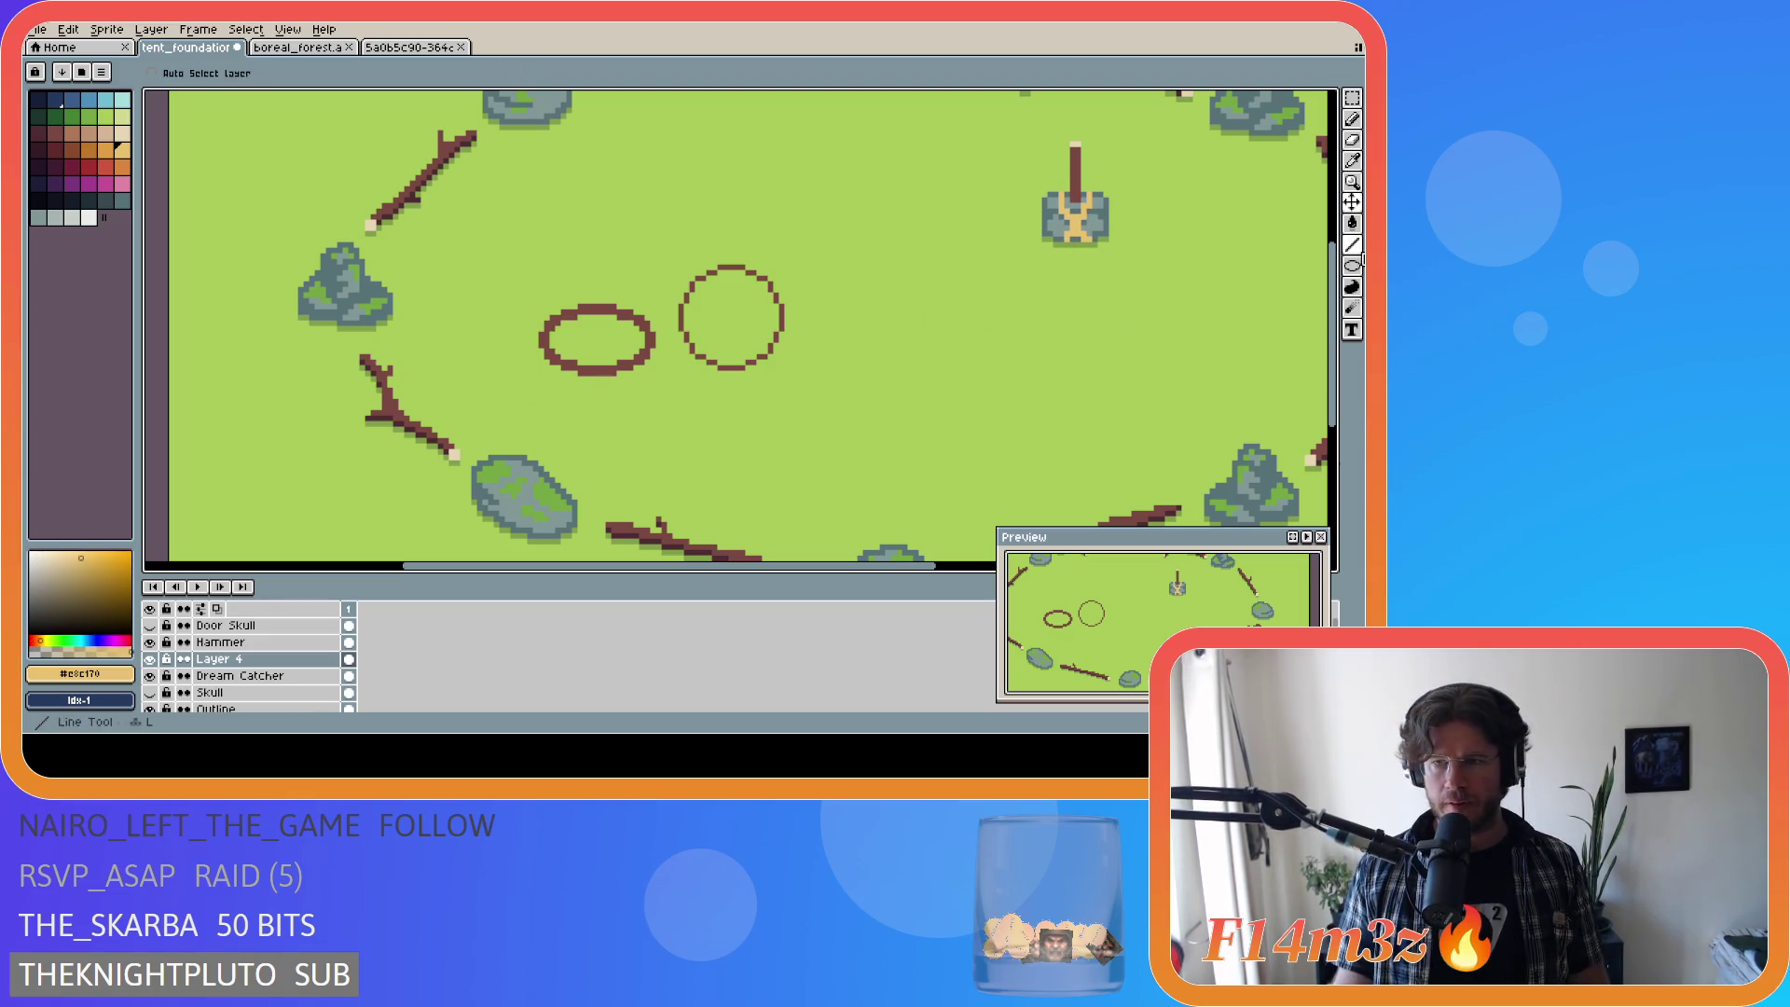
# Step: Draw a tall tan ellipse inside the round circle, discarding an oversized brown ellipse over it
pyautogui.click(1352, 266)
pyautogui.scroll(1, 718, 278)
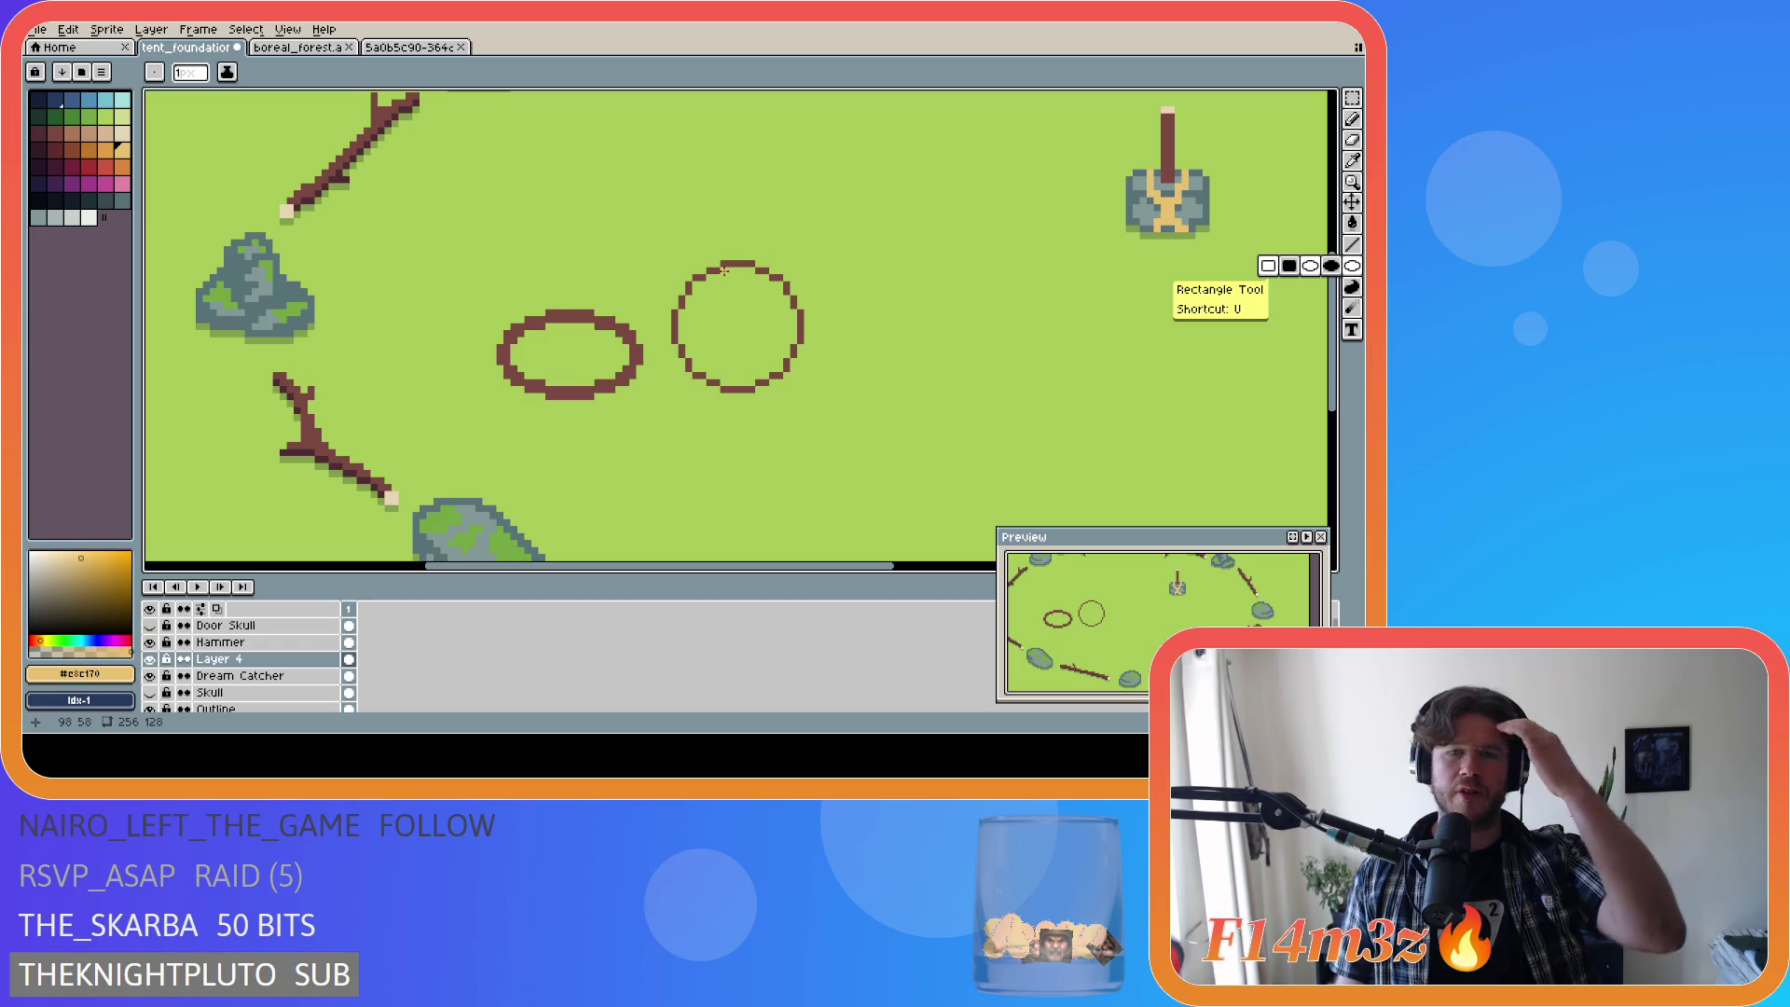
pyautogui.moveTo(729, 271); pyautogui.dragTo(755, 385)
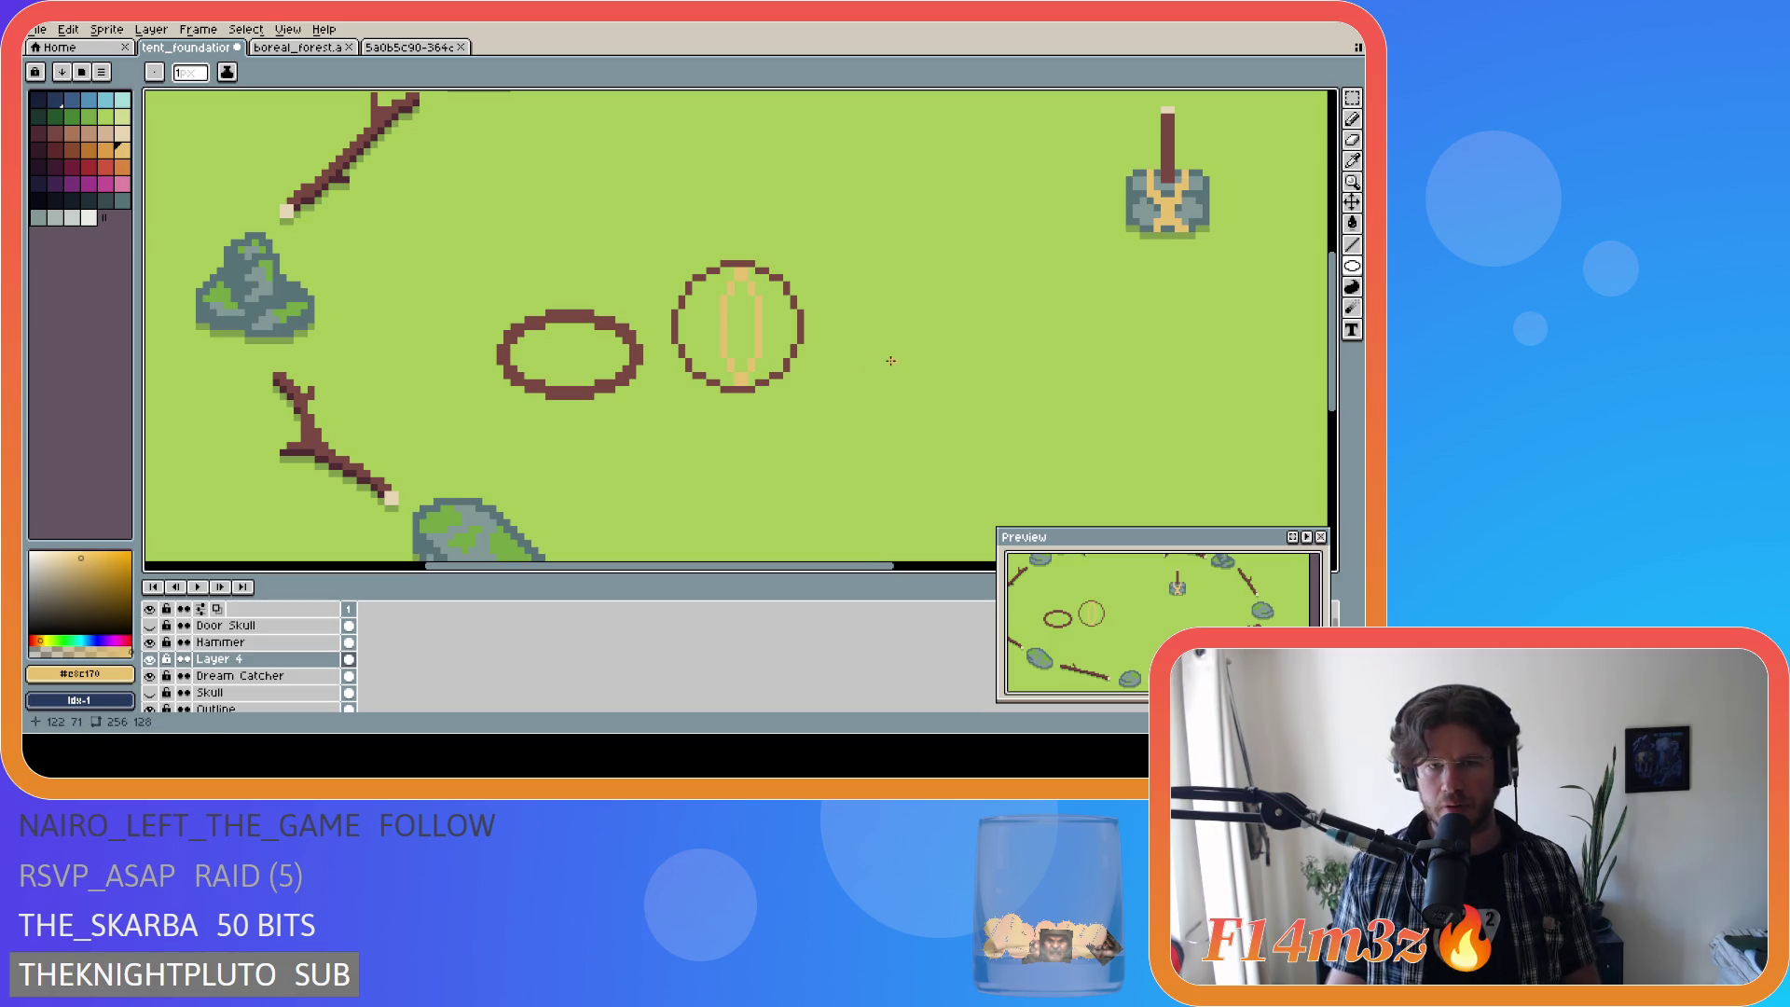
pyautogui.press('alt')
pyautogui.keyDown('alt'); pyautogui.click(712, 269); pyautogui.keyUp('alt')
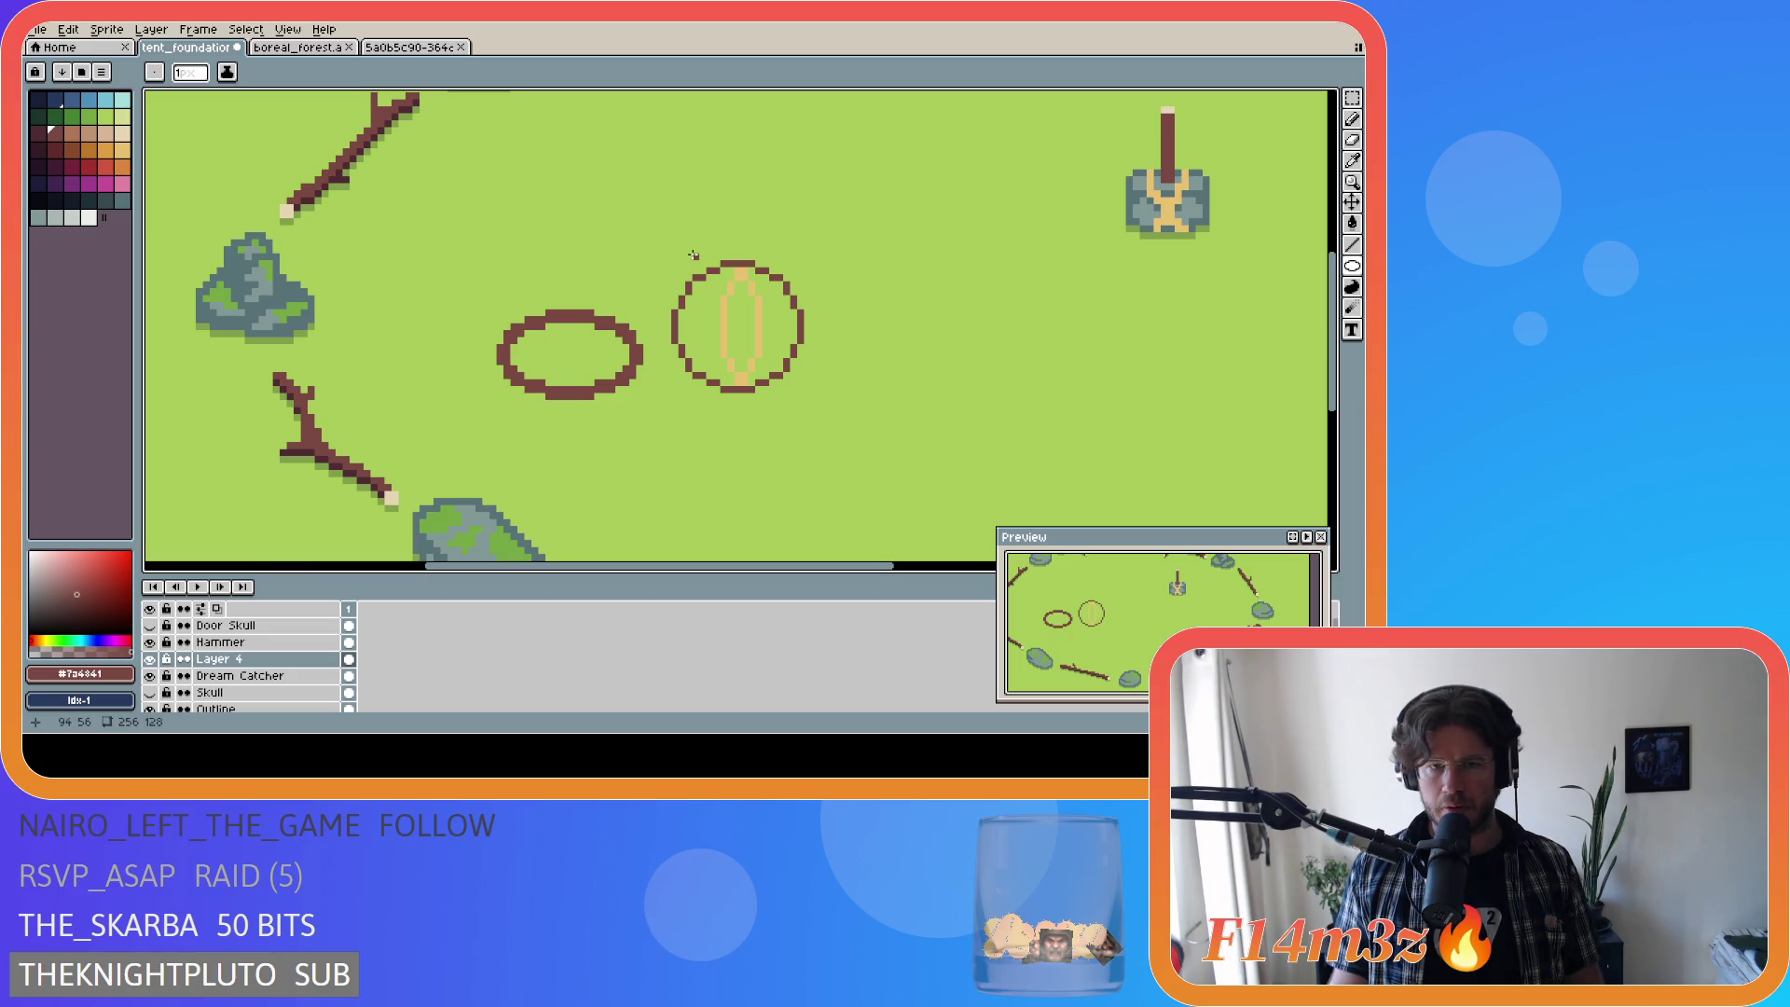
pyautogui.moveTo(675, 269)
pyautogui.mouseDown()
pyautogui.moveTo(800, 392)
pyautogui.moveTo(682, 264)
pyautogui.mouseUp()
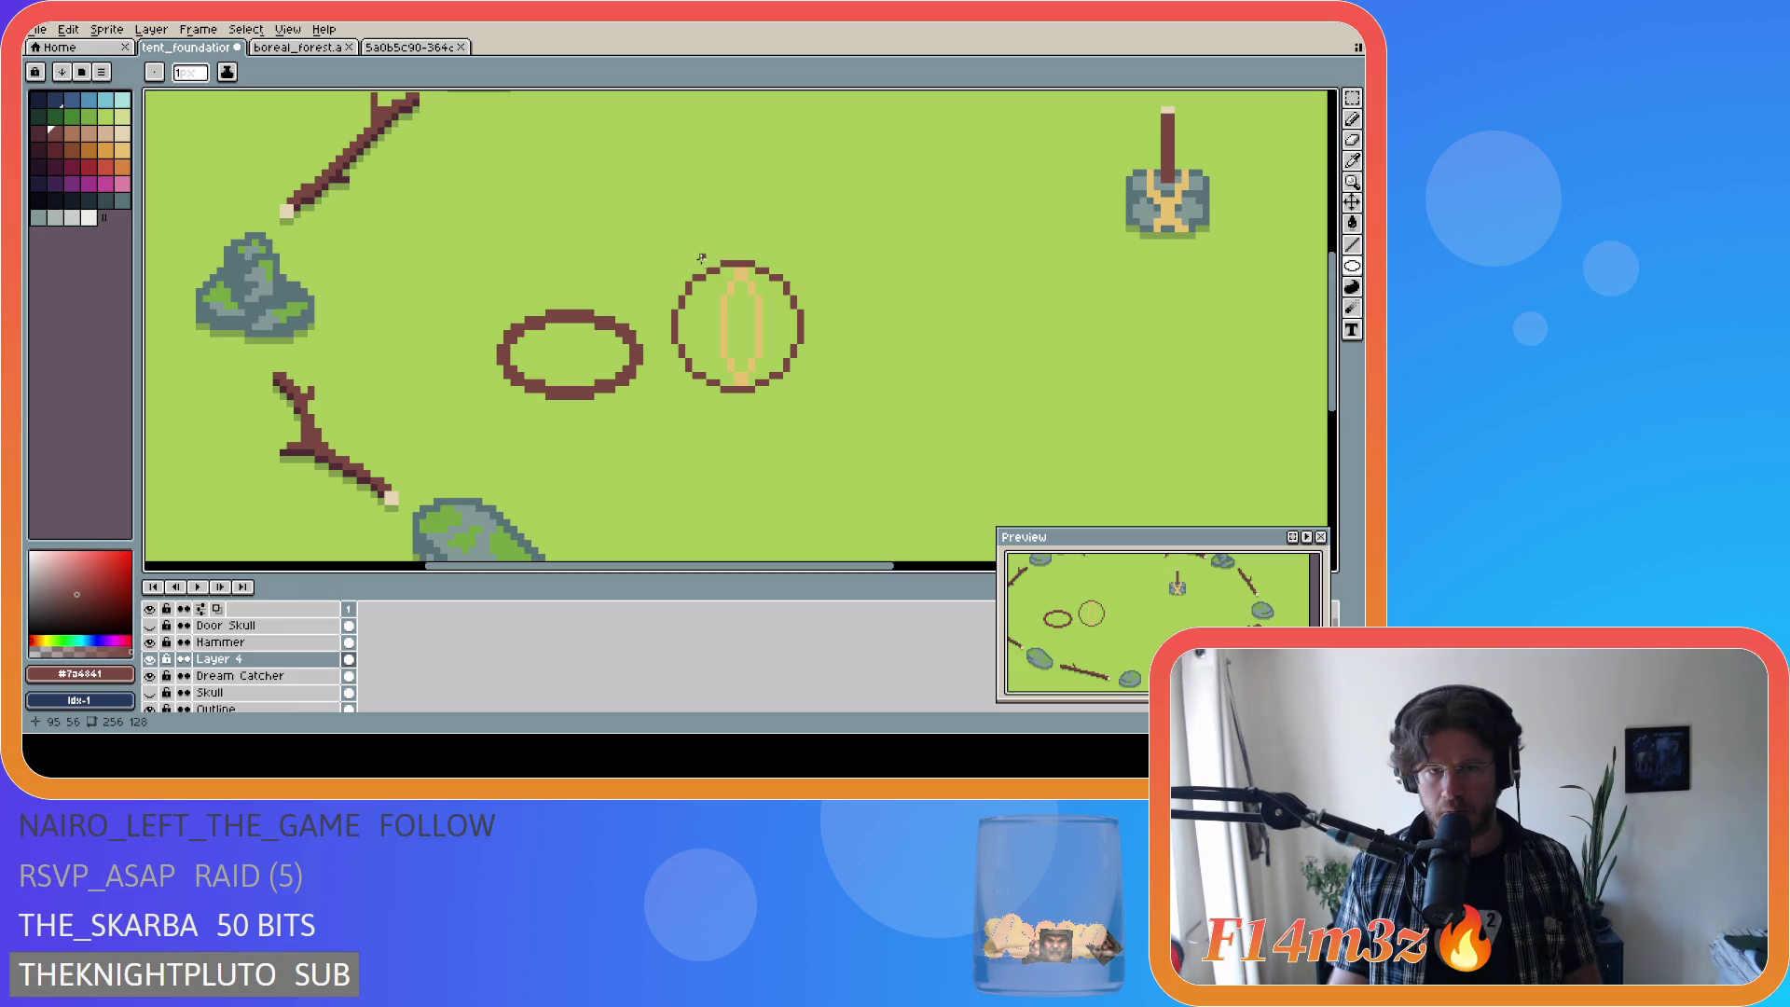
pyautogui.moveTo(674, 249)
pyautogui.mouseDown()
pyautogui.moveTo(694, 308)
pyautogui.moveTo(808, 388)
pyautogui.mouseUp()
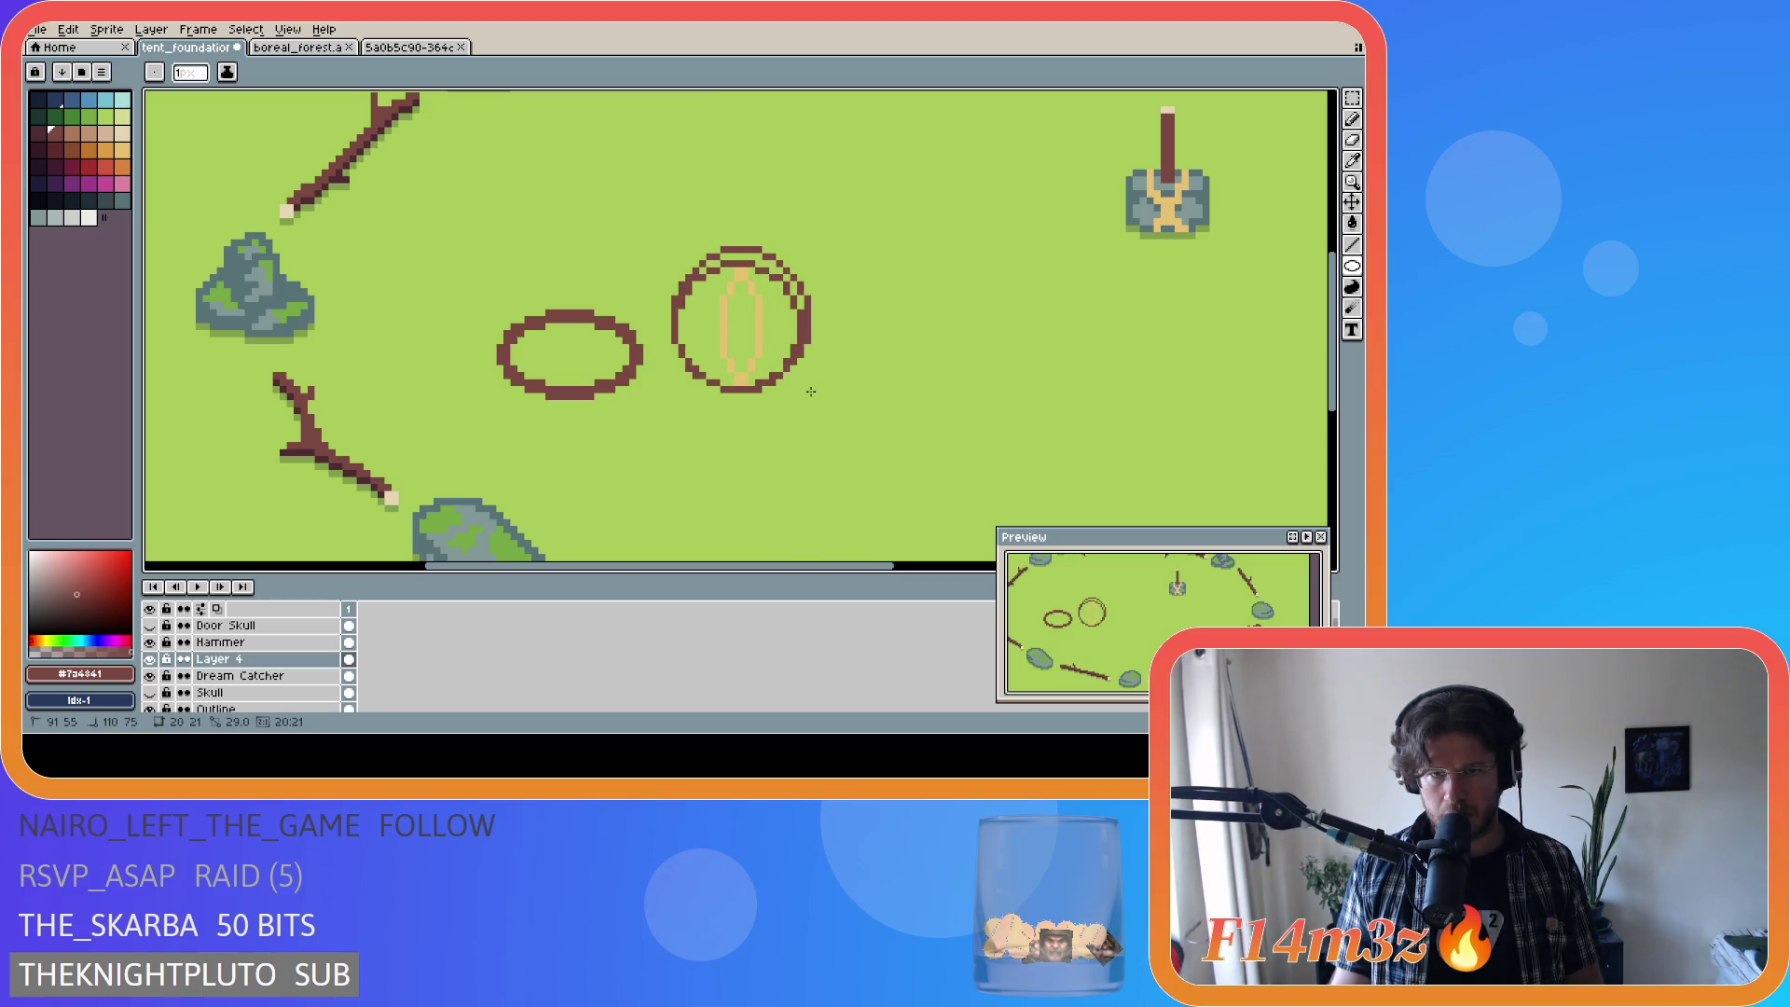
pyautogui.press('Escape')
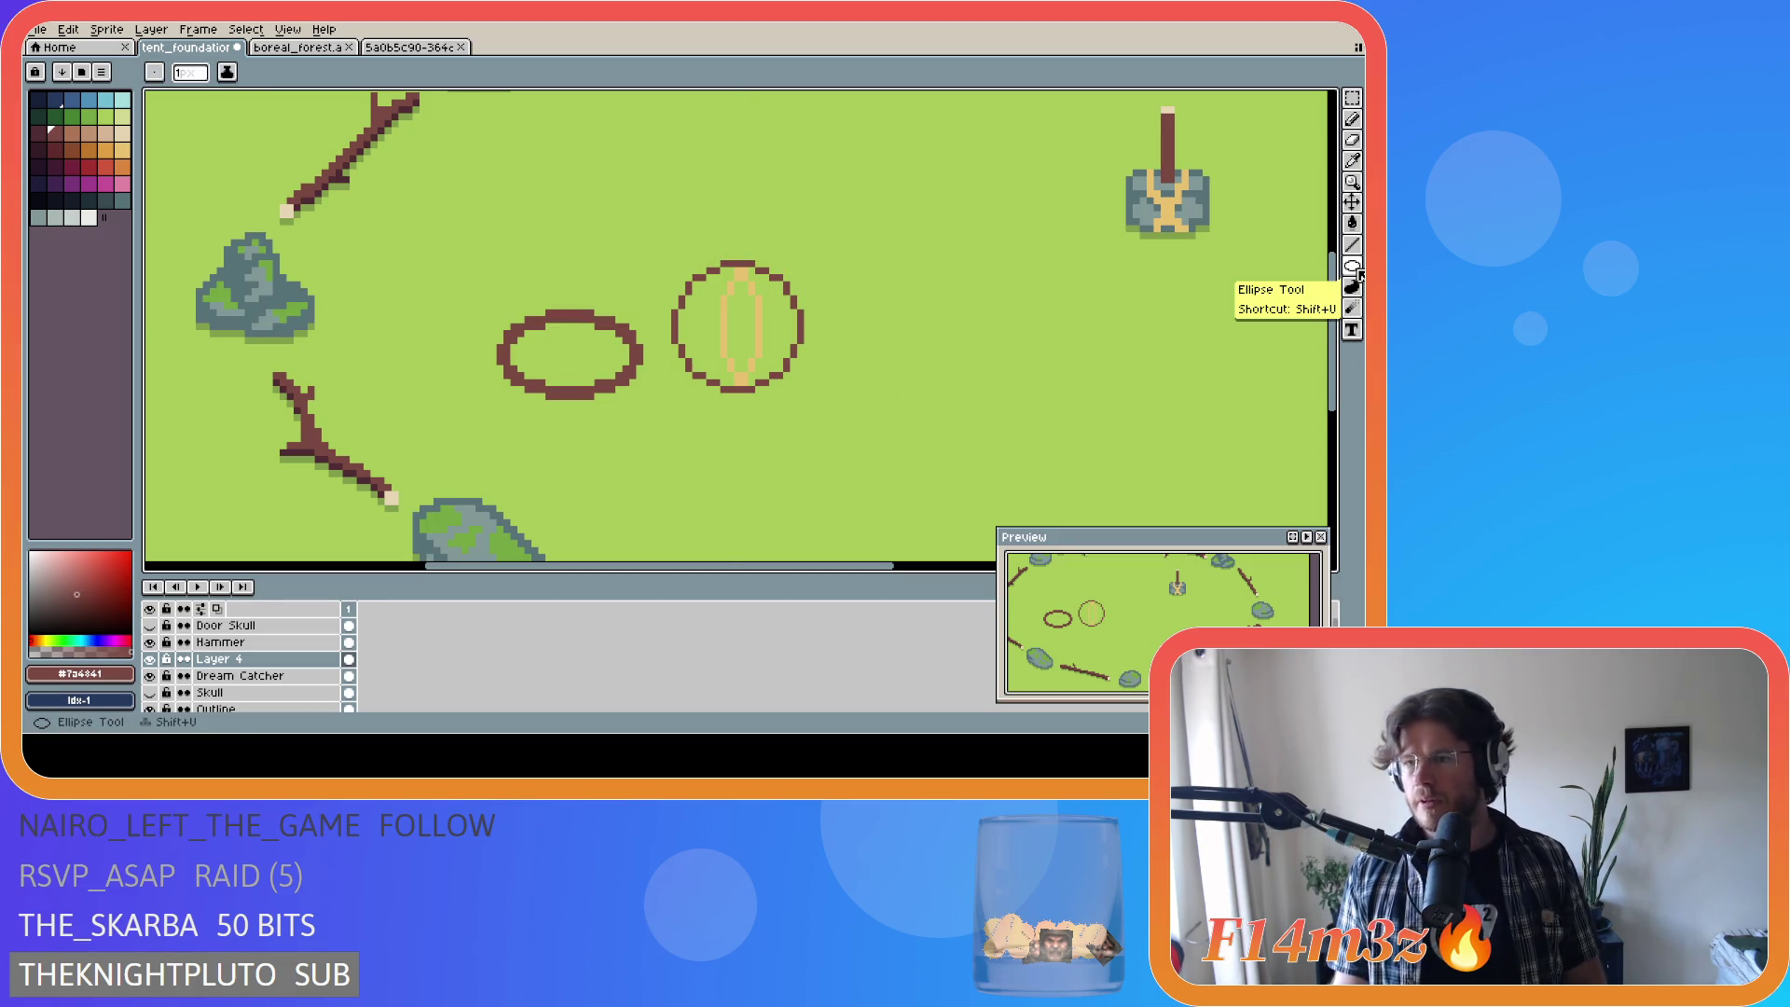
# Step: Move the round circle onto the oval and delete it
pyautogui.click(1358, 270)
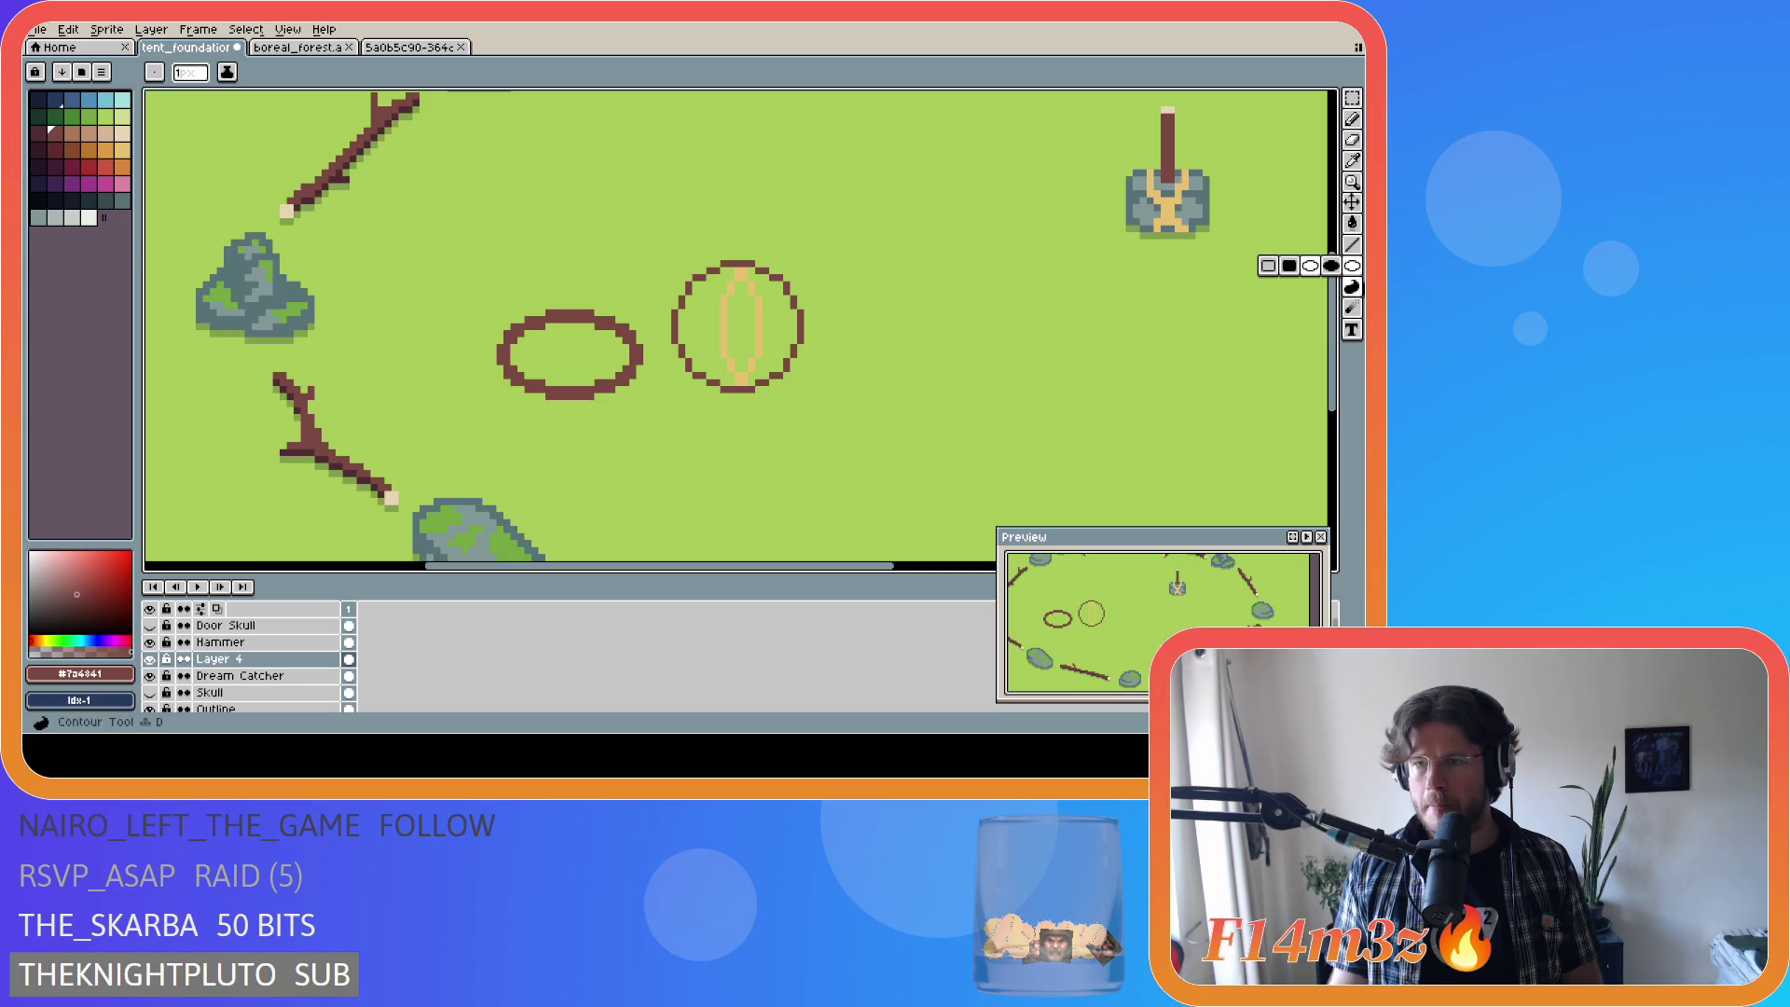
pyautogui.press('v')
pyautogui.moveTo(919, 372); pyautogui.dragTo(949, 337)
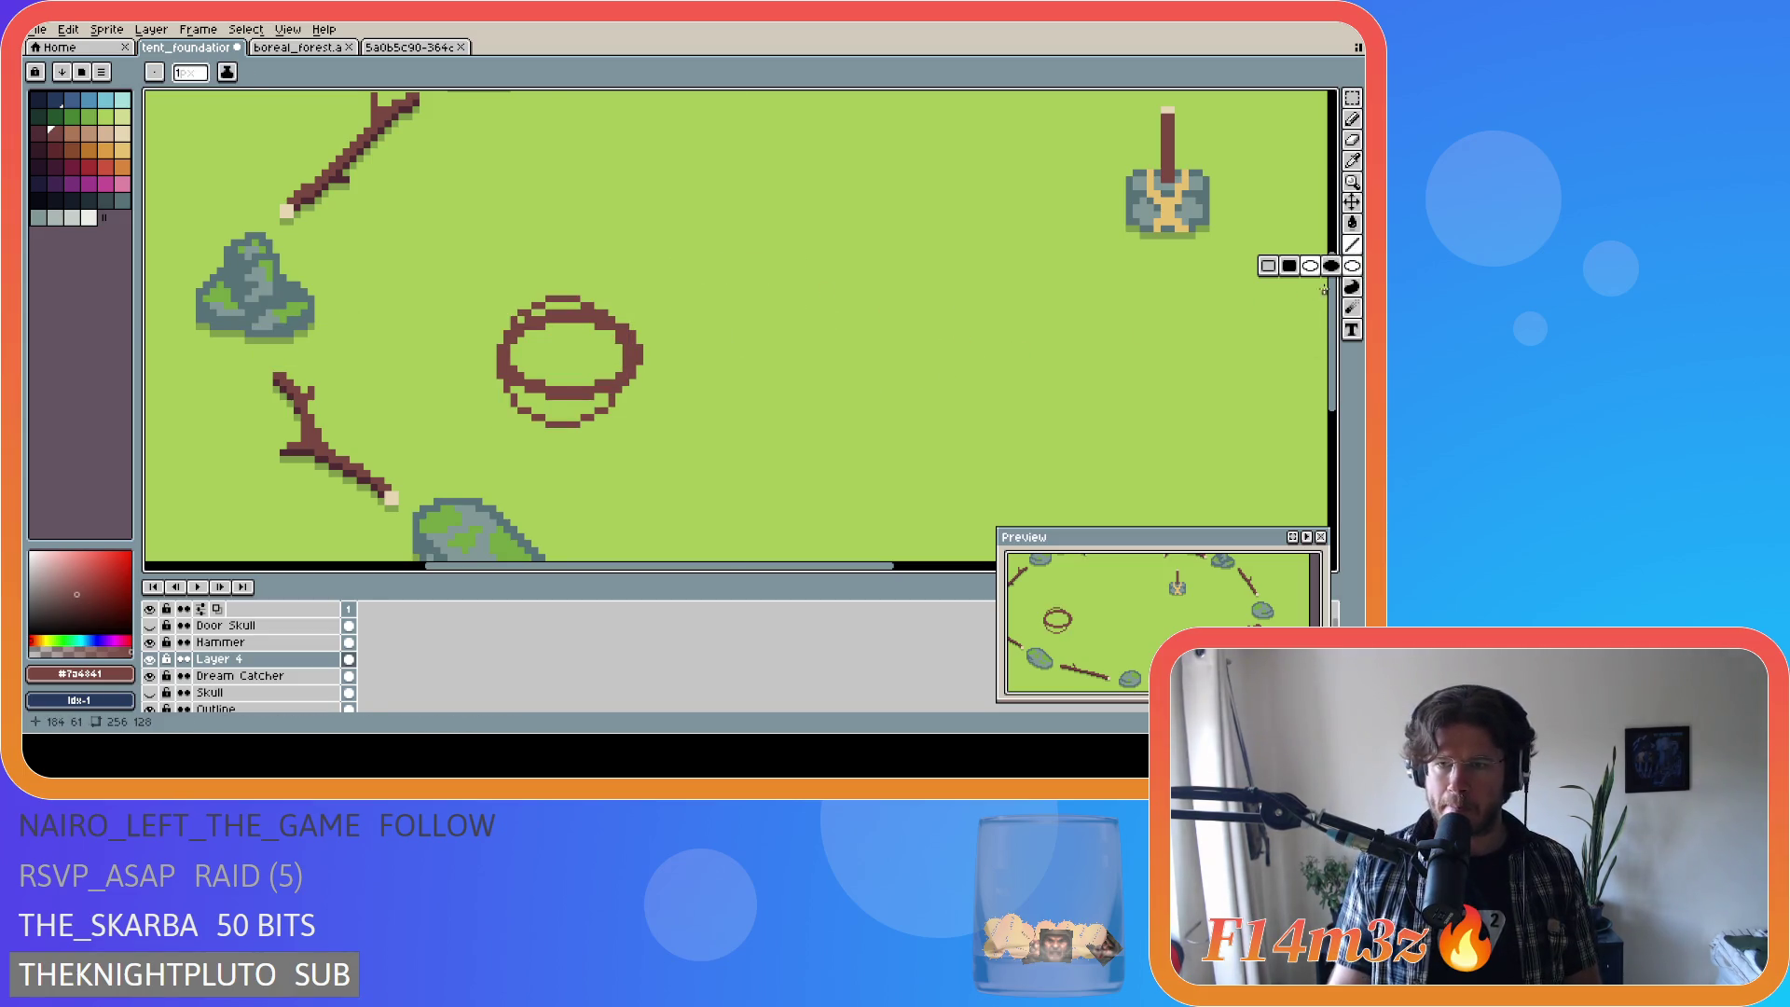
pyautogui.press('Delete')
# Step: Draw a new brown circle, move it right of the oval, and ready the outline ellipse in tan
pyautogui.press('u')
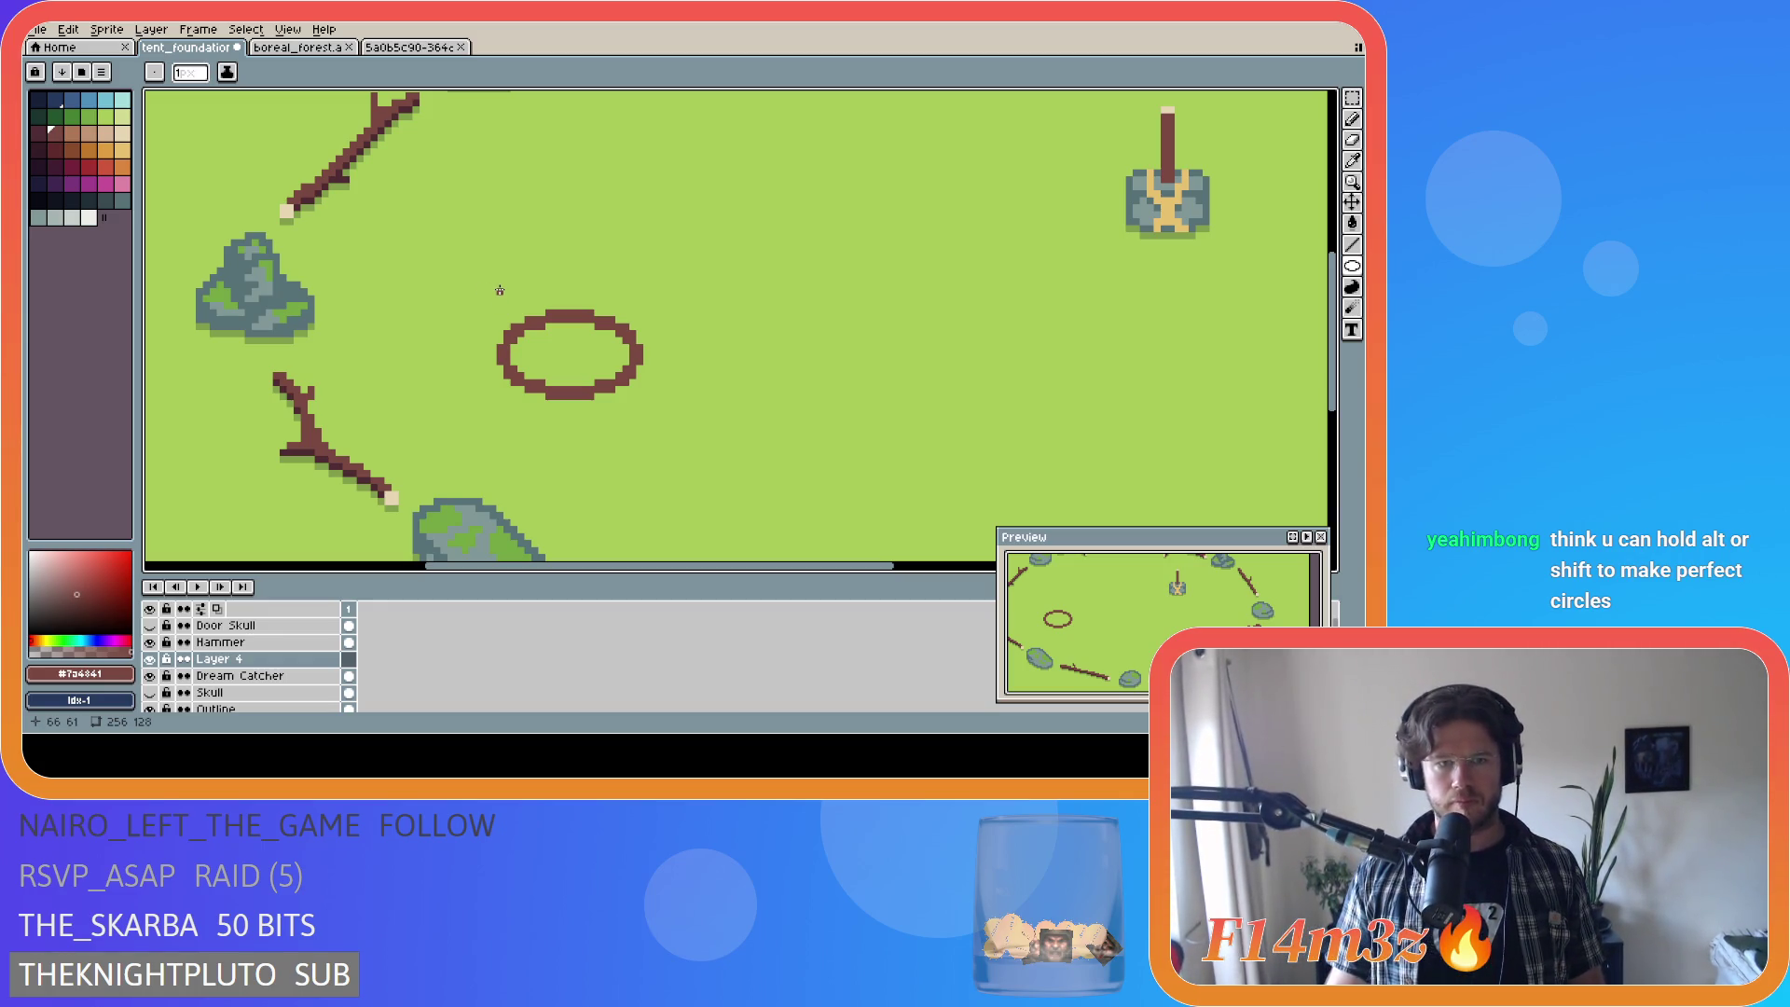
pyautogui.moveTo(500, 290)
pyautogui.mouseDown()
pyautogui.moveTo(518, 344)
pyautogui.moveTo(635, 441)
pyautogui.mouseUp()
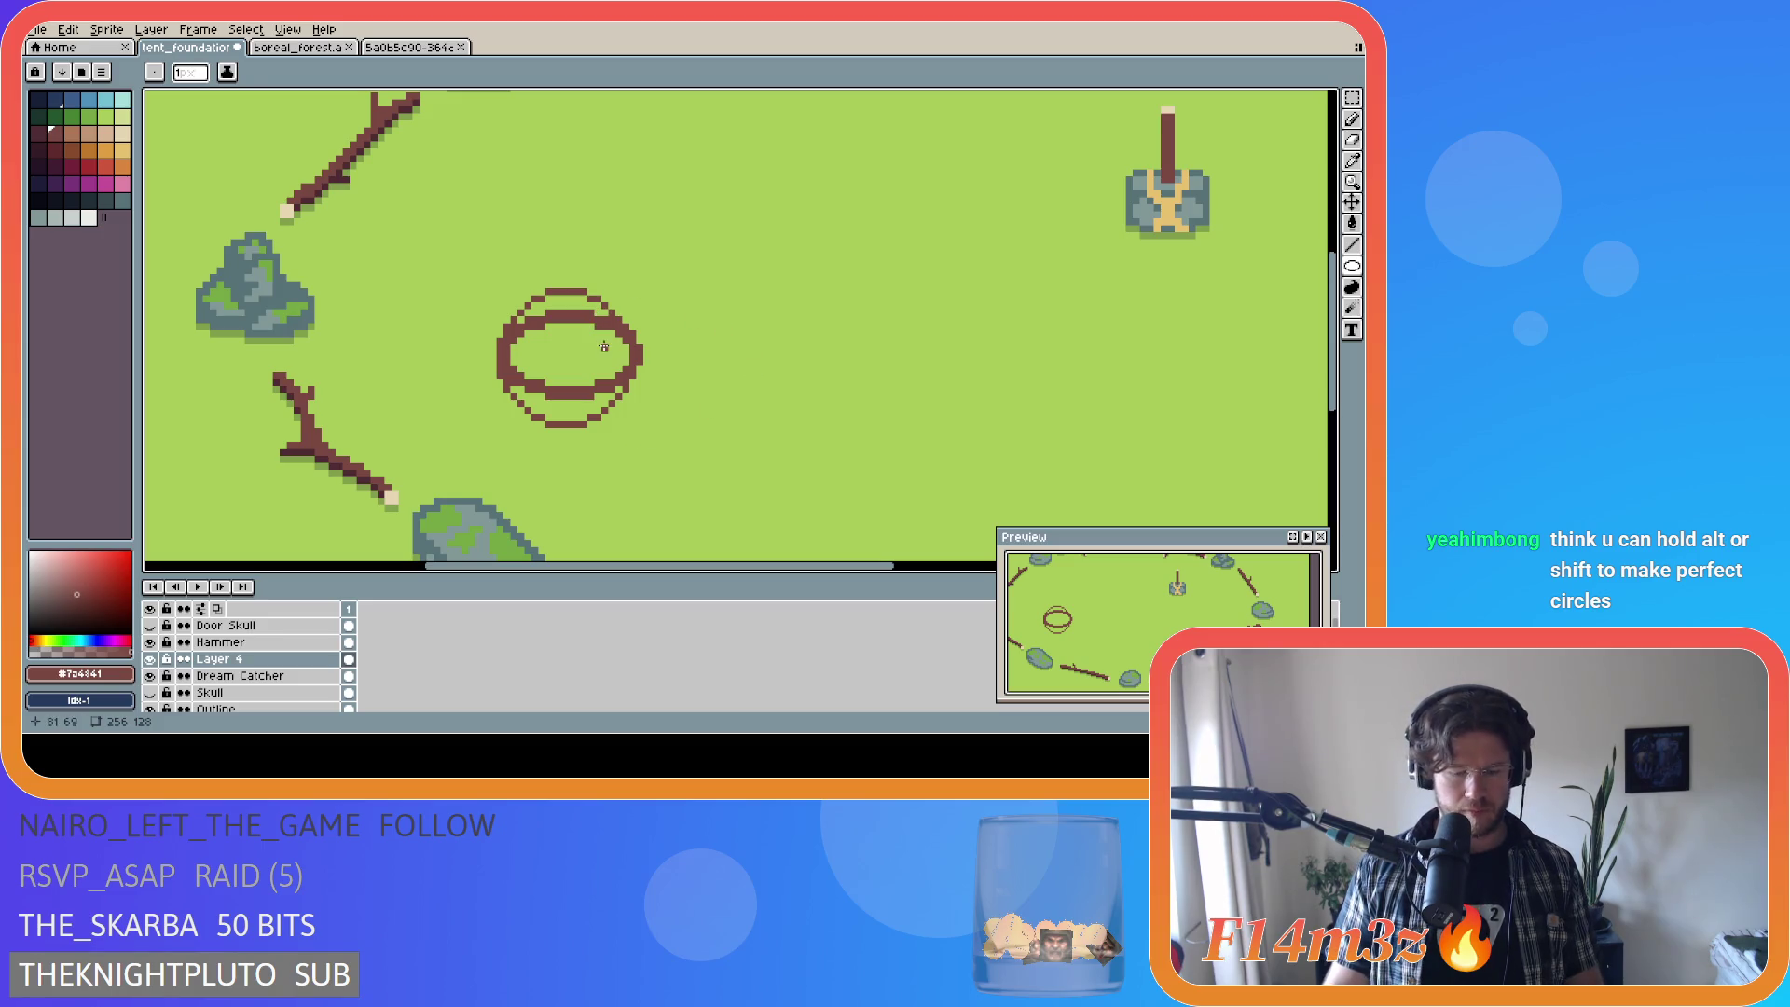
pyautogui.press('m')
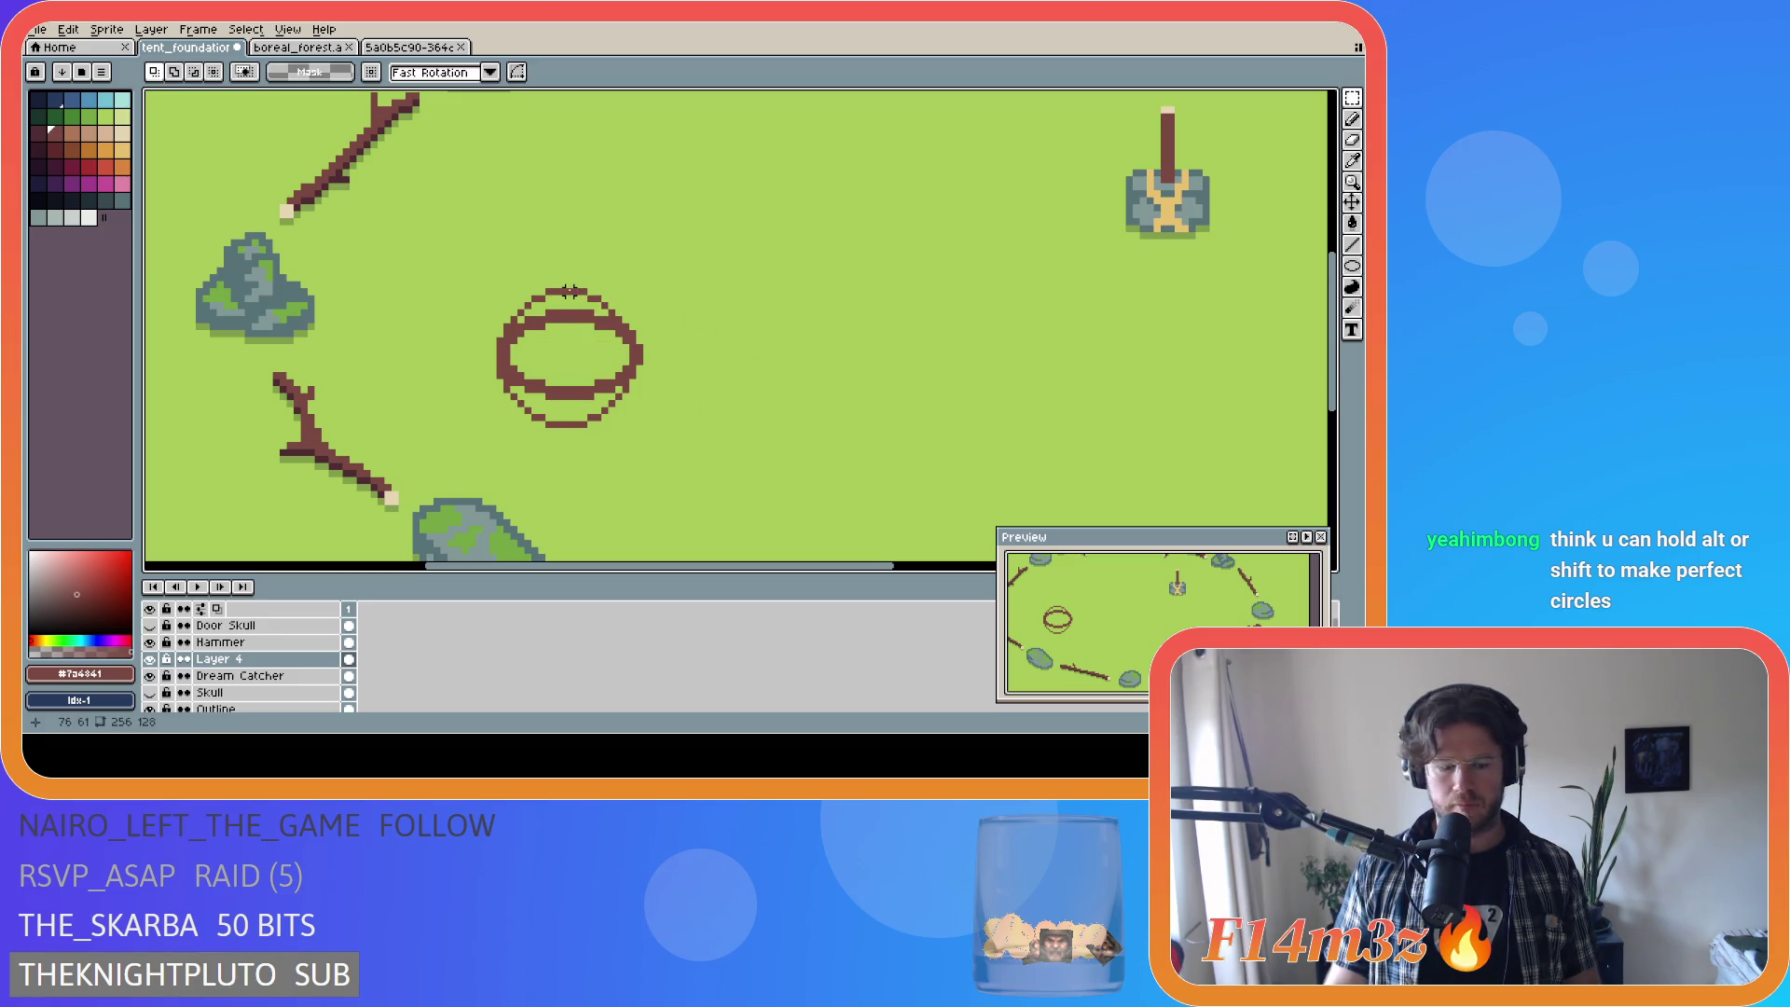
pyautogui.press('v')
pyautogui.moveTo(571, 291); pyautogui.dragTo(774, 301)
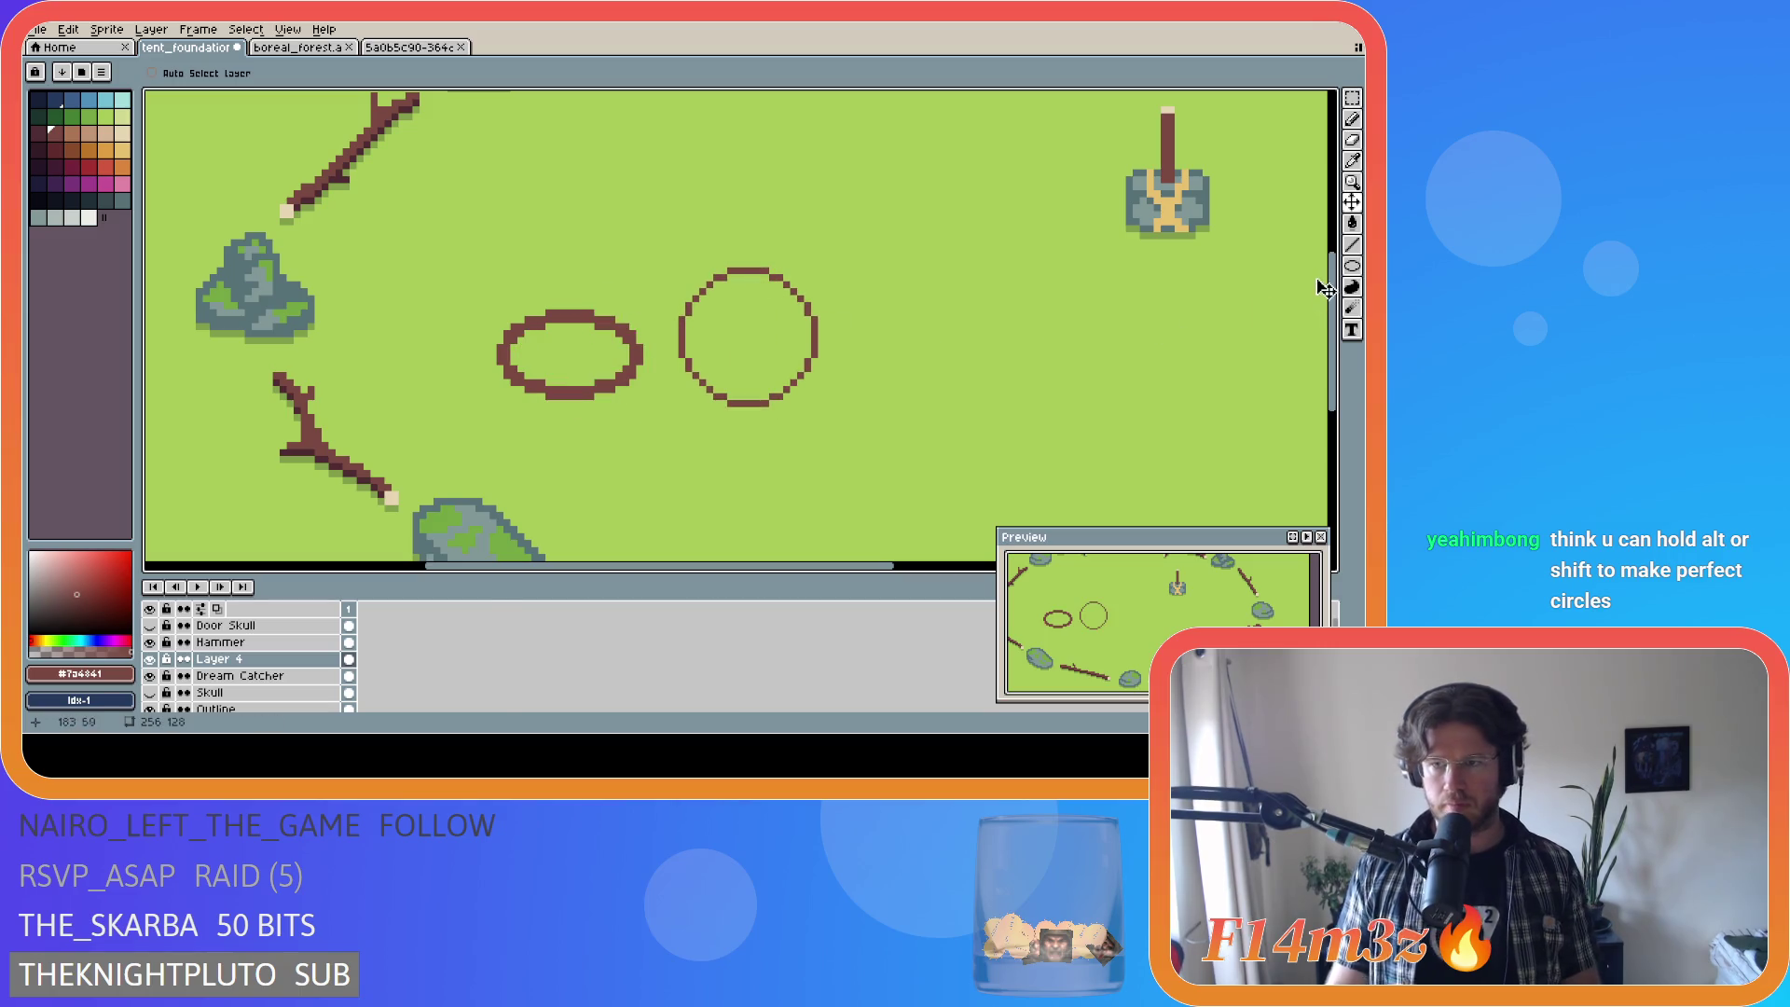
pyautogui.click(1352, 266)
pyautogui.click(1311, 269)
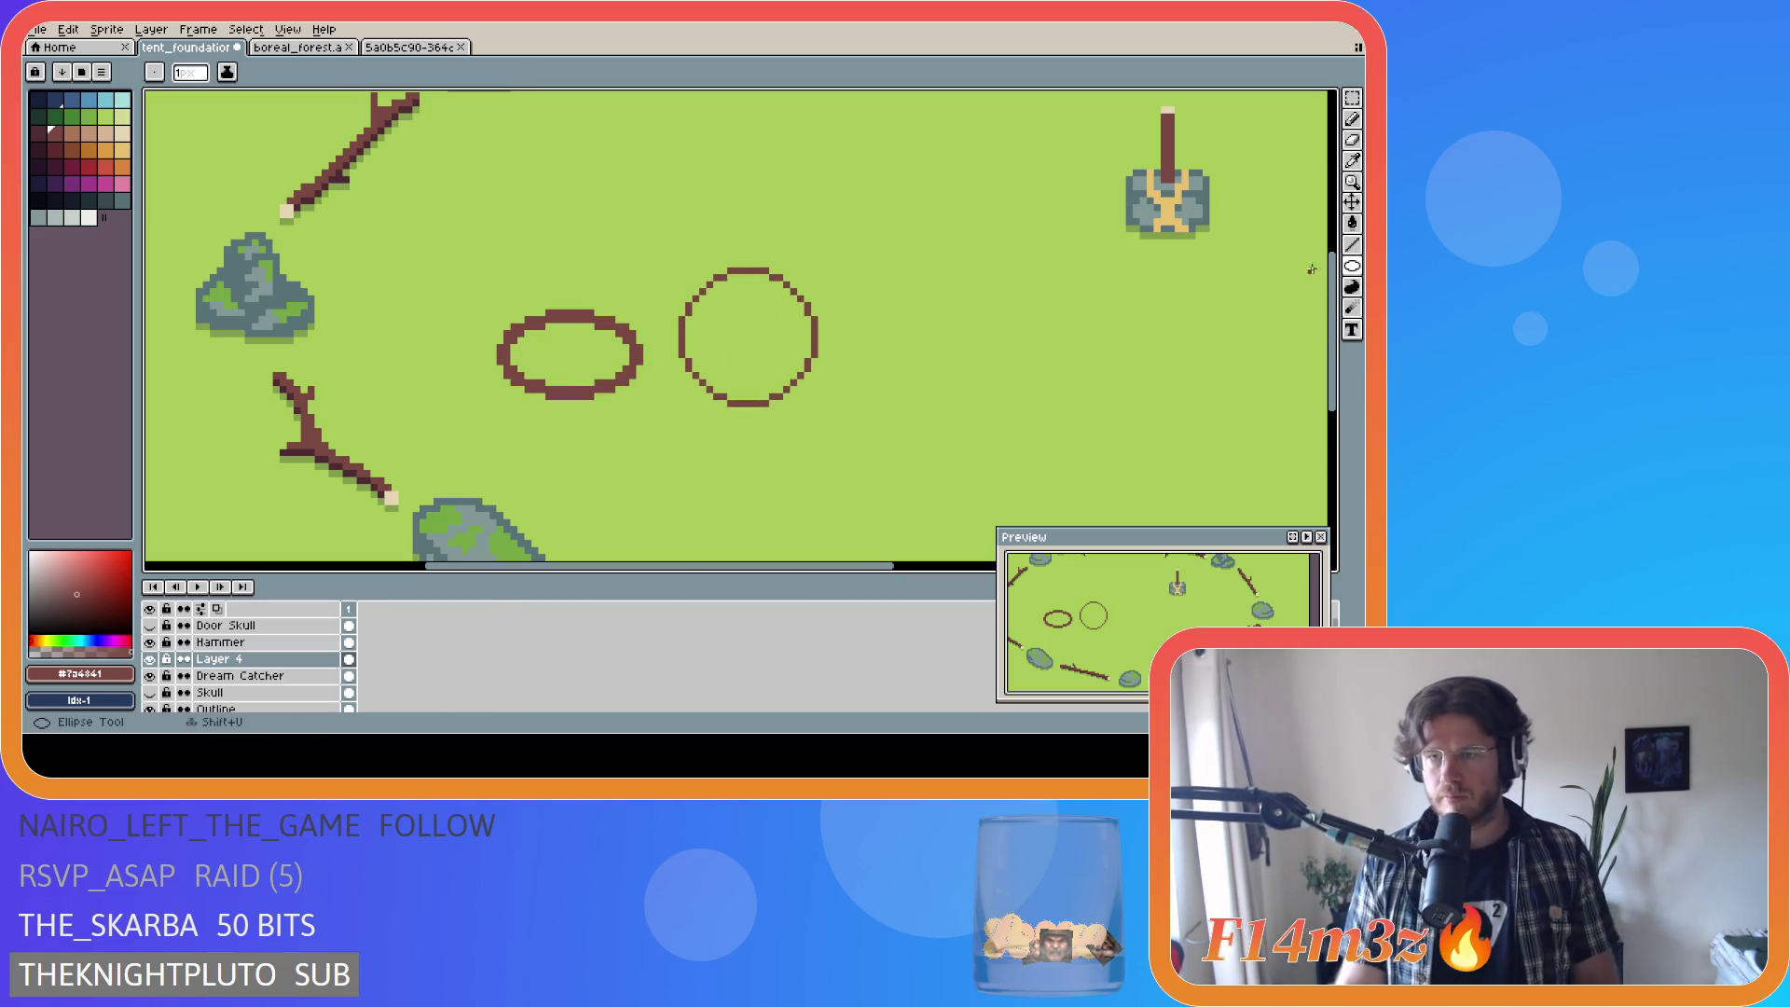
pyautogui.keyDown('alt'); pyautogui.click(1165, 198); pyautogui.keyUp('alt')
# Step: Draw a tall tan #e8c170 ellipse inside the circle, cancelling a flat horizontal one
pyautogui.moveTo(734, 278); pyautogui.dragTo(766, 398)
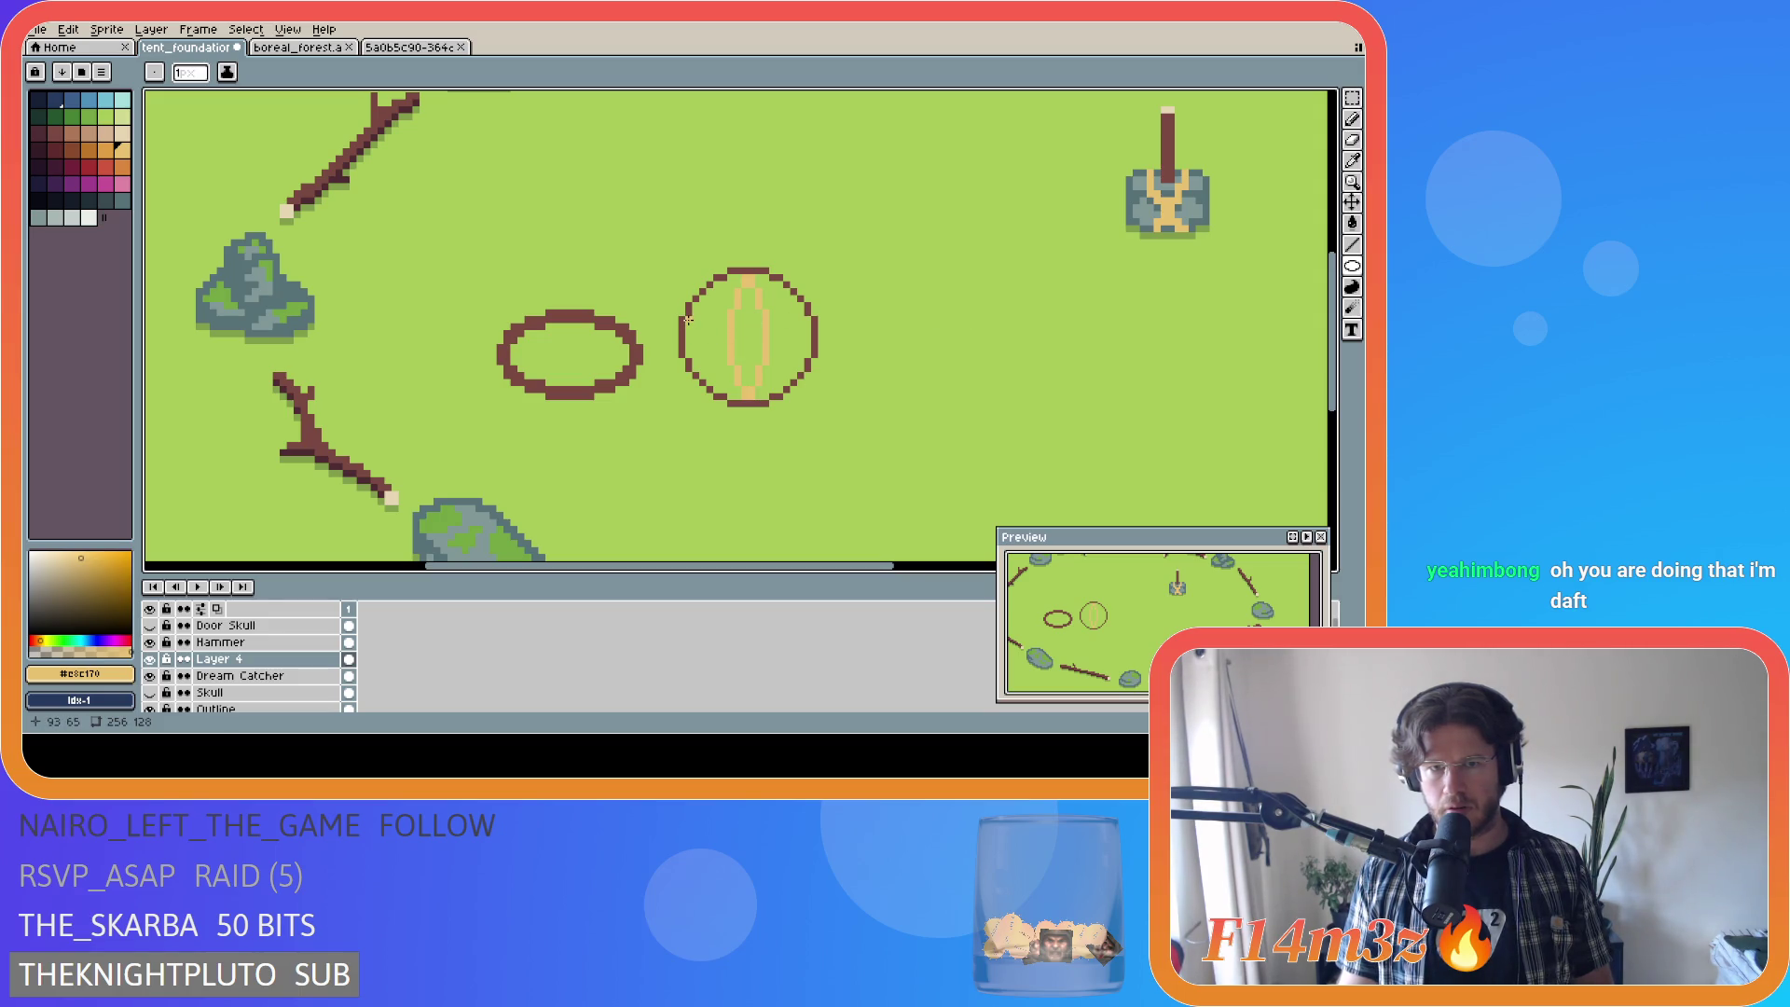
pyautogui.moveTo(687, 319); pyautogui.dragTo(807, 354)
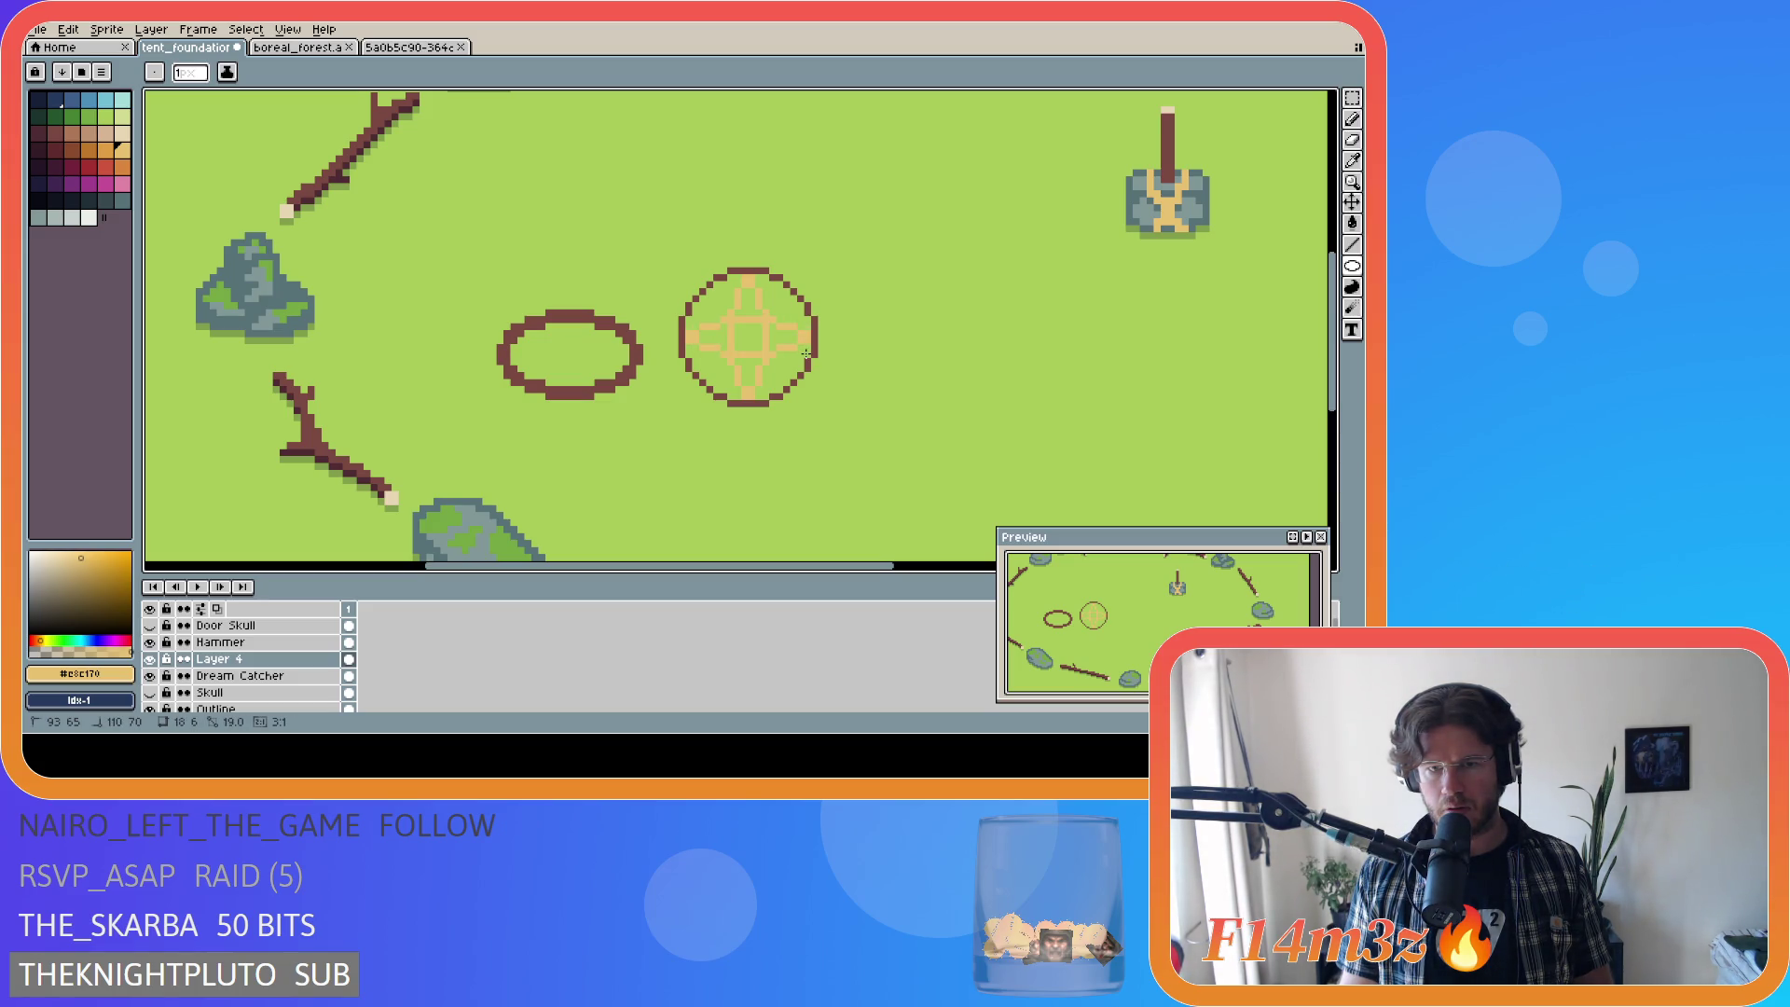
pyautogui.press('Escape')
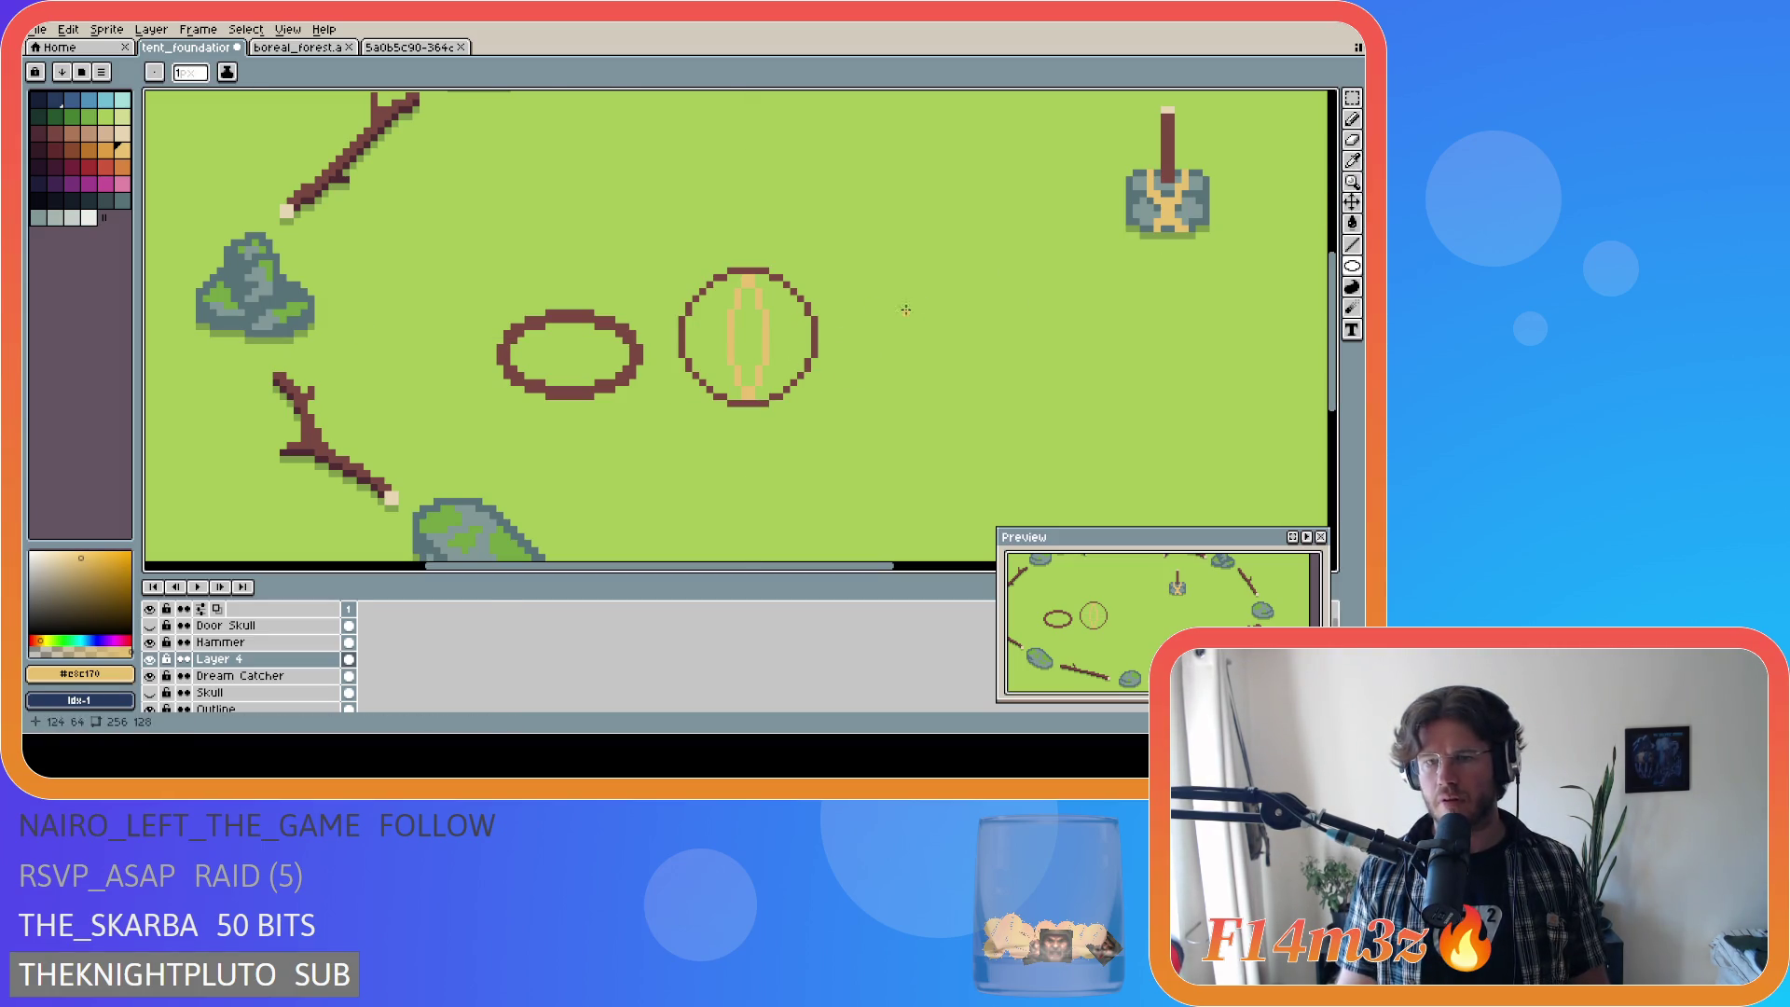
# Step: Magic-wand select the tan lens plus its upper strips, lower strips and bottom block
pyautogui.press('w')
pyautogui.click(760, 333)
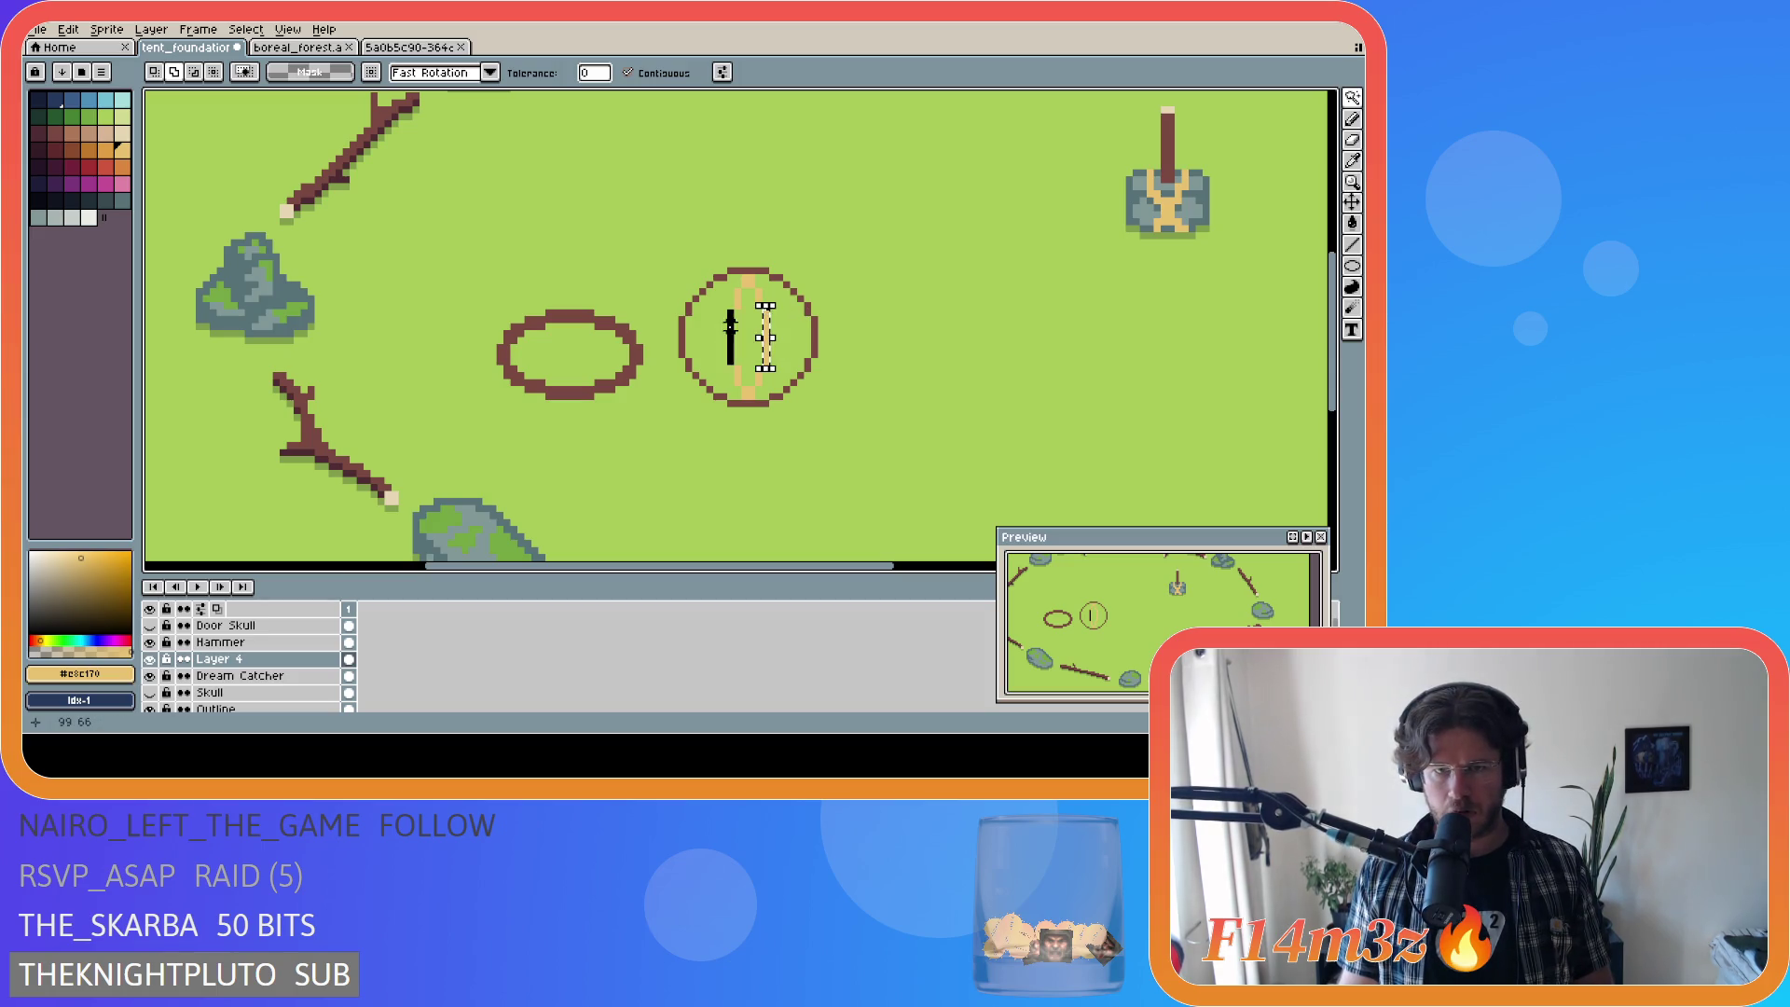
pyautogui.scroll(1, 770, 321)
pyautogui.keyDown('shift'); pyautogui.click(757, 302); pyautogui.keyUp('shift')
pyautogui.click(726, 434)
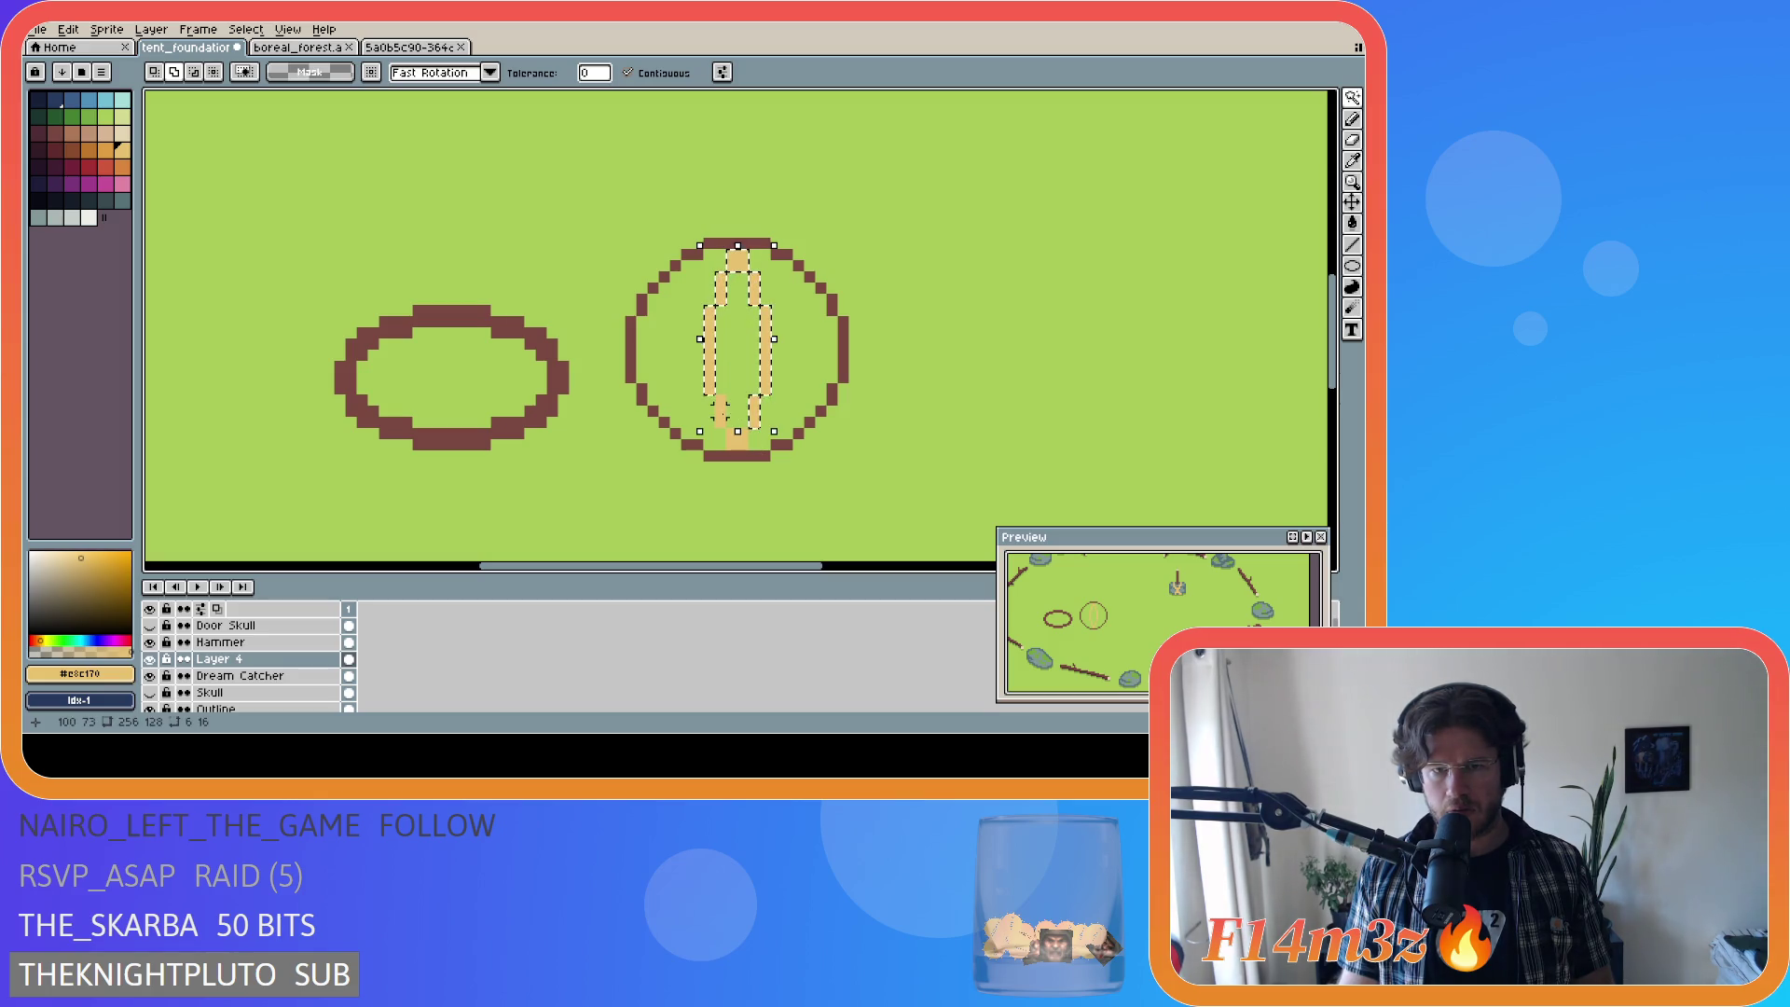
pyautogui.keyDown('shift'); pyautogui.click(734, 439); pyautogui.keyUp('shift')
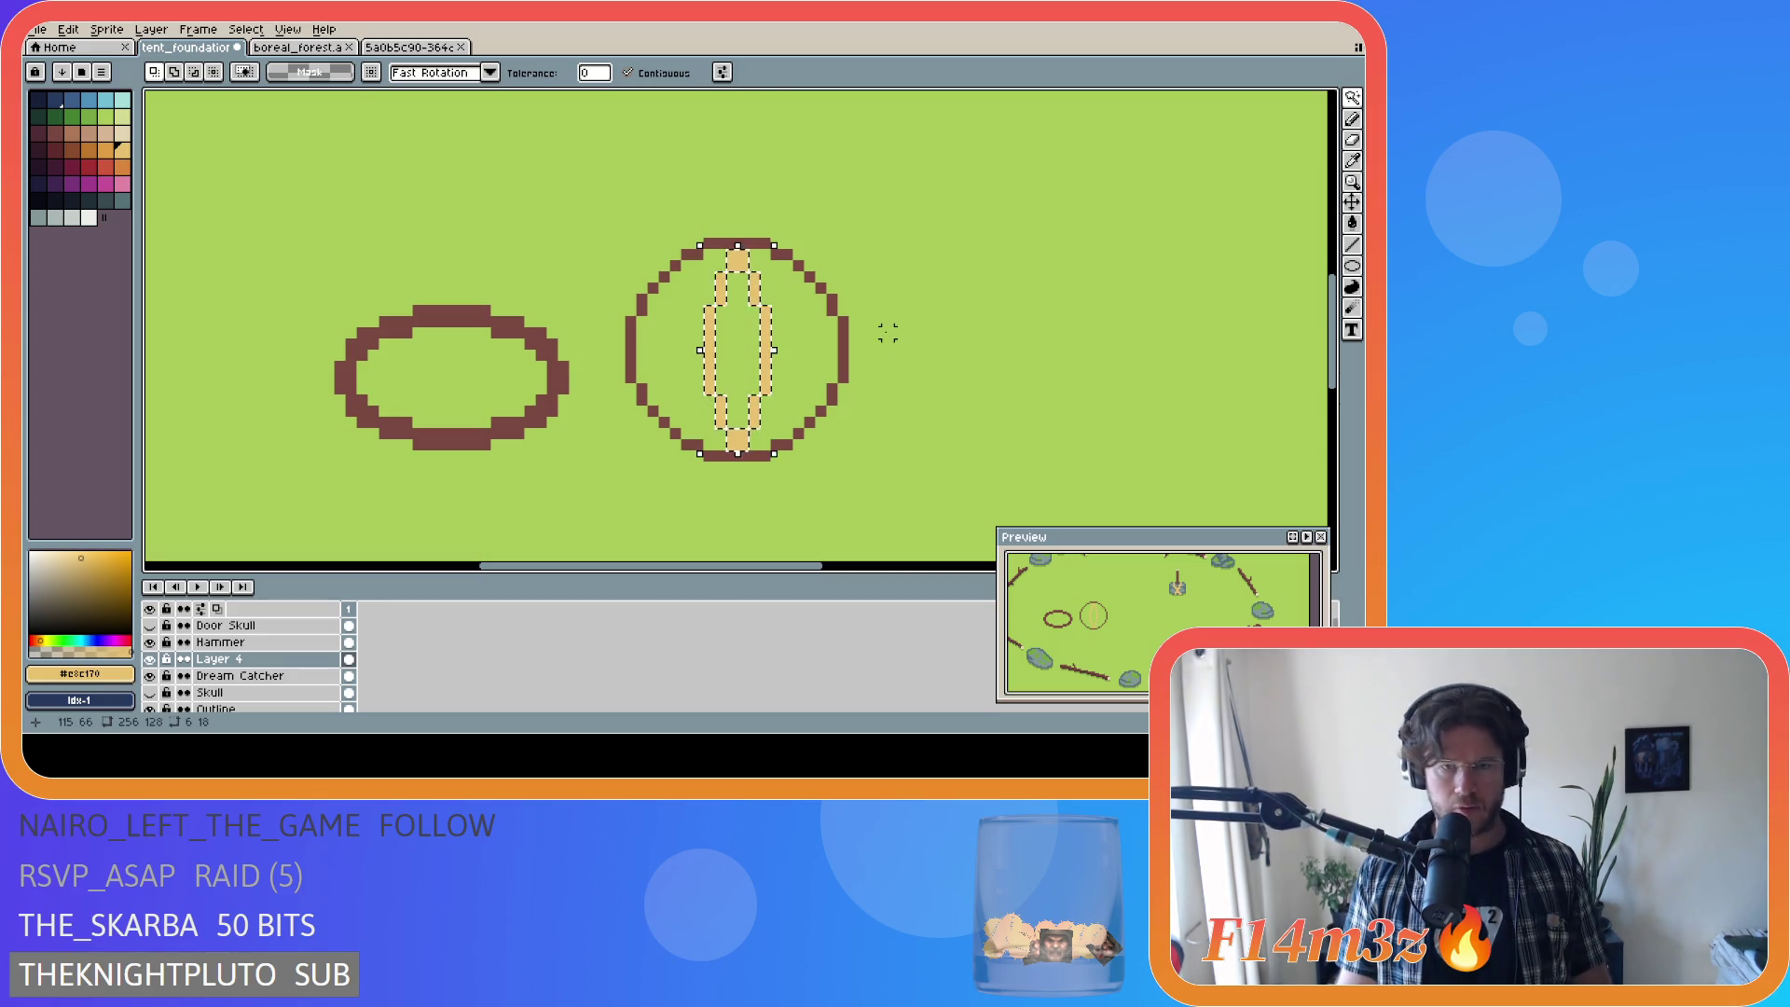
# Step: Rotate the selected tan shape -90° so it lies horizontally and apply it
pyautogui.hotkey('ctrl', 't')
pyautogui.moveTo(786, 231)
pyautogui.mouseDown()
pyautogui.moveTo(871, 347)
pyautogui.moveTo(883, 416)
pyautogui.mouseUp()
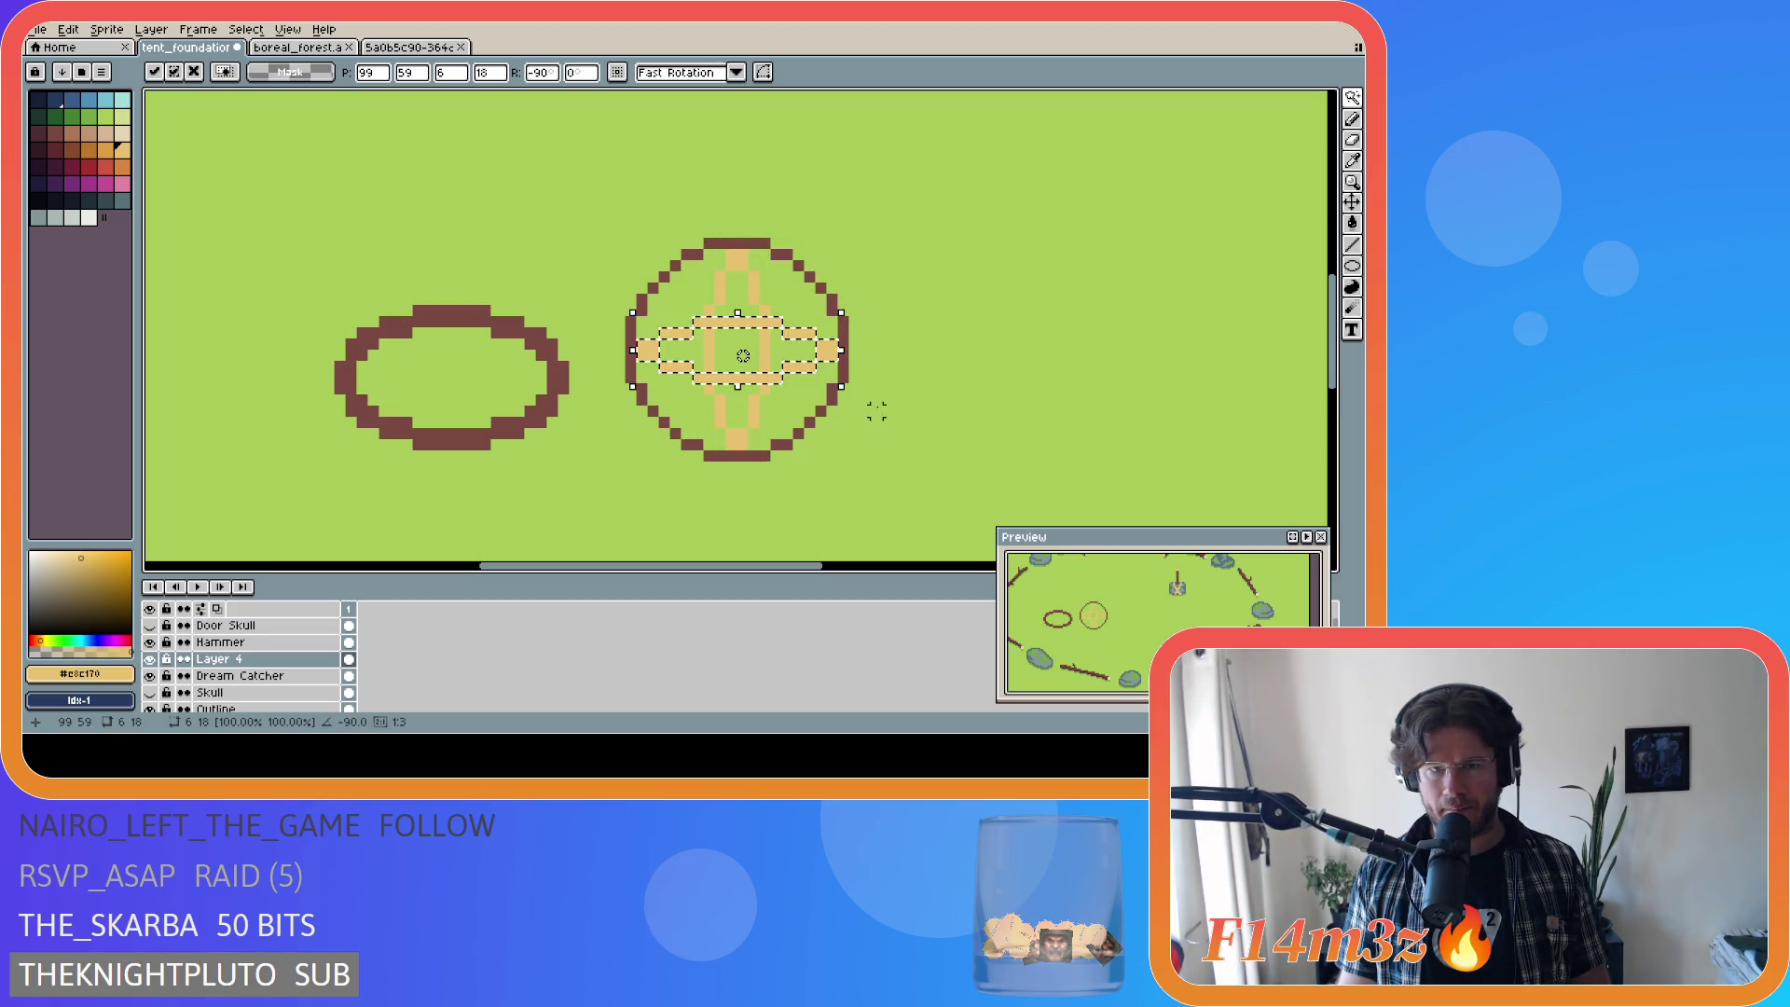
pyautogui.click(898, 310)
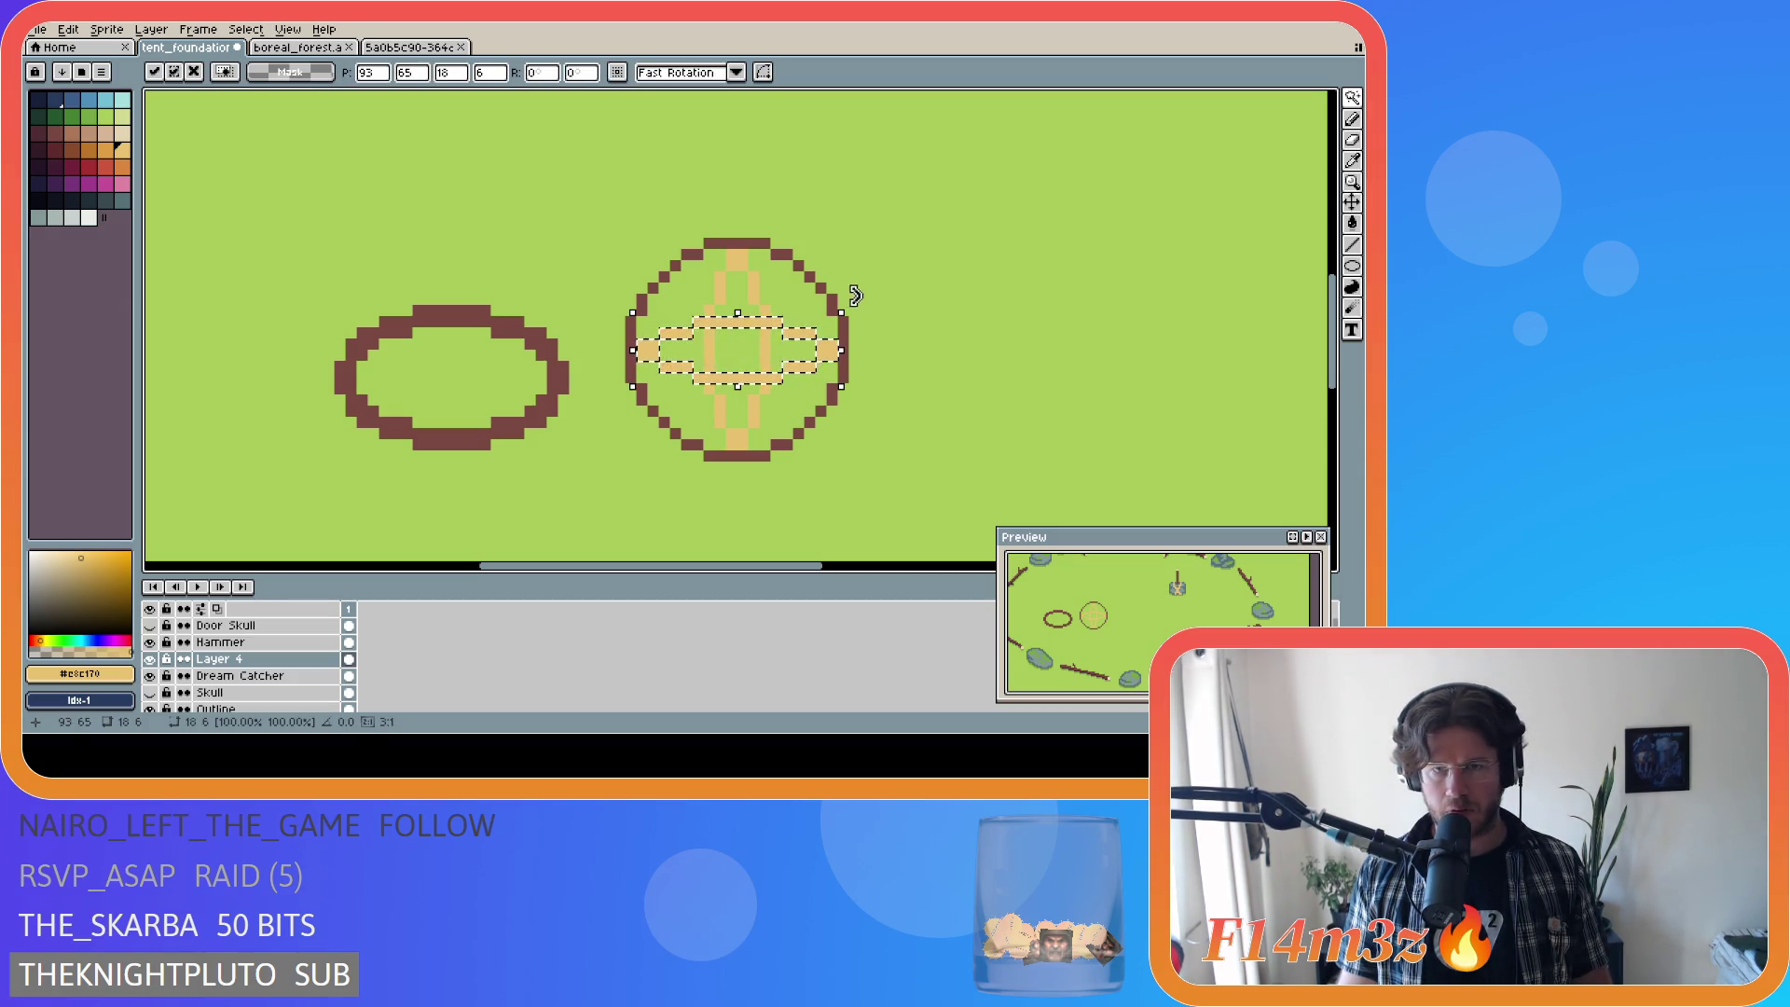
# Step: Rotate the tan cross to a diagonal angle and commit it into a star-like web
pyautogui.moveTo(851, 300); pyautogui.dragTo(859, 411)
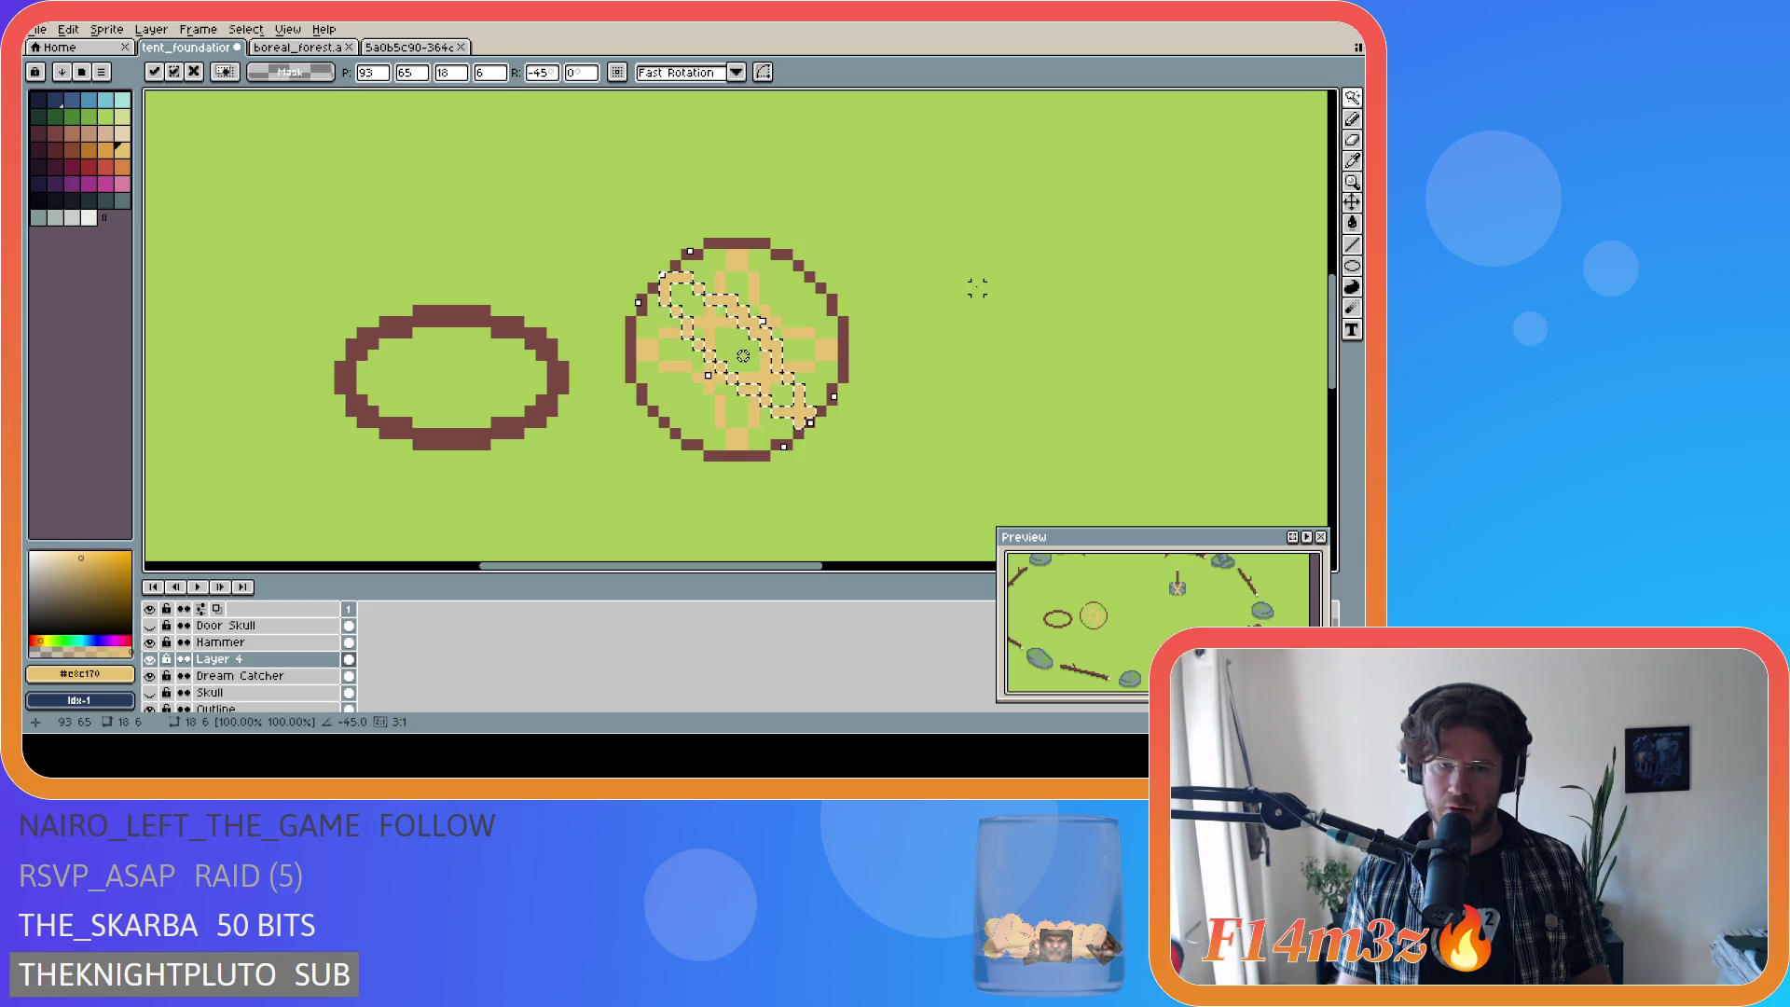
pyautogui.hotkey('ctrl', 'z')
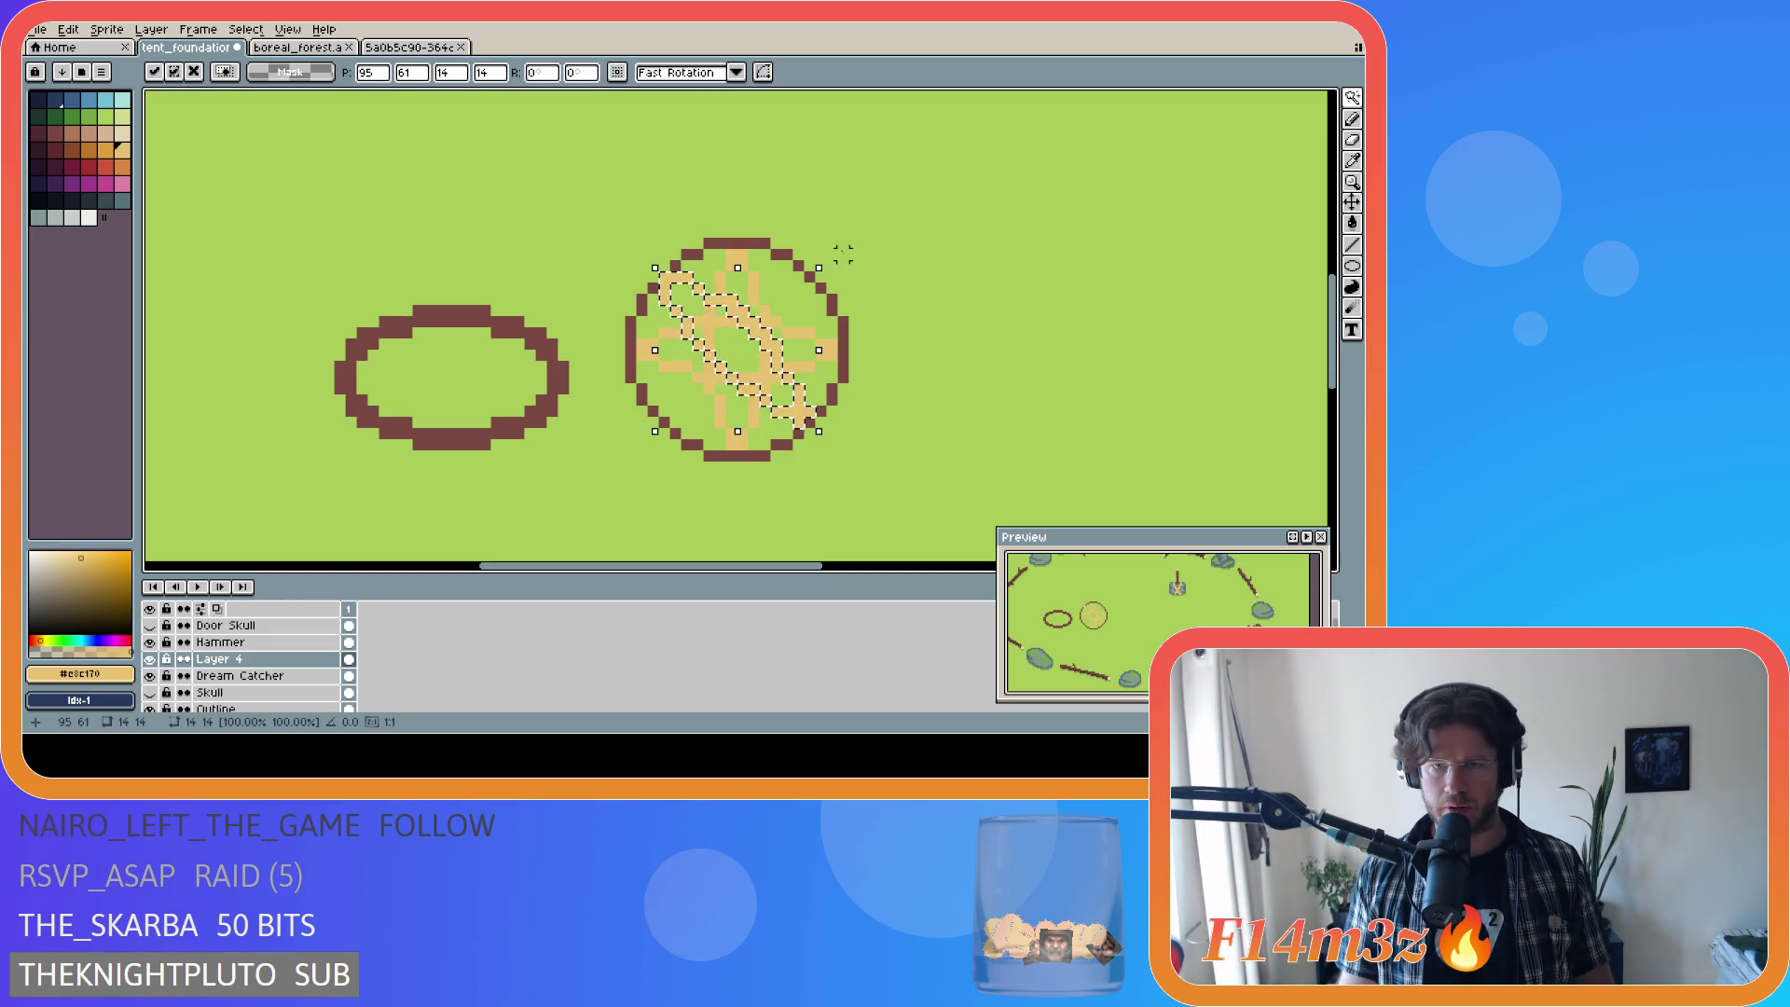
pyautogui.moveTo(827, 248)
pyautogui.mouseDown()
pyautogui.moveTo(876, 324)
pyautogui.moveTo(791, 462)
pyautogui.moveTo(802, 432)
pyautogui.moveTo(829, 437)
pyautogui.mouseUp()
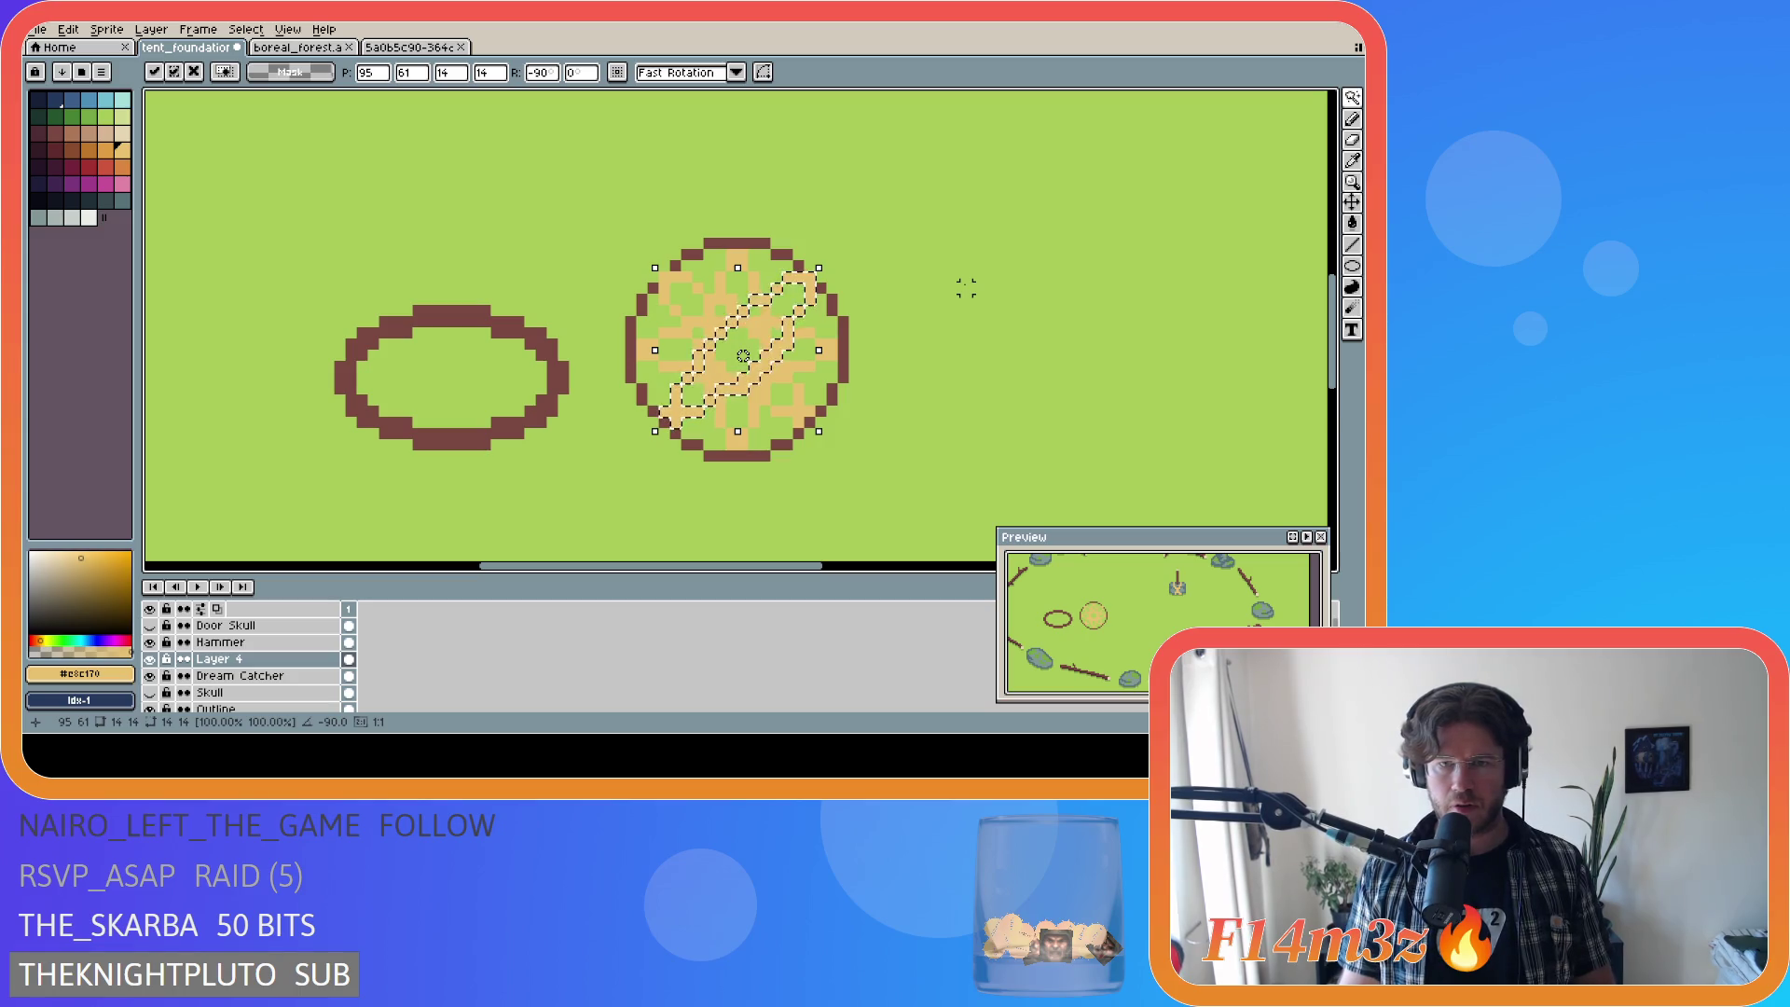
pyautogui.click(935, 270)
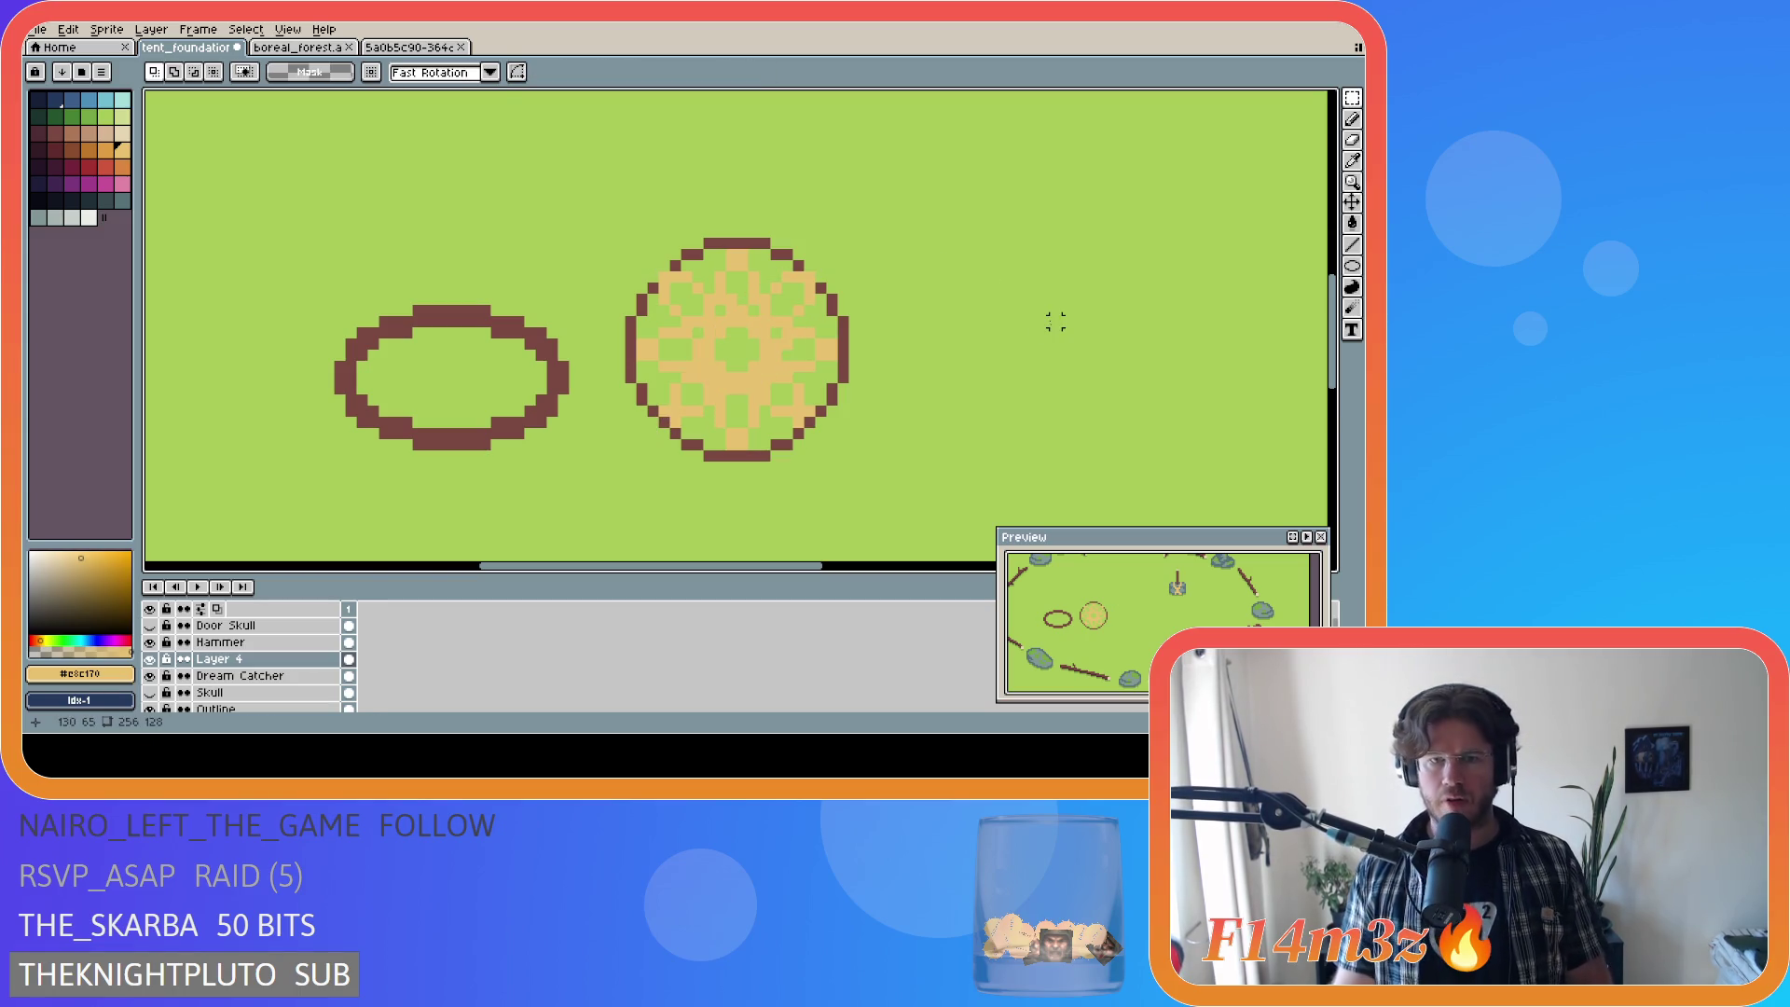
pyautogui.scroll(-1, 1007, 396)
pyautogui.scroll(-2, 951, 368)
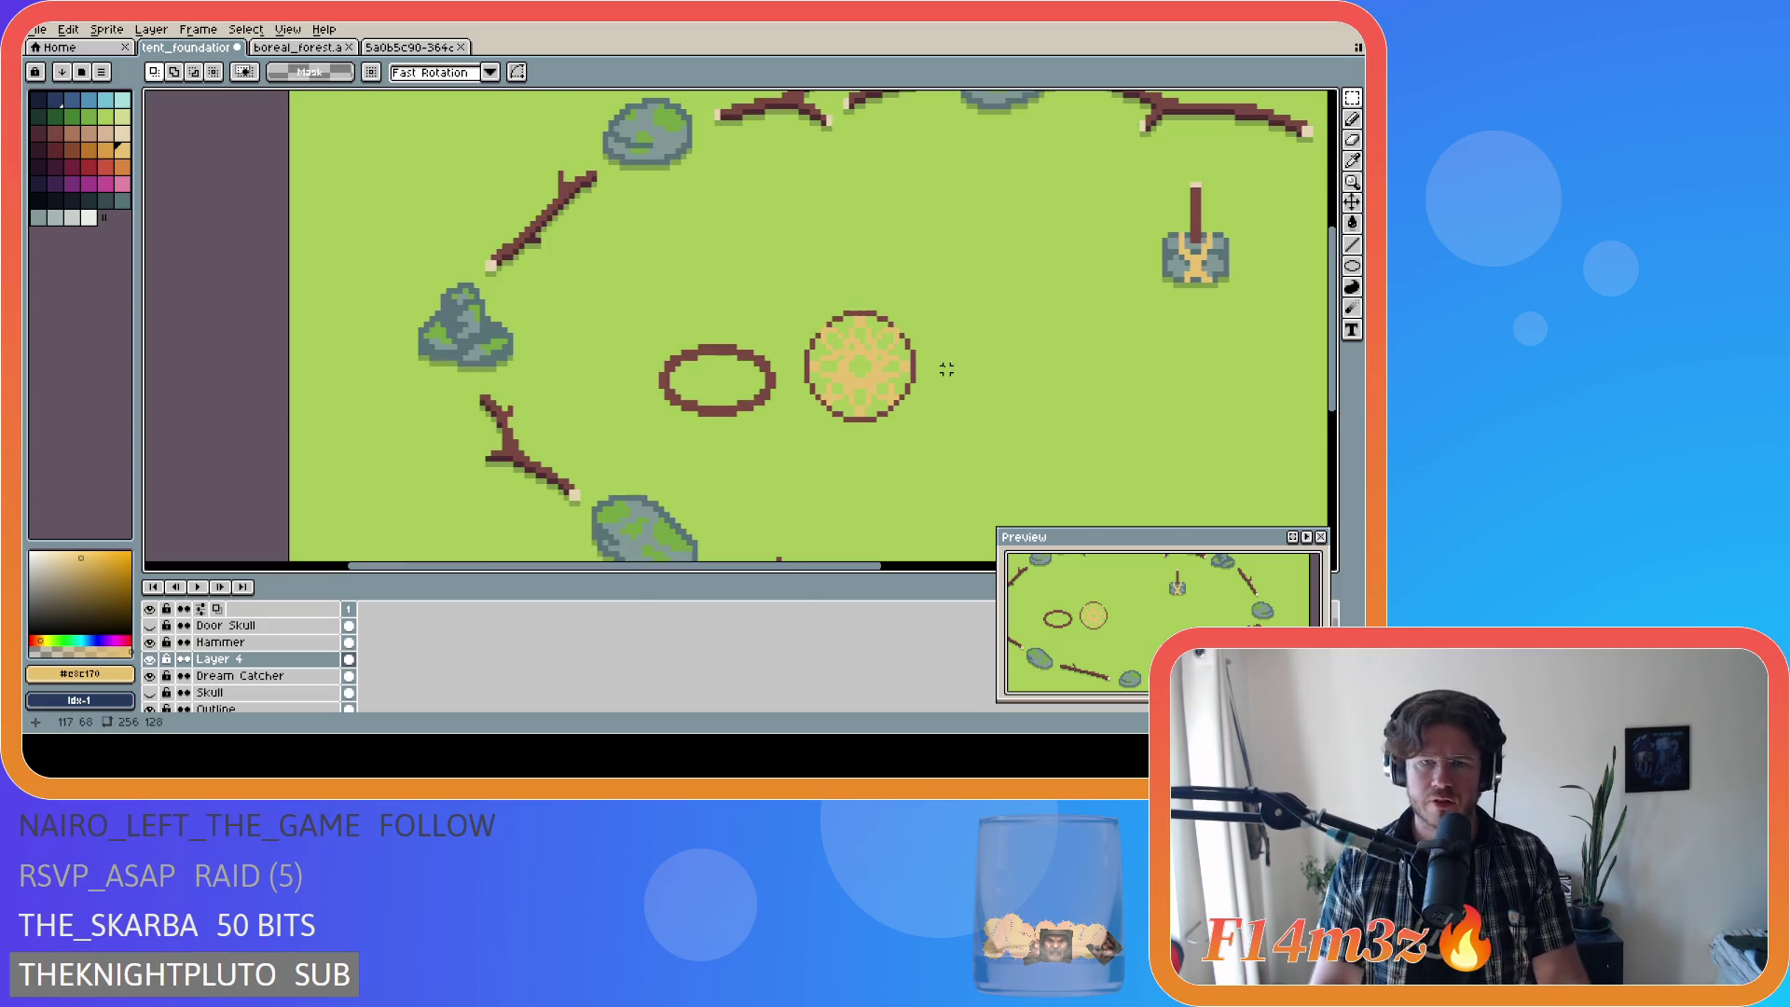
pyautogui.scroll(-1, 946, 369)
pyautogui.scroll(-1, 975, 378)
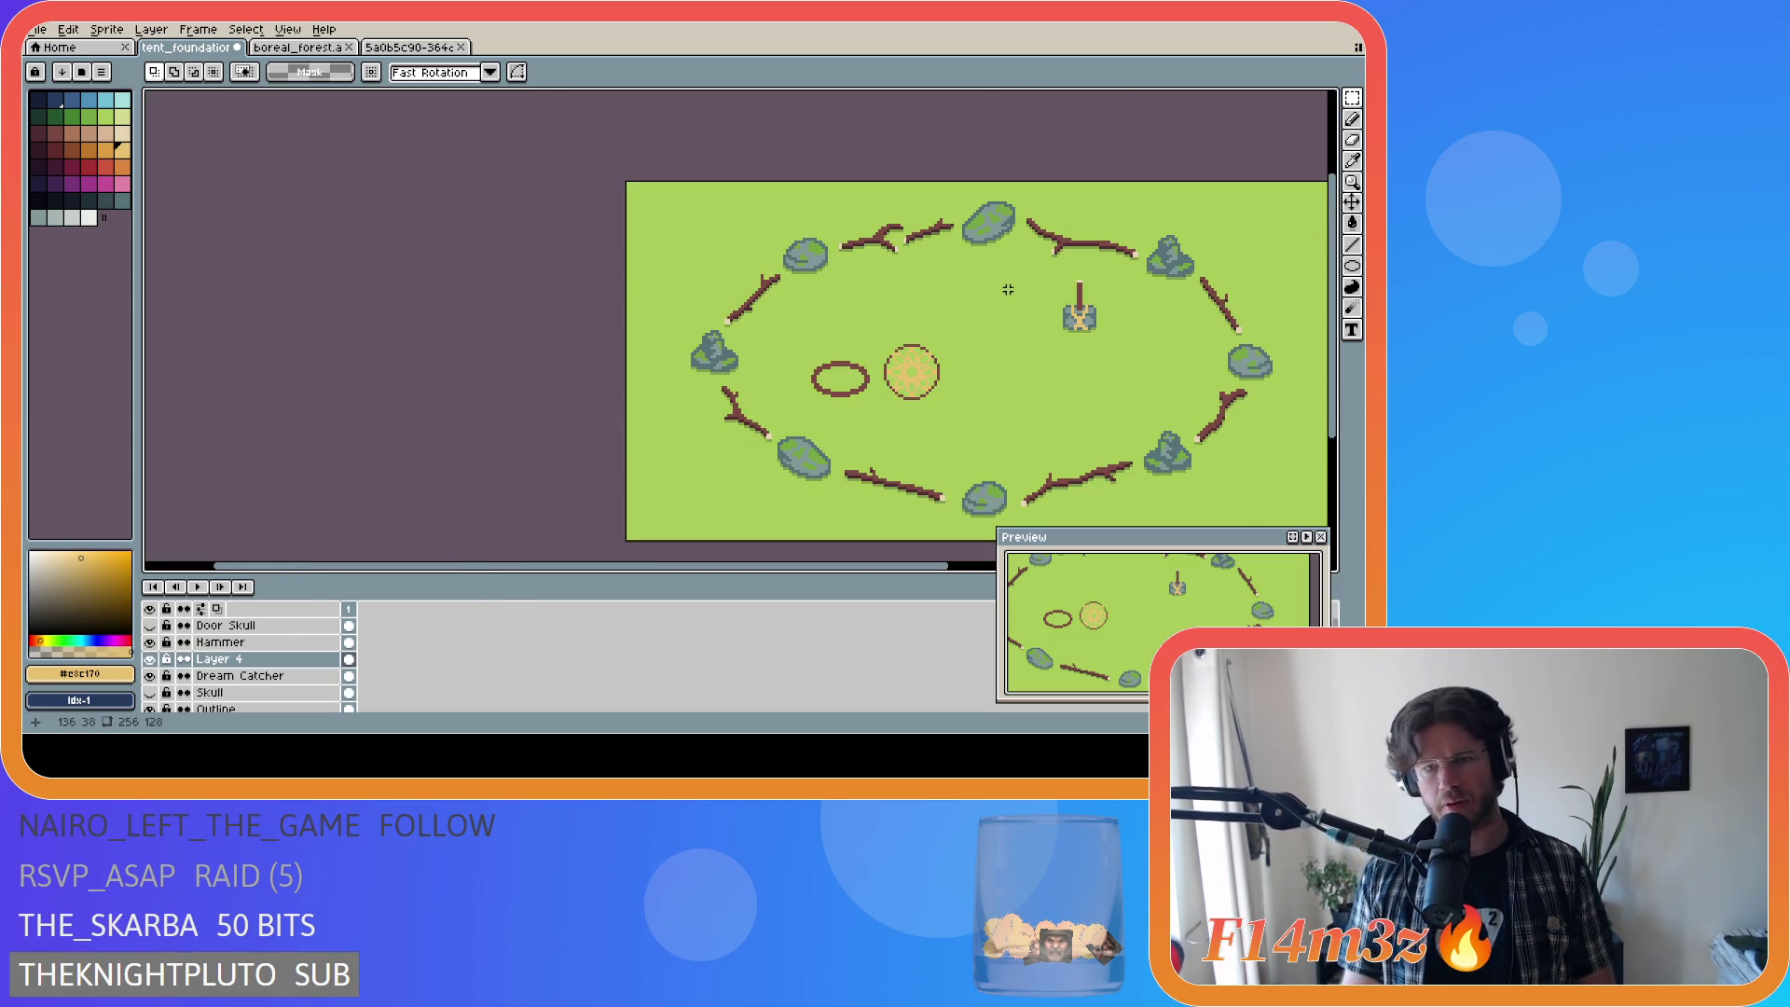
pyautogui.scroll(1, 967, 319)
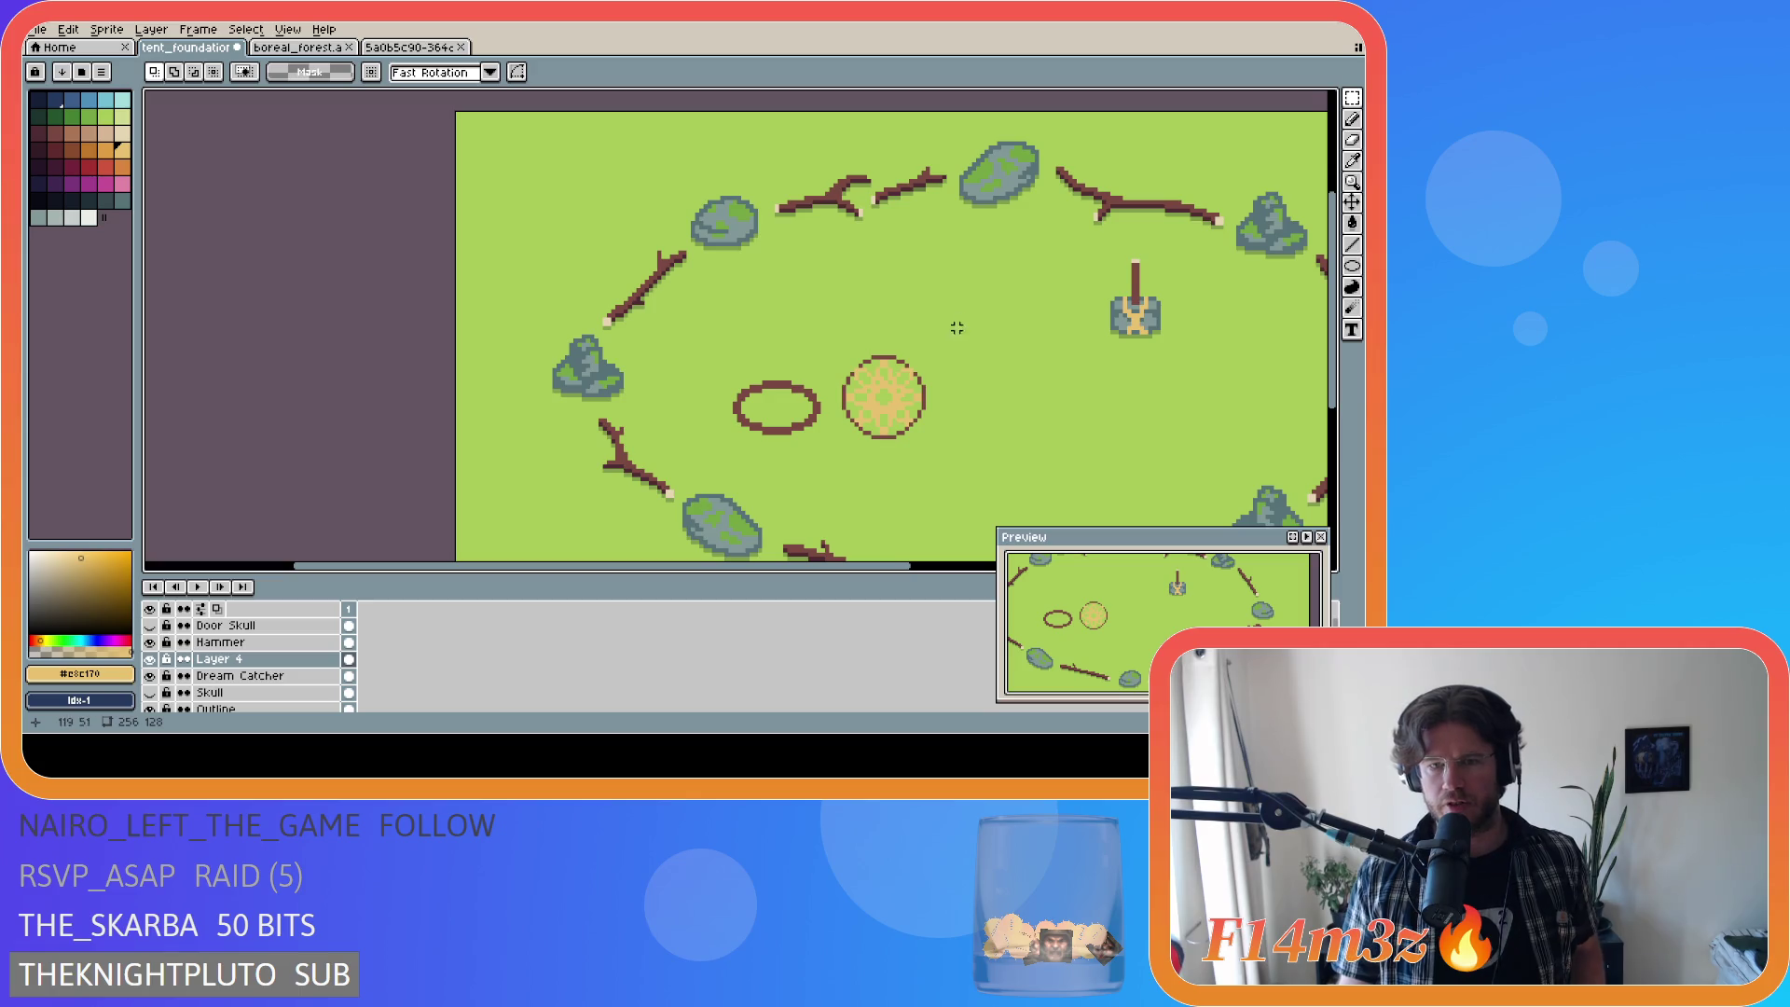
pyautogui.scroll(1, 951, 345)
pyautogui.scroll(2, 949, 362)
pyautogui.scroll(-2, 949, 362)
pyautogui.scroll(2, 948, 361)
pyautogui.scroll(-2, 948, 362)
pyautogui.scroll(1, 949, 363)
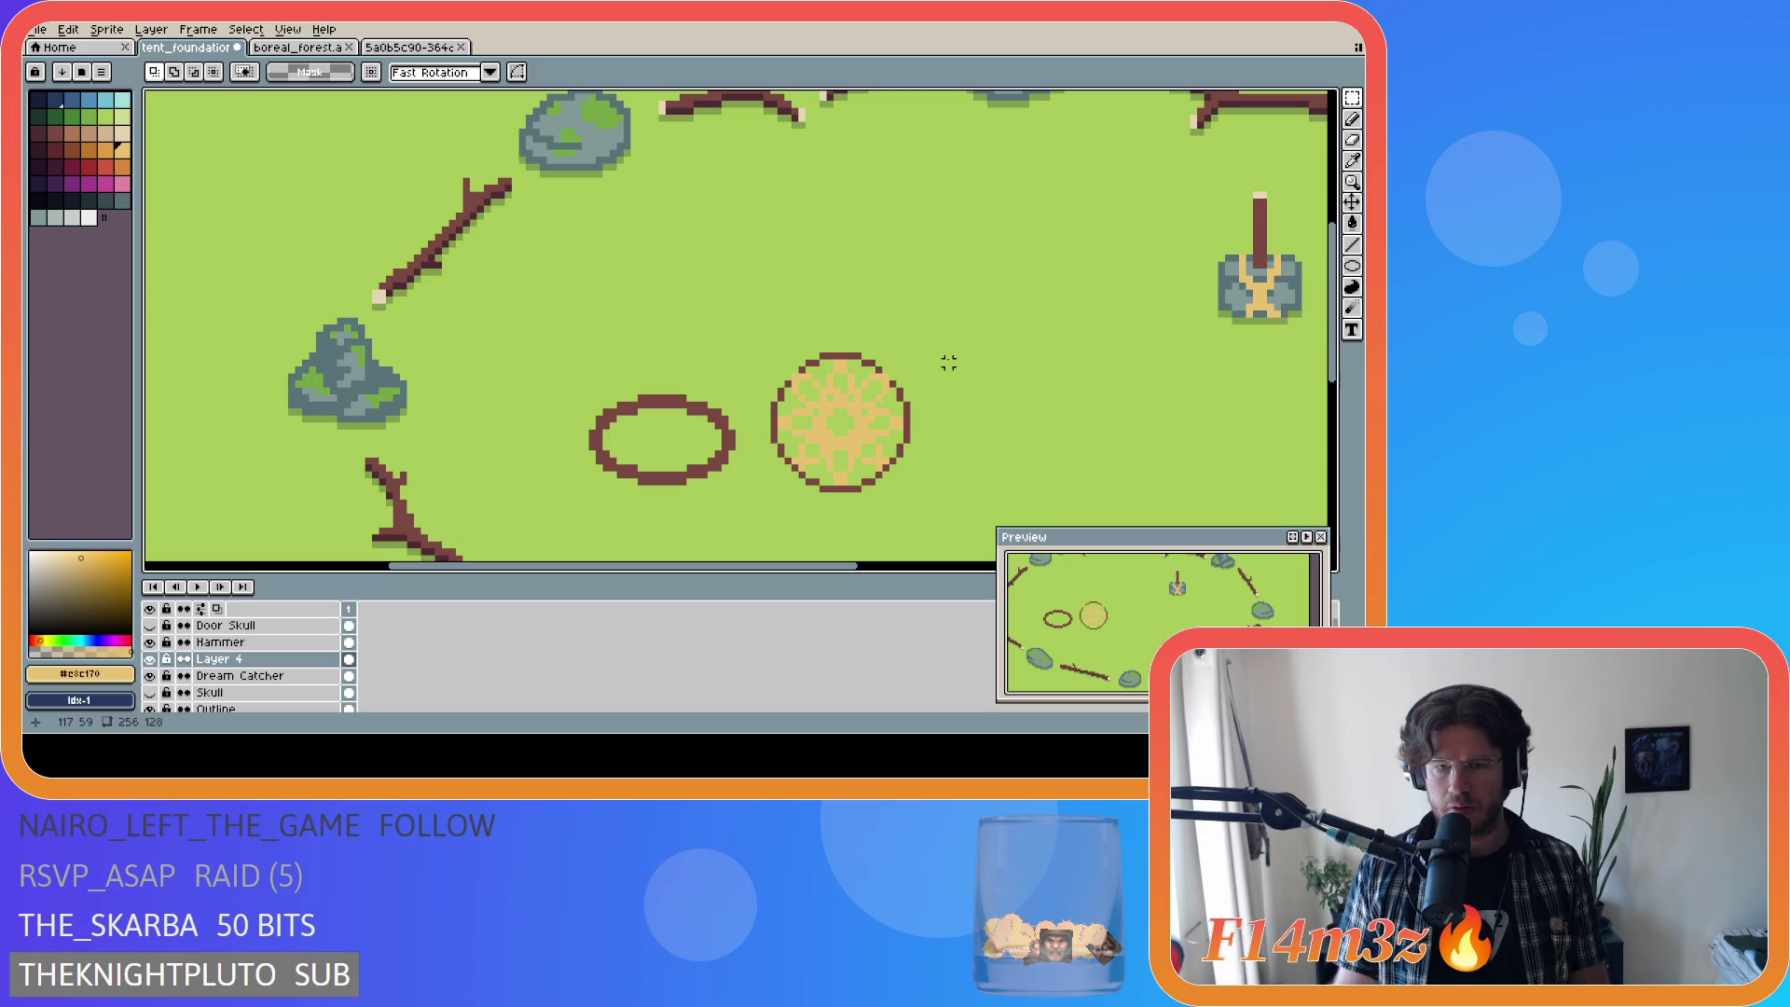
pyautogui.scroll(1, 948, 361)
pyautogui.scroll(-1, 946, 364)
pyautogui.scroll(1, 947, 361)
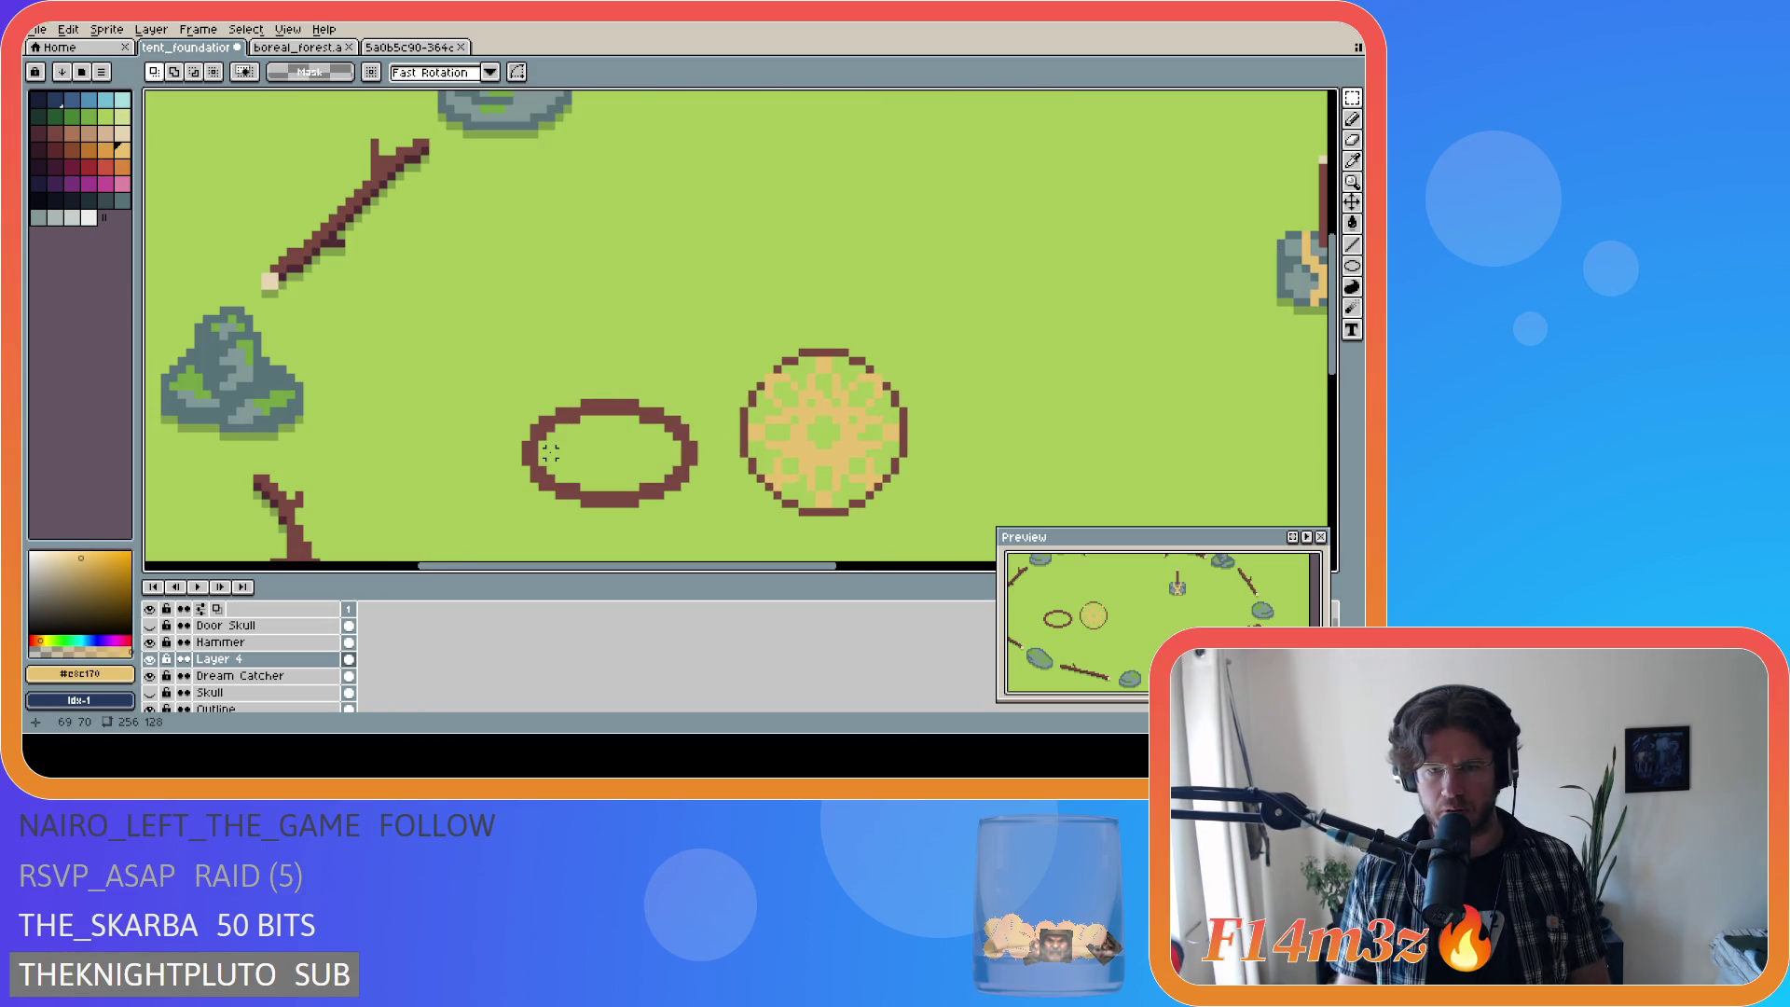
pyautogui.scroll(1, 854, 444)
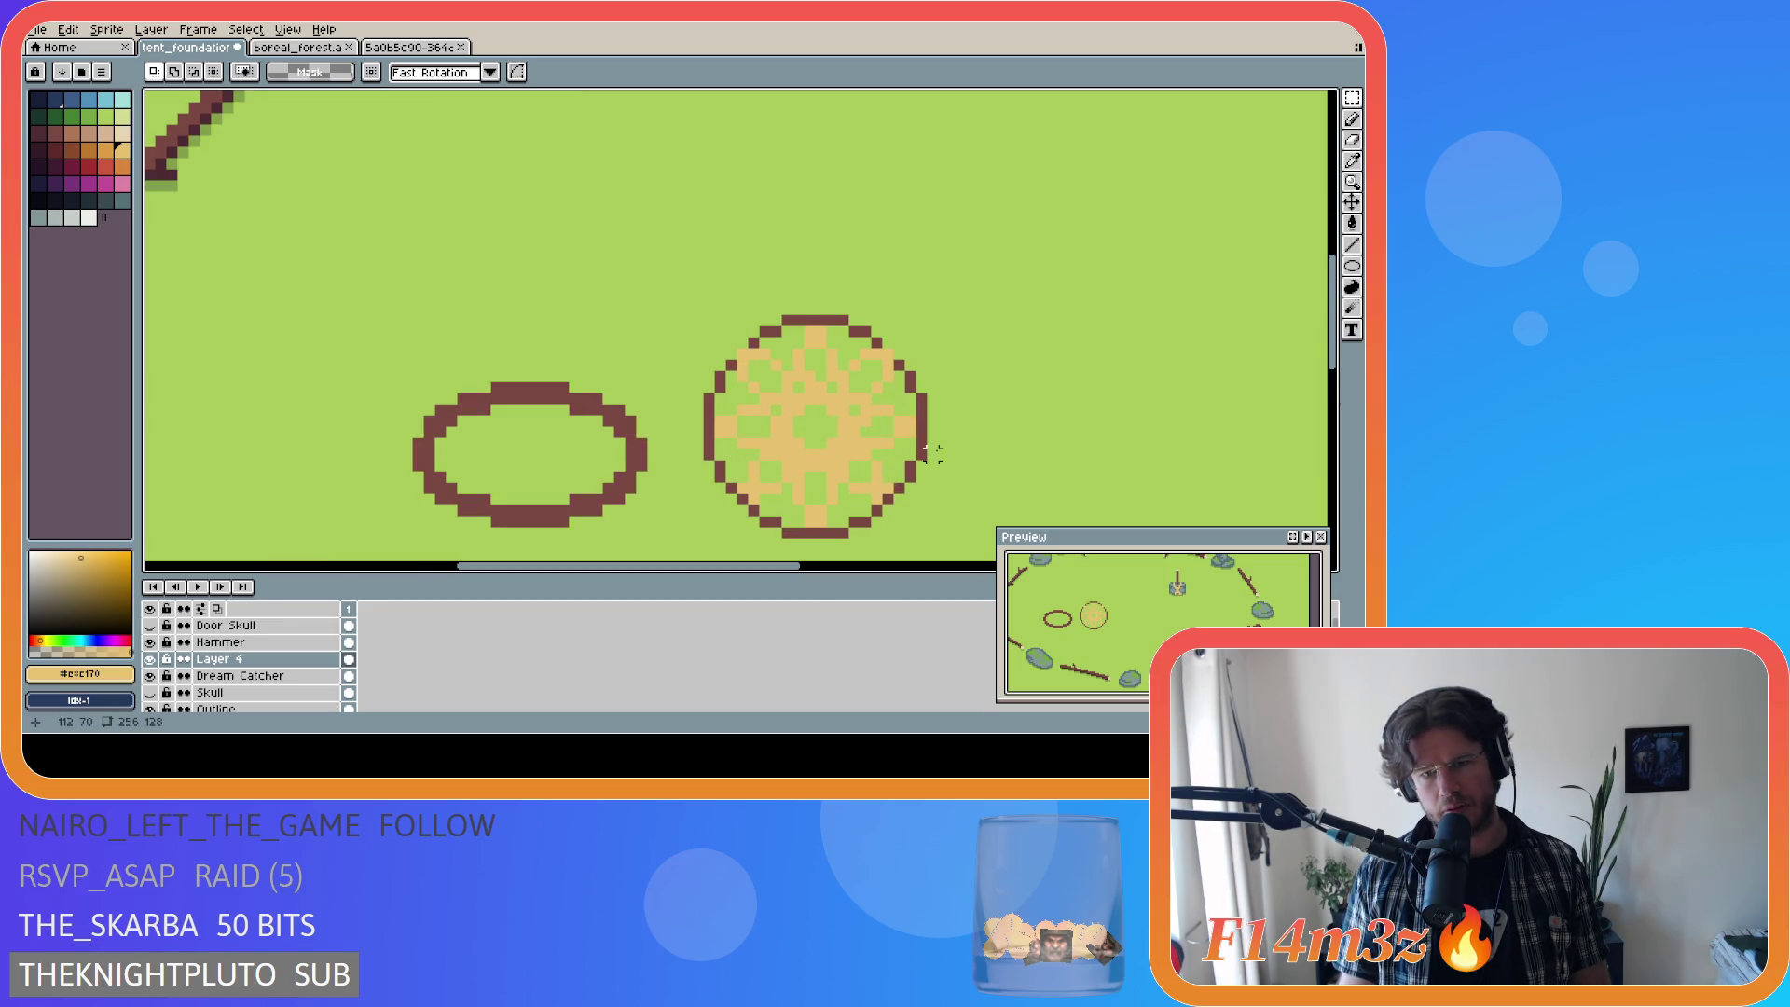
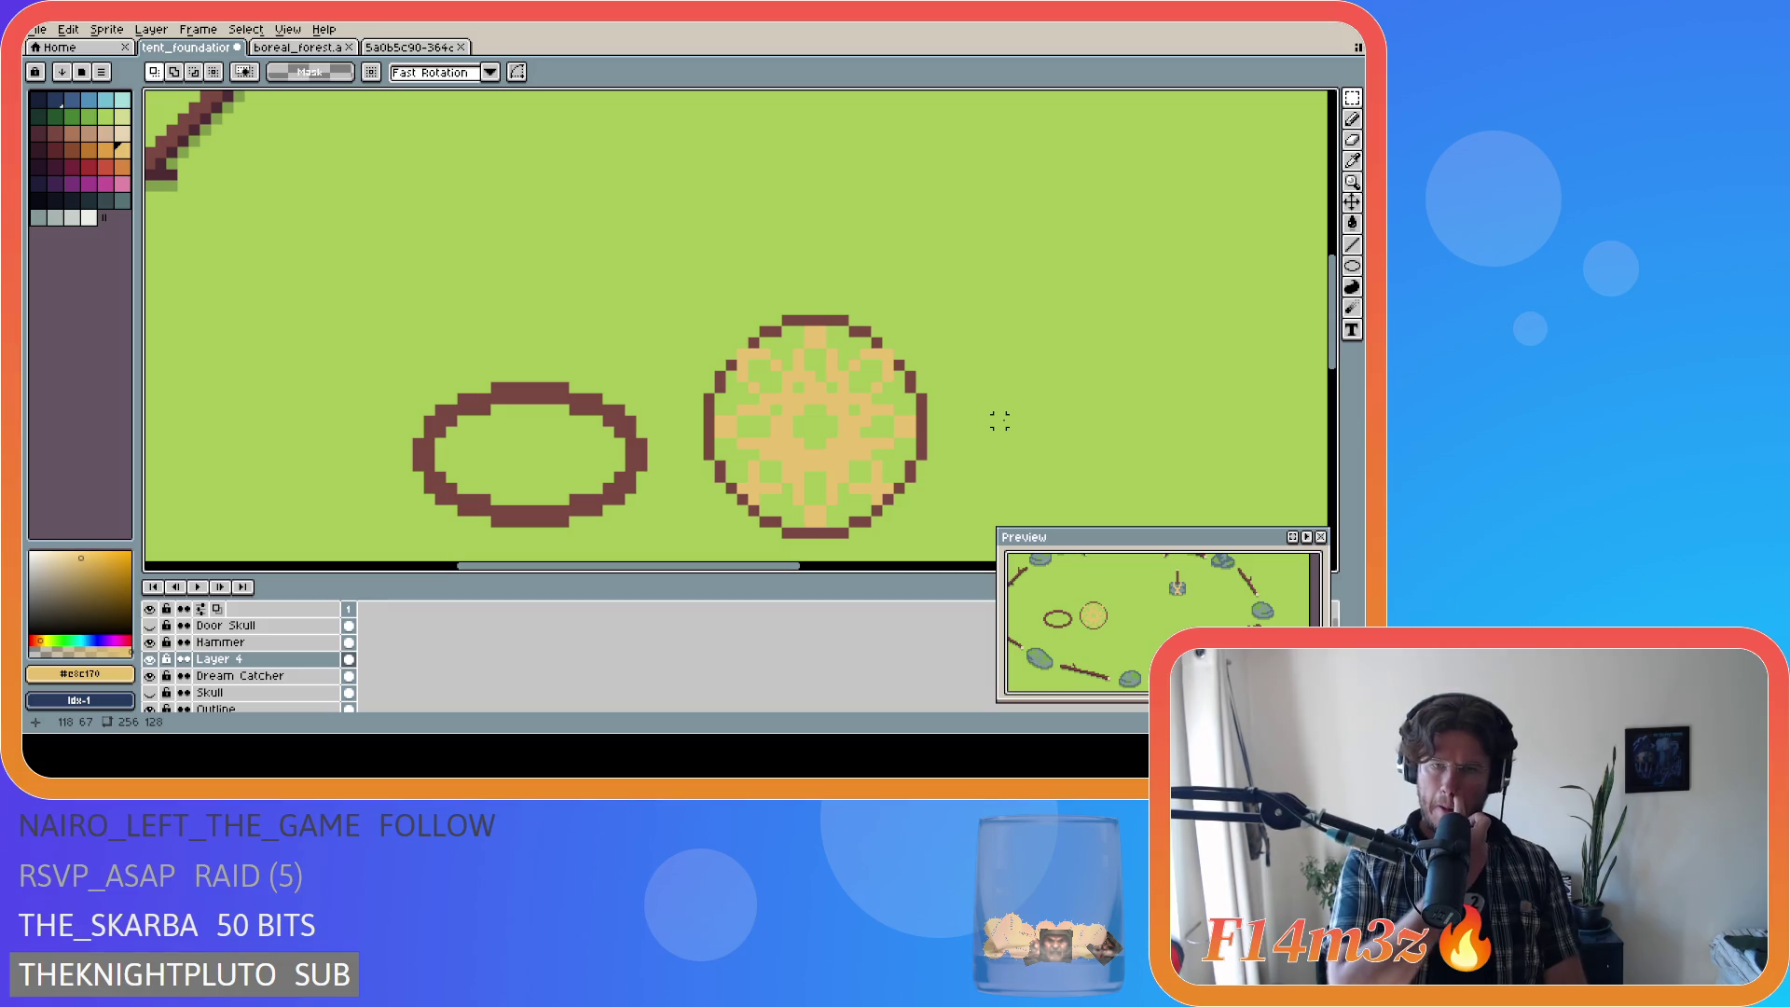
# Step: Zoom in and out to review the campsite map
pyautogui.scroll(-5, 970, 349)
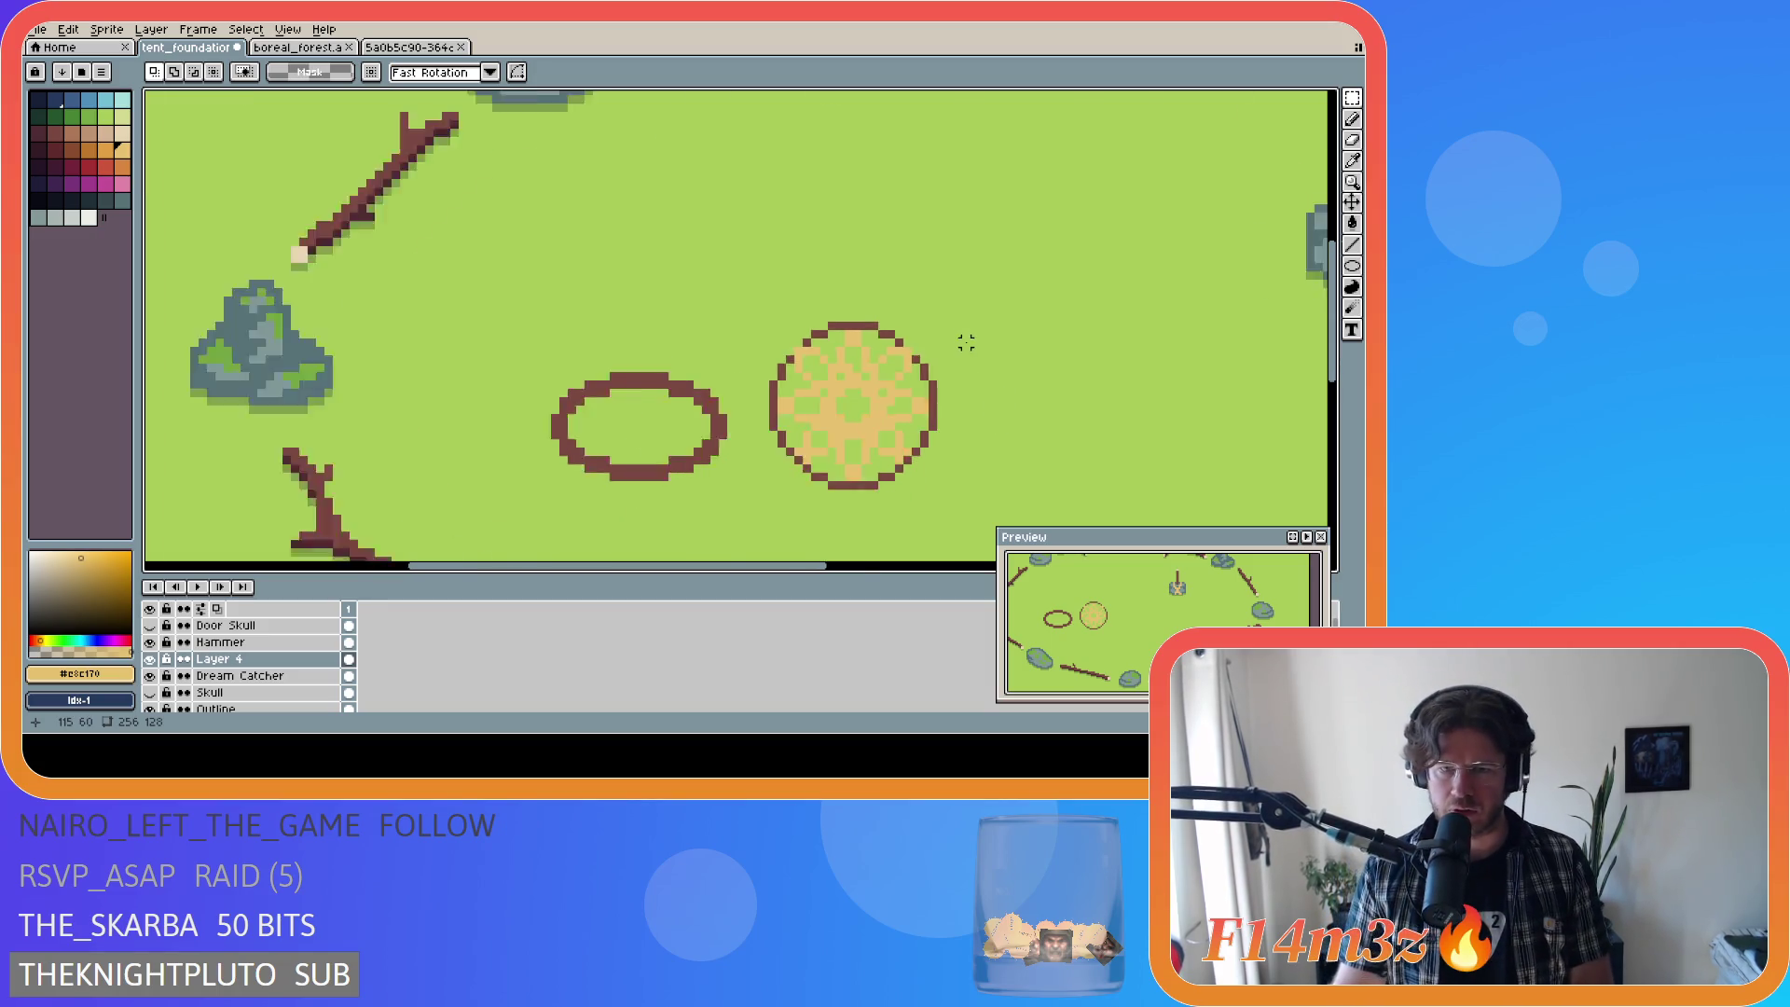
pyautogui.scroll(1, 947, 362)
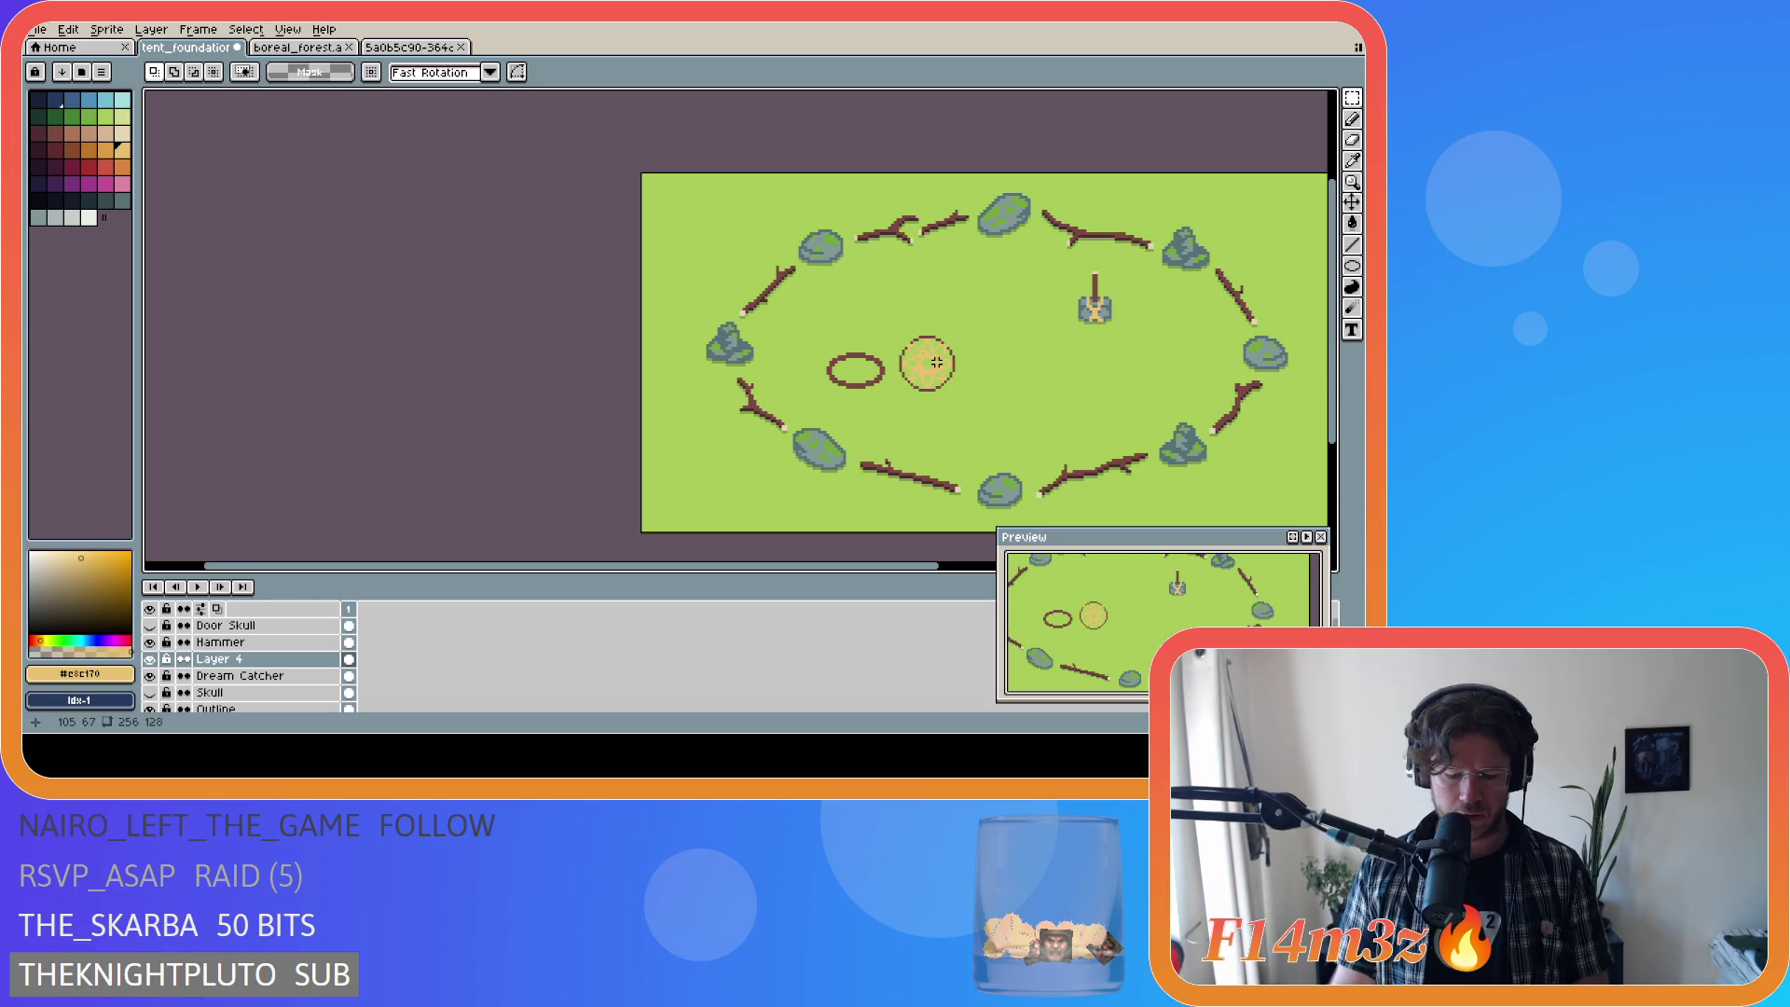
pyautogui.scroll(1, 853, 320)
pyautogui.scroll(-1, 852, 320)
pyautogui.scroll(2, 932, 345)
pyautogui.scroll(-2, 979, 363)
pyautogui.scroll(1, 1003, 371)
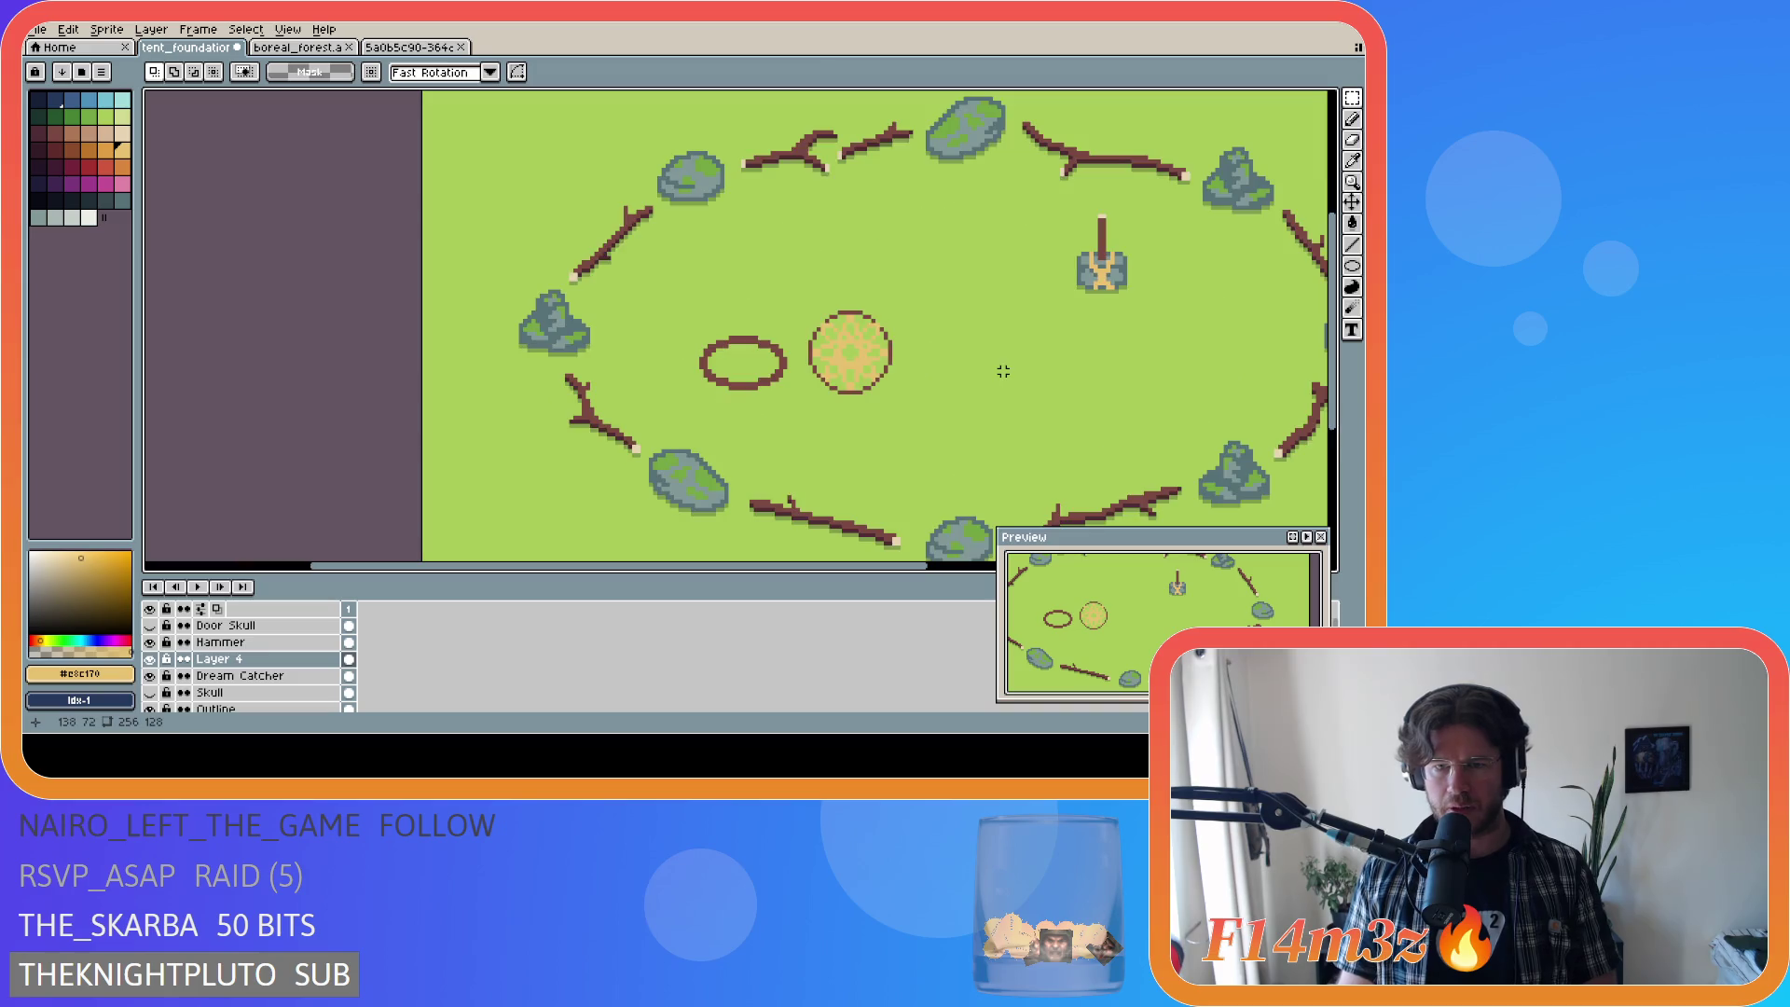
# Step: Toggle the pixel grid on and off, then undo the tan fill inside the circle
pyautogui.hotkey('ctrl', "'")
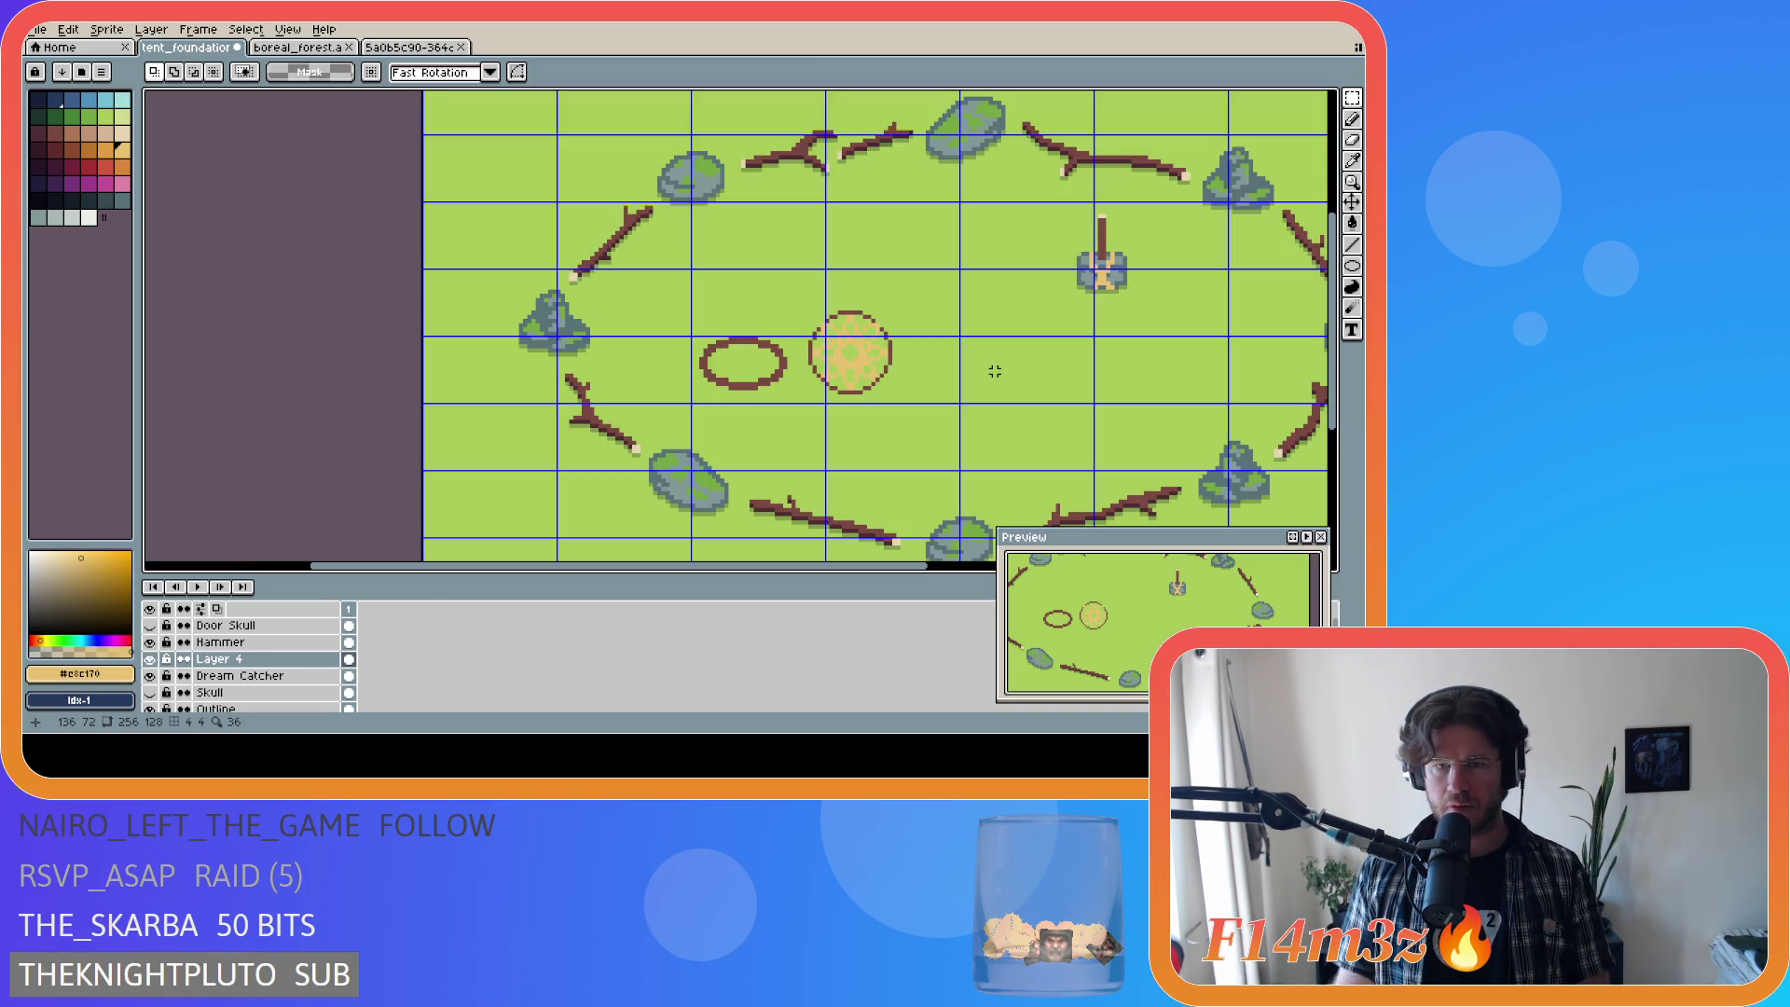
pyautogui.hotkey('ctrl', "'")
pyautogui.hotkey('ctrl', 'z')
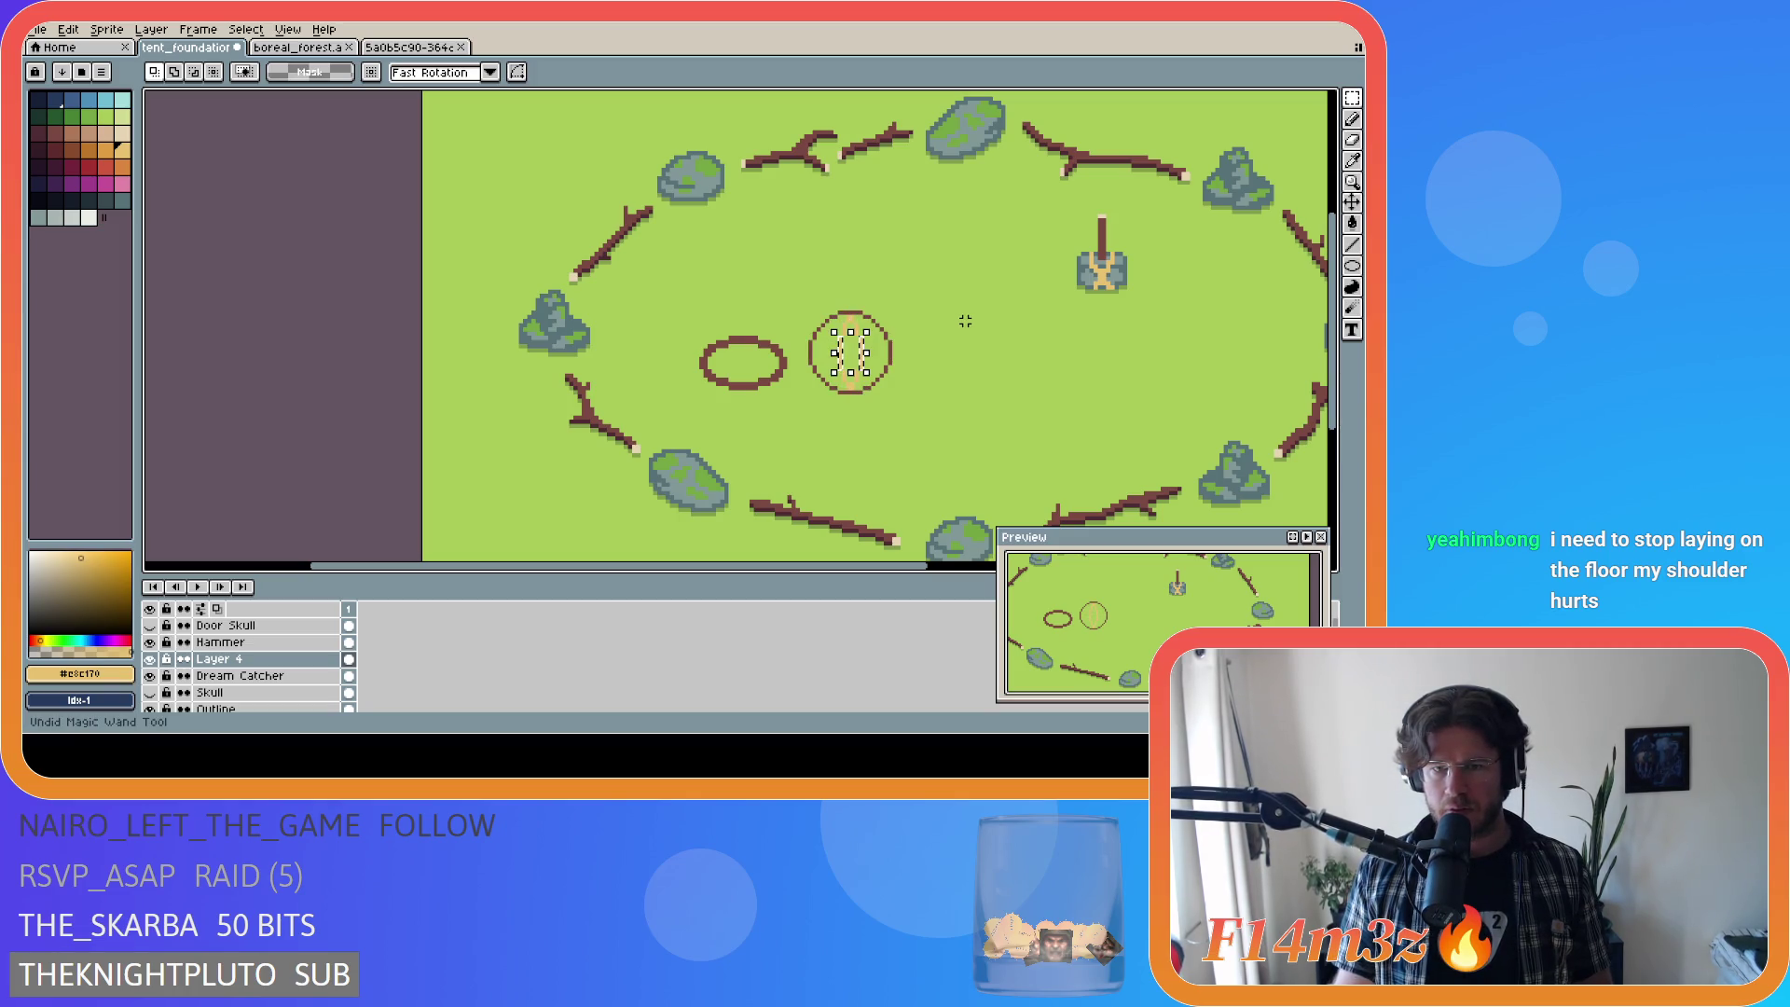
# Step: Undo the inner shape and redraw the circle as an 18×18 ring in the oval's brown
pyautogui.hotkey('ctrl', 'z')
pyautogui.hotkey('ctrl', 'z')
pyautogui.hotkey('ctrl', 'z')
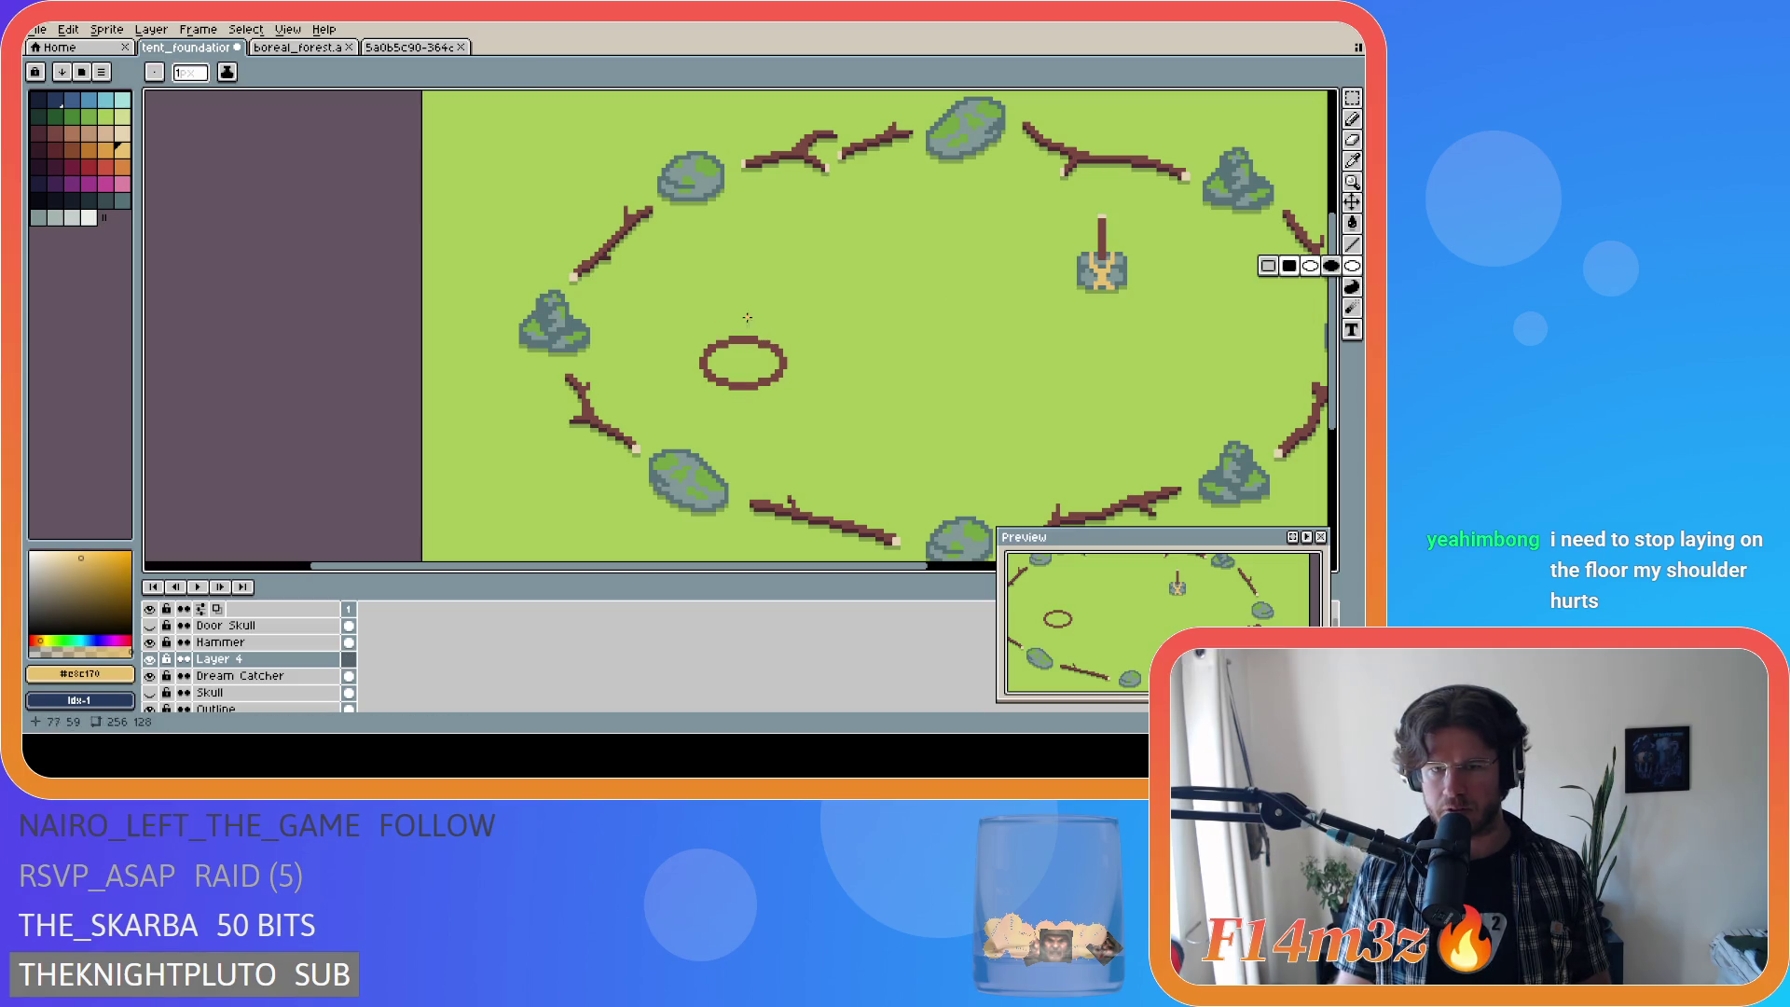
pyautogui.press('i')
pyautogui.click(748, 378)
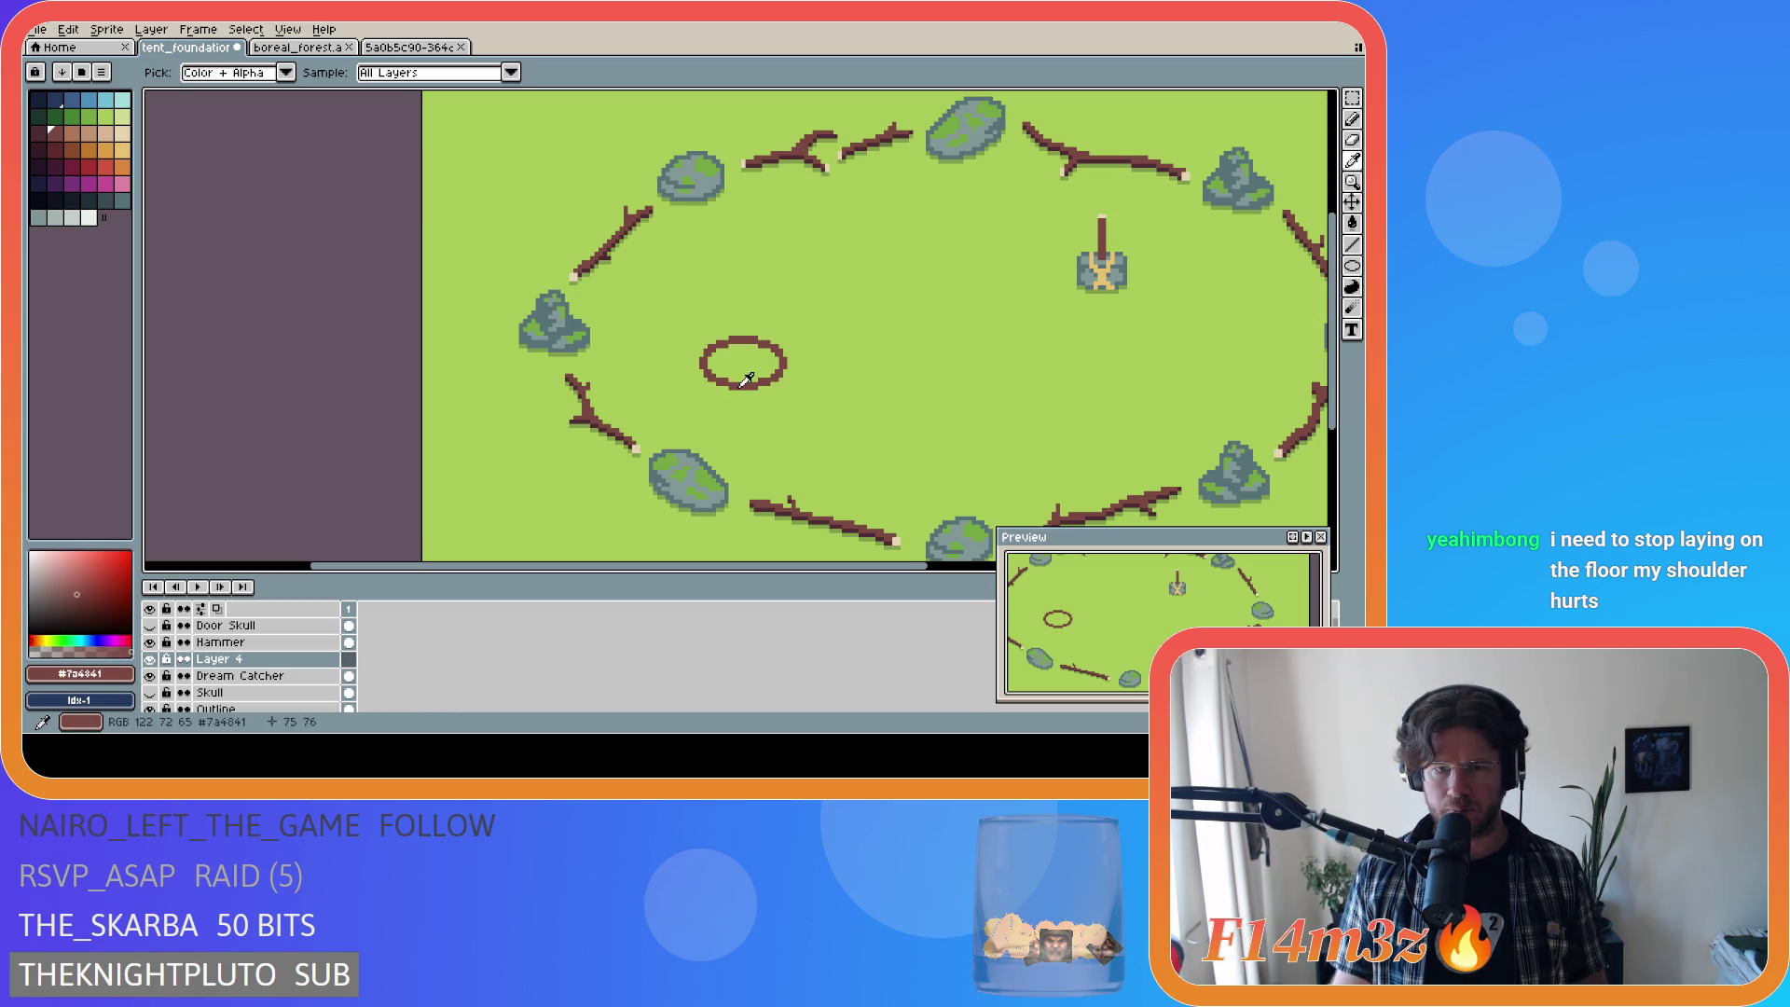
pyautogui.press('b')
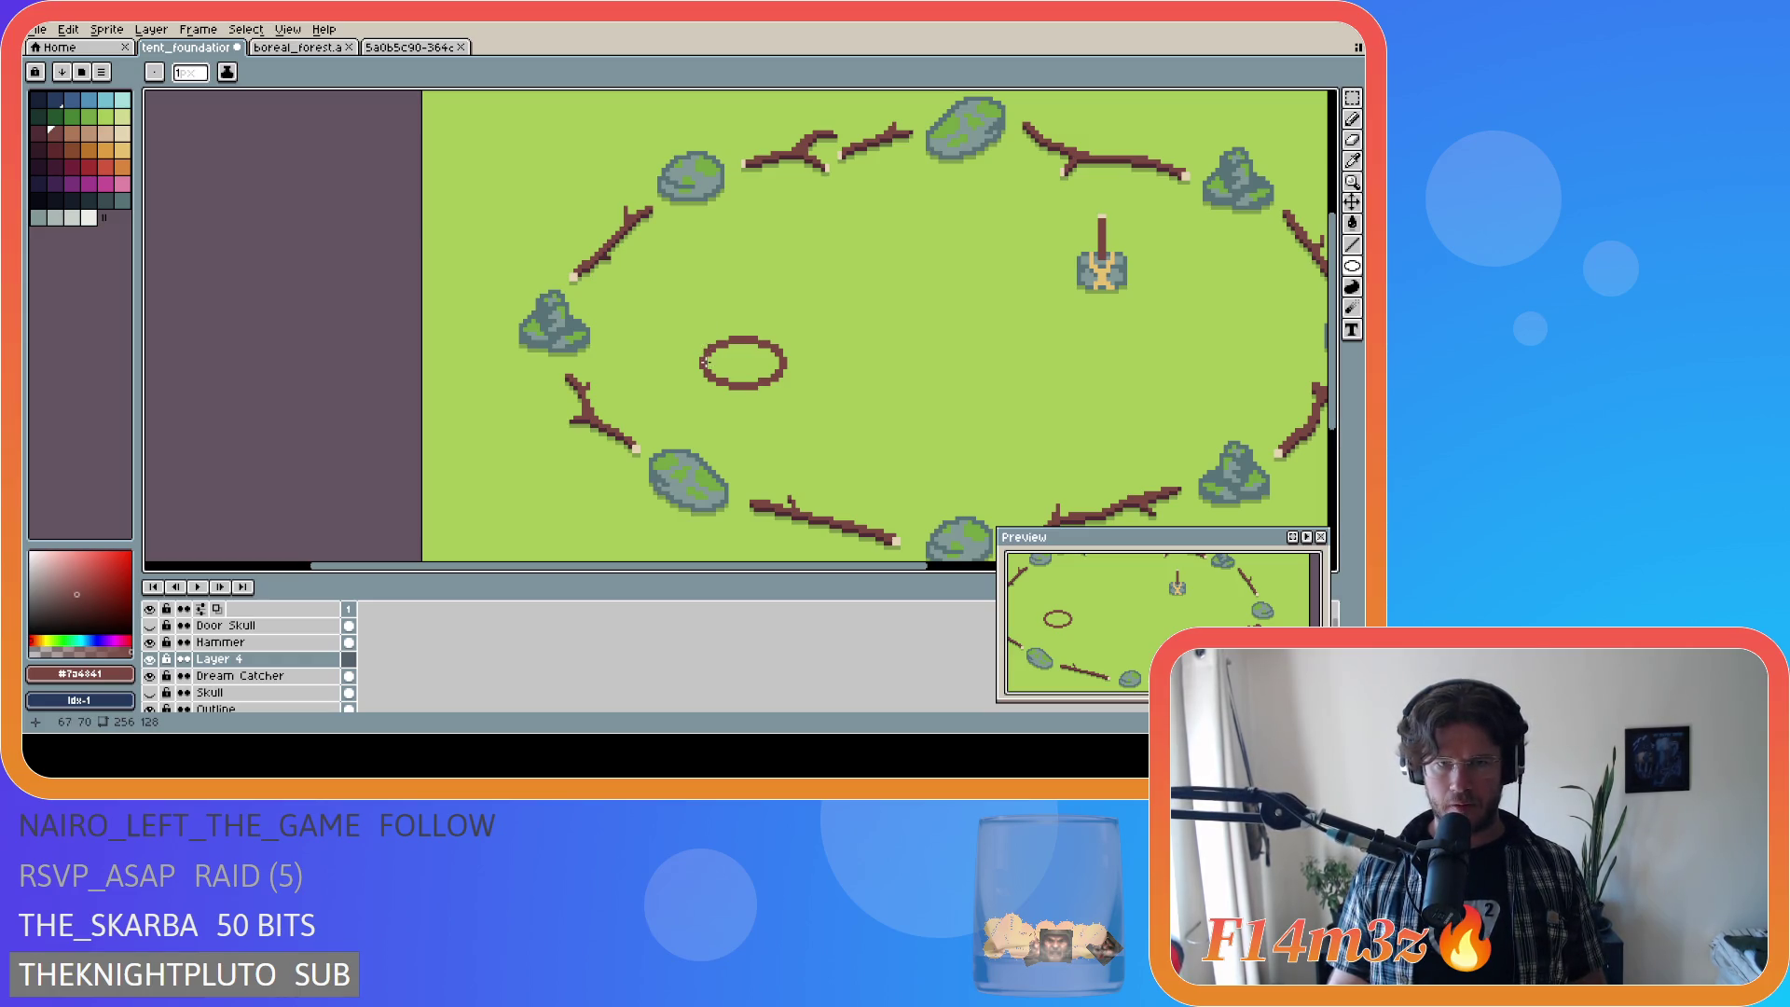
pyautogui.moveTo(706, 324)
pyautogui.mouseDown()
pyautogui.moveTo(776, 431)
pyautogui.moveTo(855, 408)
pyautogui.mouseUp()
pyautogui.press('v')
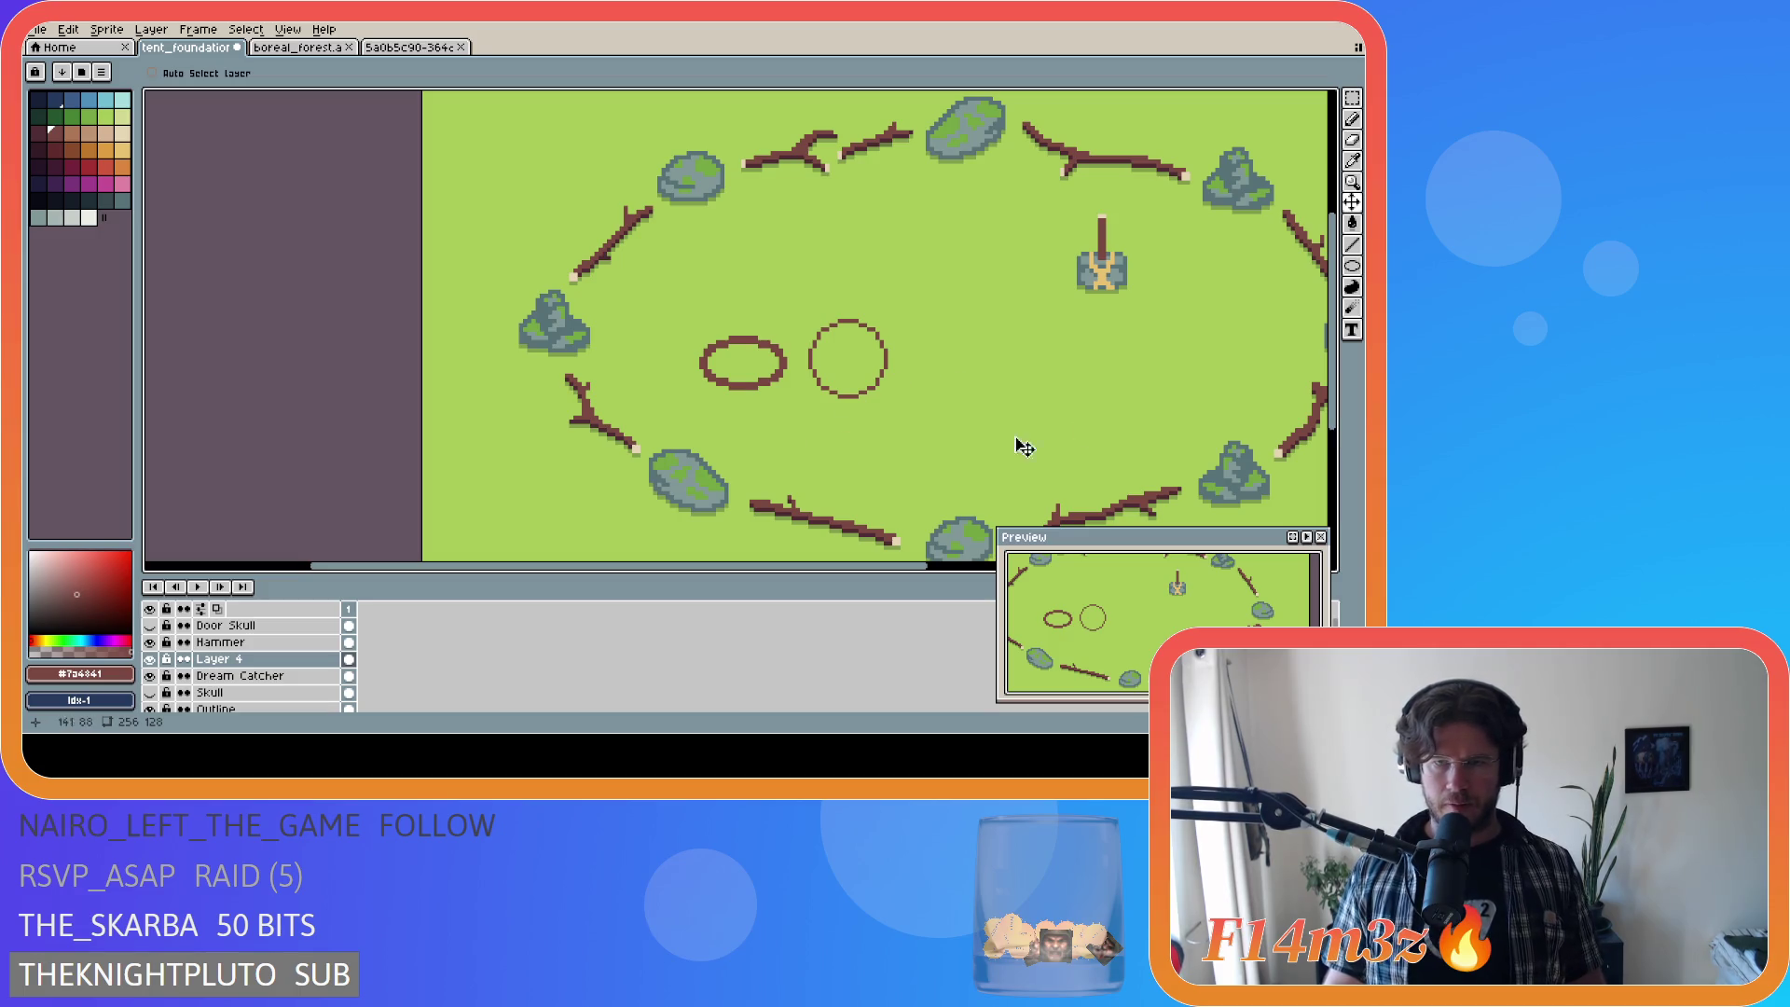
pyautogui.click(1352, 266)
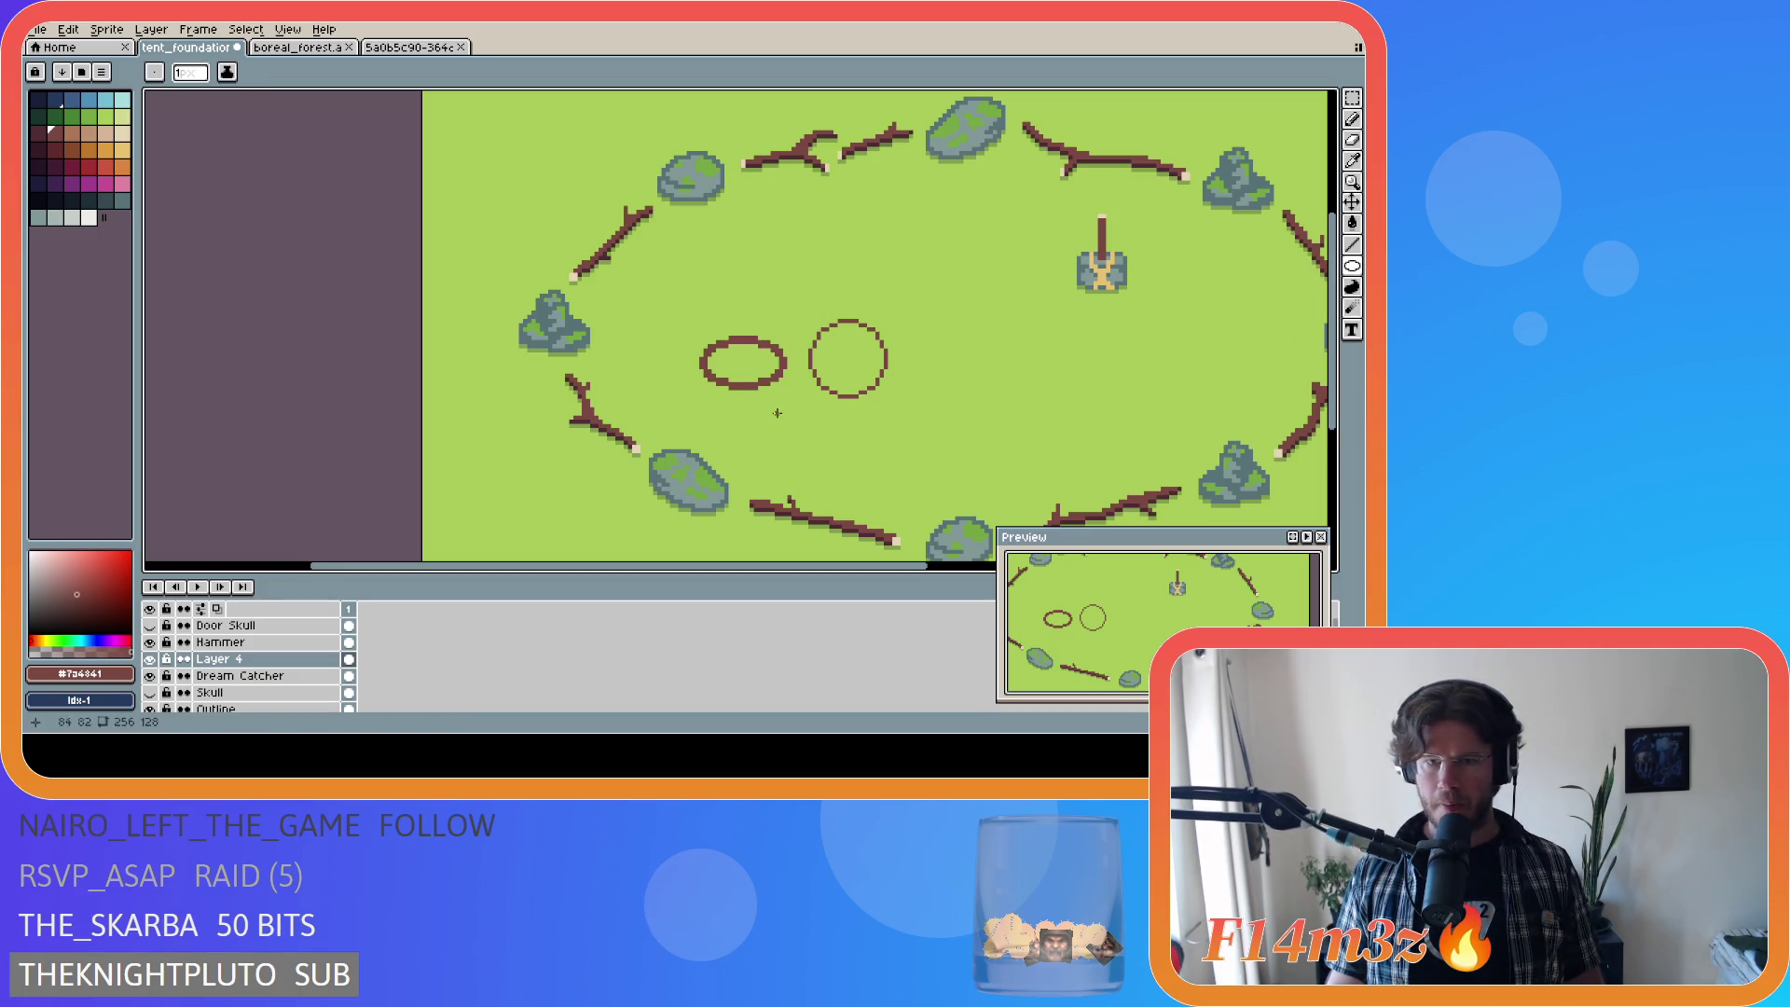
# Step: Draw a tall, narrow tan ellipse upright inside the brown ring
pyautogui.keyDown('alt'); pyautogui.click(1103, 275); pyautogui.keyUp('alt')
pyautogui.scroll(2, 847, 366)
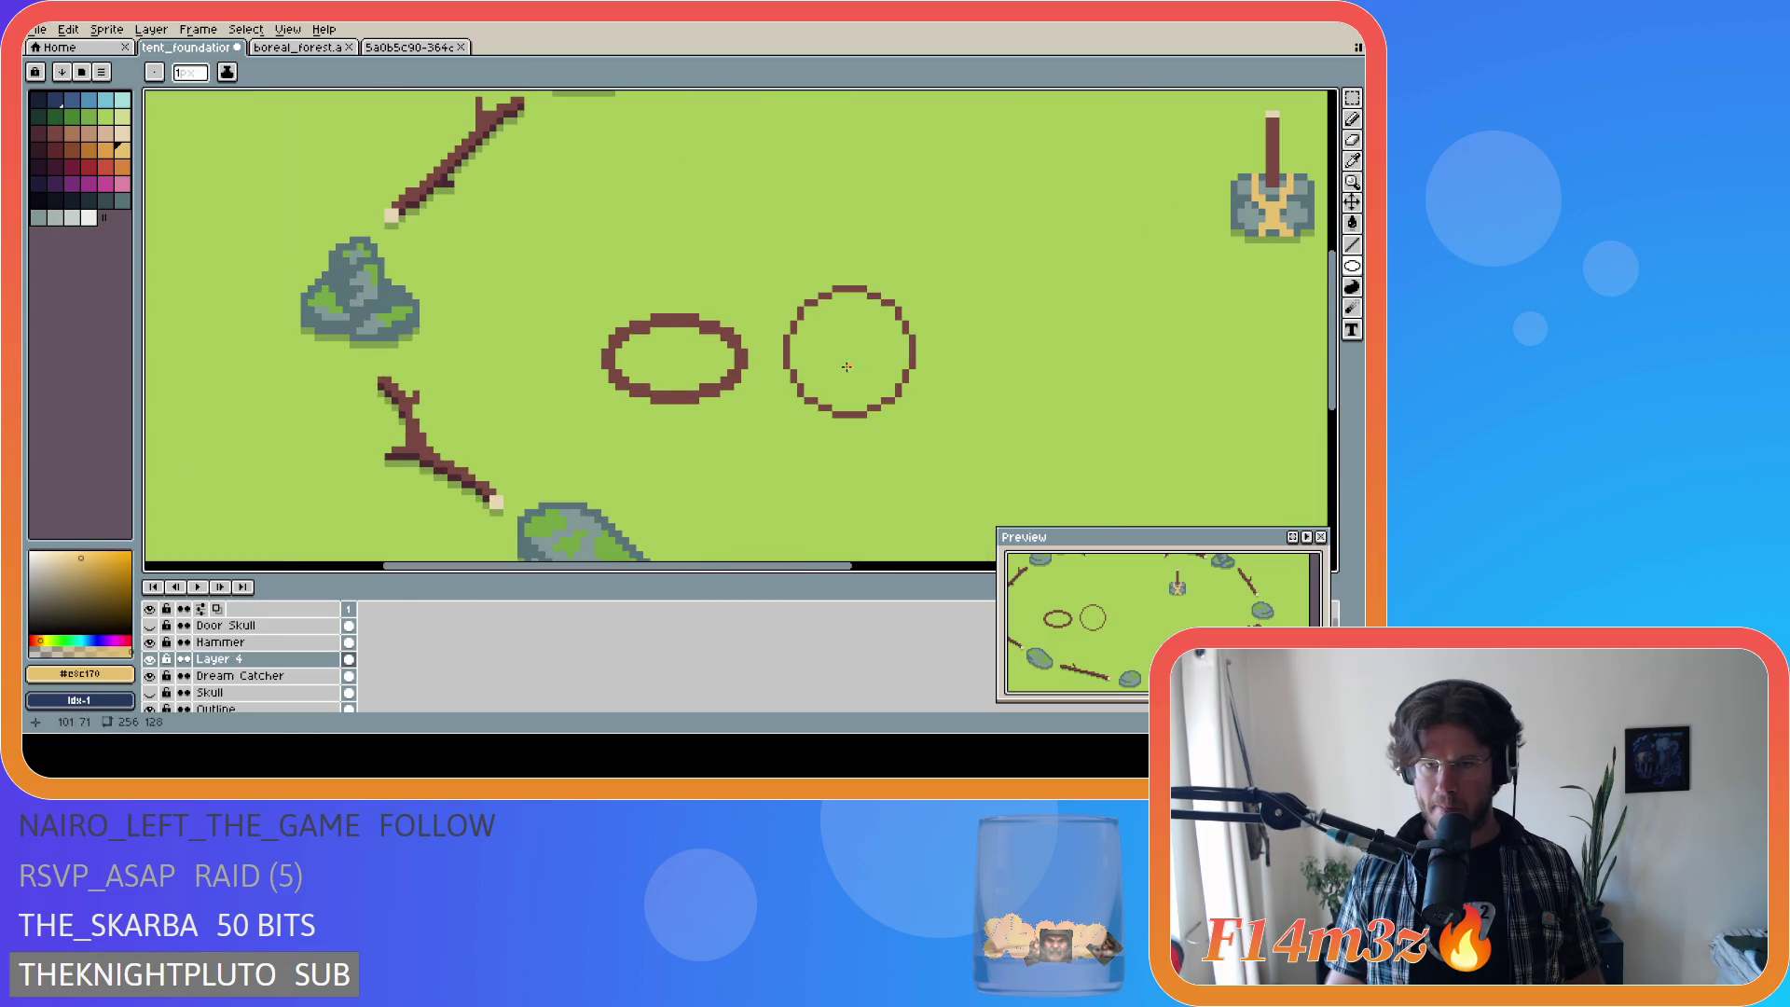
pyautogui.moveTo(832, 295); pyautogui.dragTo(866, 404)
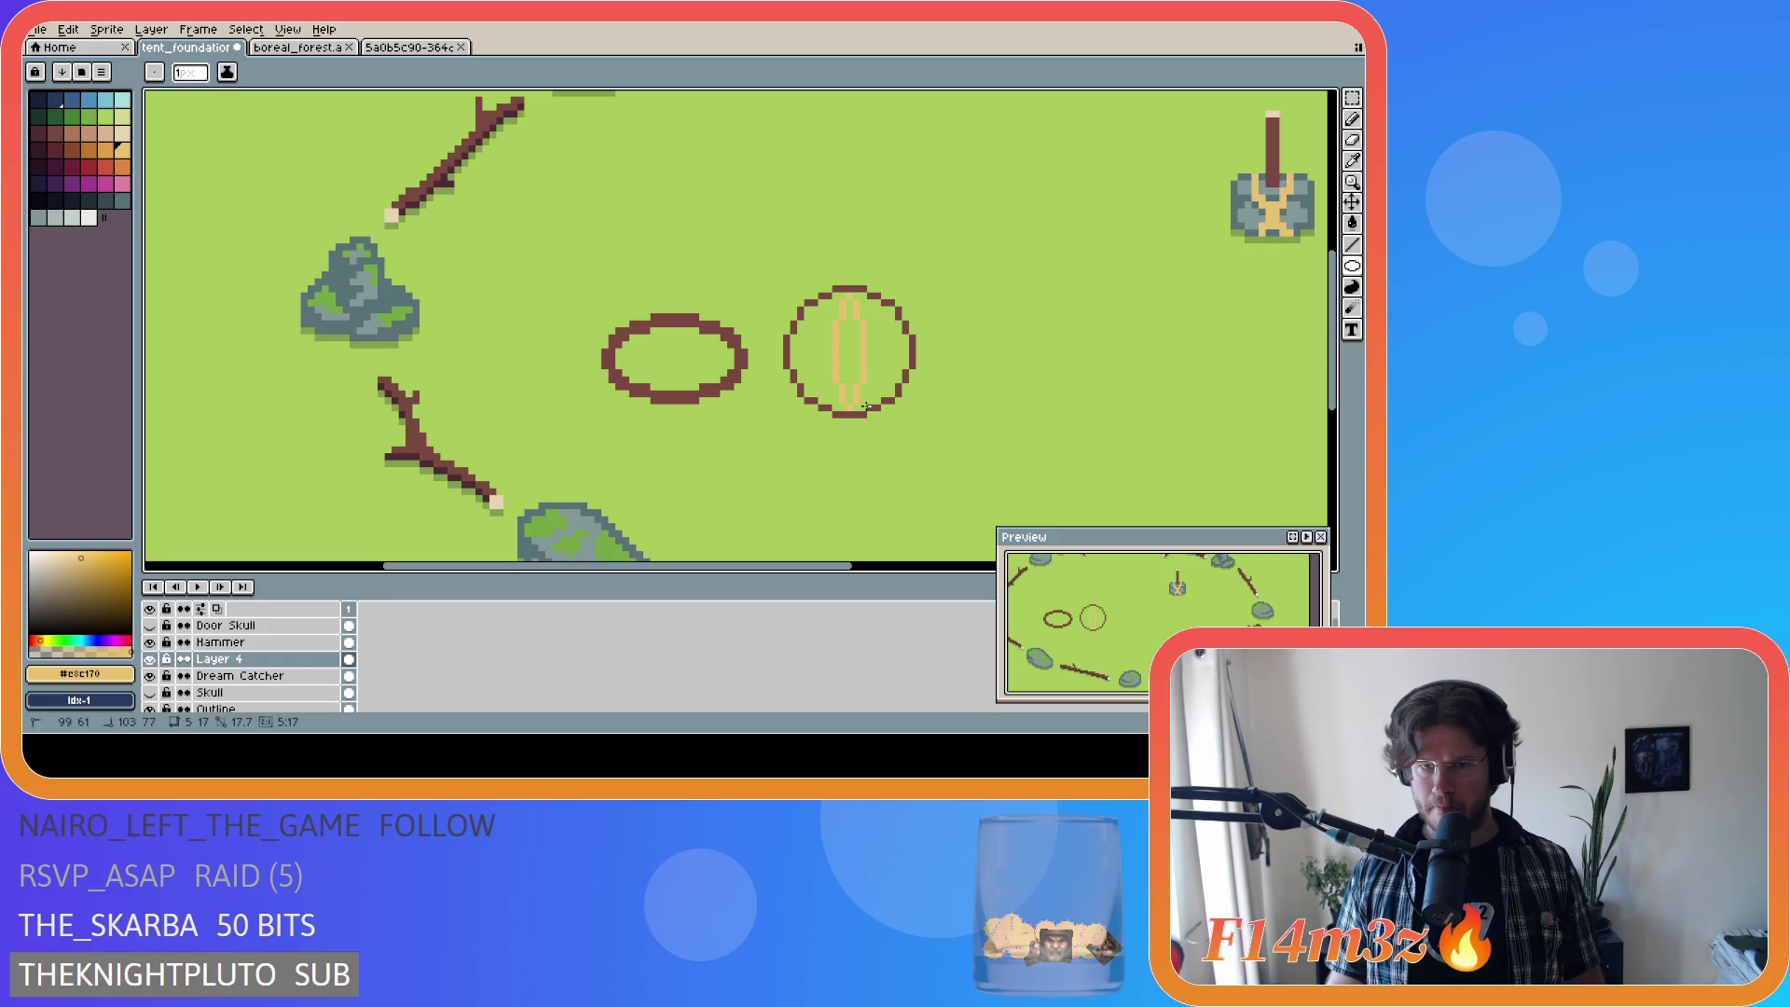
pyautogui.moveTo(865, 405); pyautogui.dragTo(865, 406)
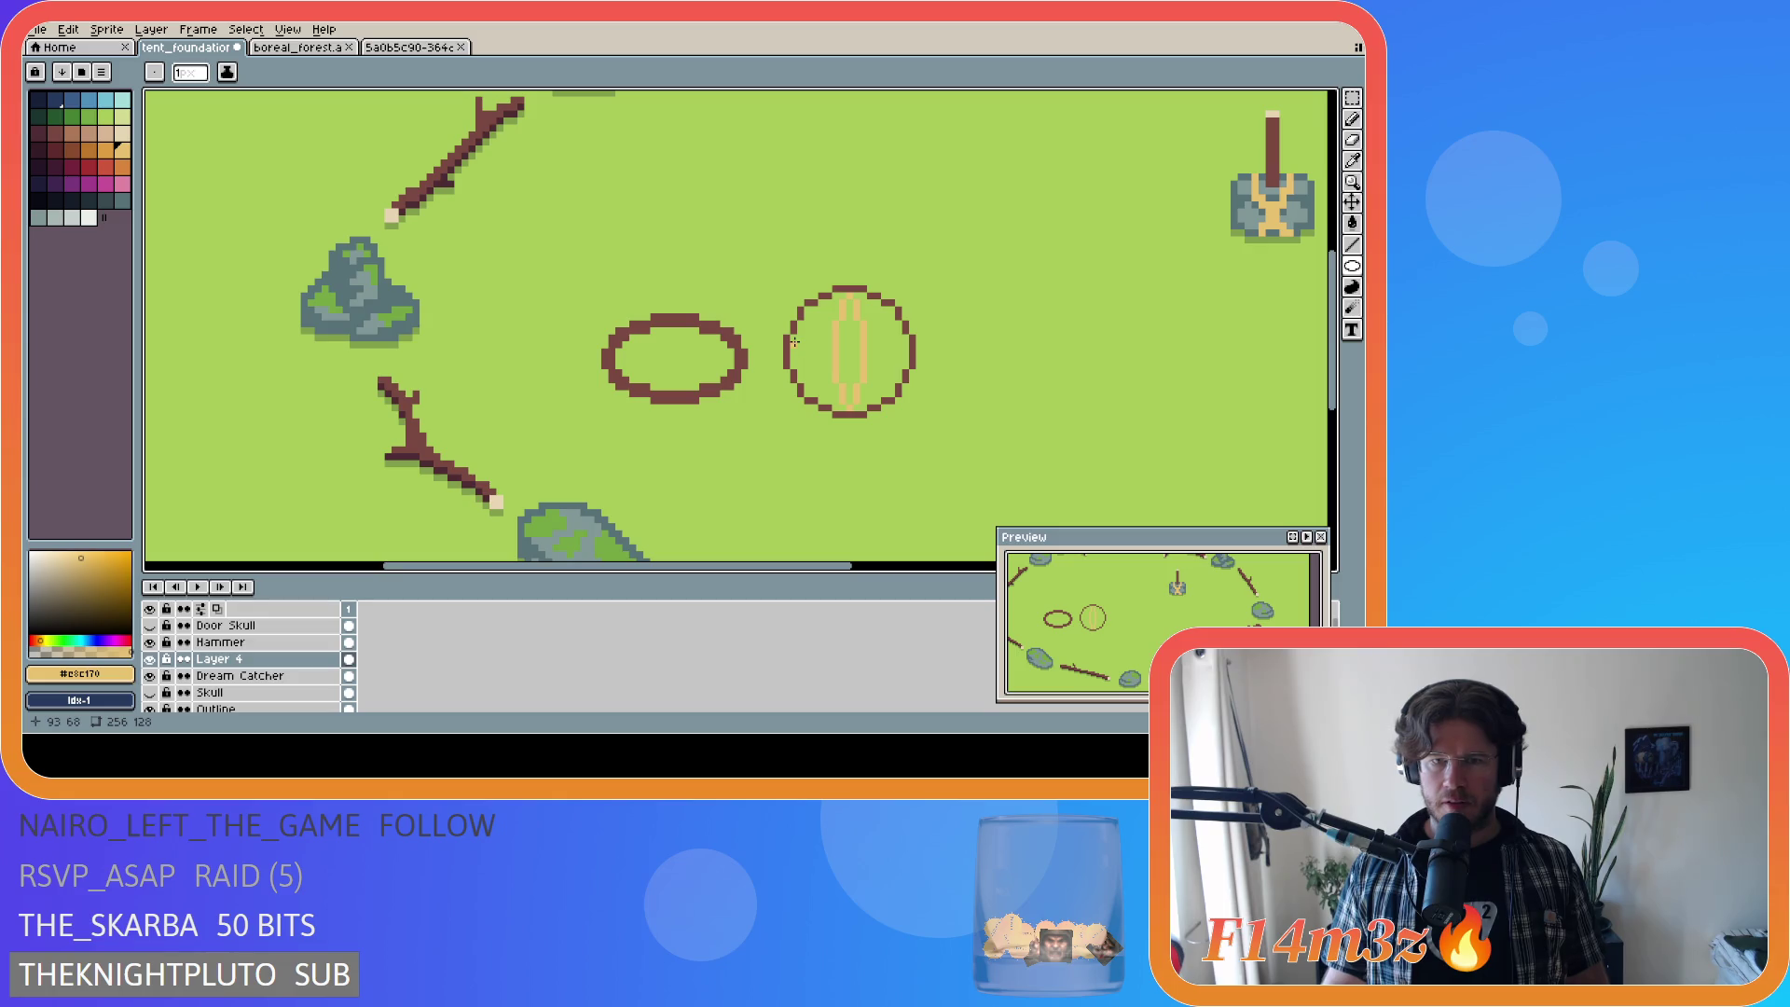
# Step: Try horizontal and diagonal tan lines across the ring, then undo them
pyautogui.moveTo(794, 340); pyautogui.dragTo(906, 366)
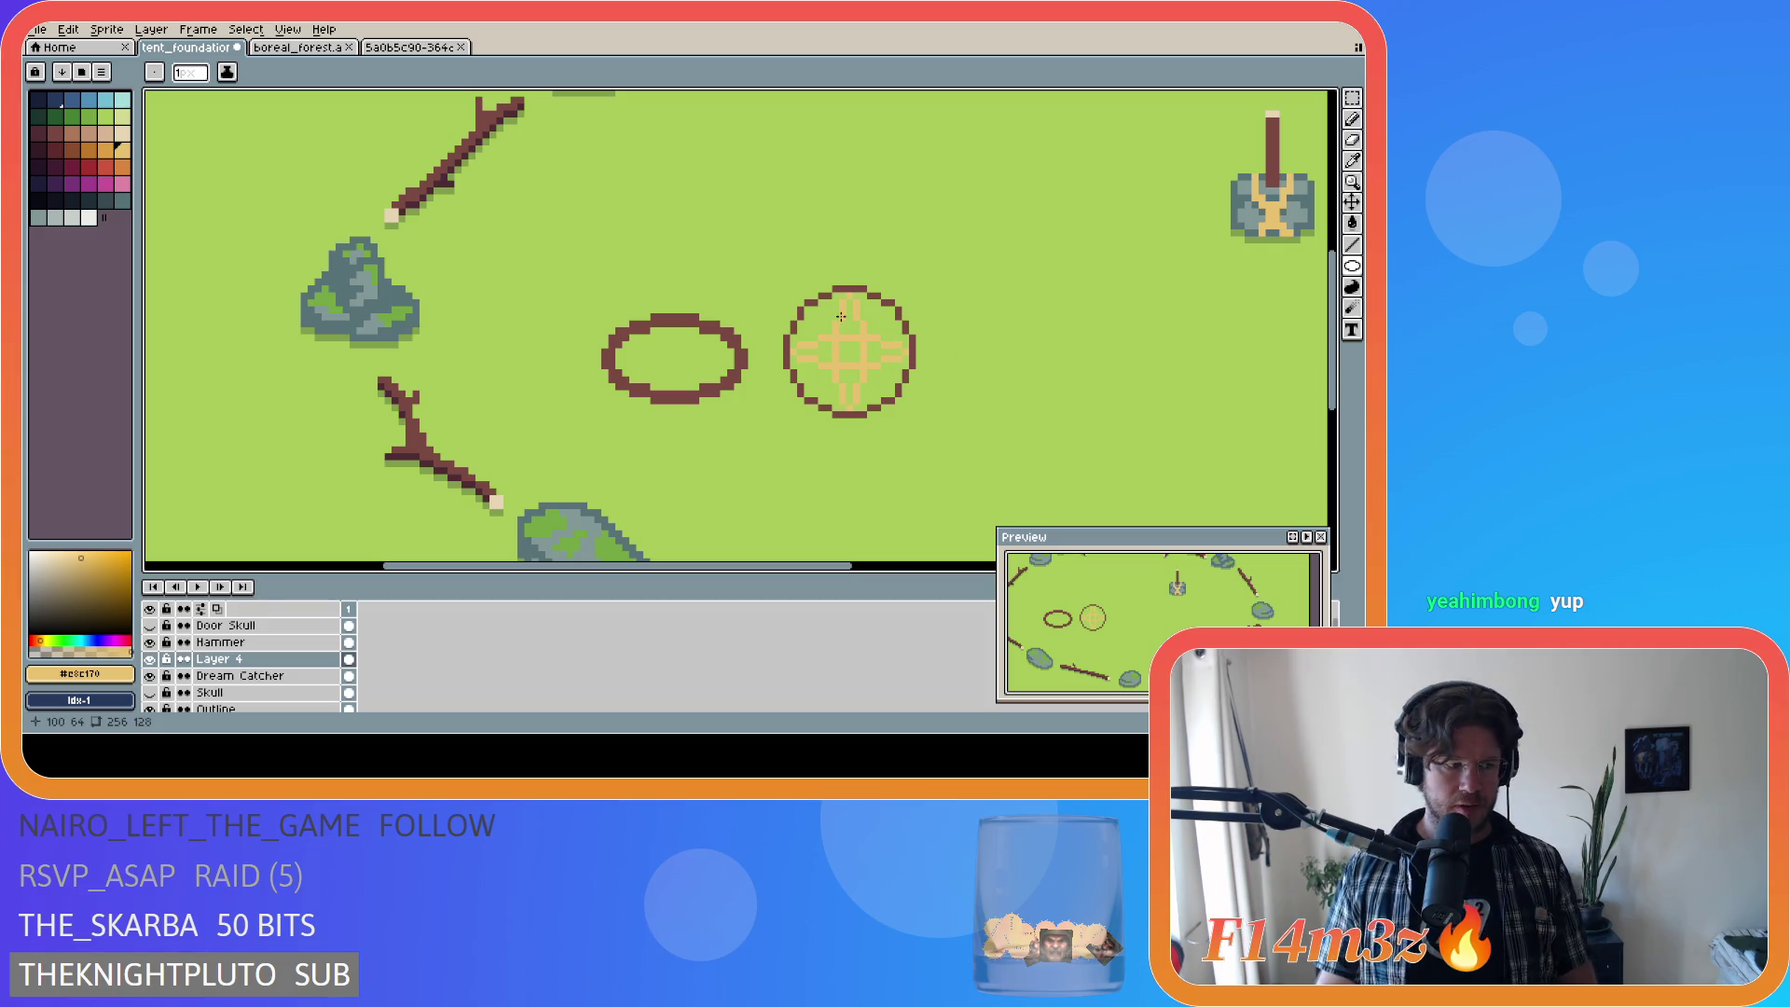
pyautogui.moveTo(805, 312); pyautogui.dragTo(889, 393)
pyautogui.hotkey('ctrl', 'z')
pyautogui.hotkey('ctrl', 'z')
pyautogui.hotkey('ctrl', 'z')
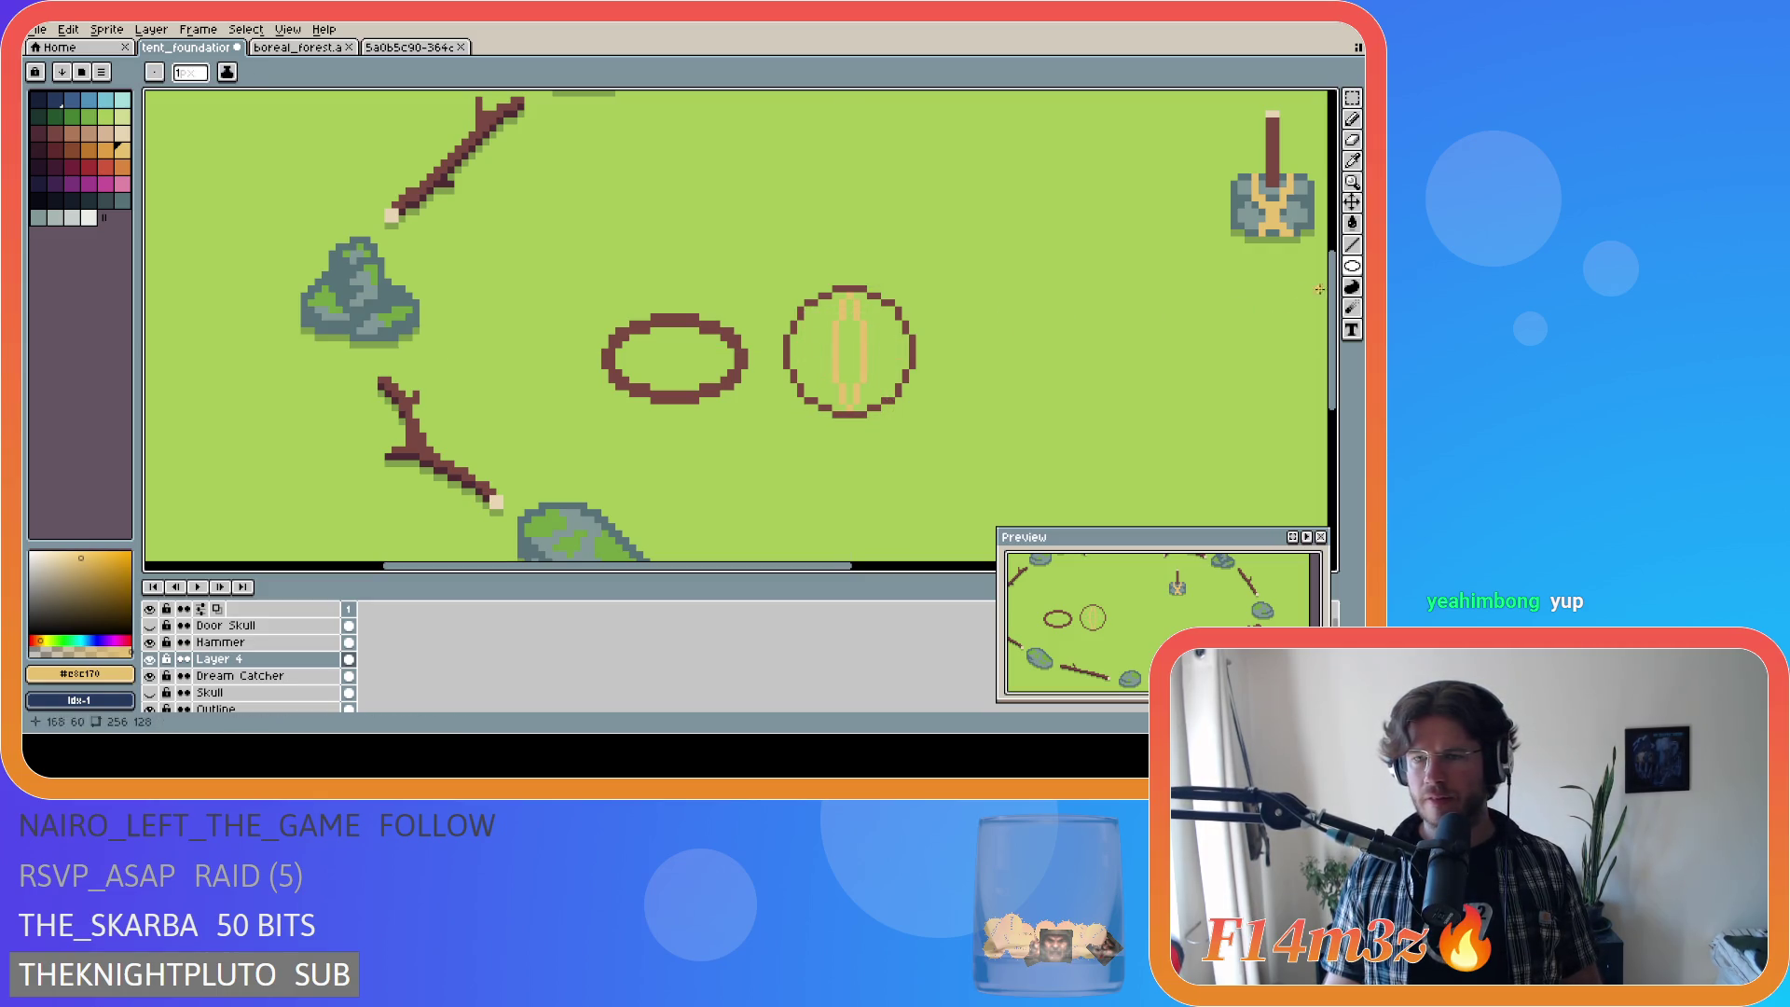
pyautogui.click(1352, 161)
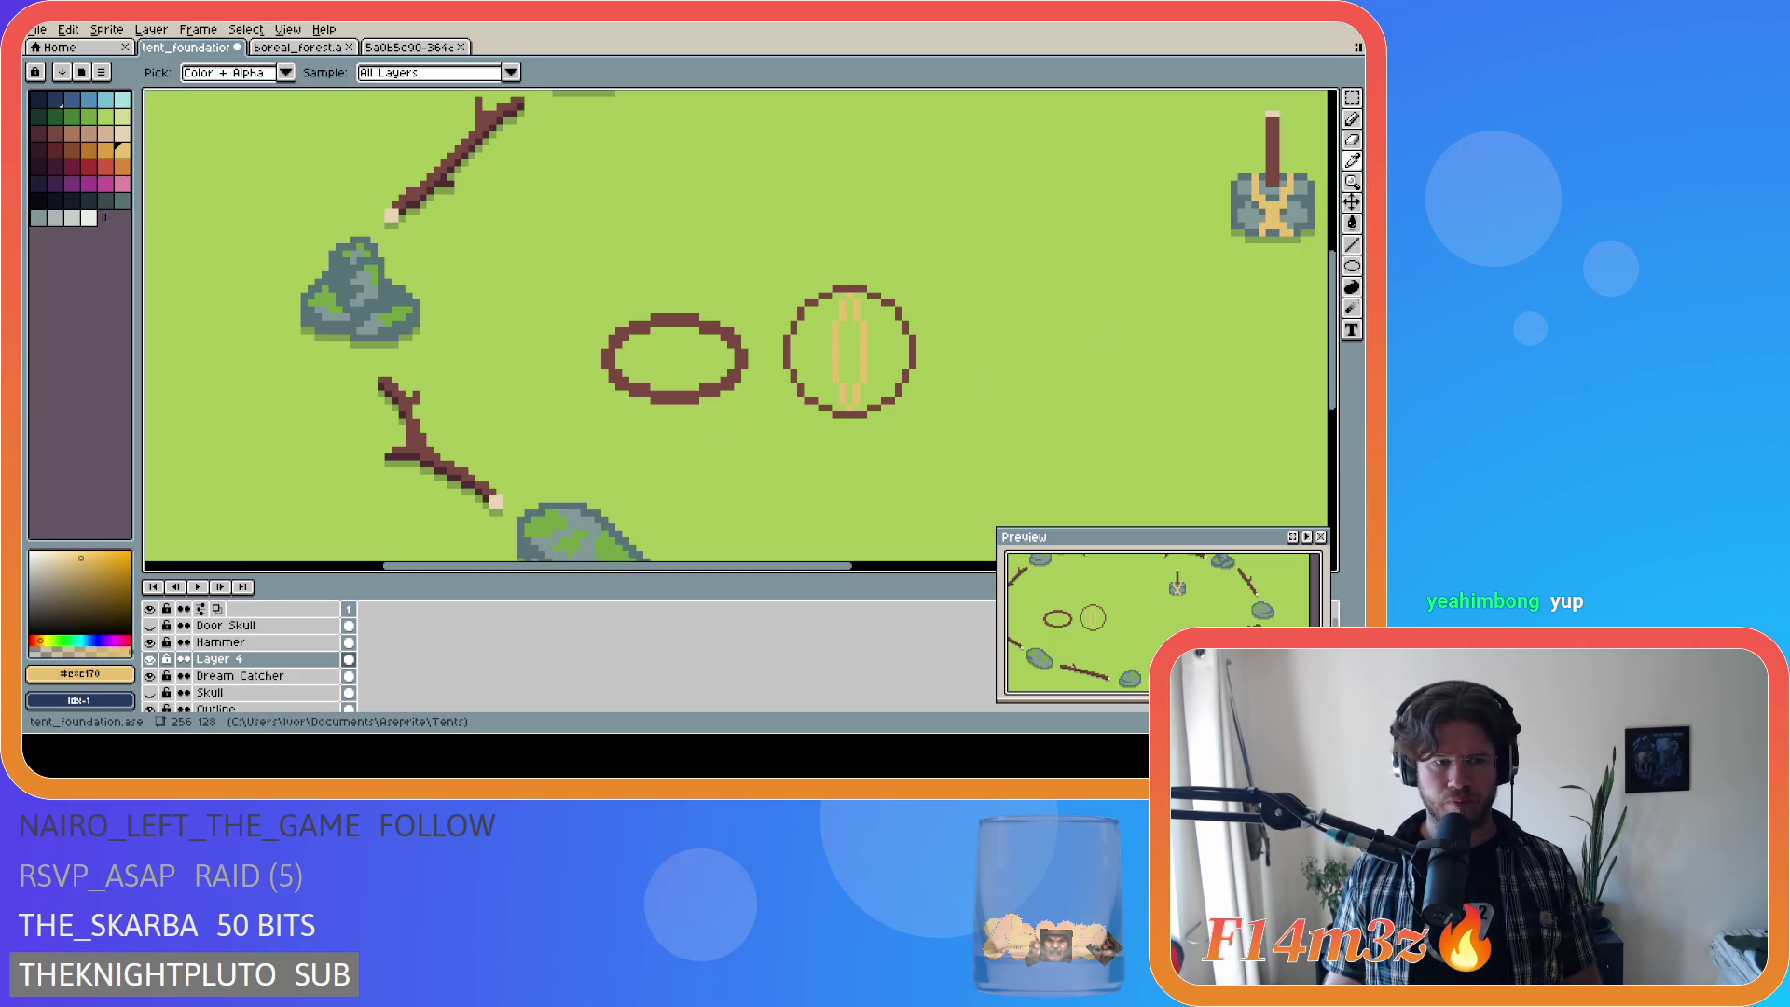
# Step: Magic-wand select every tan strip of the upright shape and enter transform mode
pyautogui.press('b')
pyautogui.scroll(-3, 751, 389)
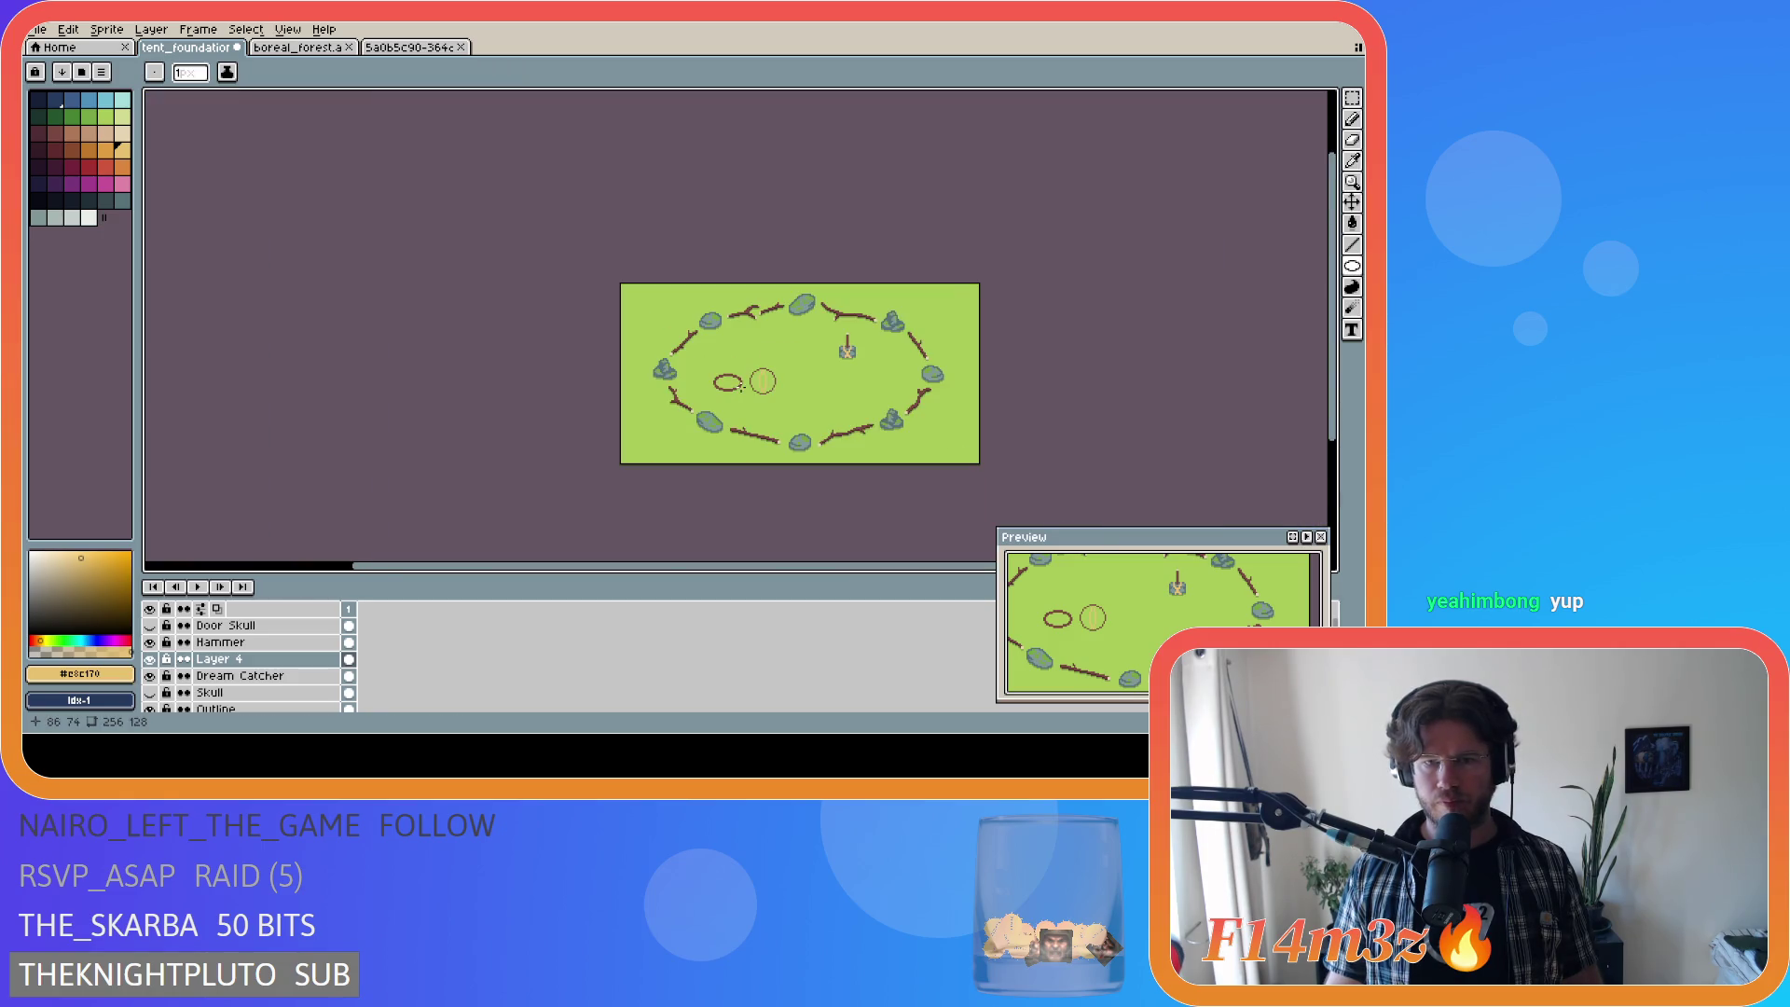
pyautogui.scroll(3, 756, 382)
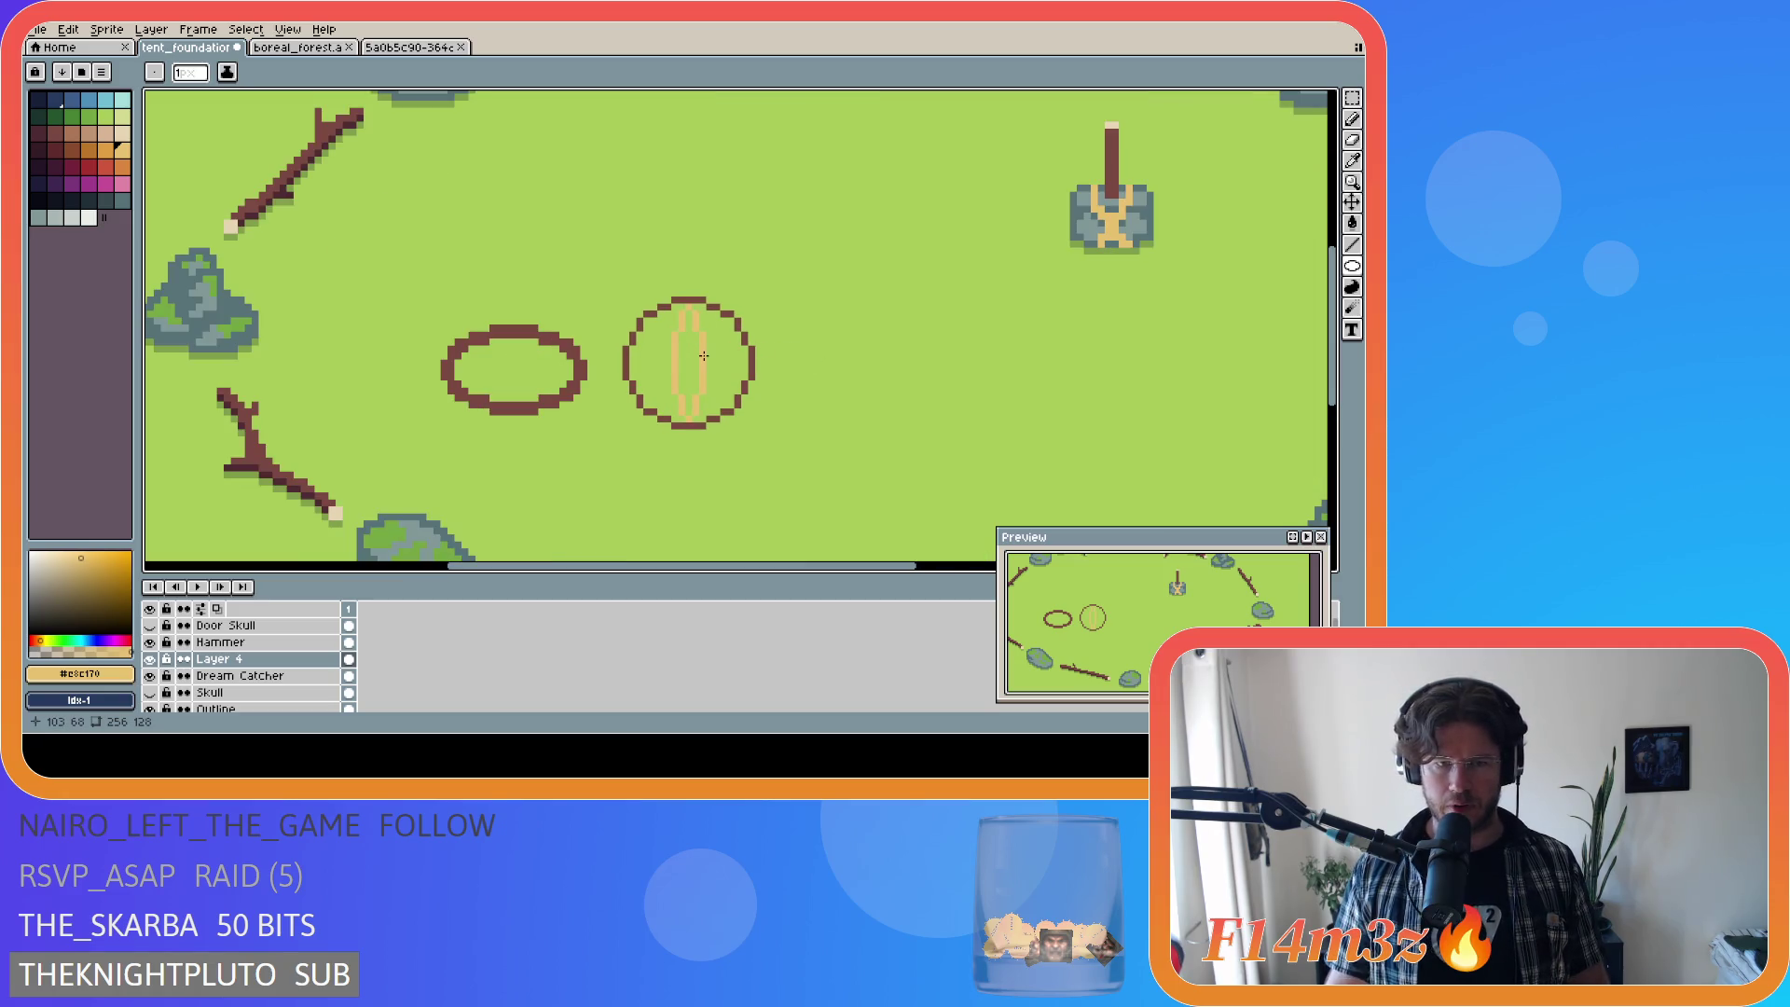
pyautogui.press('alt')
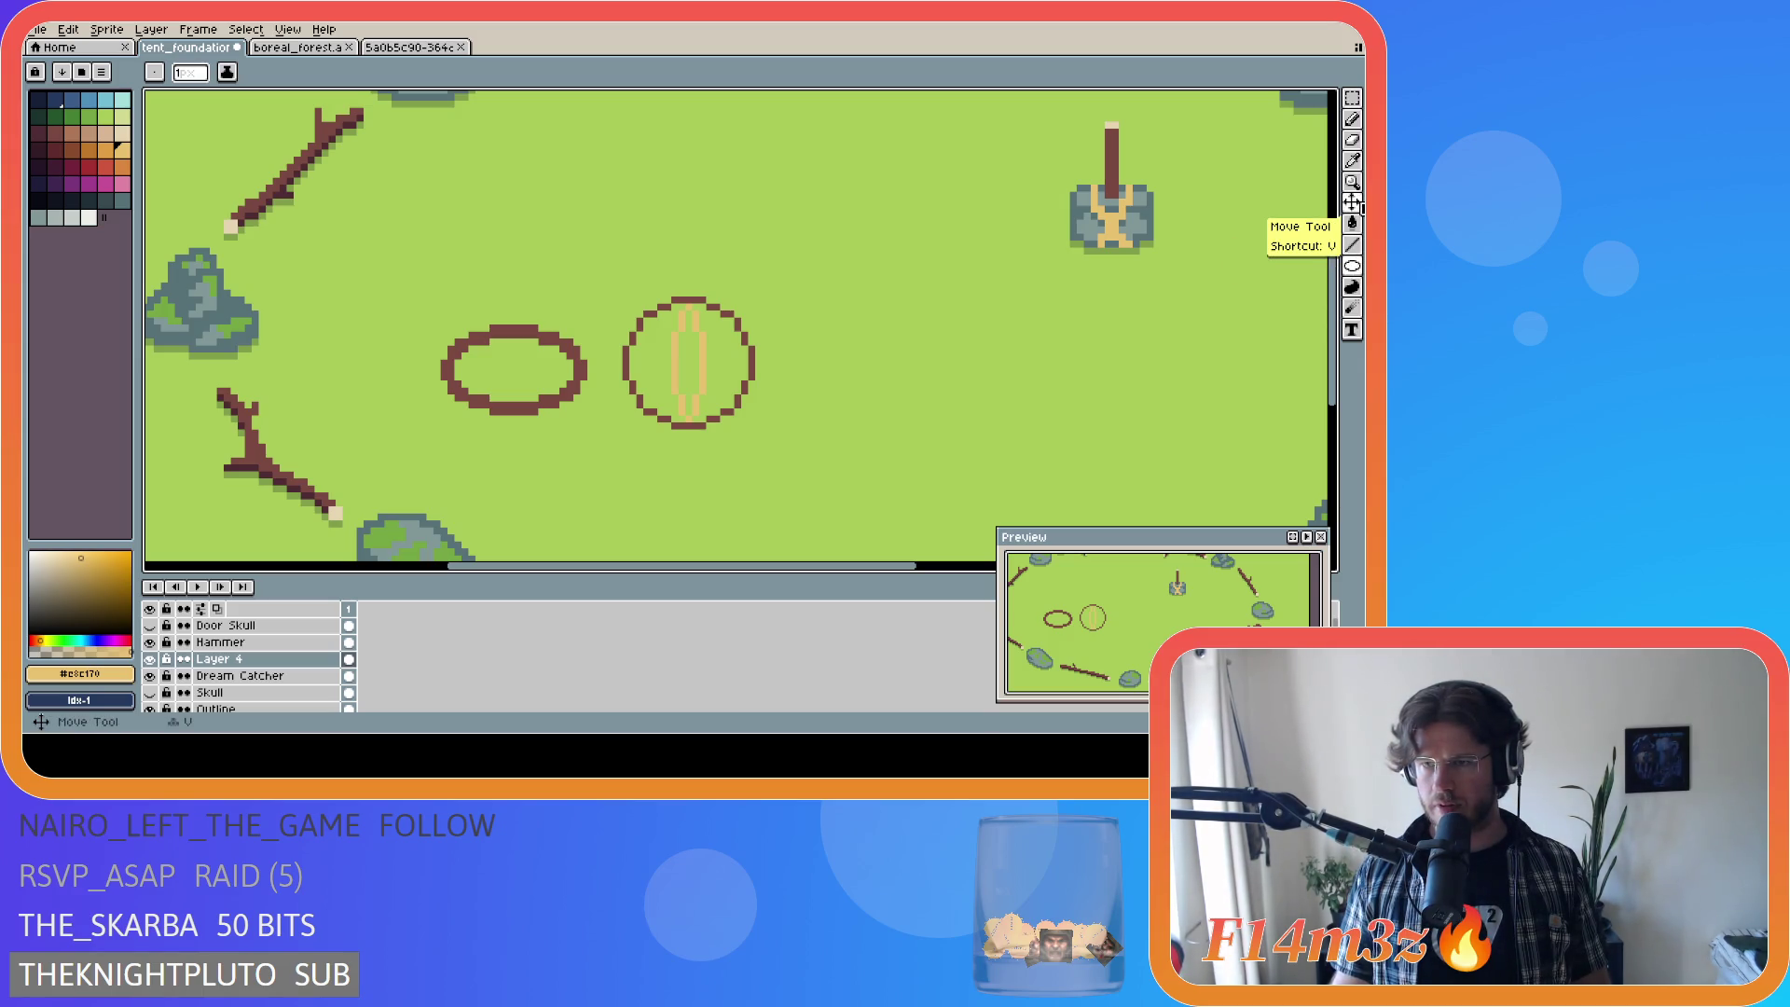
pyautogui.press('w')
pyautogui.click(700, 359)
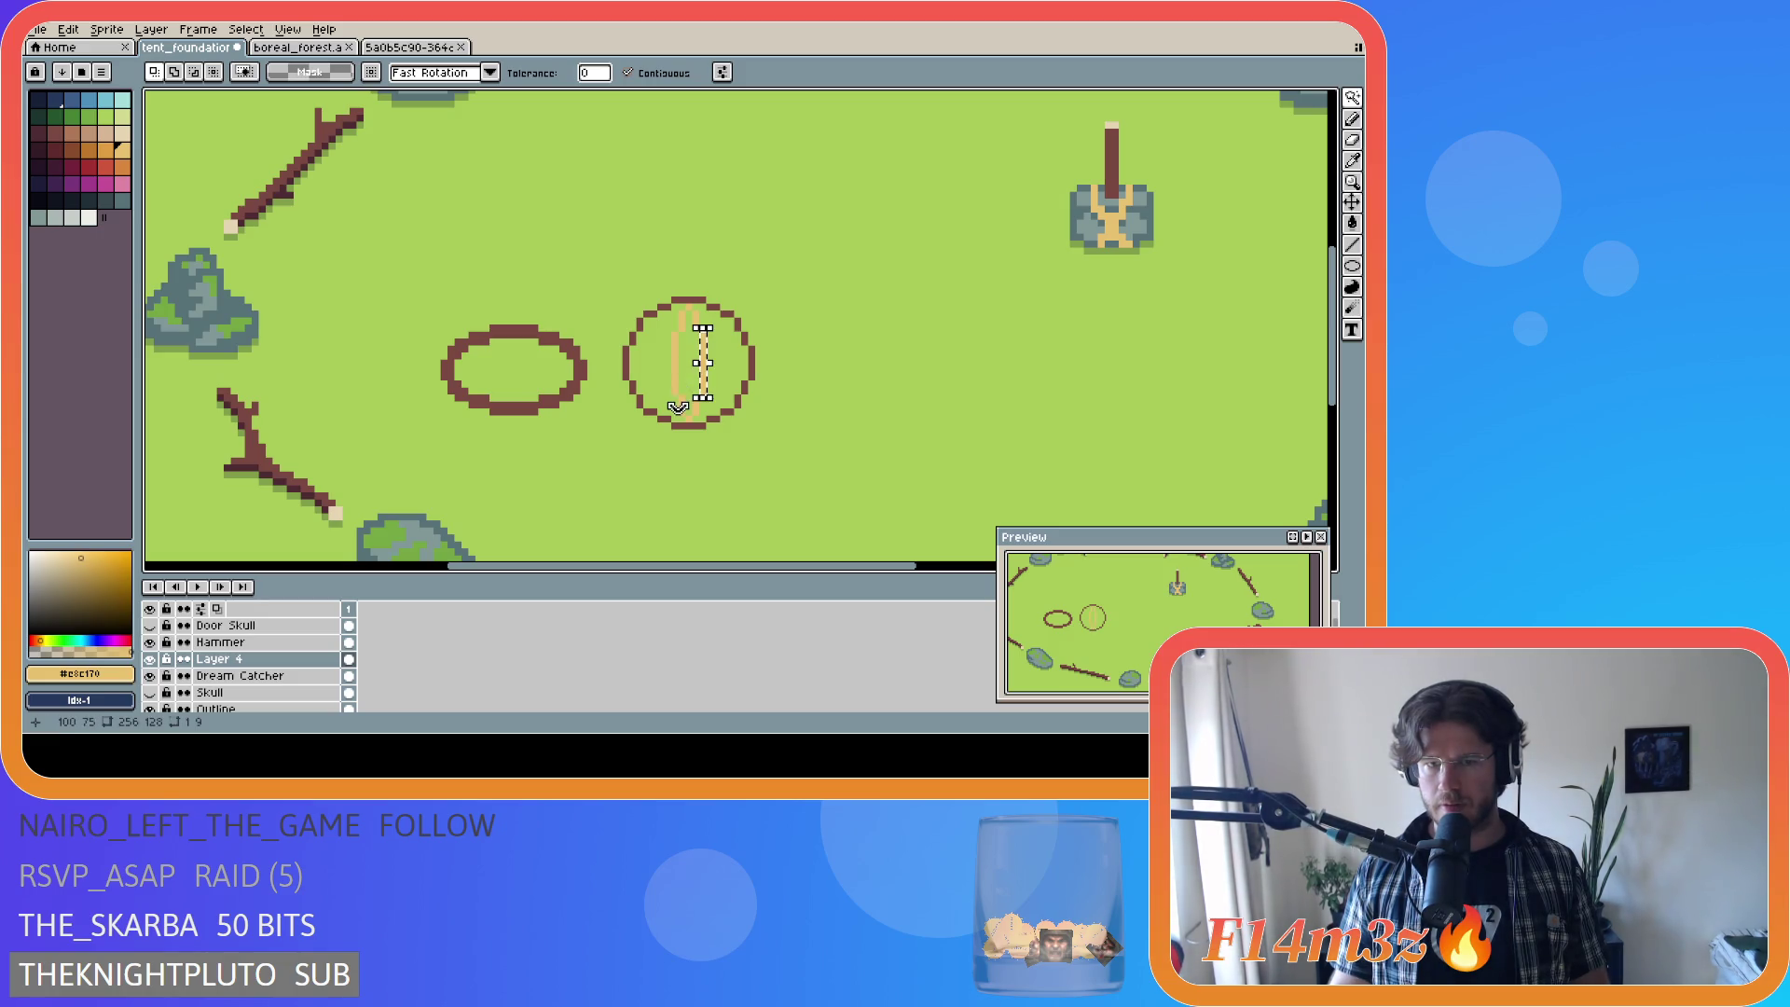
pyautogui.scroll(2, 687, 409)
pyautogui.keyDown('shift'); pyautogui.click(702, 401); pyautogui.keyUp('shift')
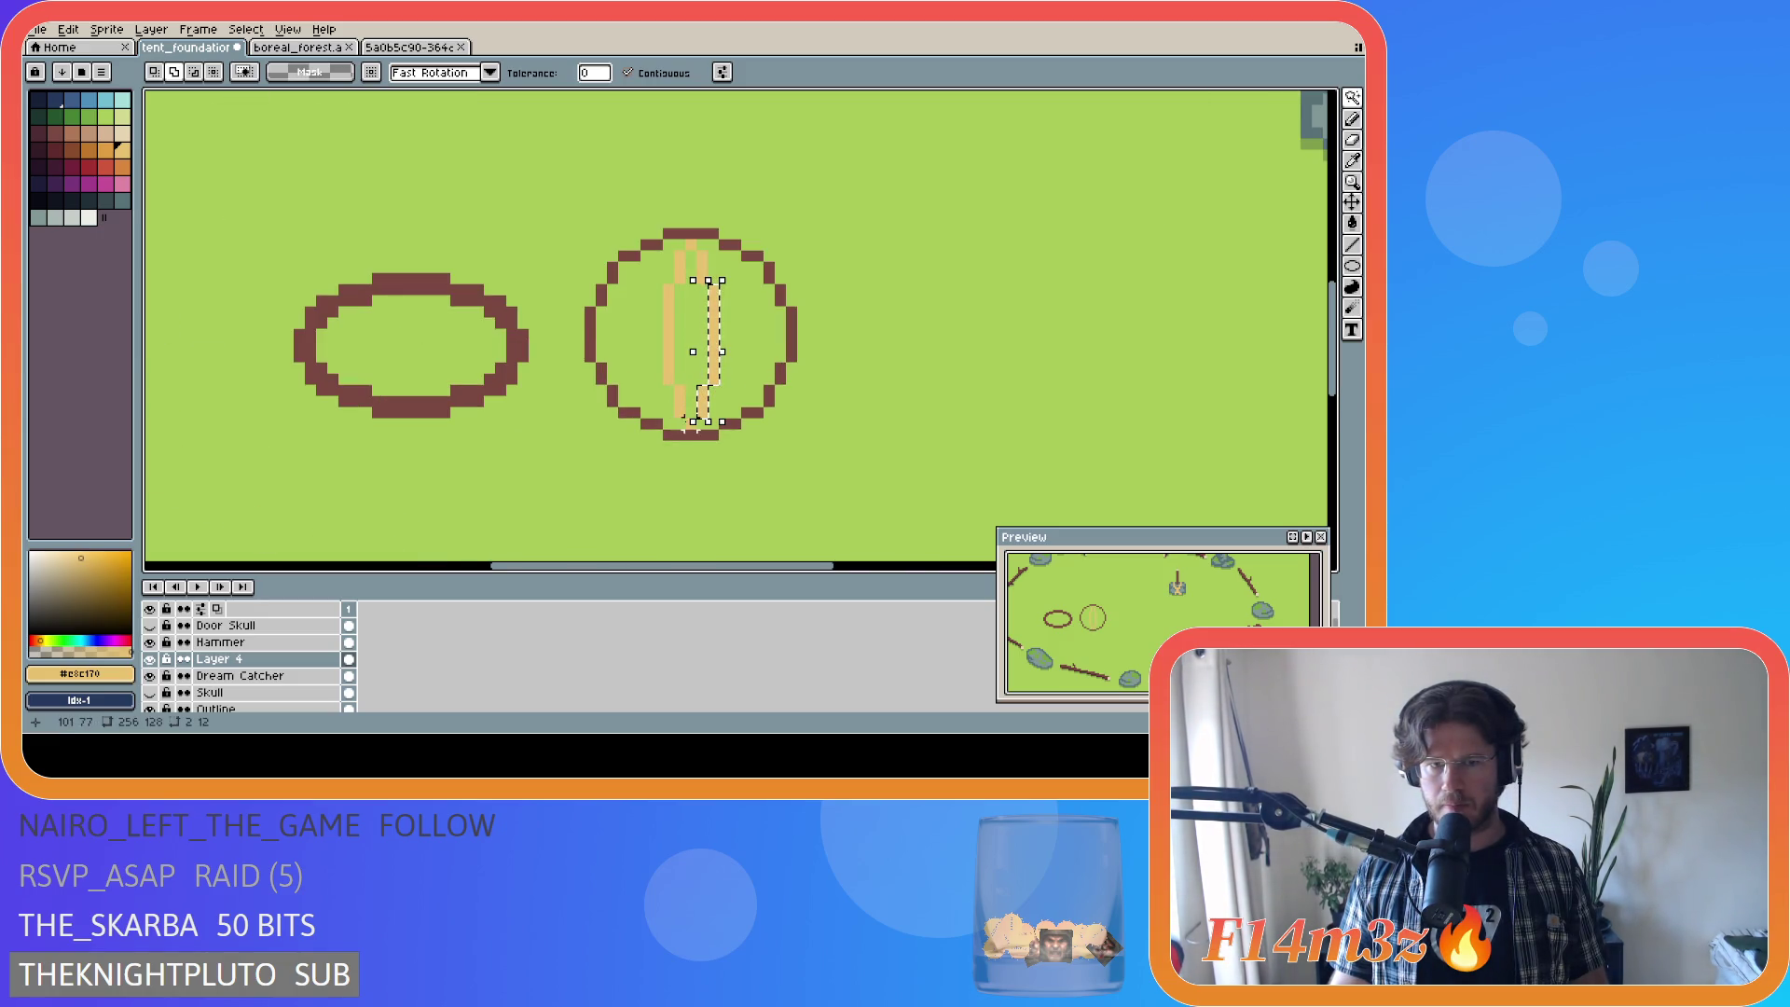
pyautogui.keyDown('shift'); pyautogui.click(681, 412); pyautogui.keyUp('shift')
pyautogui.keyDown('shift'); pyautogui.click(668, 308); pyautogui.keyUp('shift')
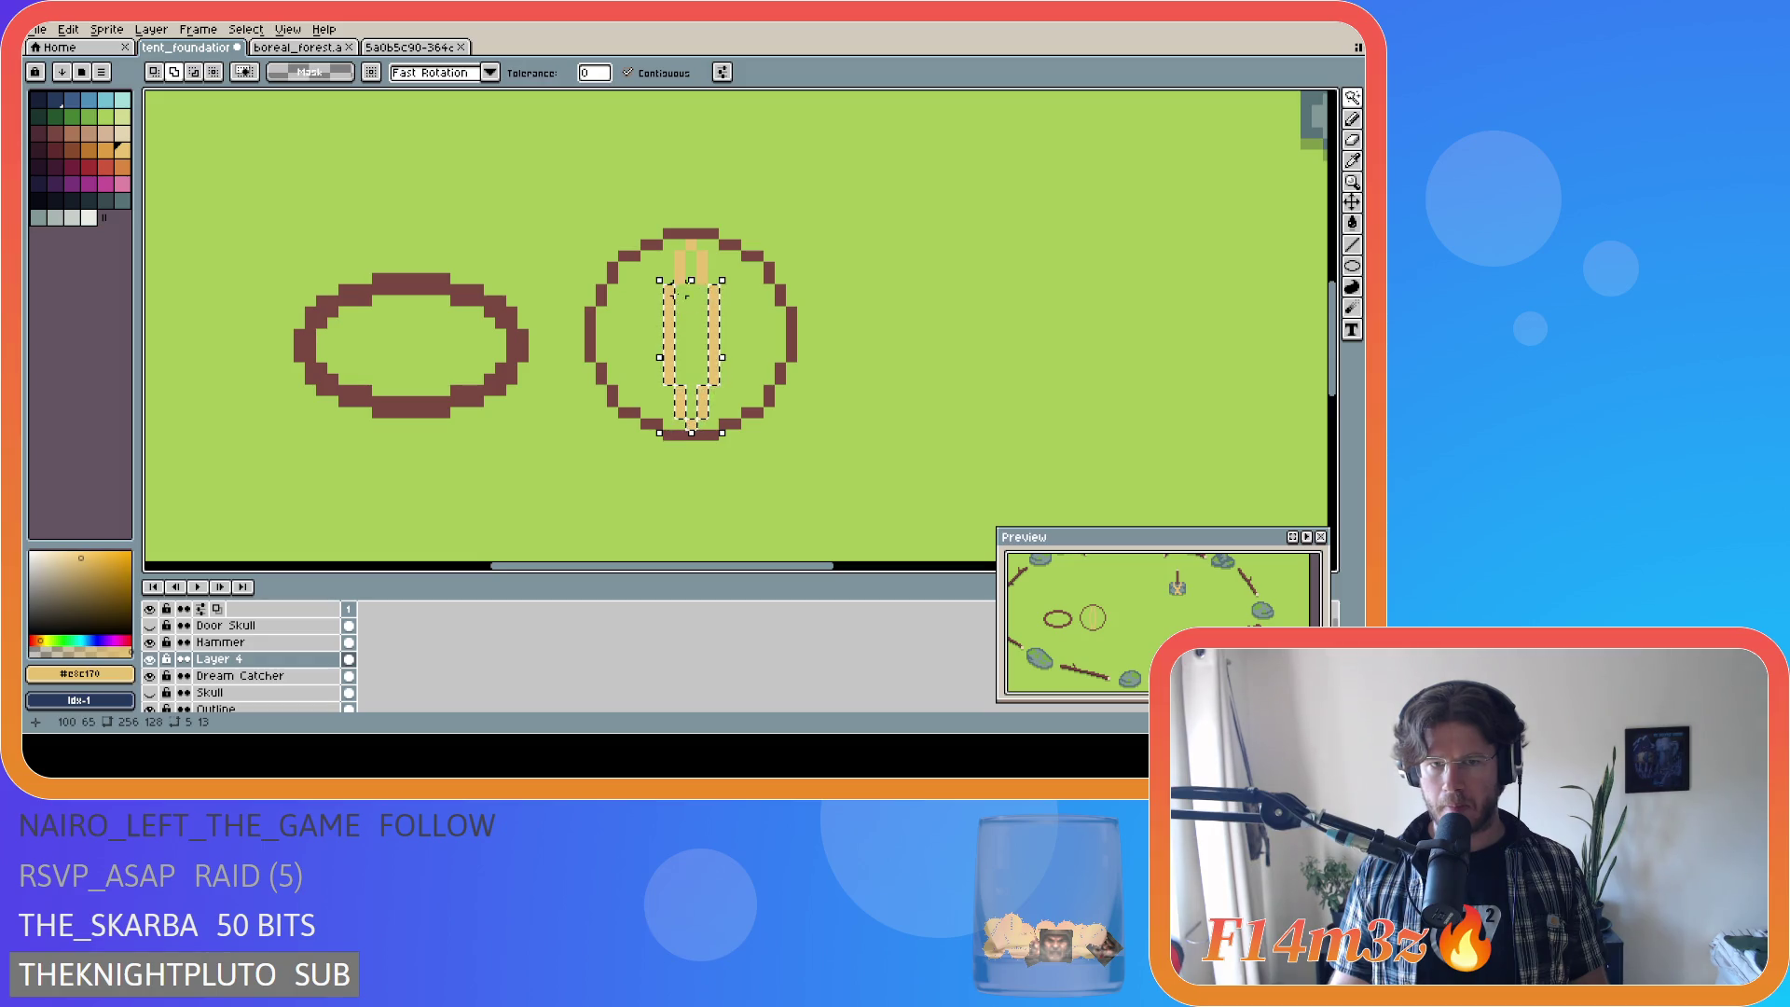
pyautogui.keyDown('shift'); pyautogui.click(698, 263); pyautogui.keyUp('shift')
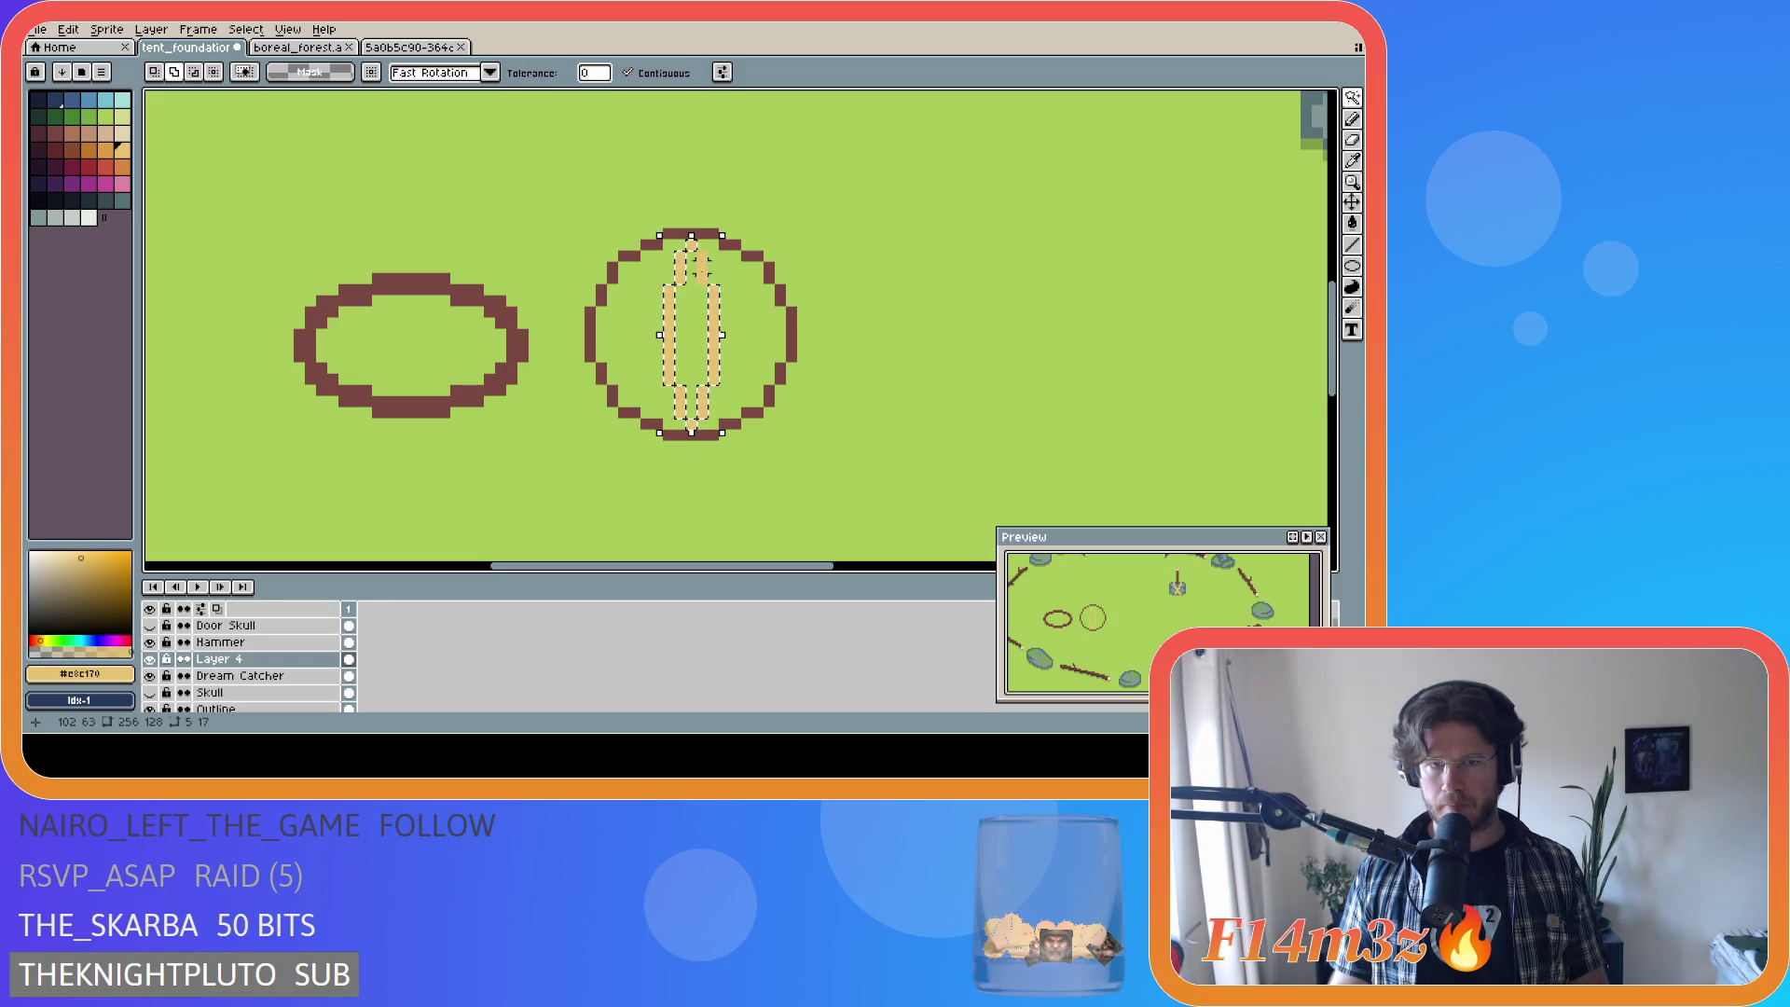
pyautogui.hotkey('ctrl', 't')
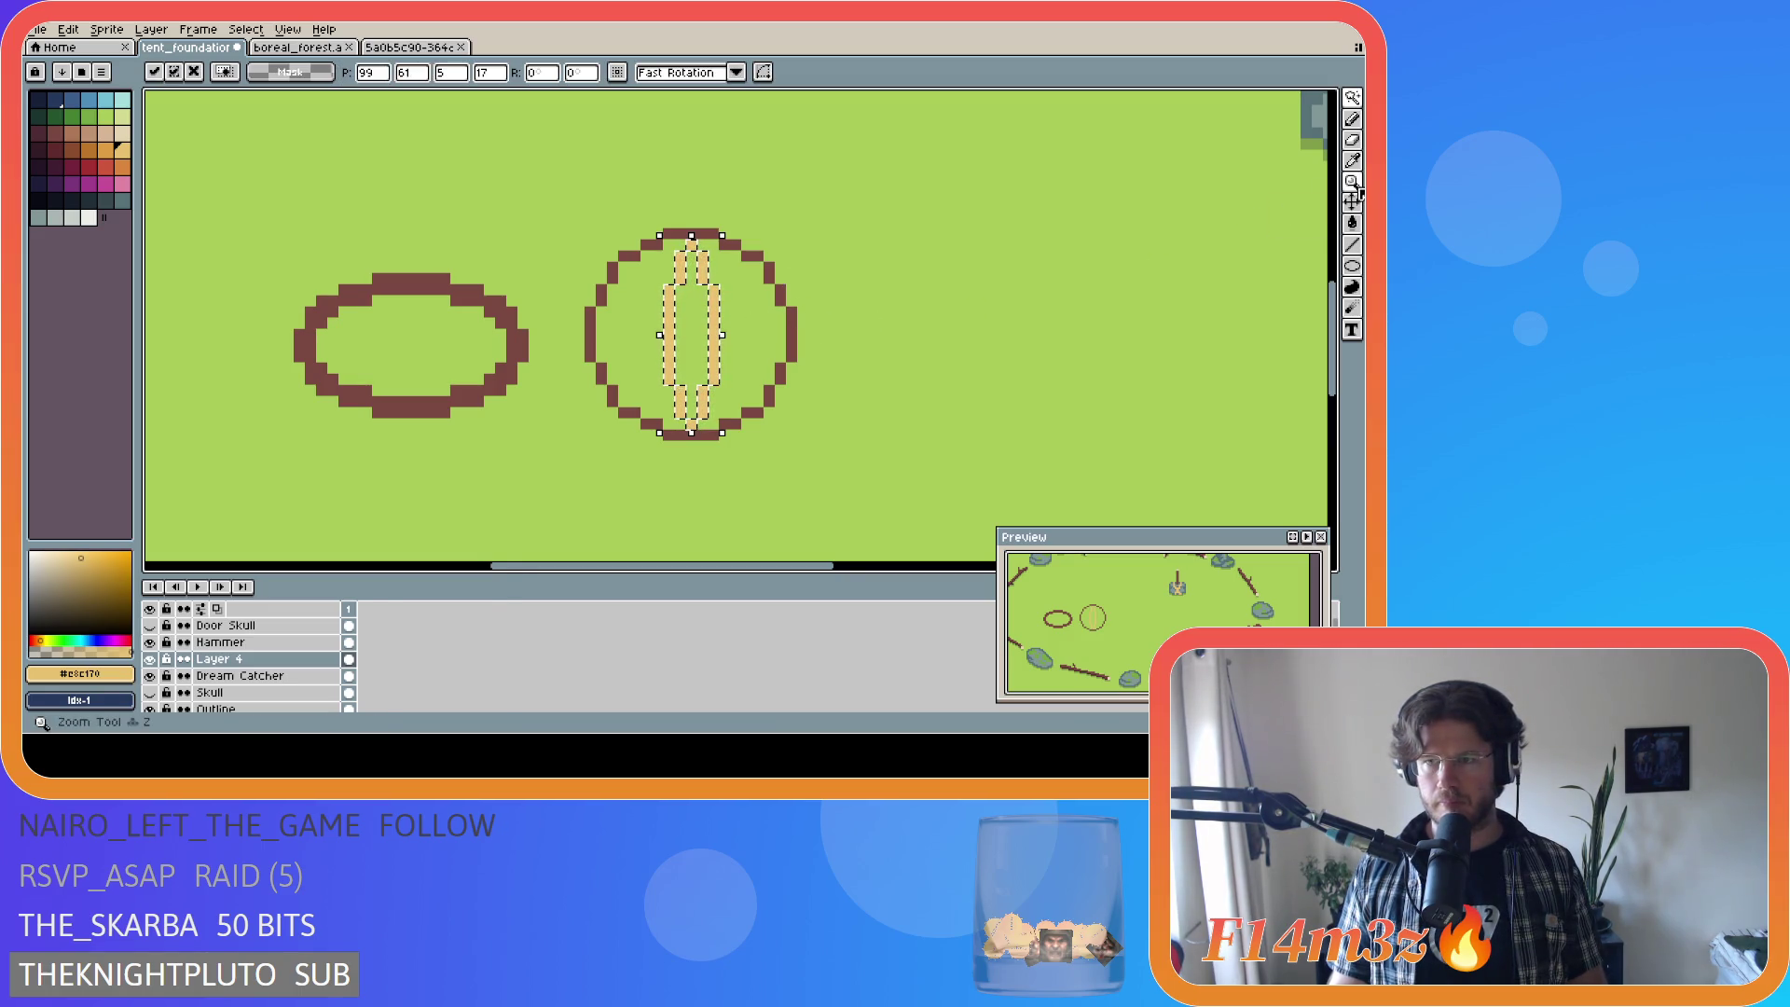
# Step: Rotate a copy of the tan spindle to 45 degrees and move it up-right off the circle
pyautogui.moveTo(732, 223)
pyautogui.mouseDown()
pyautogui.moveTo(808, 292)
pyautogui.moveTo(815, 388)
pyautogui.mouseUp()
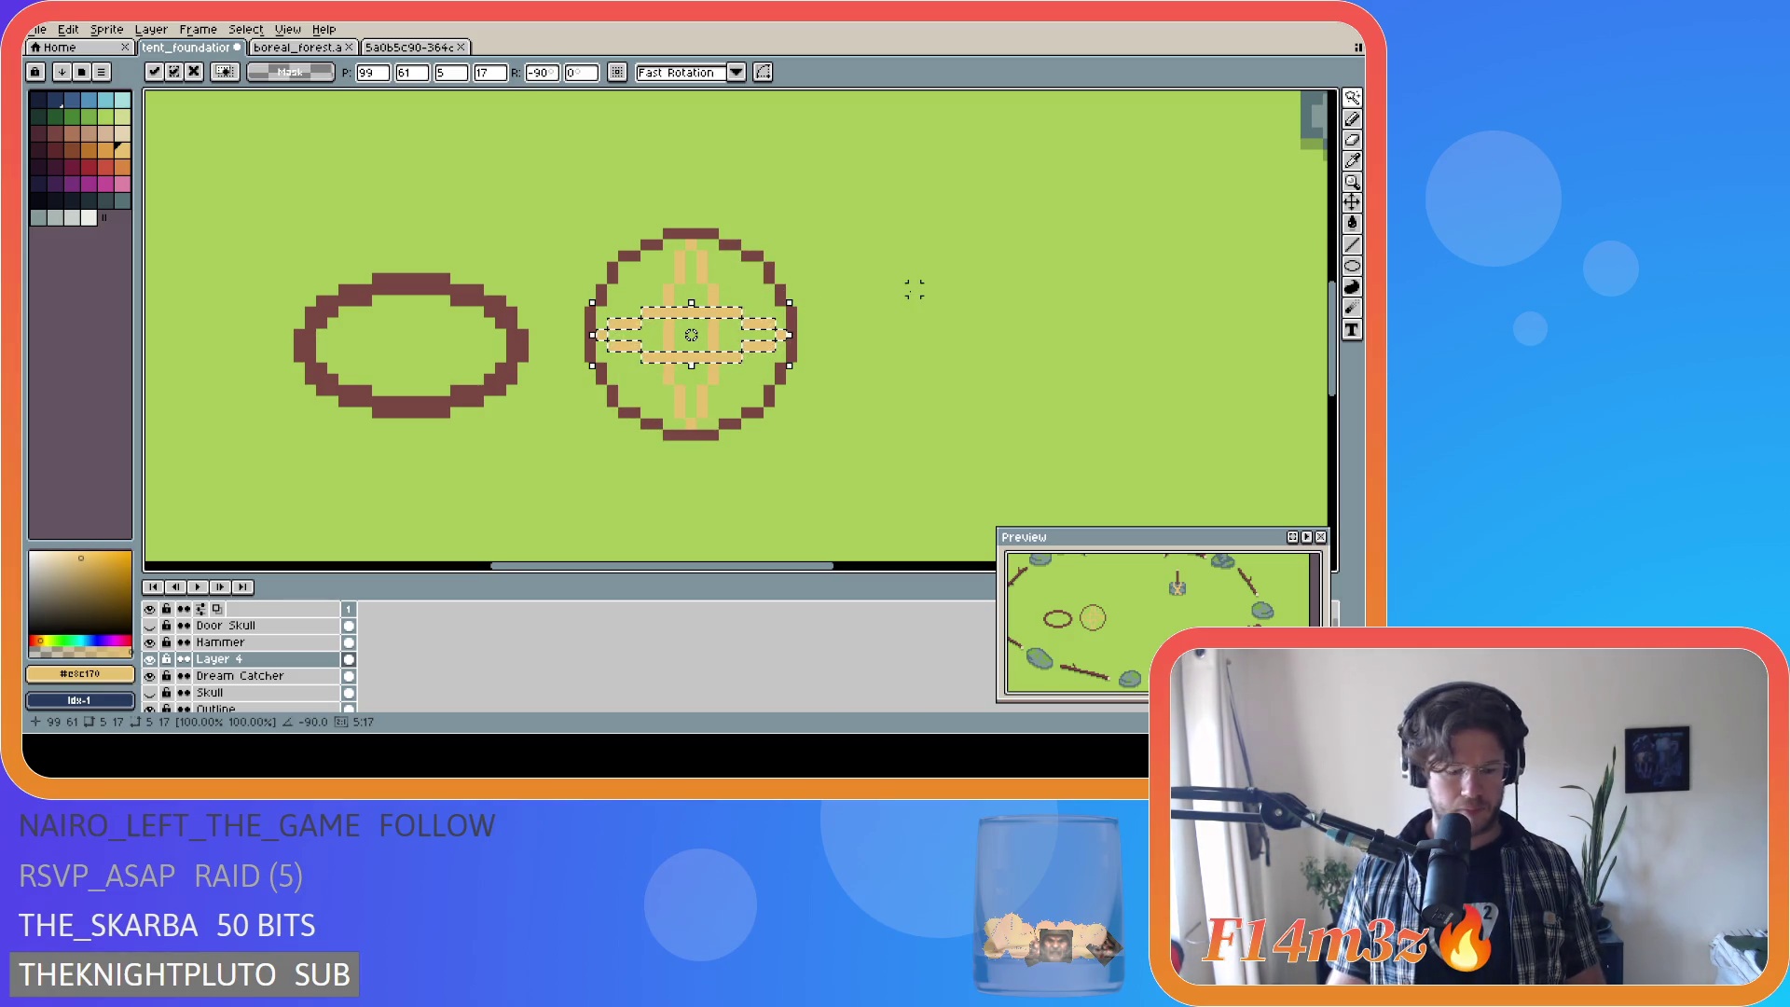
pyautogui.click(799, 289)
pyautogui.moveTo(799, 288); pyautogui.dragTo(811, 378)
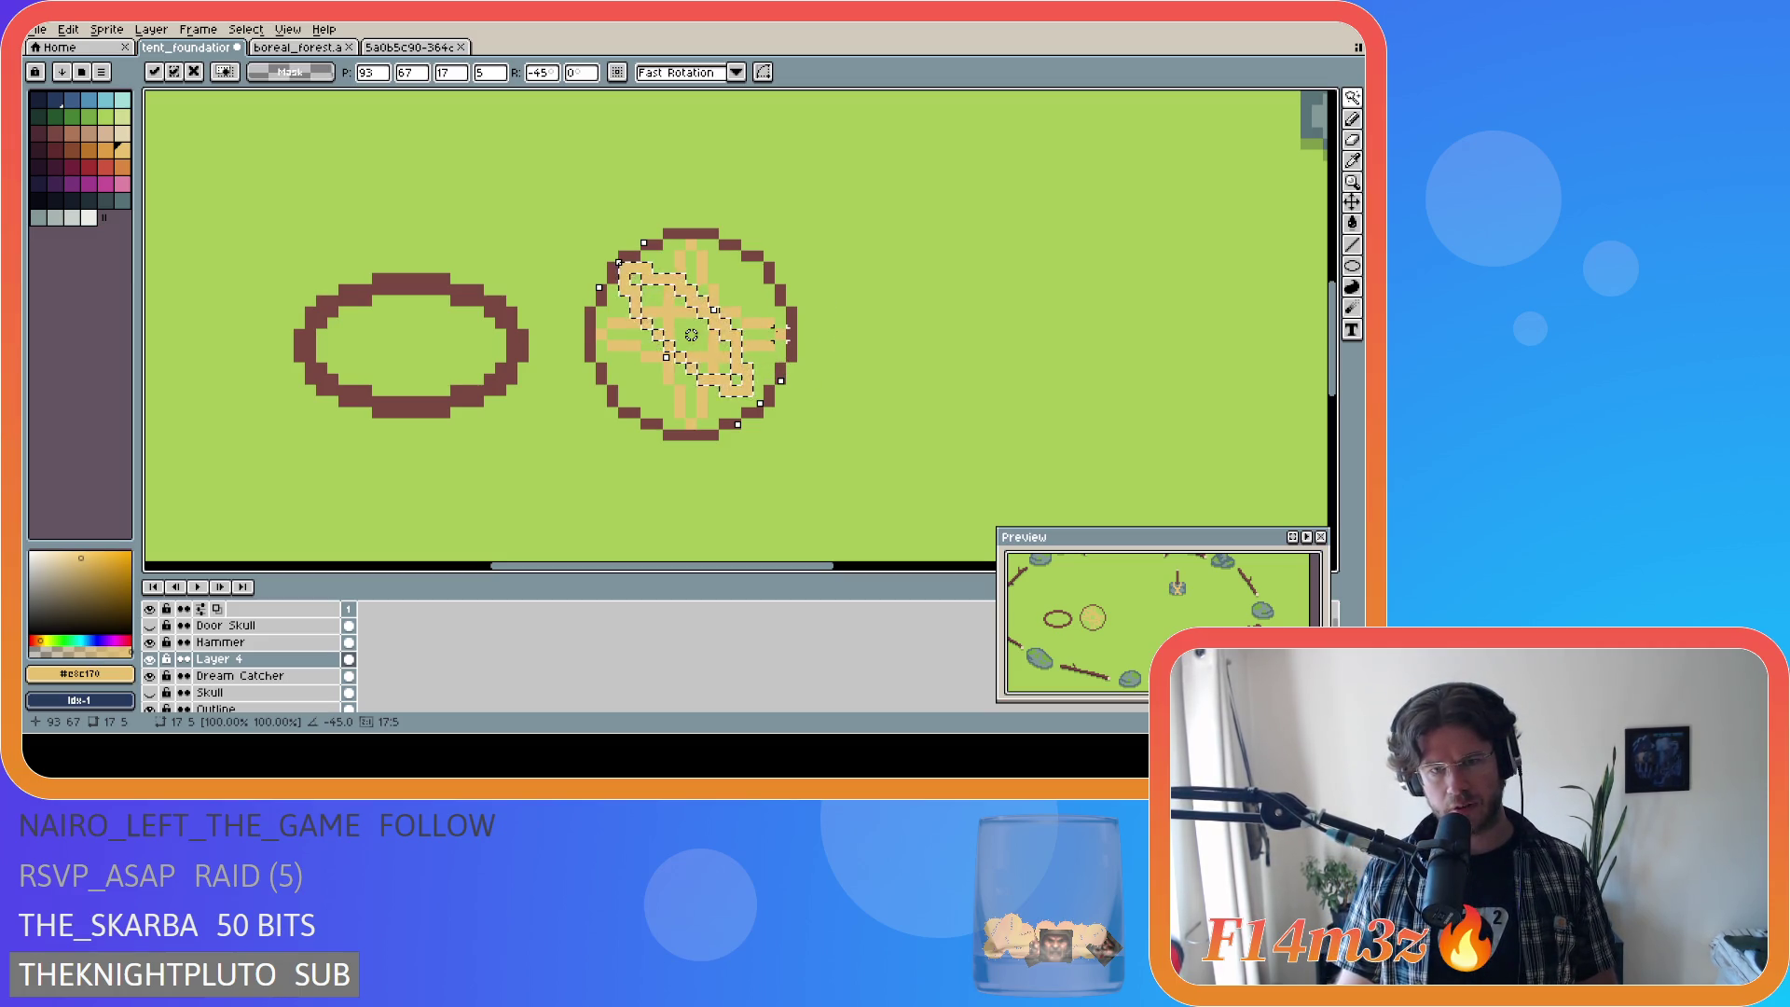
pyautogui.moveTo(743, 357); pyautogui.dragTo(931, 296)
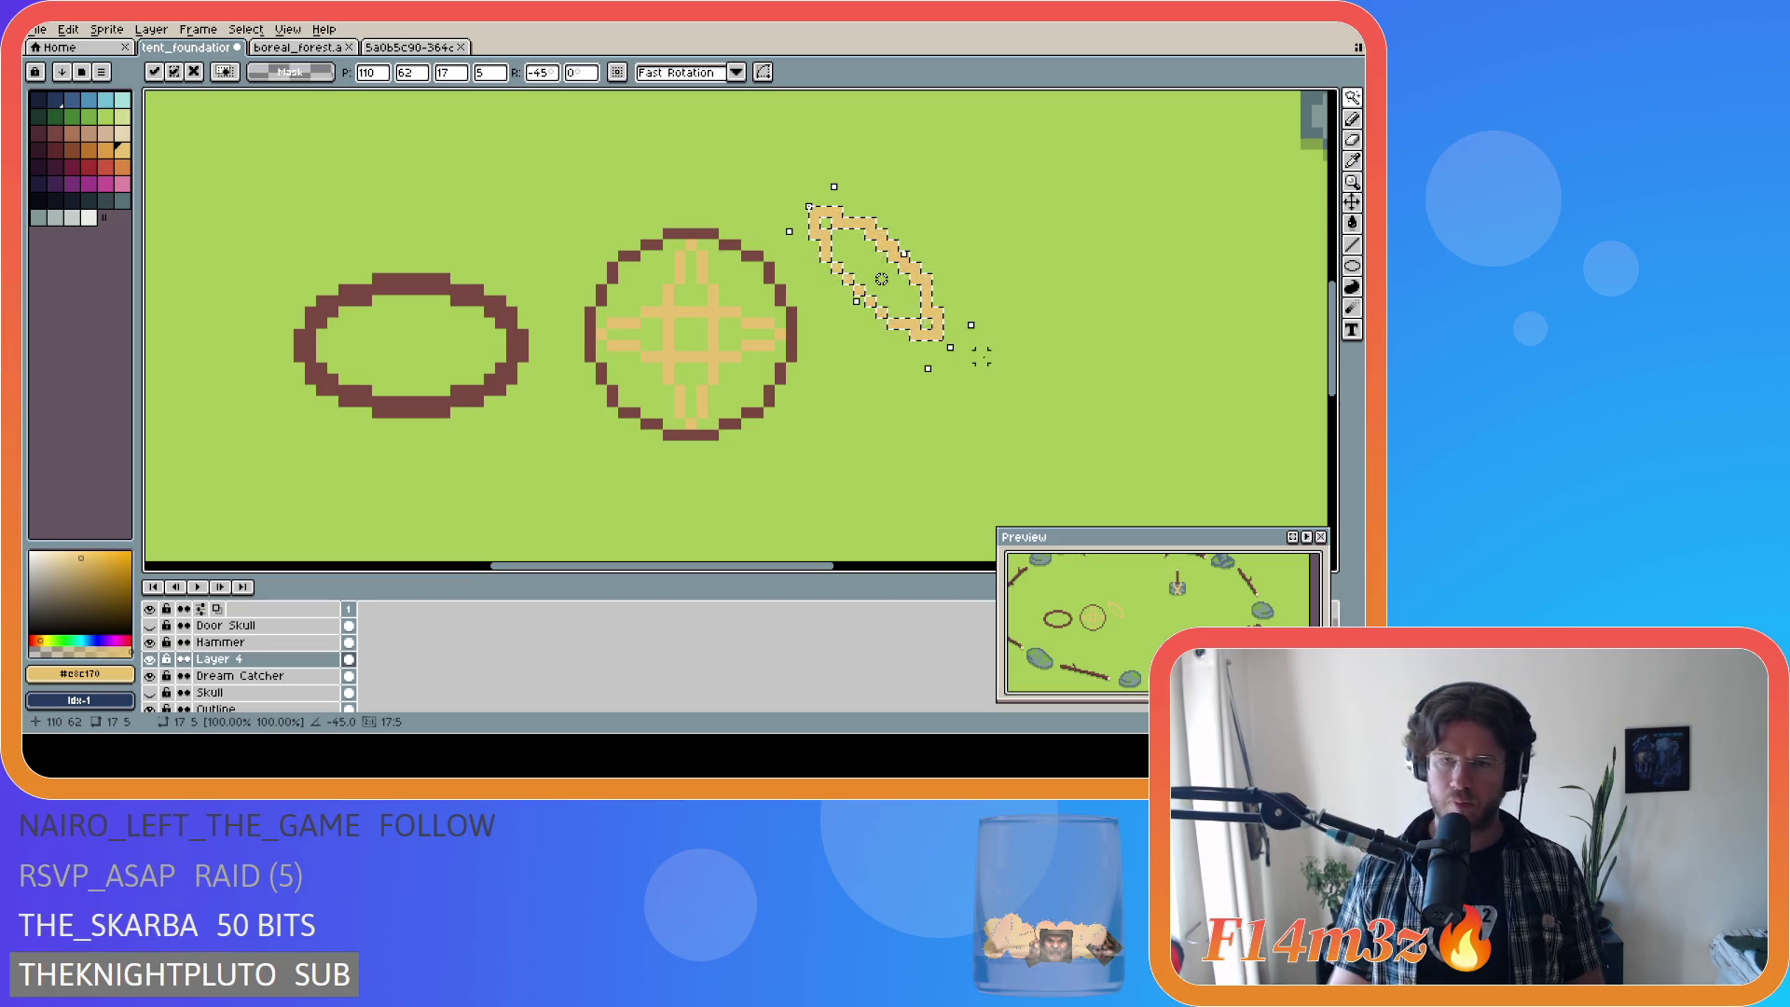
# Step: Commit the rotation and begin selecting around the diagonal bar
pyautogui.press('w')
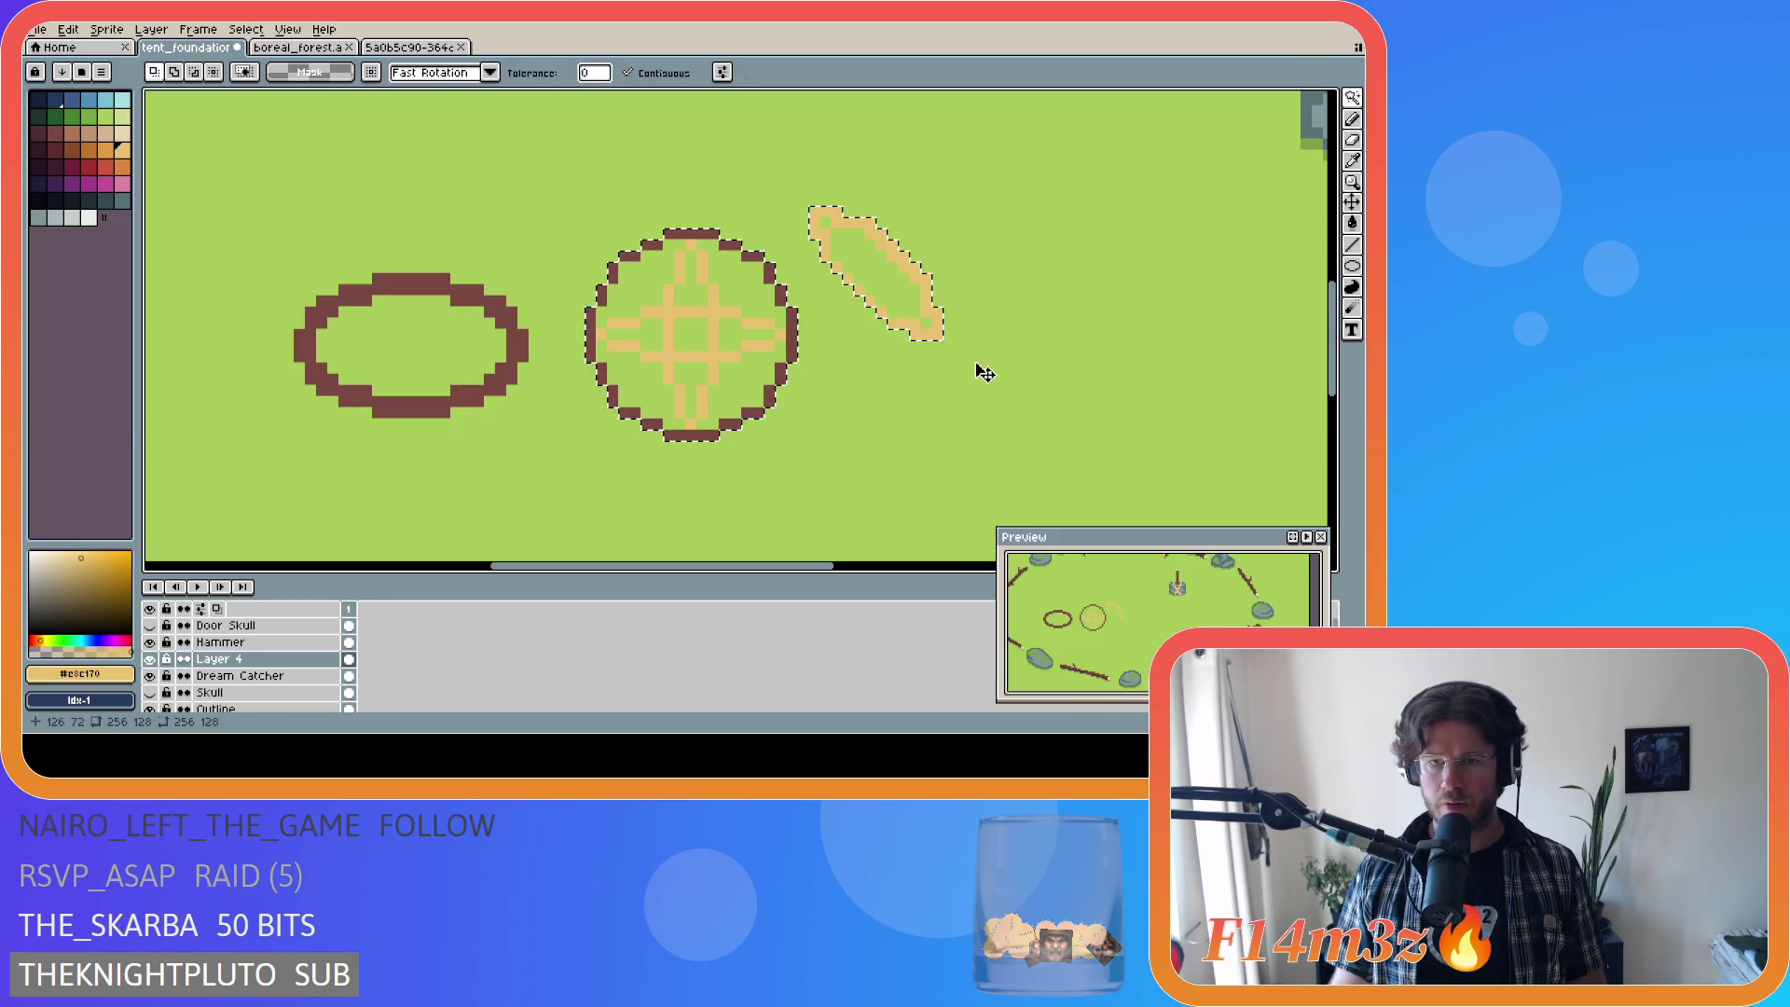
pyautogui.click(926, 323)
pyautogui.click(982, 378)
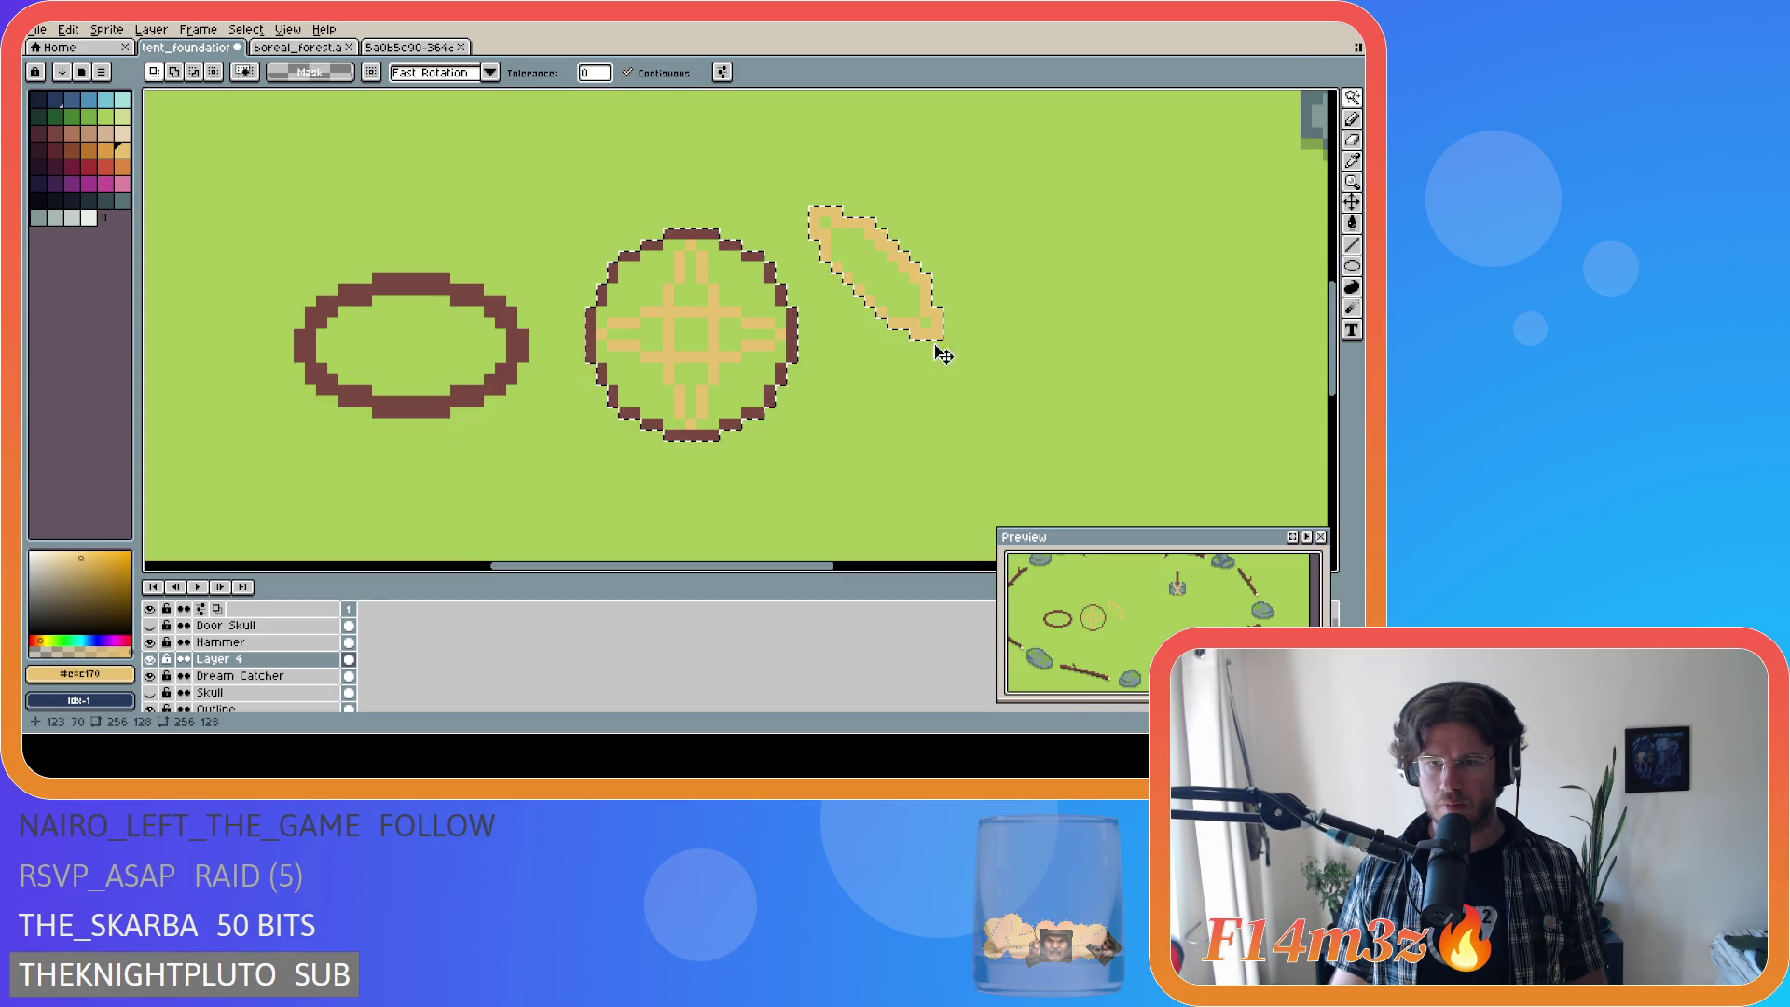
pyautogui.press('m')
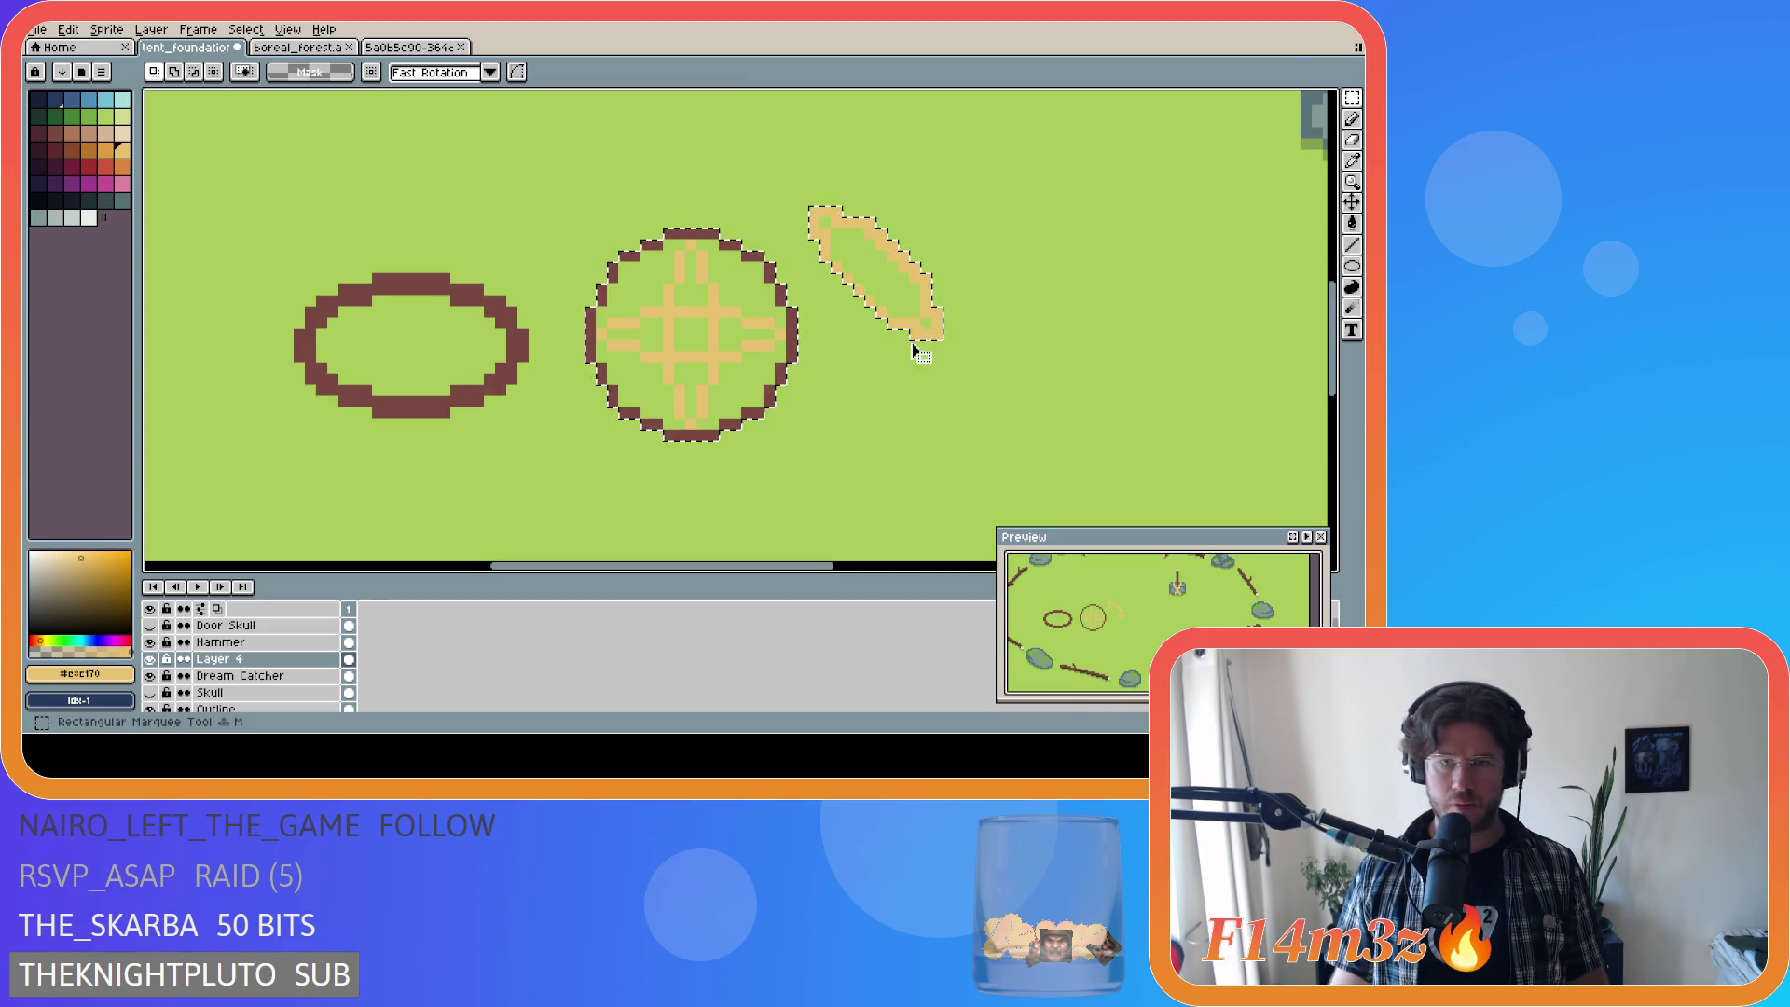
pyautogui.moveTo(986, 374)
pyautogui.mouseDown()
pyautogui.moveTo(924, 332)
pyautogui.moveTo(937, 297)
pyautogui.moveTo(873, 306)
pyautogui.moveTo(901, 307)
pyautogui.moveTo(891, 289)
pyautogui.moveTo(888, 322)
pyautogui.moveTo(896, 291)
pyautogui.moveTo(914, 308)
pyautogui.moveTo(895, 291)
pyautogui.moveTo(962, 312)
pyautogui.moveTo(944, 346)
pyautogui.mouseUp()
# Step: Drop the selection and undo the stray pencil stroke
pyautogui.click(935, 332)
pyautogui.hotkey('ctrl', 'd')
pyautogui.press('b')
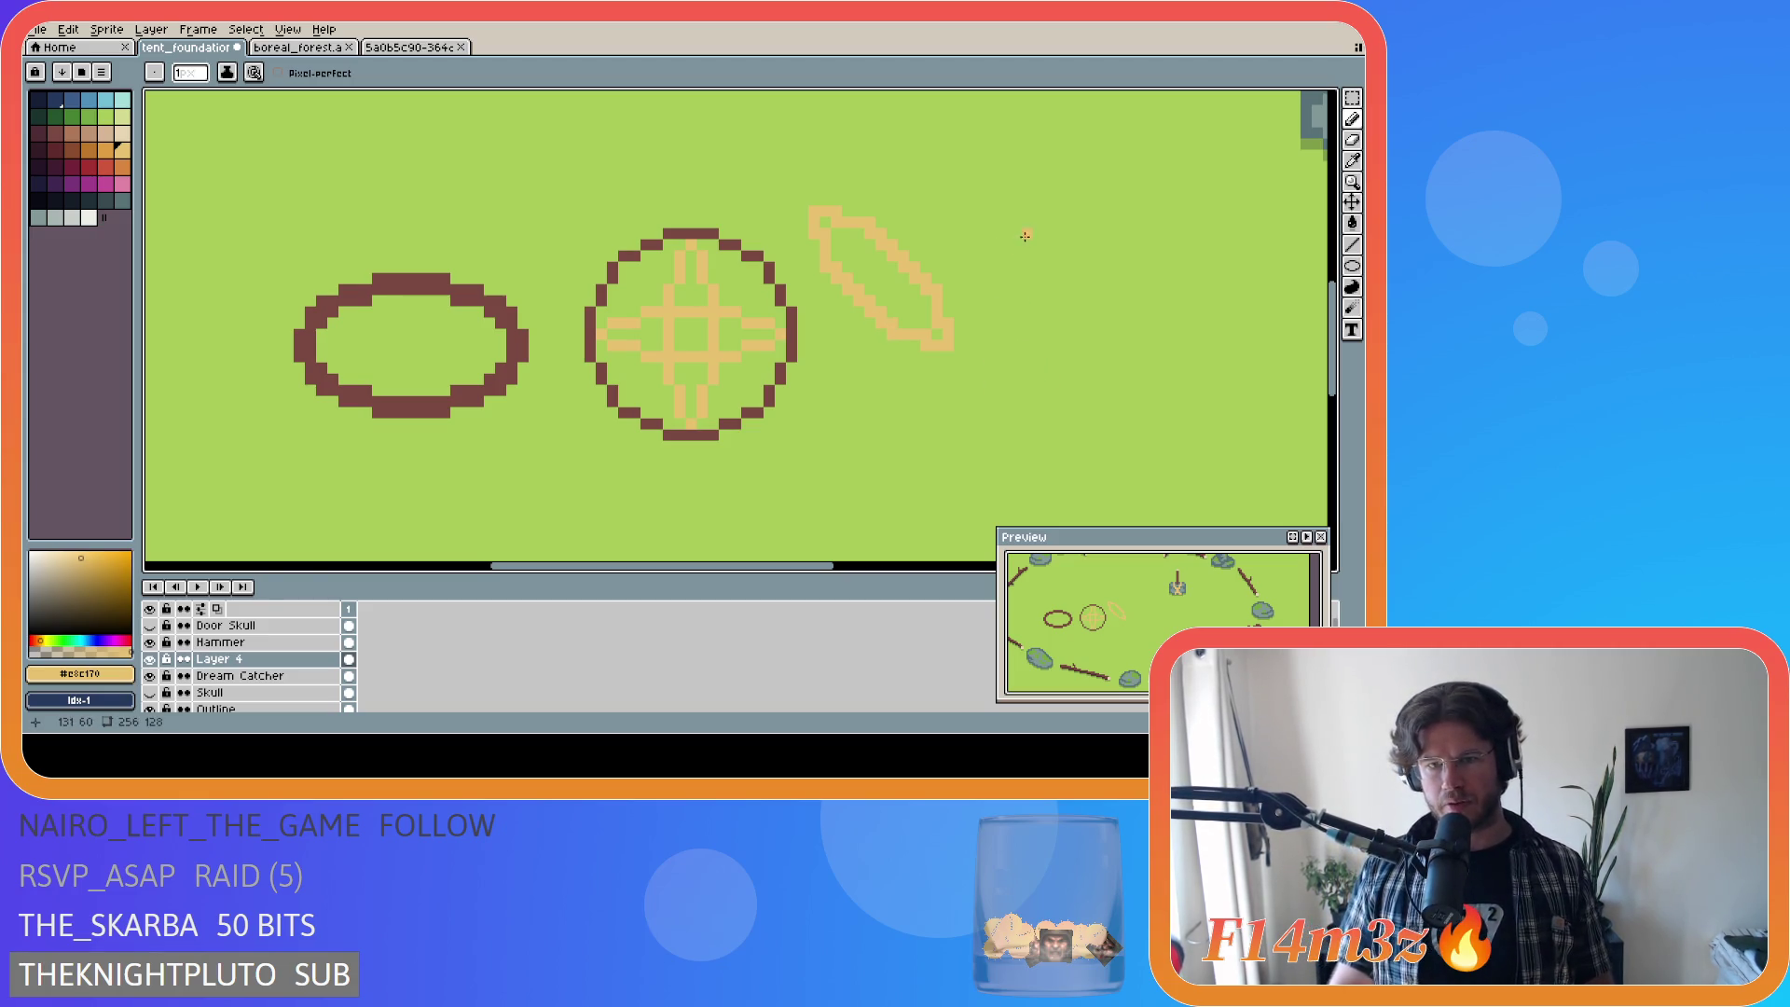
pyautogui.hotkey('ctrl', 'z')
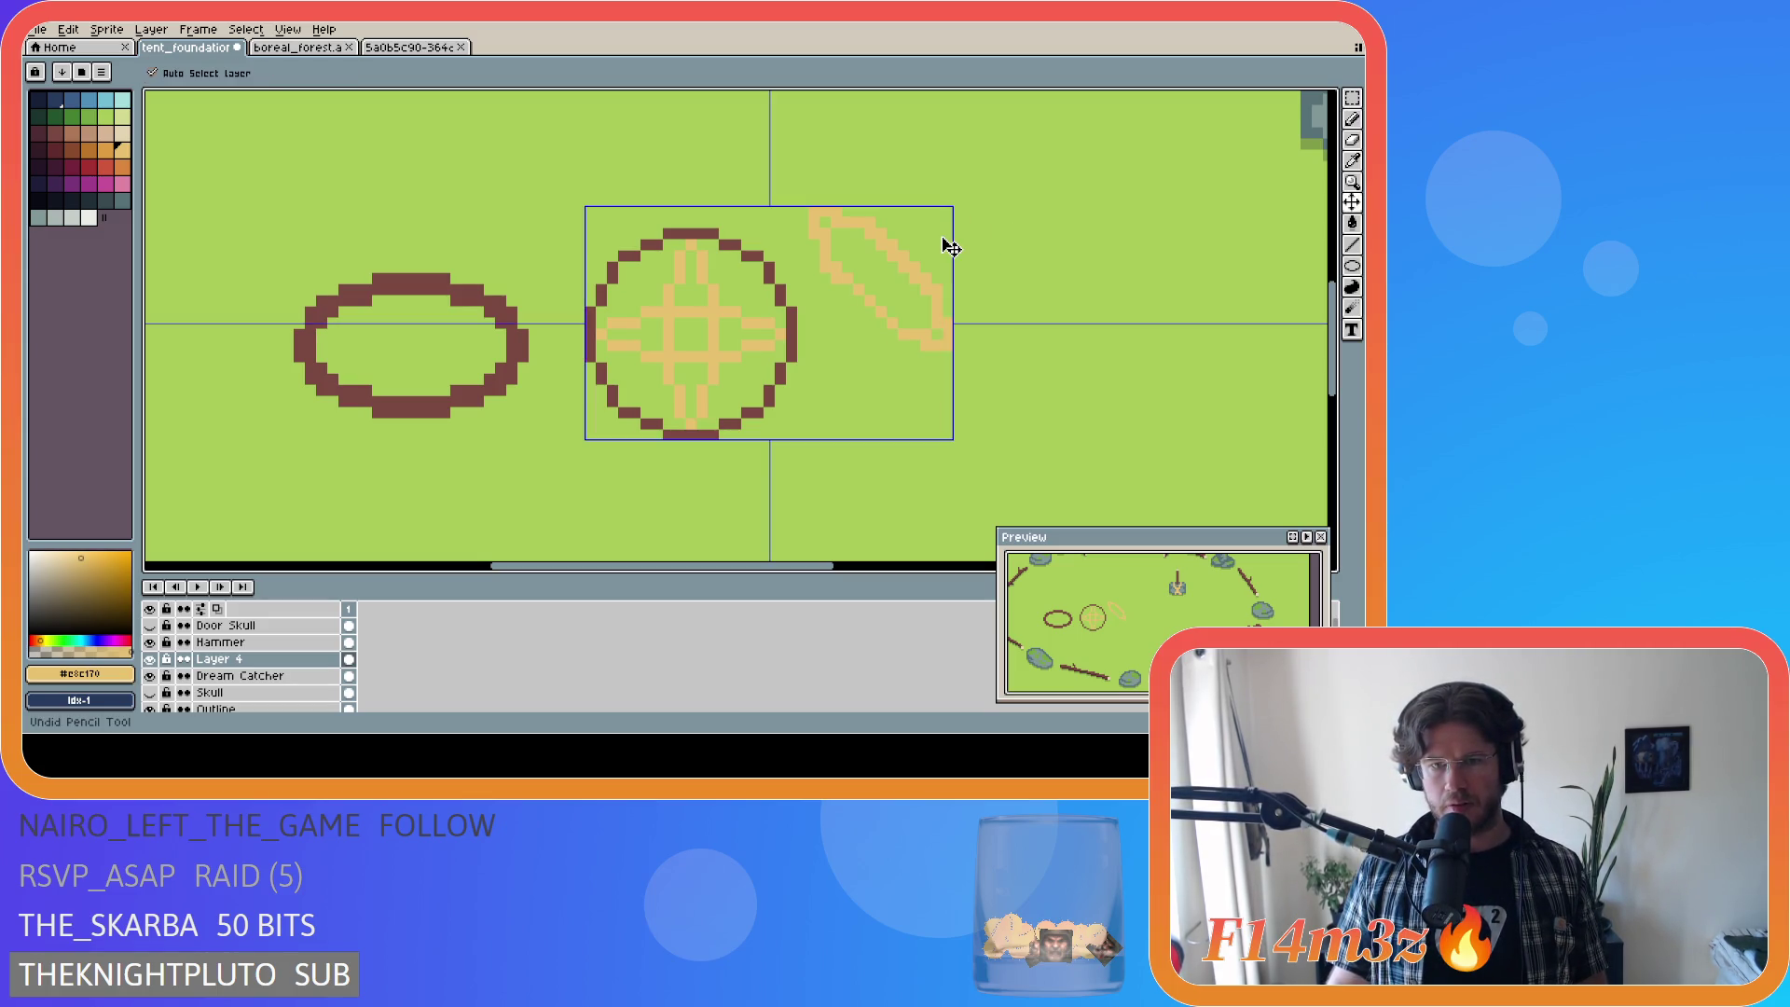
pyautogui.press('e')
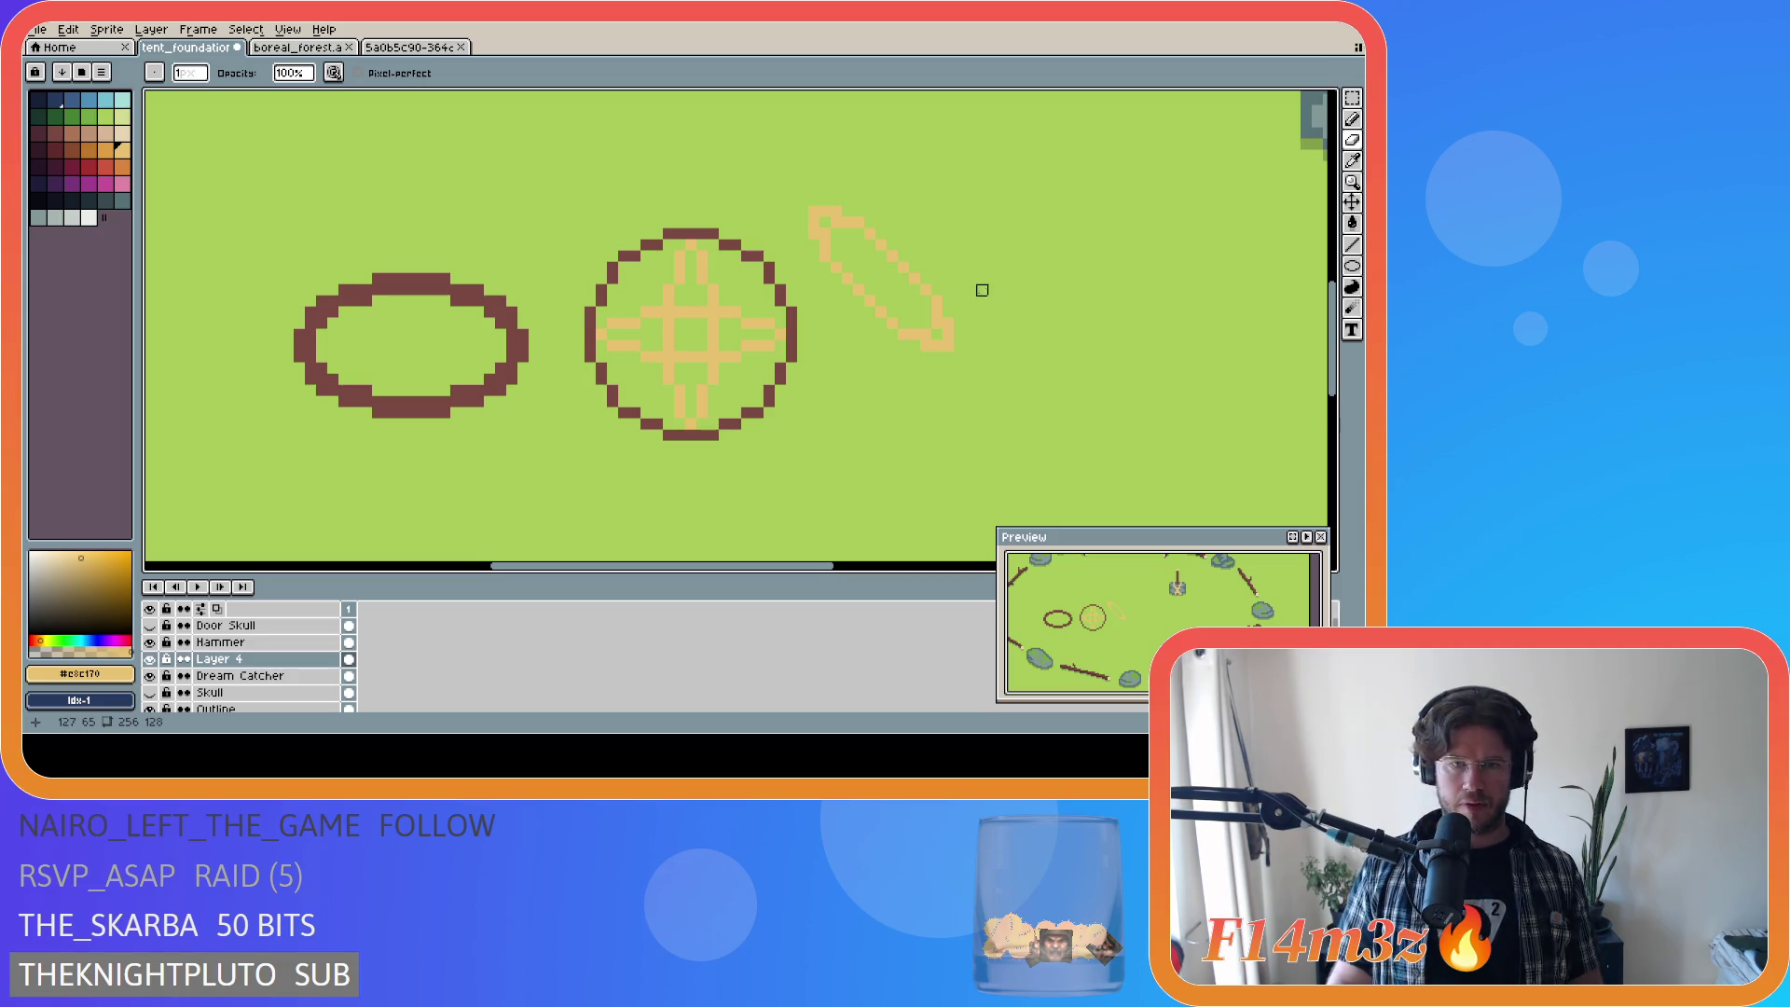
# Step: Move the diagonal tan spindles into the circle to form an eight-pointed star
pyautogui.press('m')
pyautogui.moveTo(810, 207)
pyautogui.mouseDown()
pyautogui.moveTo(960, 351)
pyautogui.moveTo(755, 383)
pyautogui.mouseUp()
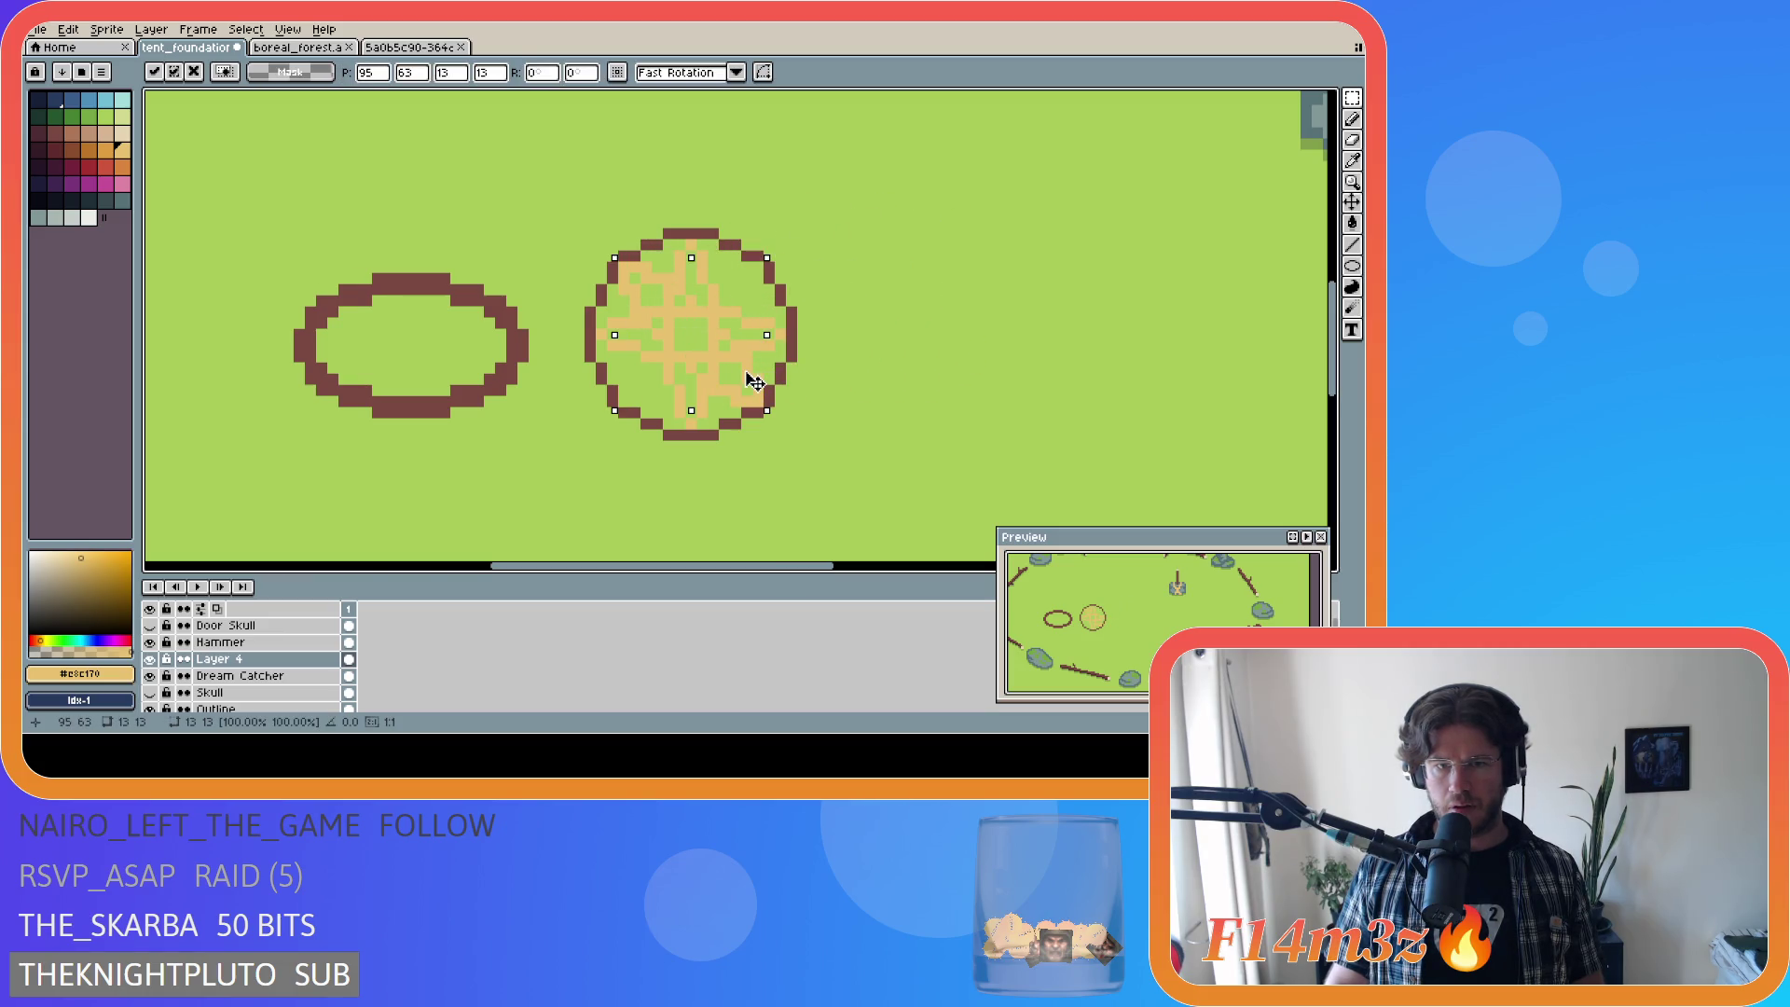
pyautogui.click(902, 290)
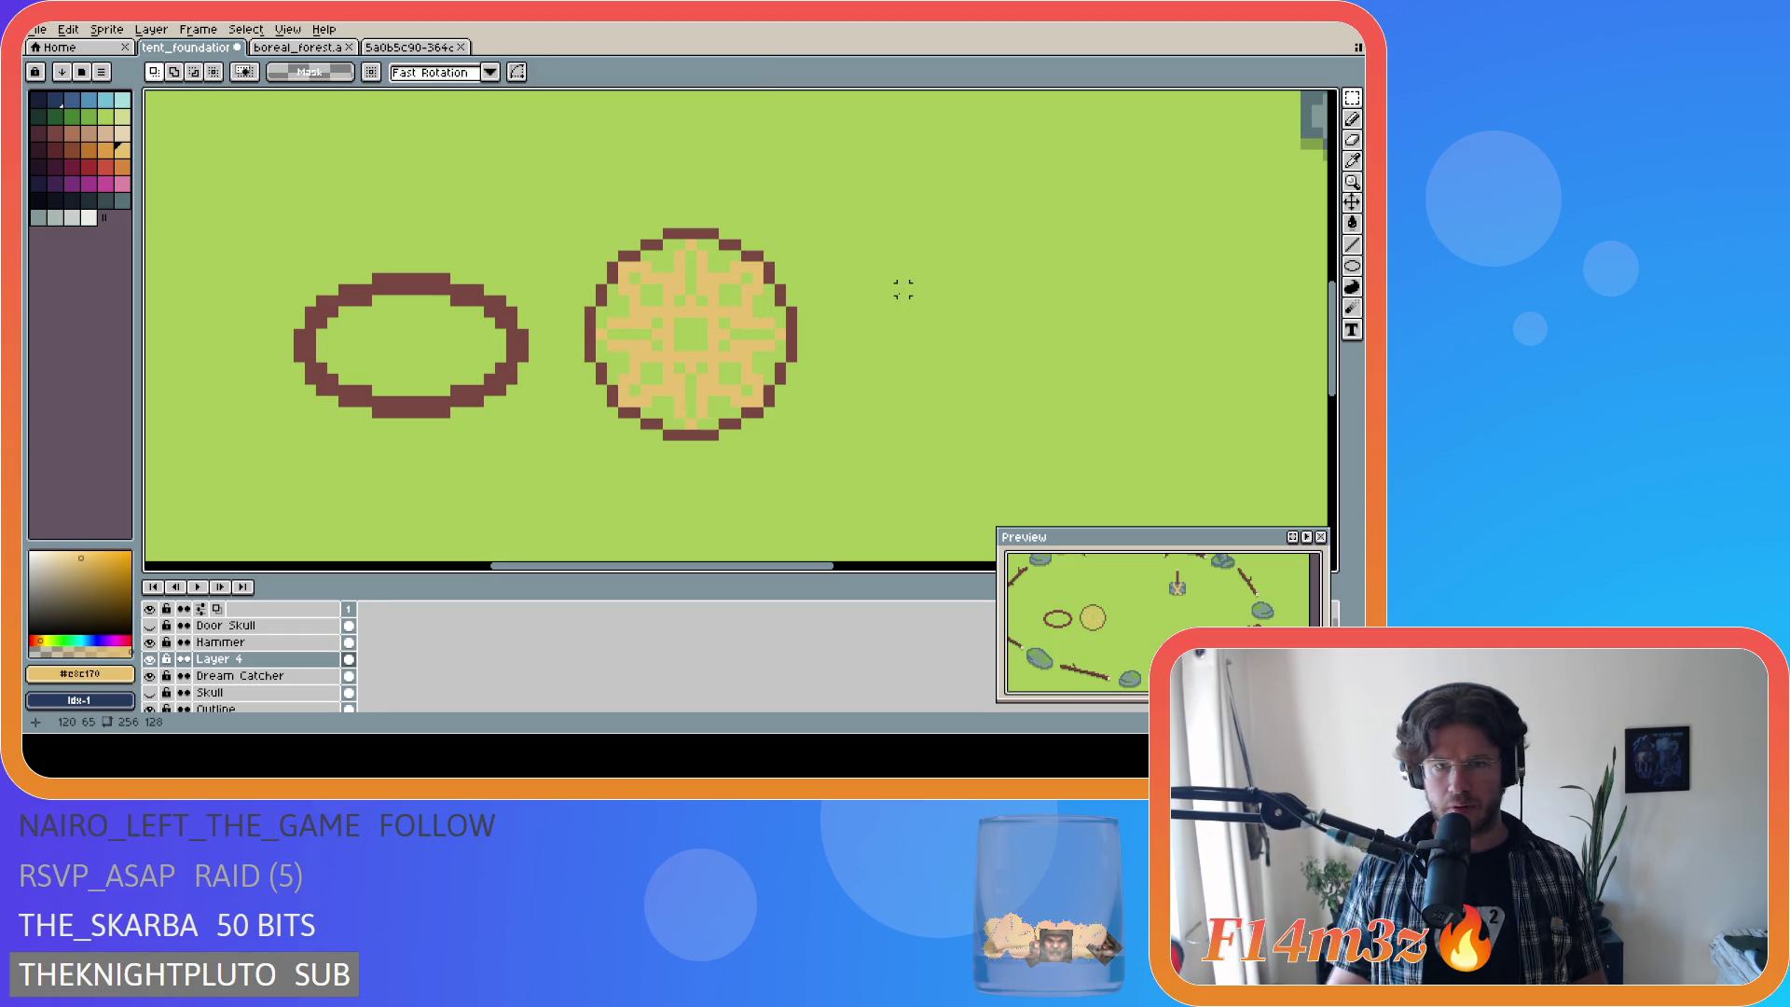
pyautogui.scroll(-2, 925, 299)
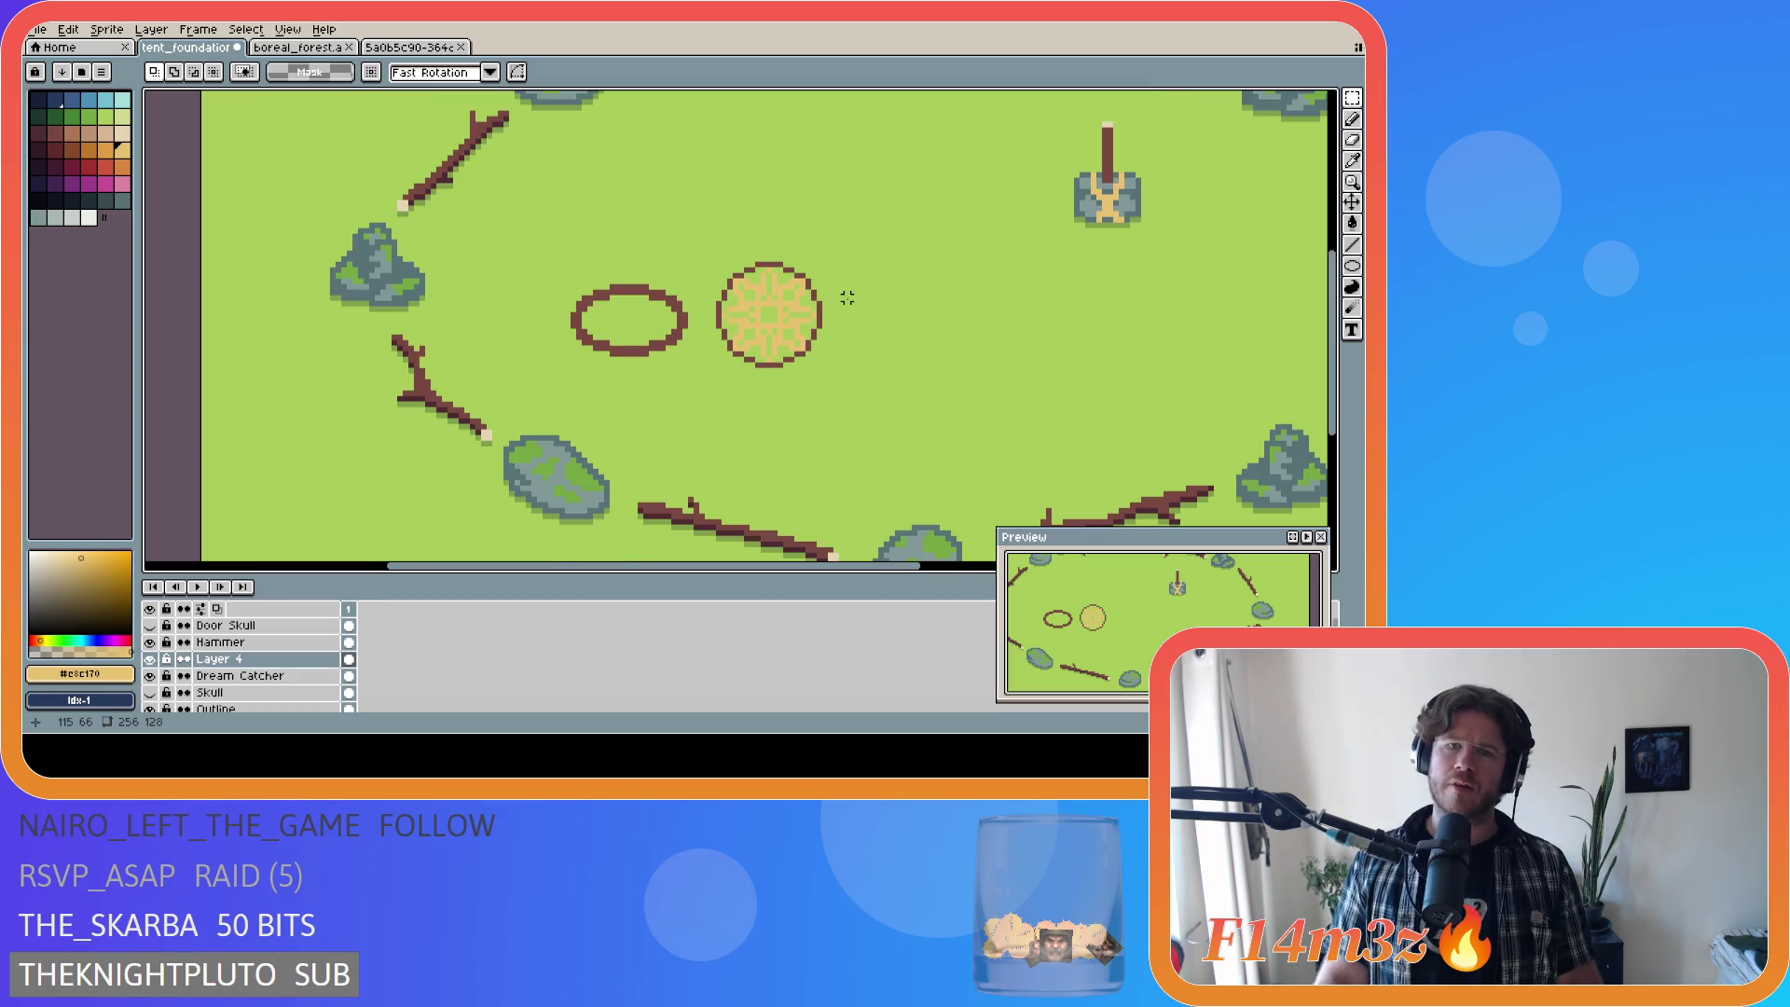
# Step: Review the map at different zooms and save it as tent_foundation.ase
pyautogui.scroll(-1, 846, 298)
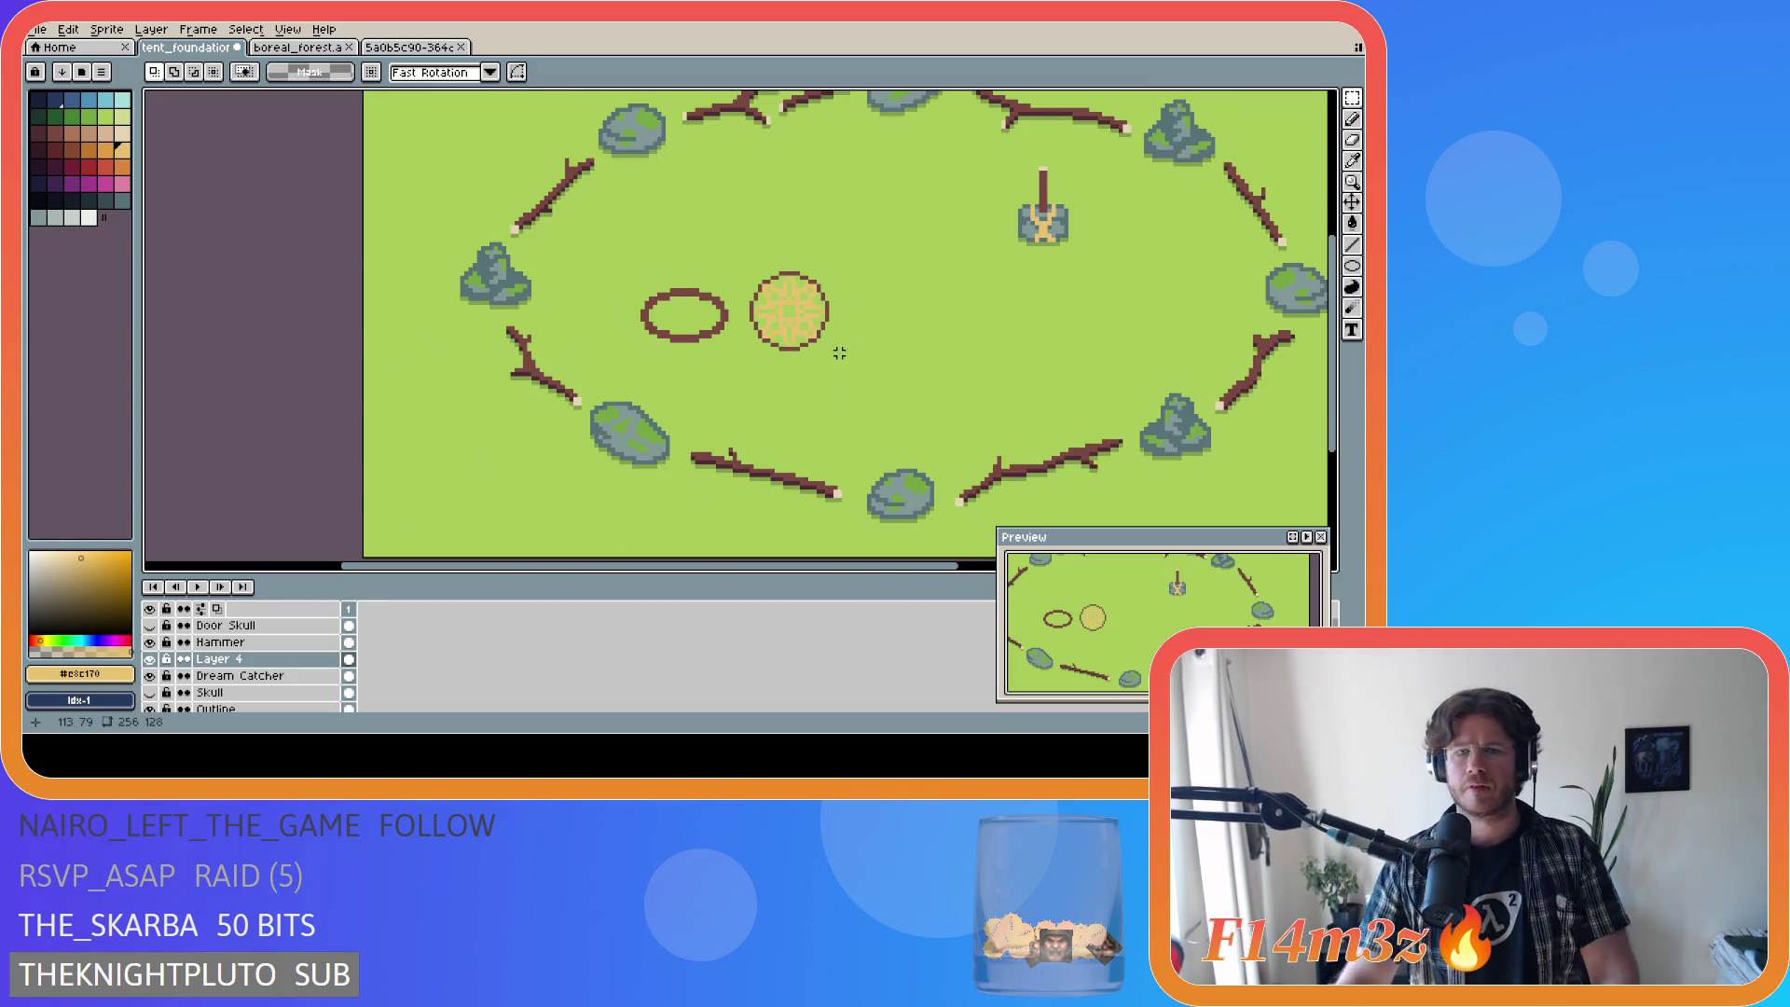
pyautogui.scroll(3, 839, 353)
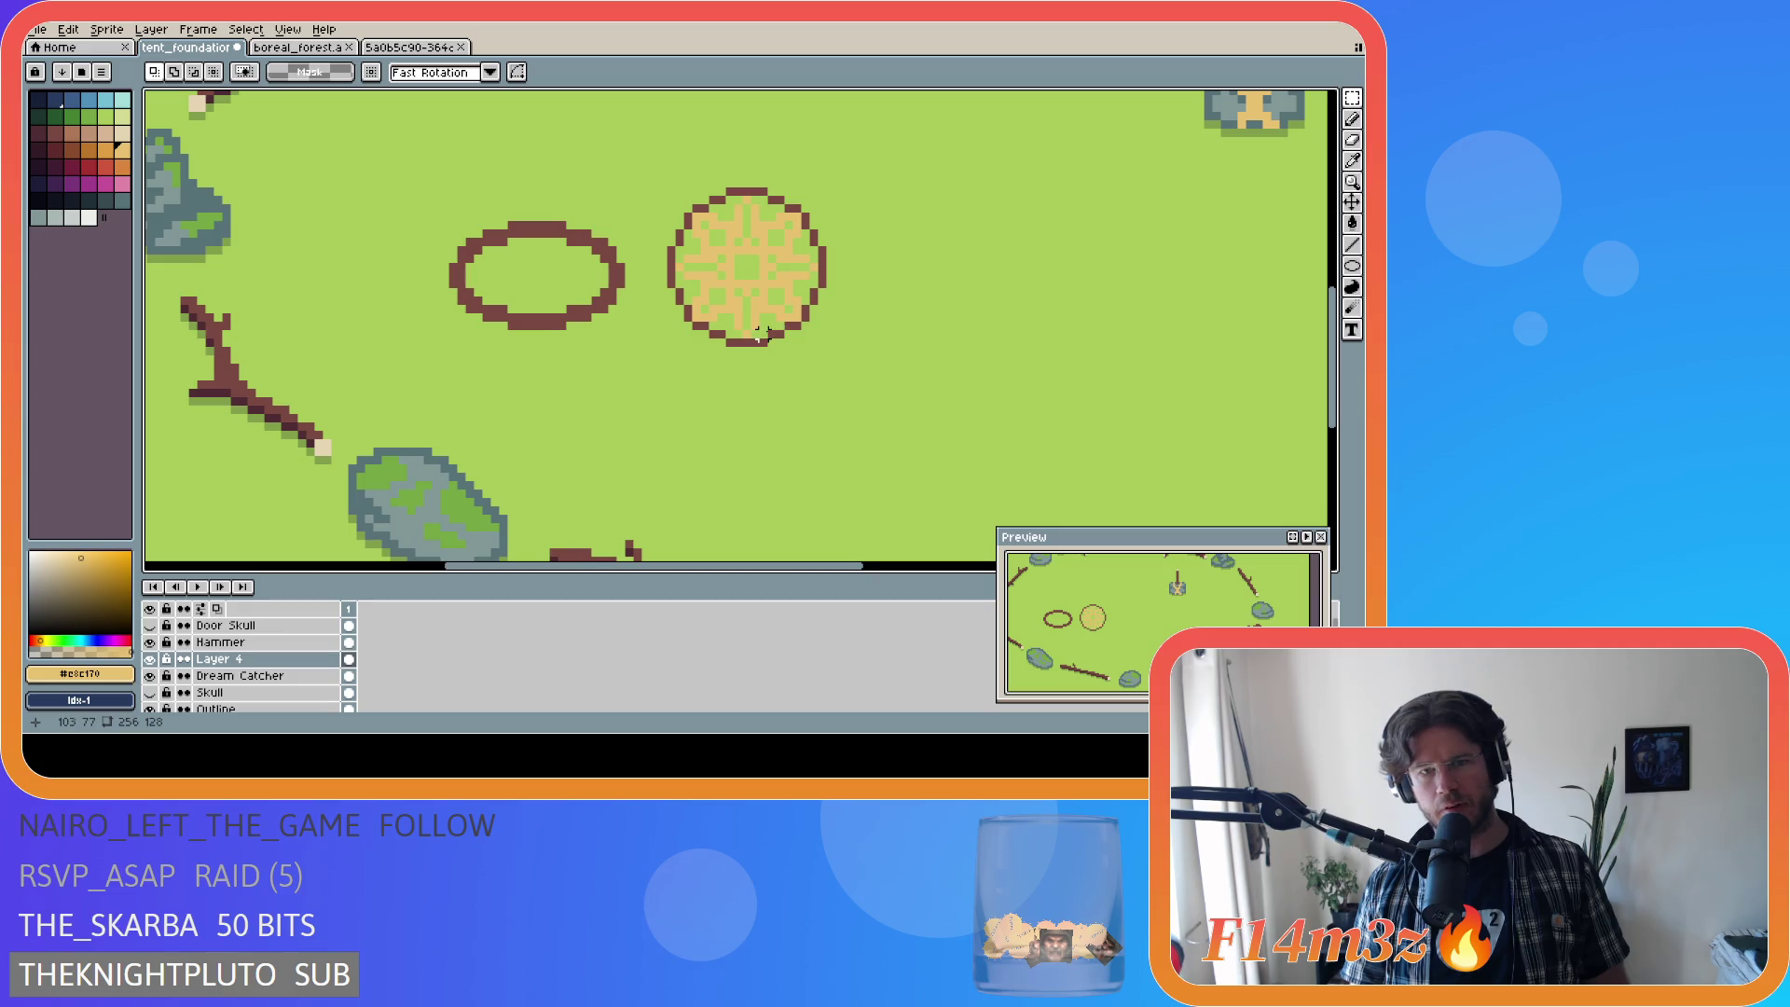
pyautogui.scroll(2, 771, 333)
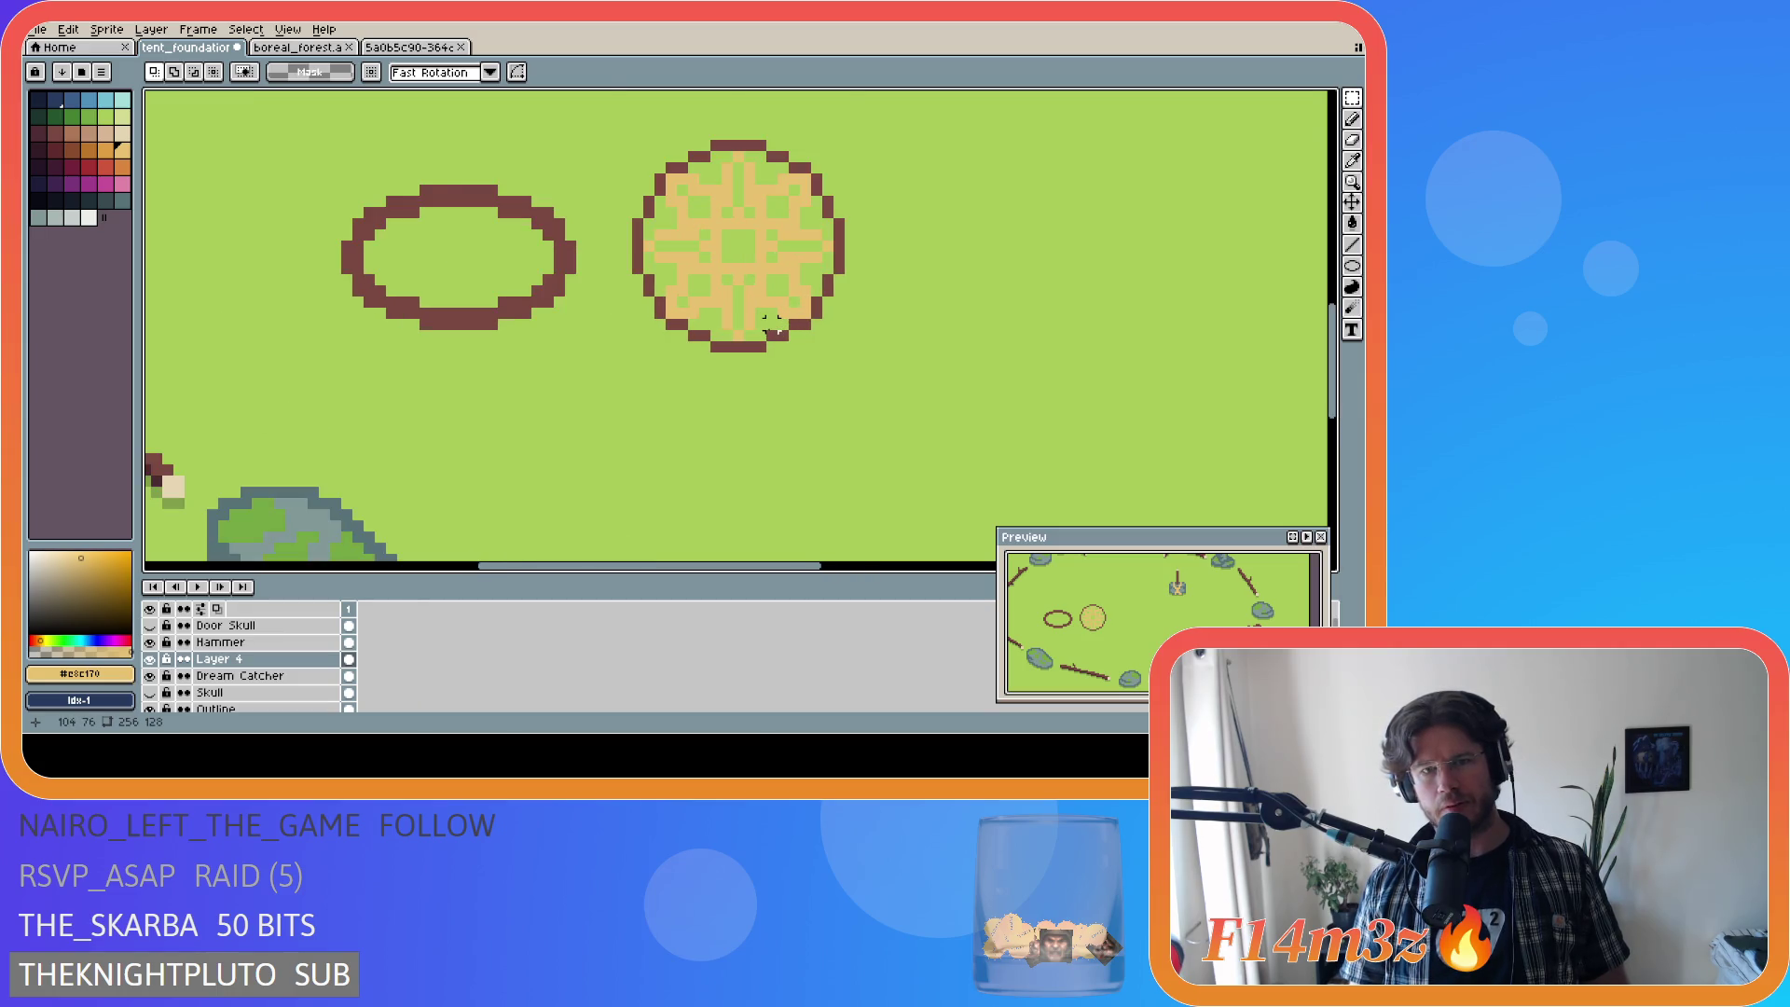
pyautogui.scroll(-3, 770, 329)
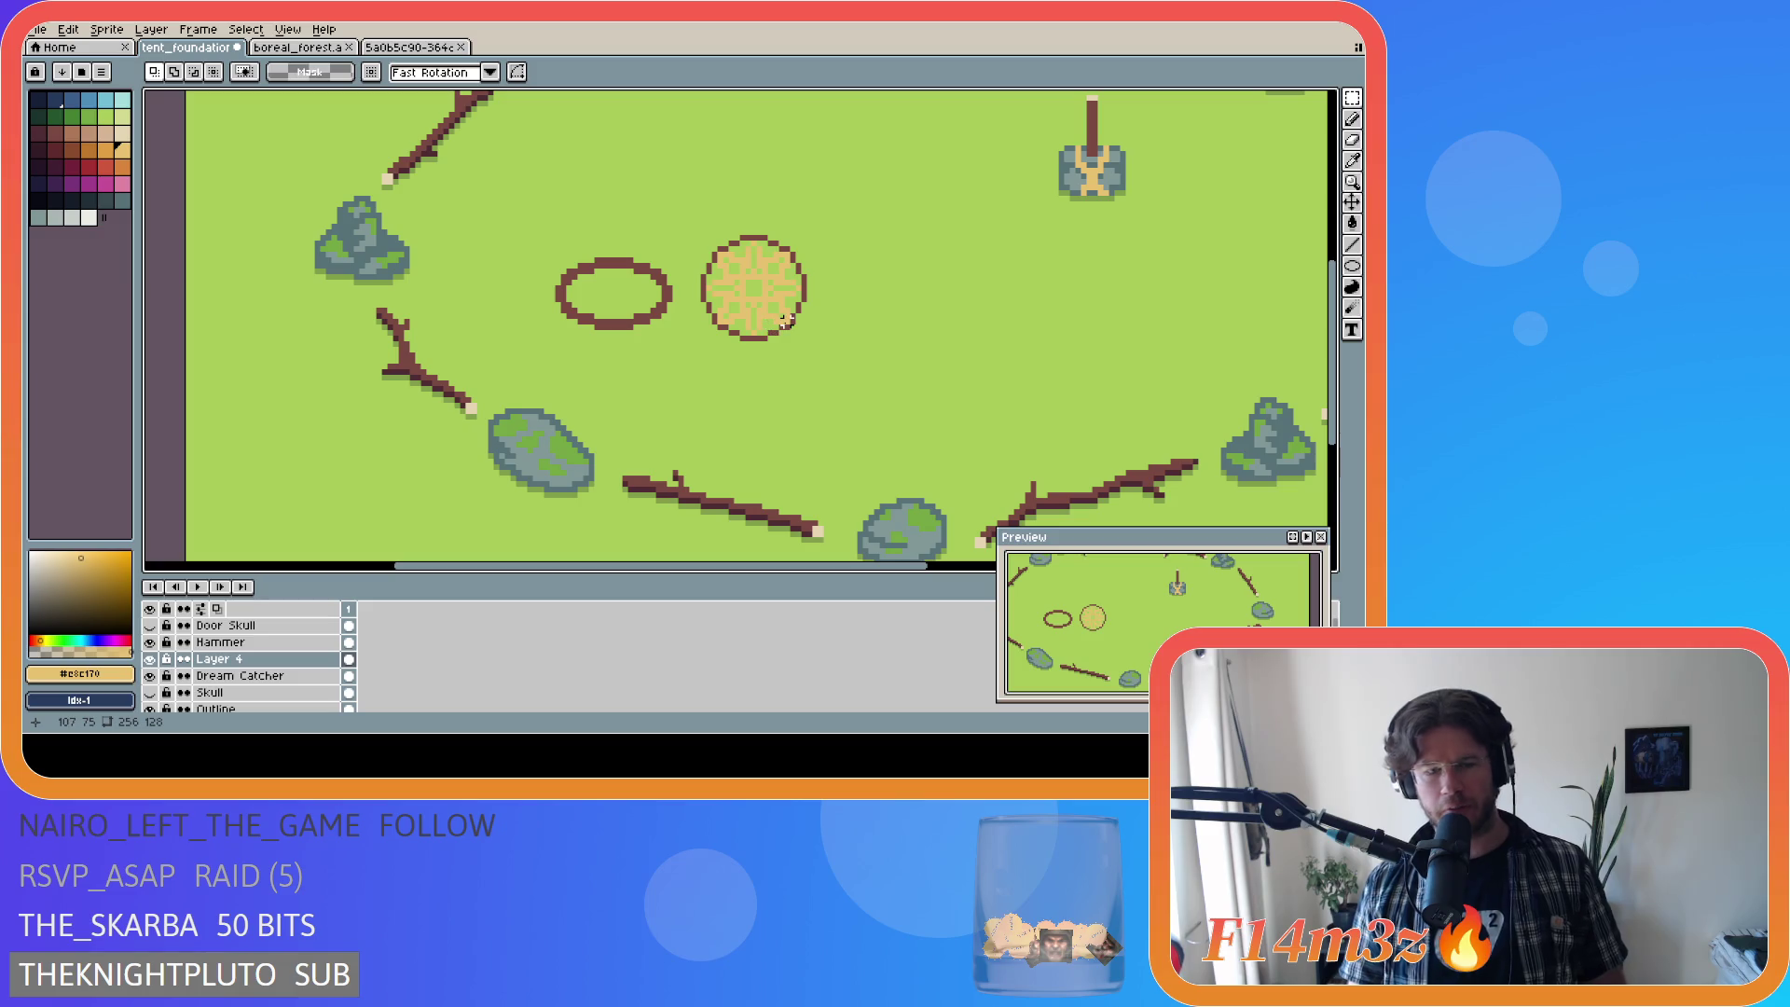
pyautogui.hotkey('ctrl', 's')
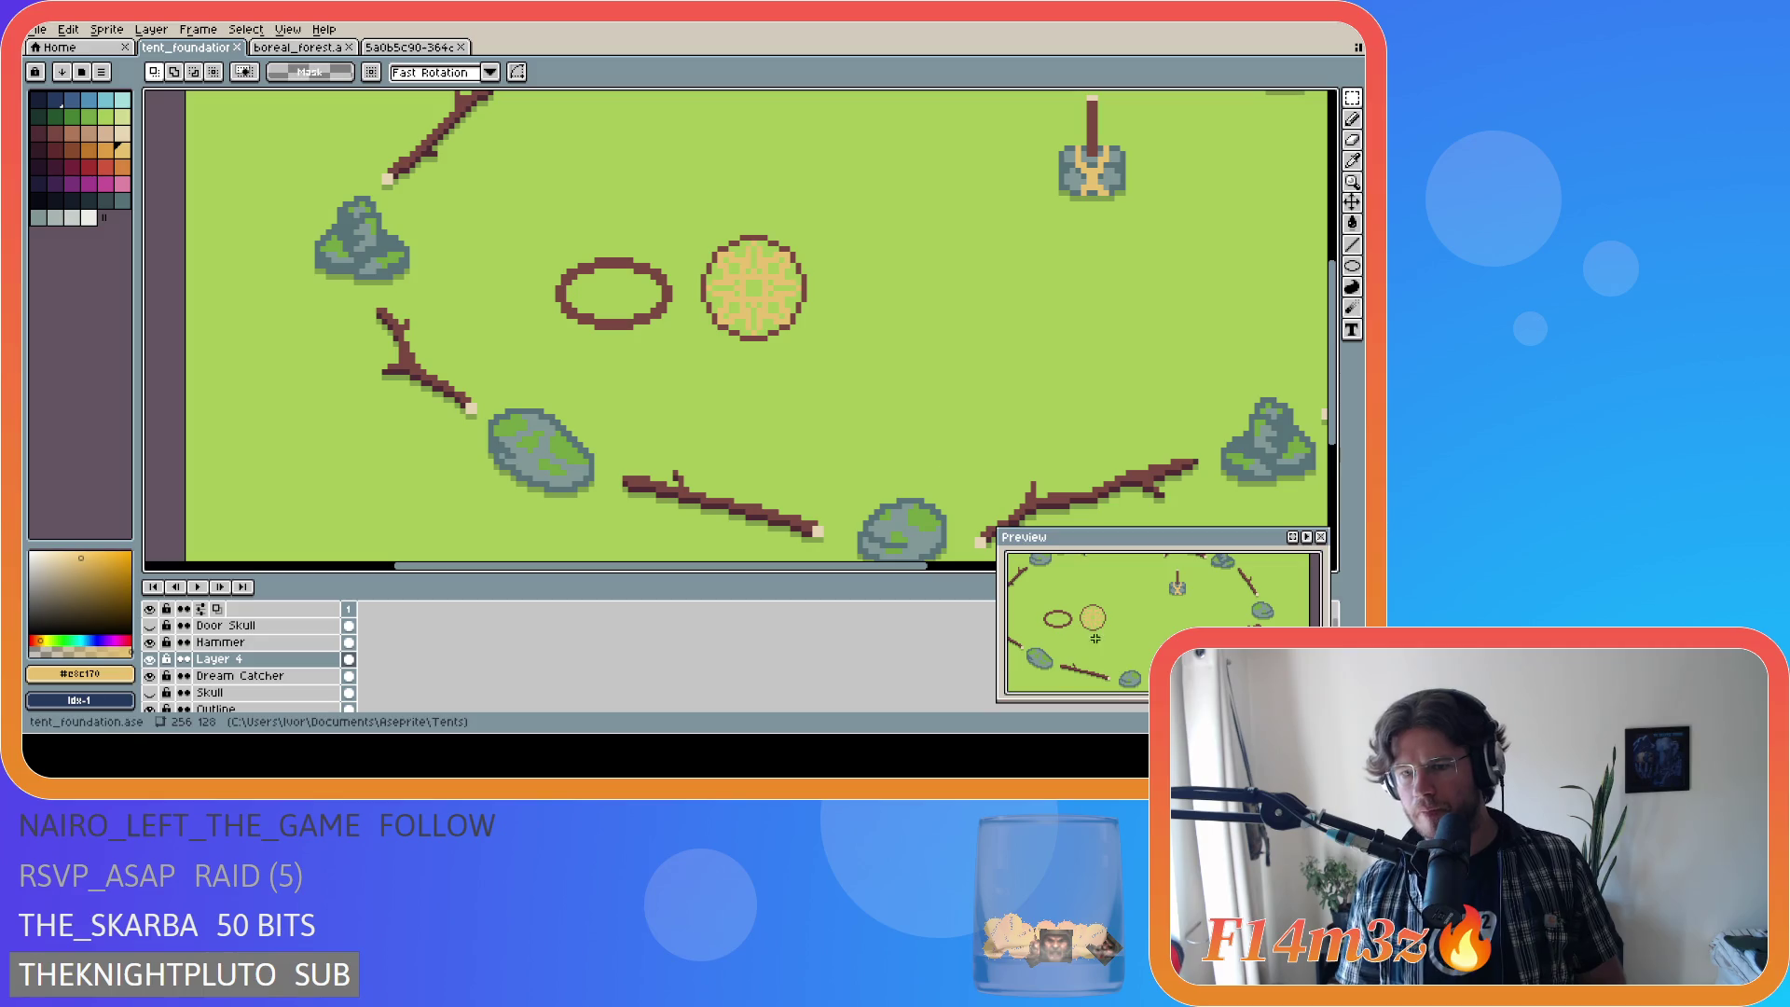
# Step: Zoom in and out to inspect the saved campsite map
pyautogui.scroll(-2, 882, 422)
pyautogui.scroll(-2, 821, 372)
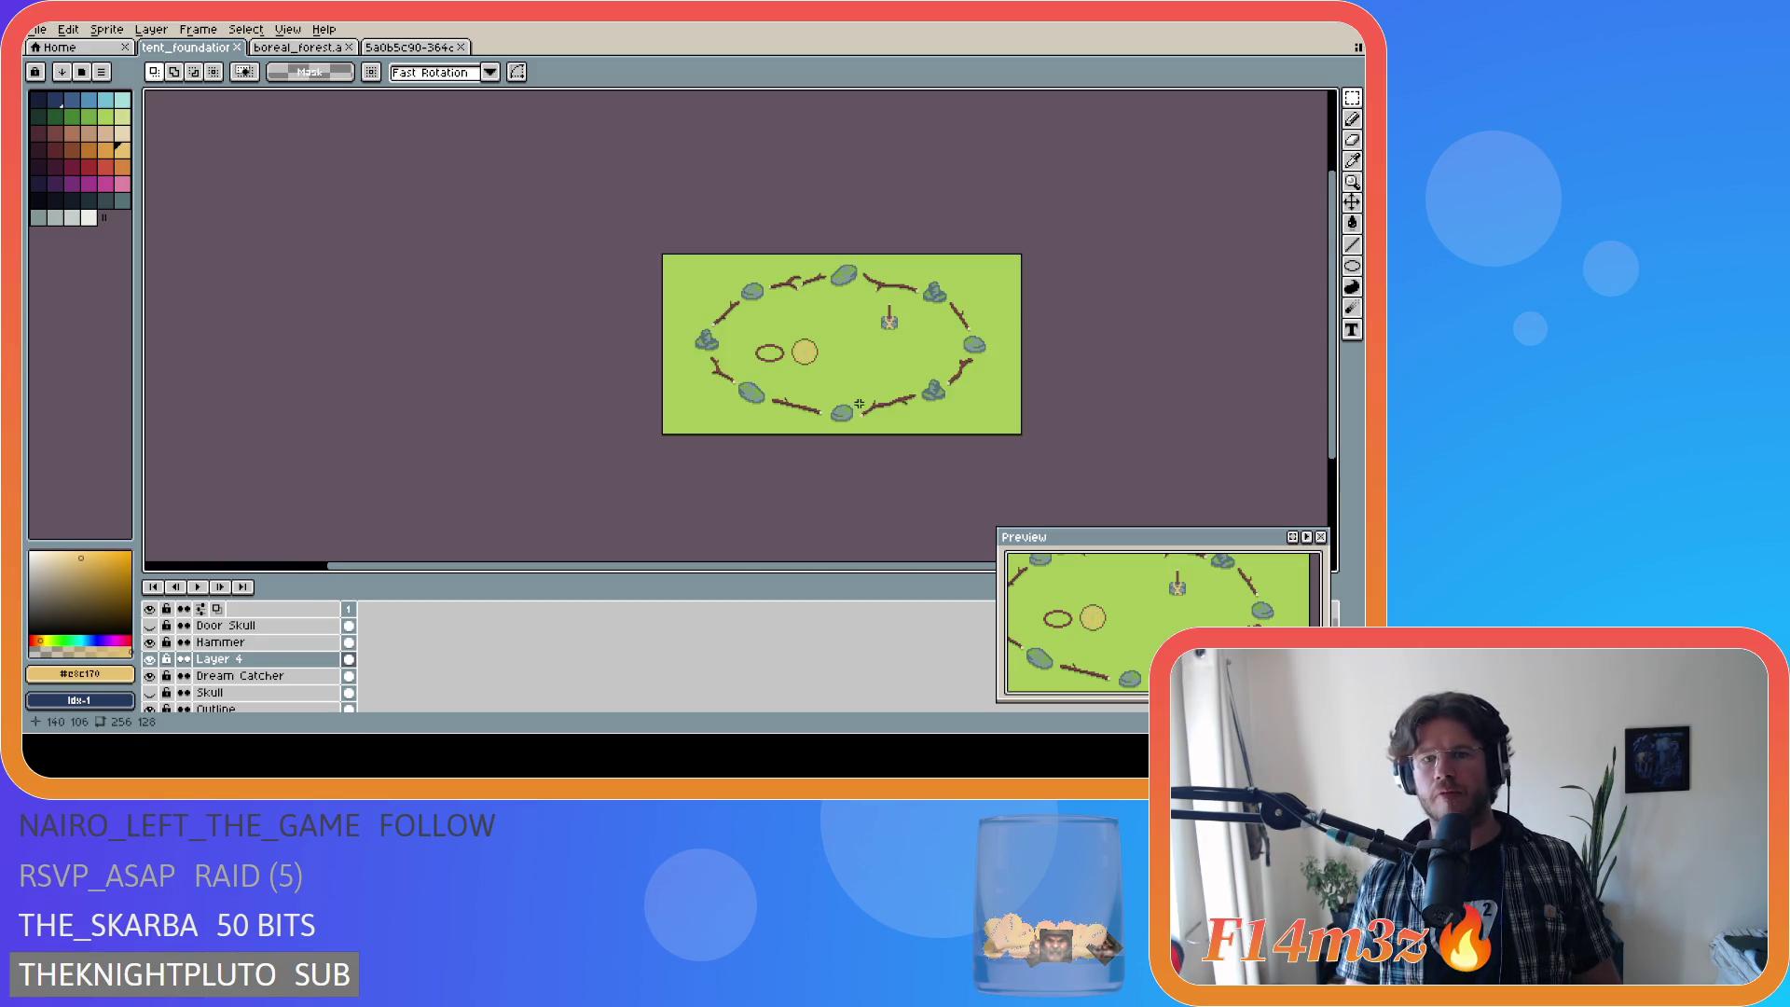
pyautogui.scroll(2, 918, 409)
pyautogui.scroll(-1, 917, 409)
pyautogui.scroll(2, 917, 408)
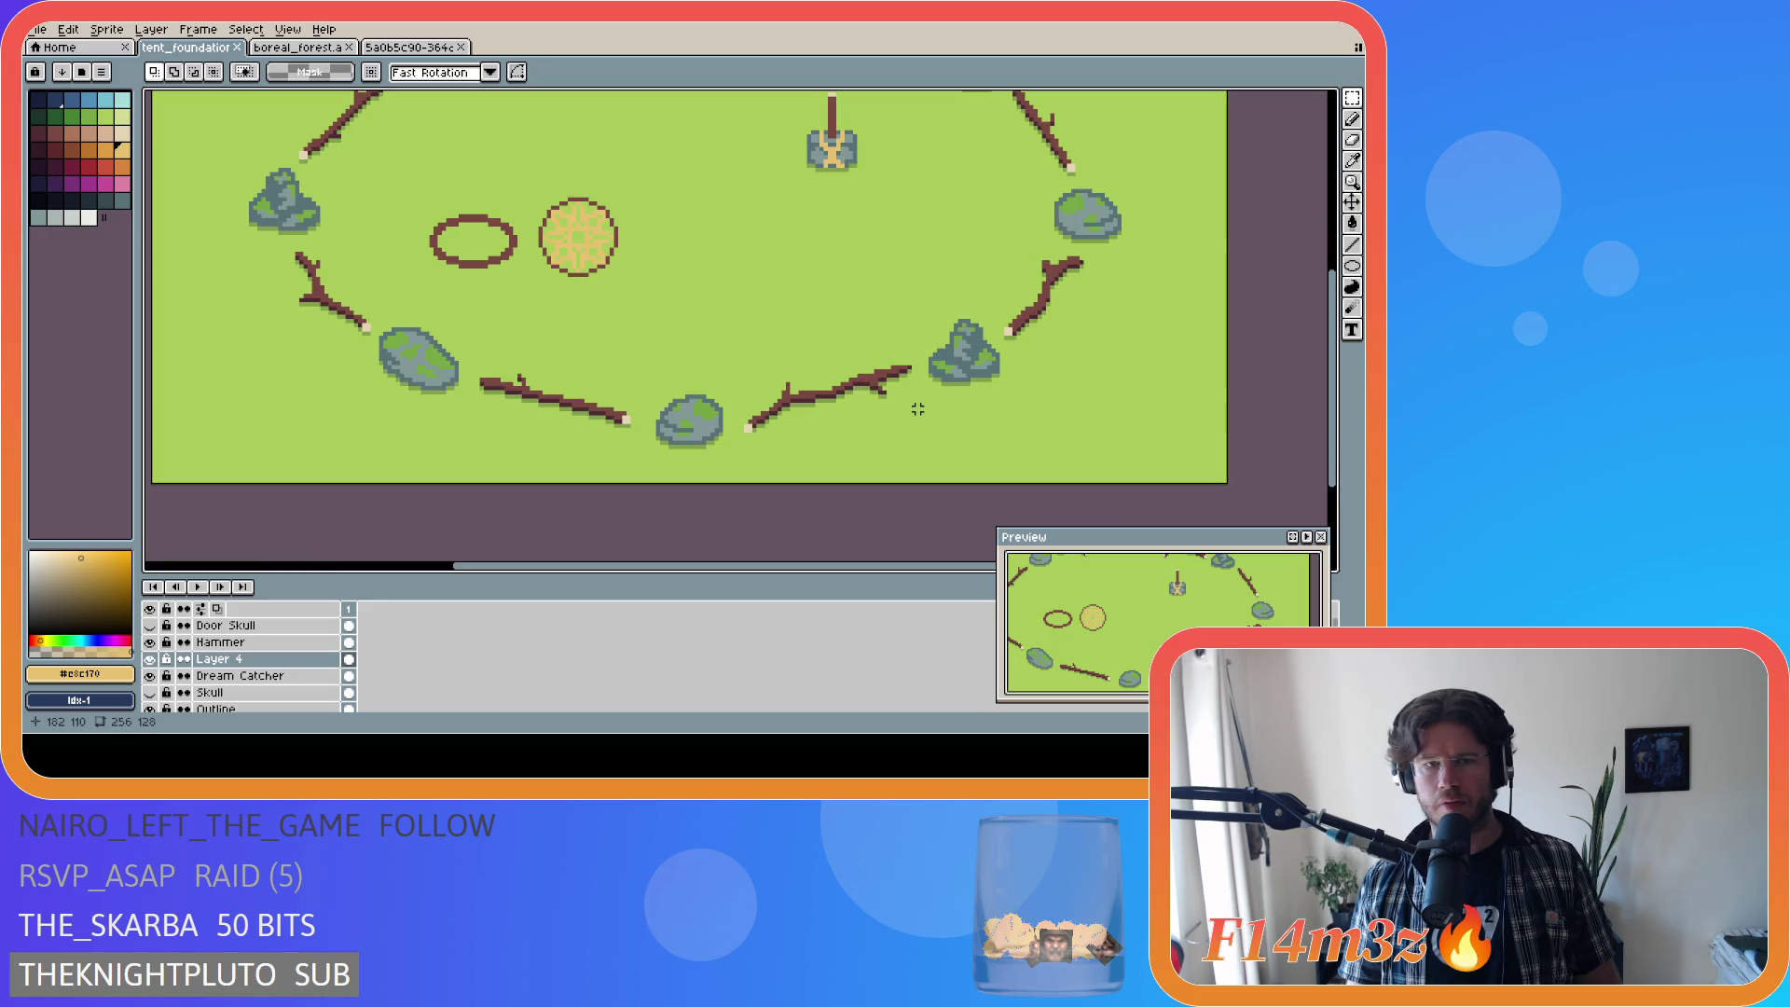
pyautogui.scroll(-3, 691, 333)
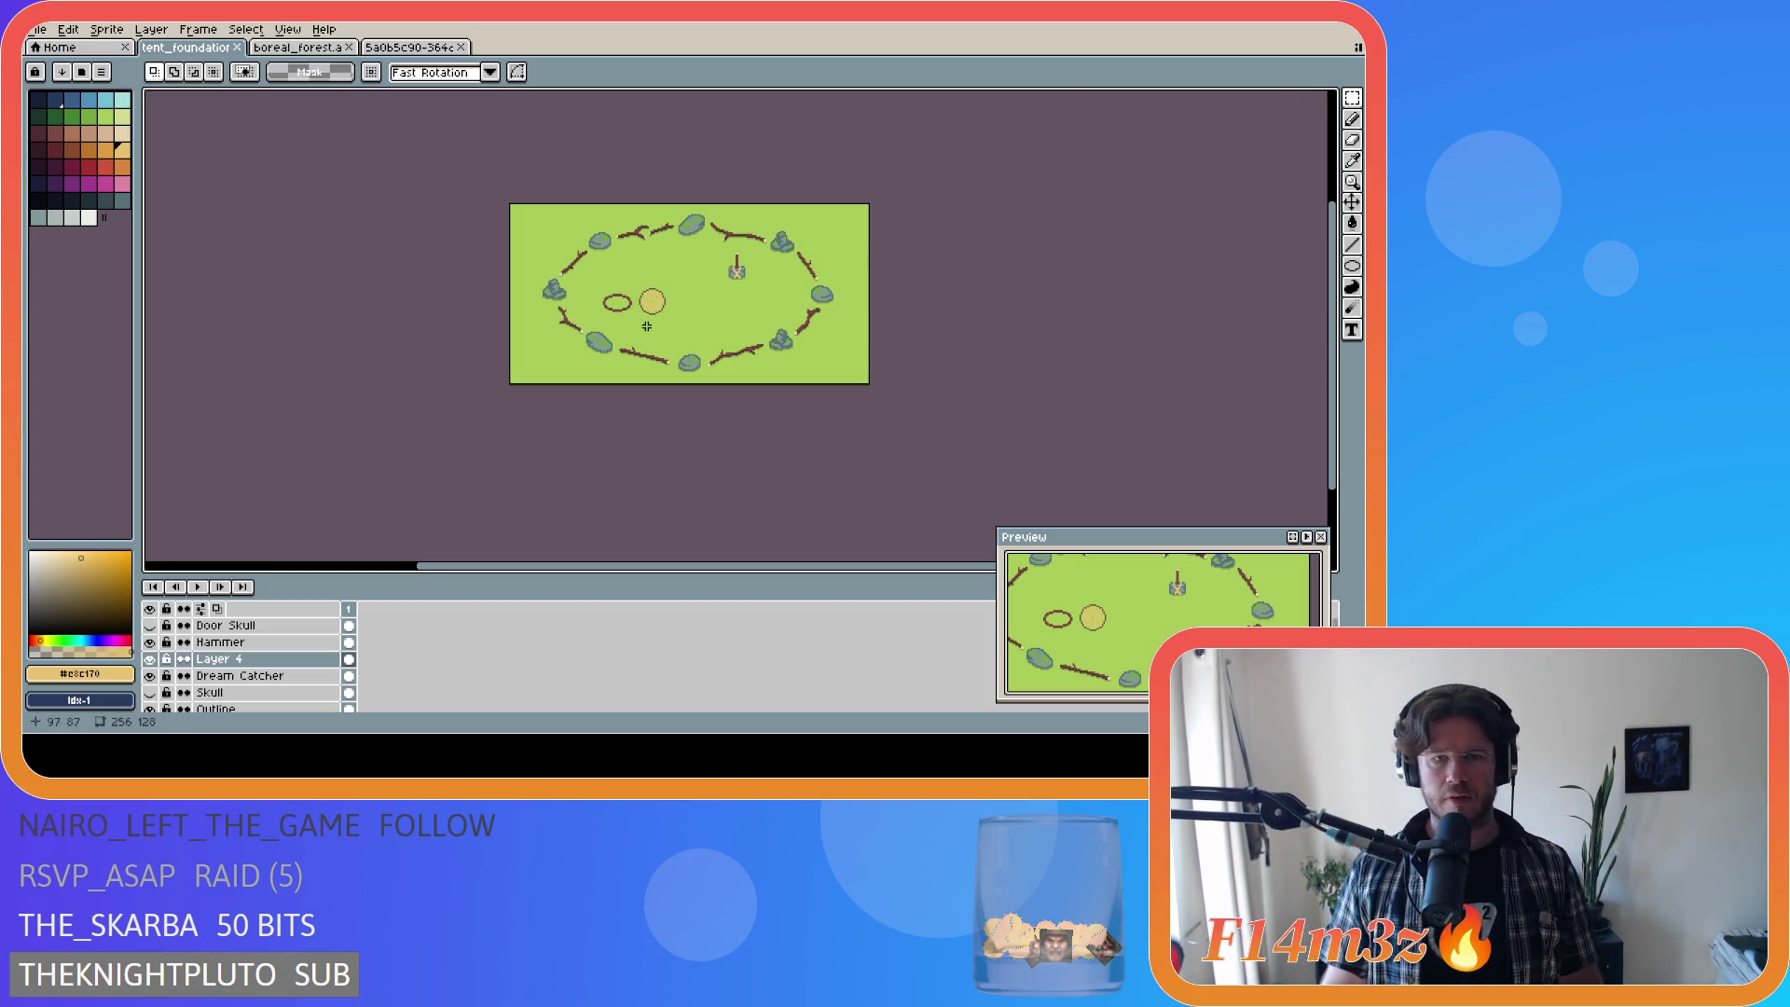
pyautogui.scroll(3, 660, 307)
pyautogui.scroll(-3, 661, 326)
pyautogui.scroll(3, 657, 333)
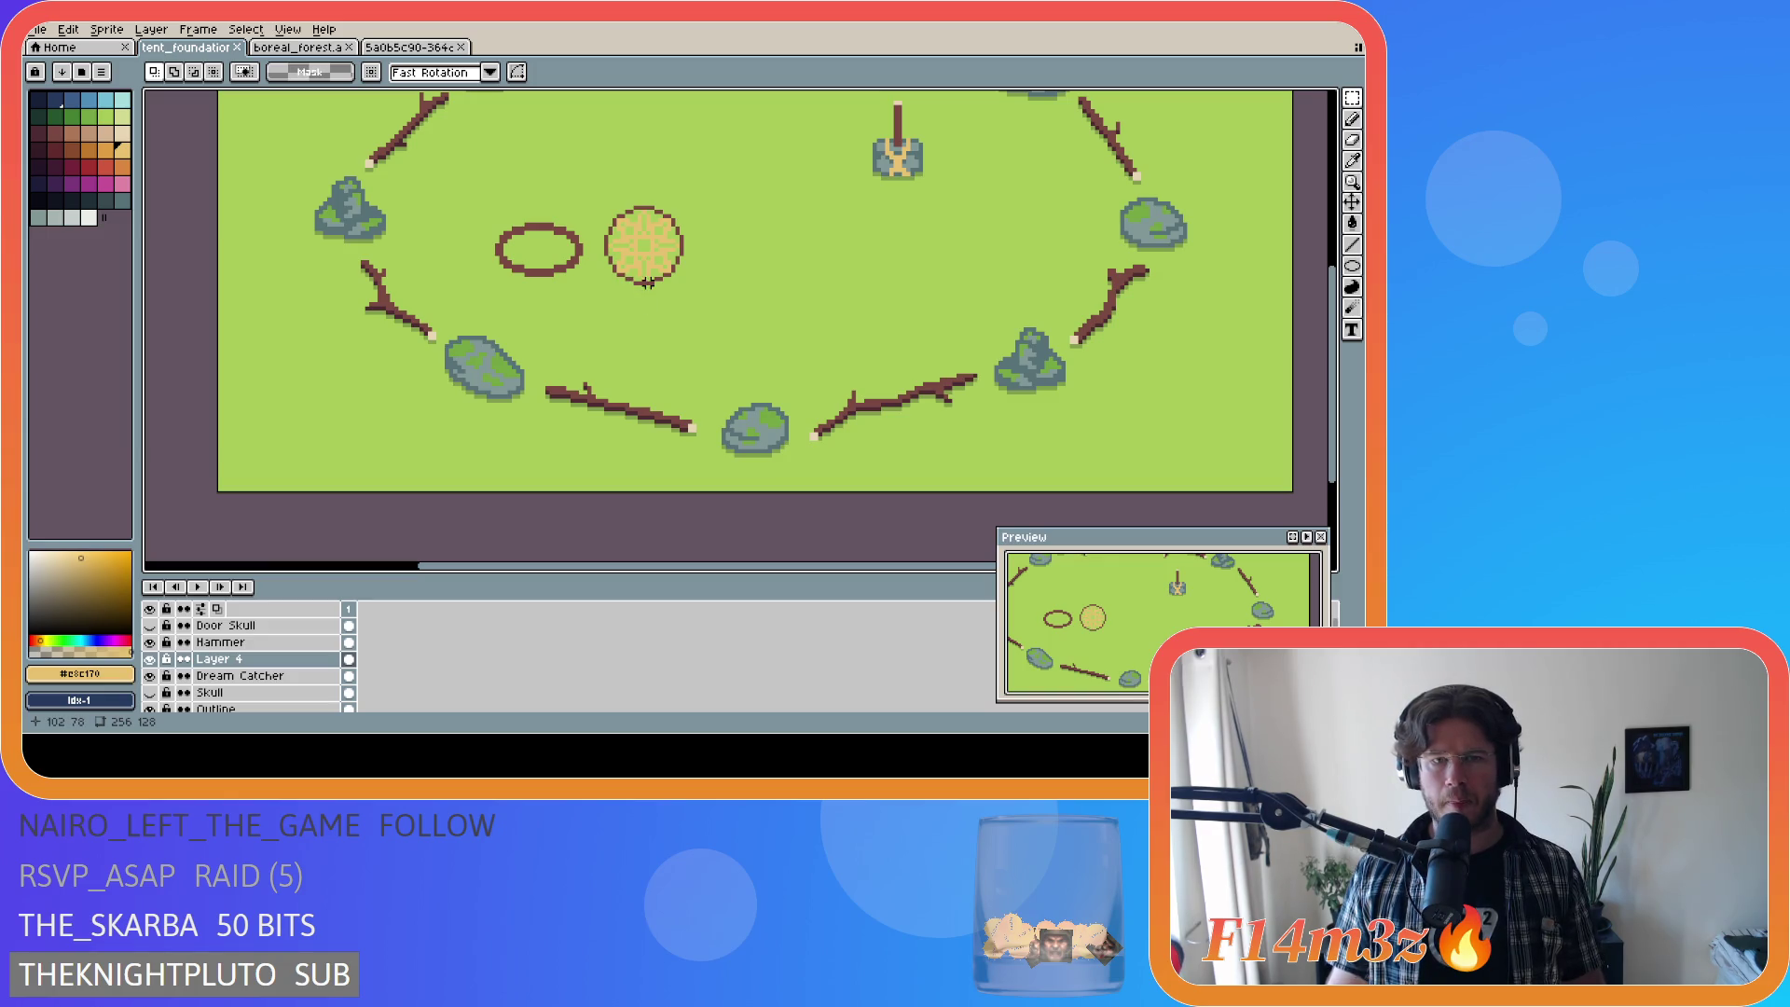
# Step: Start a Magic Wand selection of the dark outline ring's stepped segments
pyautogui.press('w')
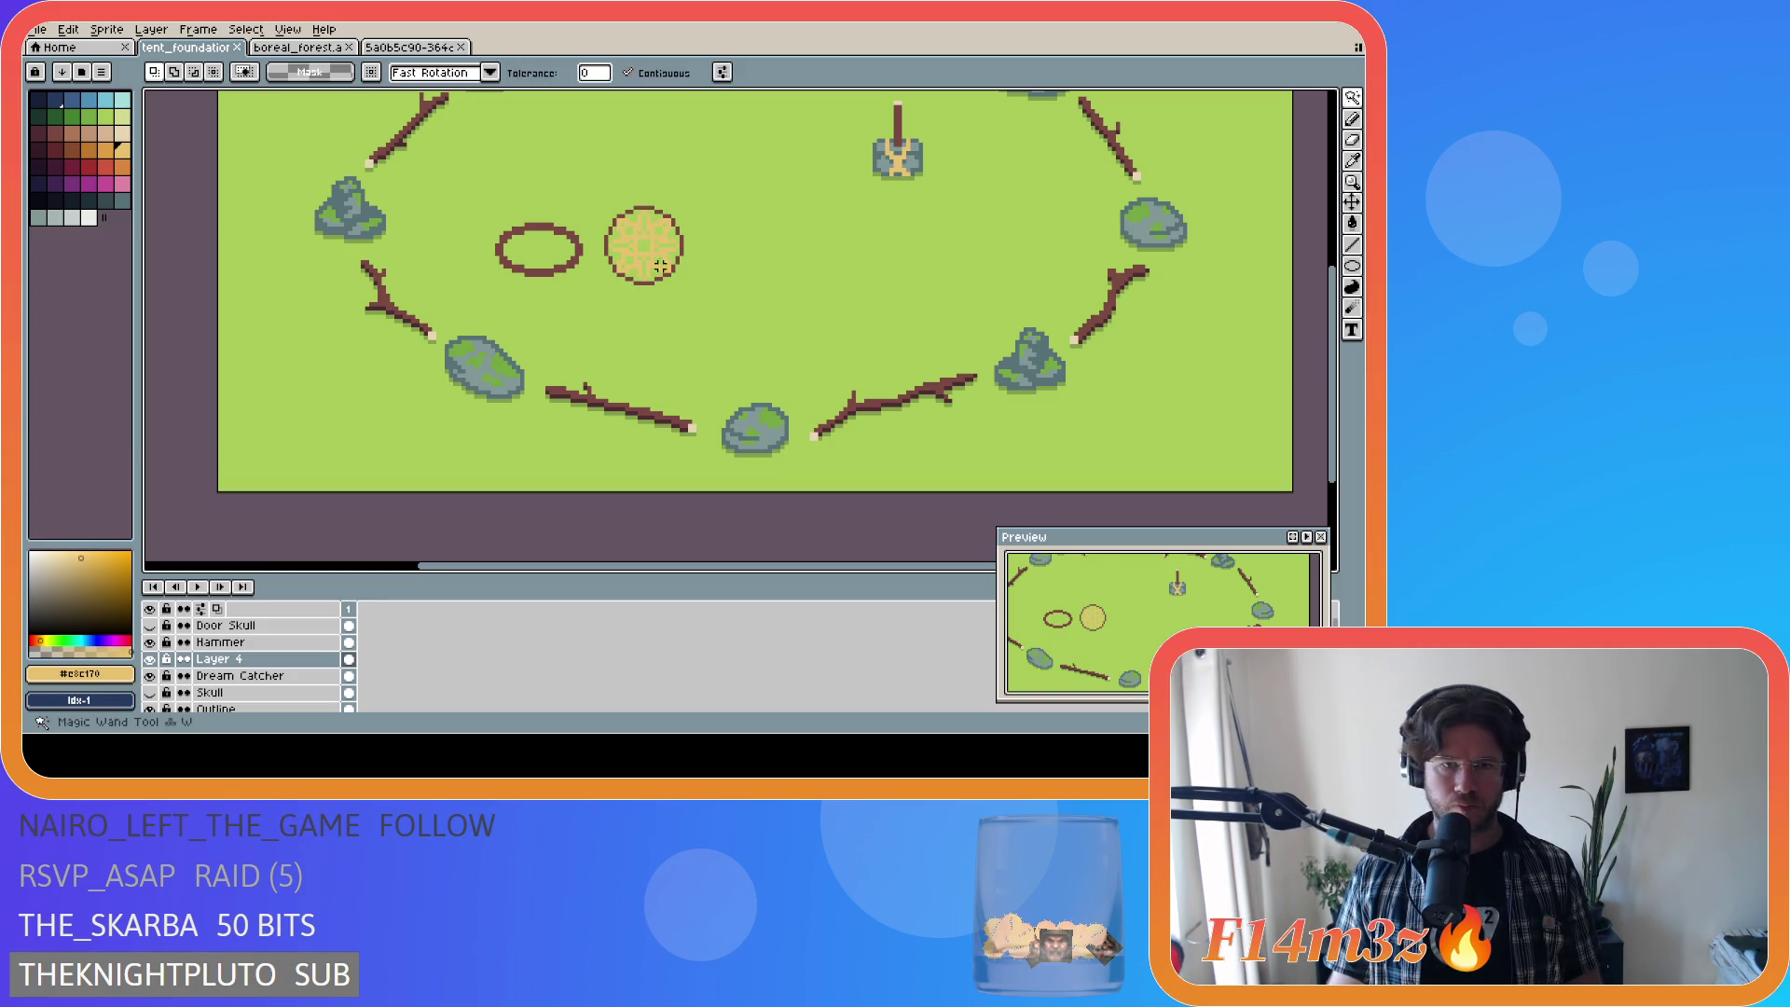
pyautogui.scroll(2, 653, 289)
pyautogui.click(656, 297)
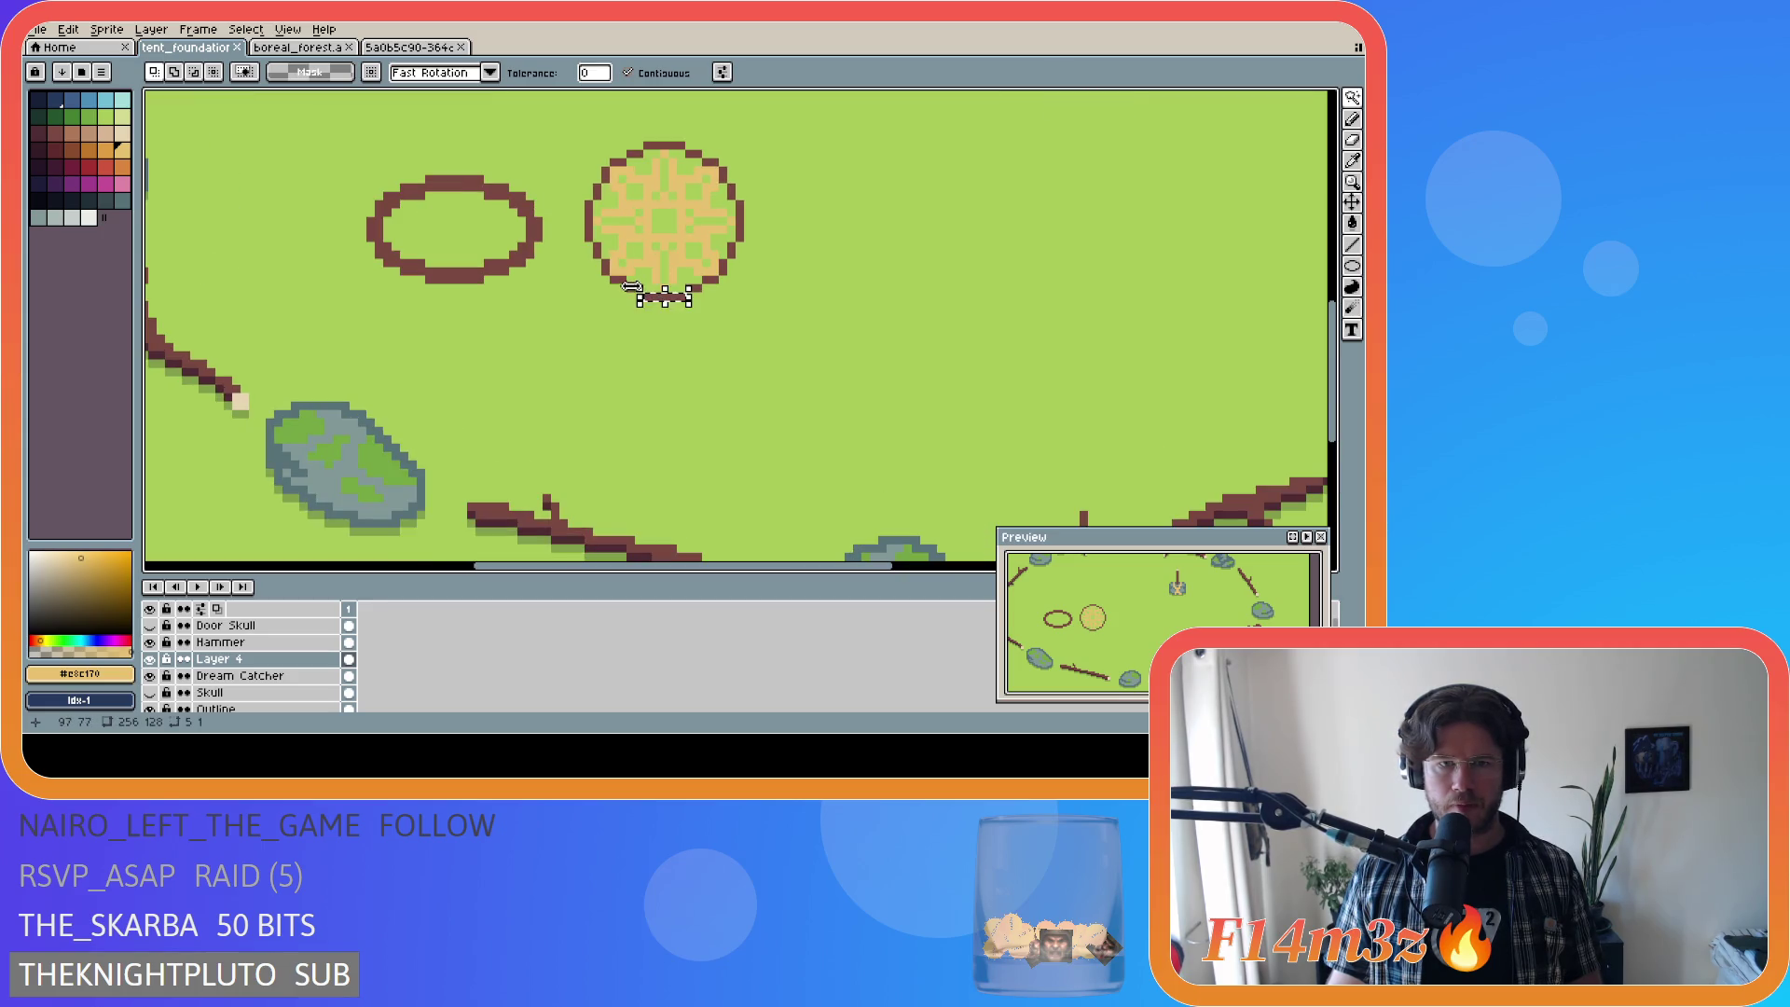
pyautogui.scroll(3, 646, 291)
pyautogui.keyDown('shift'); pyautogui.click(637, 288); pyautogui.keyUp('shift')
pyautogui.keyDown('shift'); pyautogui.click(593, 266); pyautogui.keyUp('shift')
pyautogui.keyDown('shift'); pyautogui.click(559, 231); pyautogui.keyUp('shift')
pyautogui.keyDown('shift'); pyautogui.click(538, 187); pyautogui.keyUp('shift')
pyautogui.keyDown('shift'); pyautogui.click(515, 126); pyautogui.keyUp('shift')
pyautogui.keyDown('shift'); pyautogui.click(795, 288); pyautogui.keyUp('shift')
pyautogui.keyDown('shift'); pyautogui.click(839, 265); pyautogui.keyUp('shift')
pyautogui.keyDown('shift'); pyautogui.click(872, 231); pyautogui.keyUp('shift')
pyautogui.keyDown('shift'); pyautogui.click(895, 187); pyautogui.keyUp('shift')
pyautogui.keyDown('shift'); pyautogui.click(916, 127); pyautogui.keyUp('shift')
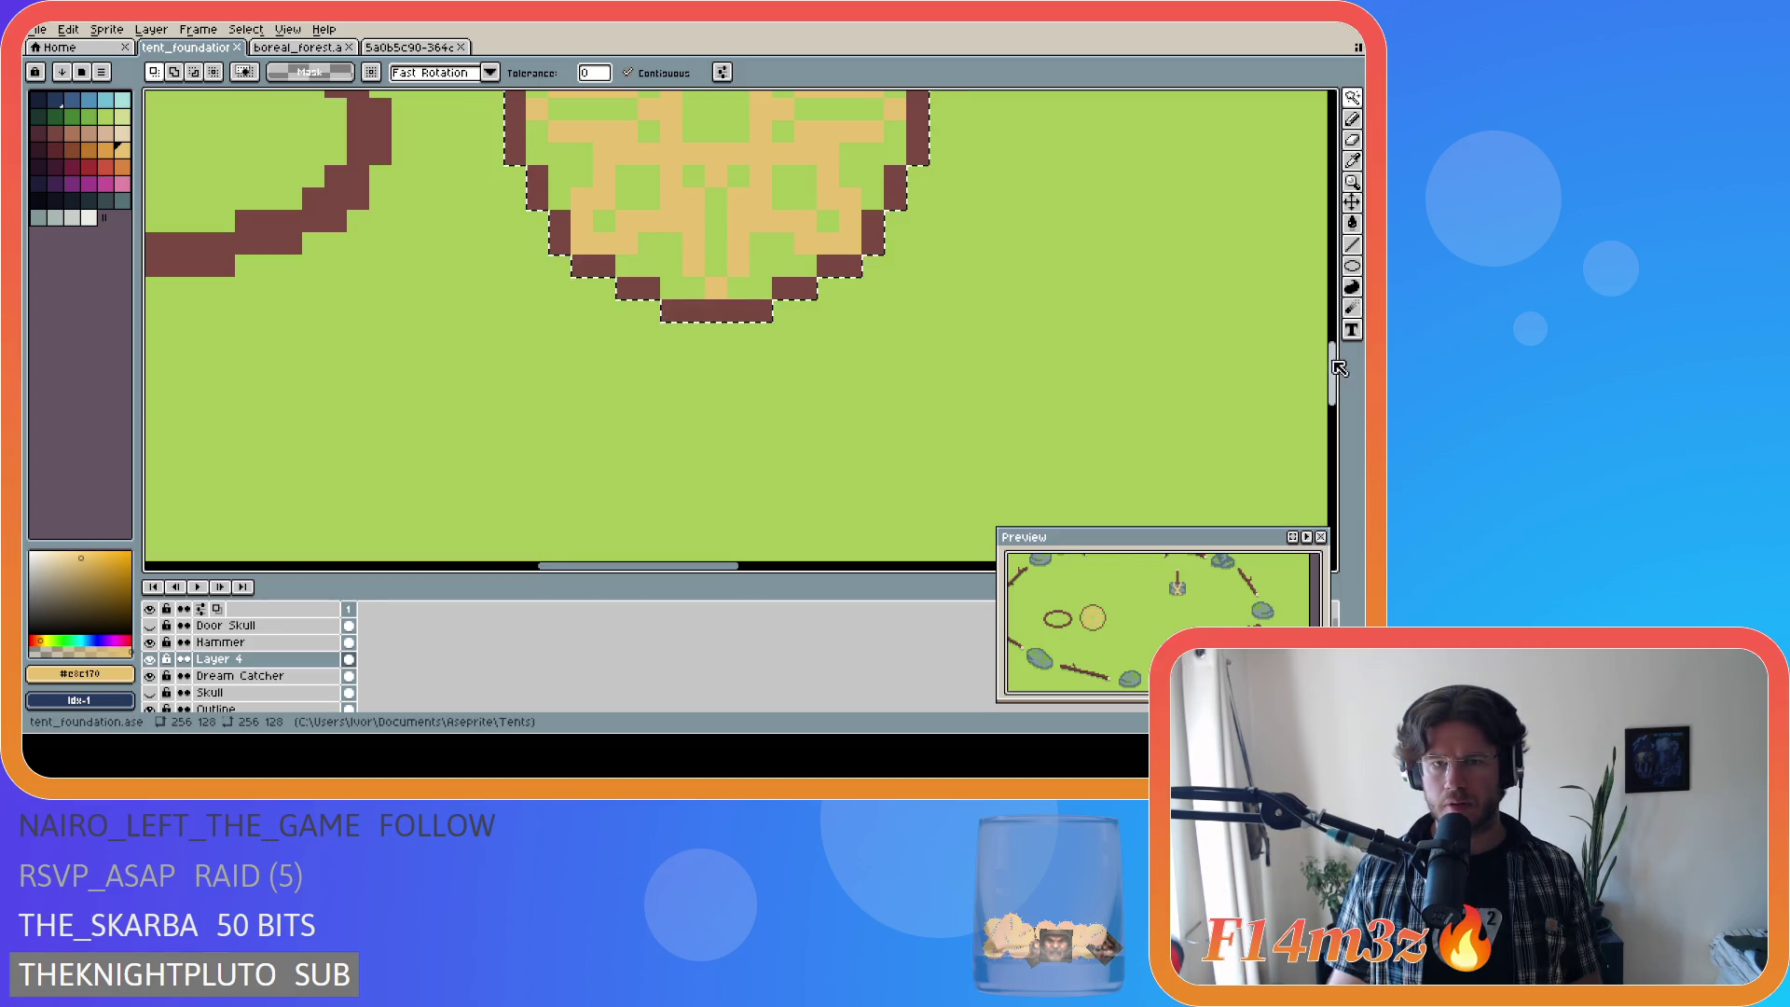
# Step: Add the ring's right edge, diagonal steps, top bar and upper-left steps to the selection
pyautogui.scroll(3, 1343, 375)
pyautogui.click(918, 345)
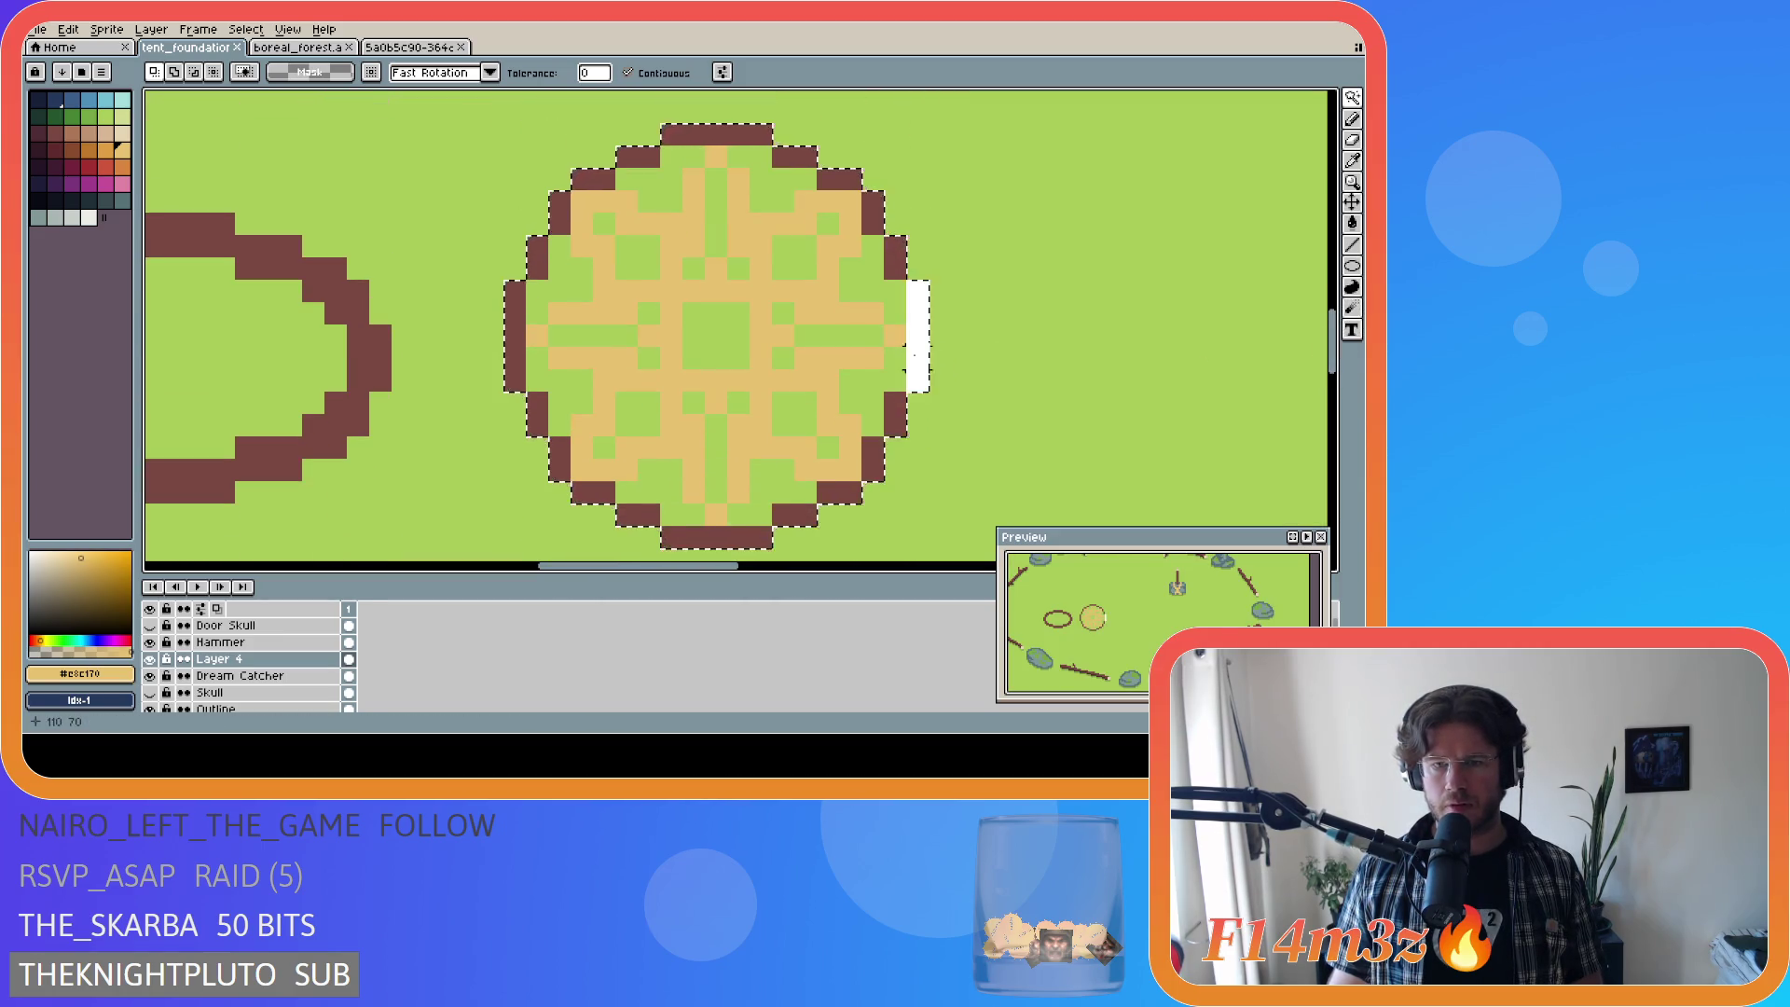
pyautogui.keyDown('shift'); pyautogui.click(893, 253); pyautogui.keyUp('shift')
pyautogui.keyDown('shift'); pyautogui.click(872, 213); pyautogui.keyUp('shift')
pyautogui.keyDown('shift'); pyautogui.click(839, 179); pyautogui.keyUp('shift')
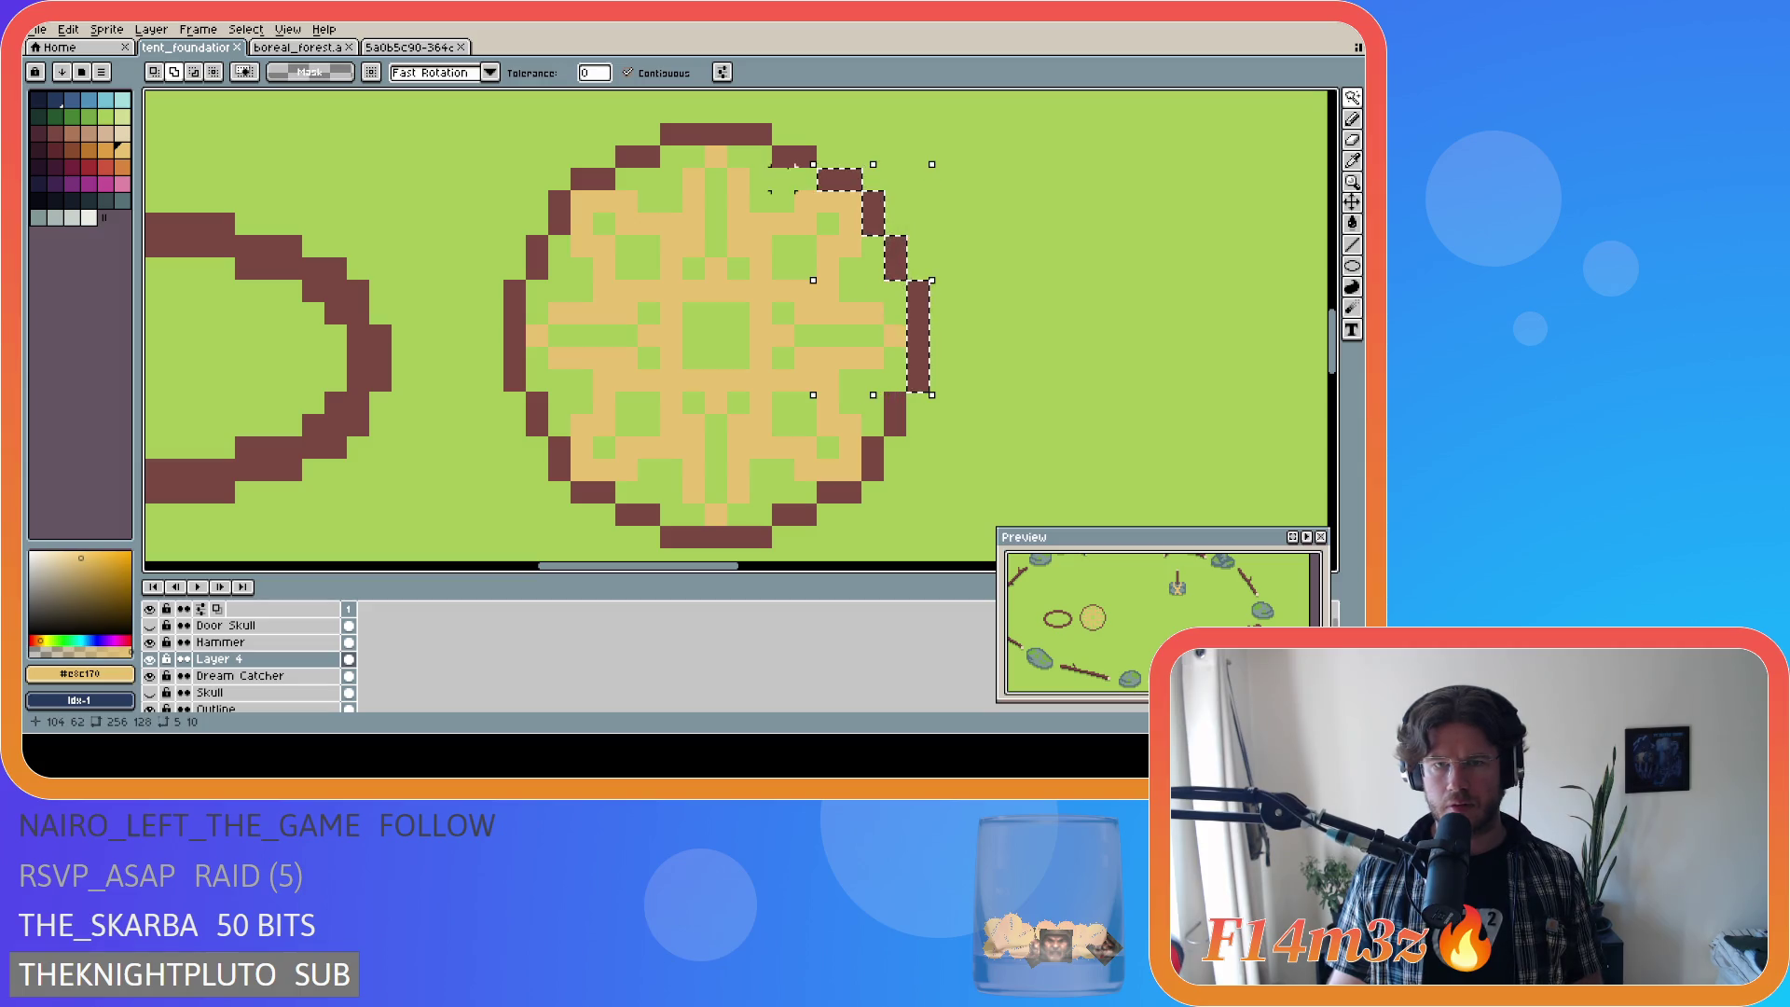
pyautogui.keyDown('shift'); pyautogui.click(737, 134); pyautogui.keyUp('shift')
pyautogui.keyDown('shift'); pyautogui.click(634, 155); pyautogui.keyUp('shift')
pyautogui.keyDown('shift'); pyautogui.click(593, 177); pyautogui.keyUp('shift')
# Step: Add the left side, bottom bar and lower-right steps, then delete the dark ring
pyautogui.keyDown('shift'); pyautogui.click(557, 212); pyautogui.keyUp('shift')
pyautogui.keyDown('shift'); pyautogui.click(537, 257); pyautogui.keyUp('shift')
pyautogui.keyDown('shift'); pyautogui.click(515, 336); pyautogui.keyUp('shift')
pyautogui.keyDown('shift'); pyautogui.click(532, 412); pyautogui.keyUp('shift')
pyautogui.keyDown('shift'); pyautogui.click(559, 459); pyautogui.keyUp('shift')
pyautogui.keyDown('shift'); pyautogui.click(593, 492); pyautogui.keyUp('shift')
pyautogui.keyDown('shift'); pyautogui.click(637, 515); pyautogui.keyUp('shift')
pyautogui.keyDown('shift'); pyautogui.click(704, 537); pyautogui.keyUp('shift')
pyautogui.keyDown('shift'); pyautogui.click(794, 515); pyautogui.keyUp('shift')
pyautogui.keyDown('shift'); pyautogui.click(839, 492); pyautogui.keyUp('shift')
pyautogui.keyDown('shift'); pyautogui.click(873, 459); pyautogui.keyUp('shift')
pyautogui.press('Delete')
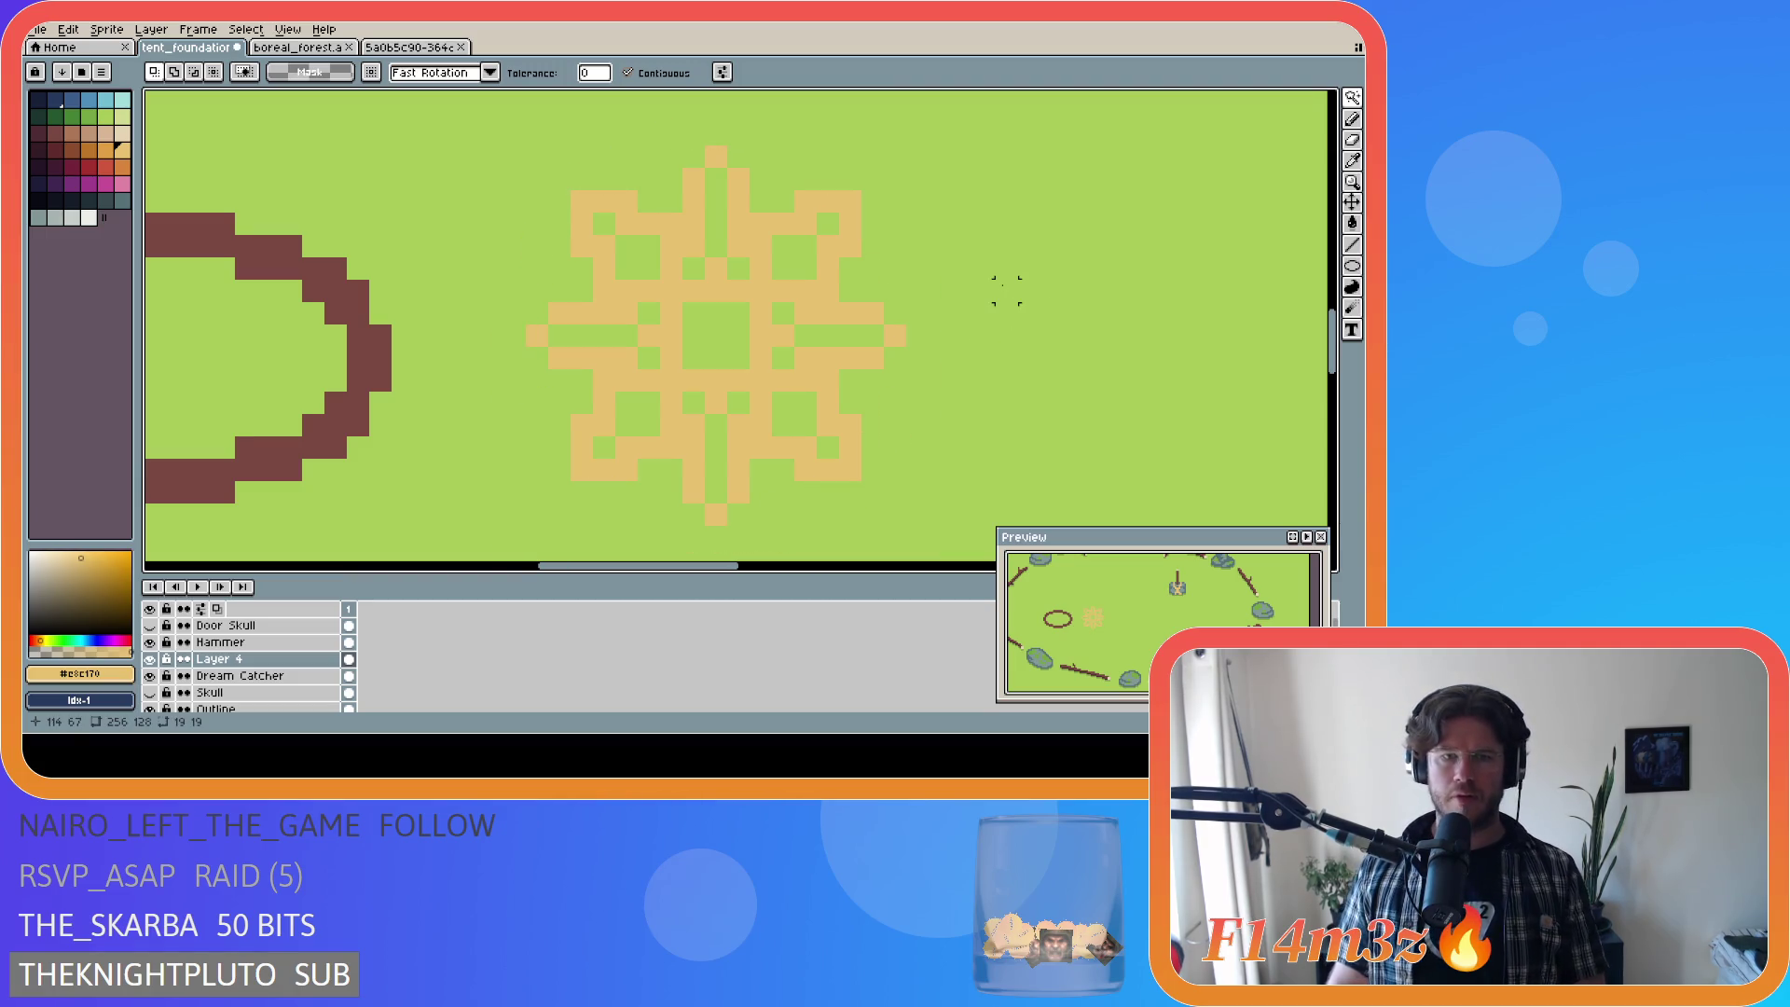
pyautogui.scroll(-2, 988, 292)
# Step: Select the tan star and try moving and squashing it onto the oval, then cancel
pyautogui.press('m')
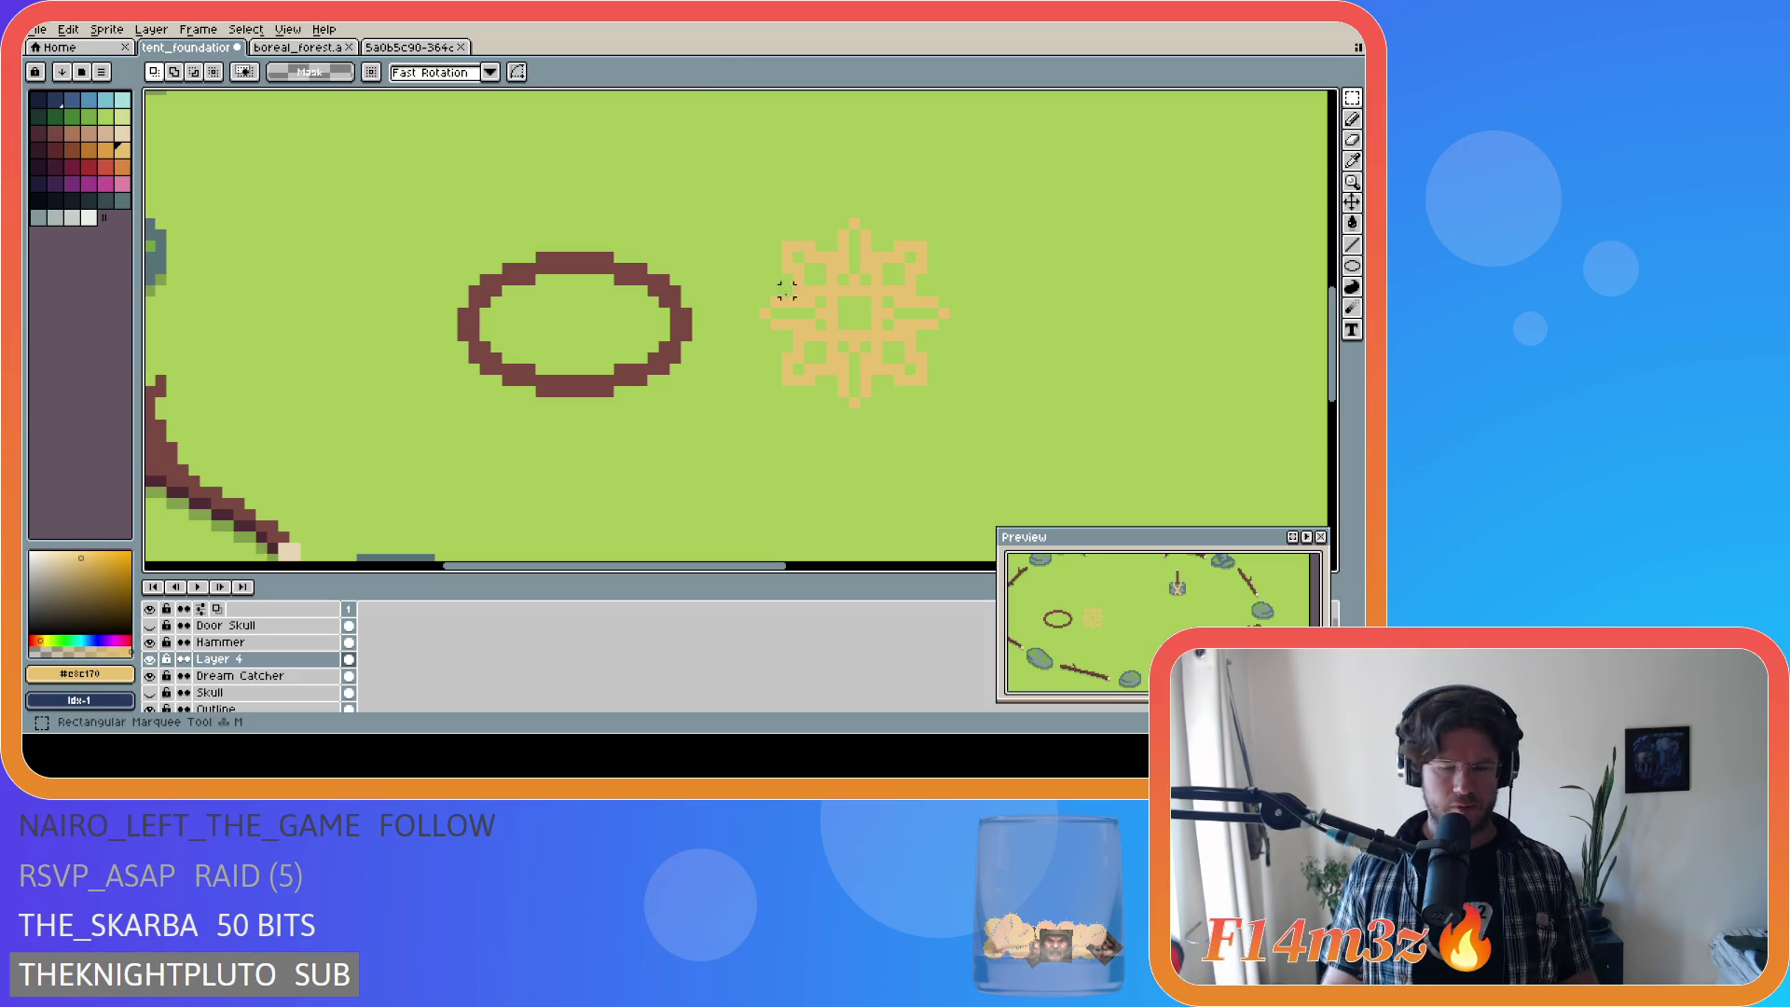
pyautogui.moveTo(762, 221); pyautogui.dragTo(942, 401)
pyautogui.moveTo(863, 352); pyautogui.dragTo(589, 356)
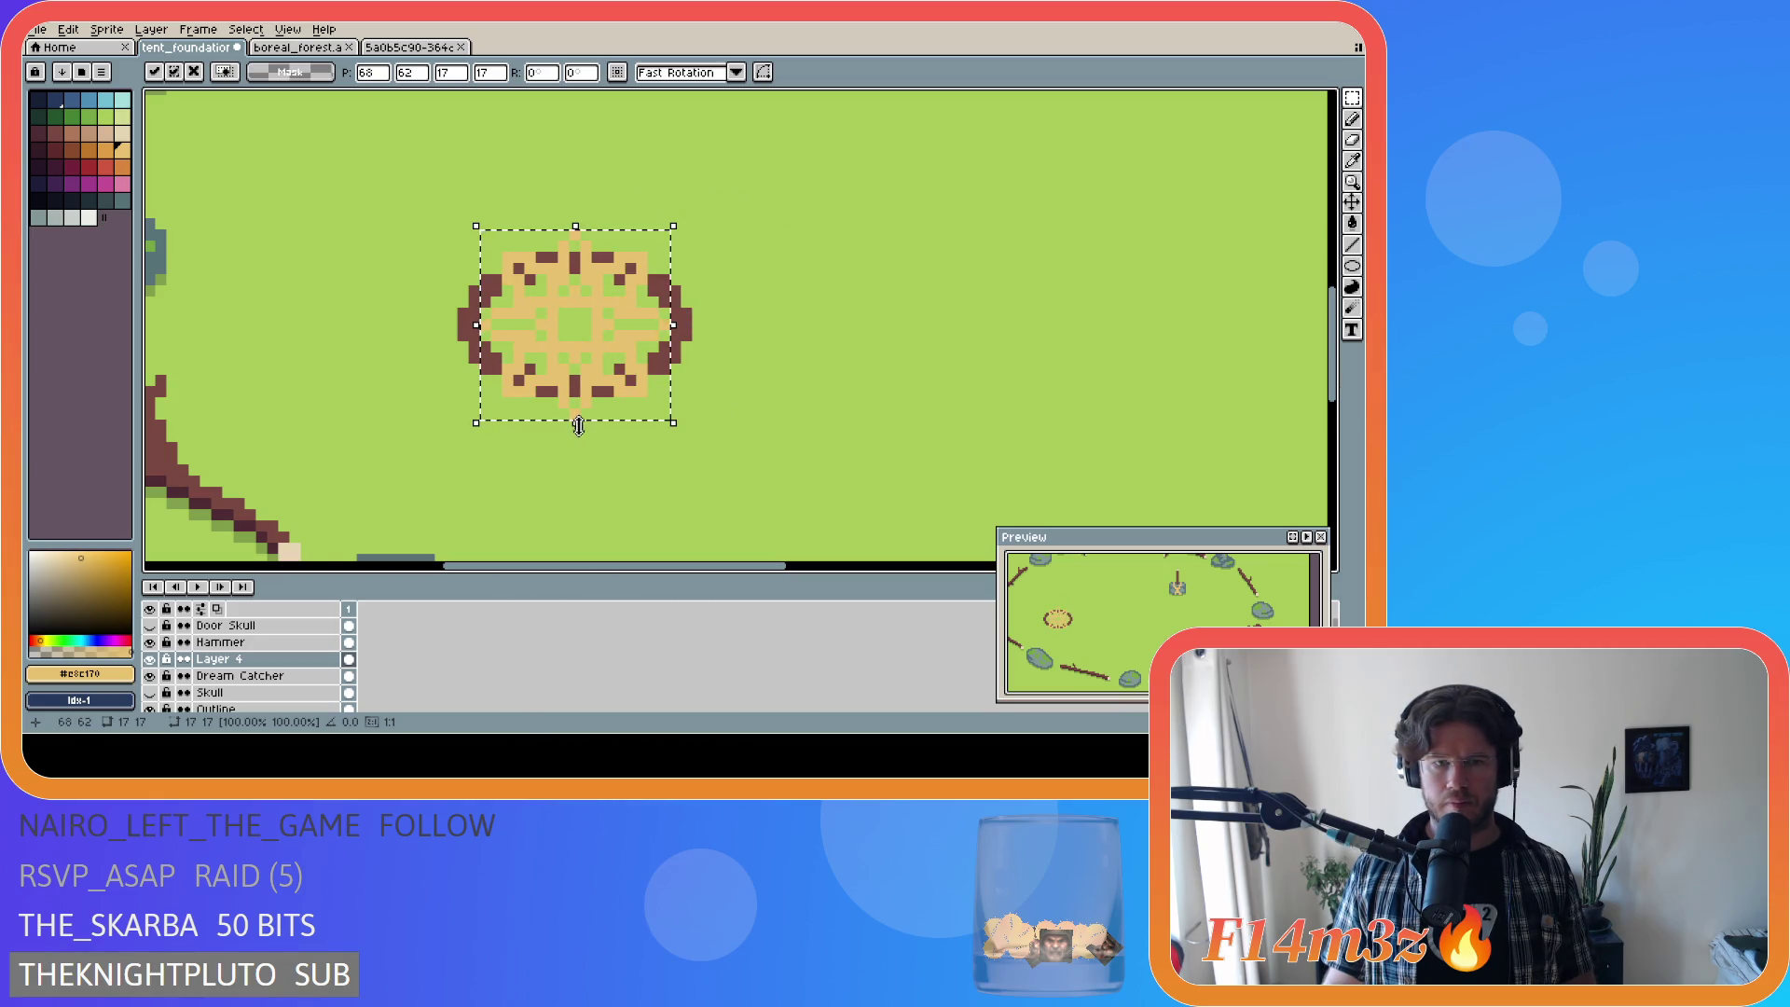
pyautogui.moveTo(582, 424); pyautogui.dragTo(586, 380)
pyautogui.press('Escape')
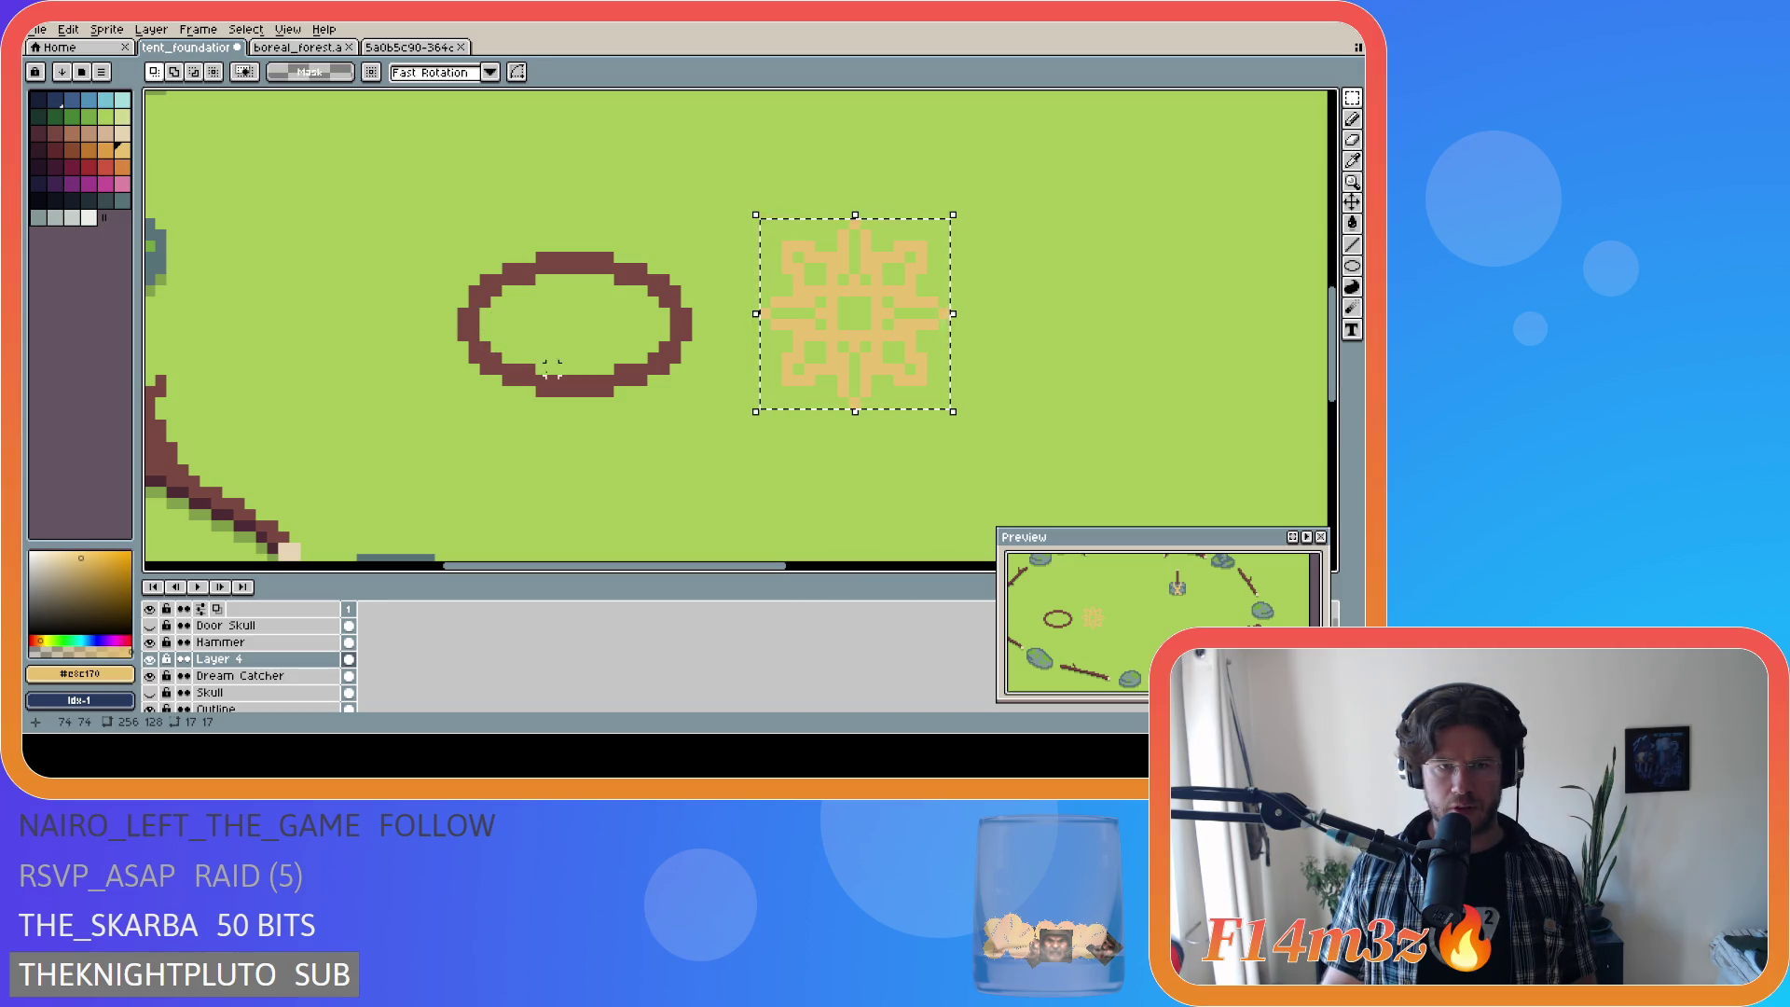
# Step: Move the star into the brown oval again, squash it flatter to fit, and commit
pyautogui.moveTo(886, 333); pyautogui.dragTo(602, 364)
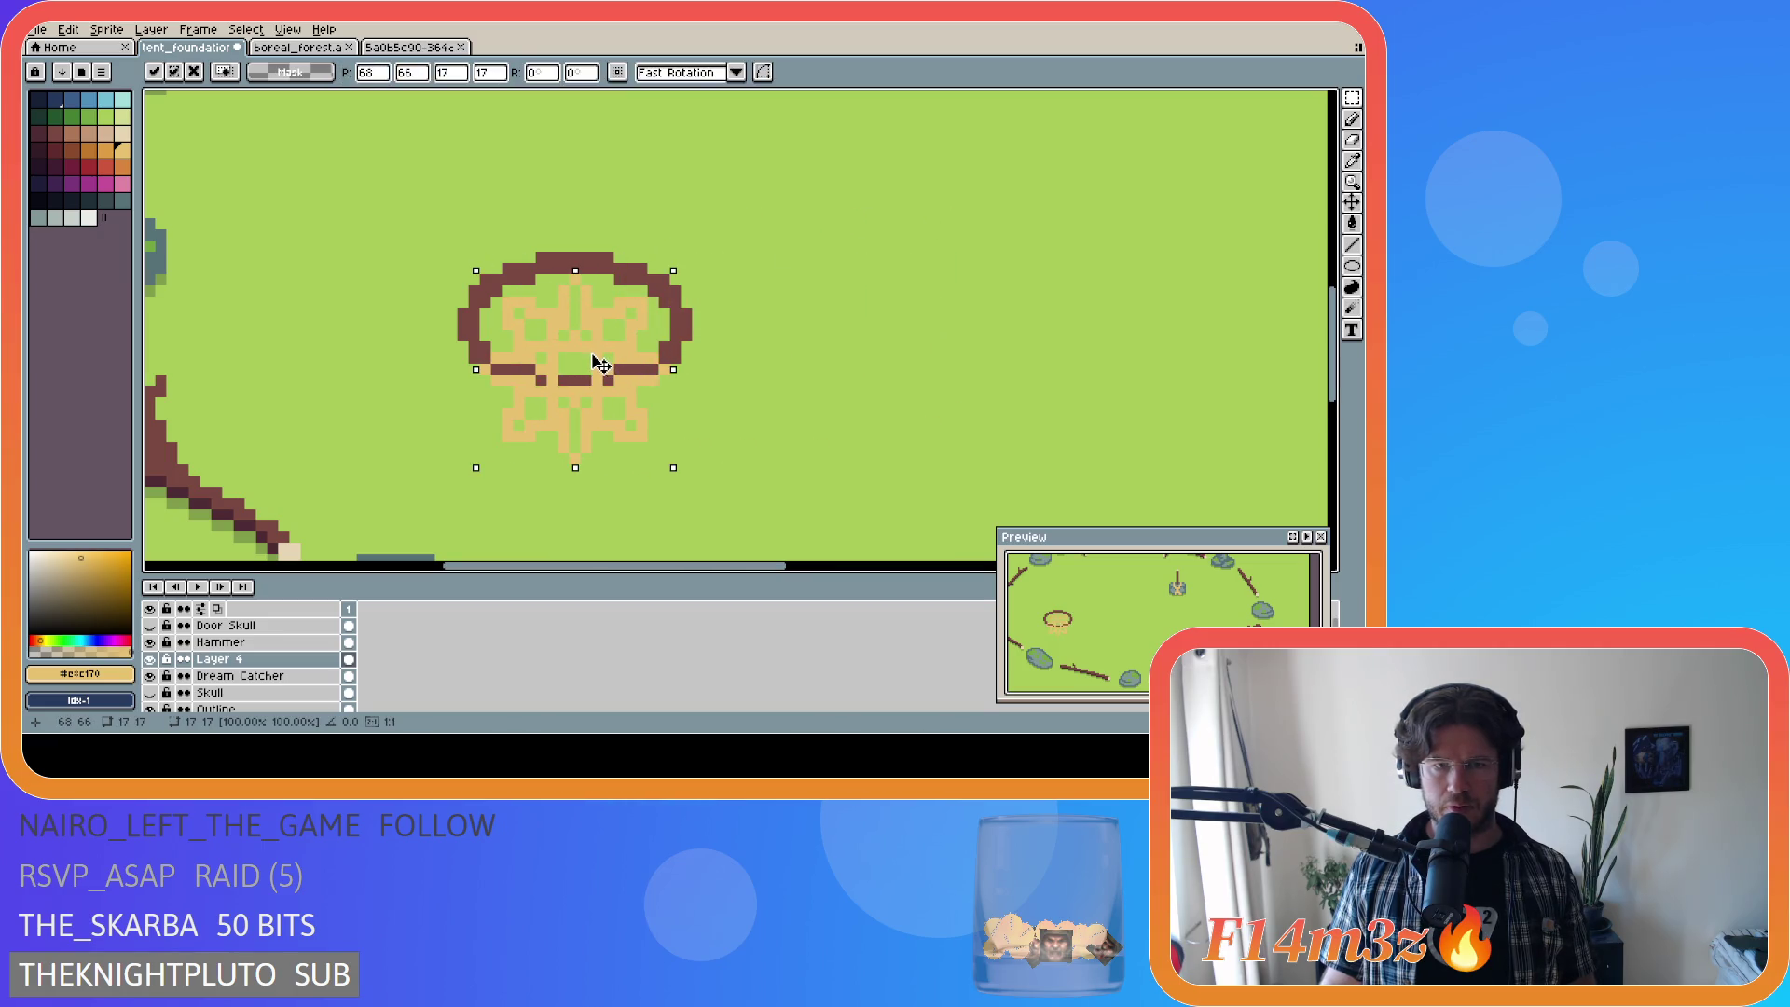
pyautogui.moveTo(575, 466); pyautogui.dragTo(580, 373)
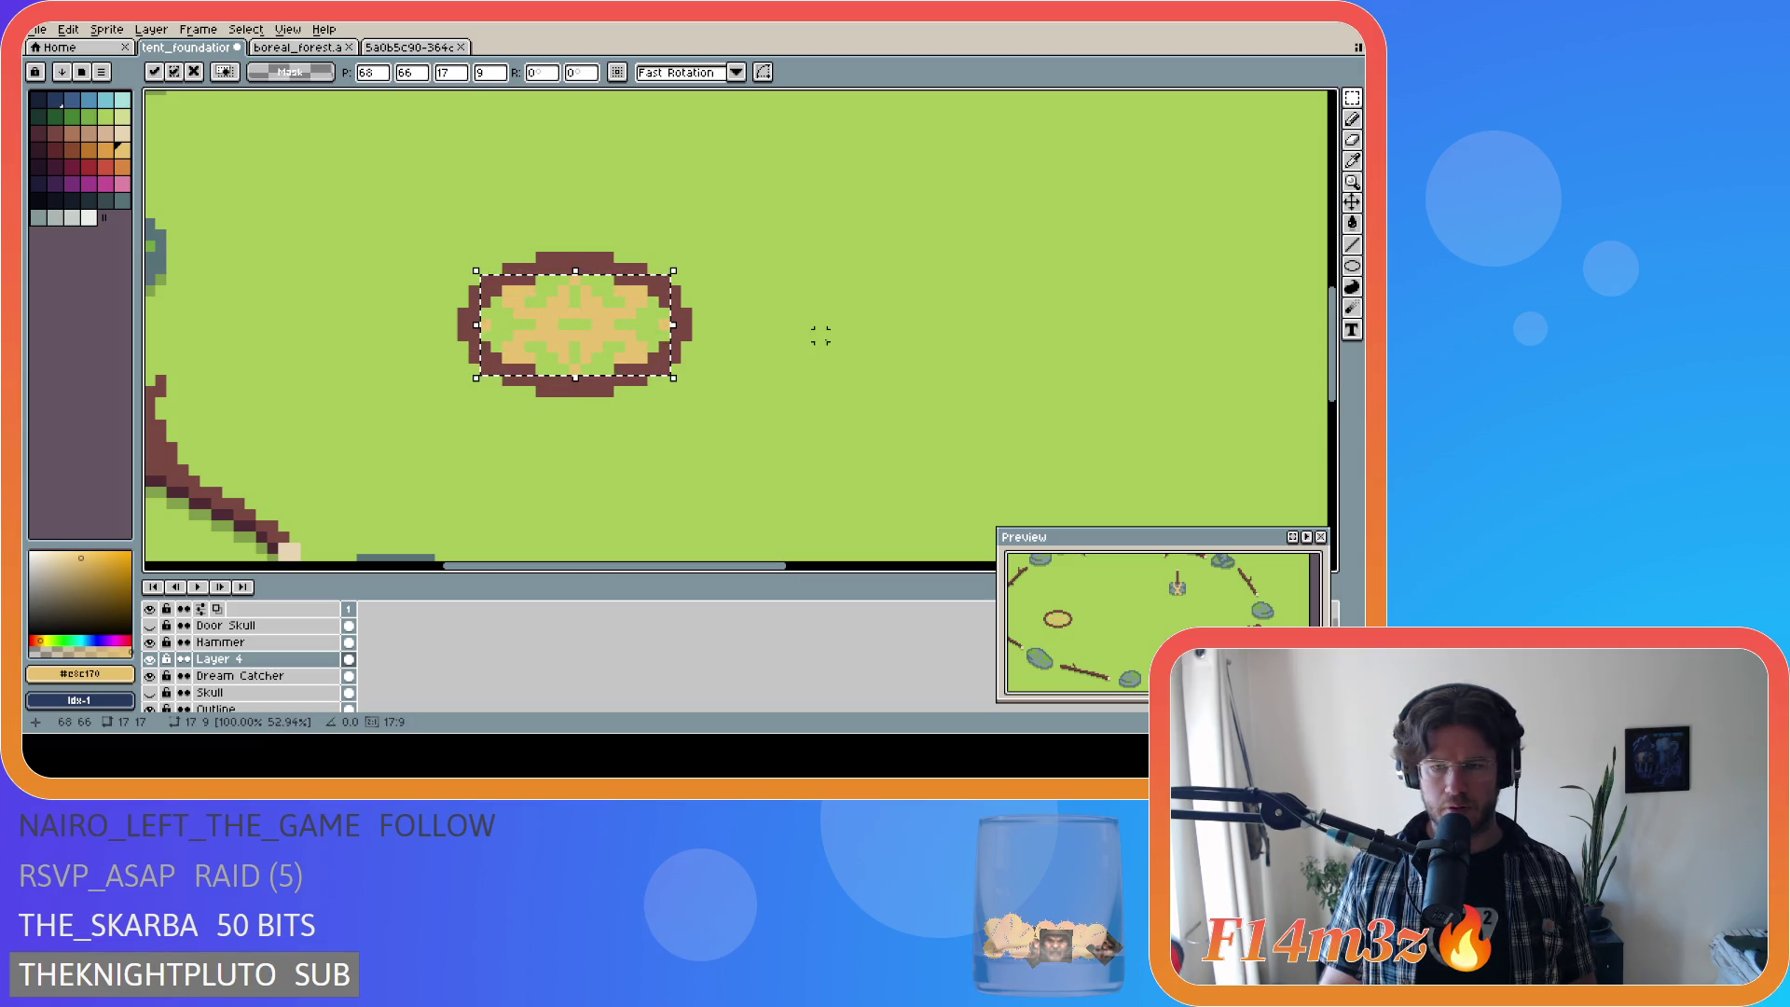
pyautogui.click(731, 314)
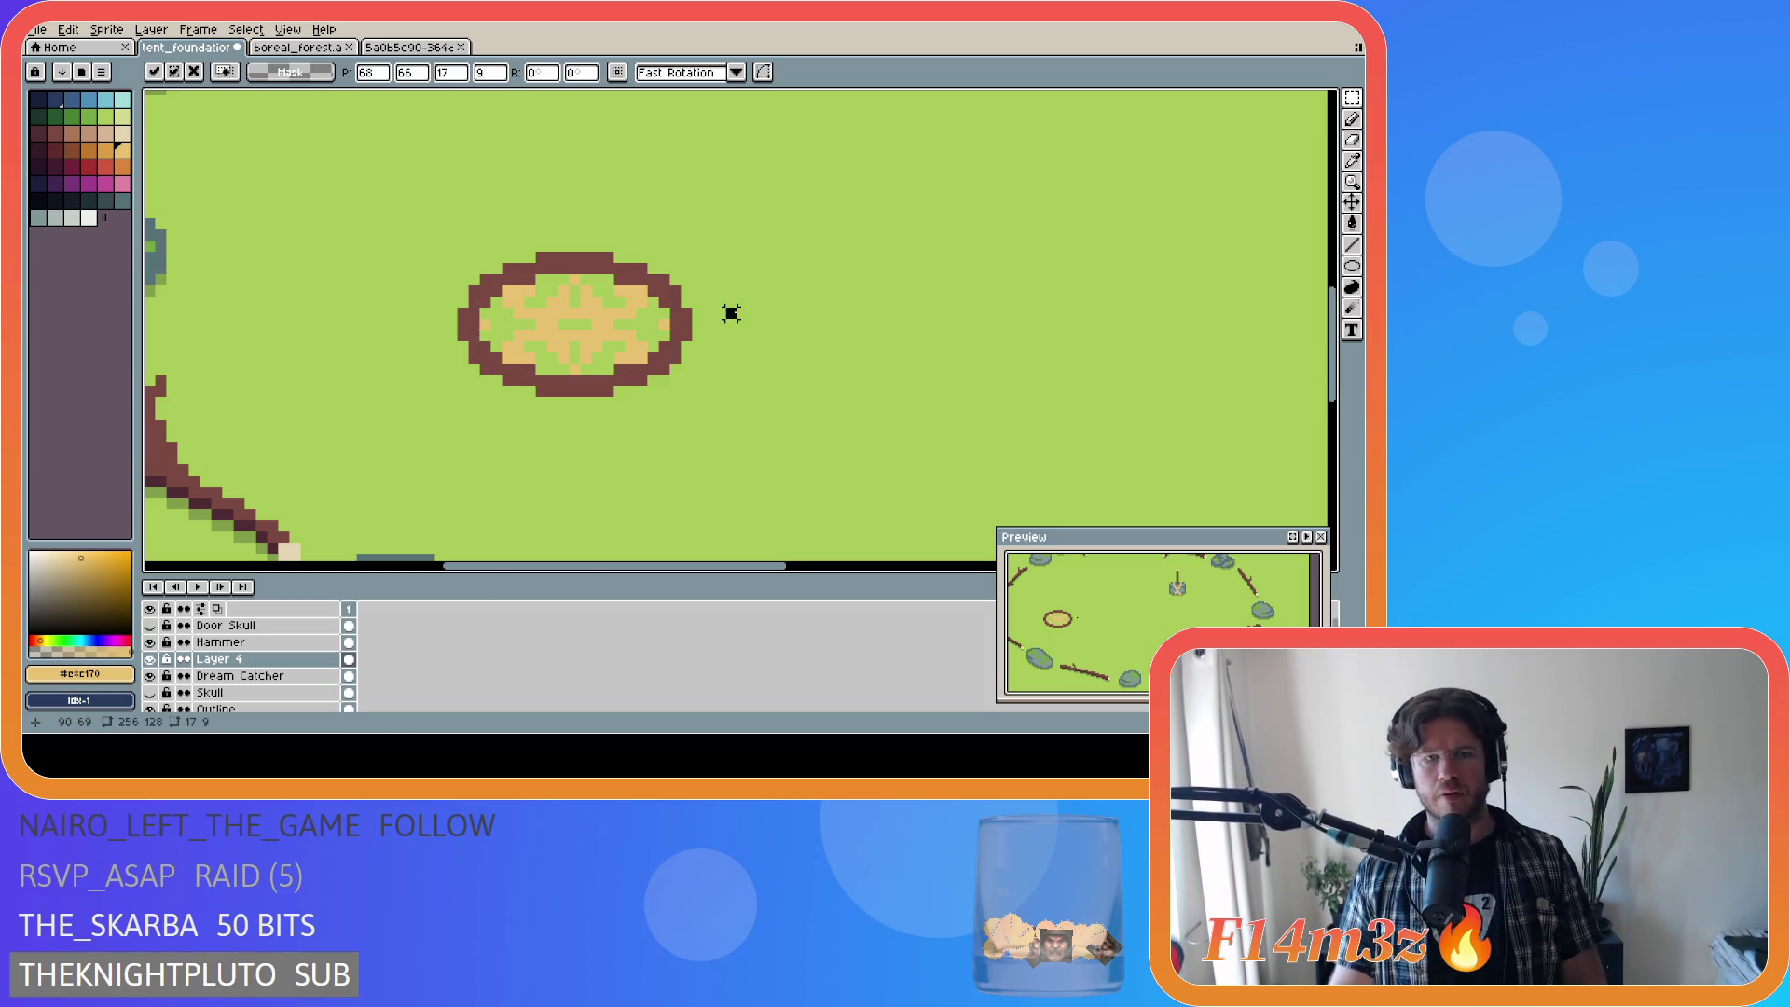
pyautogui.press('i')
pyautogui.press('b')
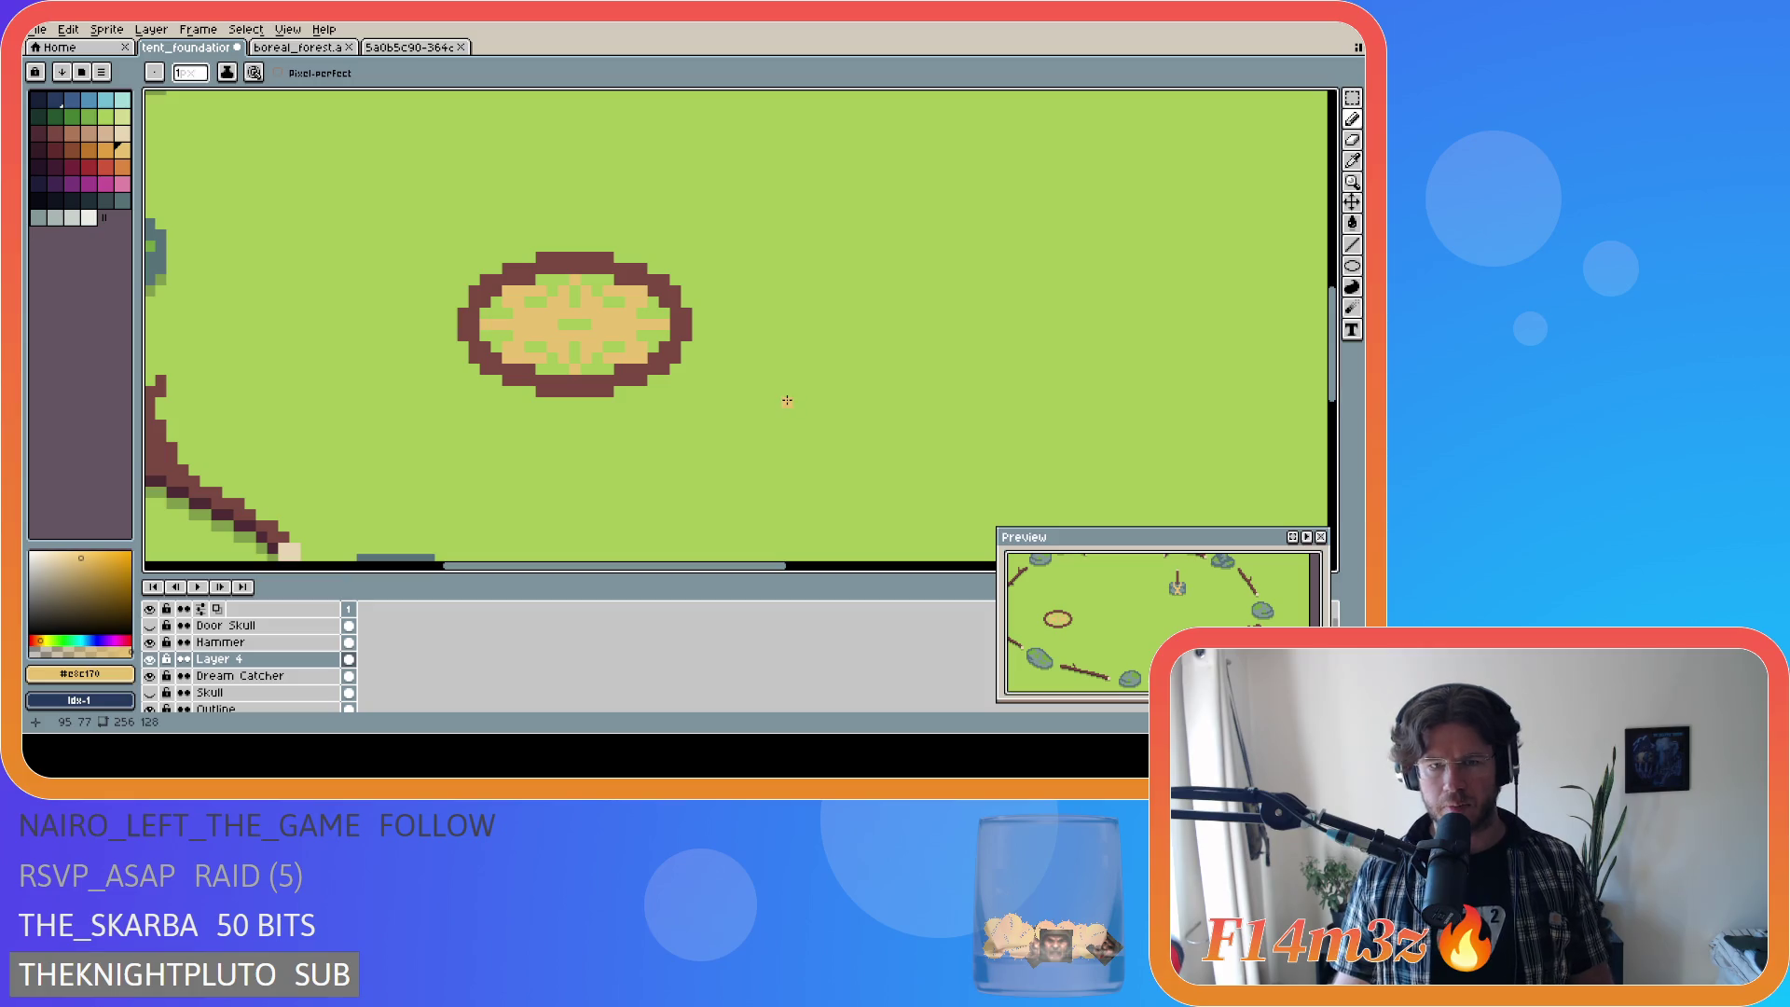
# Step: Zoom out to show the whole map with the tan-filled oval inside the rock-and-branch ring
pyautogui.scroll(-5, 787, 400)
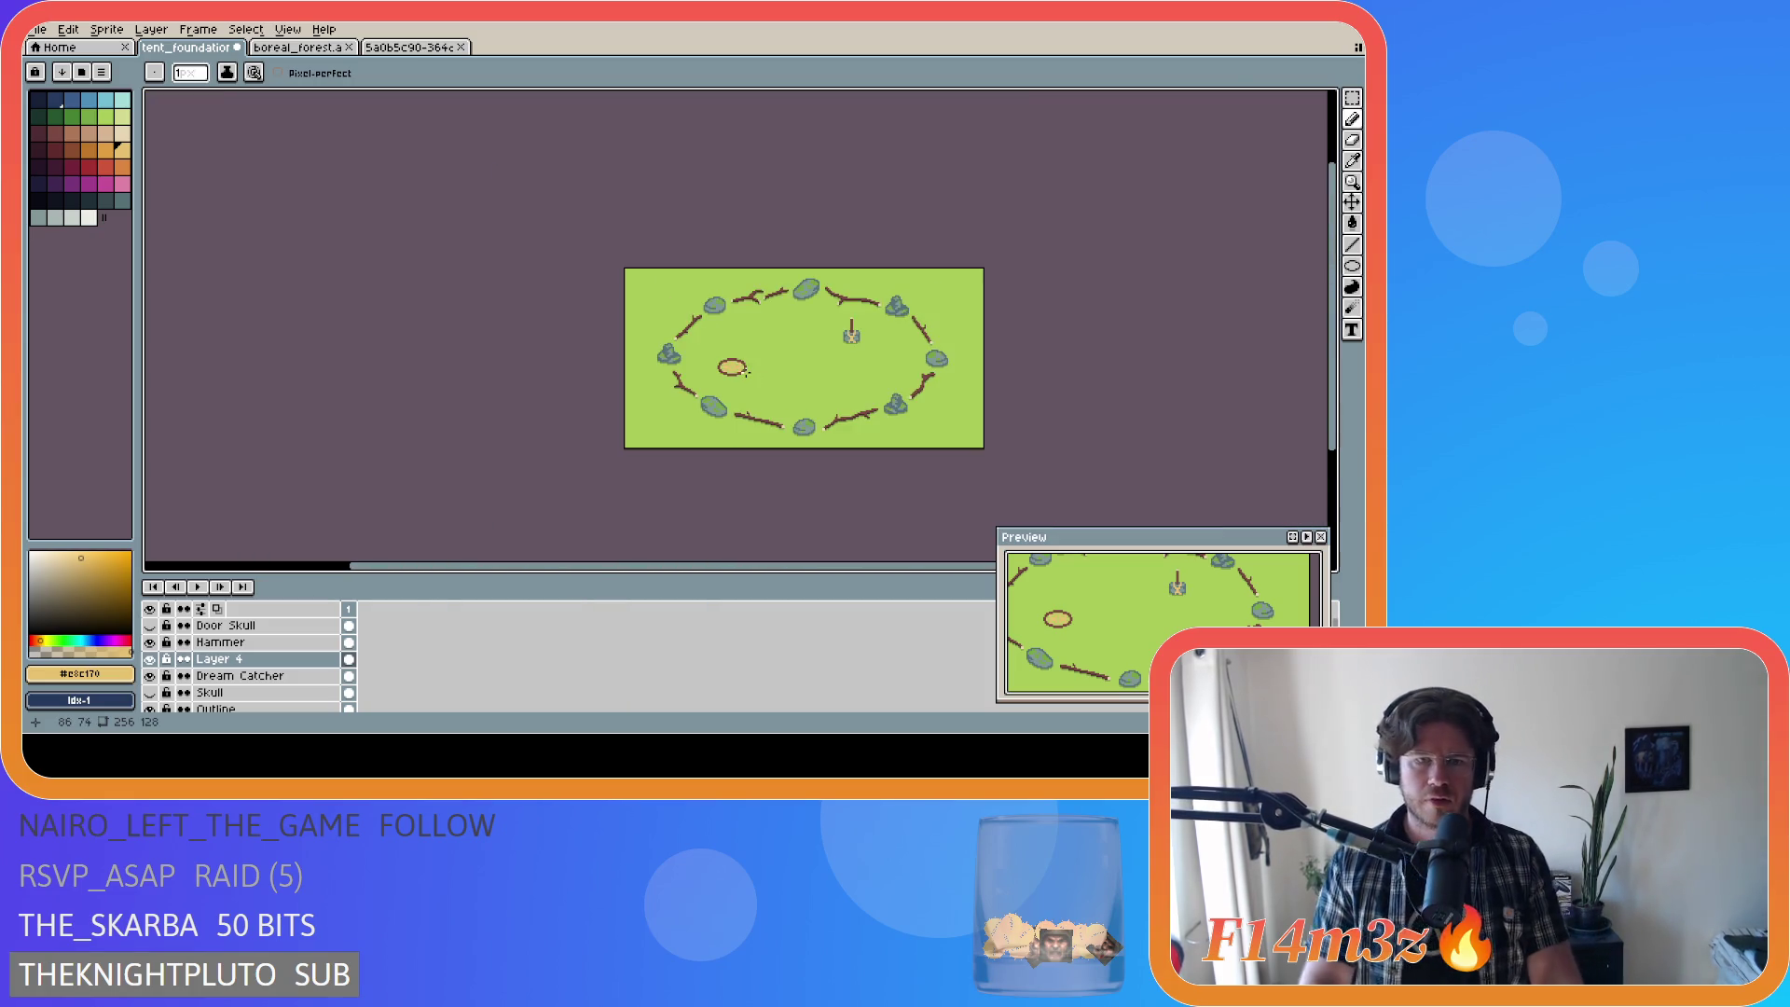
pyautogui.scroll(1, 746, 371)
pyautogui.scroll(-1, 746, 371)
pyautogui.scroll(1, 746, 371)
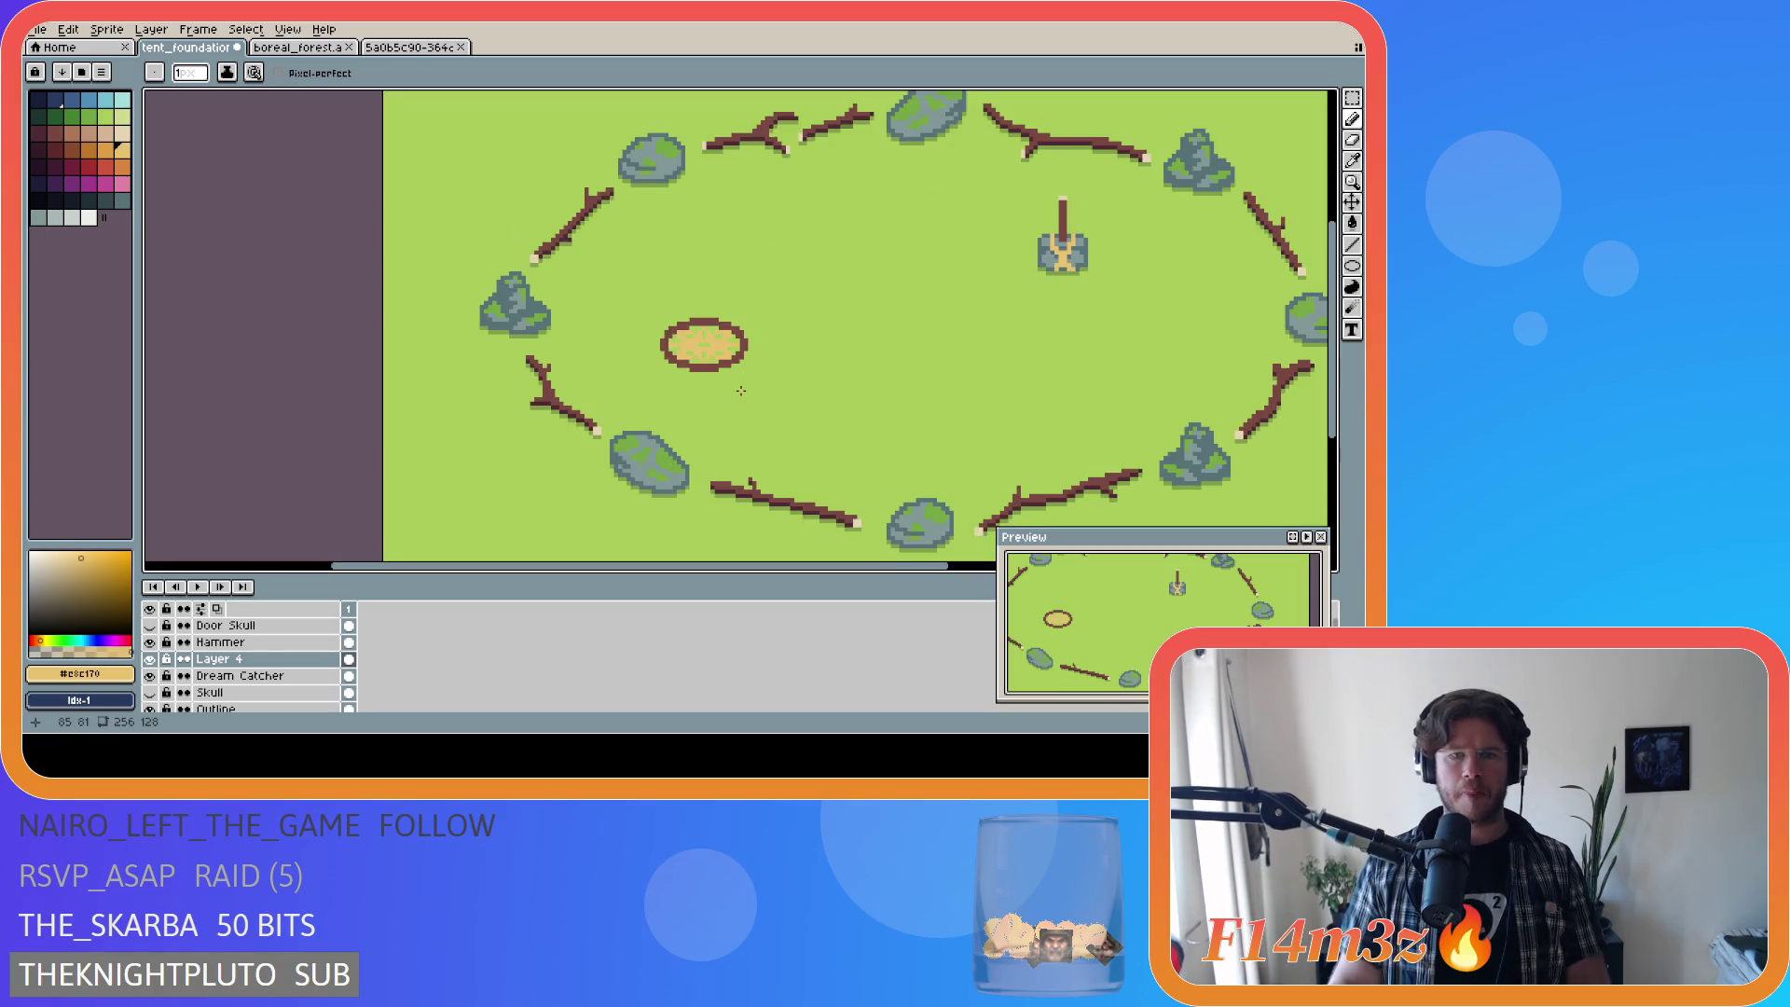
pyautogui.scroll(-3, 811, 379)
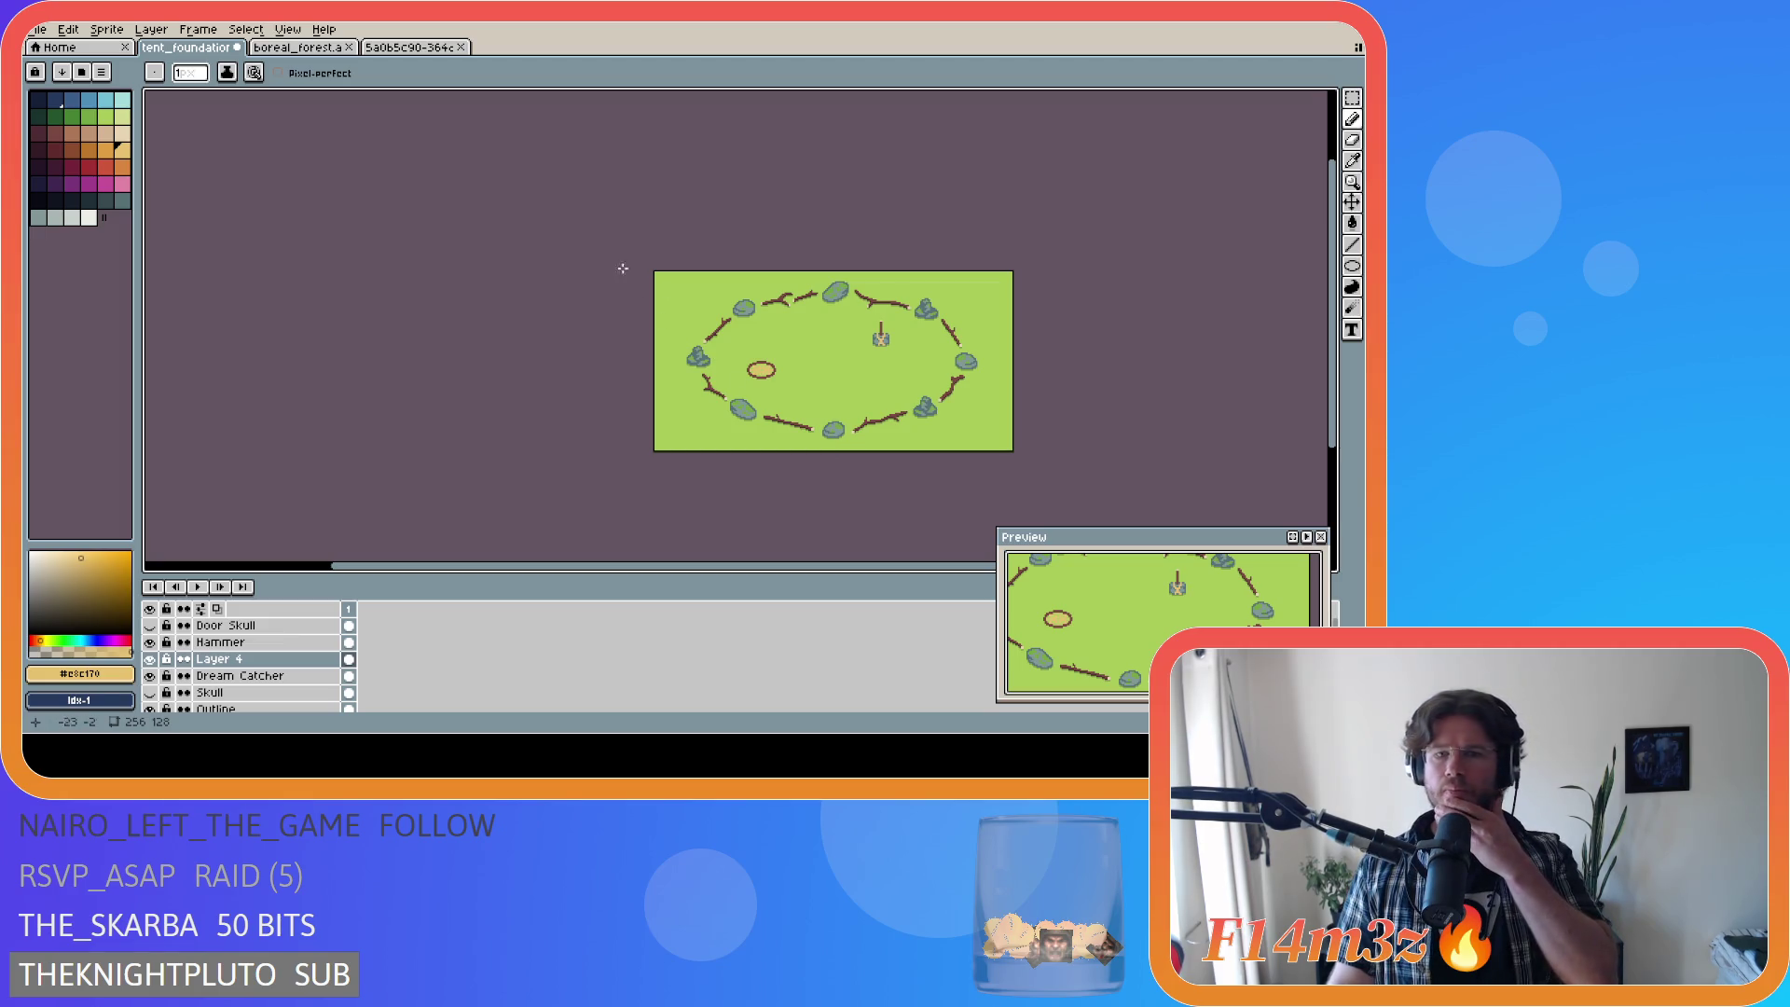
pyautogui.press('v')
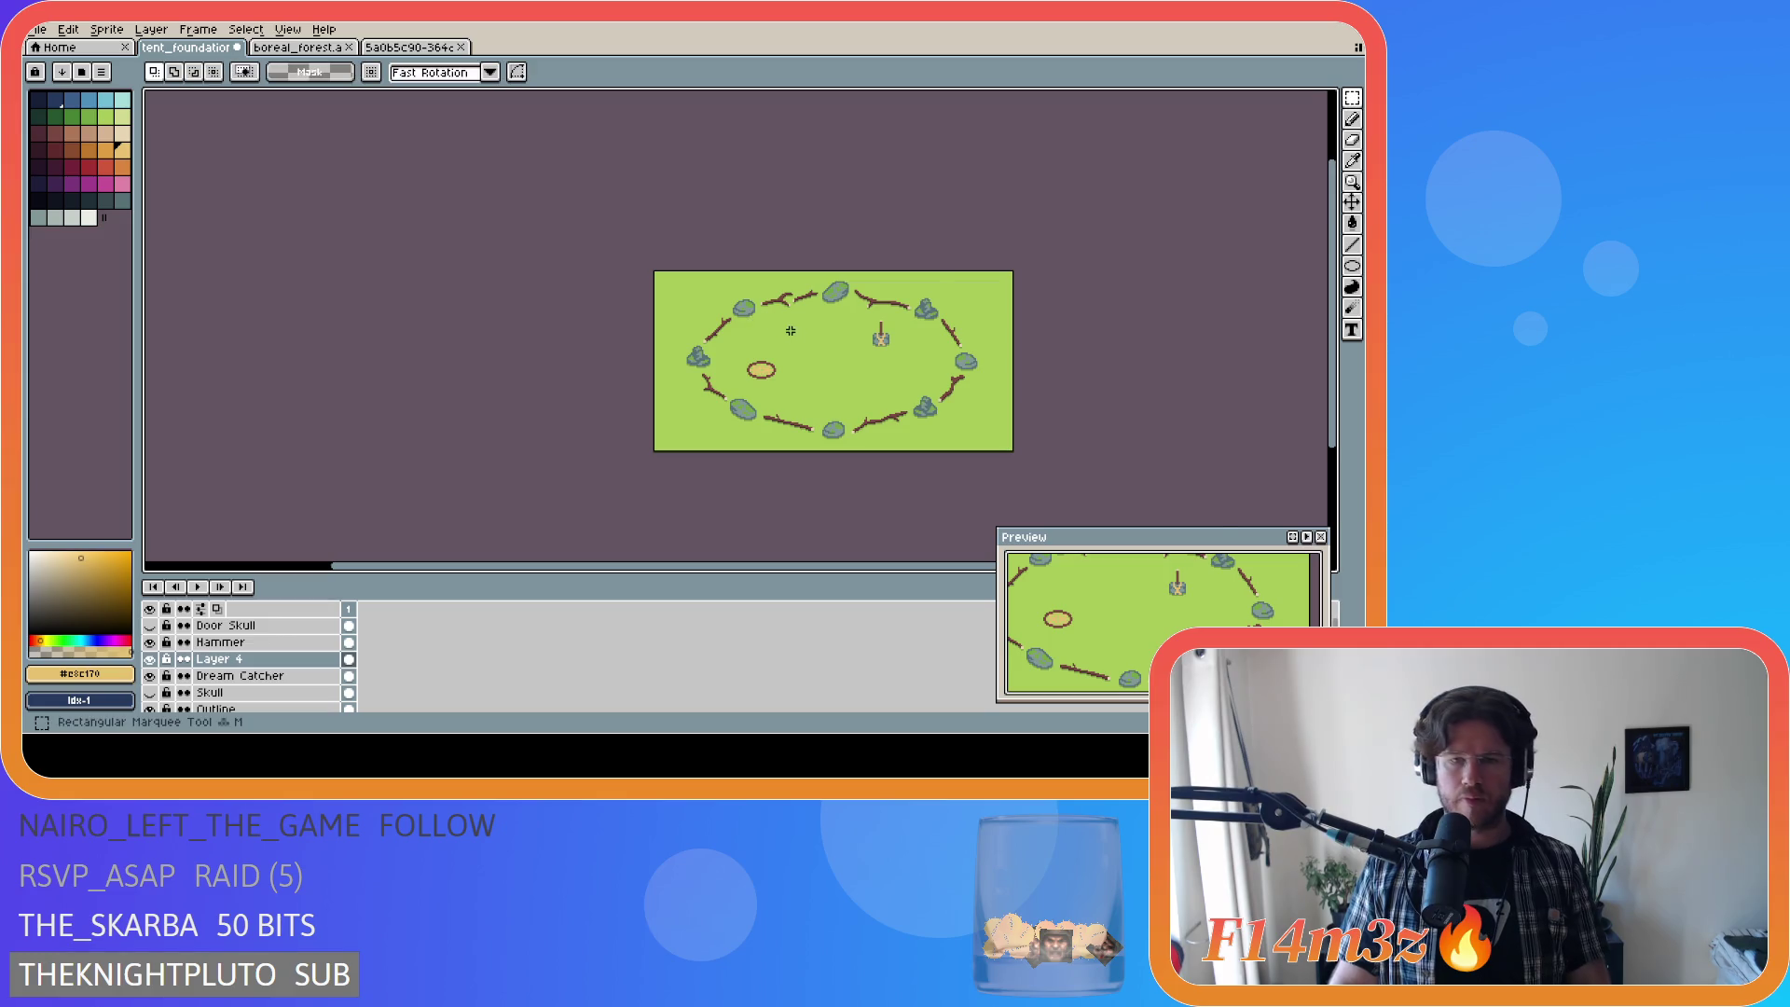
pyautogui.scroll(2, 760, 373)
pyautogui.scroll(-2, 760, 373)
pyautogui.hscroll(3, 815, 571)
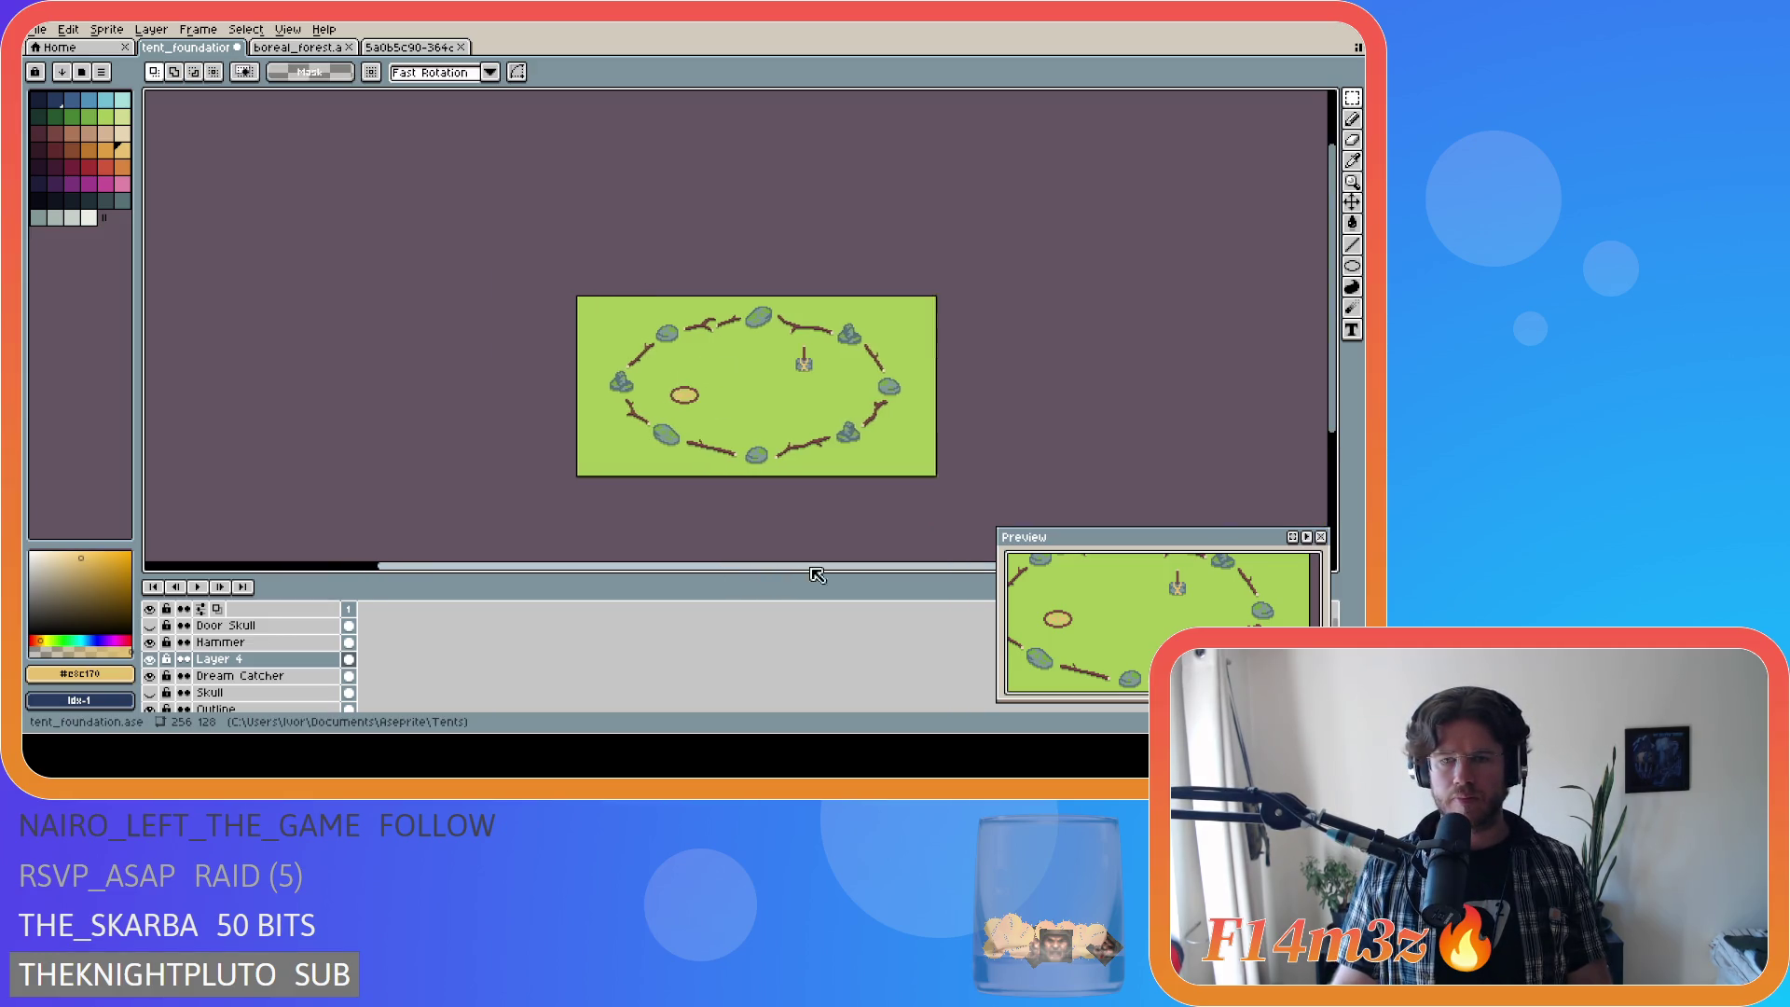
pyautogui.scroll(-1, 1340, 395)
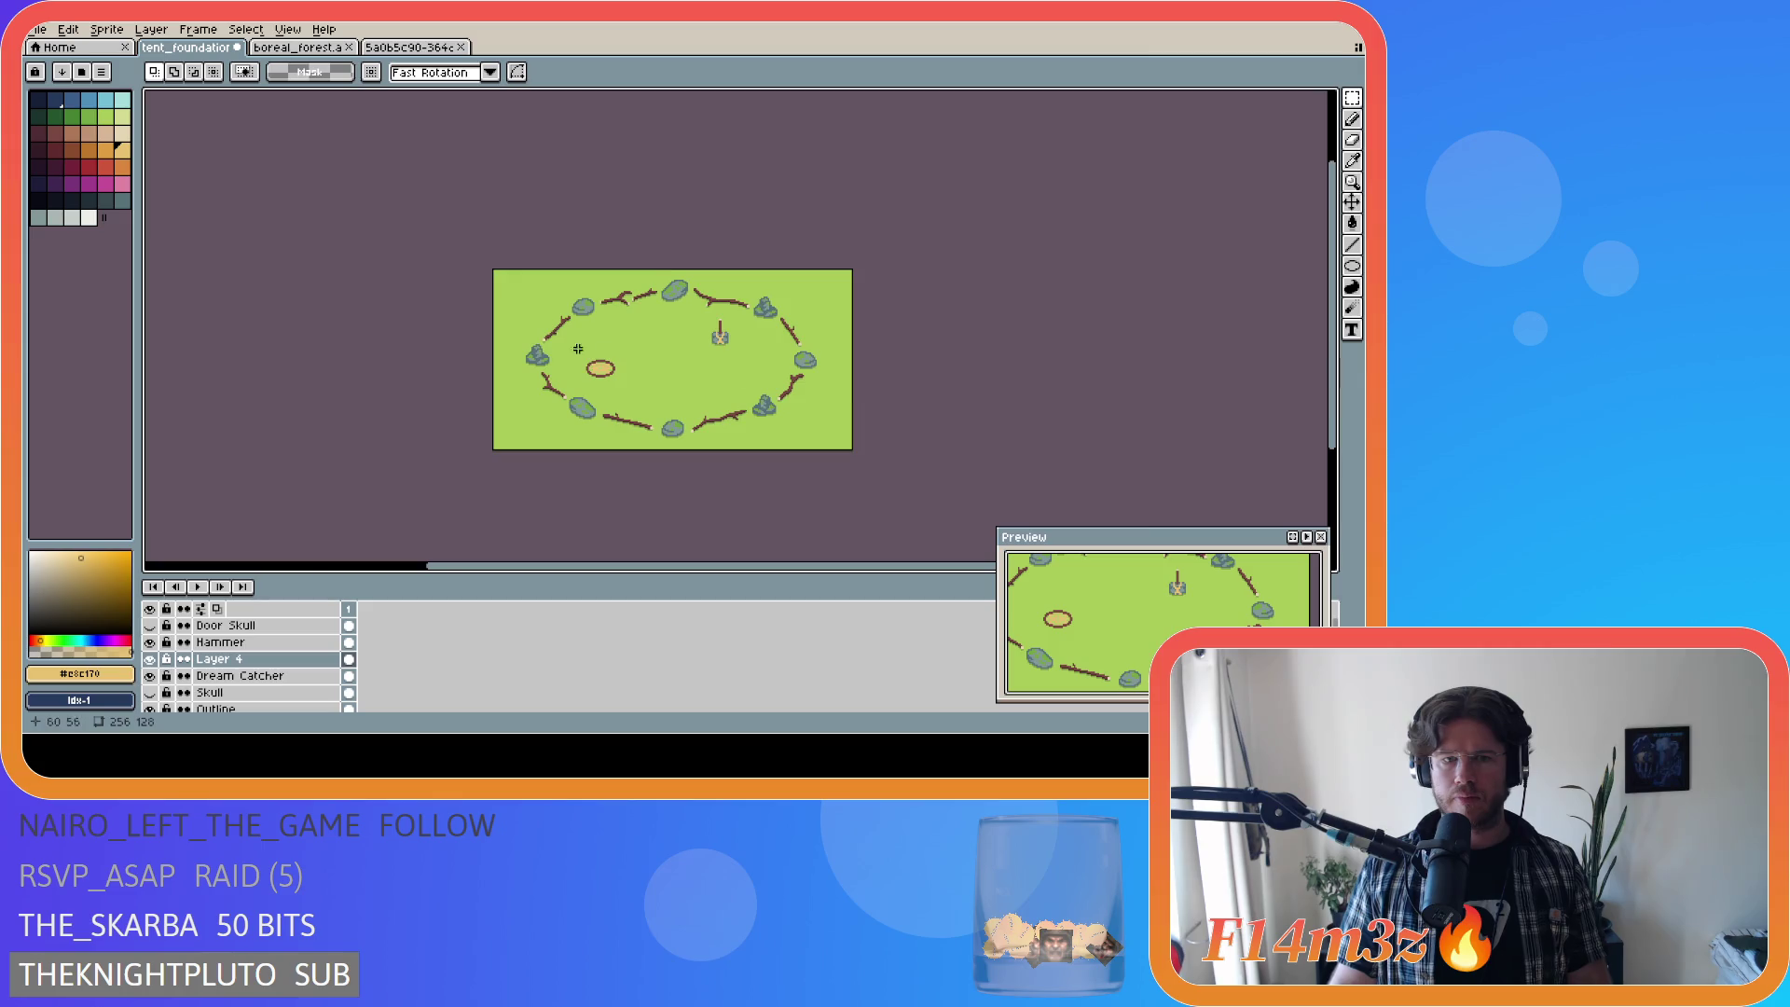
pyautogui.scroll(2, 555, 376)
pyautogui.scroll(-2, 657, 361)
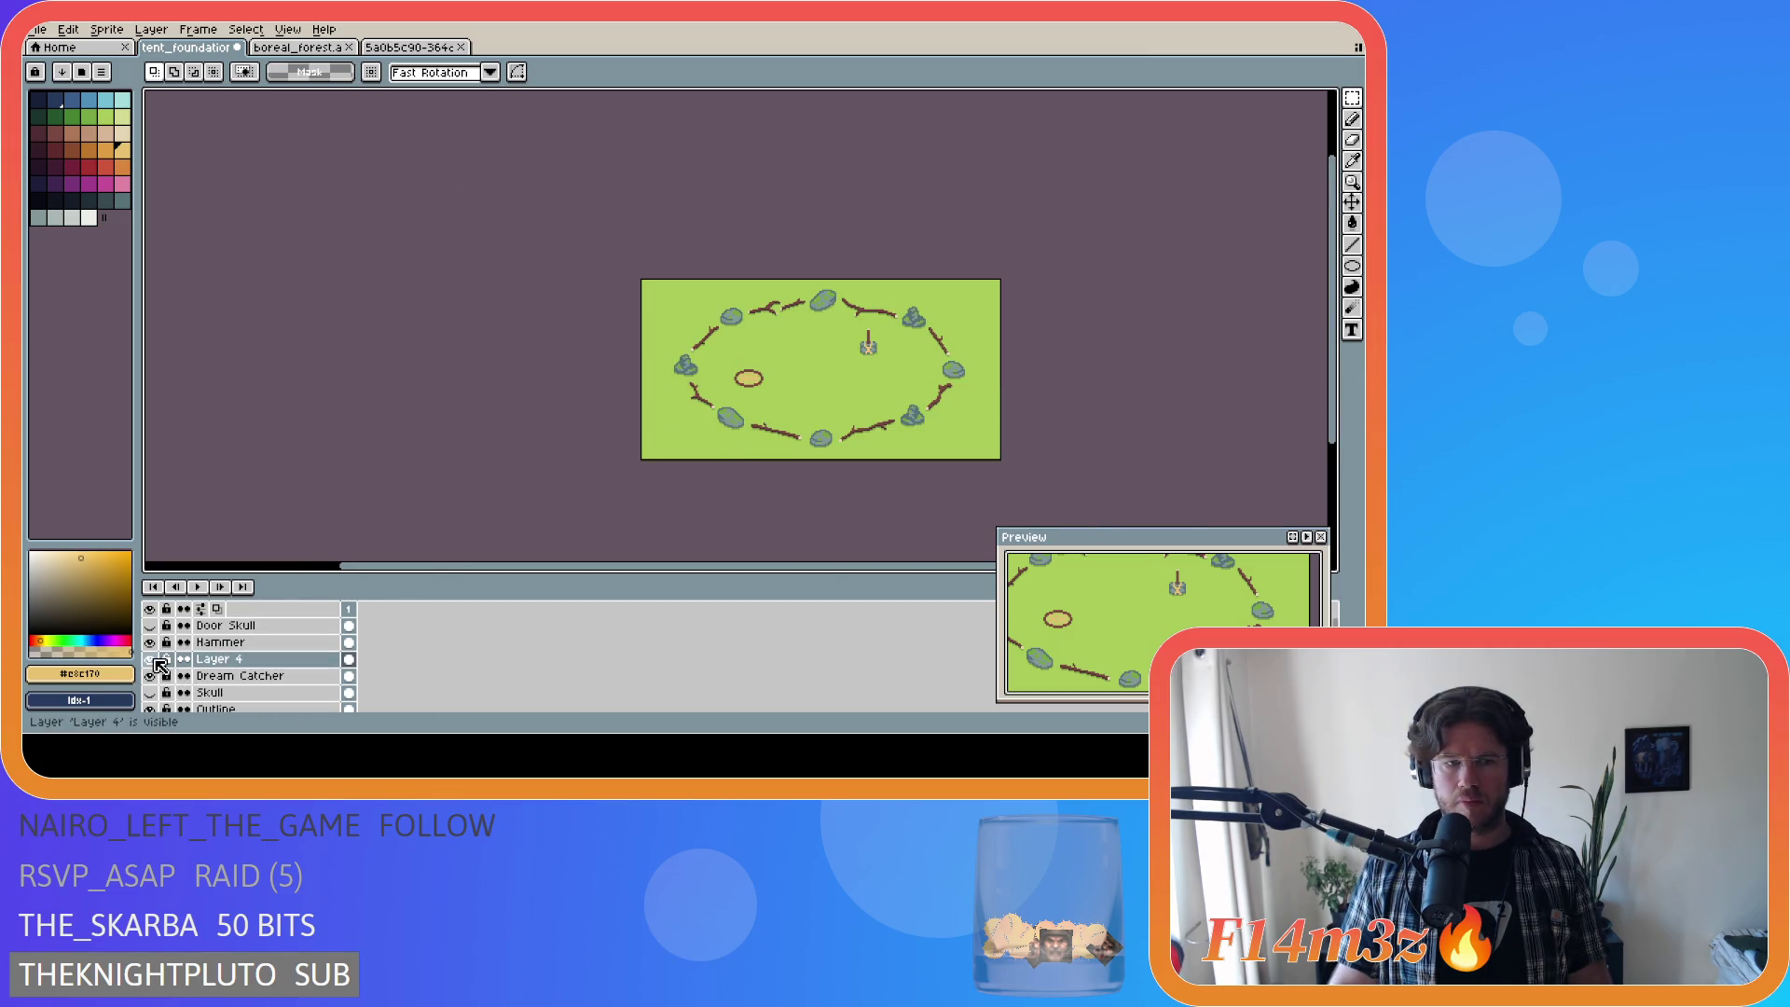
pyautogui.click(149, 659)
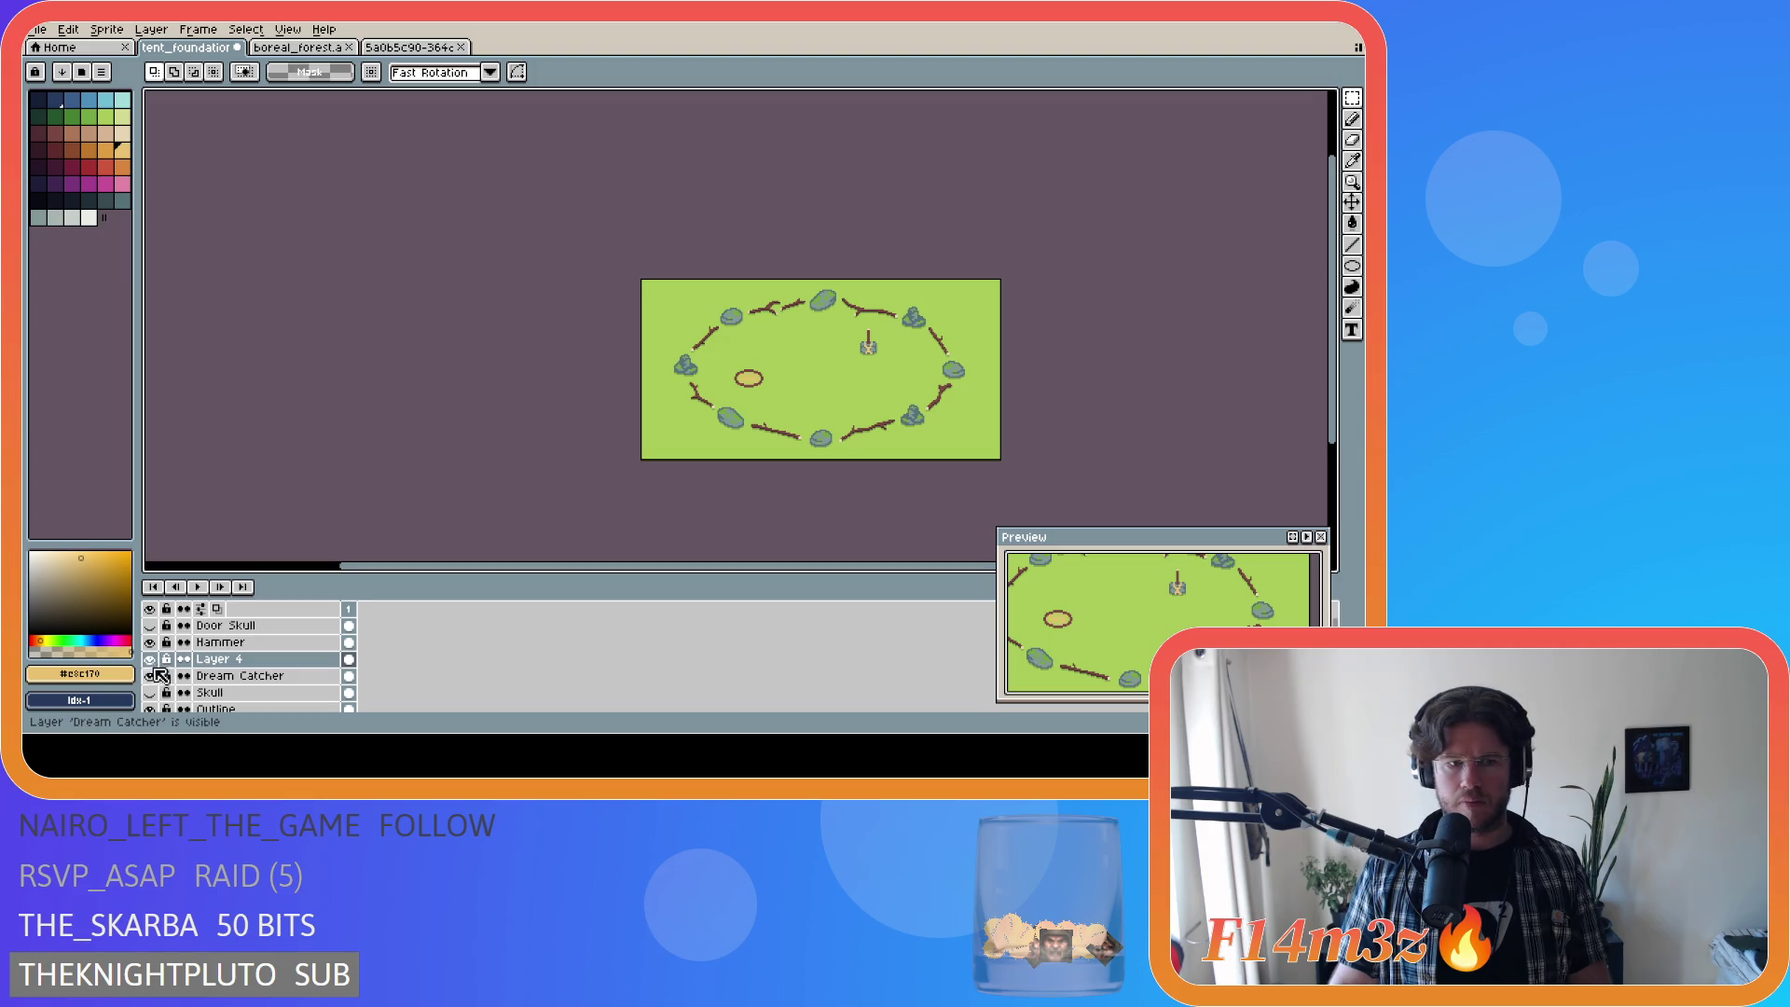
pyautogui.rightClick(290, 665)
pyautogui.click(340, 691)
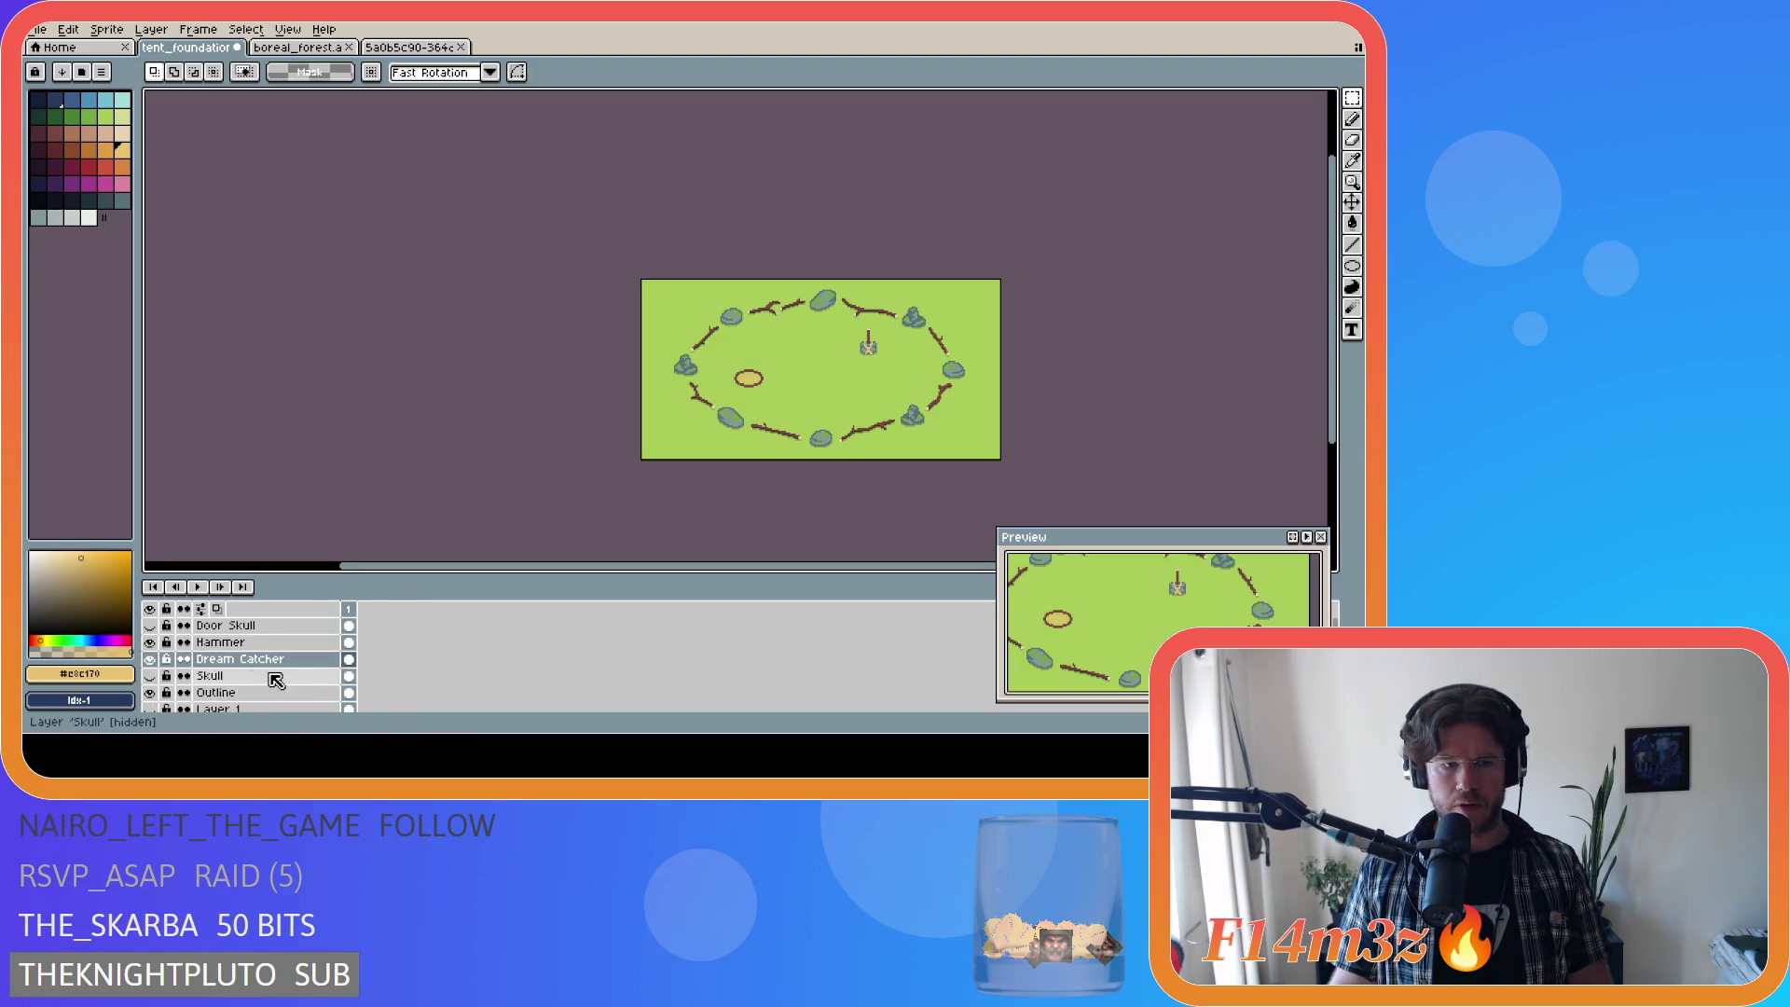
pyautogui.click(149, 659)
pyautogui.click(149, 660)
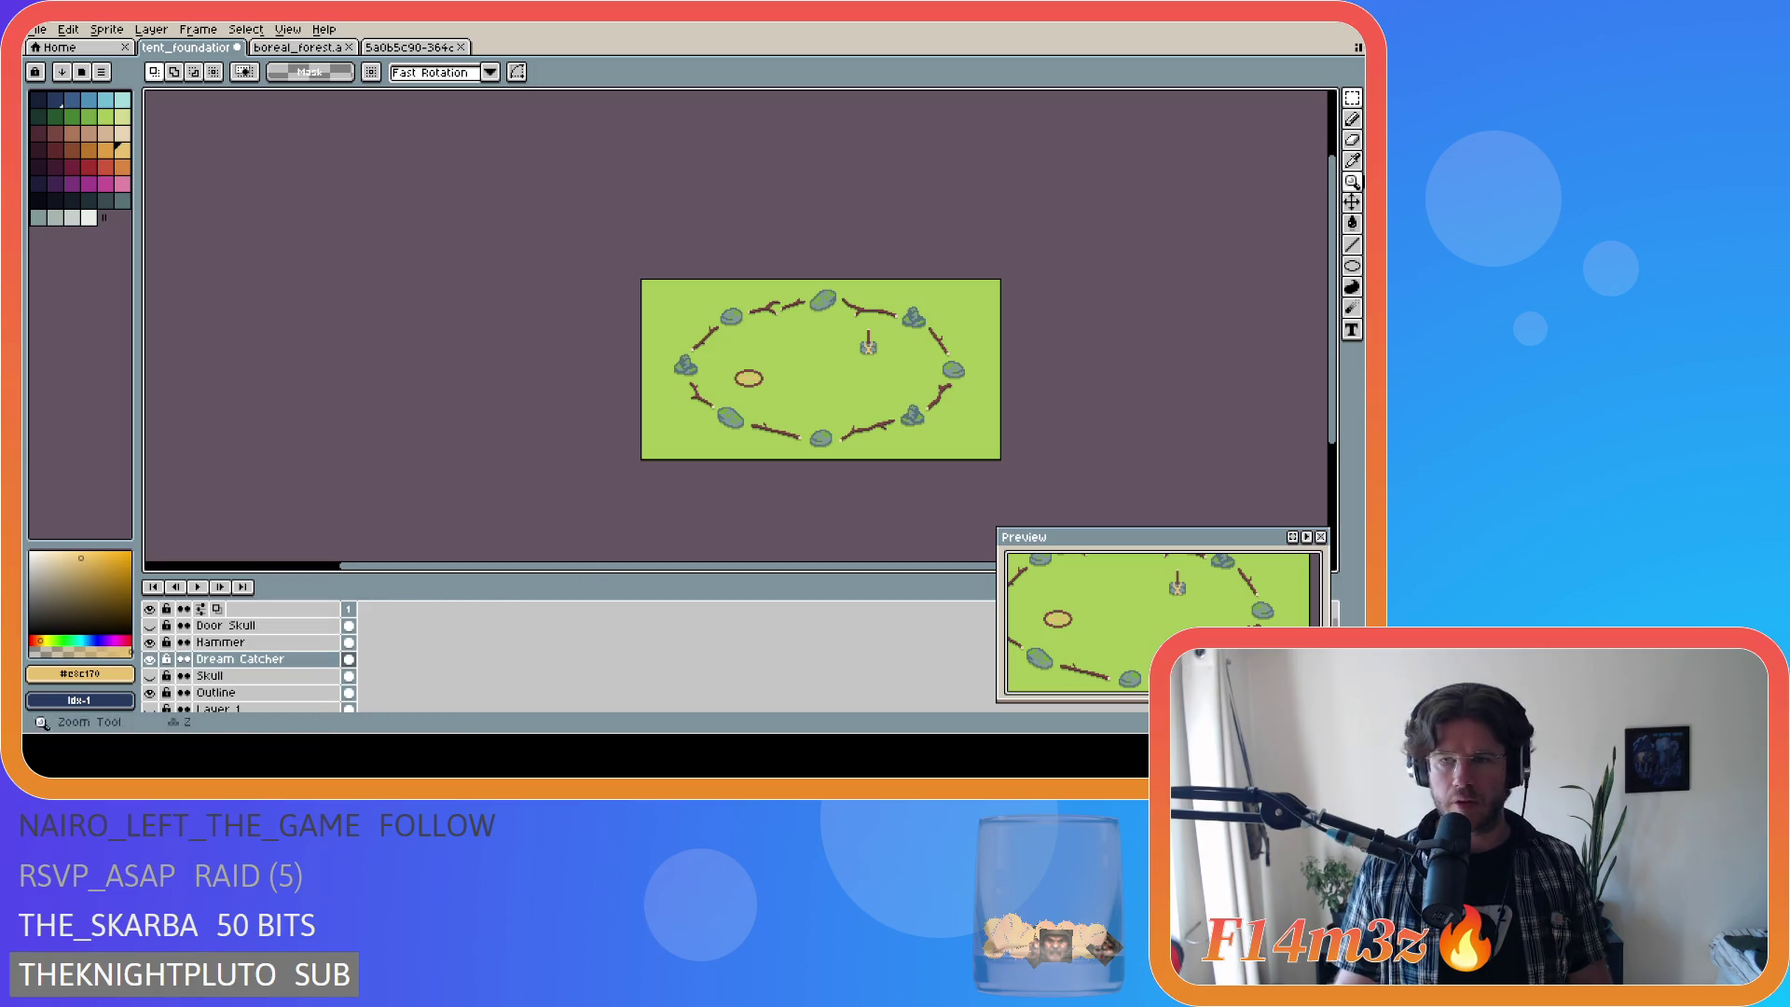
pyautogui.click(1352, 203)
pyautogui.click(149, 676)
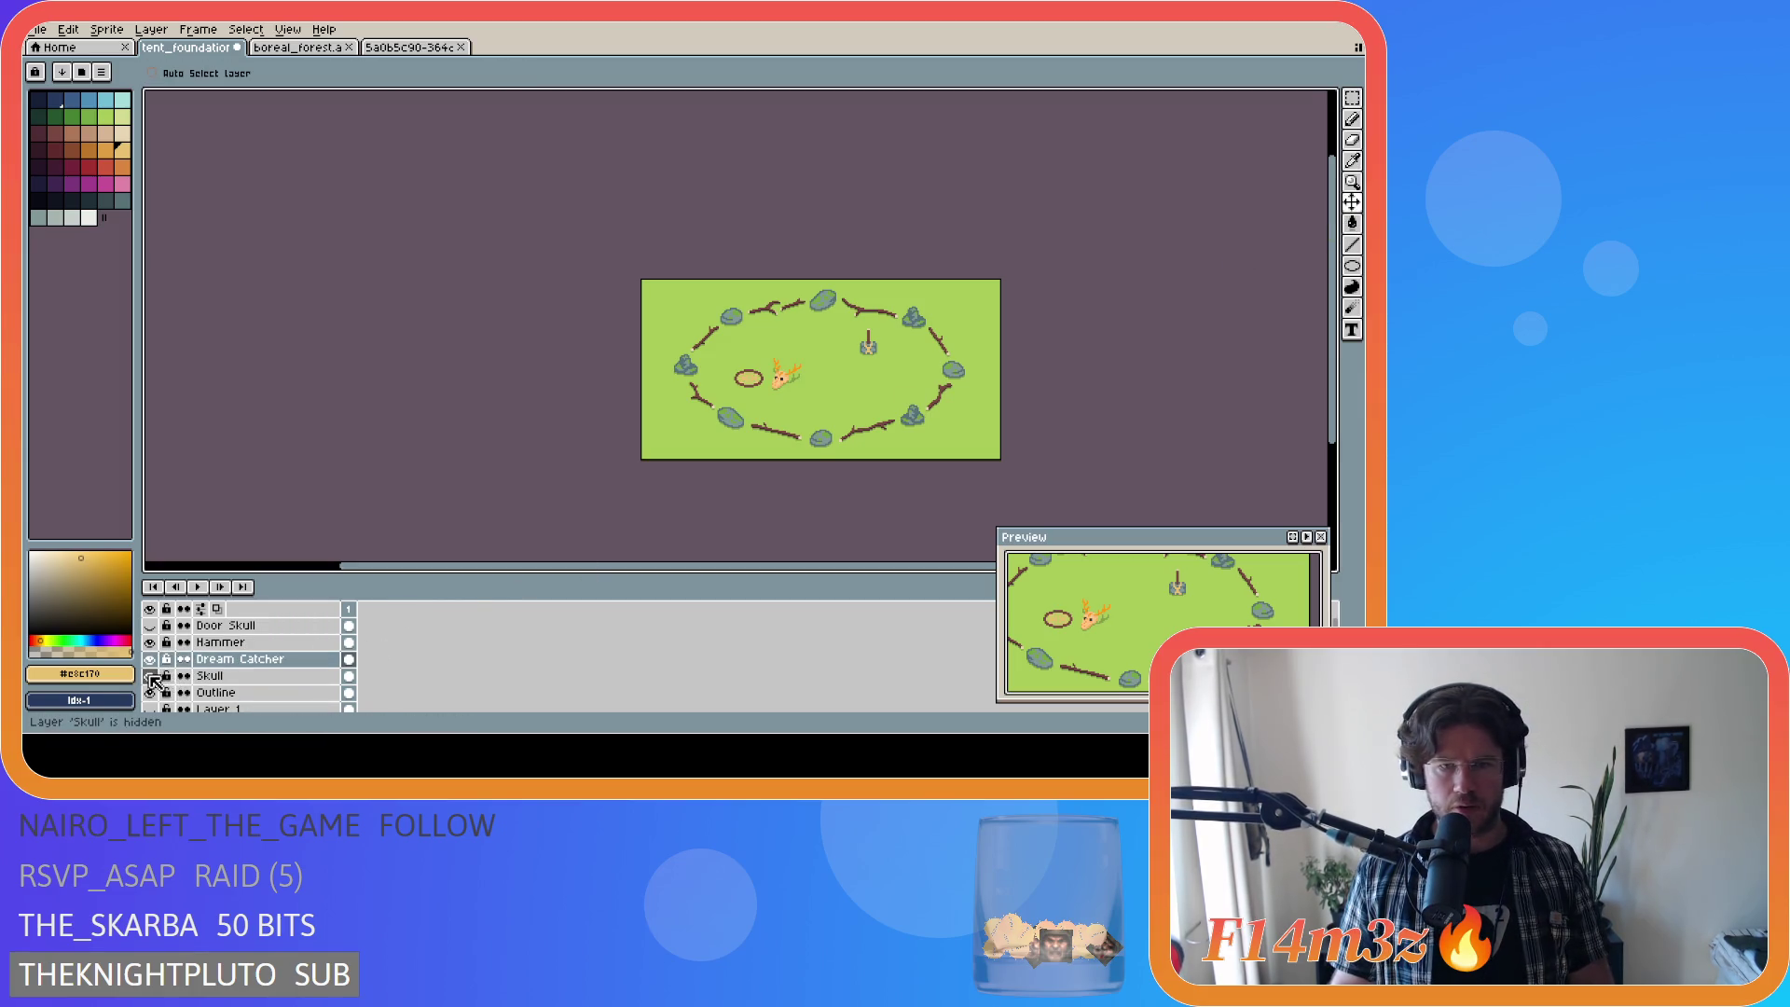
pyautogui.click(245, 667)
pyautogui.moveTo(760, 387); pyautogui.dragTo(791, 392)
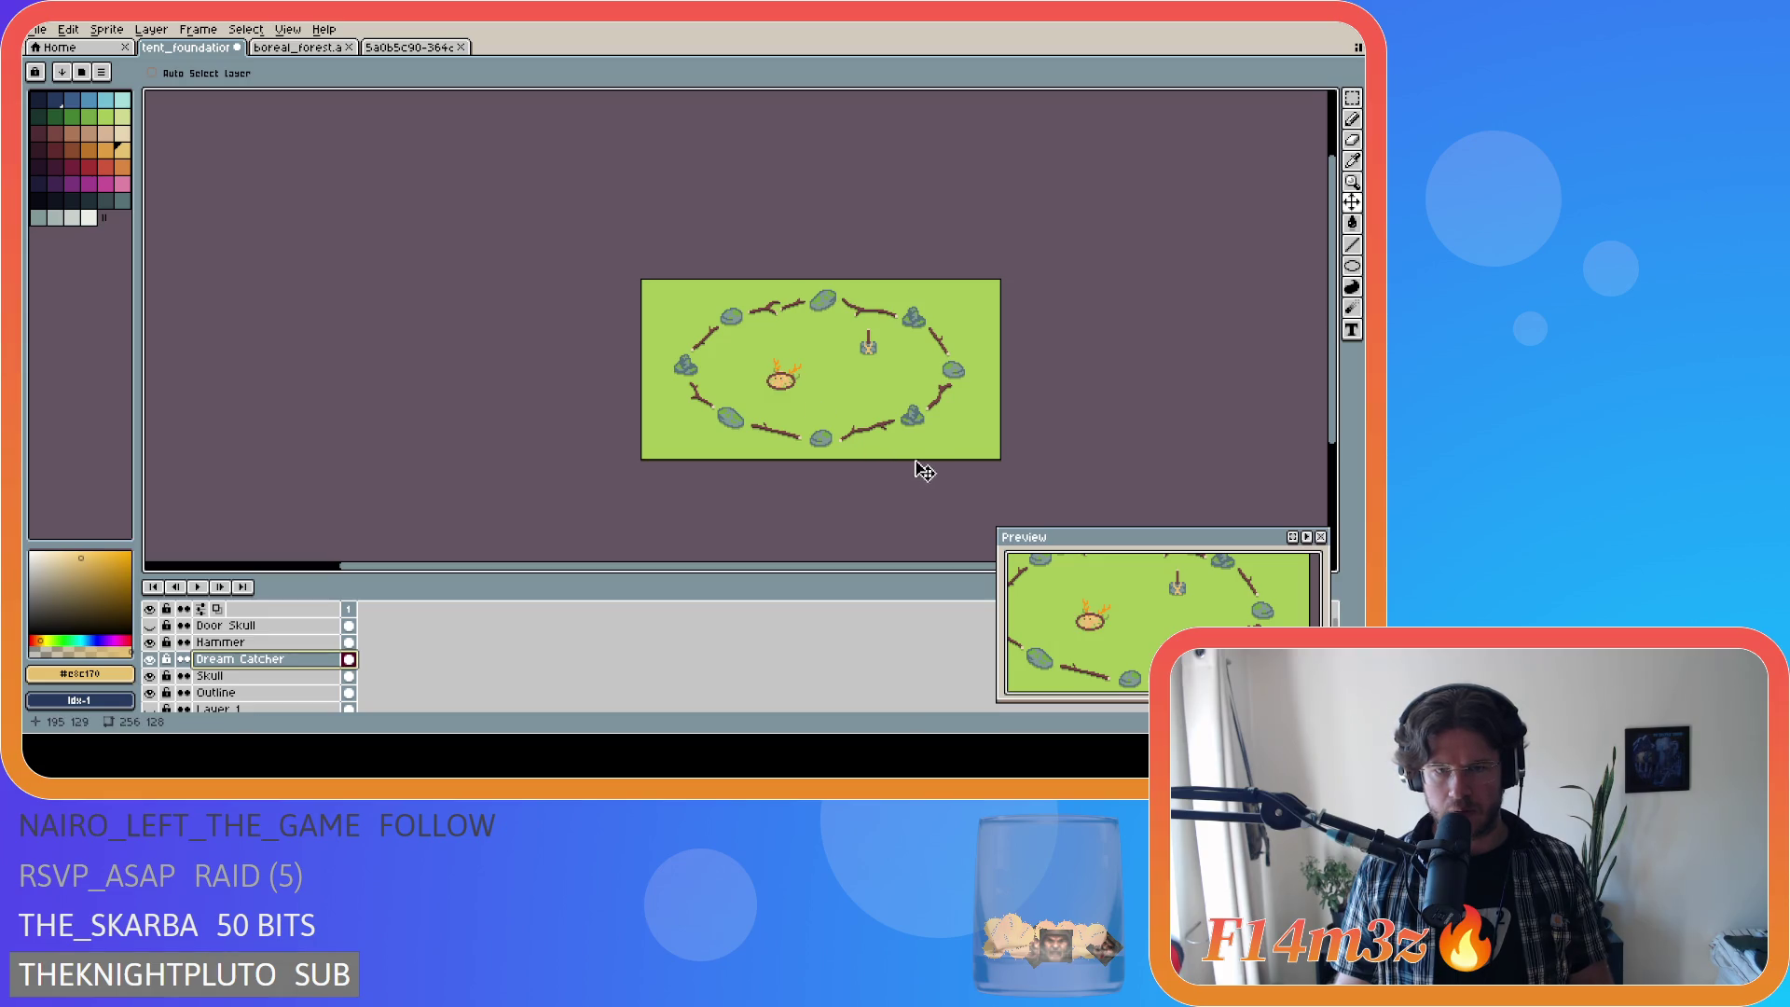
pyautogui.click(151, 675)
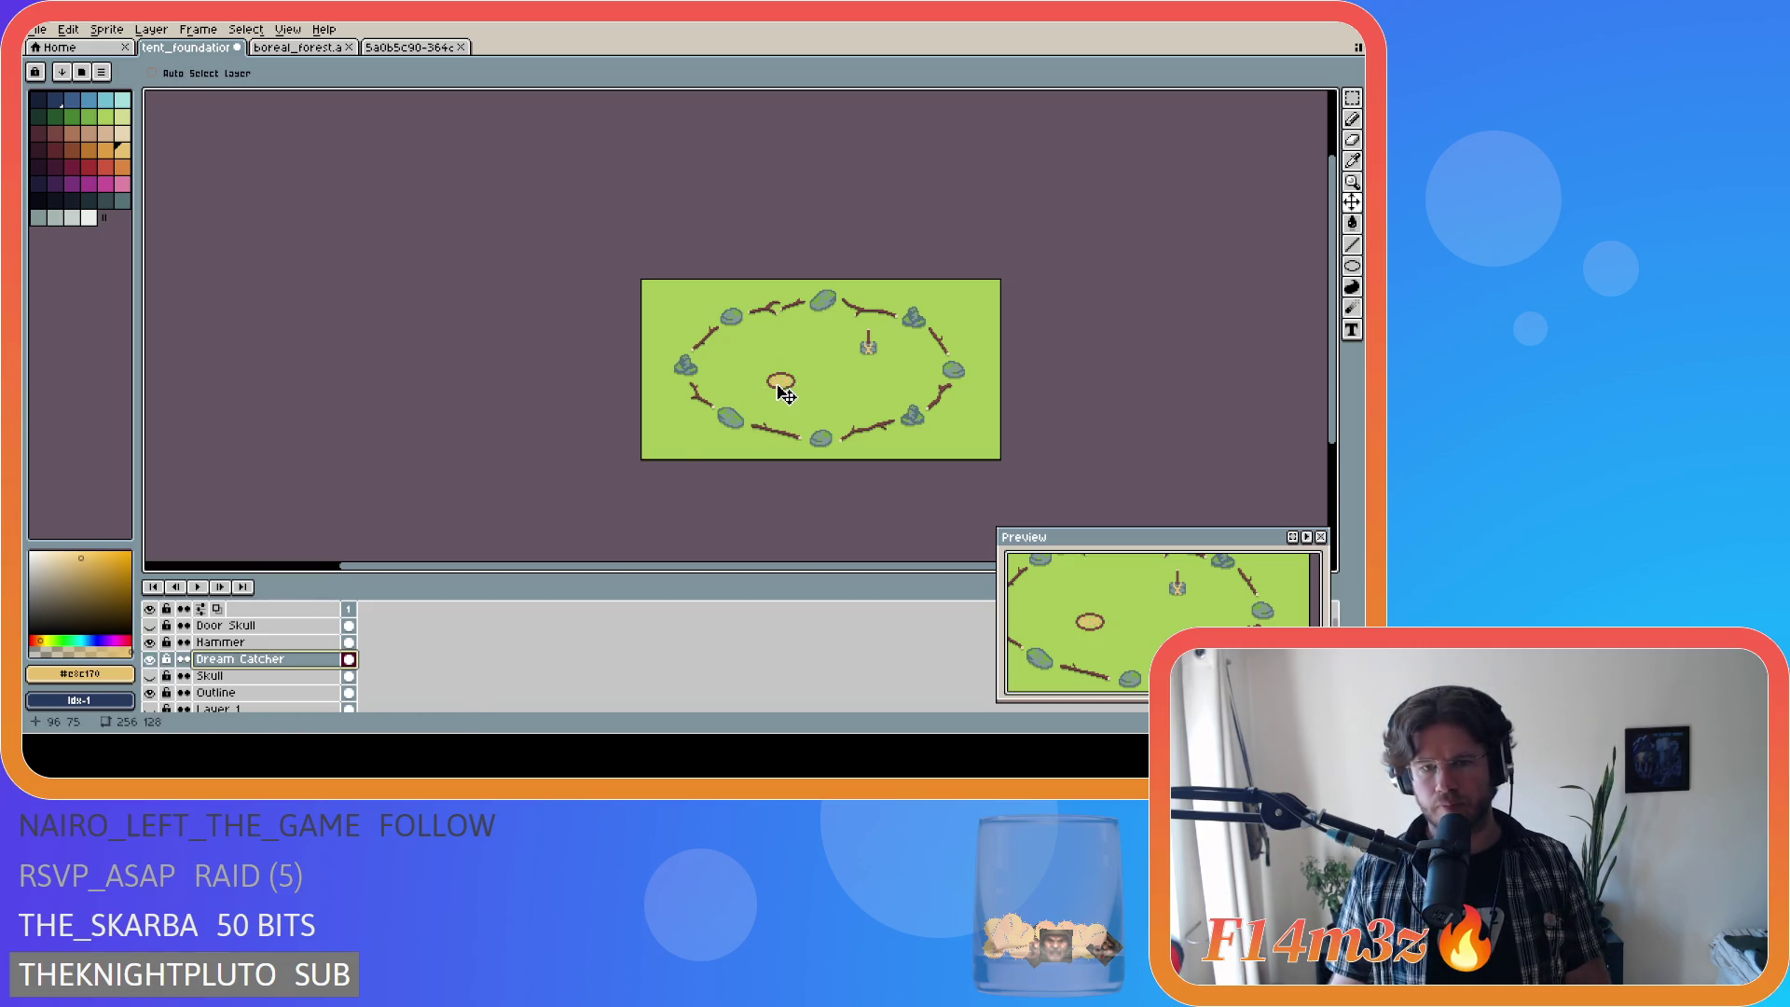
pyautogui.hotkey('ctrl', "'")
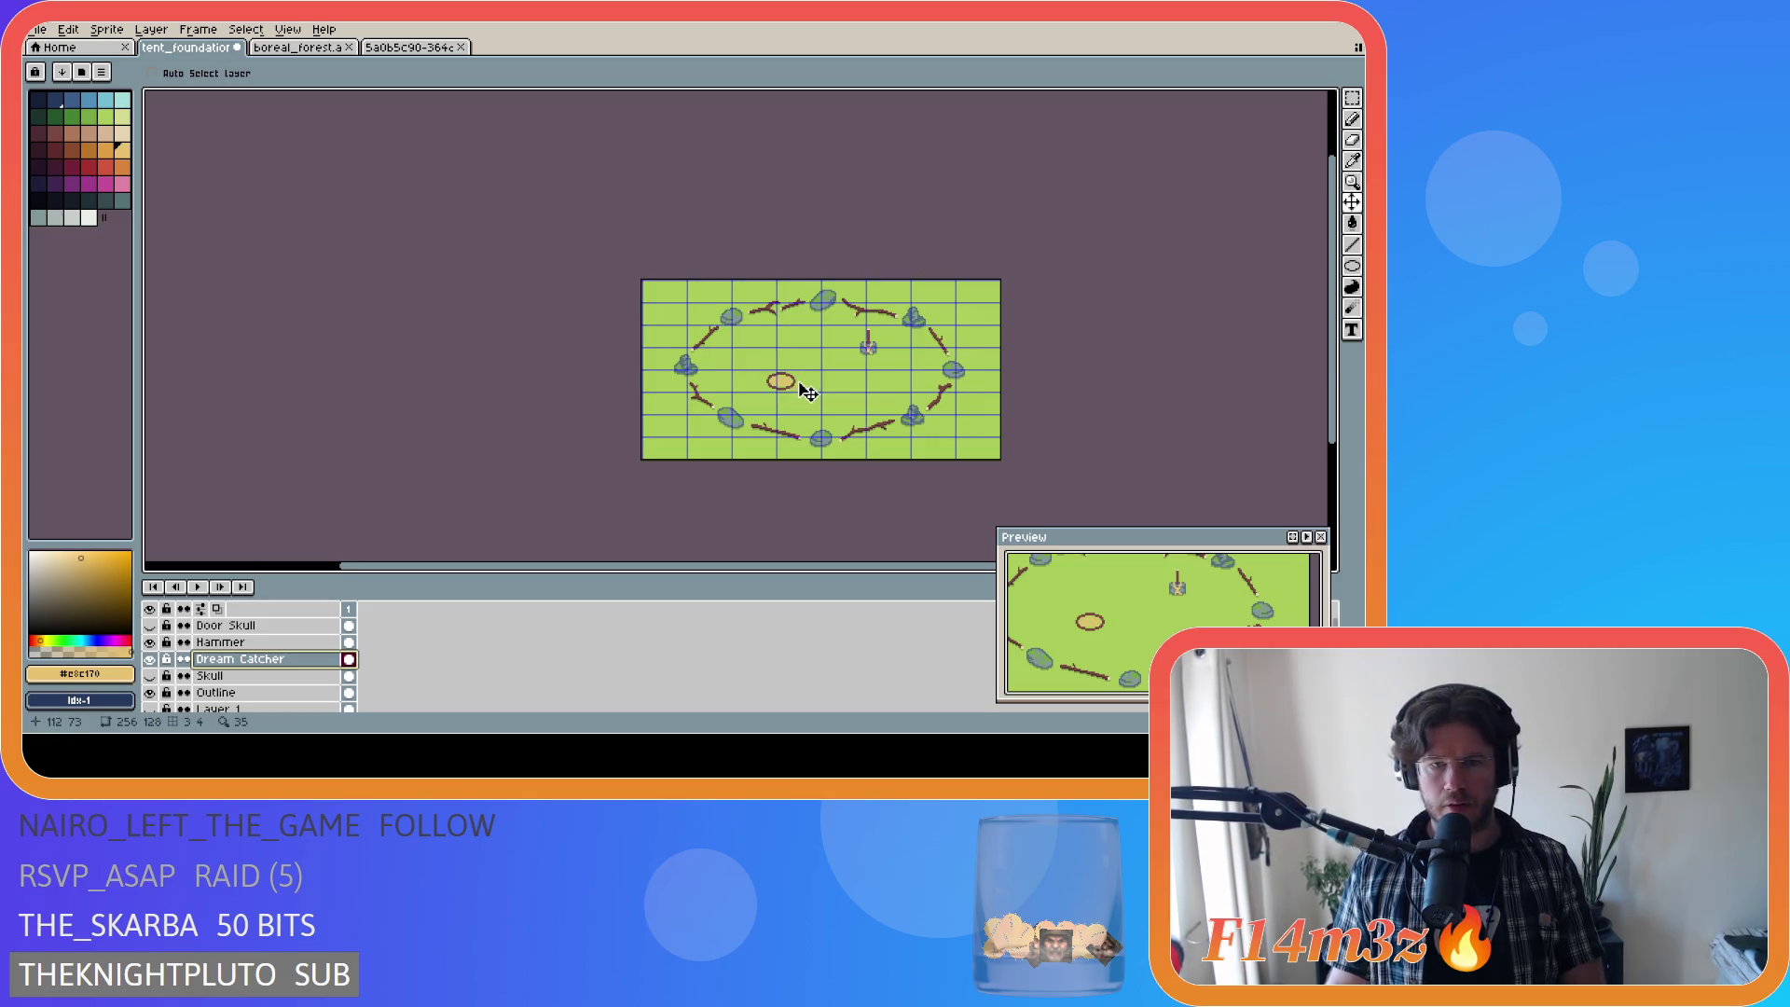
pyautogui.scroll(1, 799, 396)
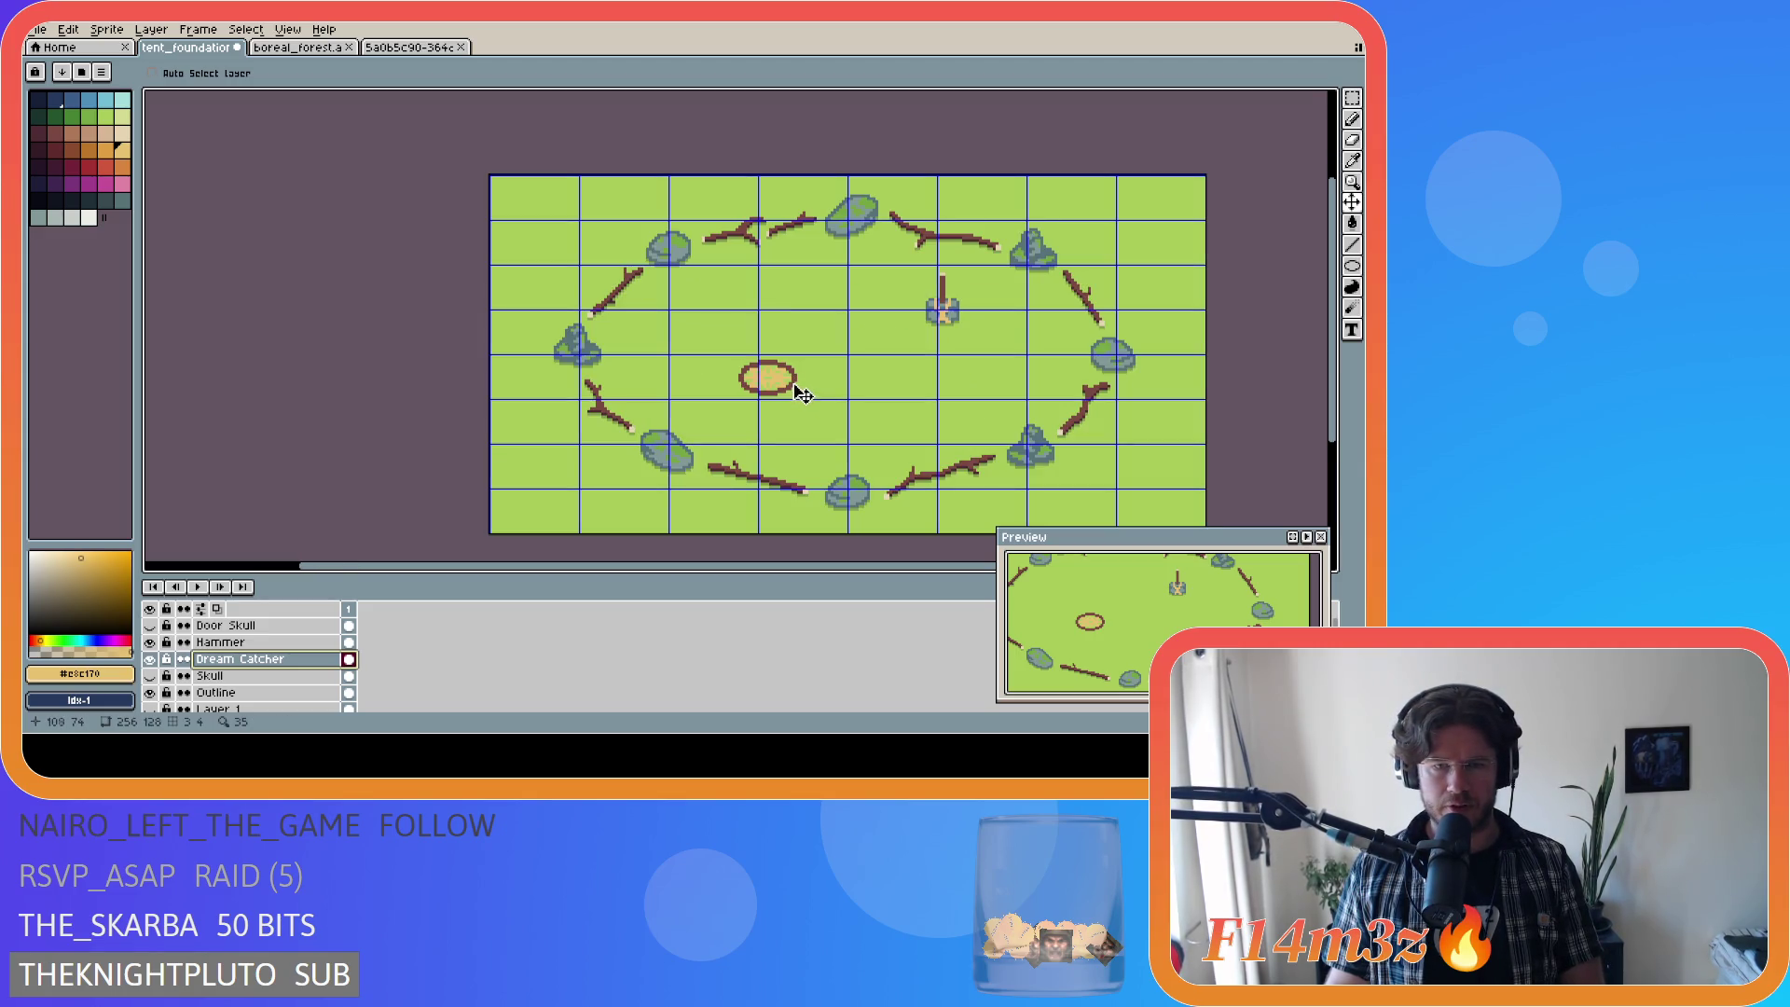
pyautogui.scroll(1, 800, 396)
pyautogui.press('Left')
pyautogui.press('Left')
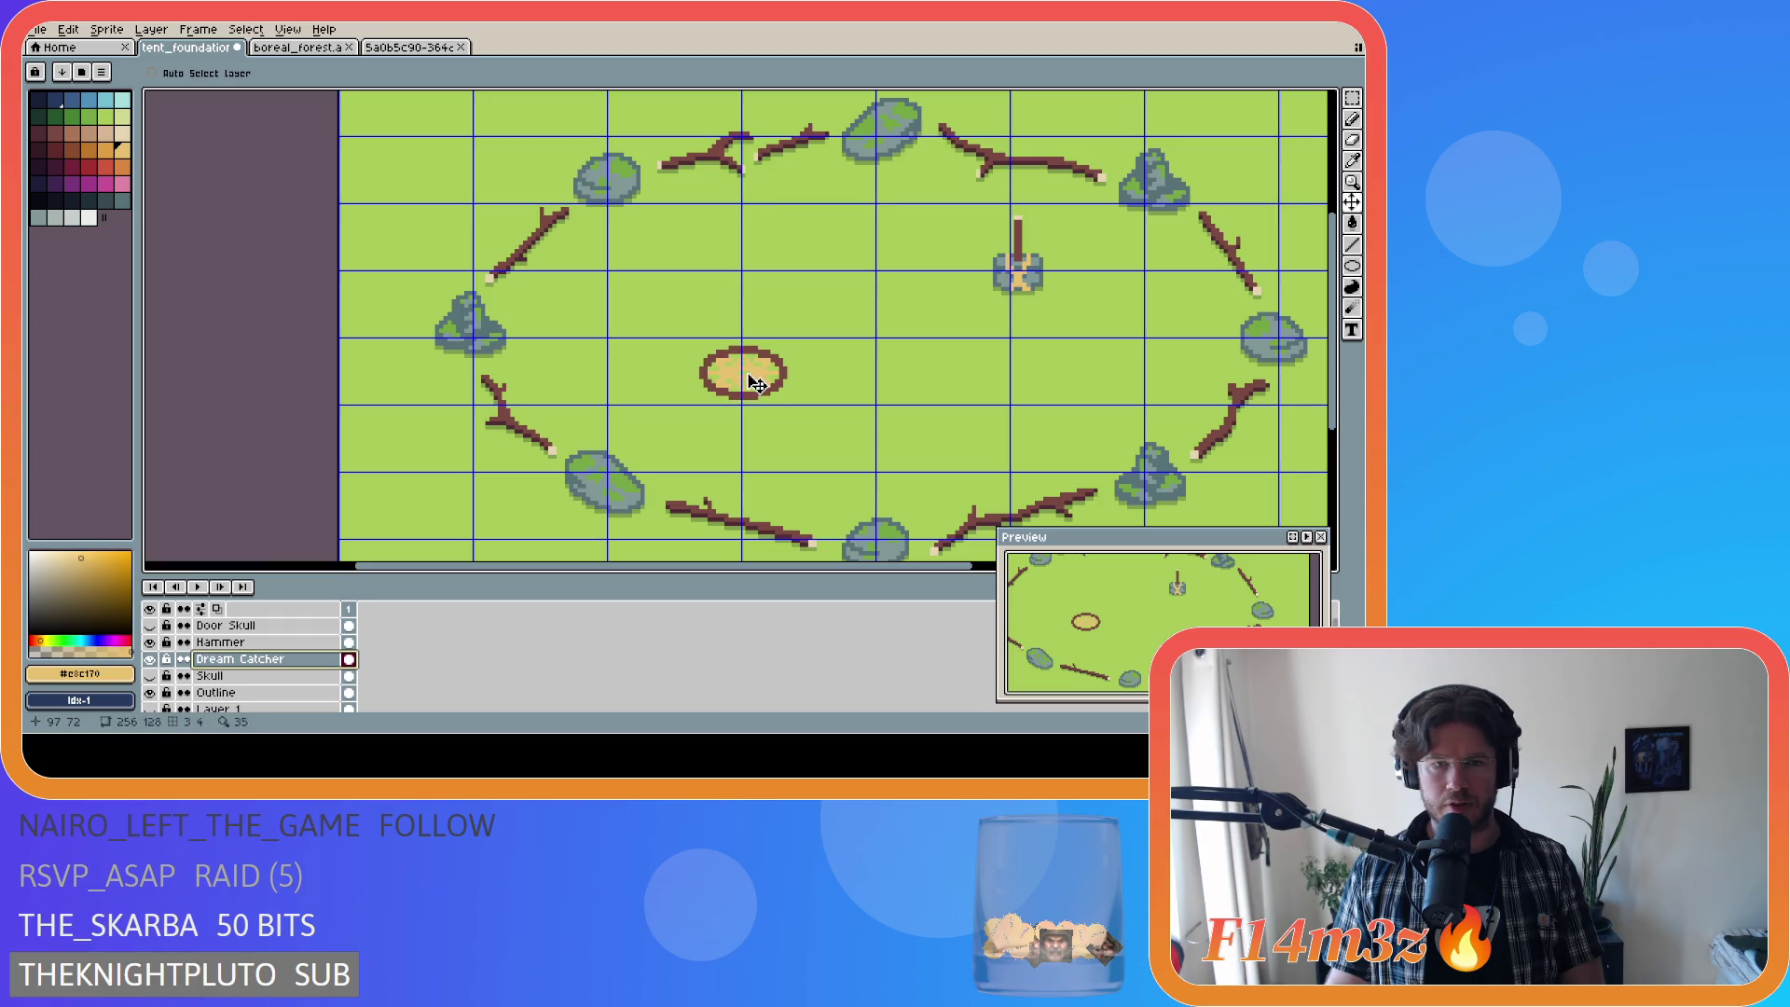
pyautogui.hotkey('ctrl', "'")
pyautogui.hotkey('ctrl', "'")
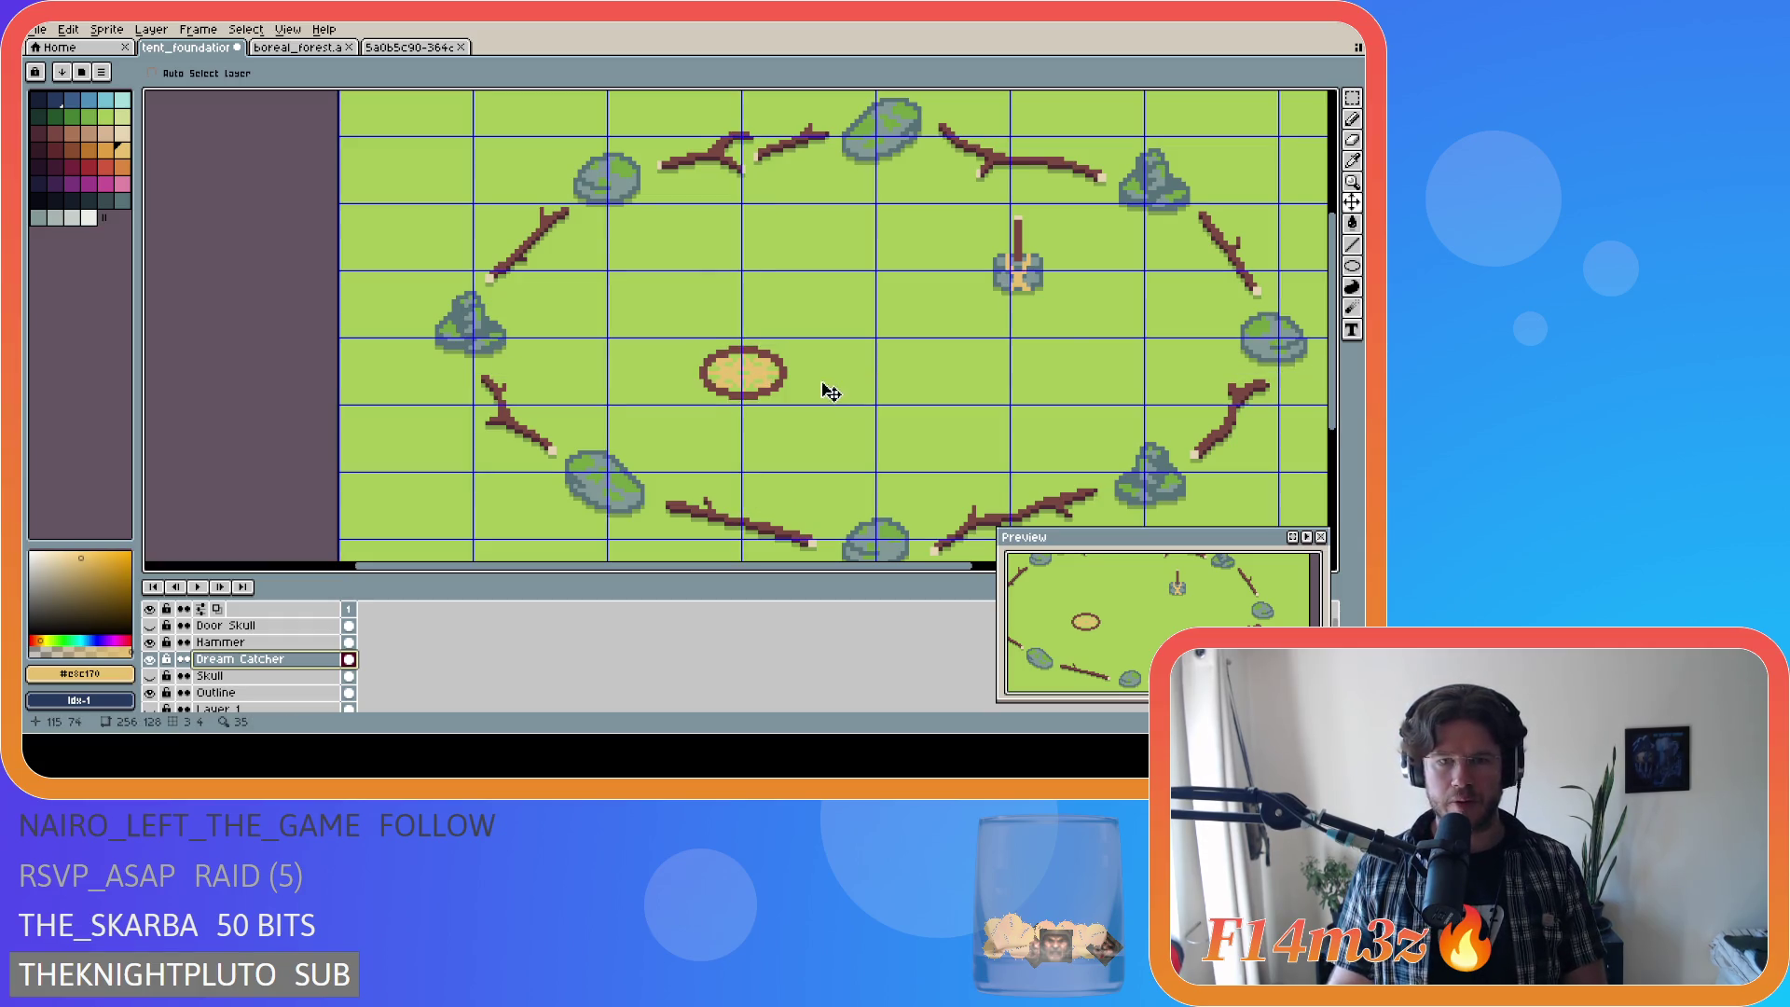
pyautogui.scroll(-2, 827, 388)
pyautogui.hotkey('ctrl', "'")
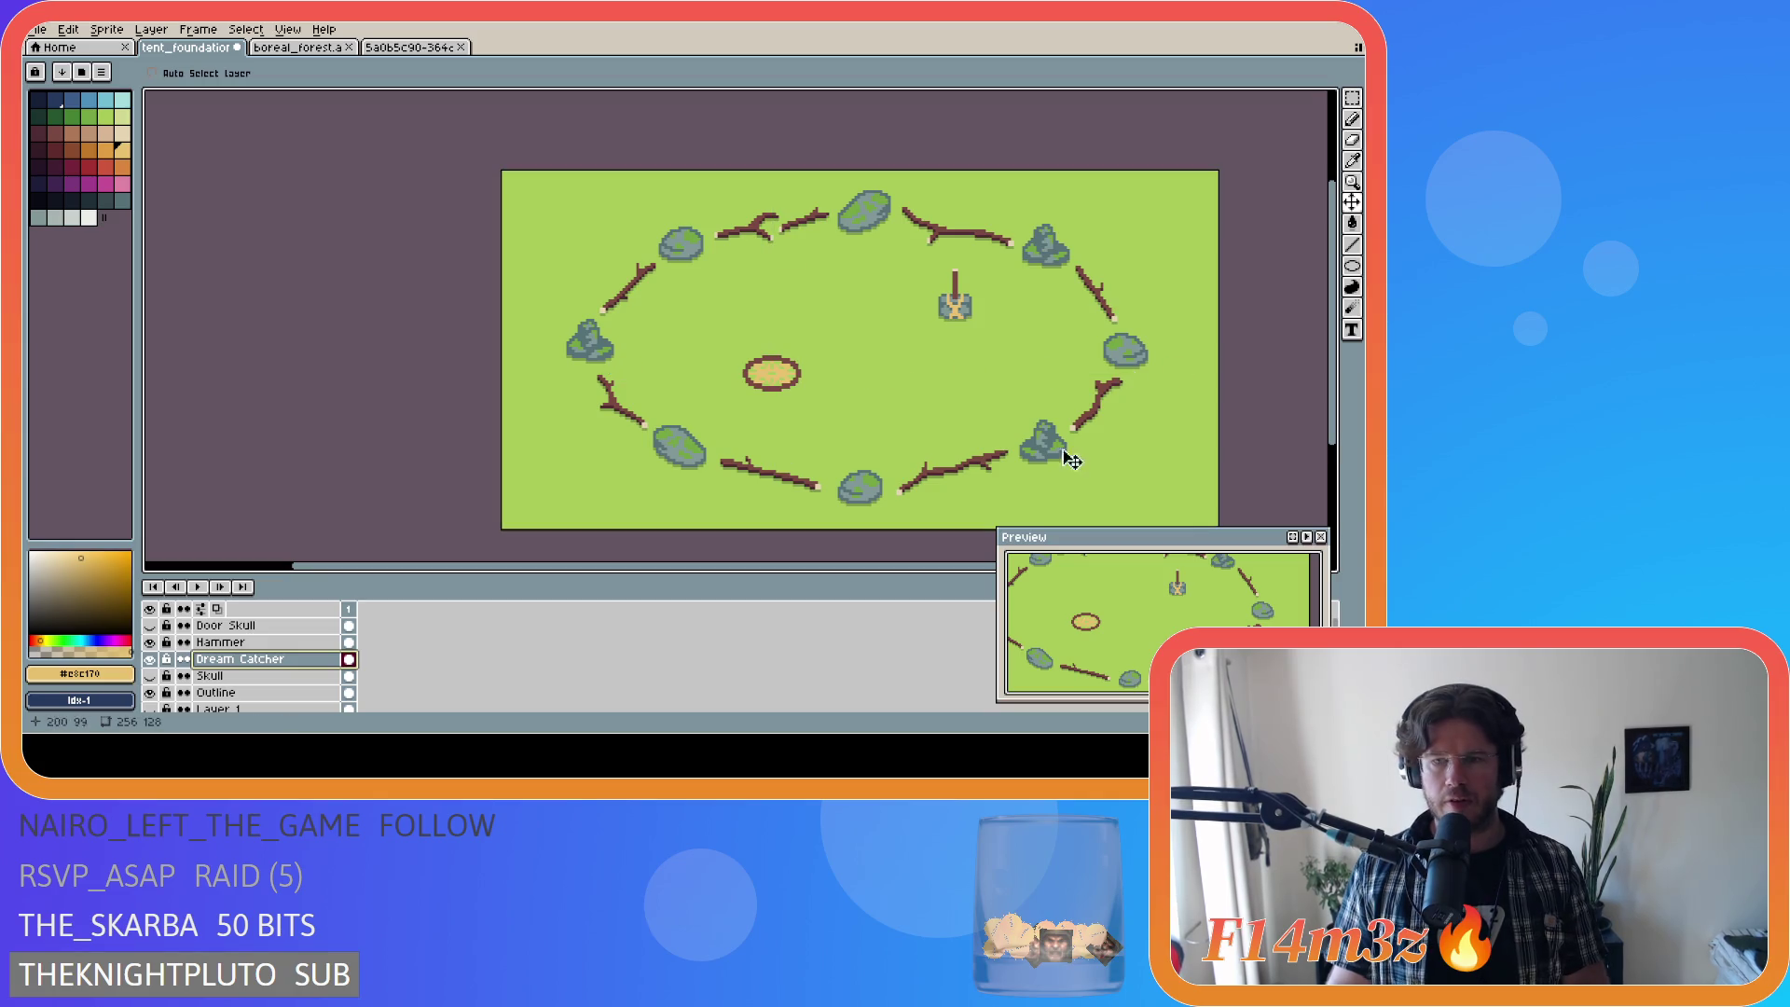
pyautogui.moveTo(743, 566); pyautogui.dragTo(835, 569)
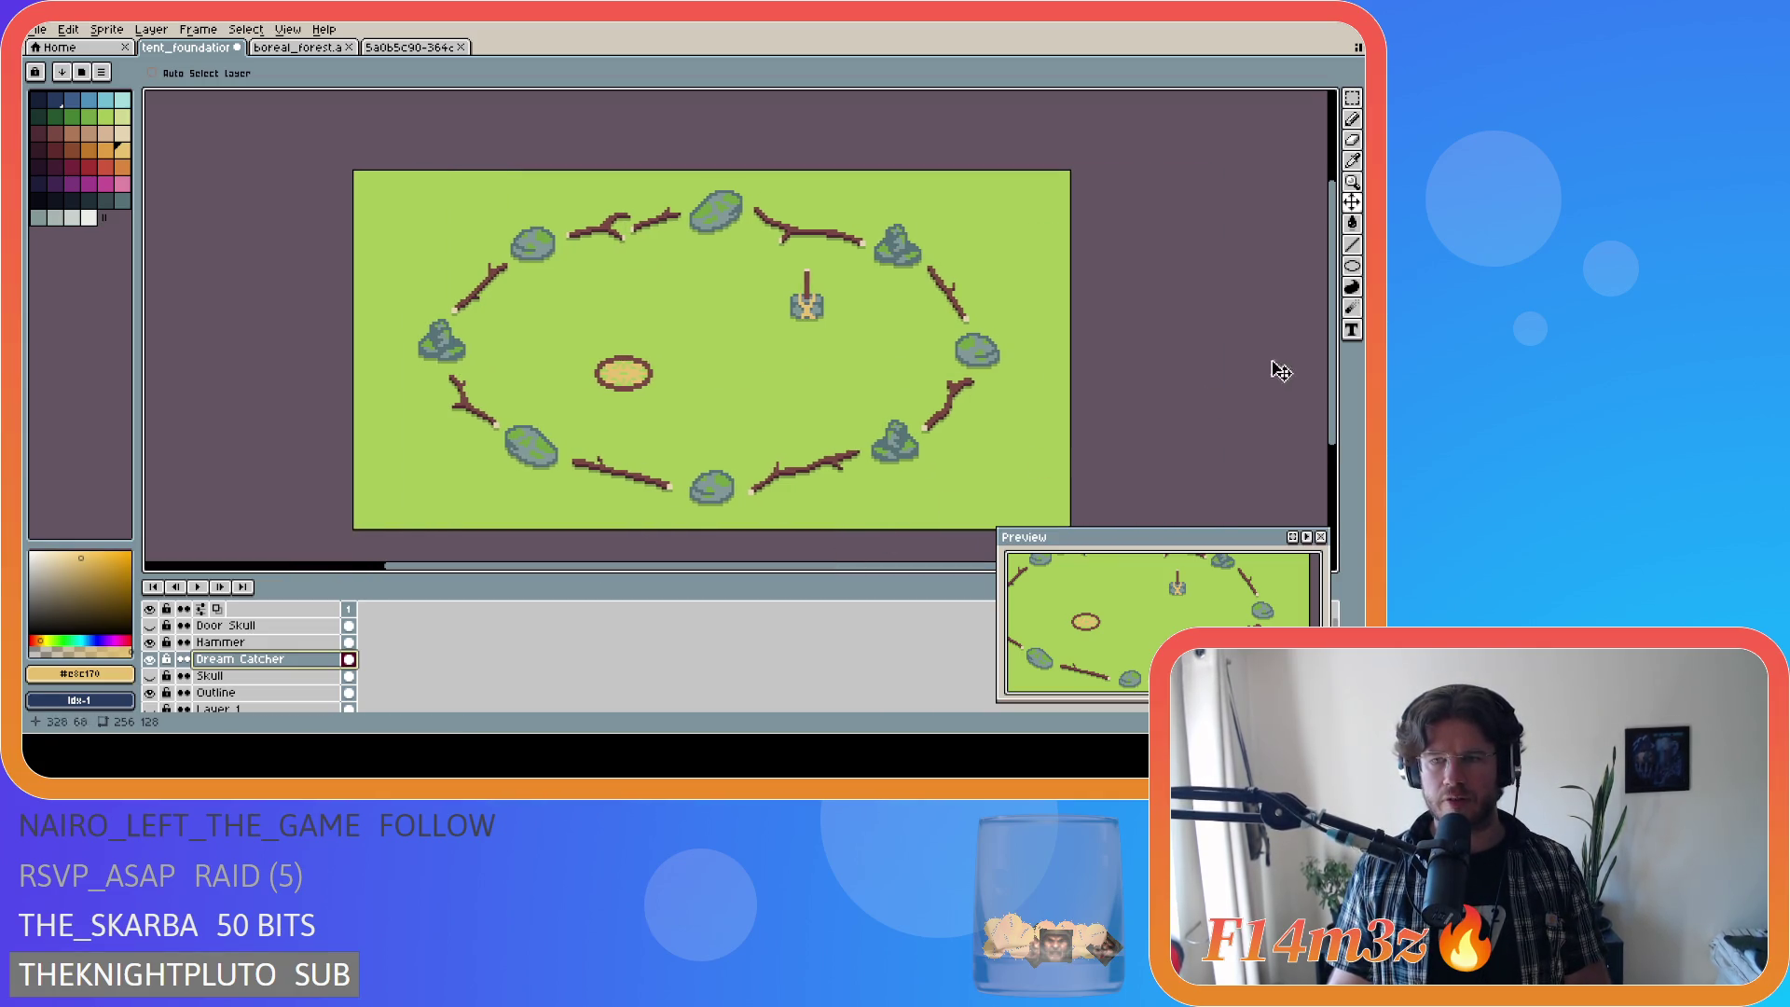
pyautogui.moveTo(1339, 330); pyautogui.dragTo(1339, 341)
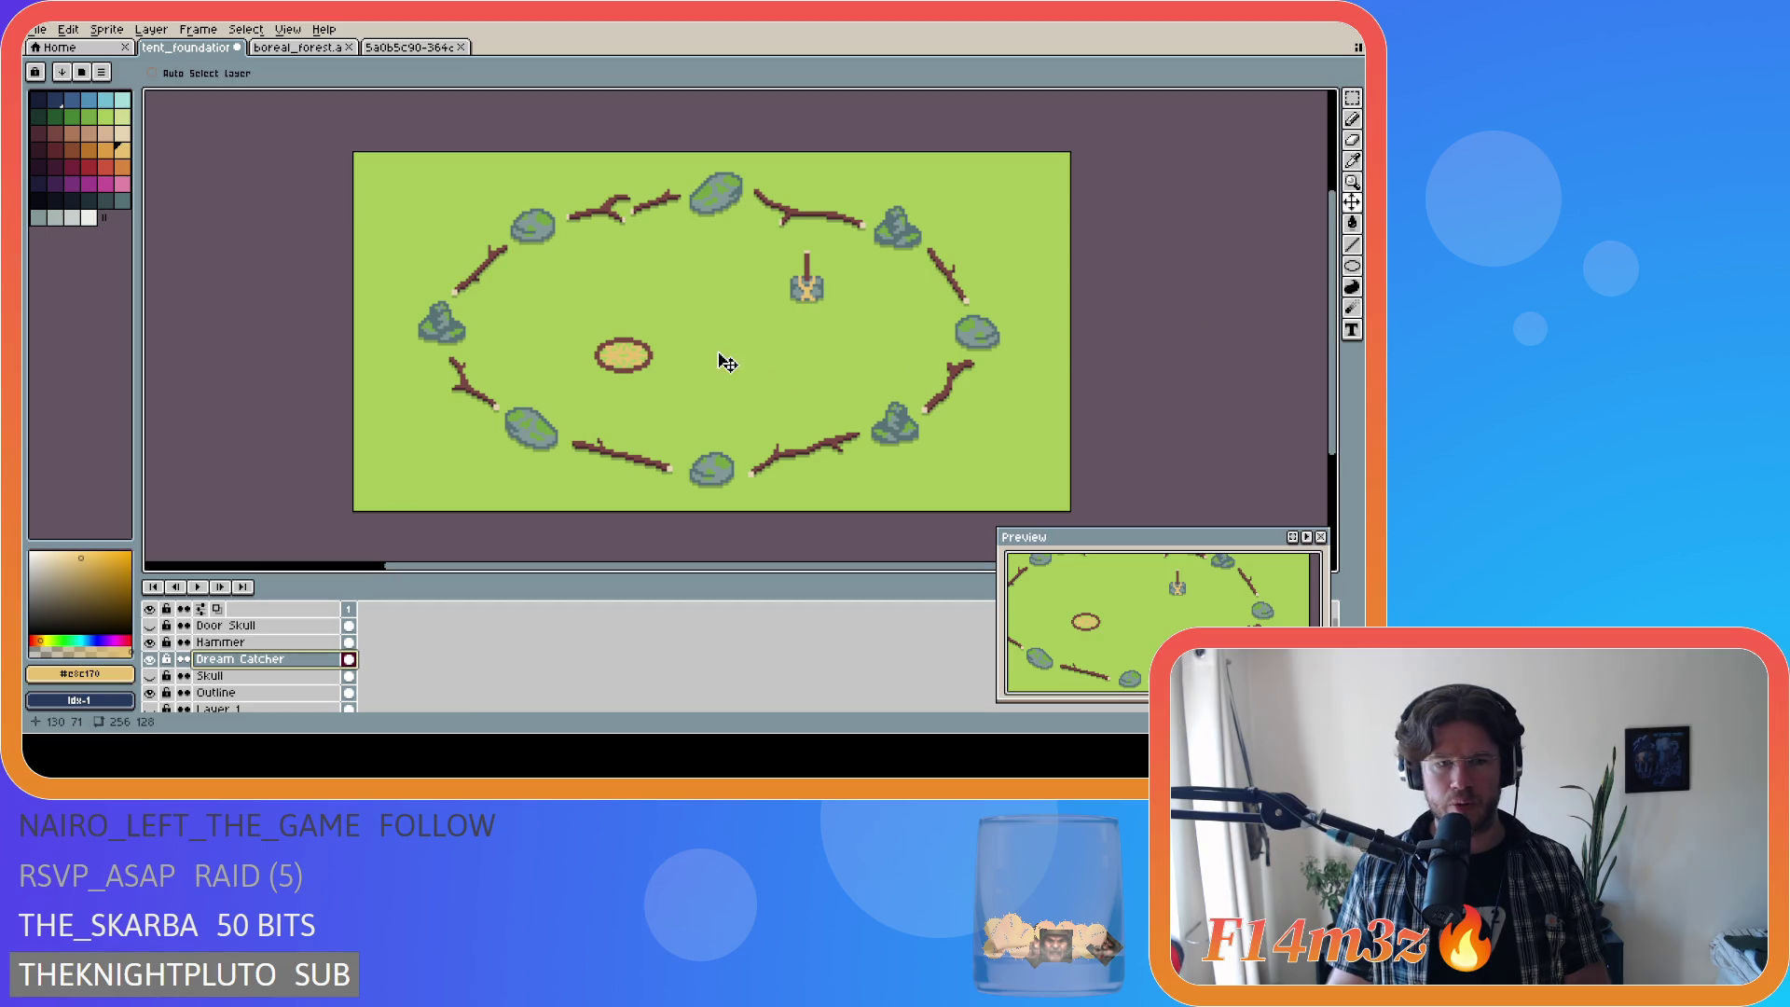
pyautogui.scroll(1, 583, 364)
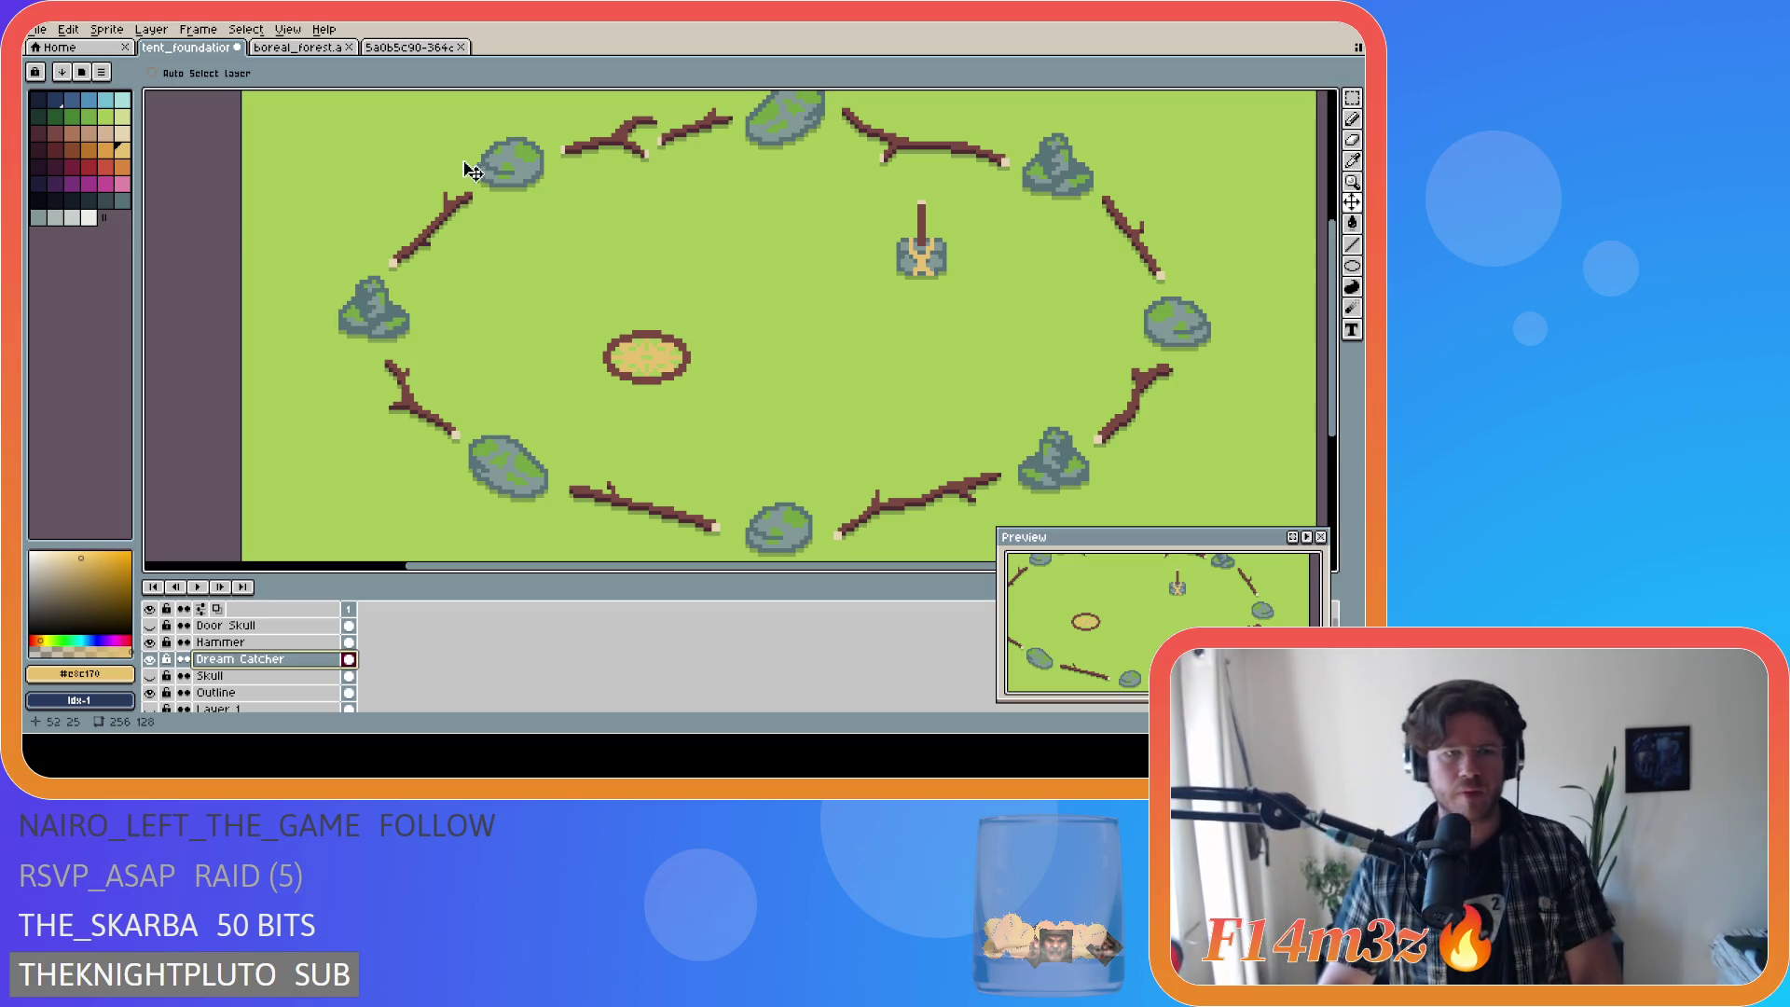
pyautogui.scroll(1, 462, 273)
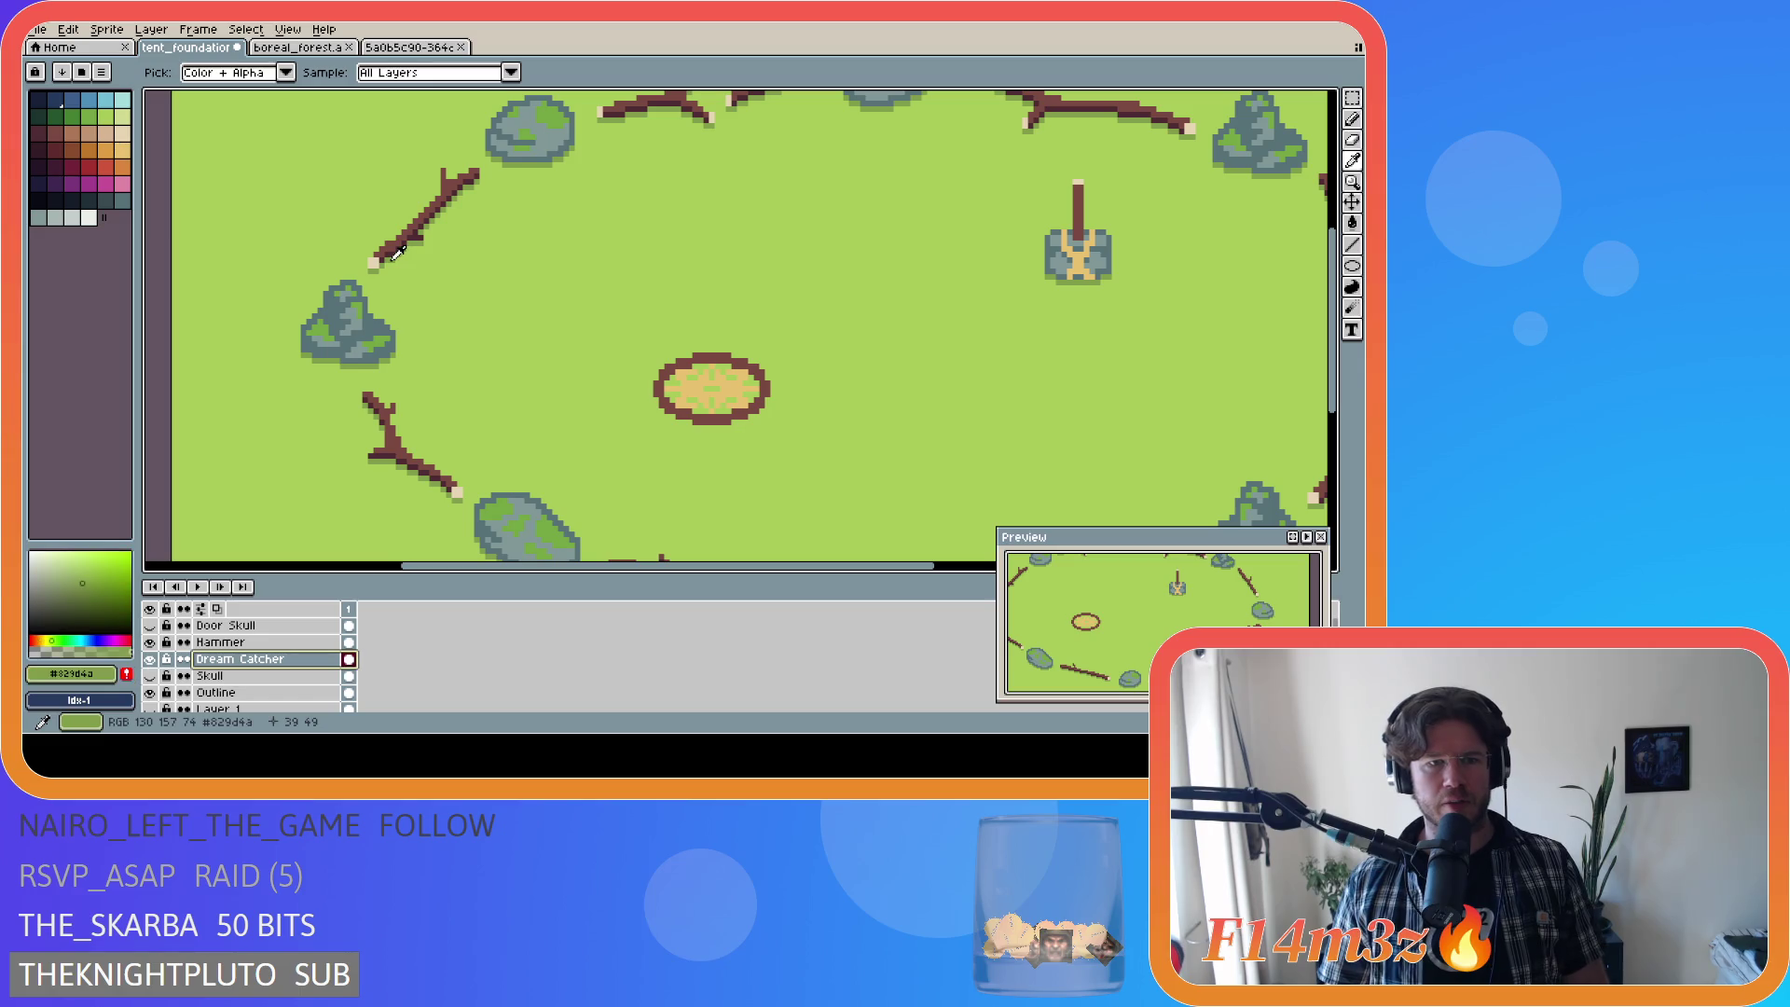
pyautogui.scroll(-1, 708, 421)
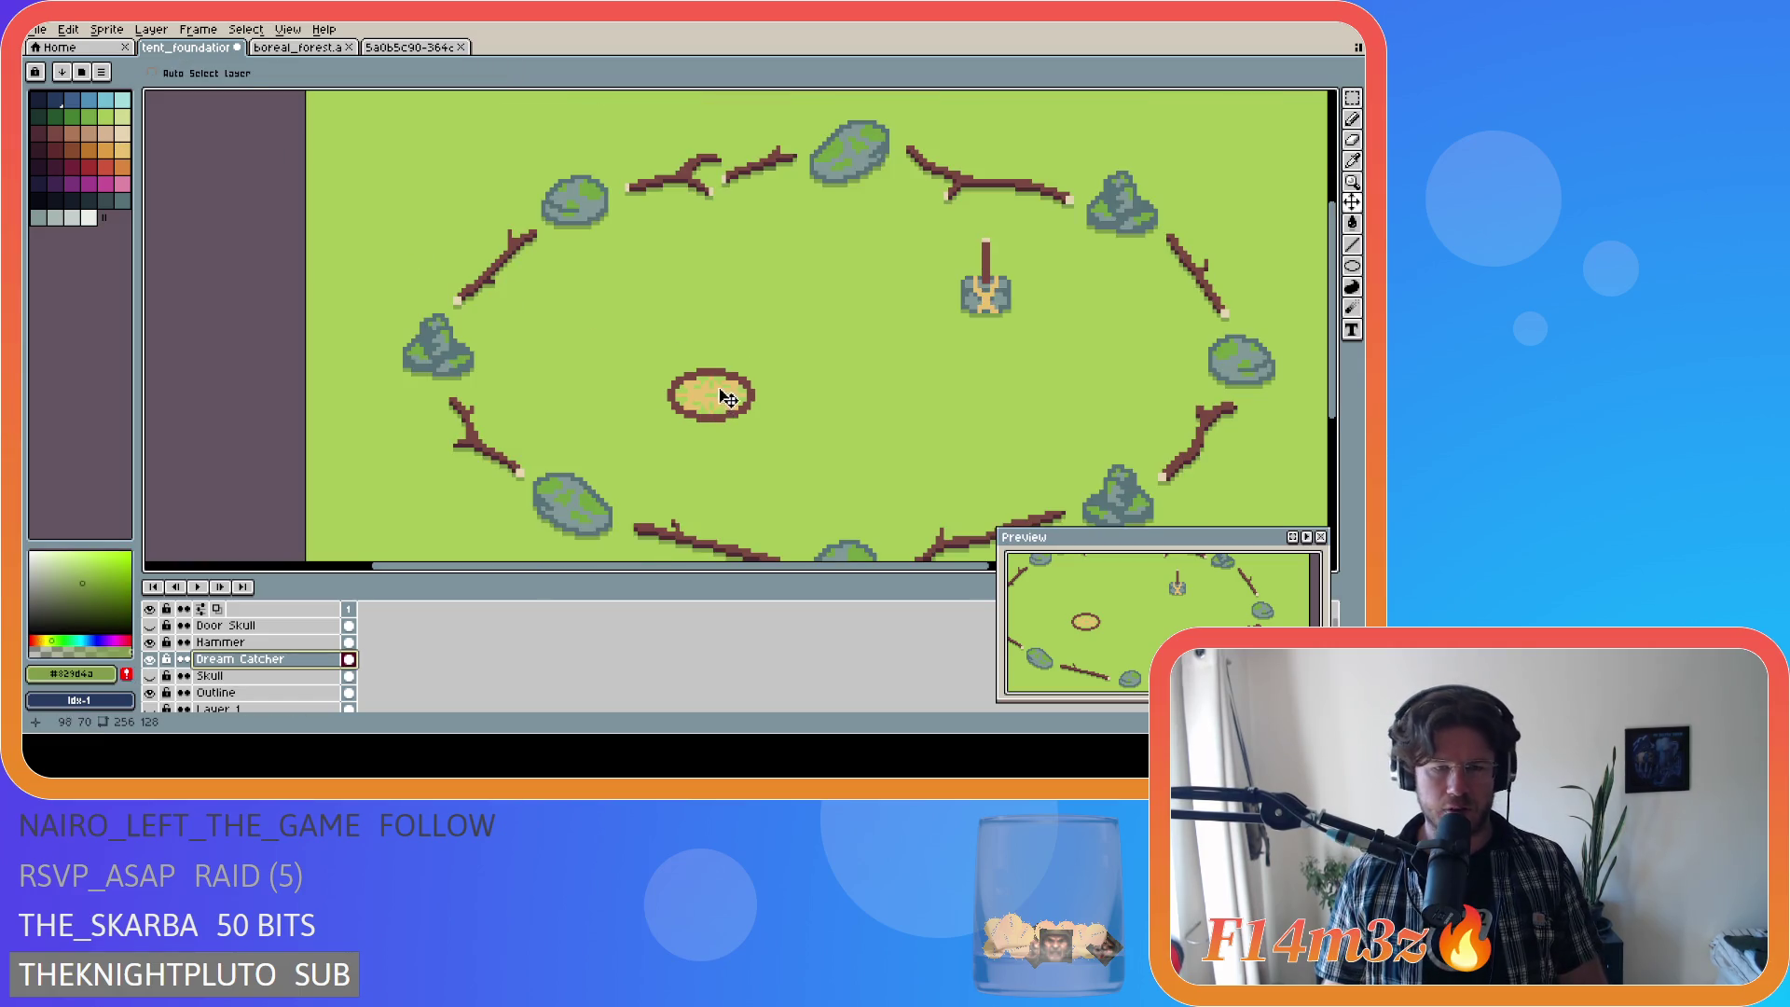
pyautogui.press('b')
pyautogui.scroll(1, 687, 411)
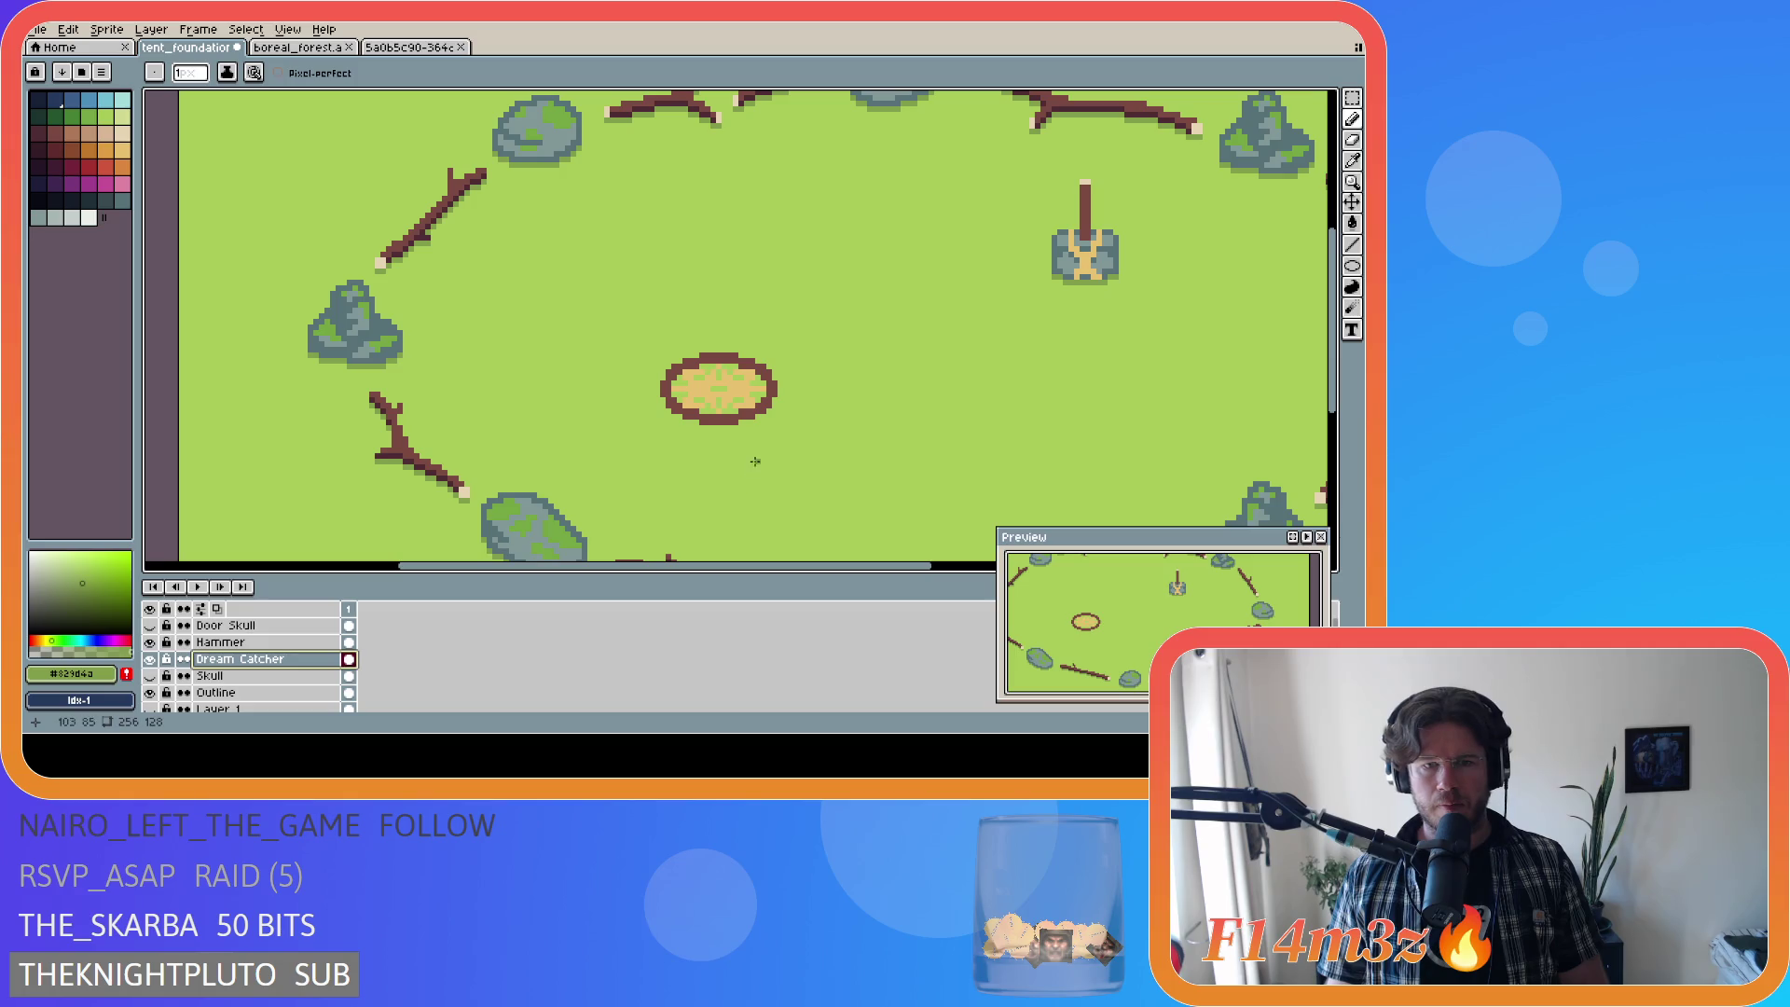
pyautogui.scroll(-2, 685, 446)
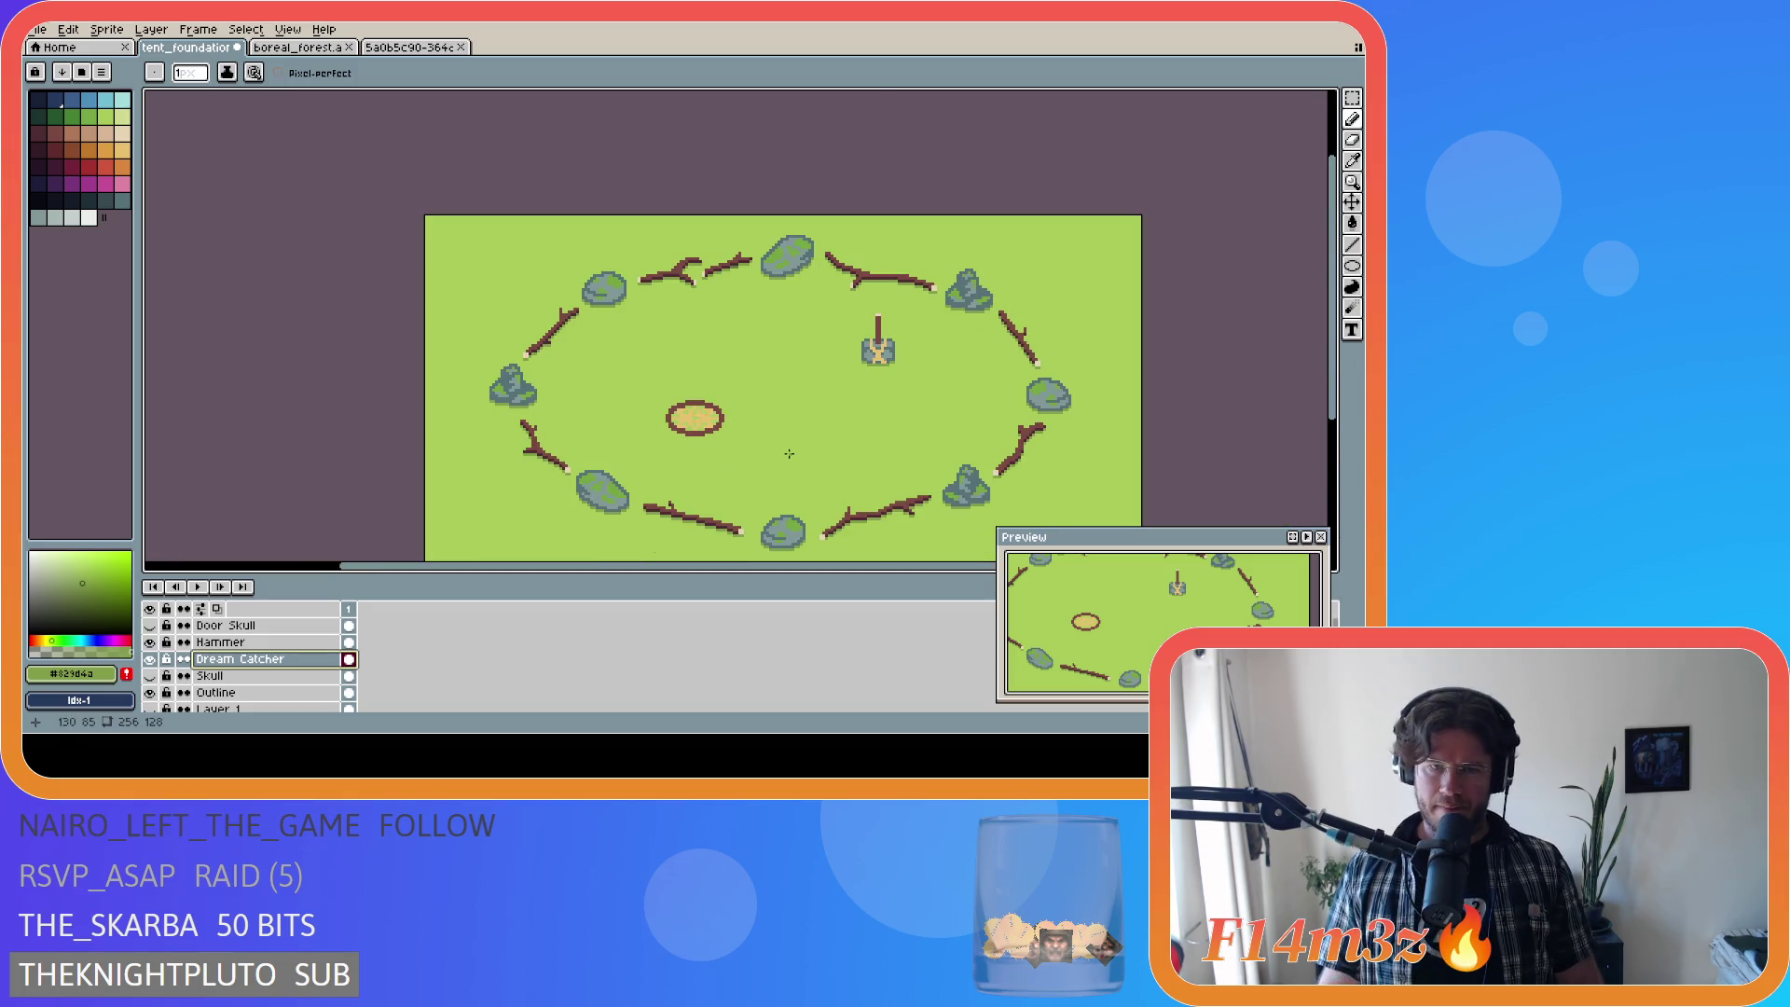
pyautogui.scroll(1, 788, 453)
pyautogui.scroll(-3, 802, 459)
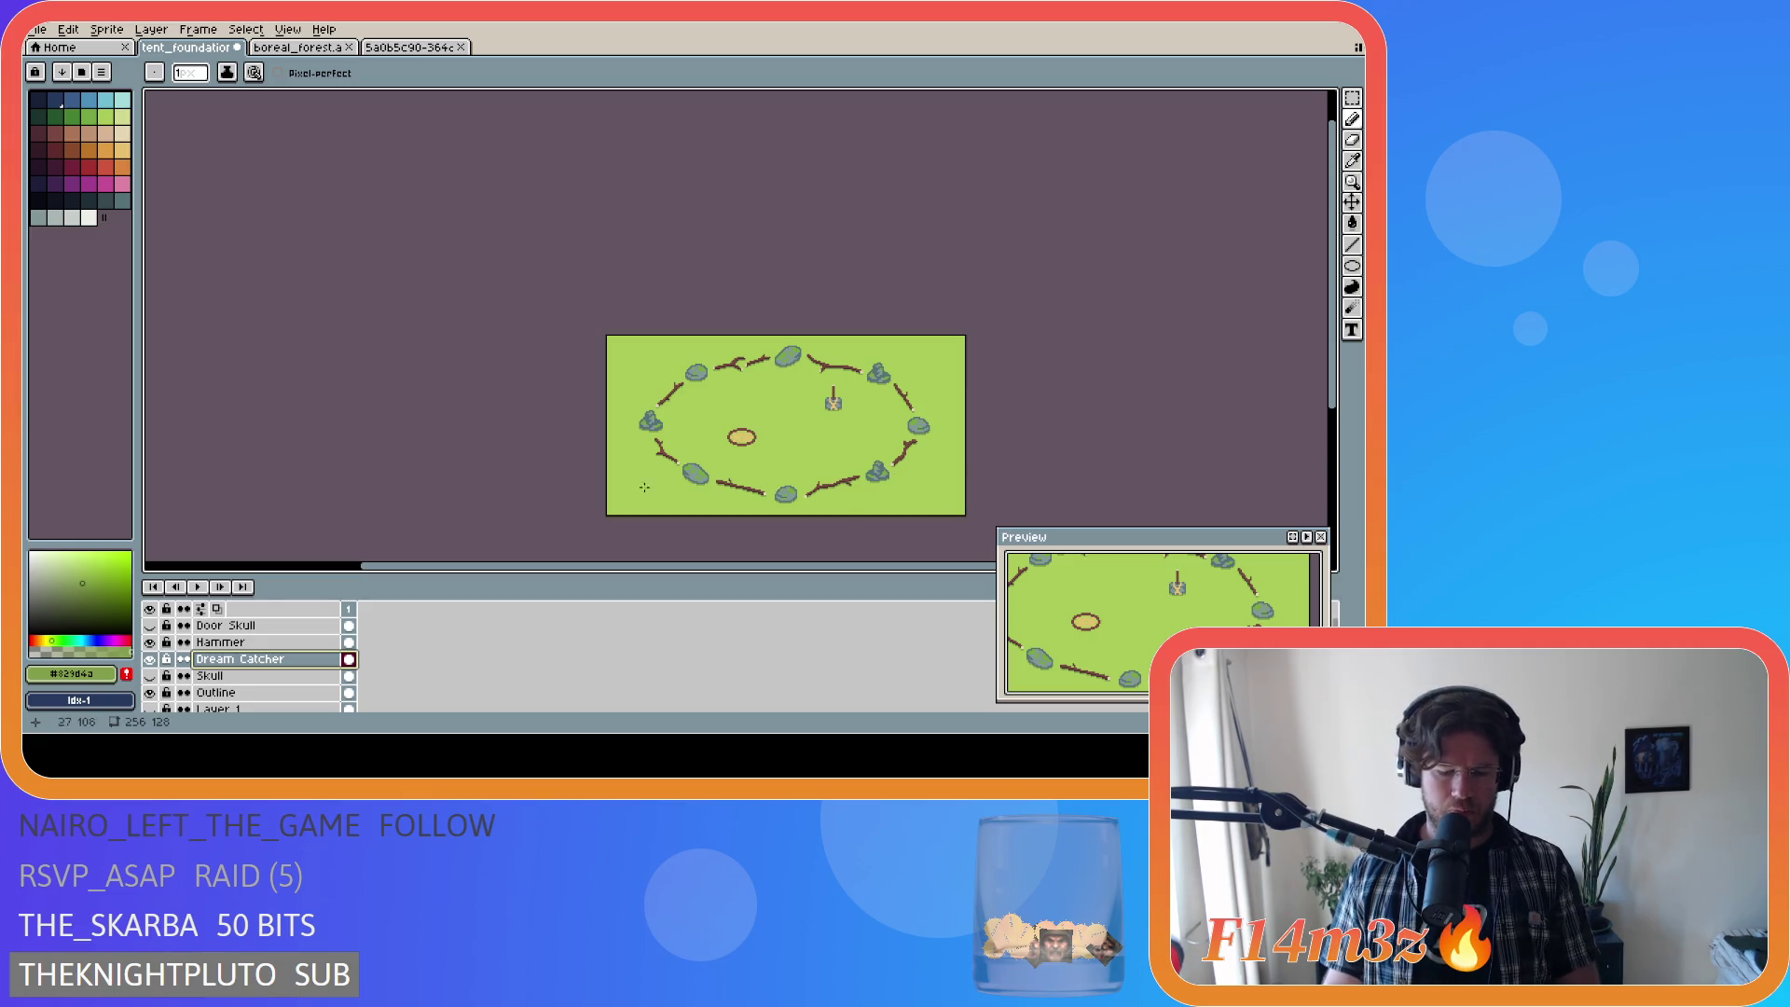
# Step: Show the Skull layer, briefly toggle the pixel grid, and hide Layer 3
pyautogui.click(149, 676)
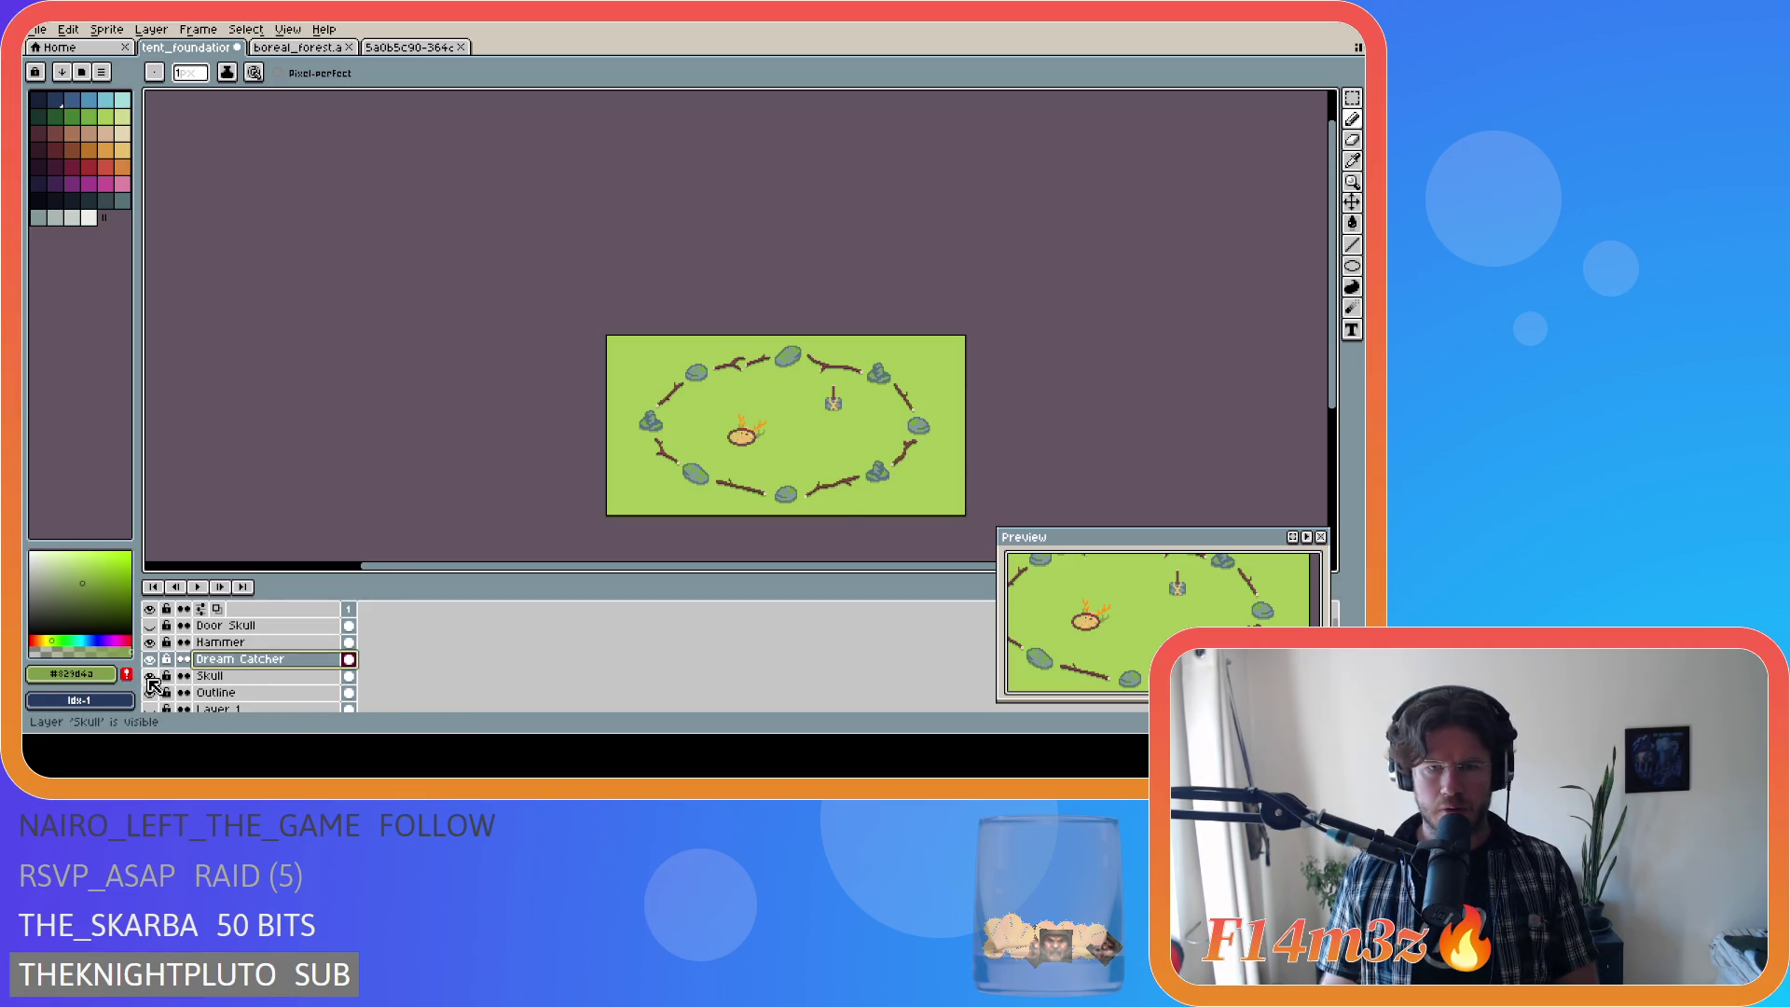
pyautogui.hotkey('ctrl', "'")
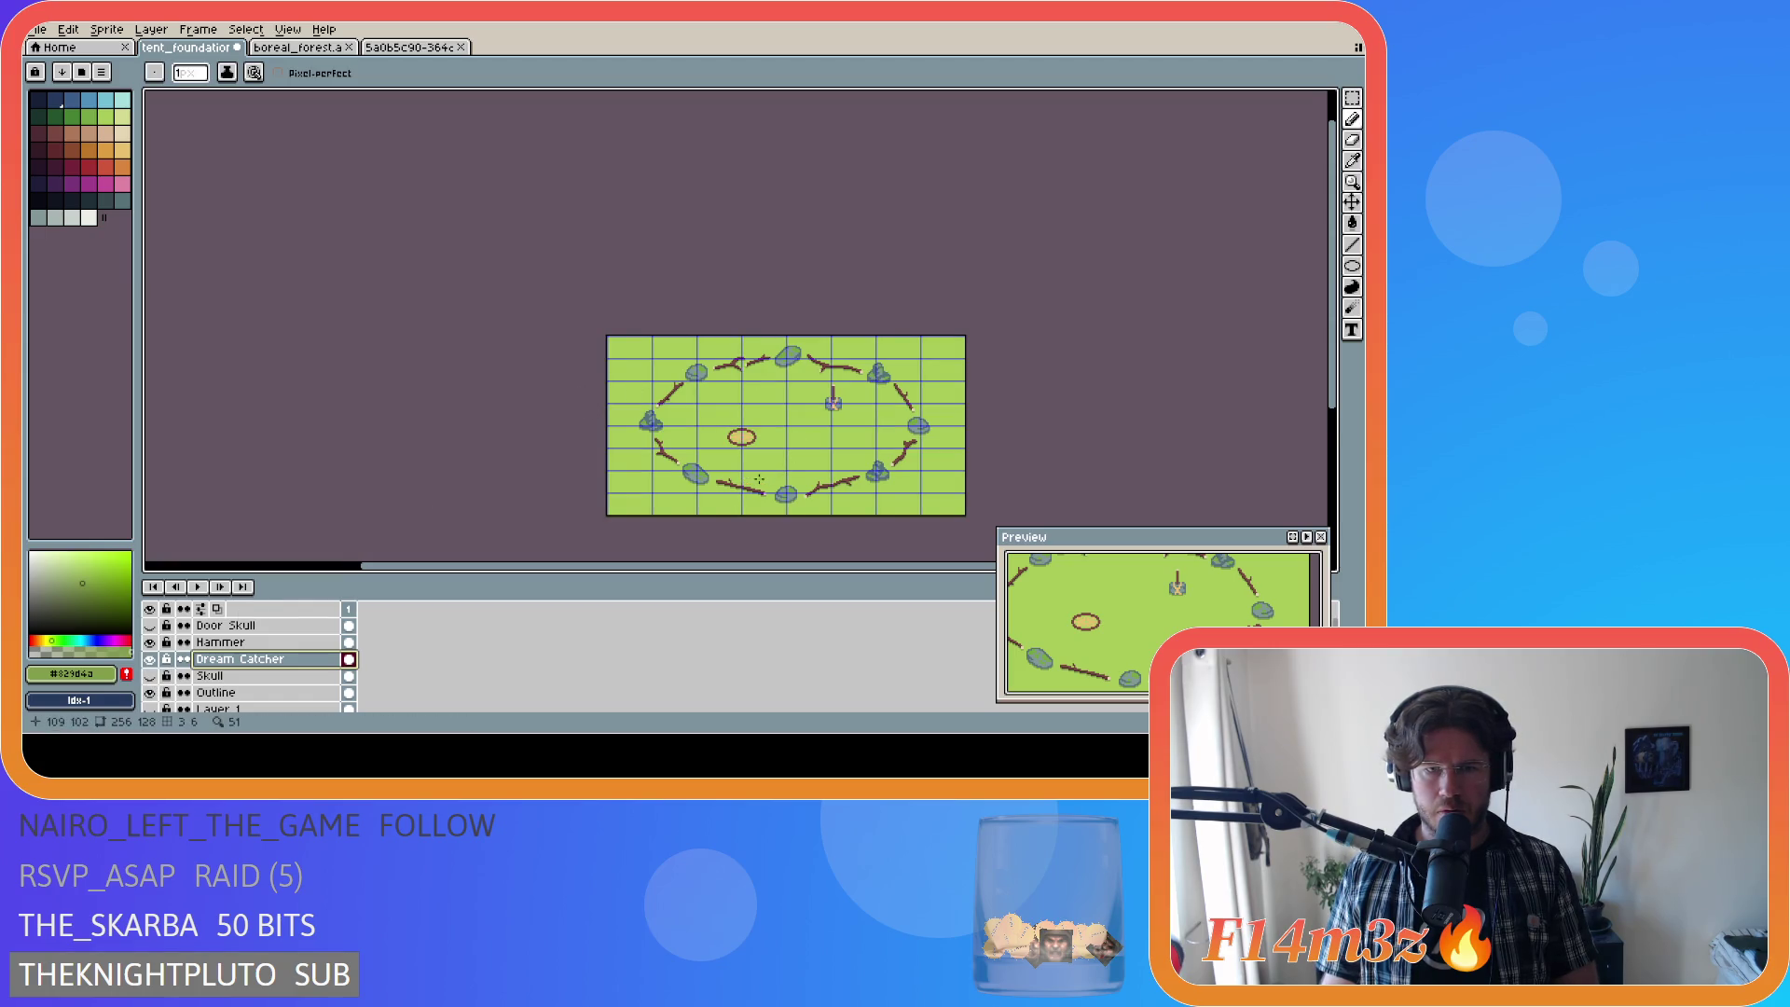
pyautogui.scroll(2, 752, 481)
pyautogui.hotkey('ctrl', "'")
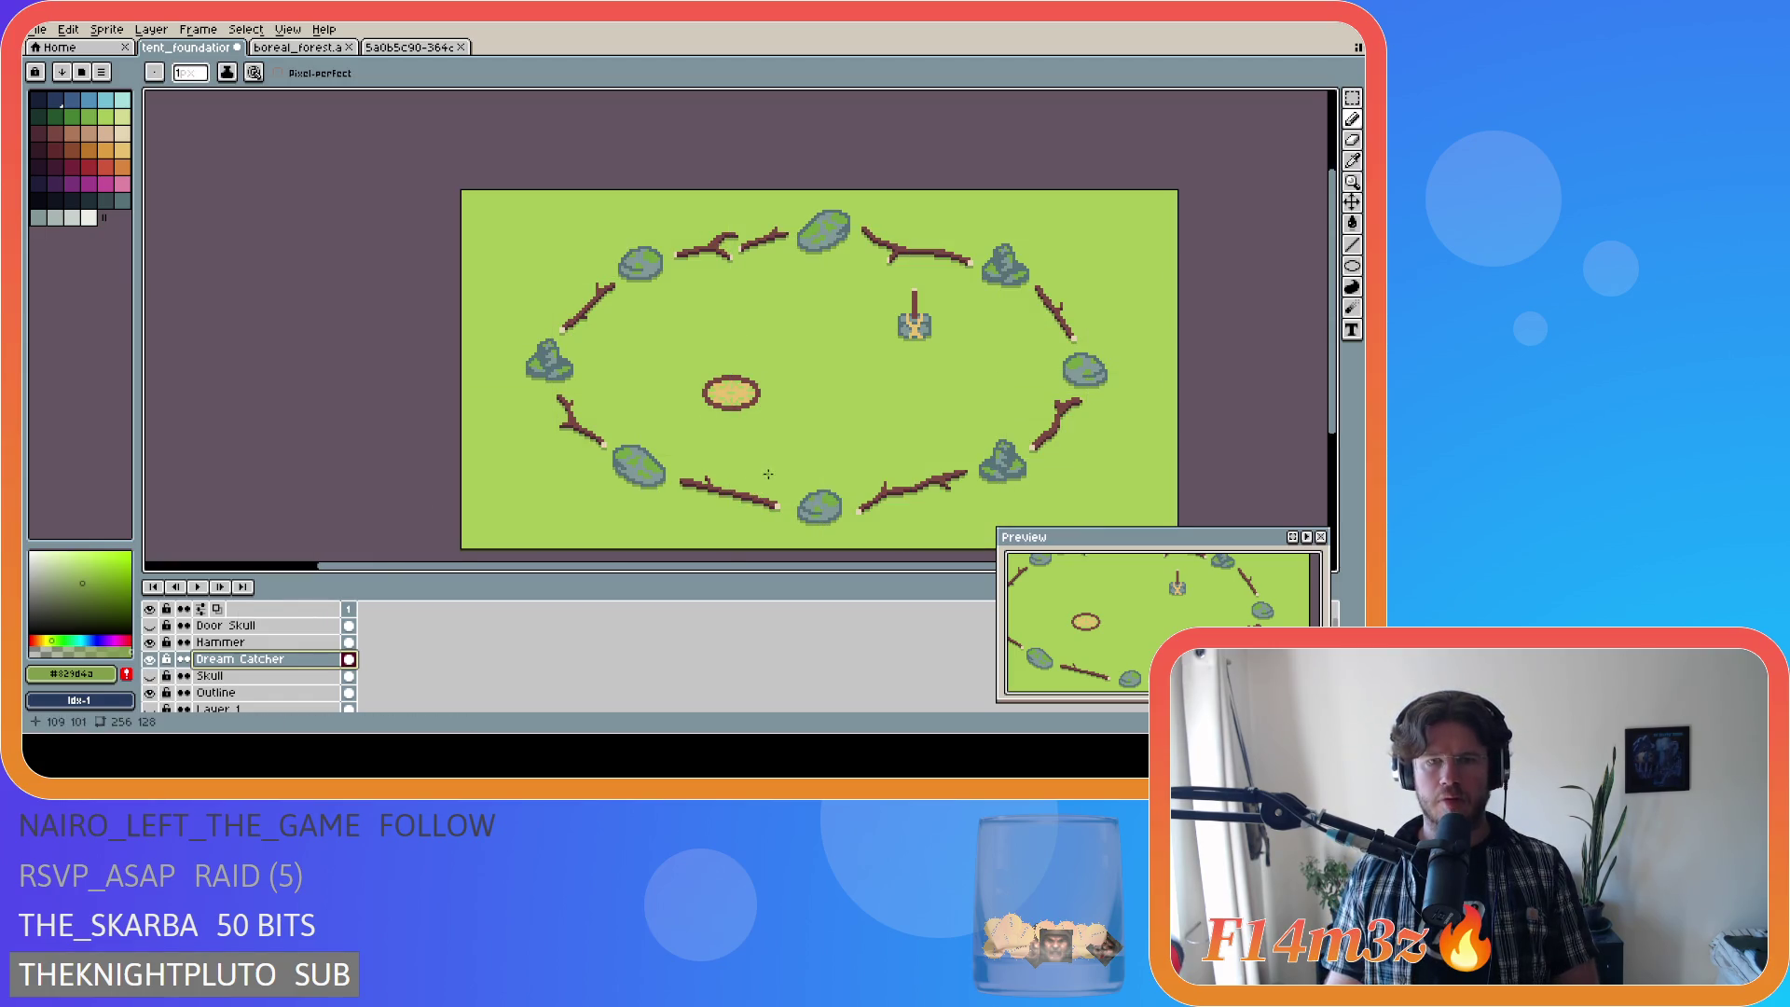
pyautogui.scroll(-4, 767, 474)
pyautogui.scroll(4, 827, 474)
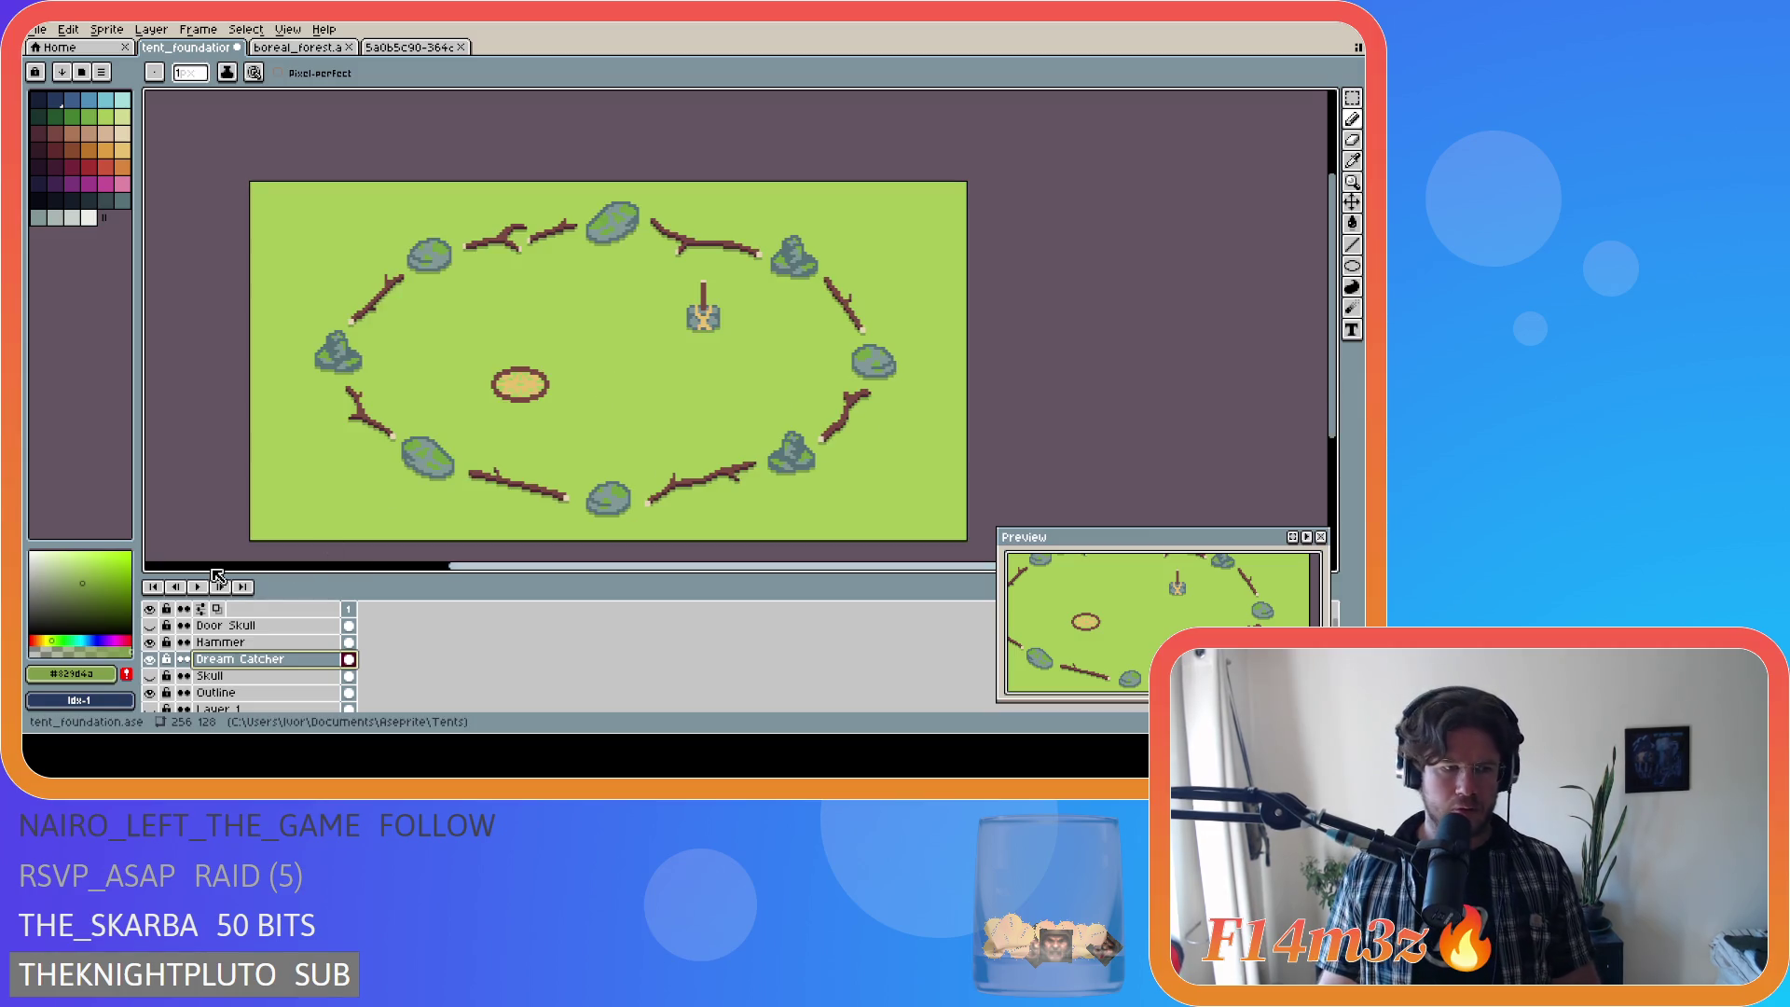
pyautogui.scroll(-3, 233, 666)
pyautogui.click(150, 686)
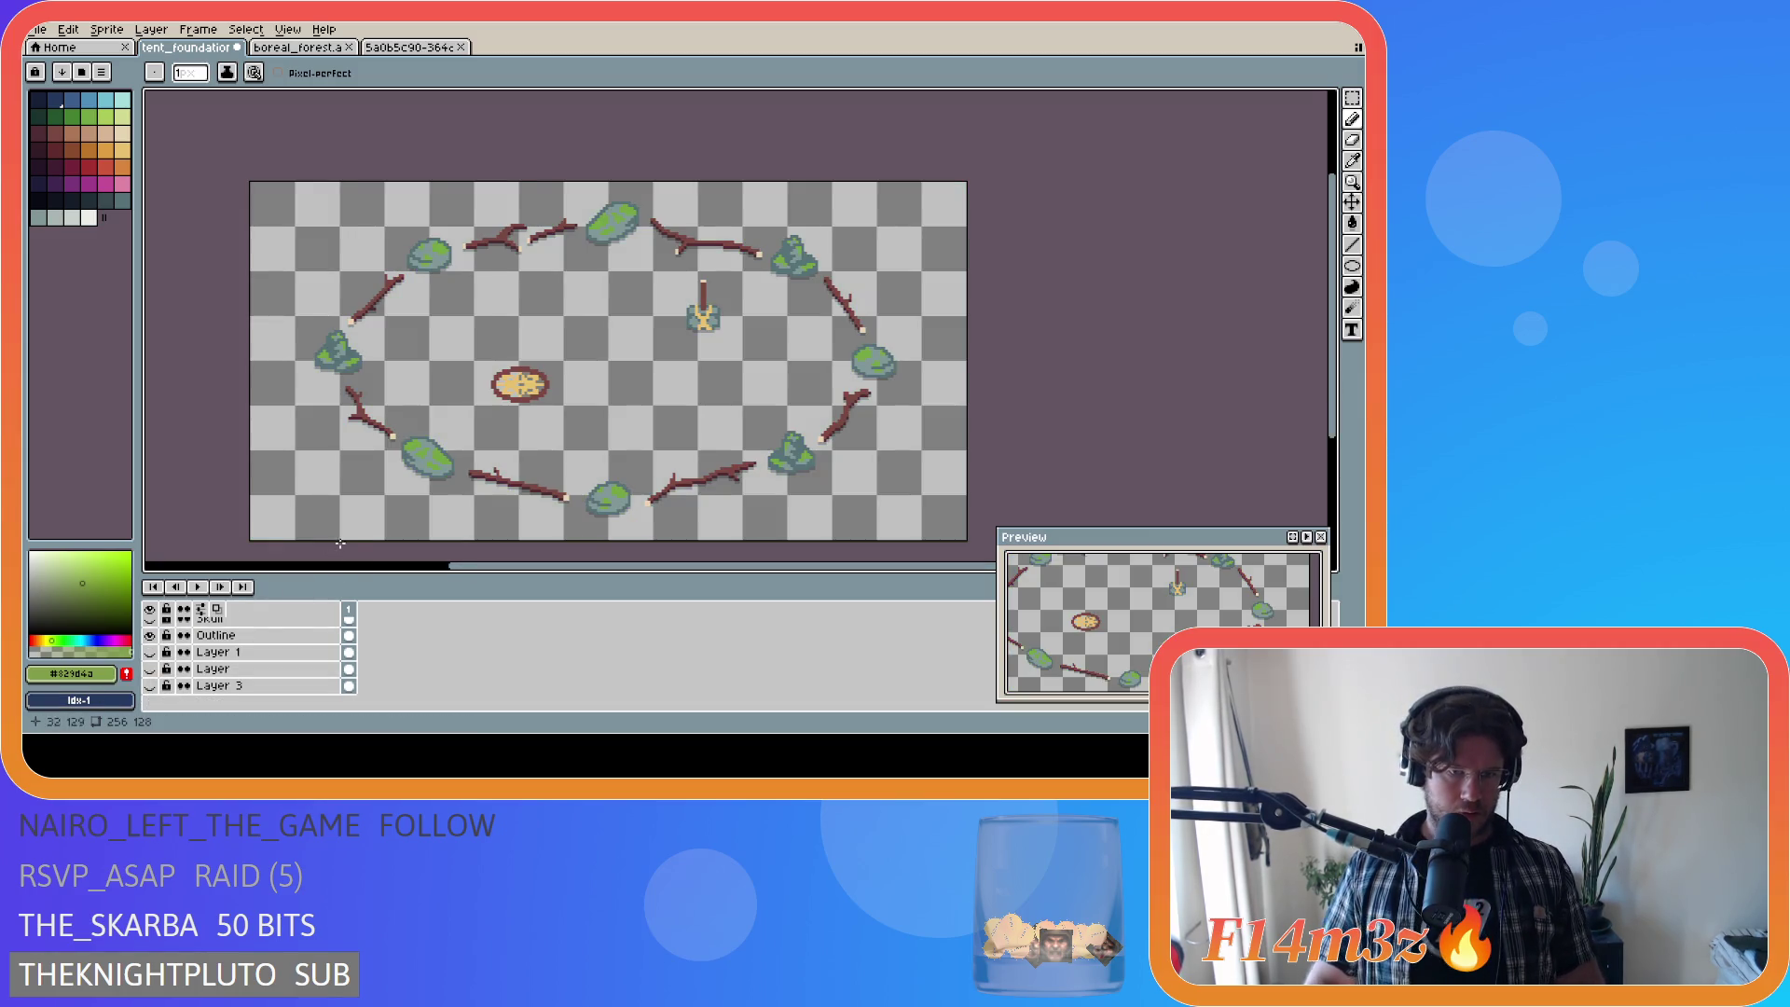
pyautogui.scroll(3, 518, 480)
# Step: Sample the dark #10141f outline colour from a branch, show Layer 3, and select Dream Catcher
pyautogui.press('i')
pyautogui.click(511, 470)
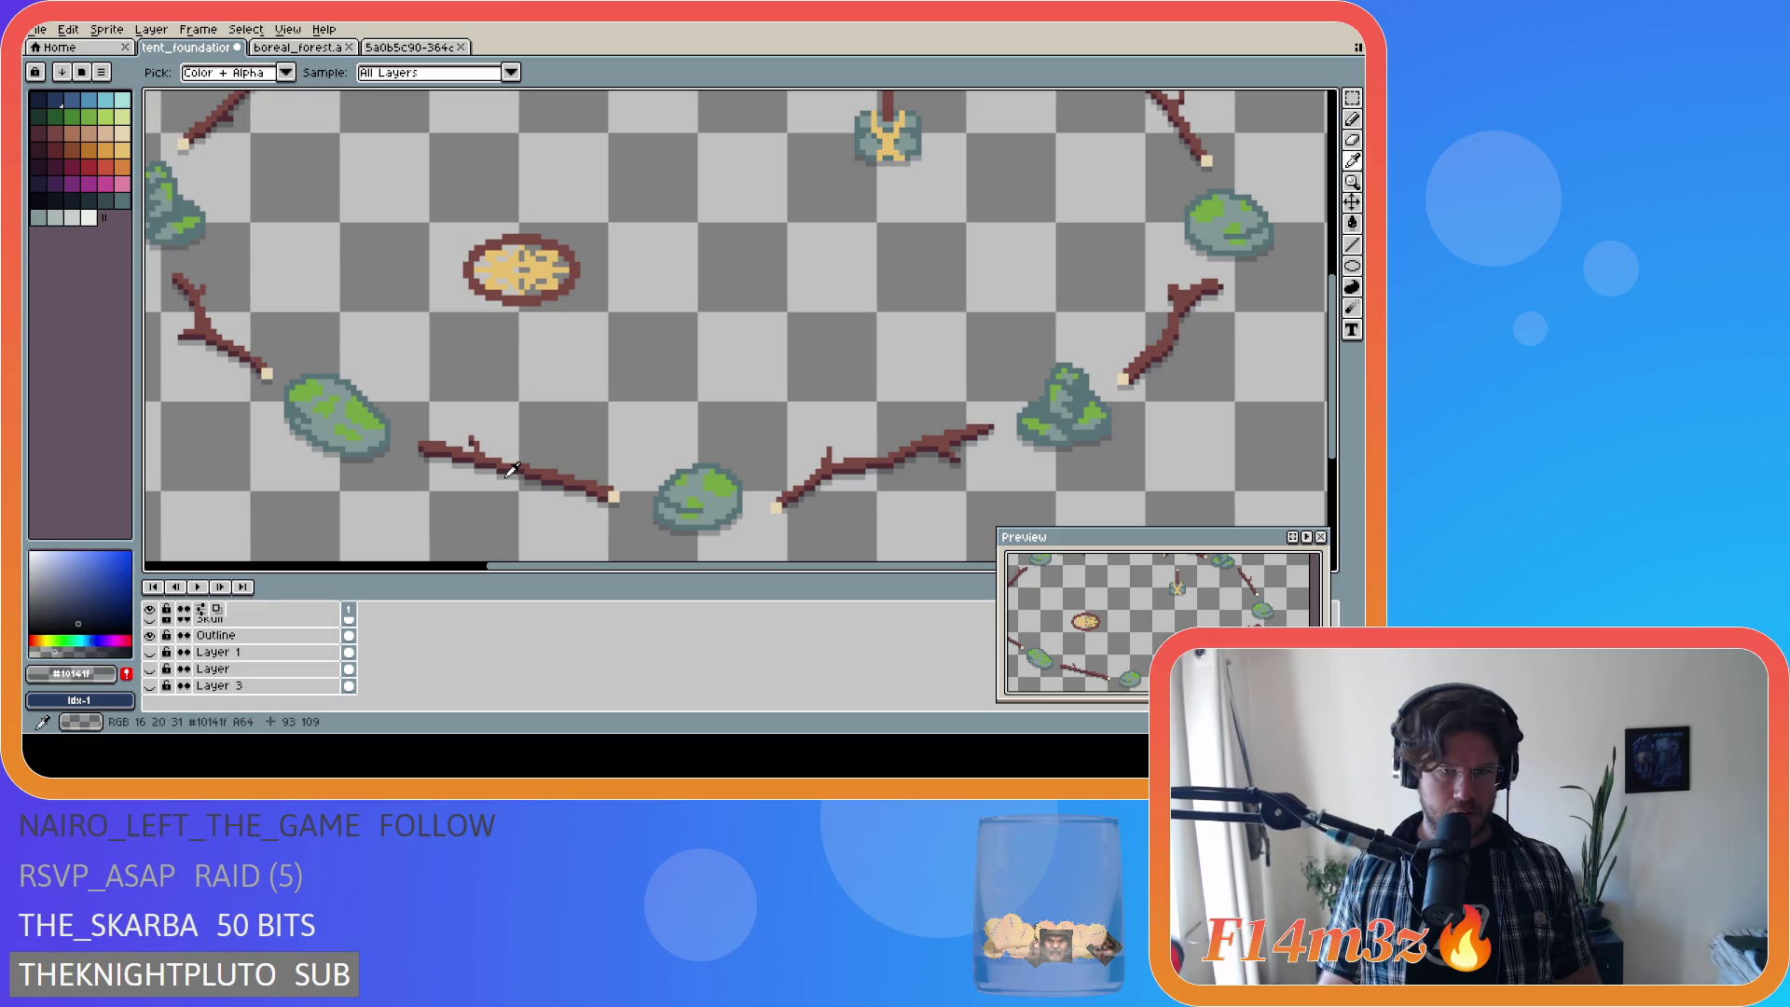
pyautogui.press('b')
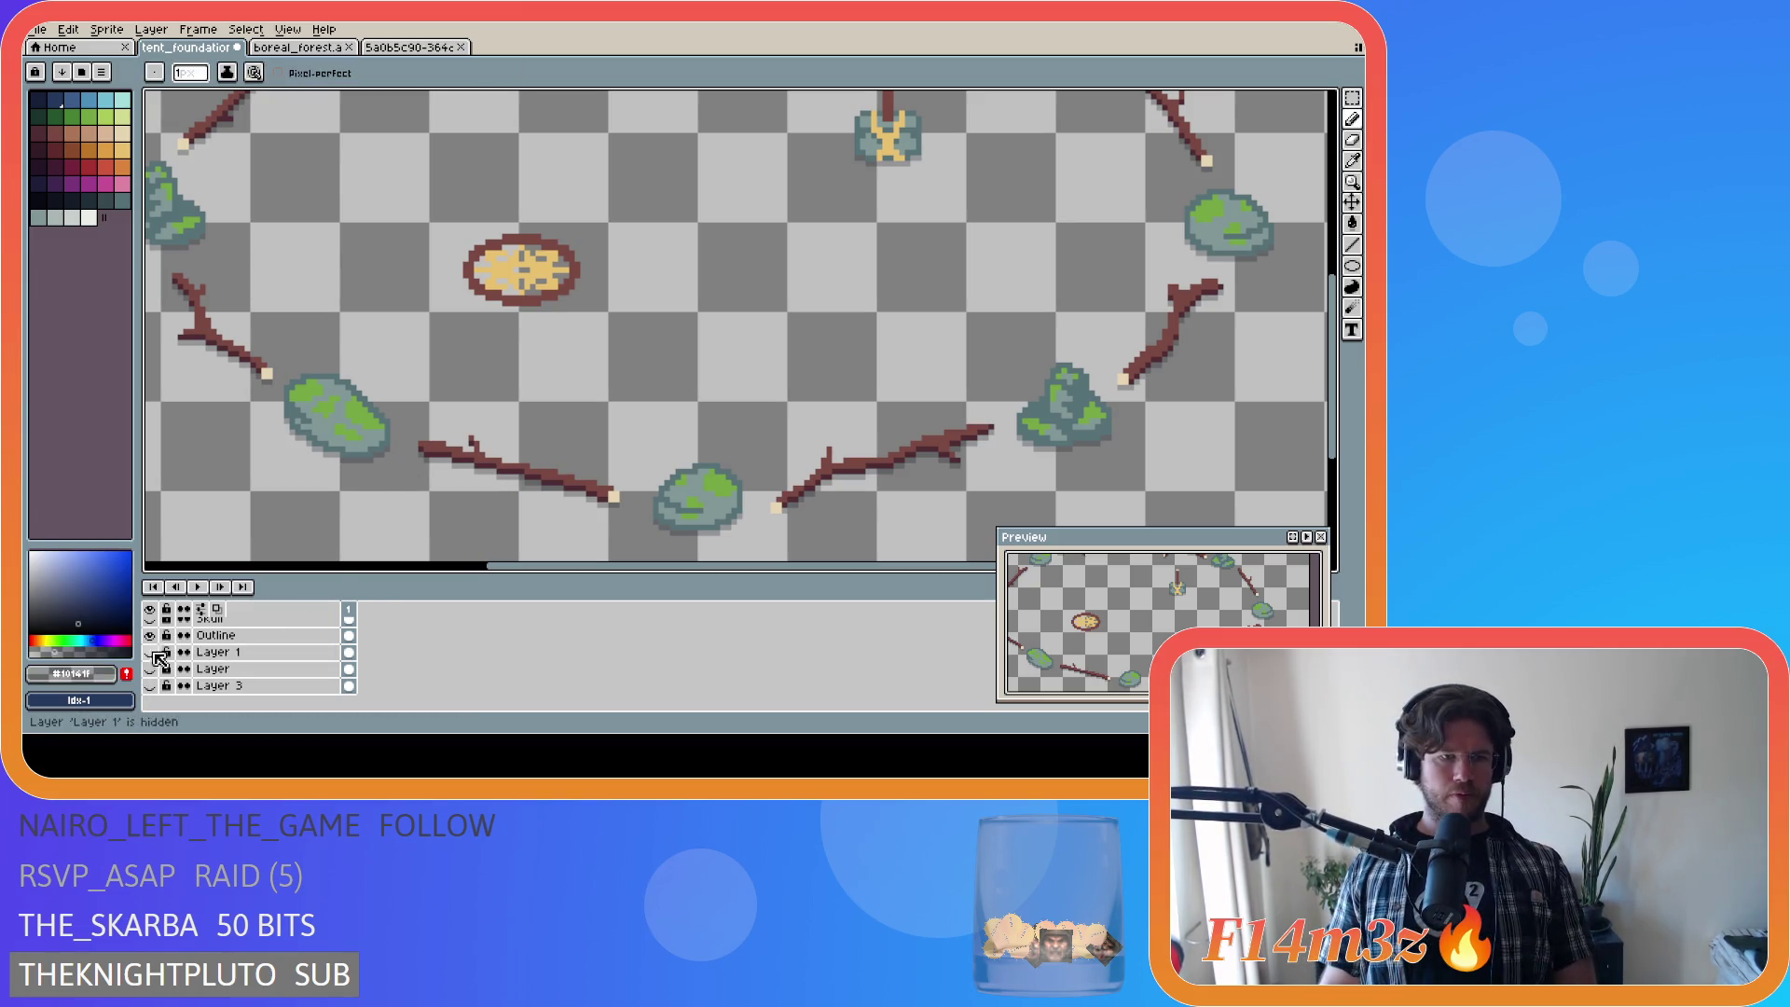
pyautogui.click(151, 686)
pyautogui.scroll(2, 156, 695)
pyautogui.click(242, 659)
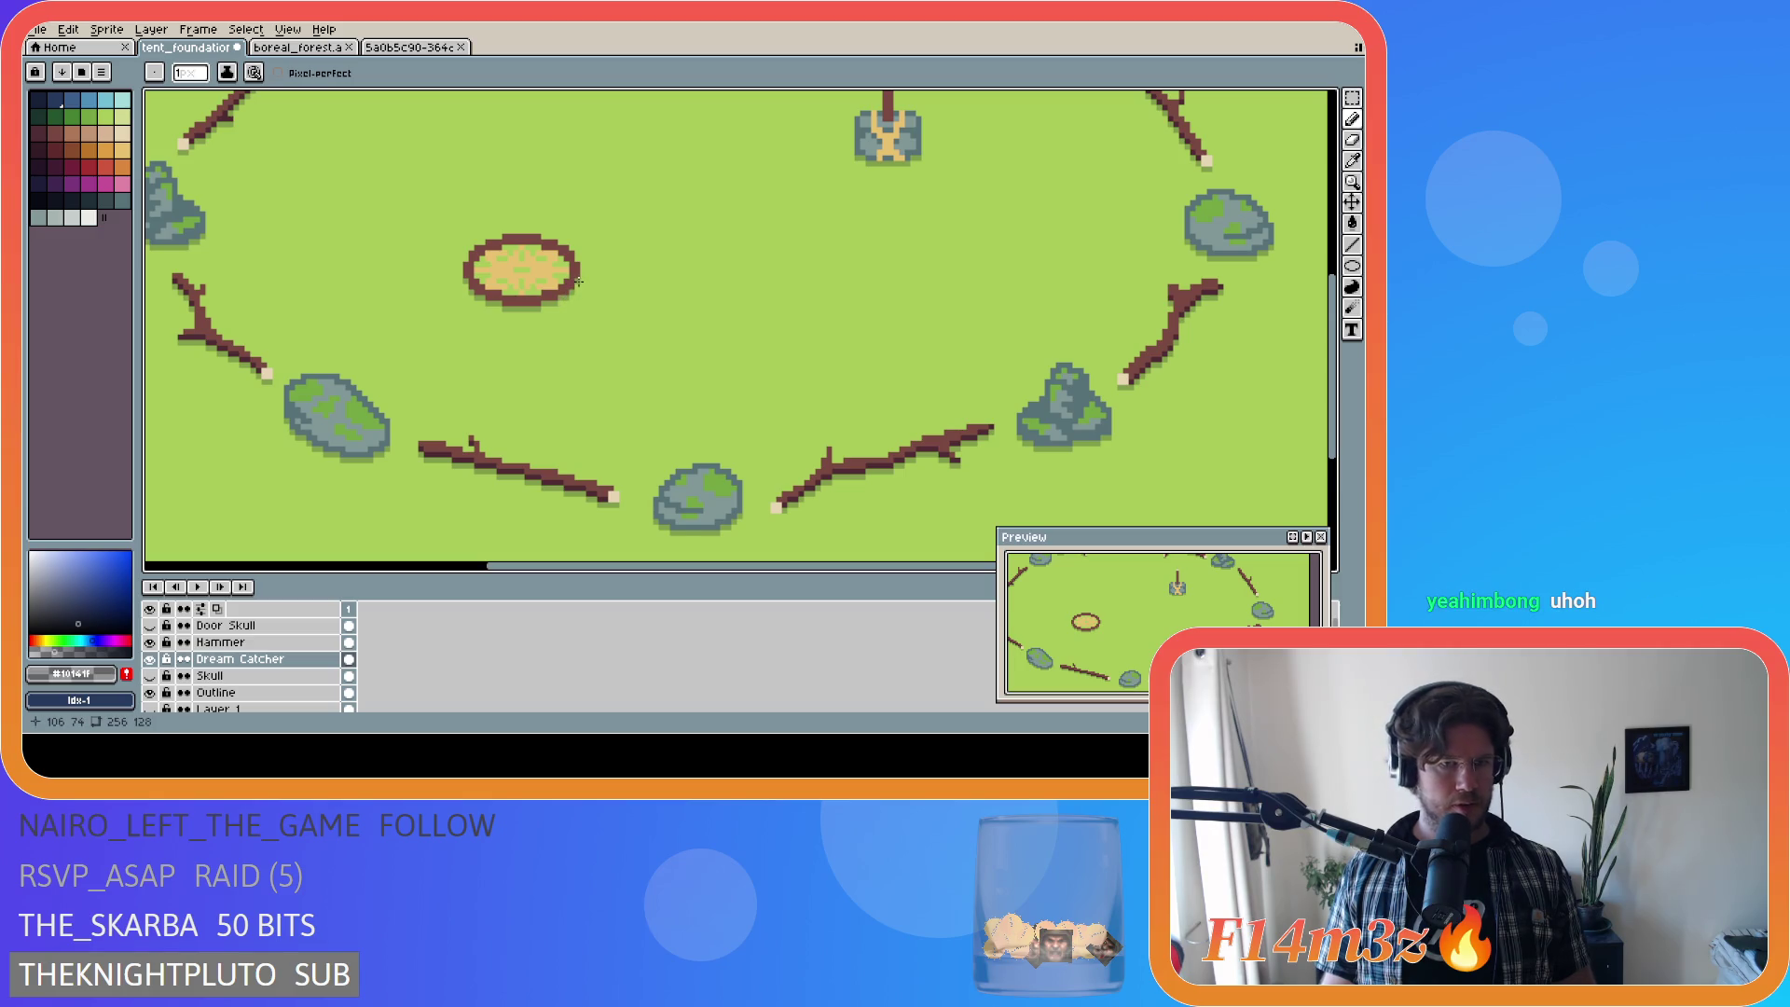
# Step: Paint darker green flecks inside the oval's left, top and lower-right edges, saving tent_foundation.ase
pyautogui.scroll(3, 577, 280)
pyautogui.moveTo(418, 263)
pyautogui.mouseDown()
pyautogui.moveTo(563, 316)
pyautogui.moveTo(601, 283)
pyautogui.moveTo(686, 264)
pyautogui.moveTo(598, 214)
pyautogui.moveTo(492, 214)
pyautogui.moveTo(568, 247)
pyautogui.mouseUp()
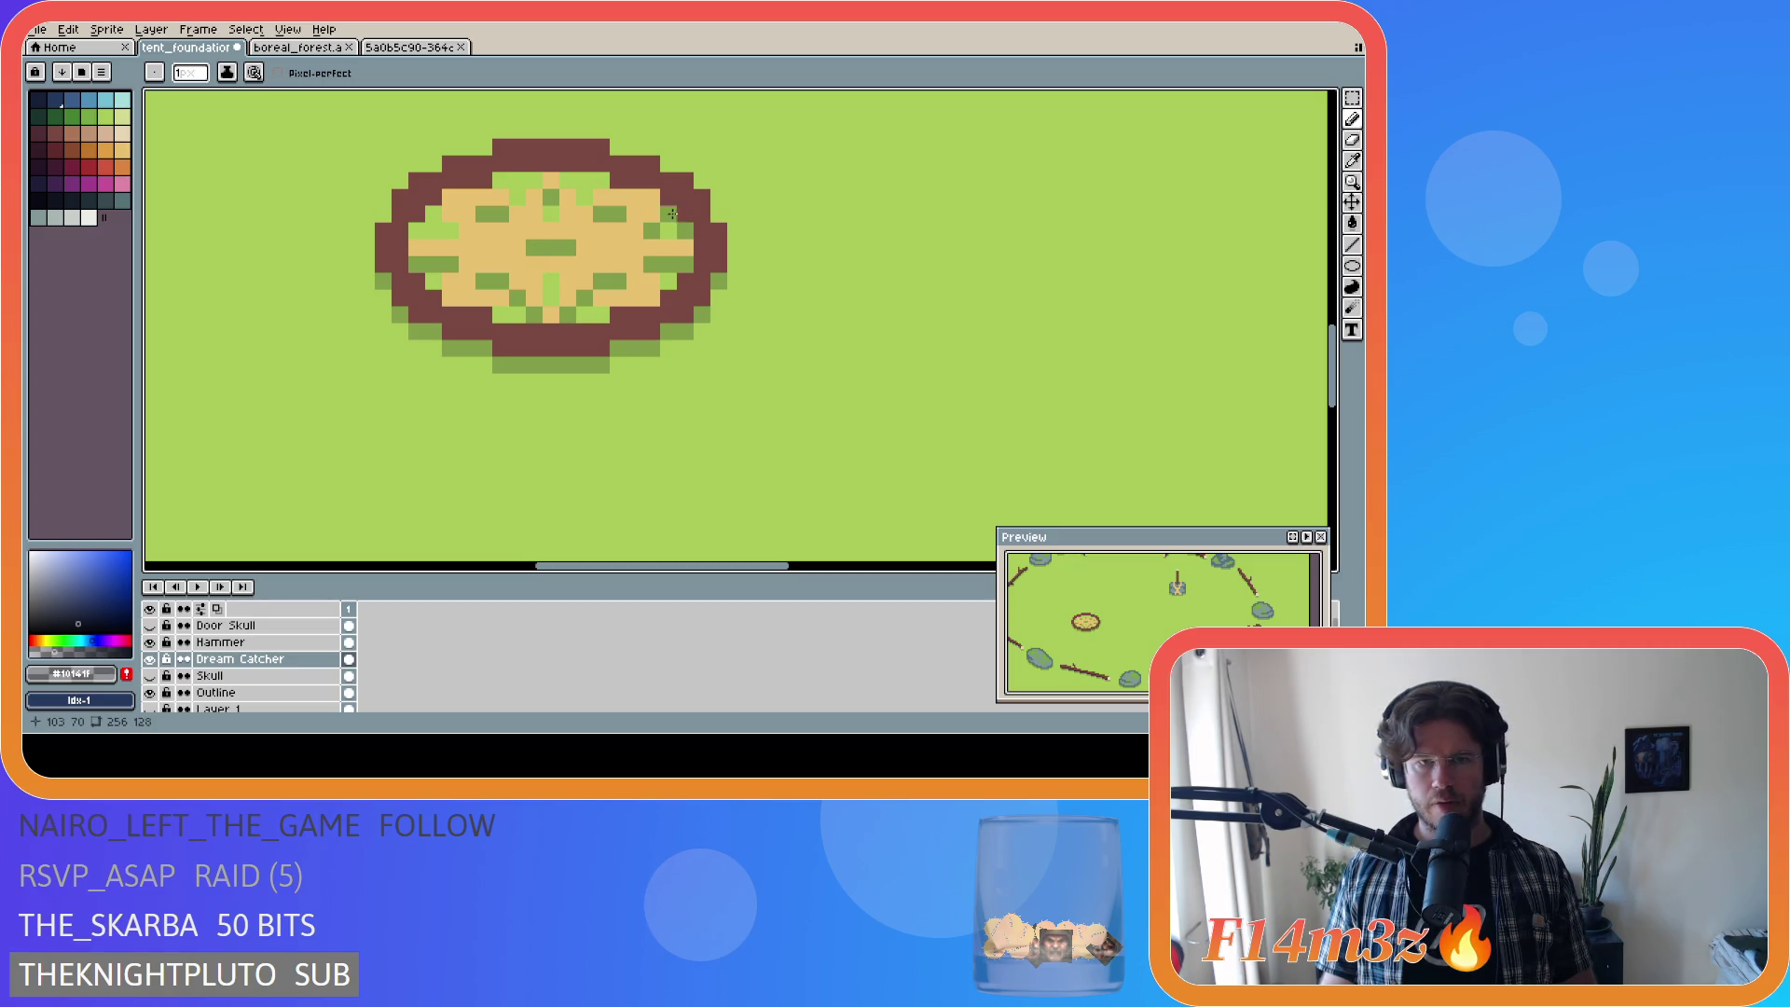
pyautogui.moveTo(577, 180); pyautogui.dragTo(500, 181)
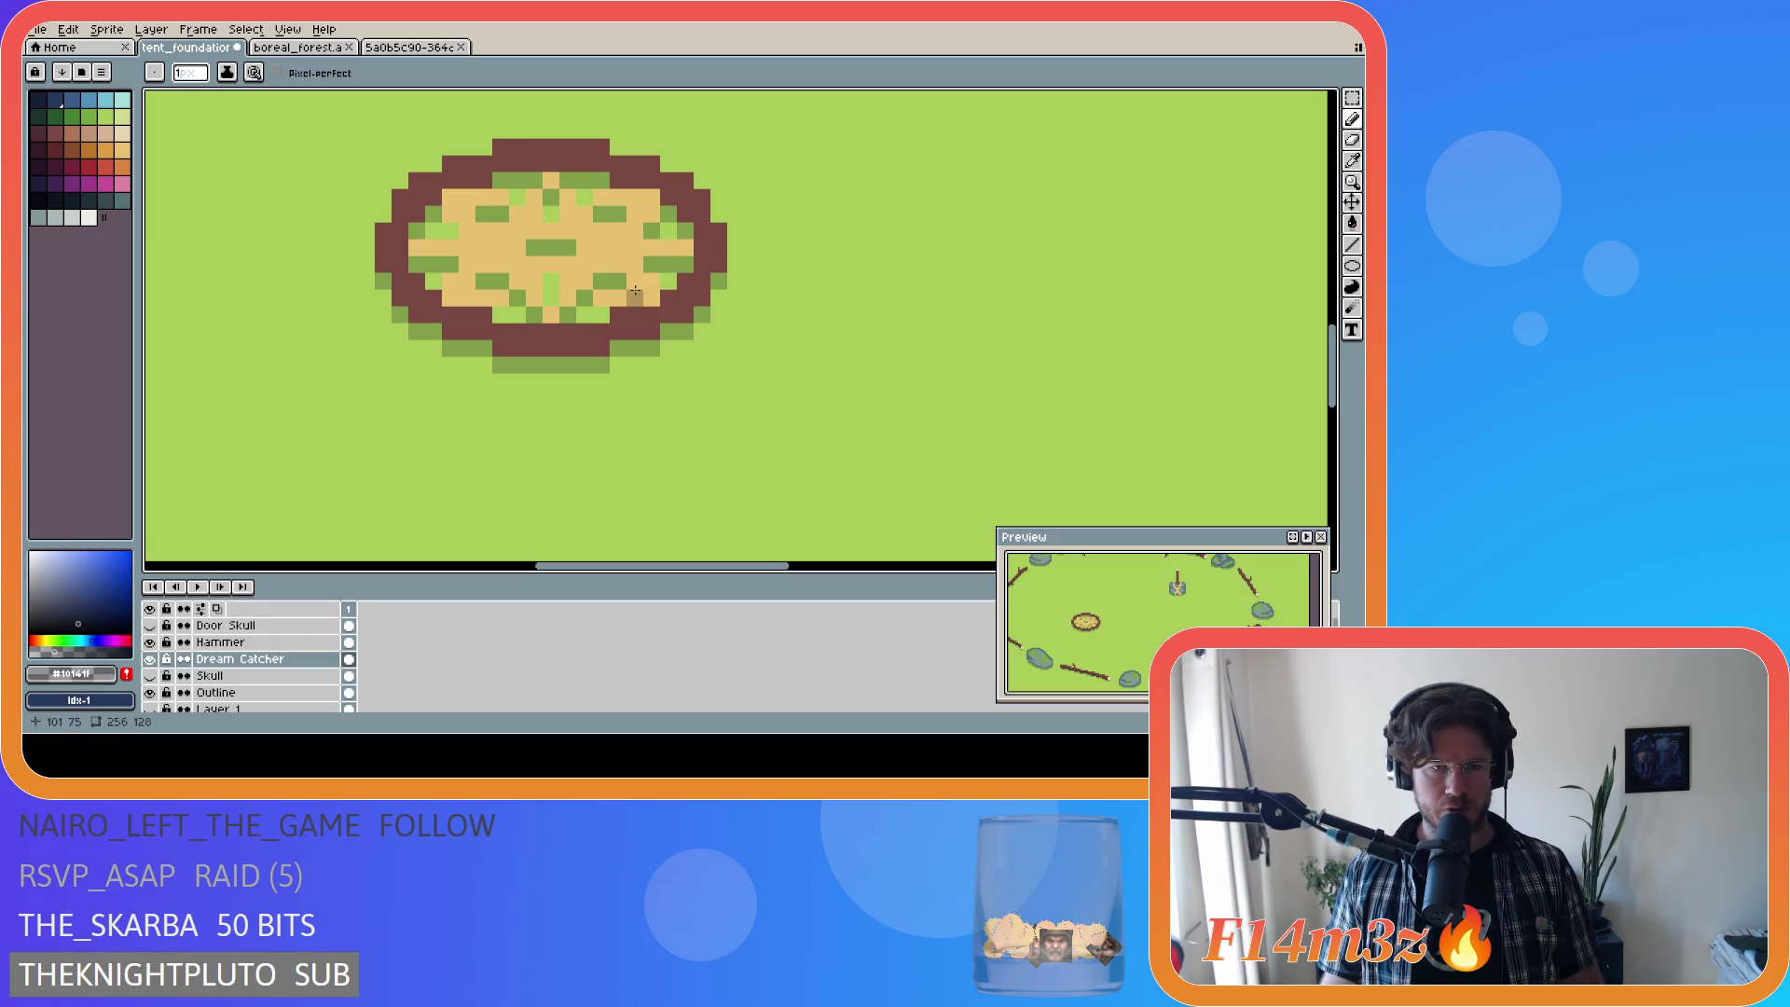
pyautogui.hotkey('ctrl', 's')
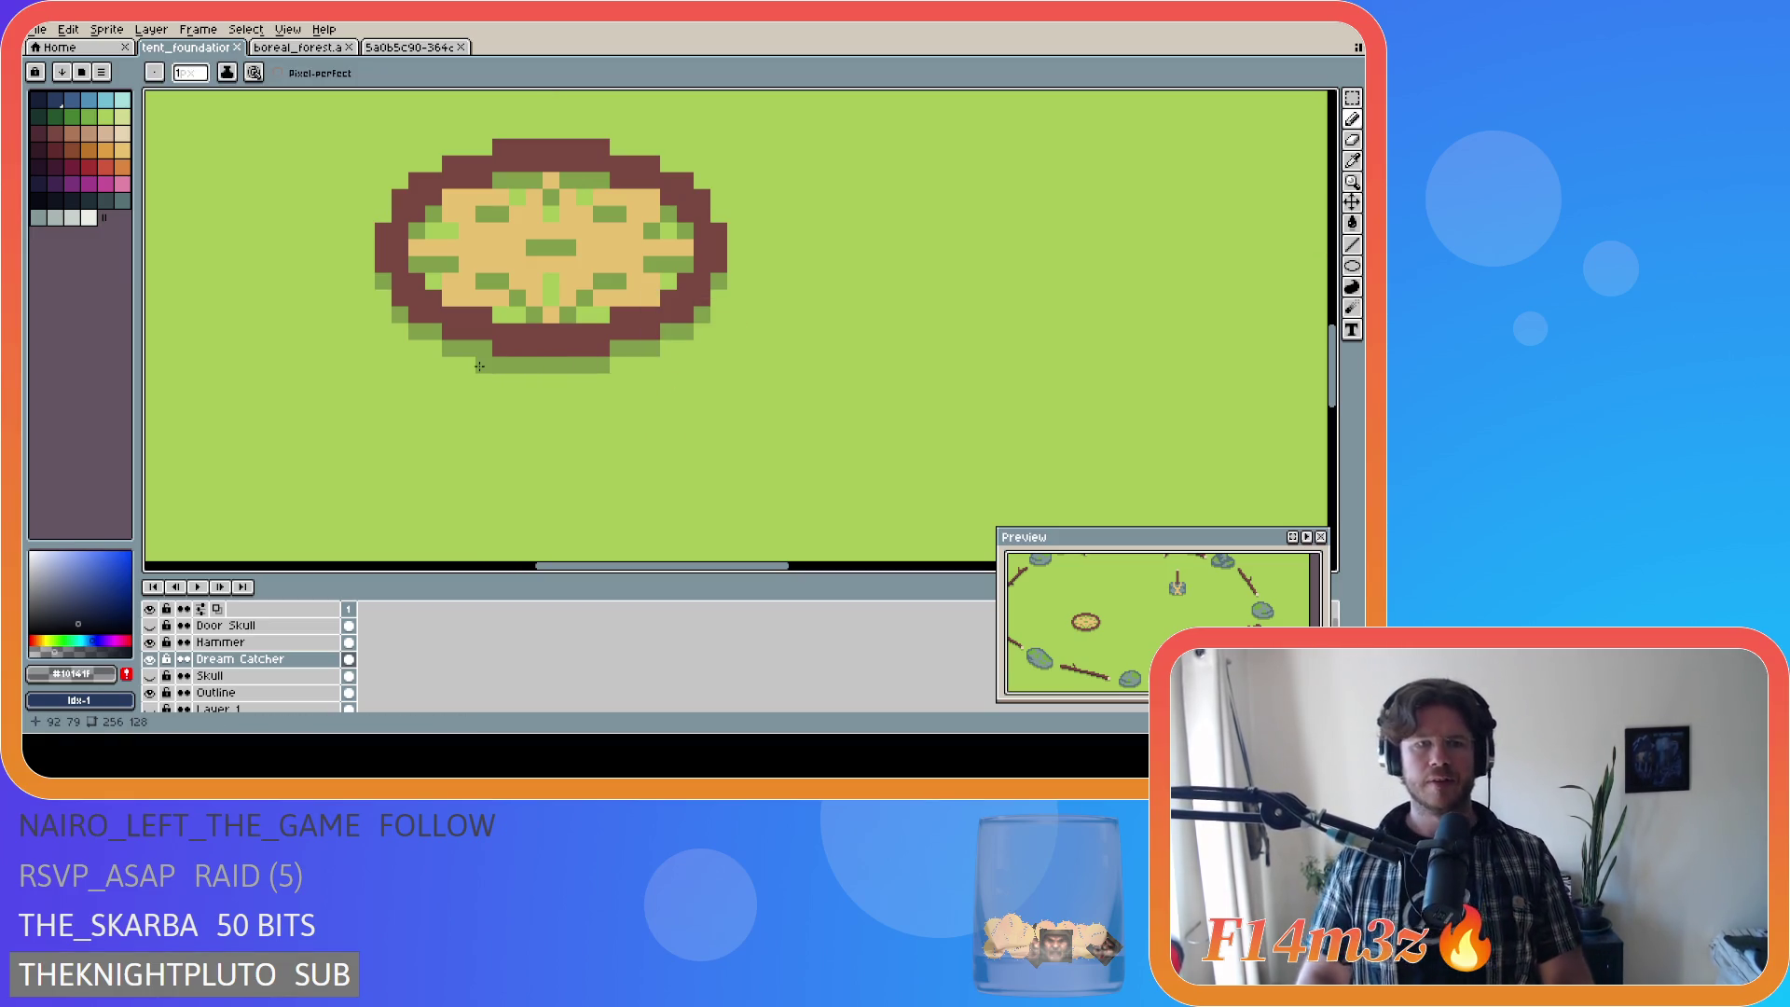
pyautogui.click(718, 320)
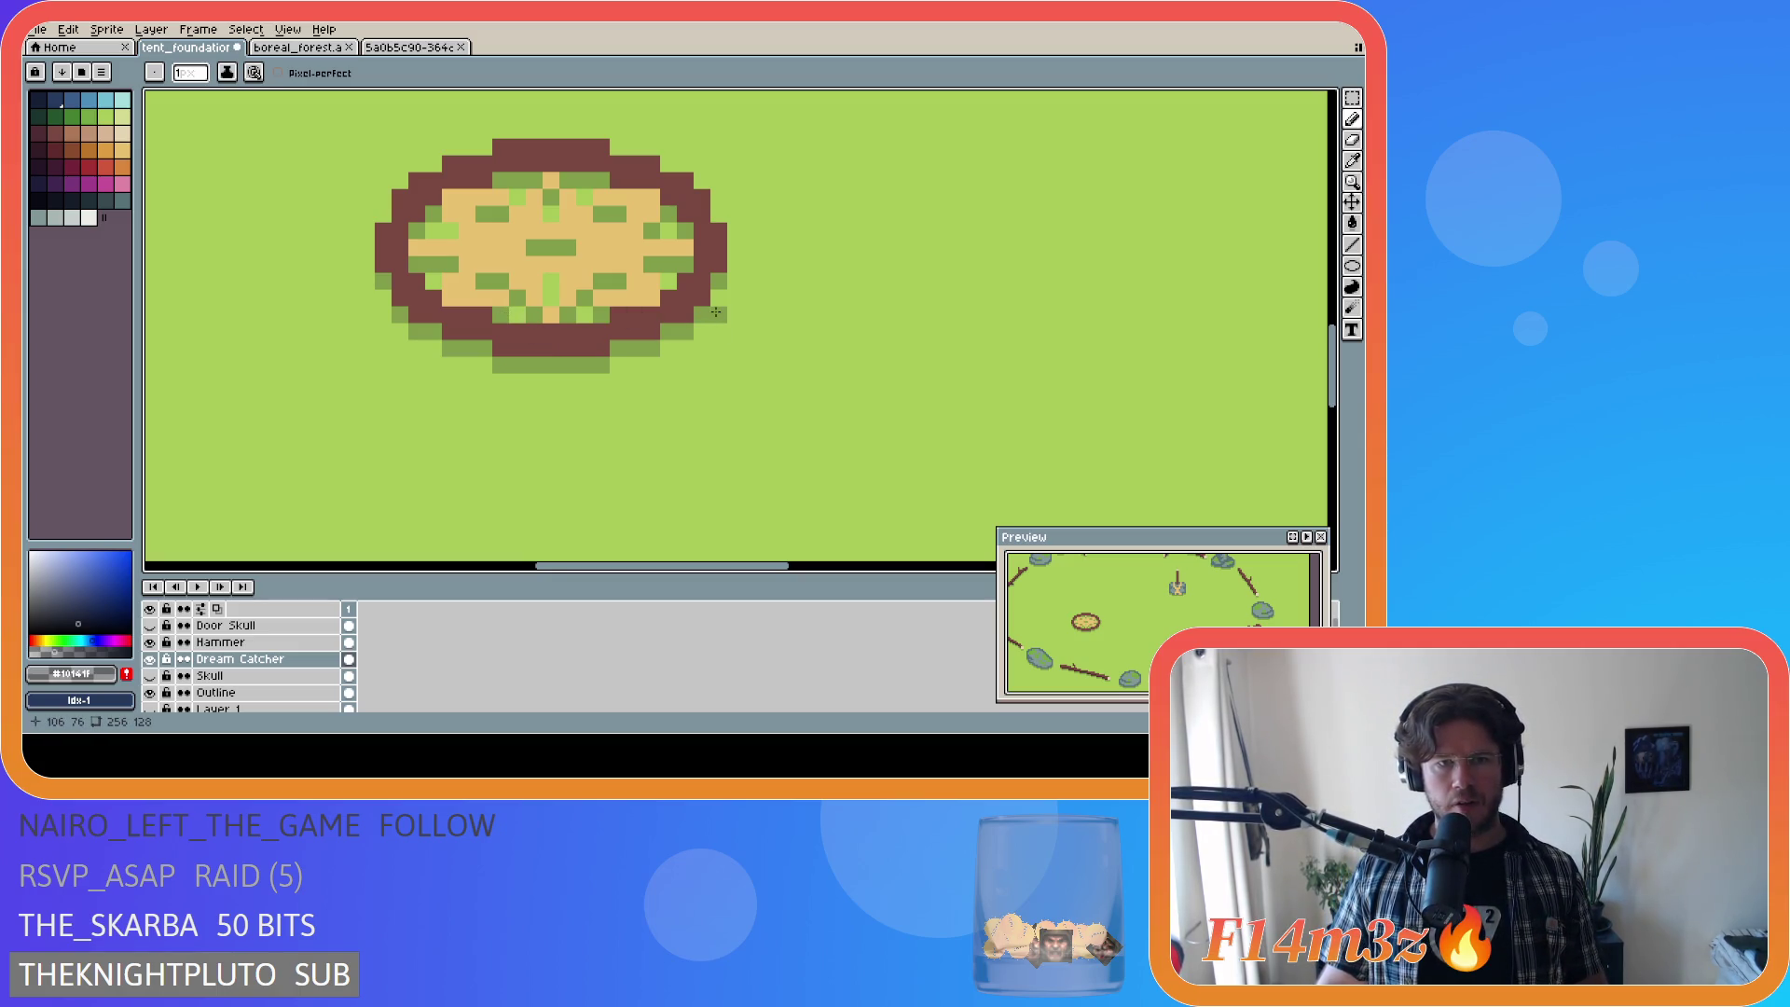
pyautogui.hotkey('ctrl', 's')
# Step: Sample the branch brown #4d2b32 from the canvas for the Pencil
pyautogui.scroll(-2, 658, 375)
pyautogui.scroll(-2, 657, 376)
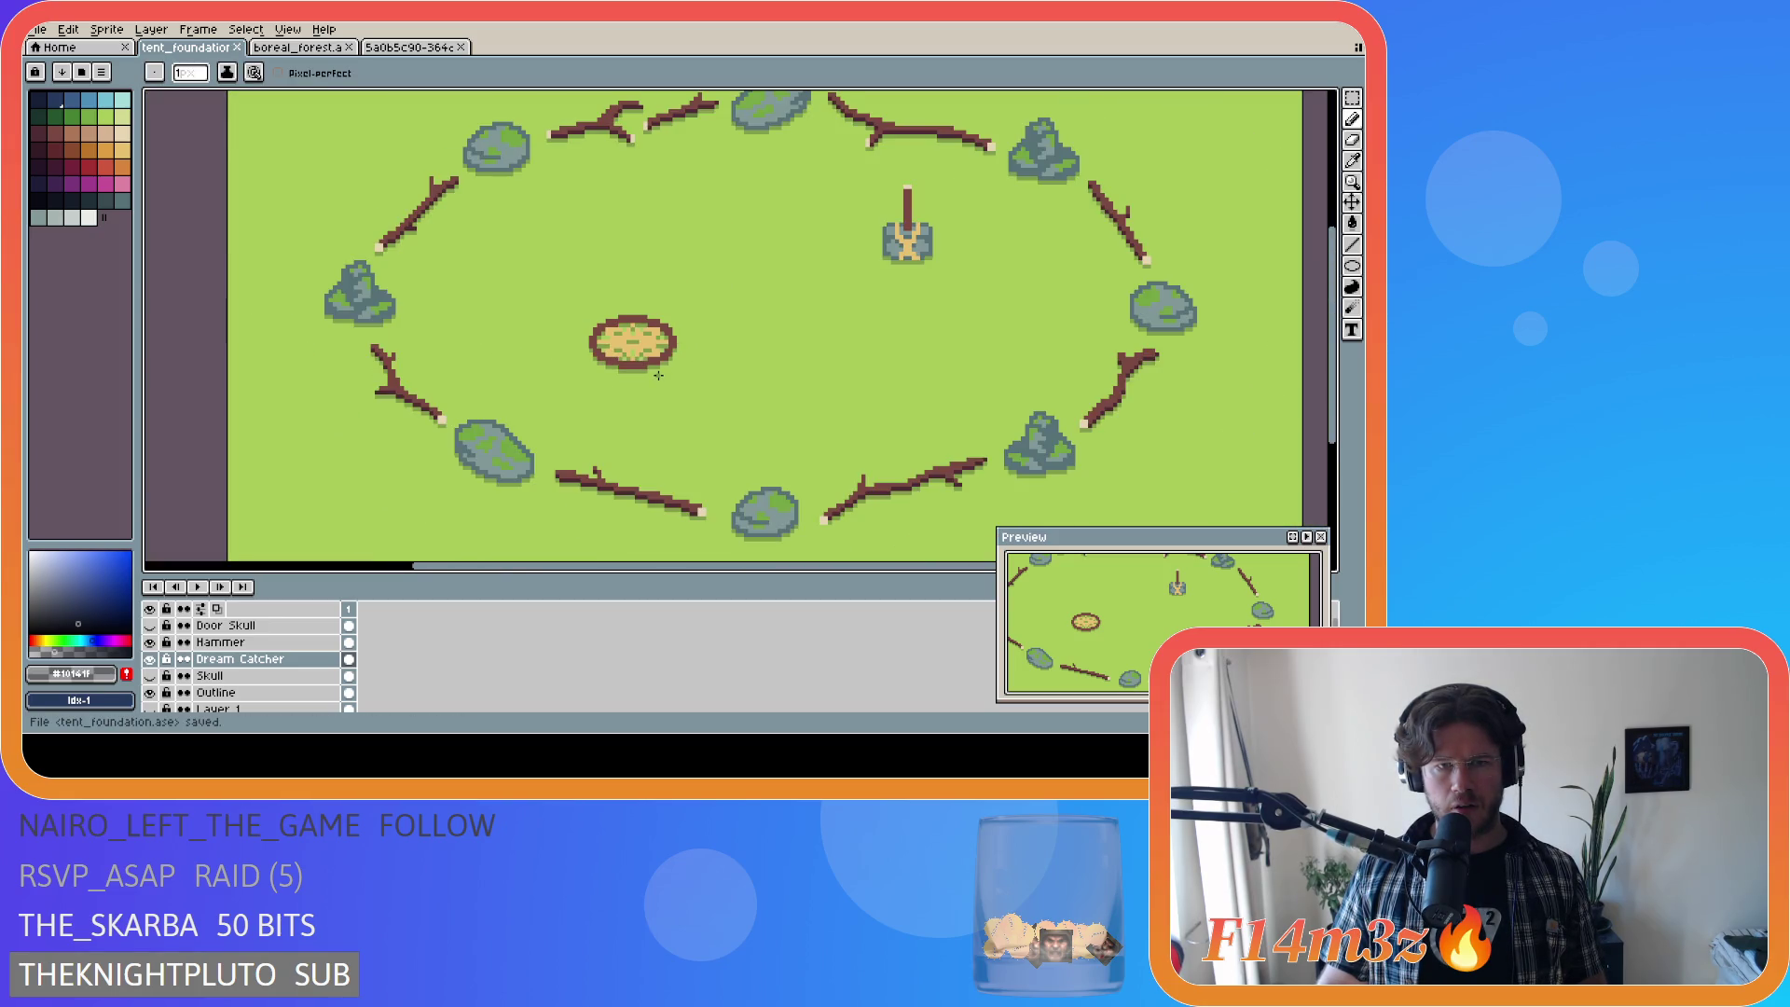
pyautogui.scroll(-1, 658, 375)
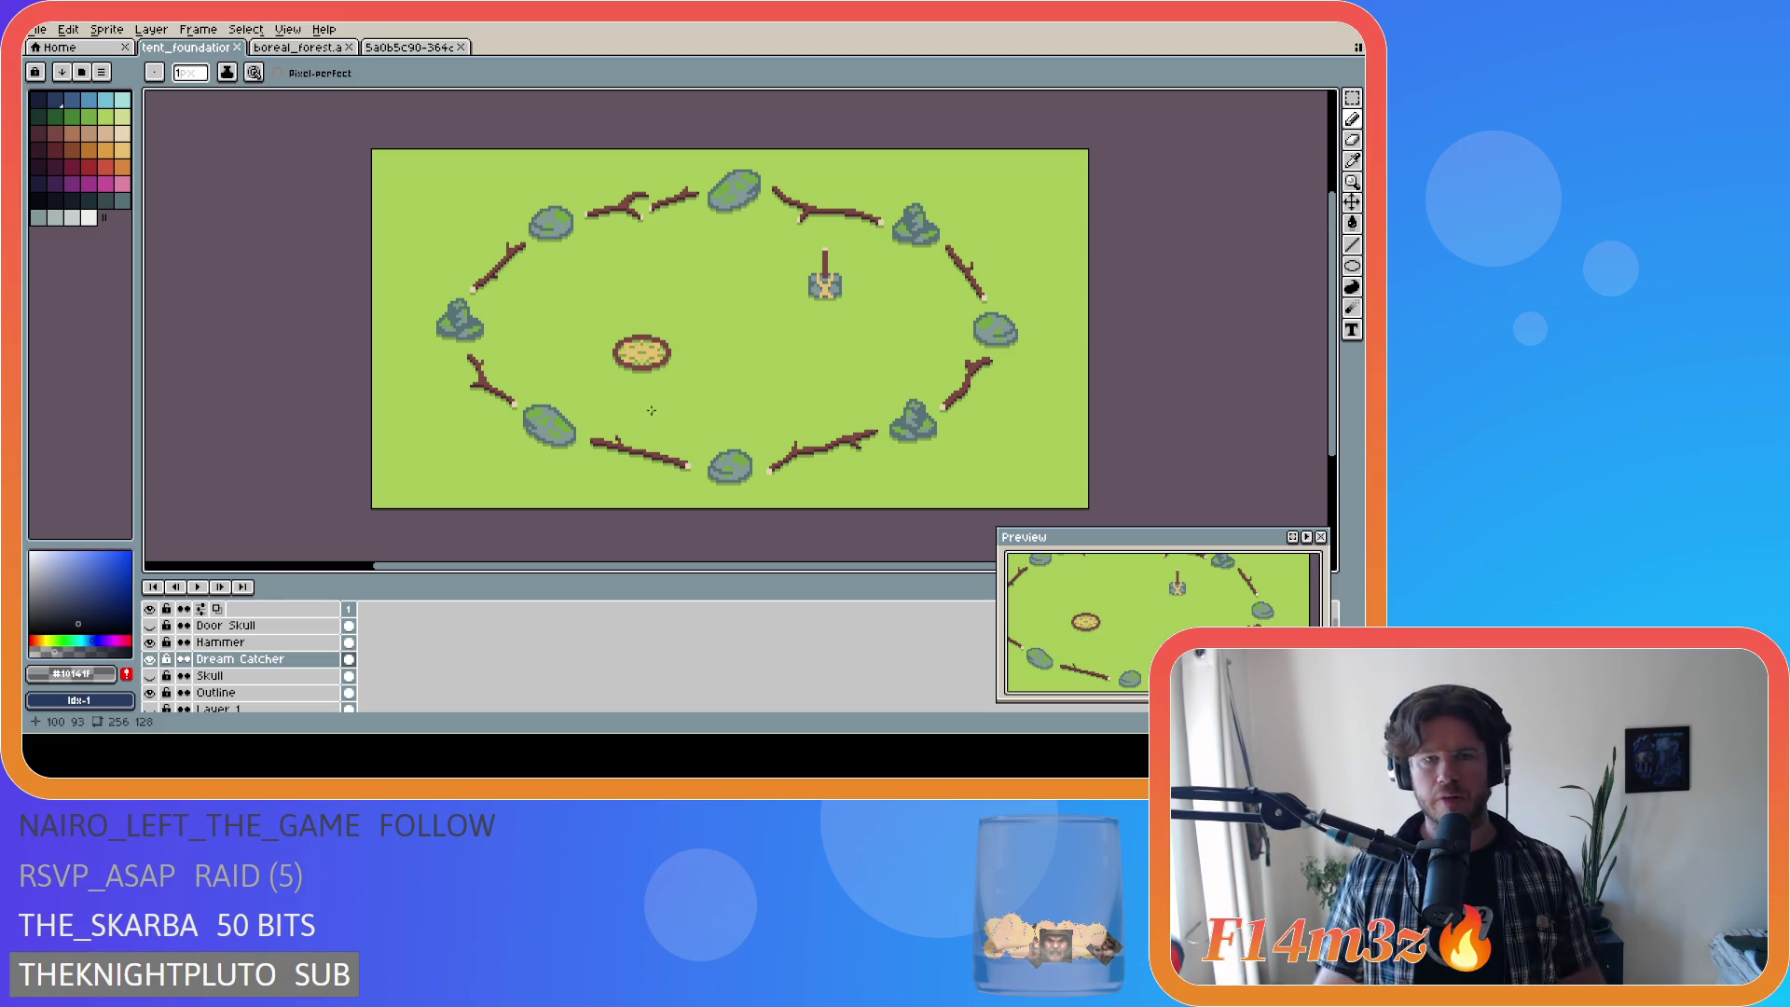
pyautogui.scroll(2, 651, 410)
pyautogui.press('i')
pyautogui.click(574, 476)
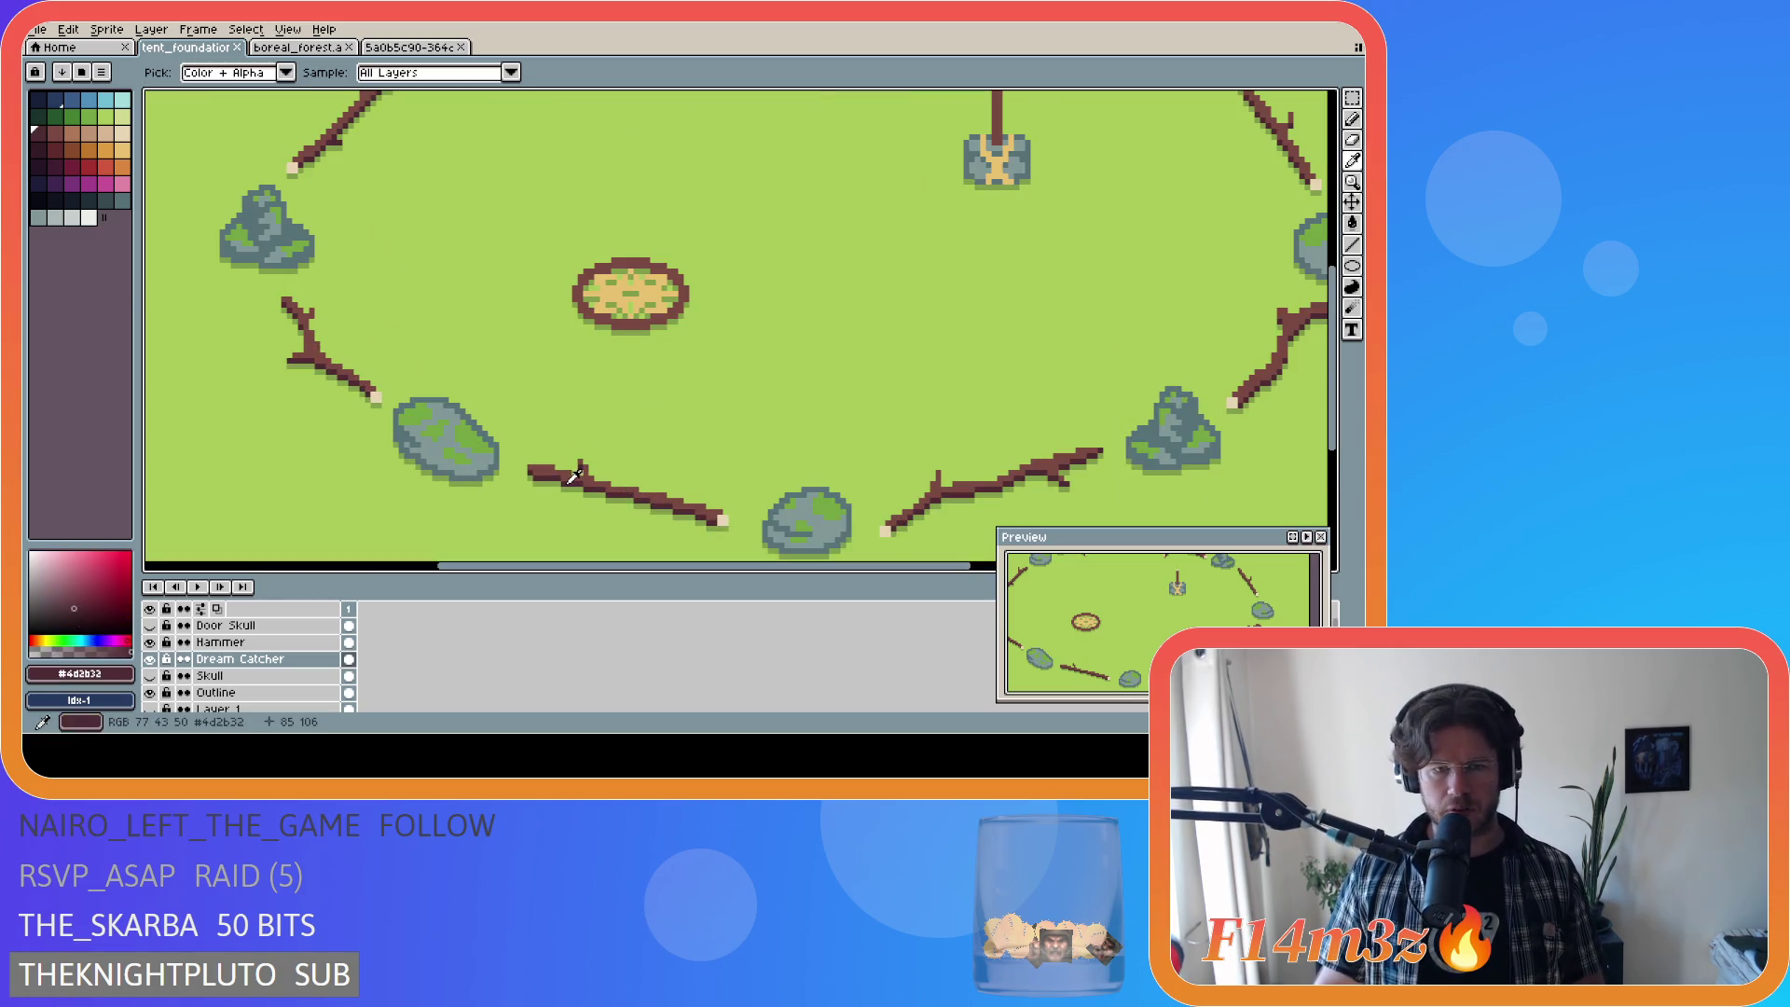
pyautogui.press('b')
# Step: Thicken the oval's lower-left and top outline in brown and save tent_foundation.ase
pyautogui.scroll(2, 613, 321)
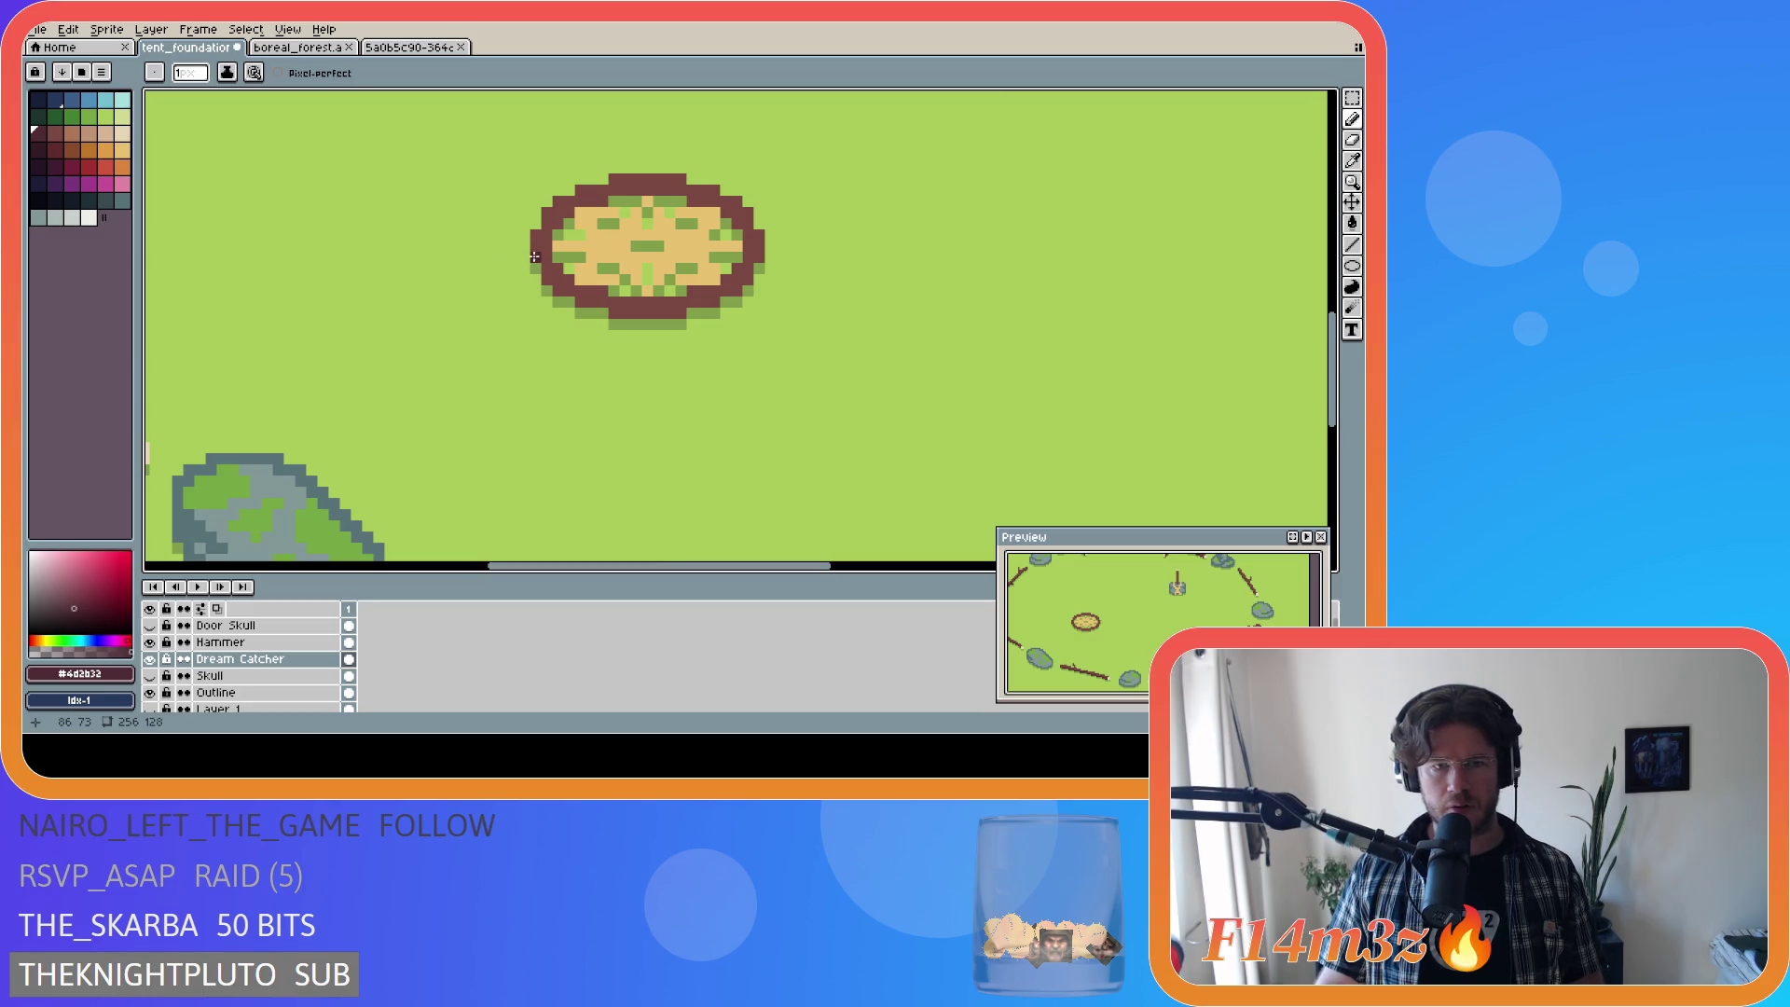
pyautogui.moveTo(549, 281)
pyautogui.mouseDown()
pyautogui.moveTo(616, 312)
pyautogui.moveTo(688, 312)
pyautogui.moveTo(745, 282)
pyautogui.mouseUp()
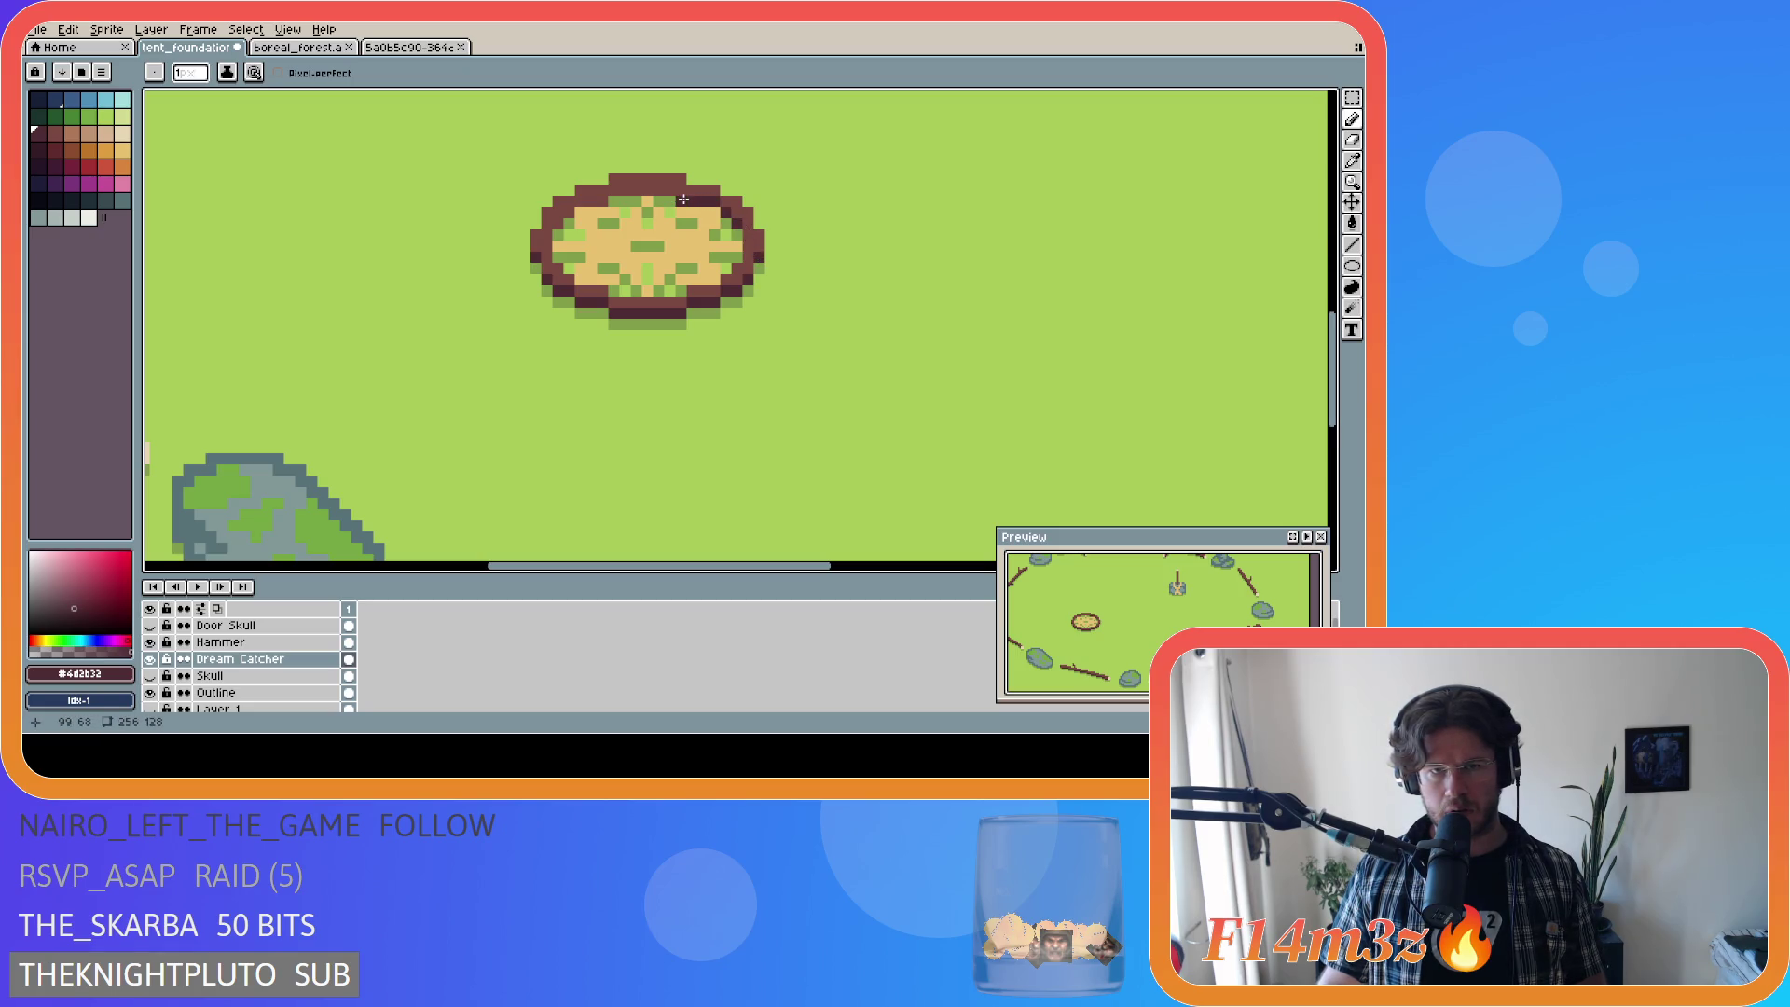
pyautogui.moveTo(712, 201)
pyautogui.mouseDown()
pyautogui.moveTo(620, 190)
pyautogui.moveTo(568, 214)
pyautogui.mouseUp()
pyautogui.hotkey('ctrl', 's')
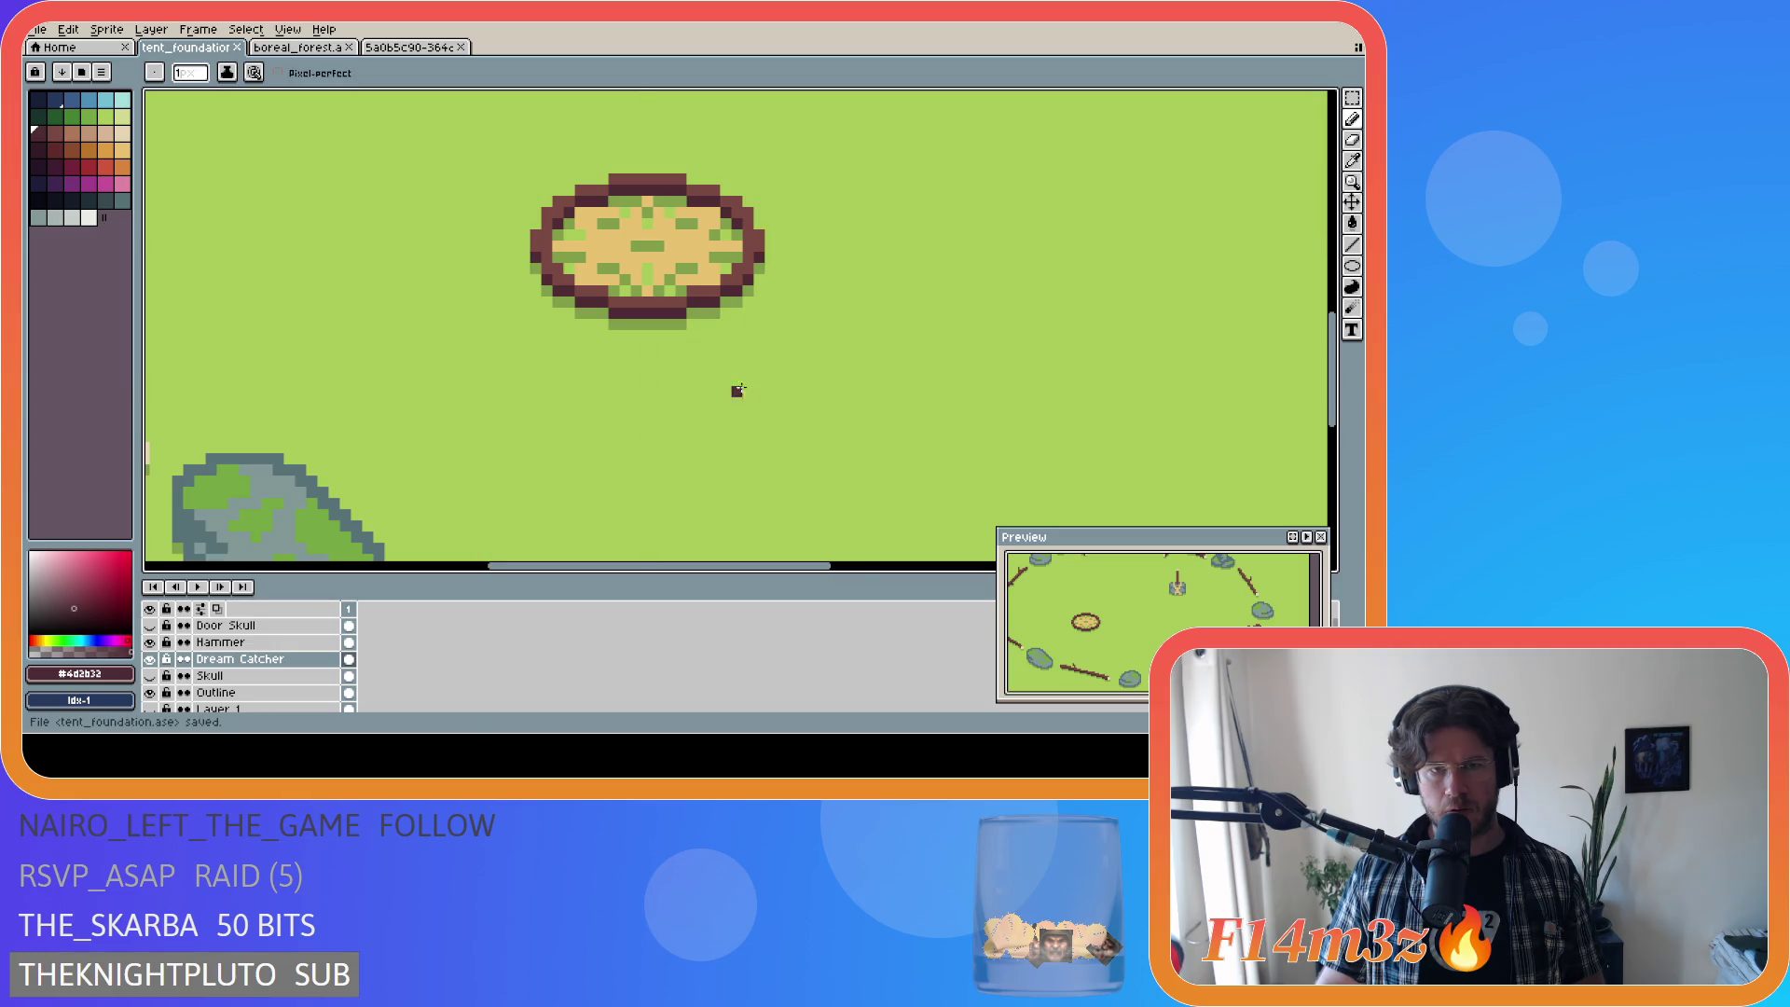
# Step: Choose the light grey #c7cfcc palette swatch as the Pencil colour, after trying blue
pyautogui.scroll(-1, 824, 391)
pyautogui.scroll(-1, 824, 392)
pyautogui.scroll(-2, 886, 401)
pyautogui.scroll(5, 886, 401)
pyautogui.scroll(-2, 886, 401)
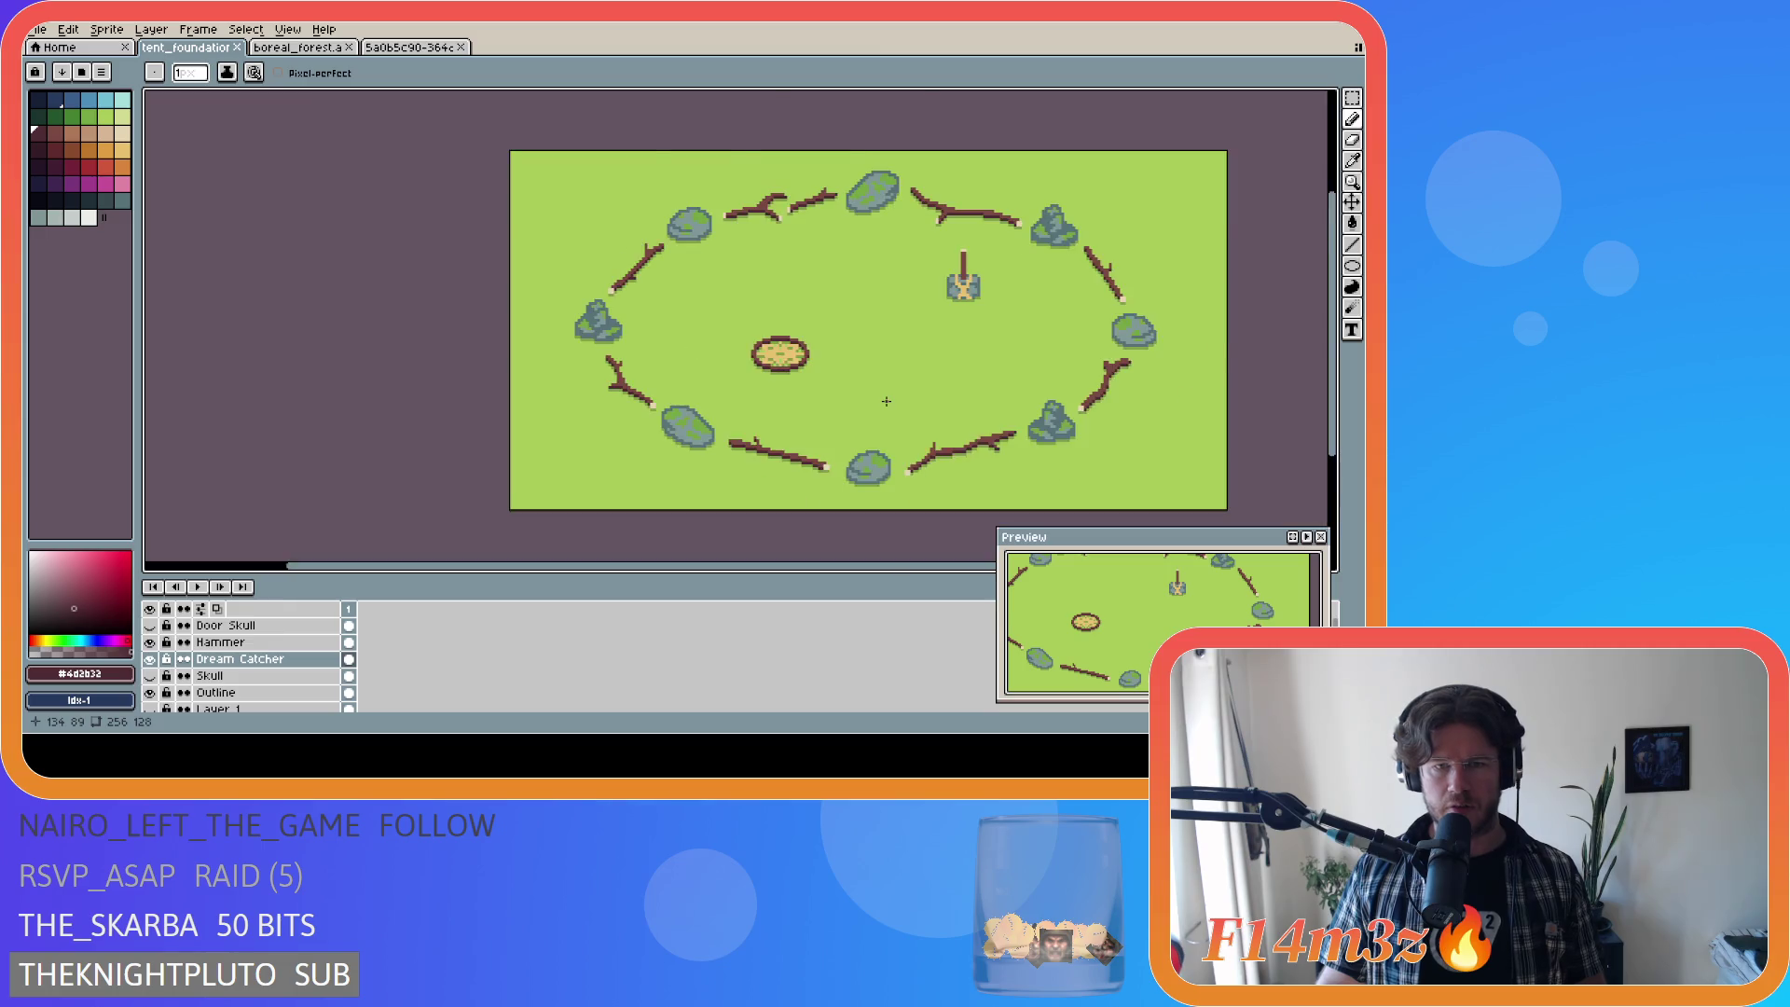
pyautogui.scroll(2, 886, 401)
pyautogui.press('i')
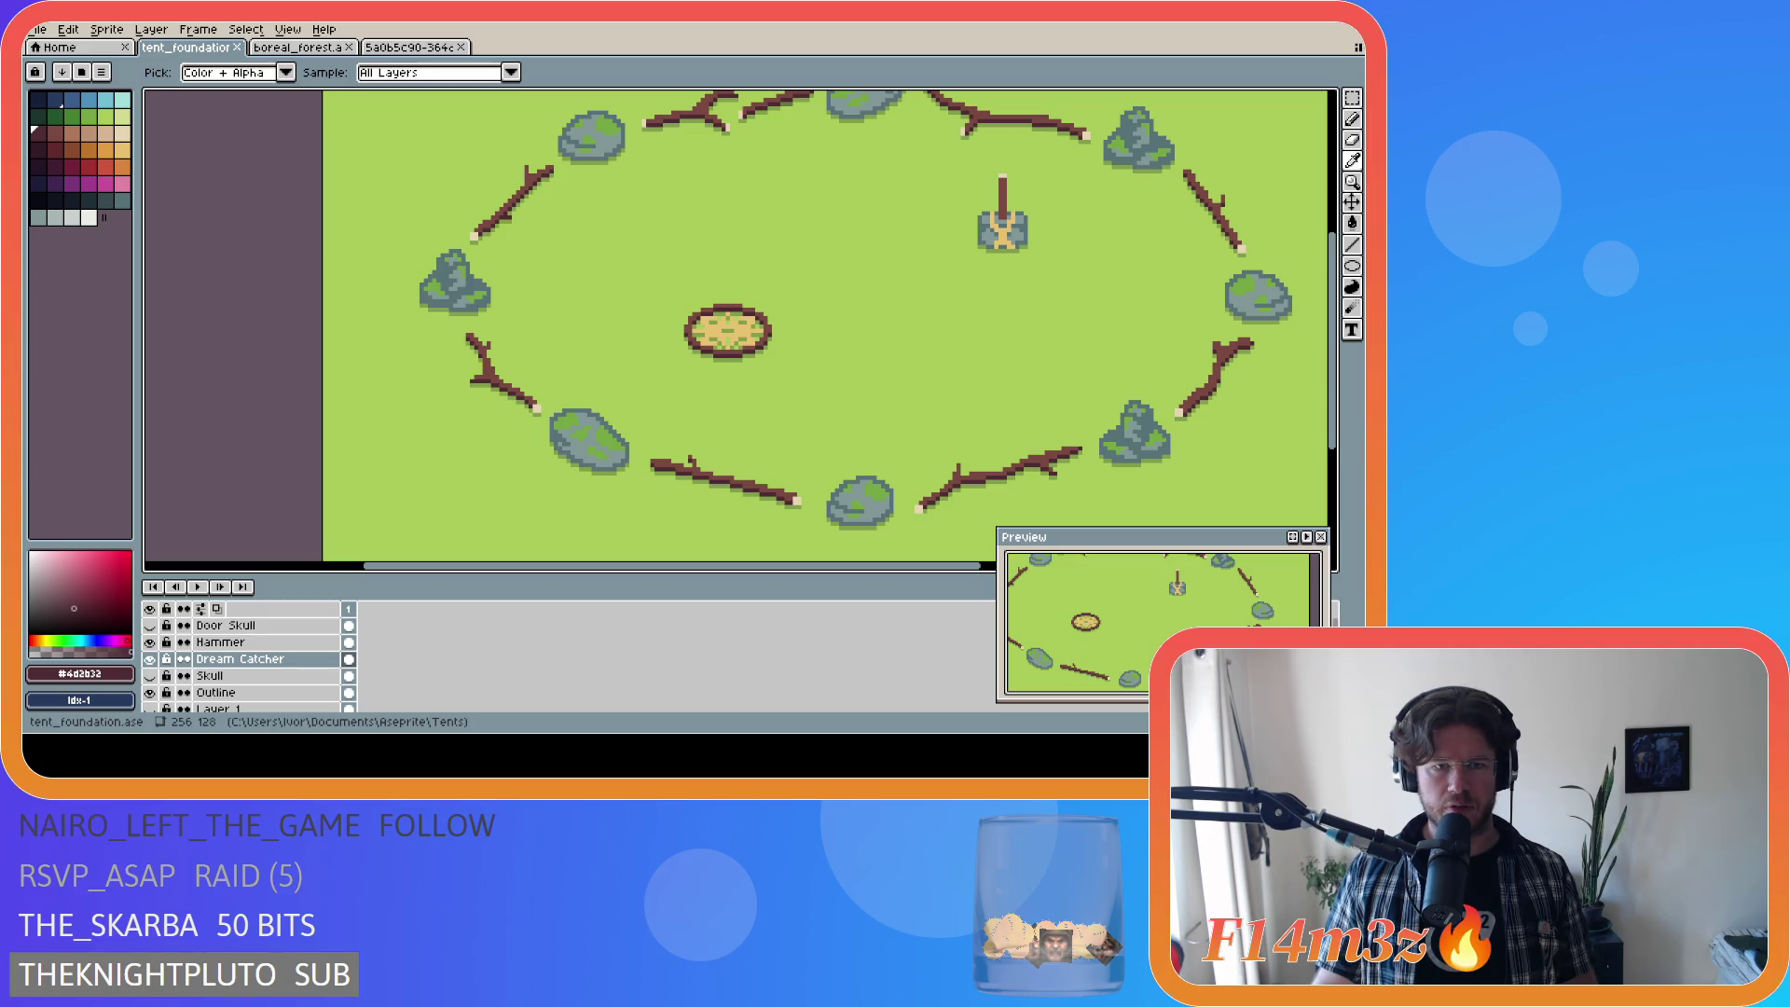
pyautogui.press('b')
pyautogui.scroll(-1, 677, 362)
pyautogui.scroll(1, 677, 362)
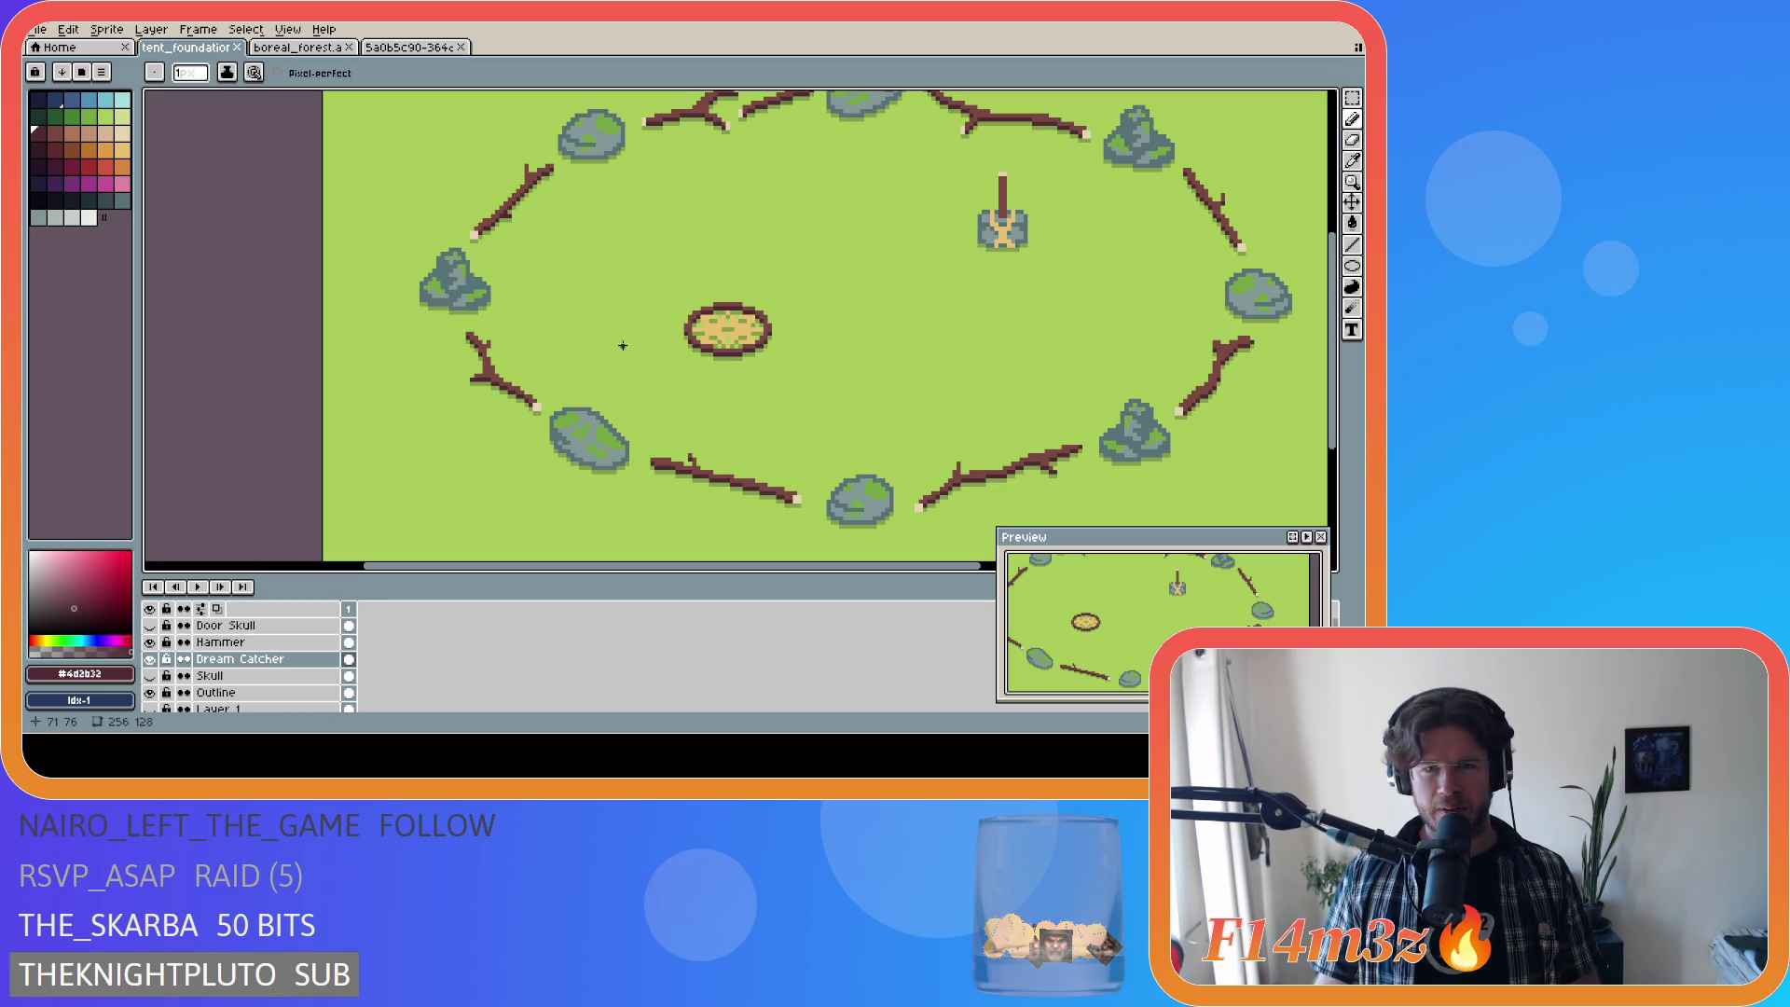
pyautogui.click(94, 105)
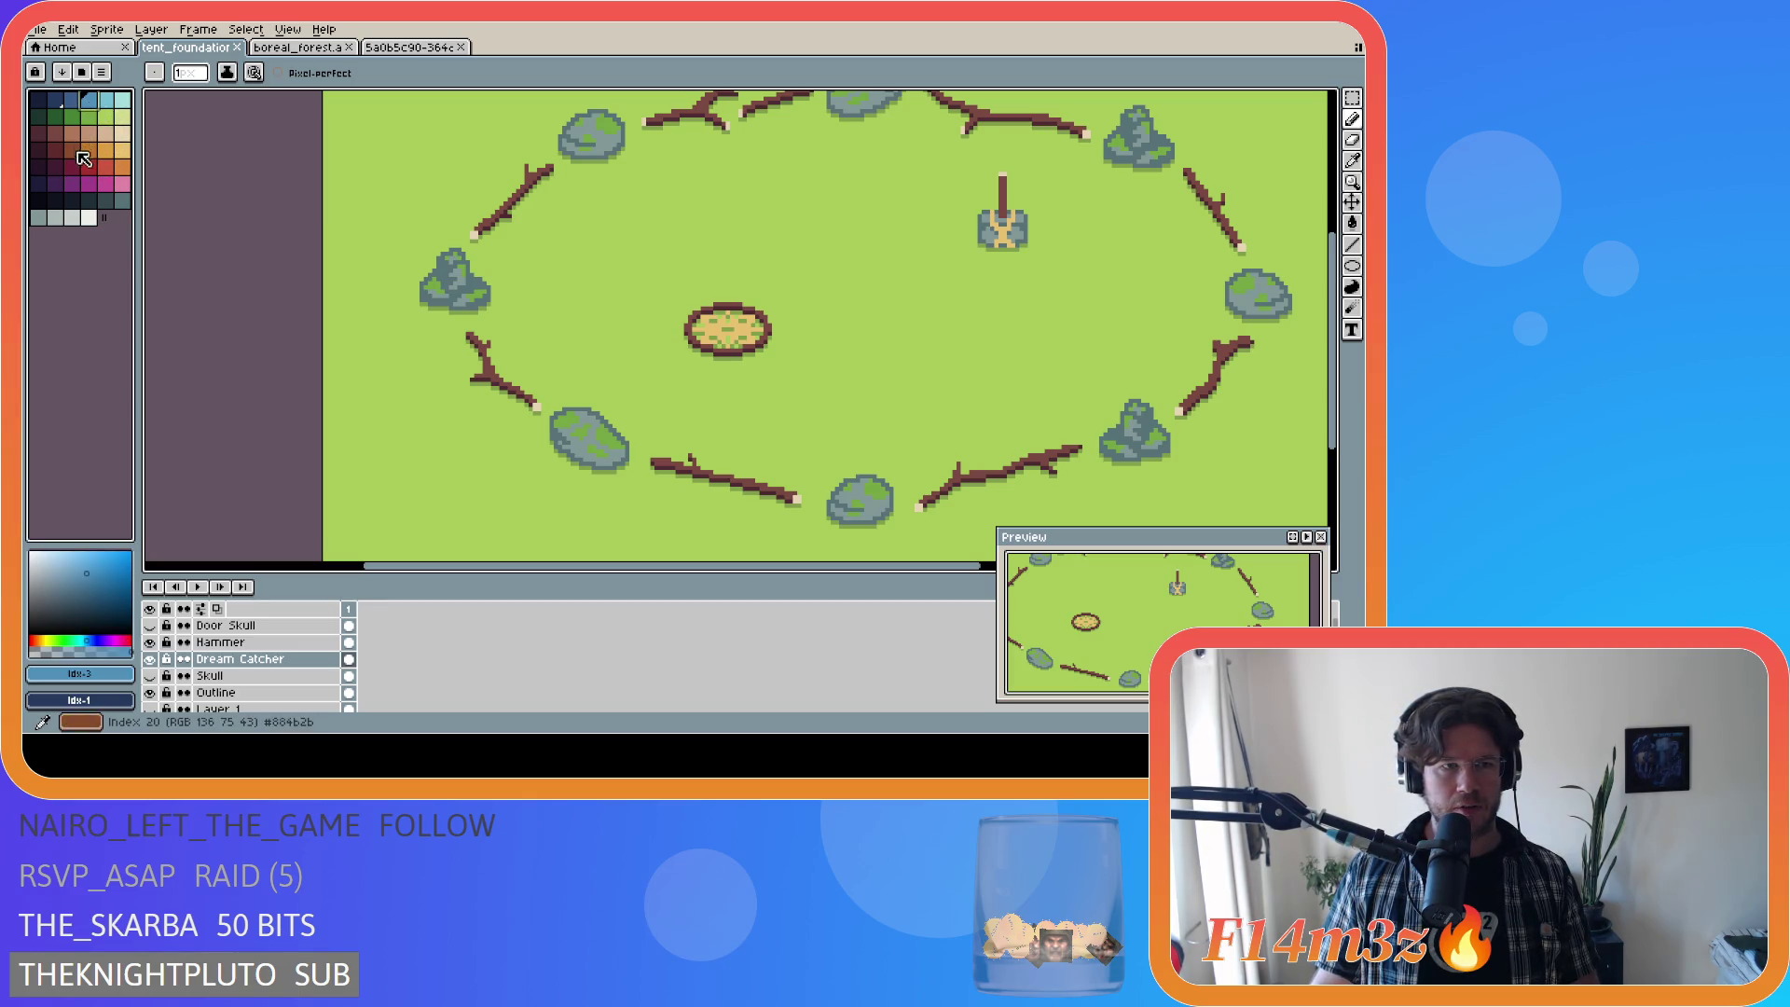
pyautogui.click(74, 218)
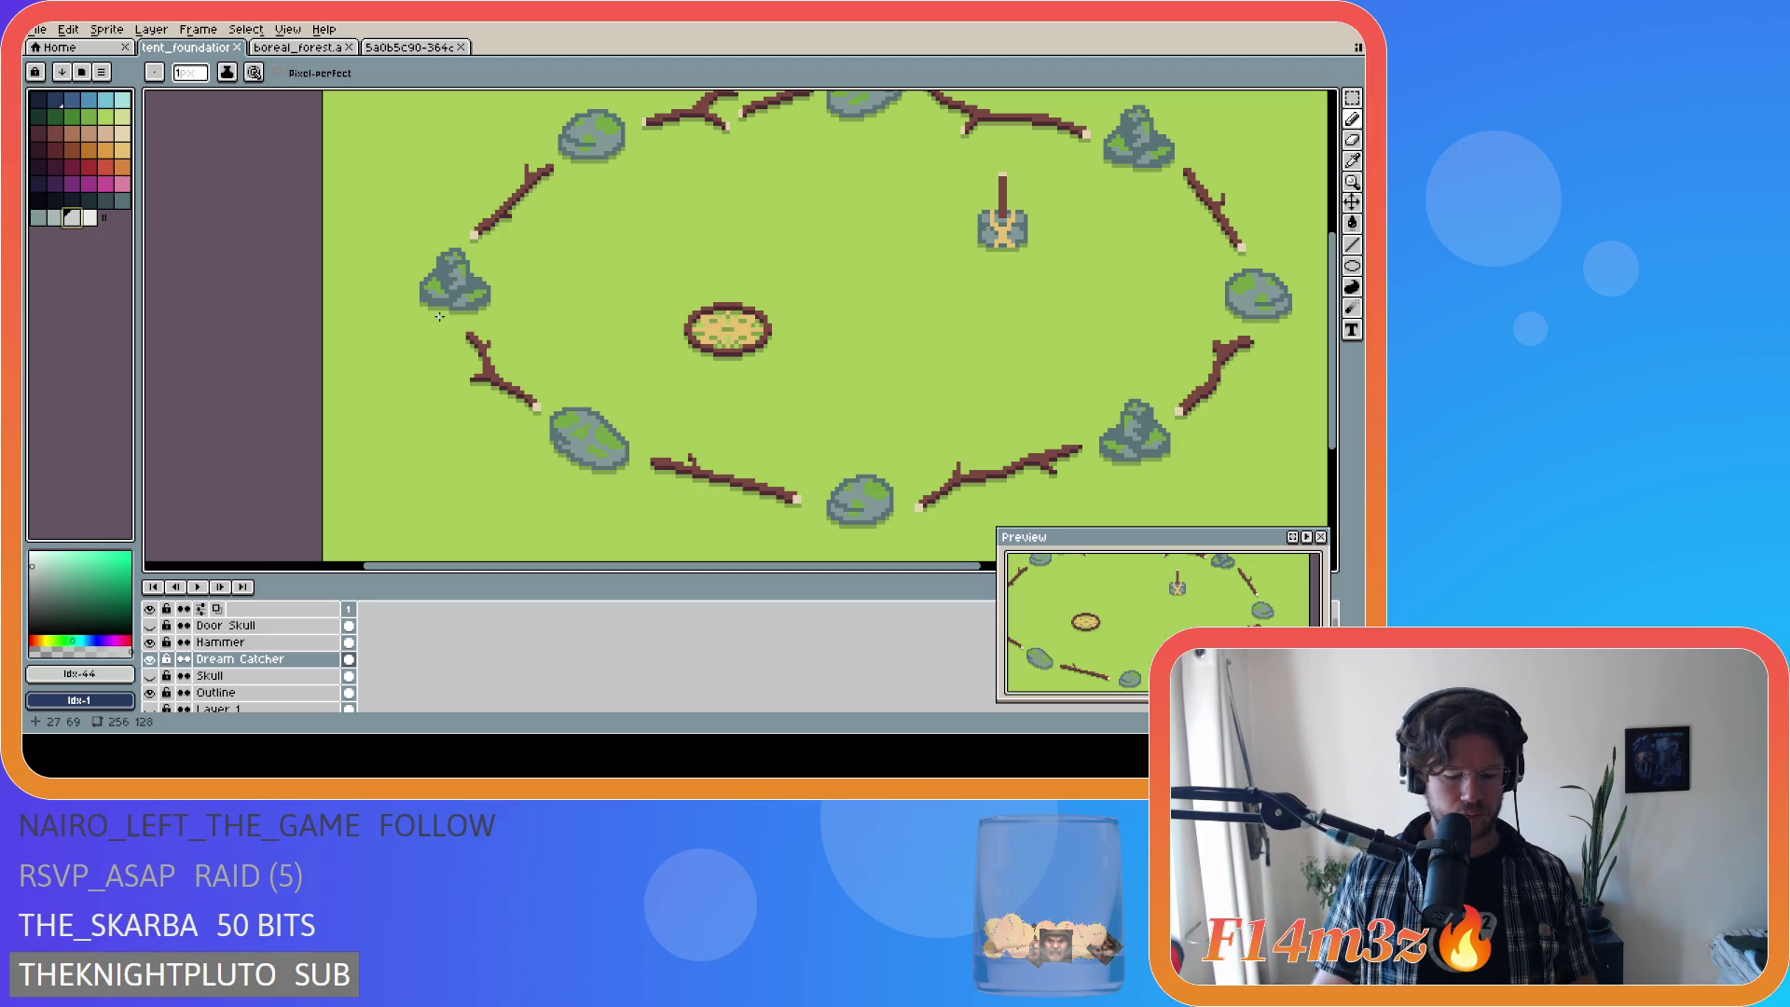
pyautogui.scroll(1, 682, 355)
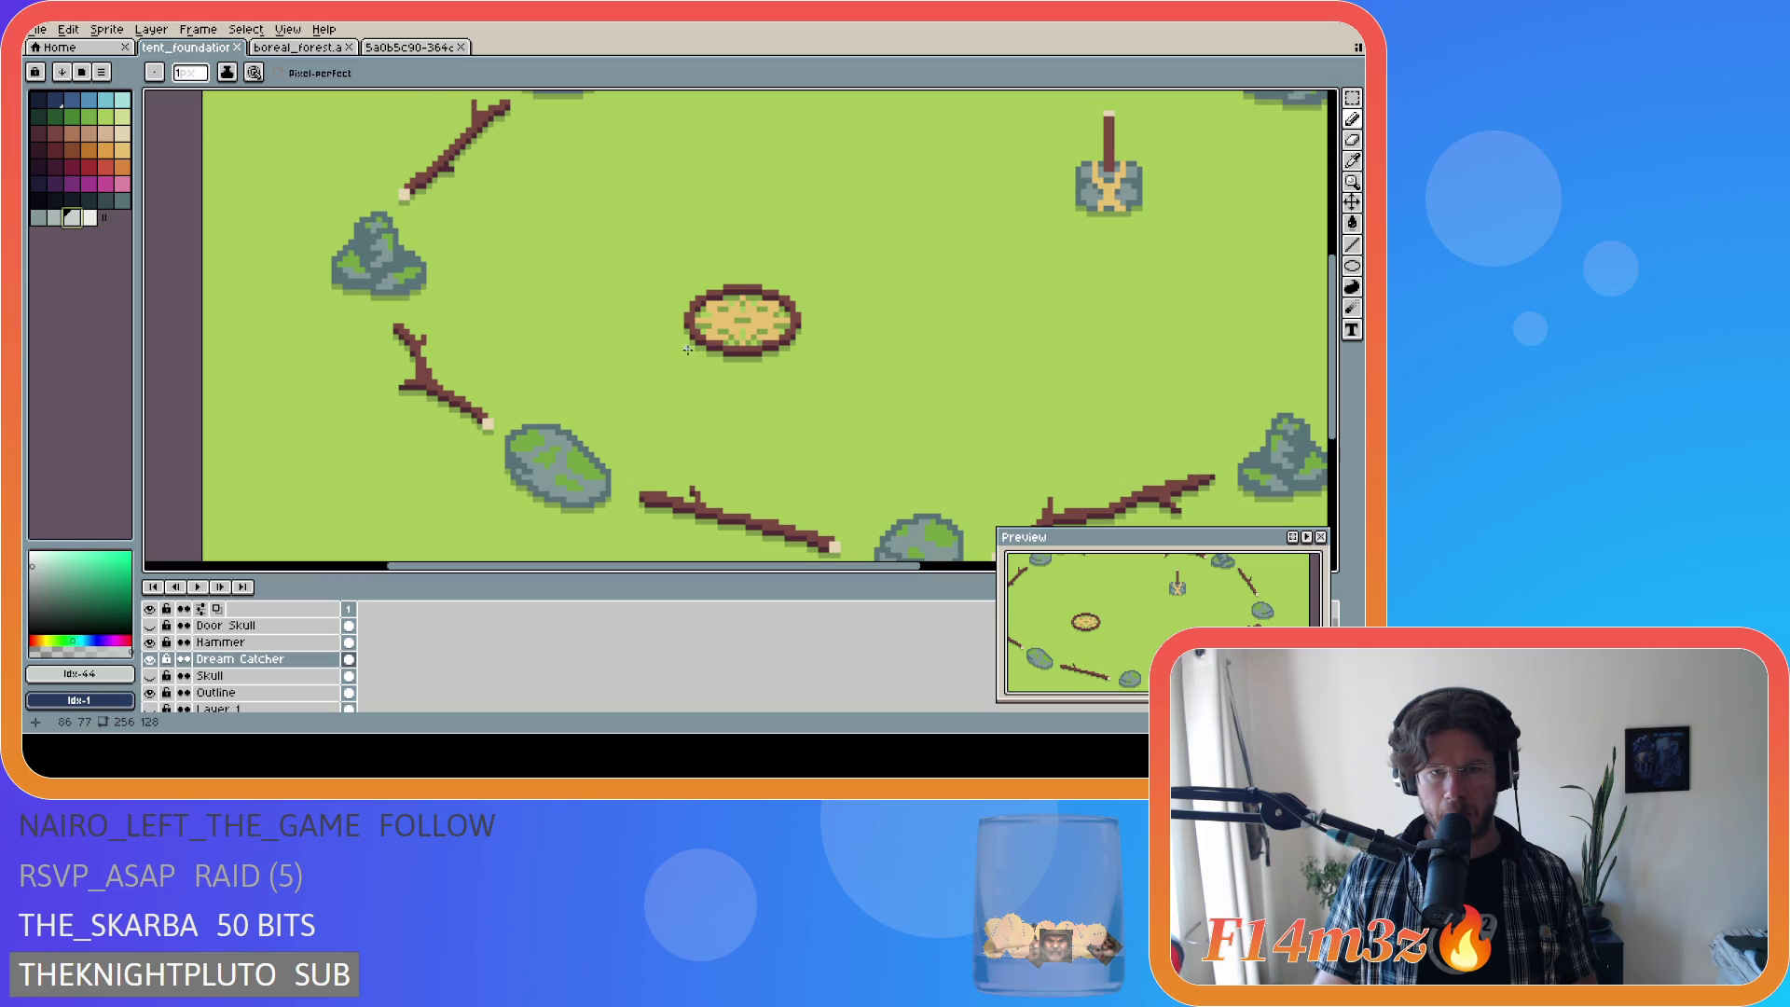
# Step: Draw a light-grey stroke left of the tent foundation, keeping light grey selected
pyautogui.scroll(1, 688, 348)
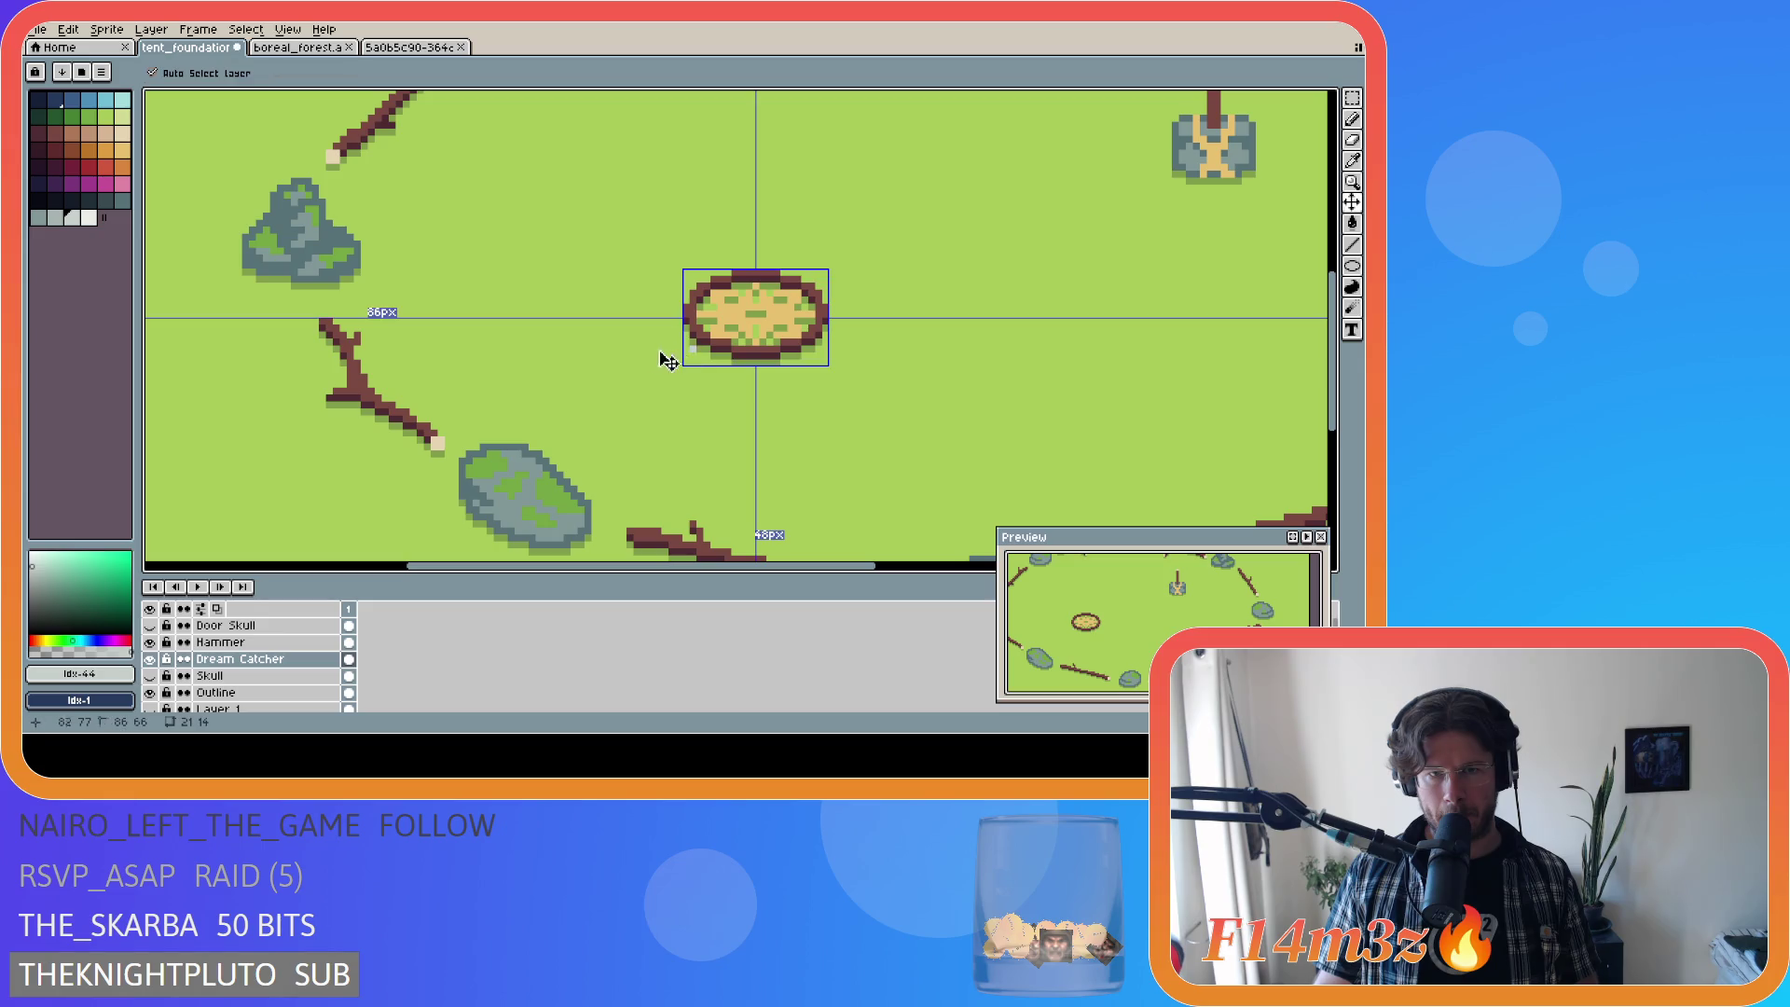
pyautogui.moveTo(695, 341)
pyautogui.mouseDown()
pyautogui.moveTo(623, 371)
pyautogui.moveTo(675, 349)
pyautogui.moveTo(641, 370)
pyautogui.mouseUp()
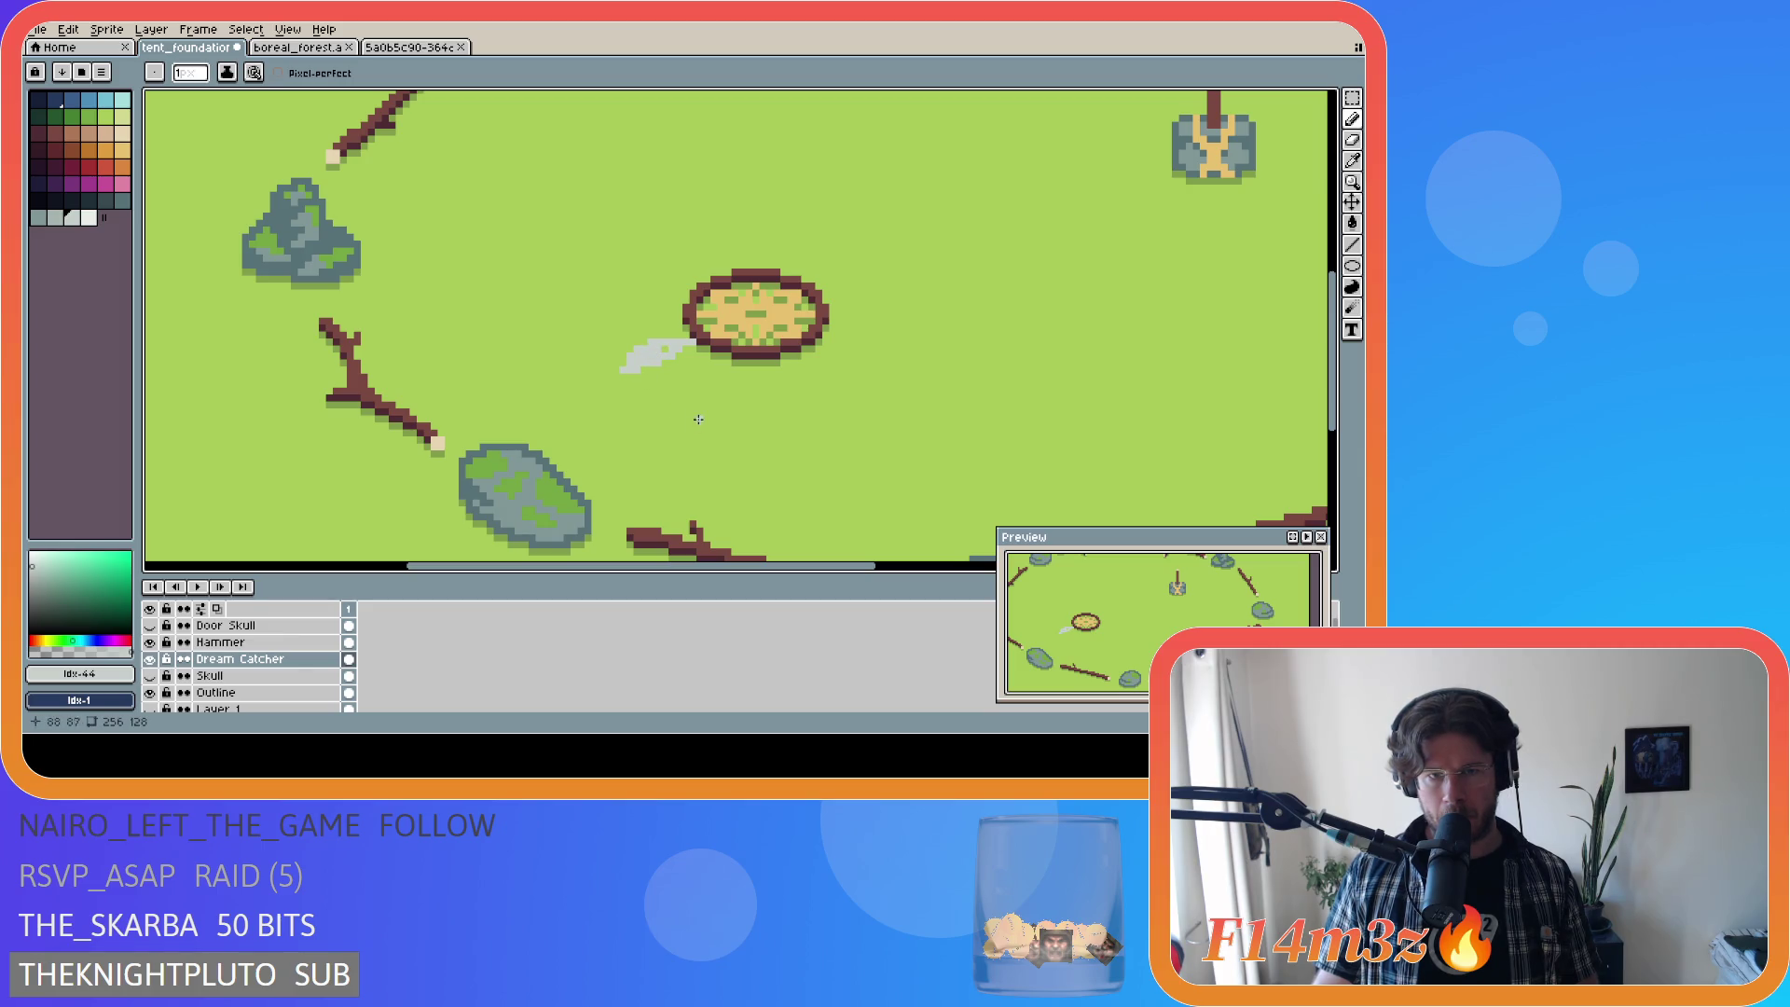
pyautogui.click(122, 200)
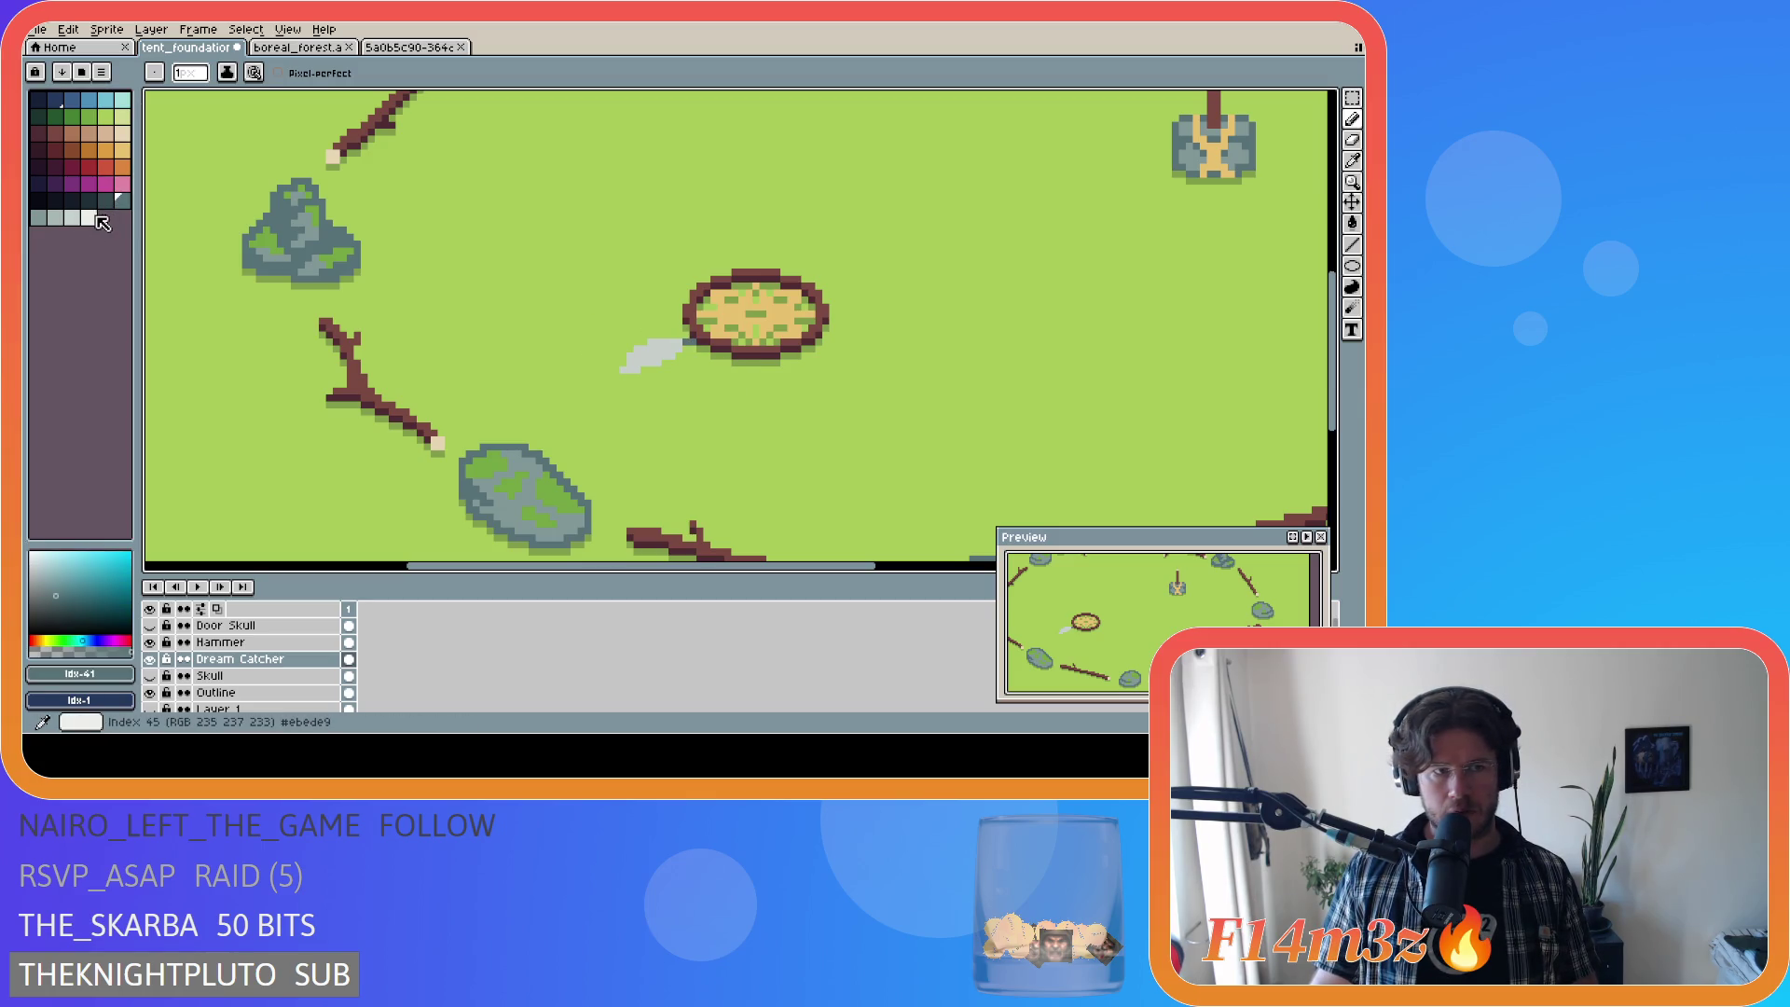
pyautogui.press('[')
pyautogui.press('[')
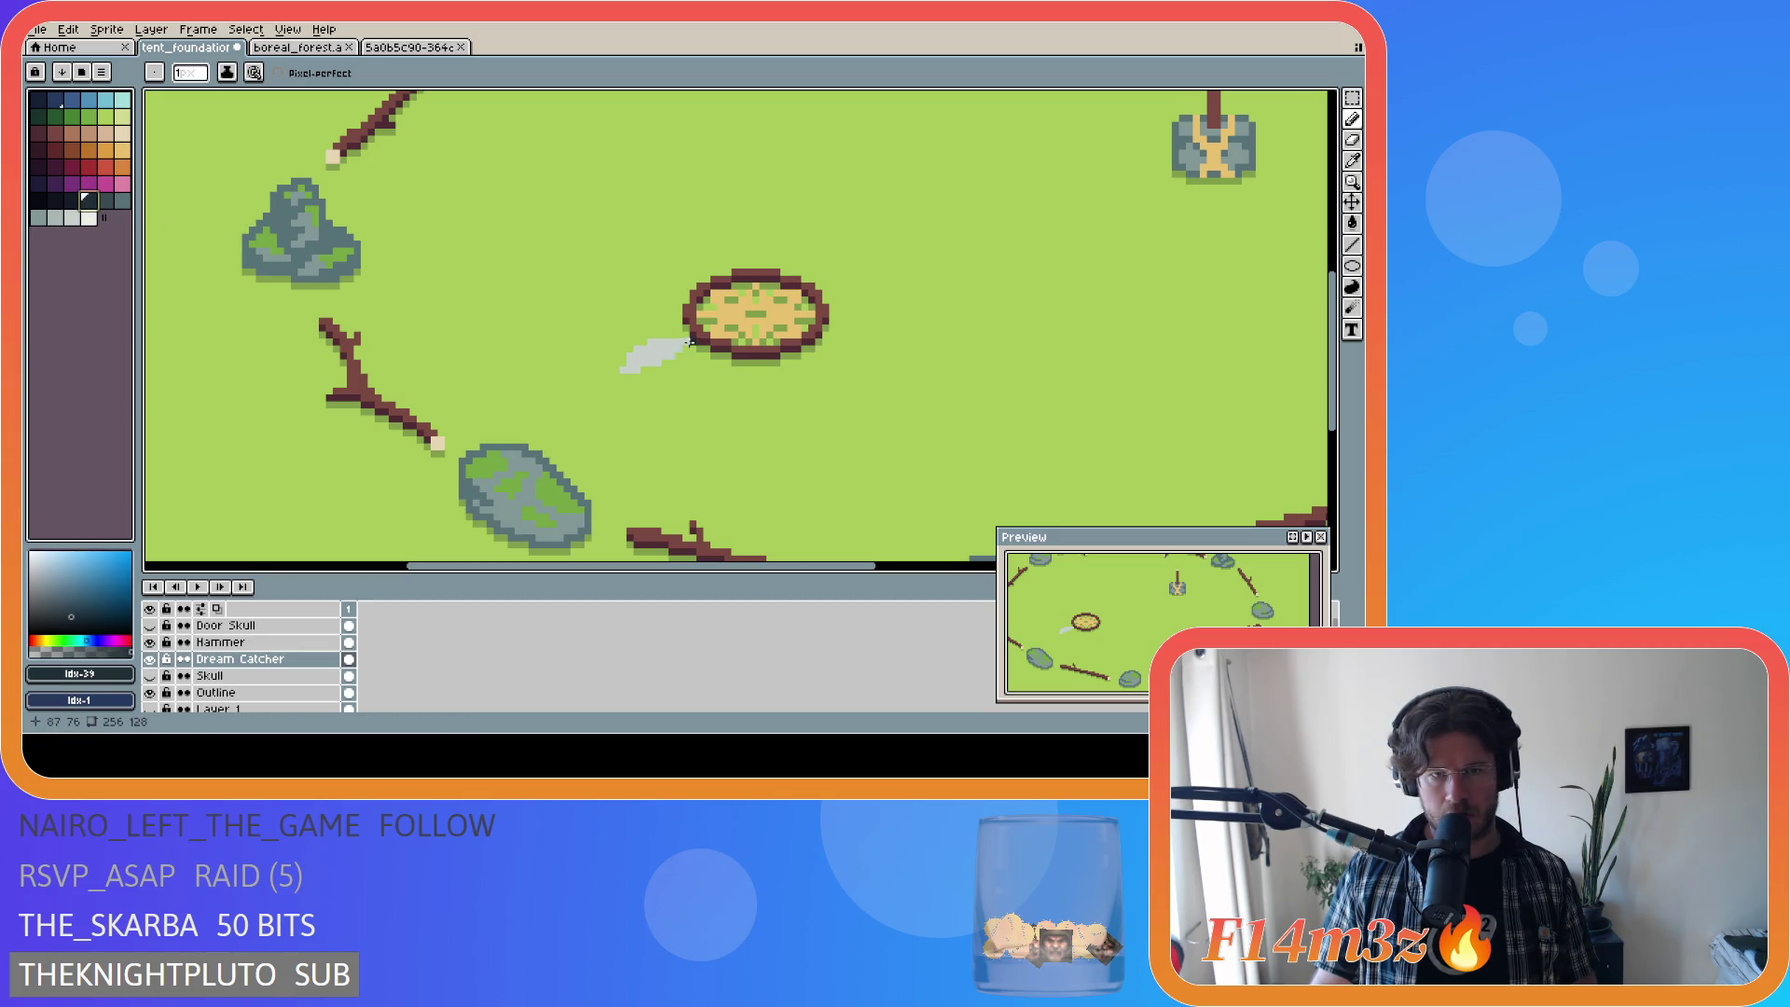
pyautogui.click(72, 217)
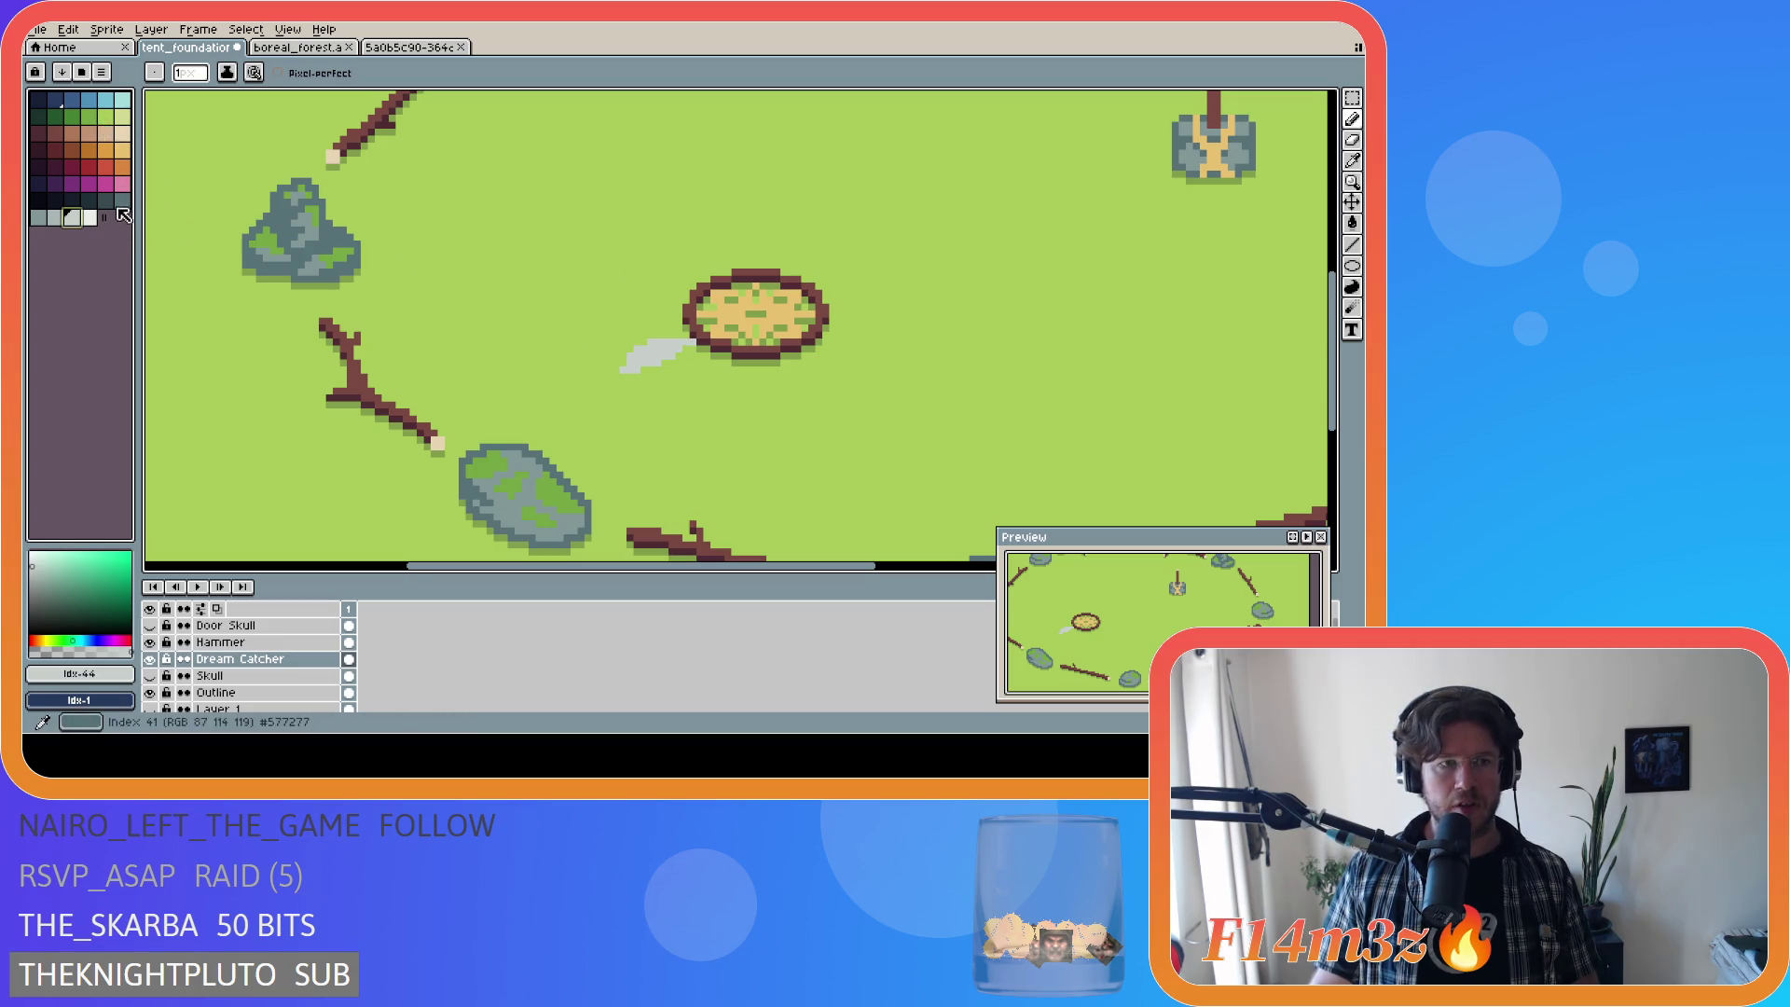
# Step: Paint short blue strokes over the grey shape beside the foundation
pyautogui.click(88, 104)
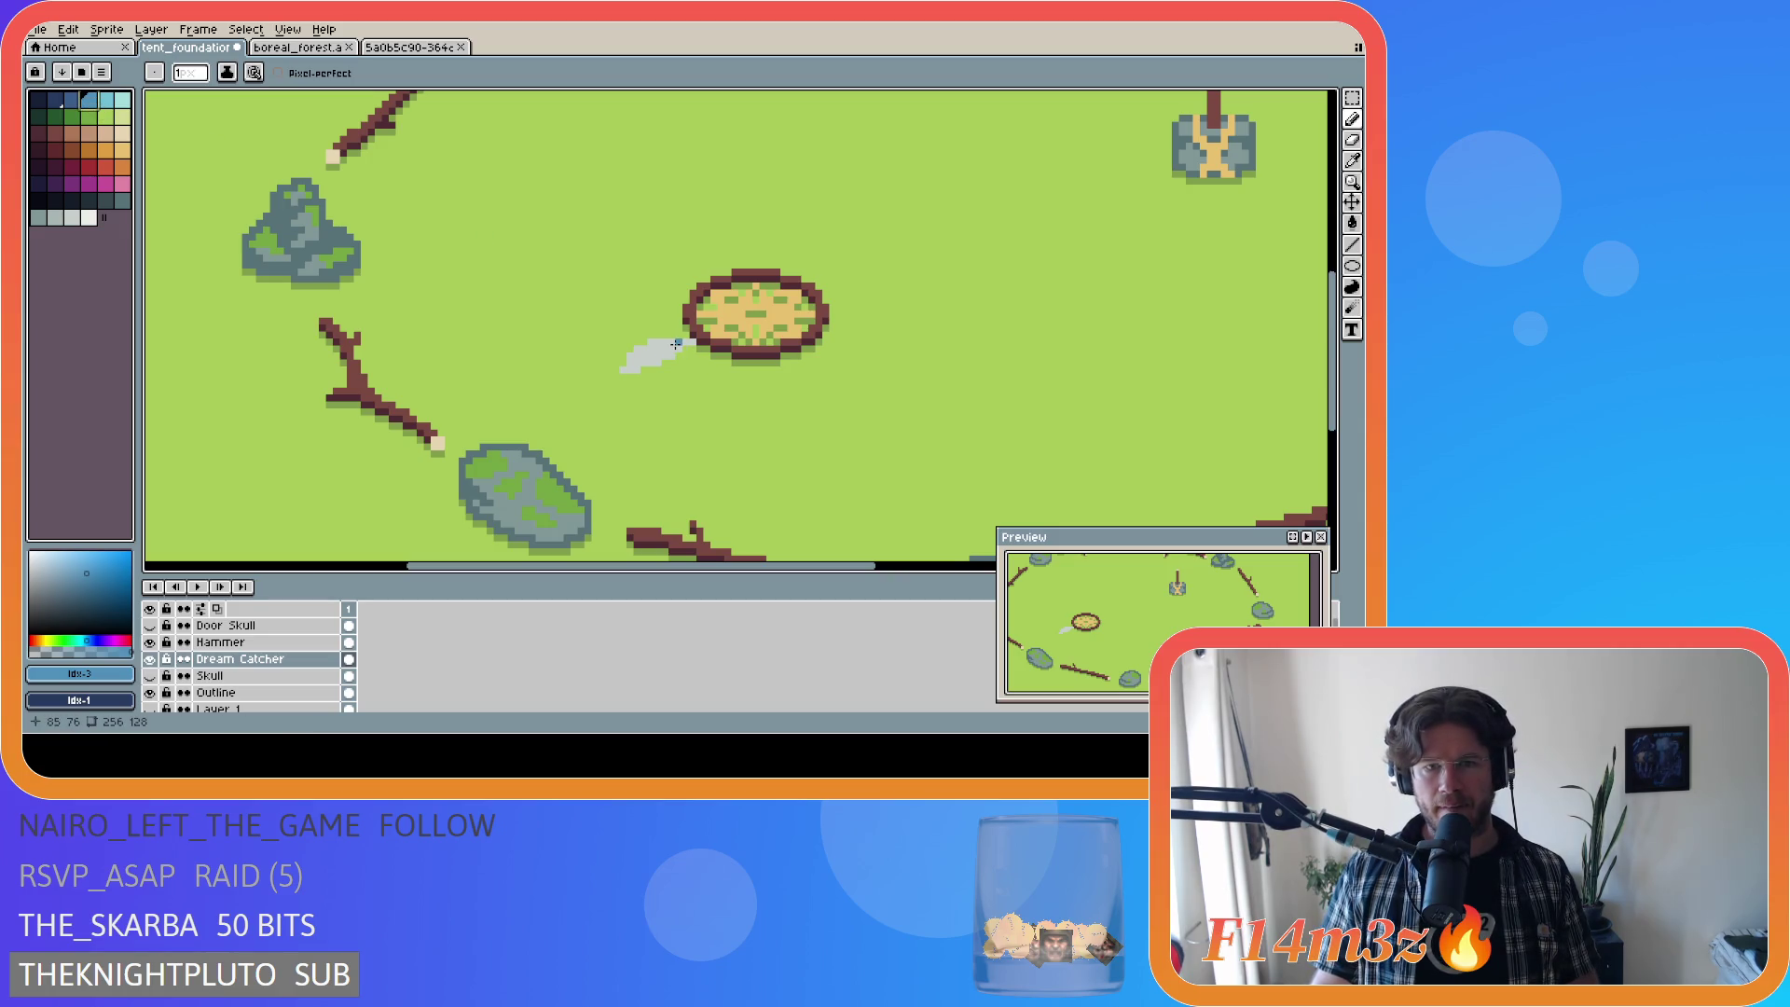
pyautogui.moveTo(676, 344); pyautogui.dragTo(657, 343)
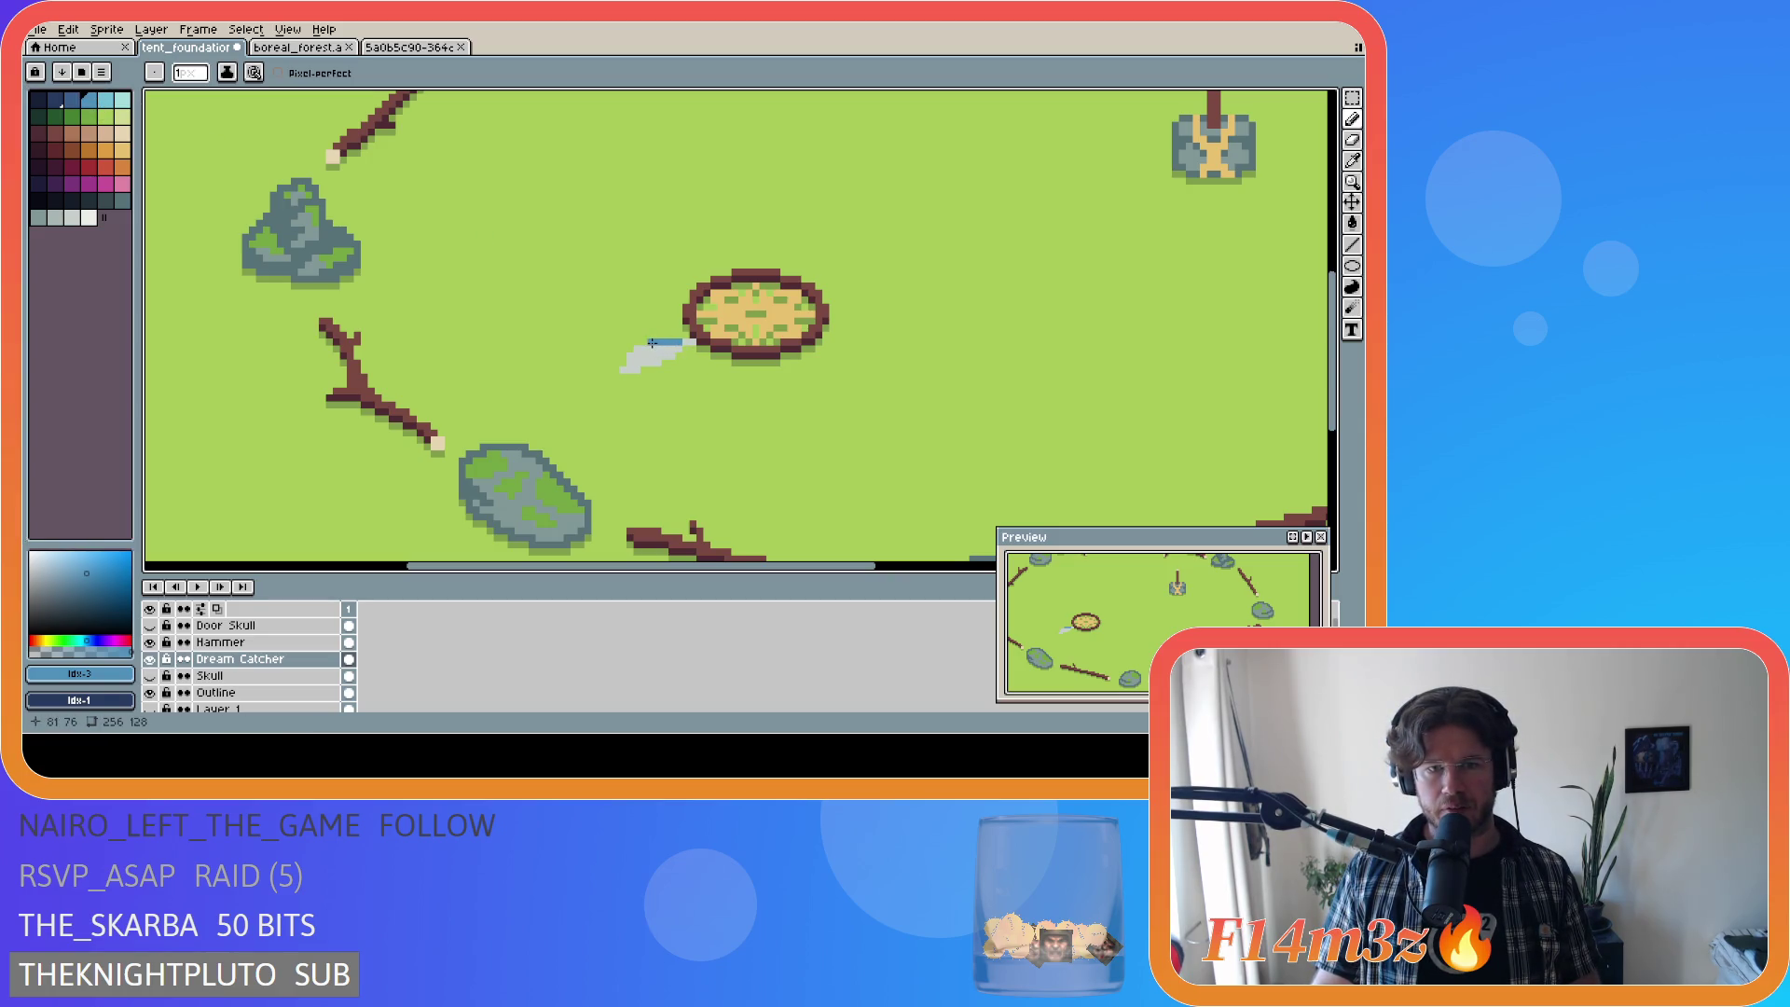
pyautogui.moveTo(670, 354)
pyautogui.mouseDown()
pyautogui.moveTo(627, 368)
pyautogui.moveTo(673, 347)
pyautogui.mouseUp()
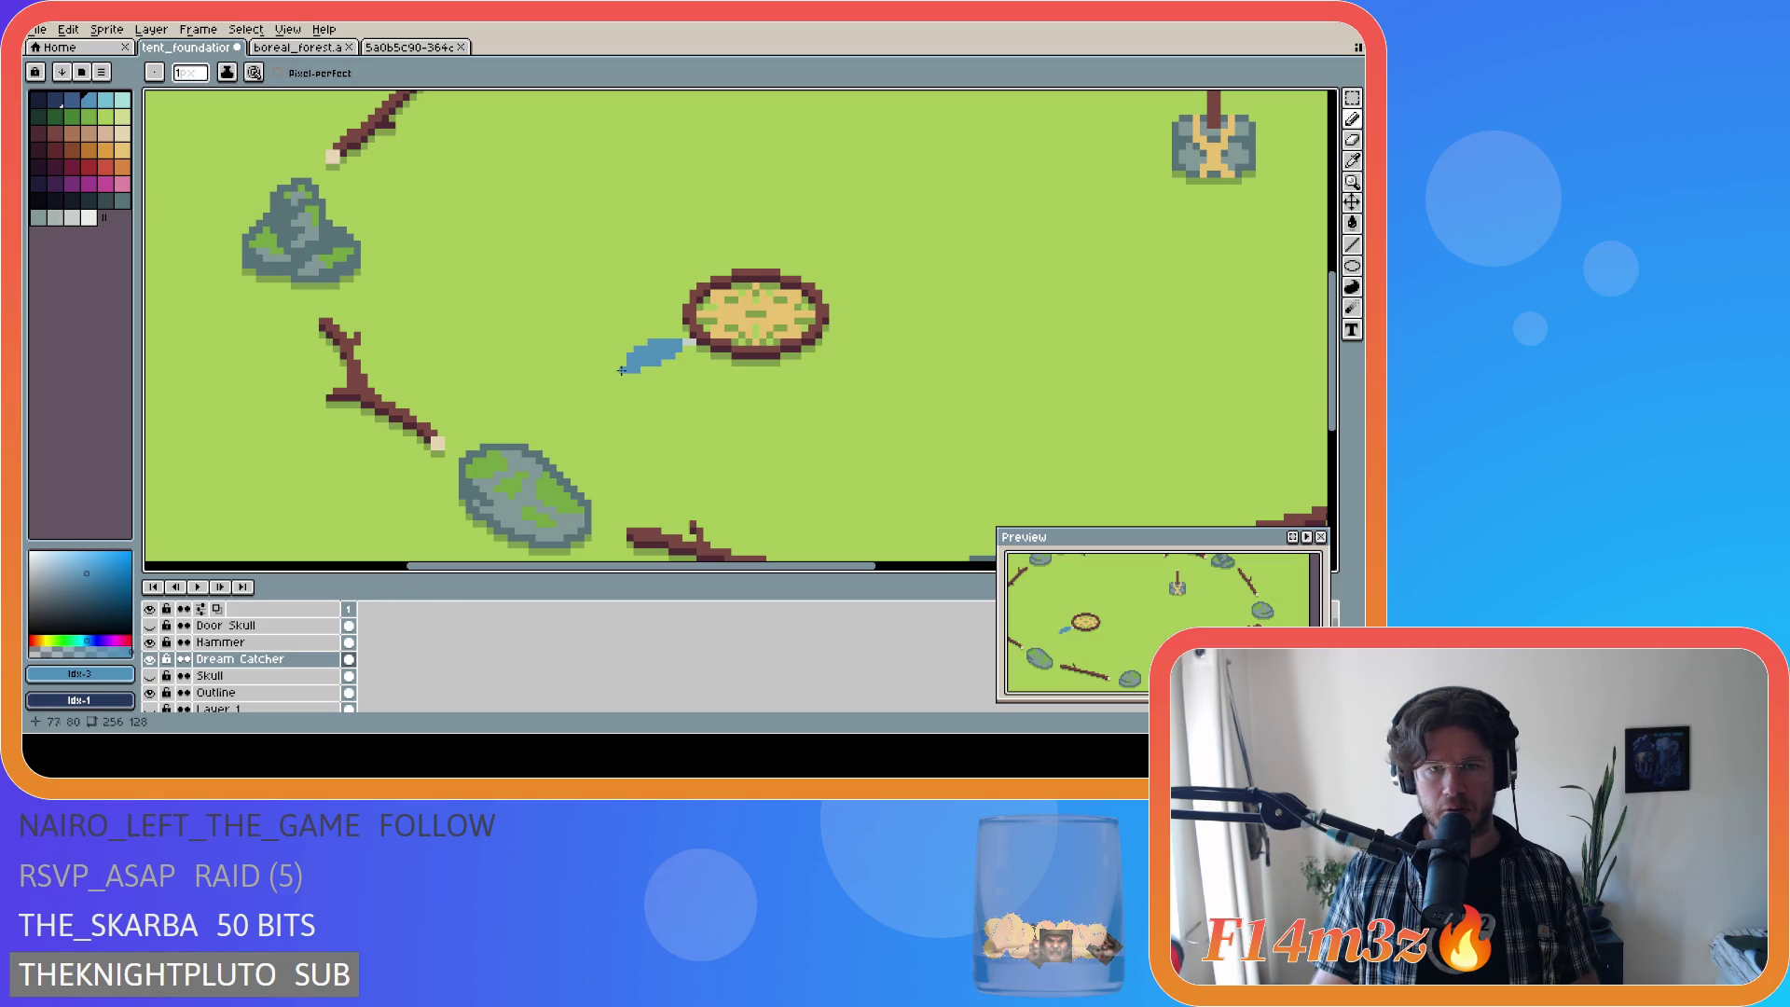
pyautogui.scroll(-3, 728, 350)
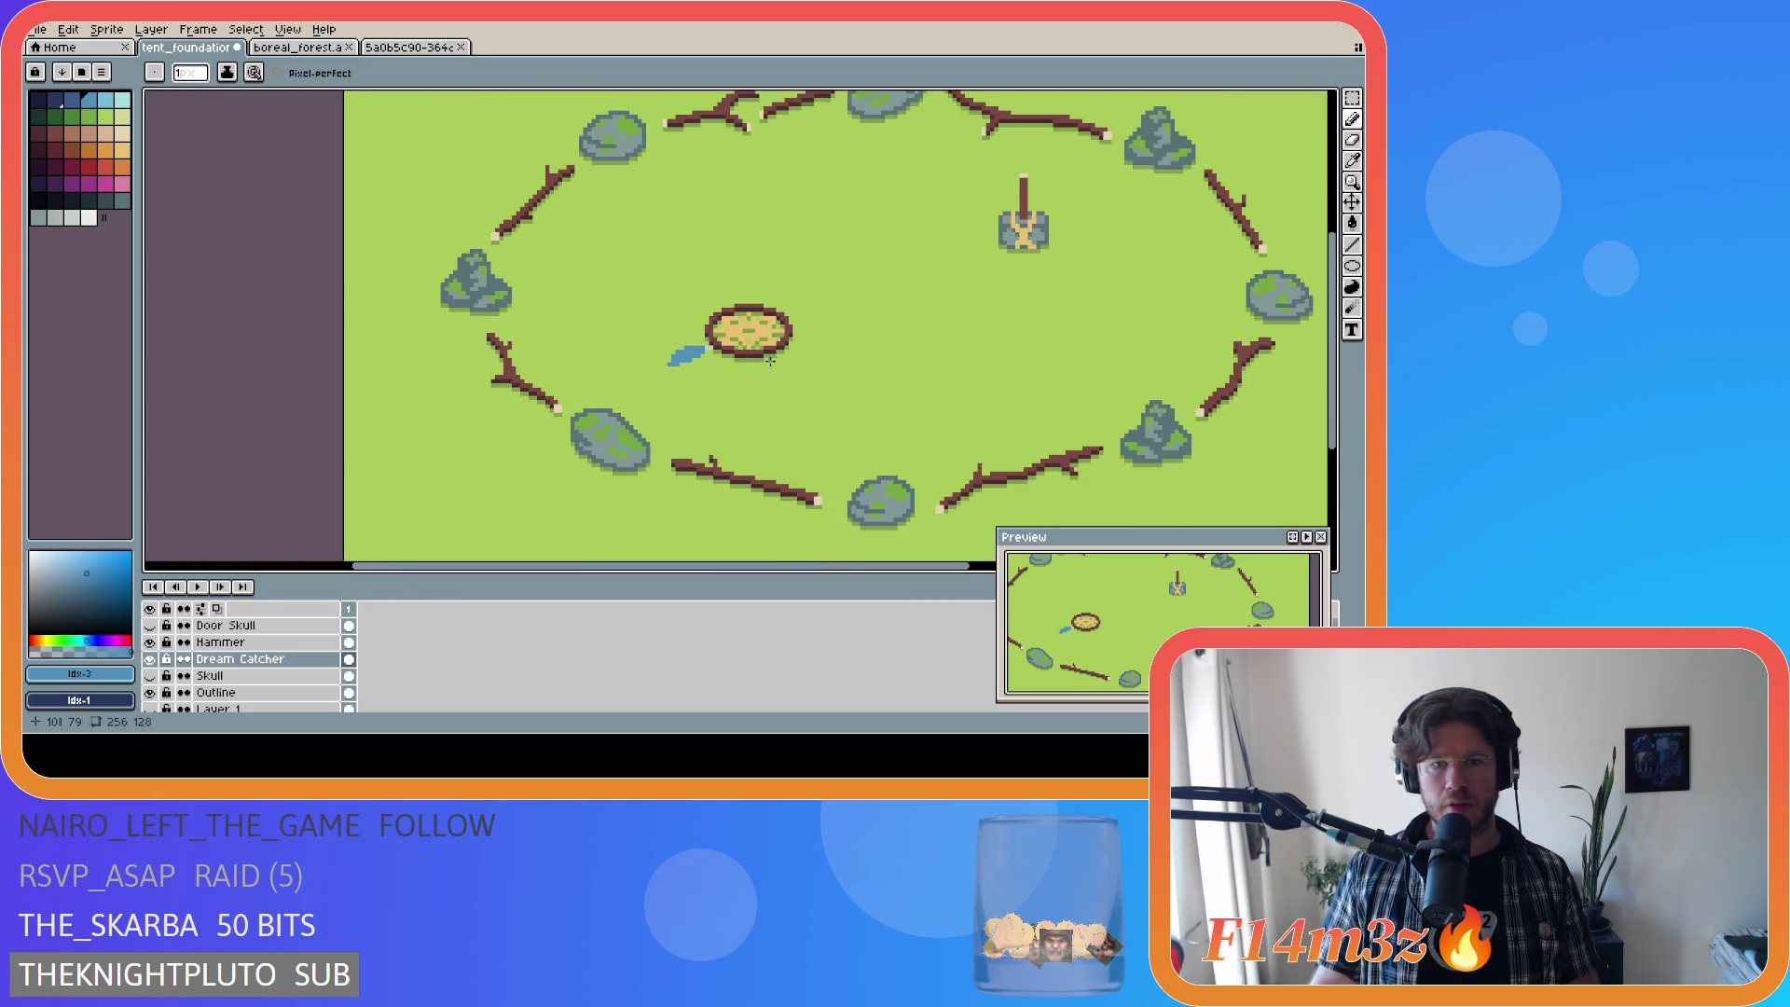
# Step: Marquee the blue shape and shift it one pixel left, then resample light grey for the Pencil
pyautogui.scroll(2, 844, 365)
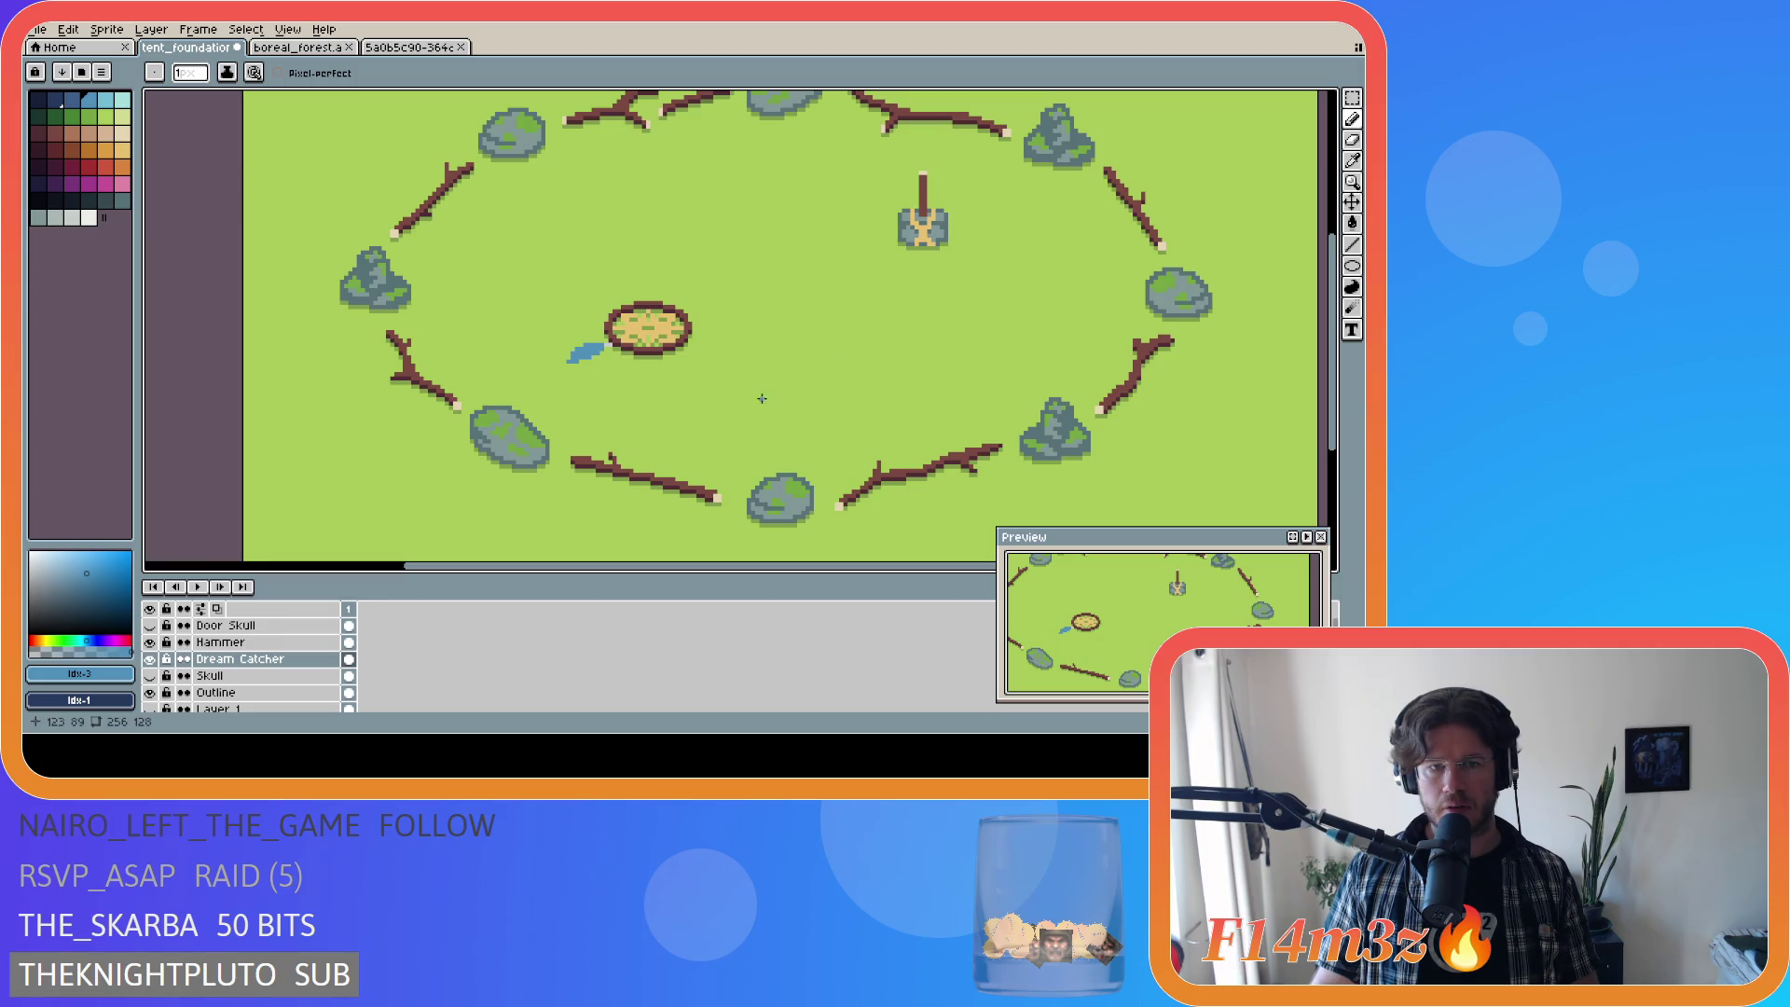
pyautogui.scroll(1, 624, 395)
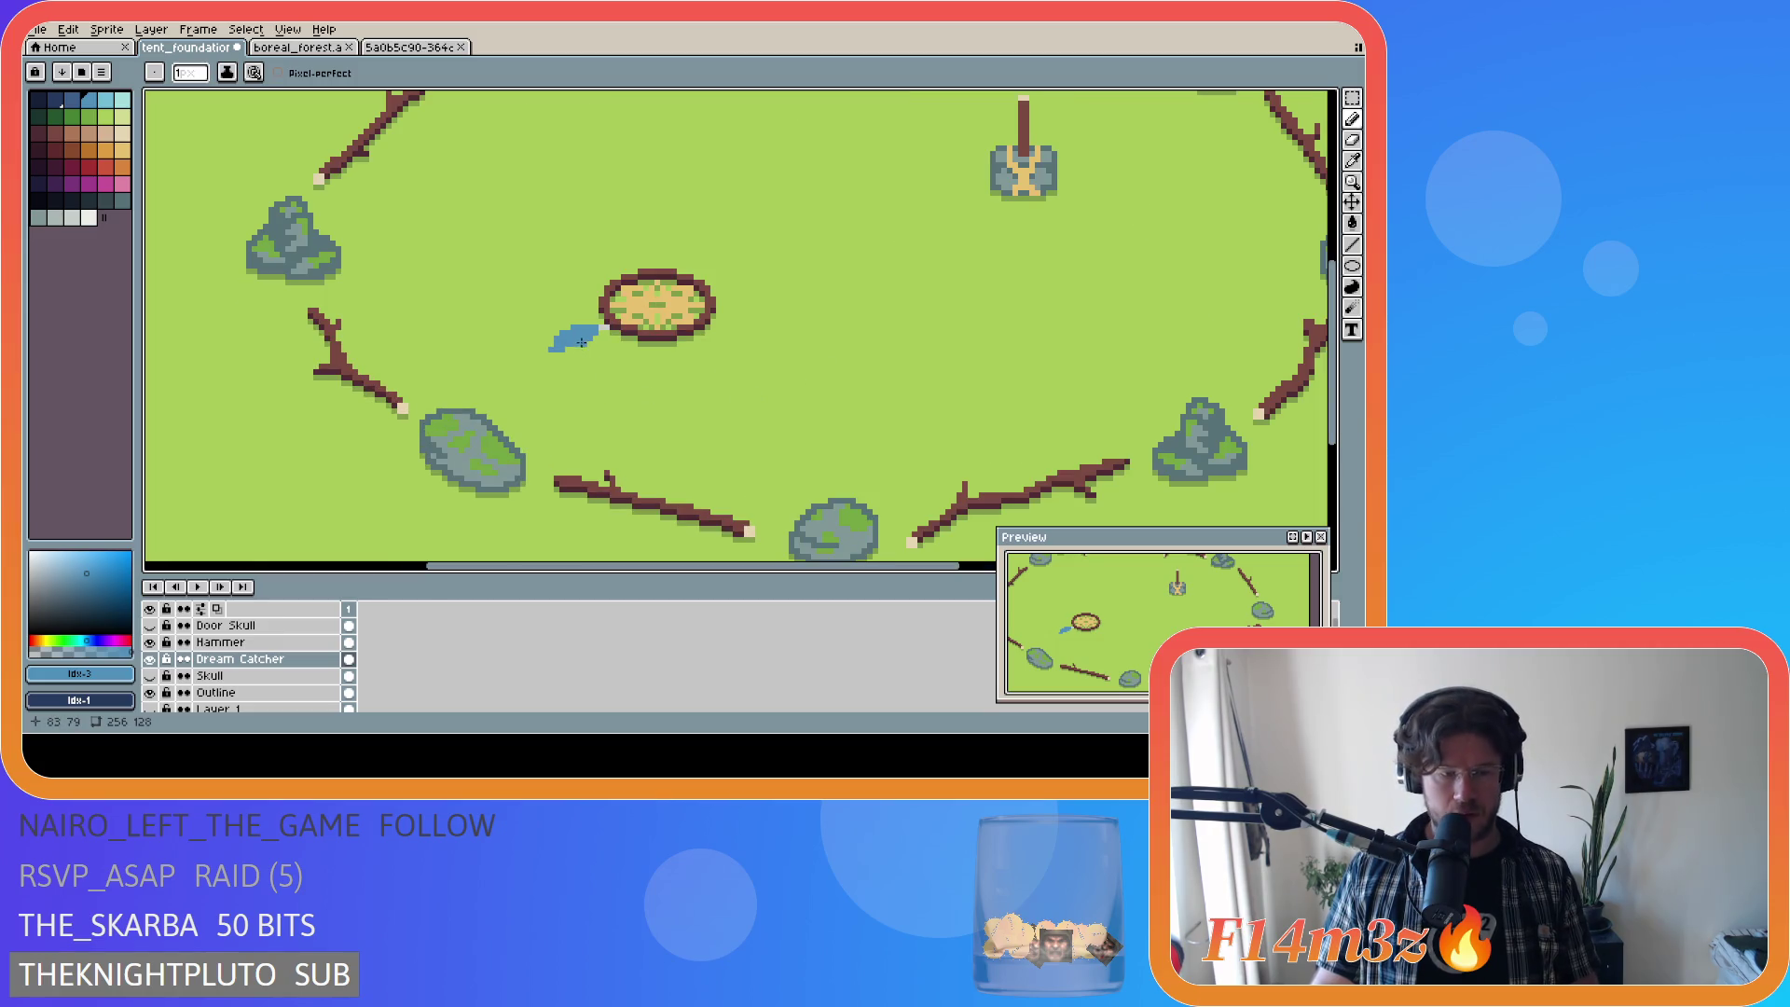
pyautogui.press('m')
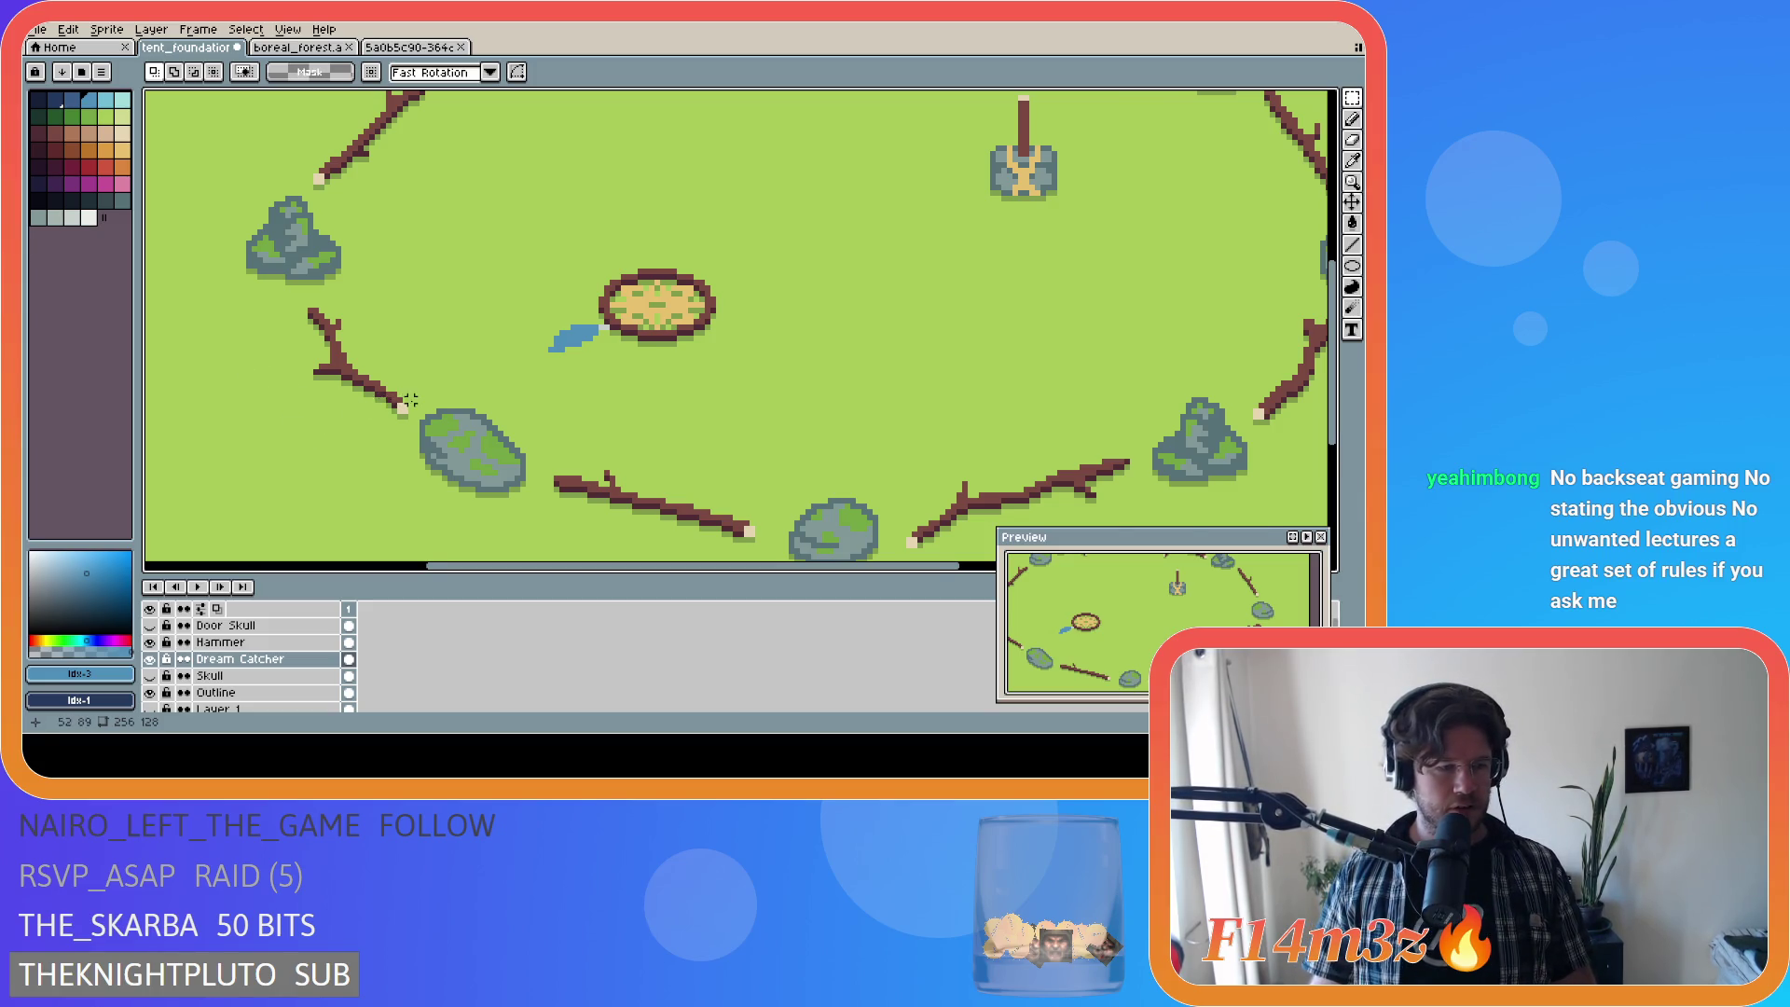
pyautogui.scroll(1, 453, 395)
pyautogui.moveTo(677, 285)
pyautogui.mouseDown()
pyautogui.moveTo(593, 336)
pyautogui.moveTo(632, 322)
pyautogui.mouseUp()
pyautogui.press('Return')
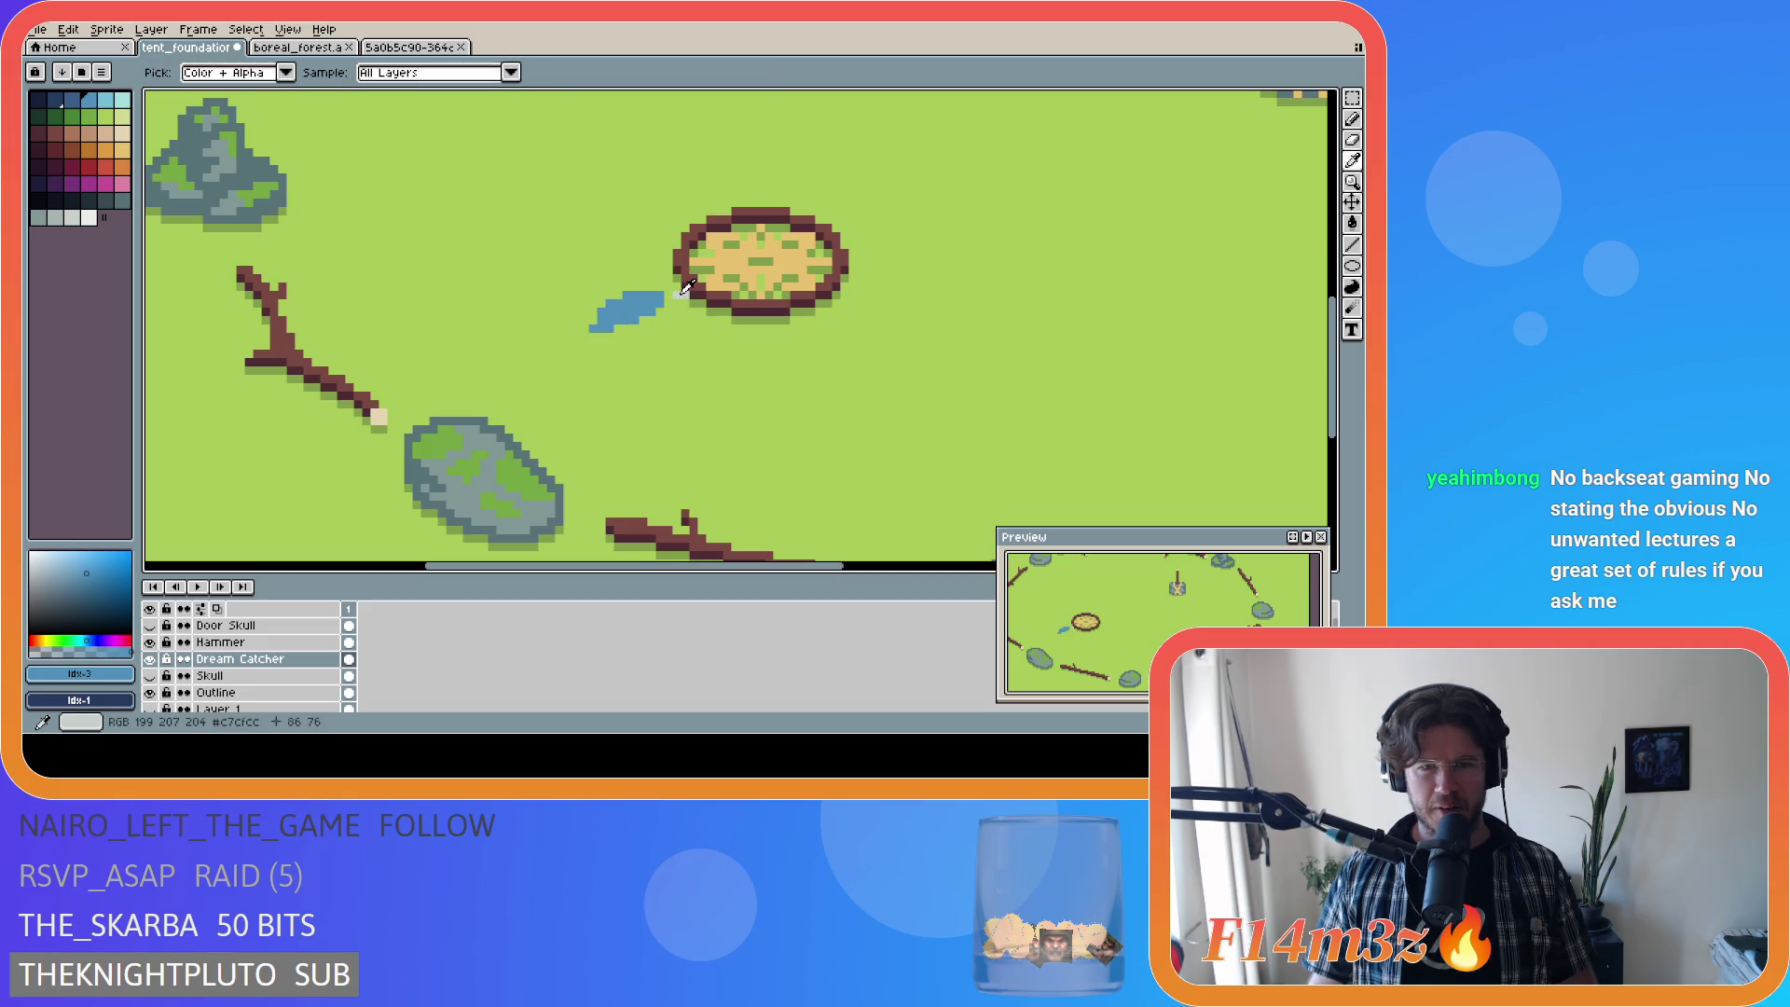
pyautogui.keyDown('alt'); pyautogui.click(678, 294); pyautogui.keyUp('alt')
pyautogui.press('b')
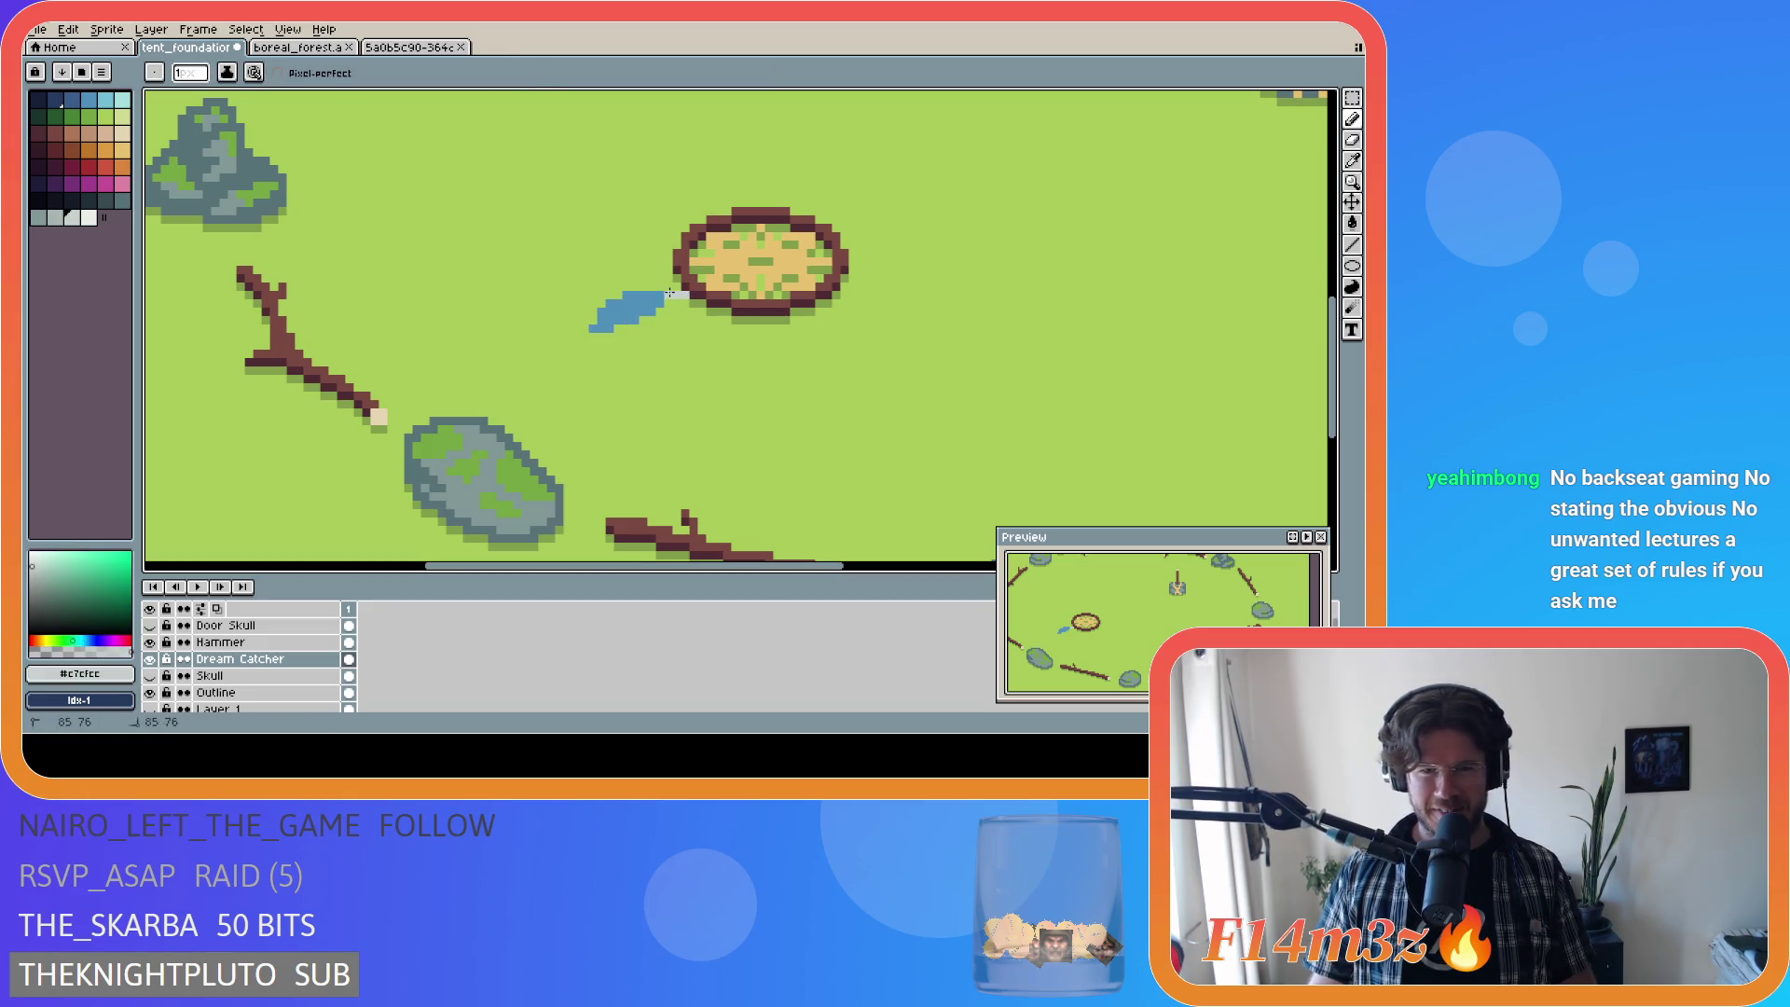
pyautogui.scroll(-1, 683, 401)
pyautogui.scroll(-2, 684, 401)
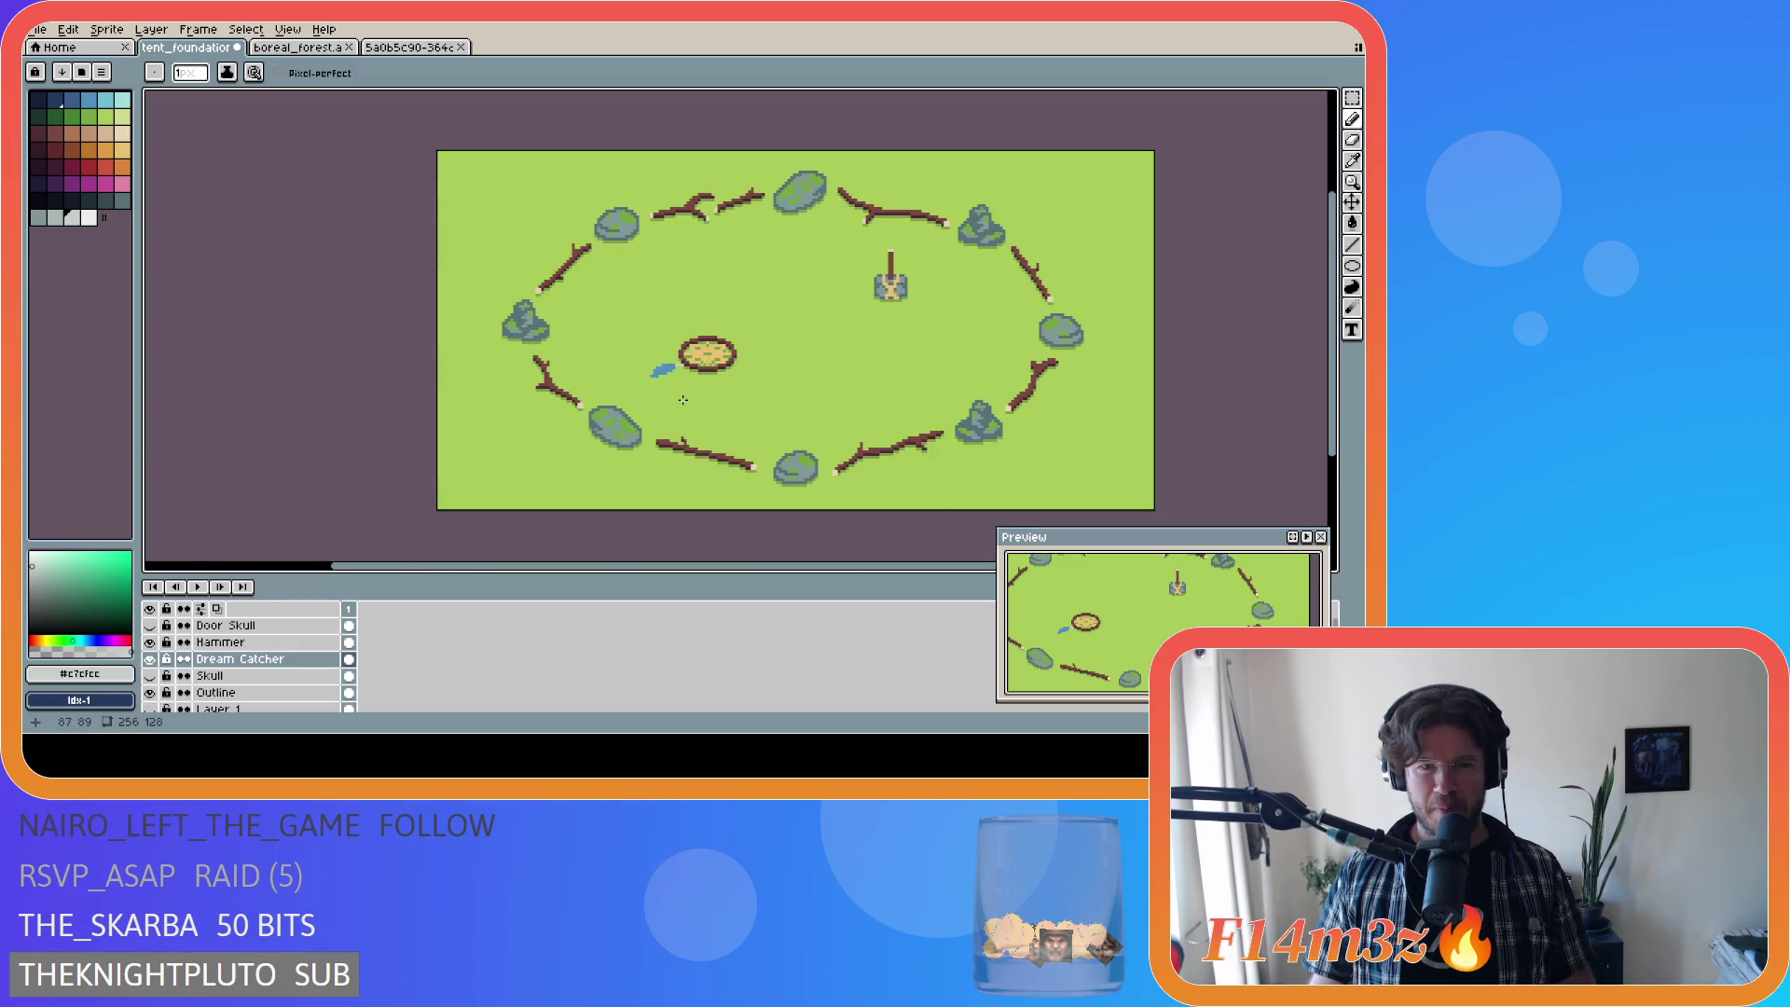
# Step: Add darker blue pixels along the feather's edge, undoing a trial bucket fill
pyautogui.scroll(4, 683, 399)
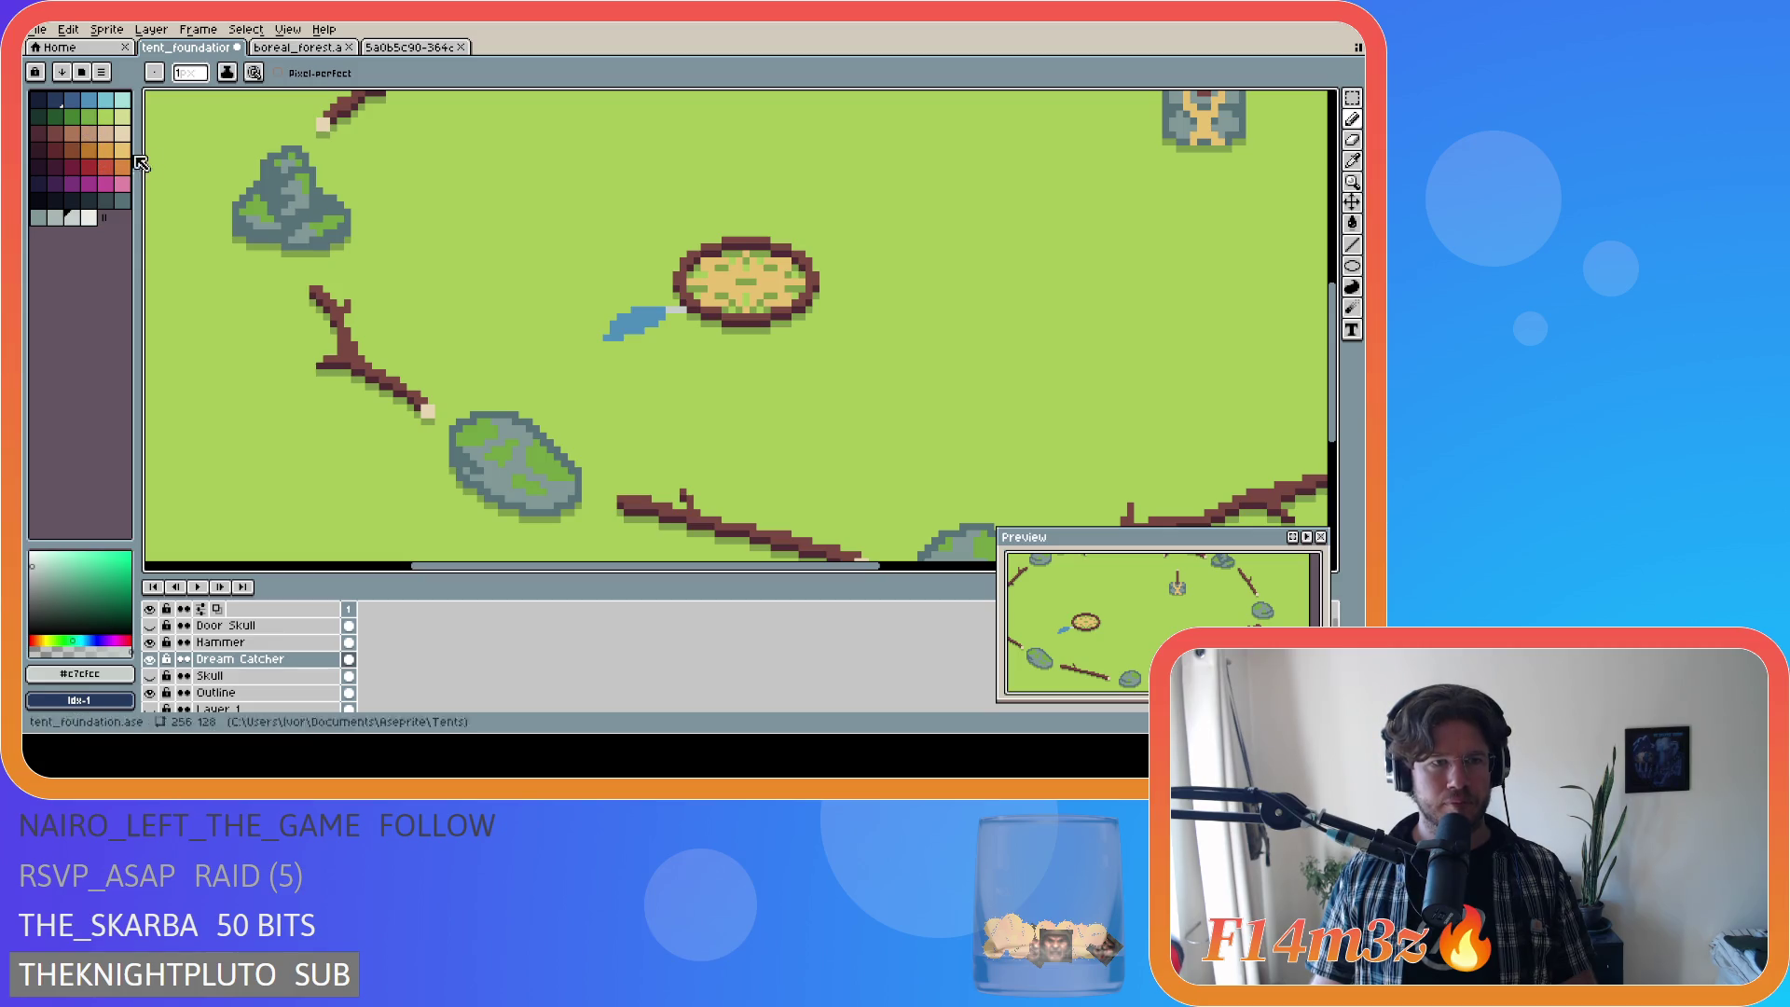
pyautogui.click(76, 101)
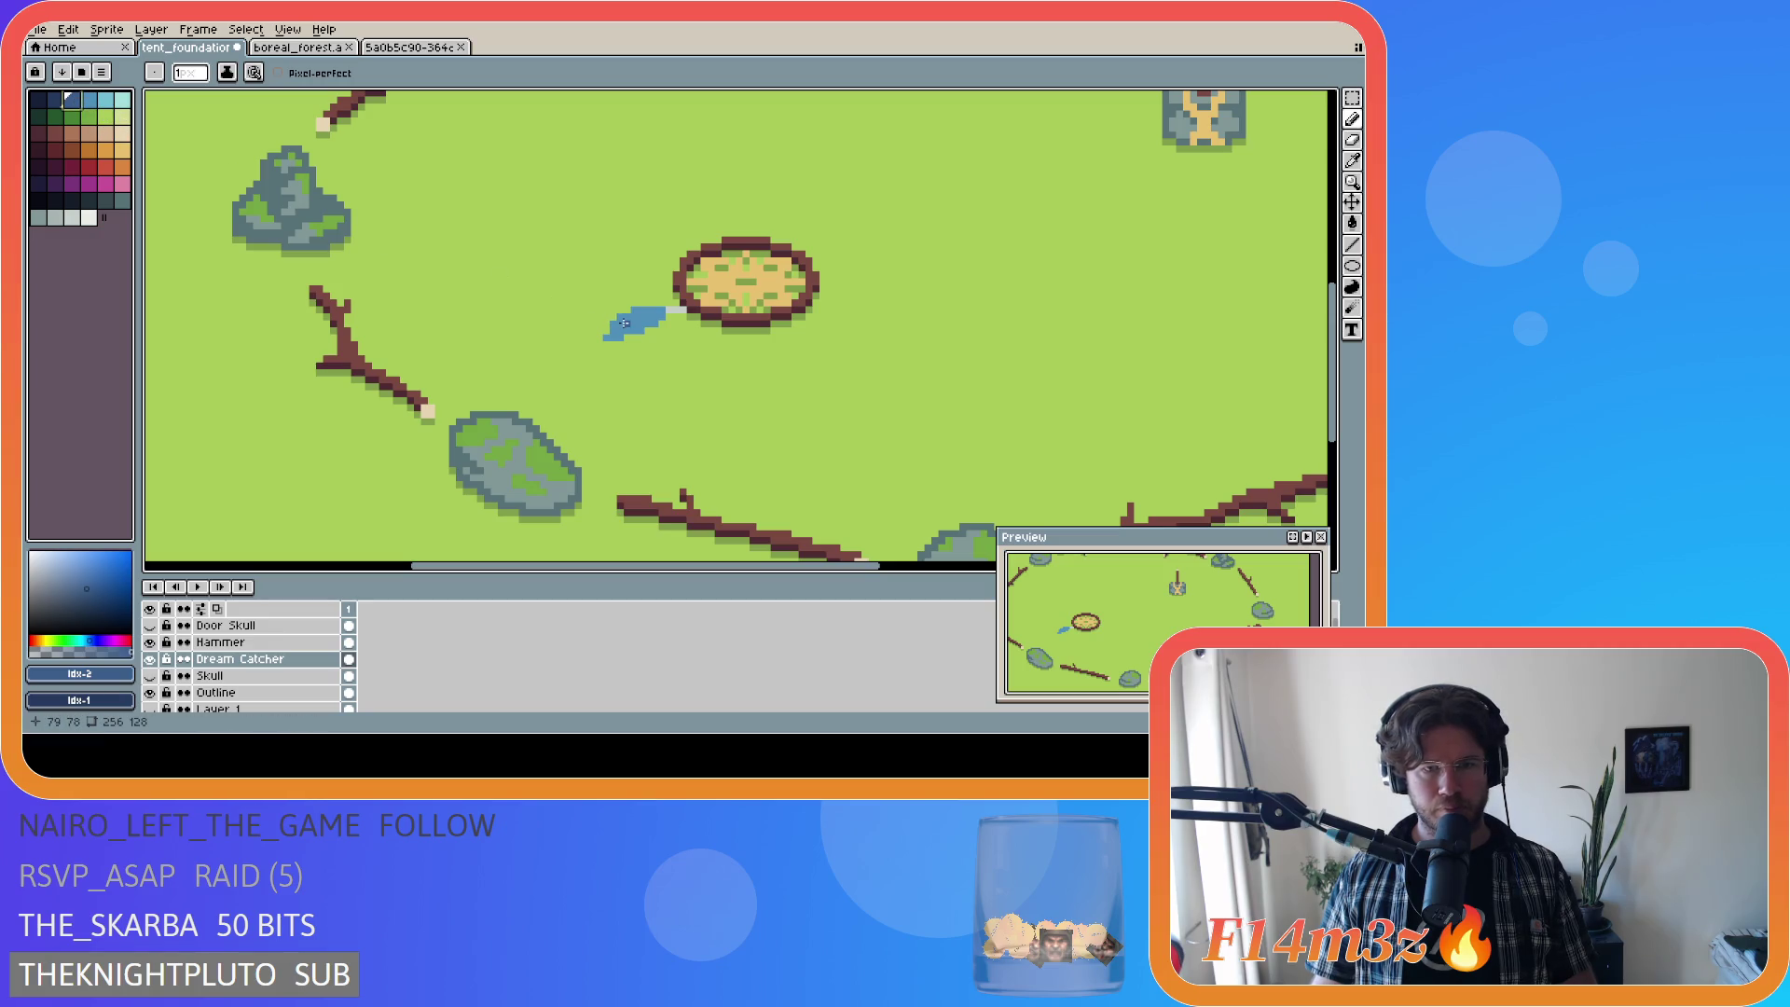
pyautogui.moveTo(618, 318); pyautogui.dragTo(634, 319)
pyautogui.press('g')
pyautogui.click(645, 316)
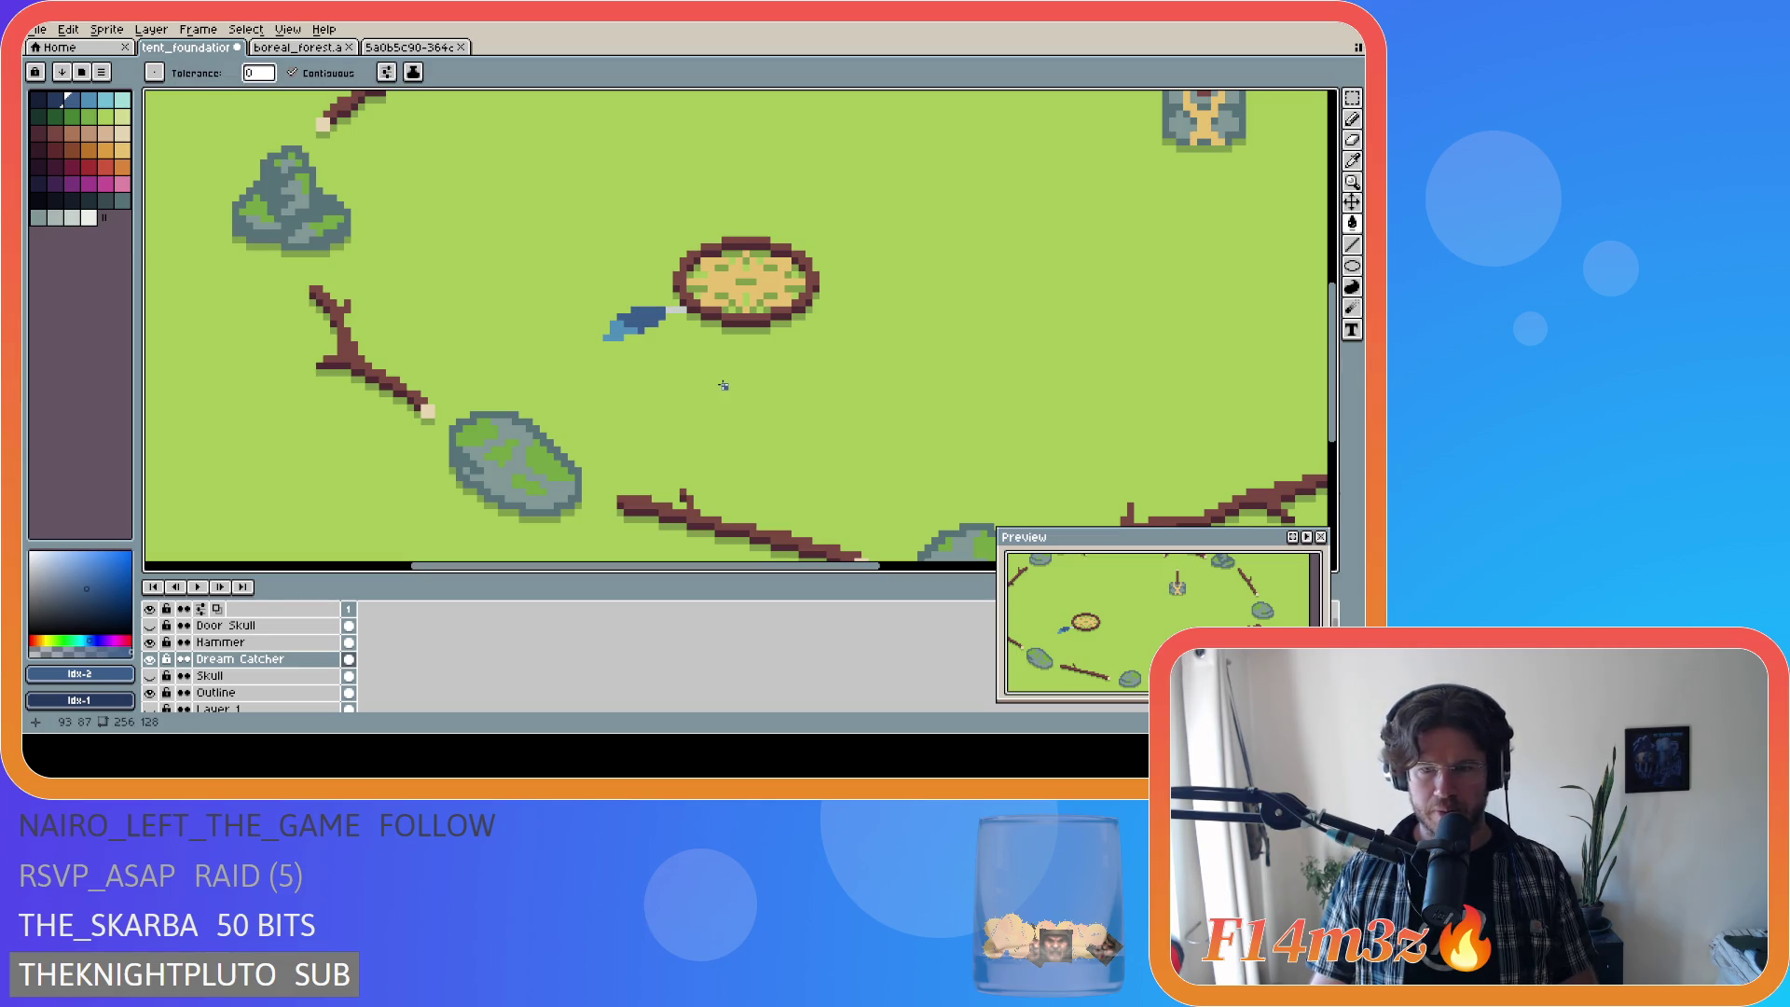
pyautogui.hotkey('ctrl', 'z')
pyautogui.press('v')
pyautogui.press('g')
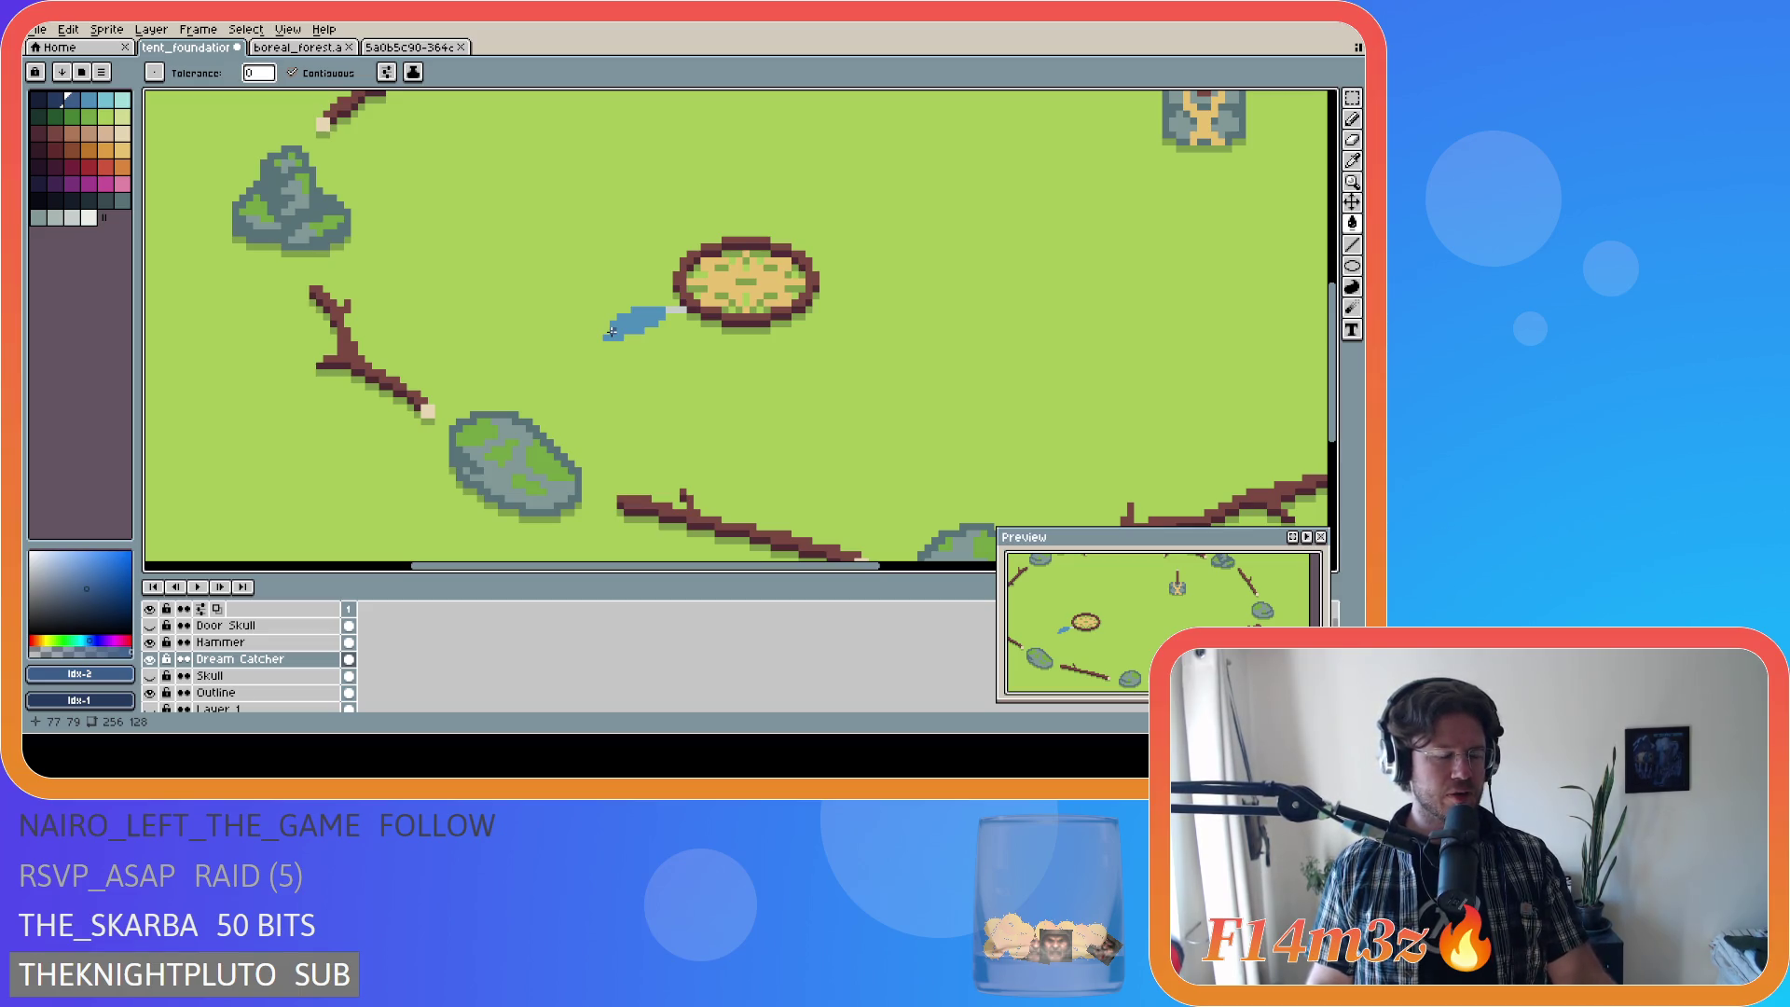
# Step: Magic-wand select the blue puddle plus its grey edge pixels and nudge it up one pixel
pyautogui.scroll(2, 620, 373)
pyautogui.scroll(-2, 634, 420)
pyautogui.scroll(-1, 640, 437)
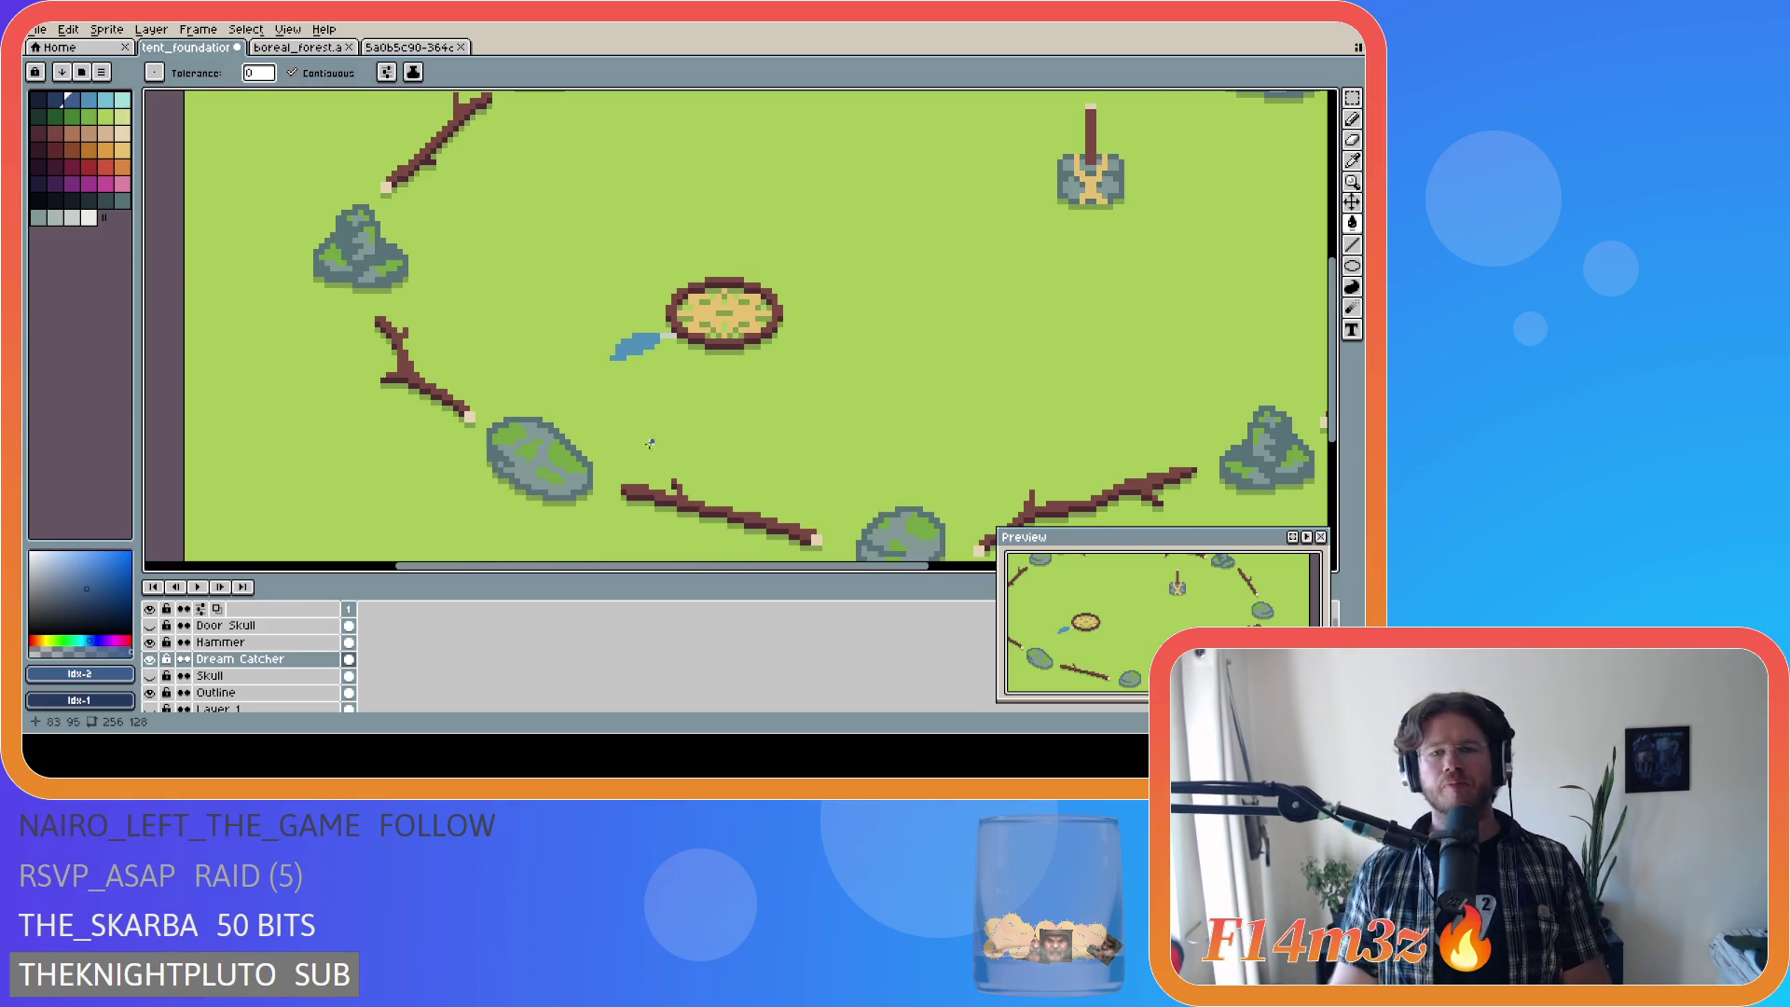
pyautogui.scroll(2, 673, 488)
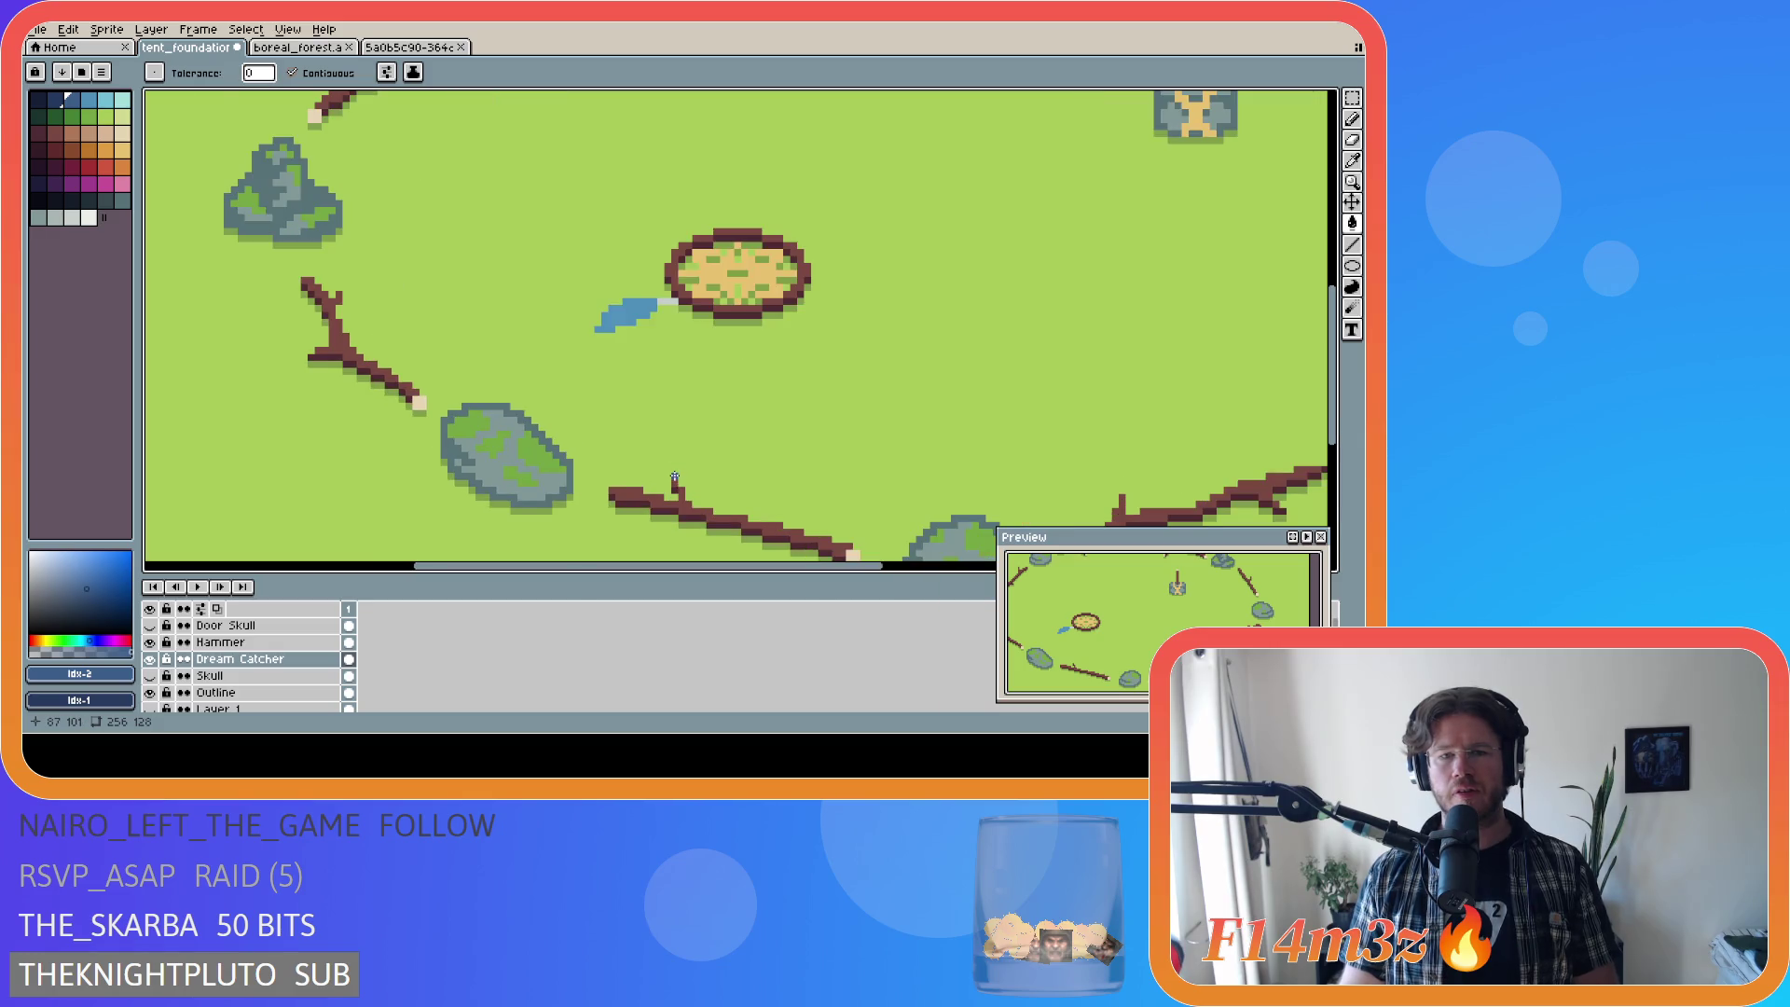
pyautogui.press('w')
pyautogui.click(618, 285)
pyautogui.keyDown('shift'); pyautogui.click(671, 269); pyautogui.keyUp('shift')
pyautogui.moveTo(630, 300); pyautogui.dragTo(655, 311)
# Step: Settle the blue shape's position and clear the selection
pyautogui.scroll(-1, 814, 400)
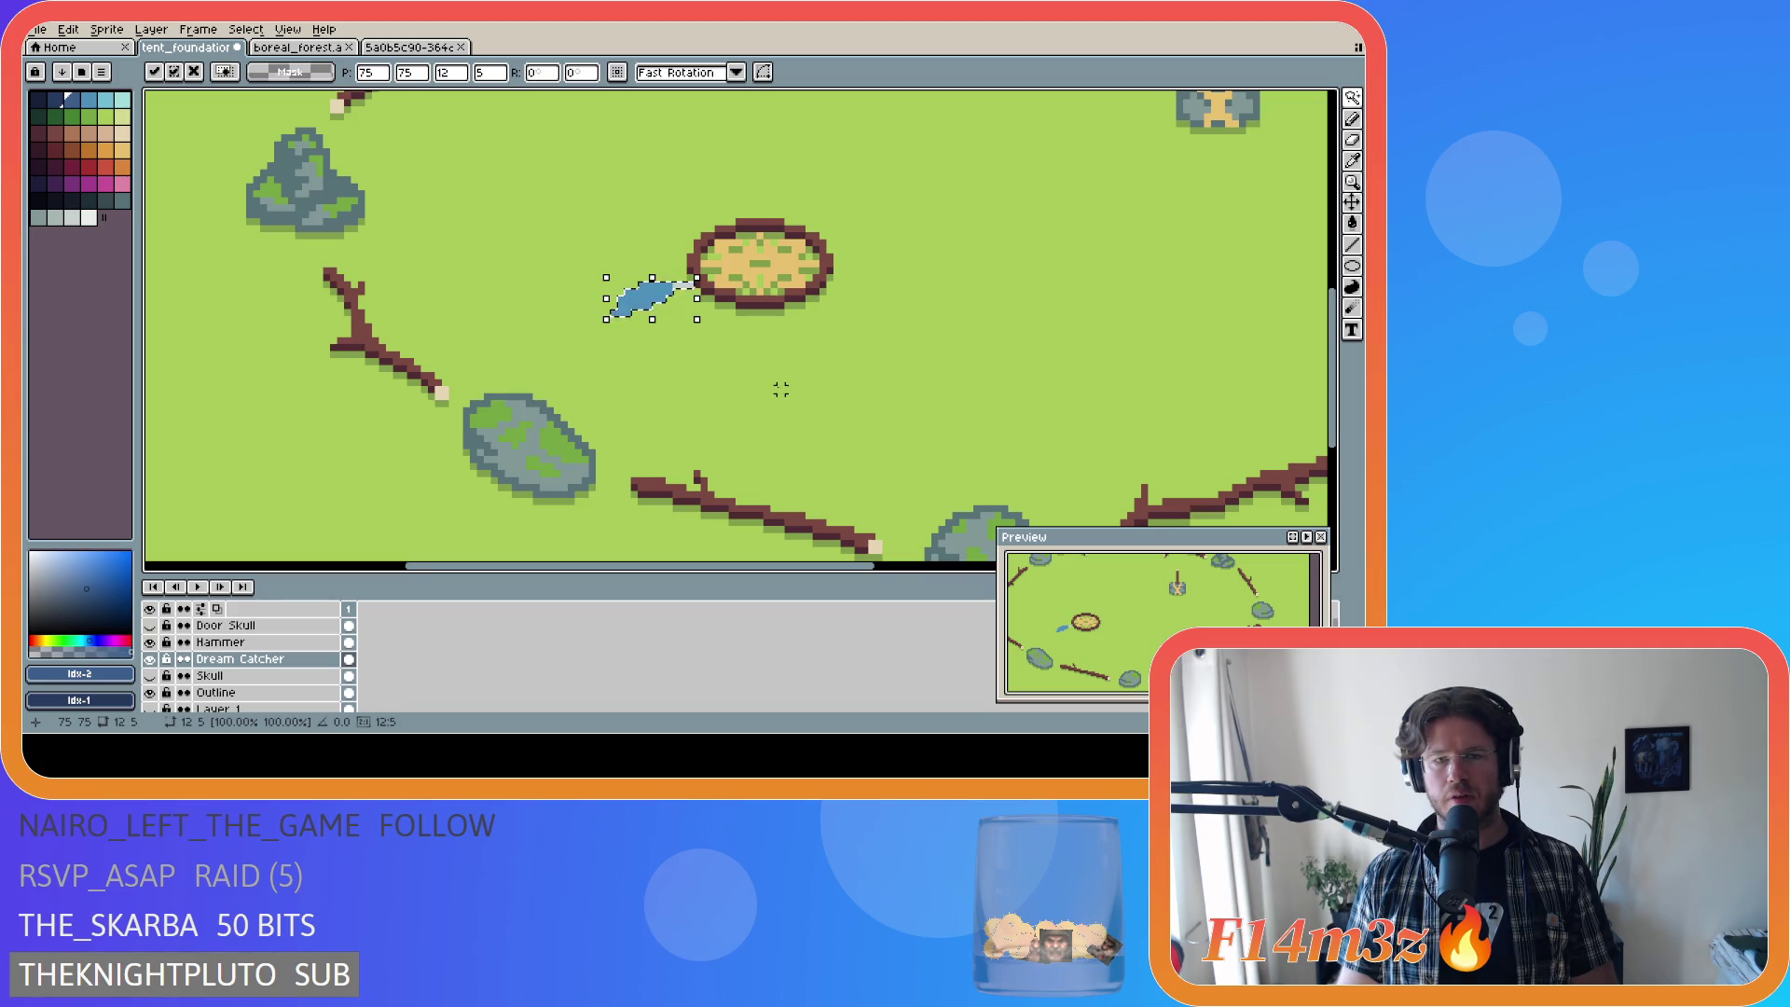
pyautogui.hotkey('ctrl', 'z')
pyautogui.hotkey('ctrl', 'd')
pyautogui.press('m')
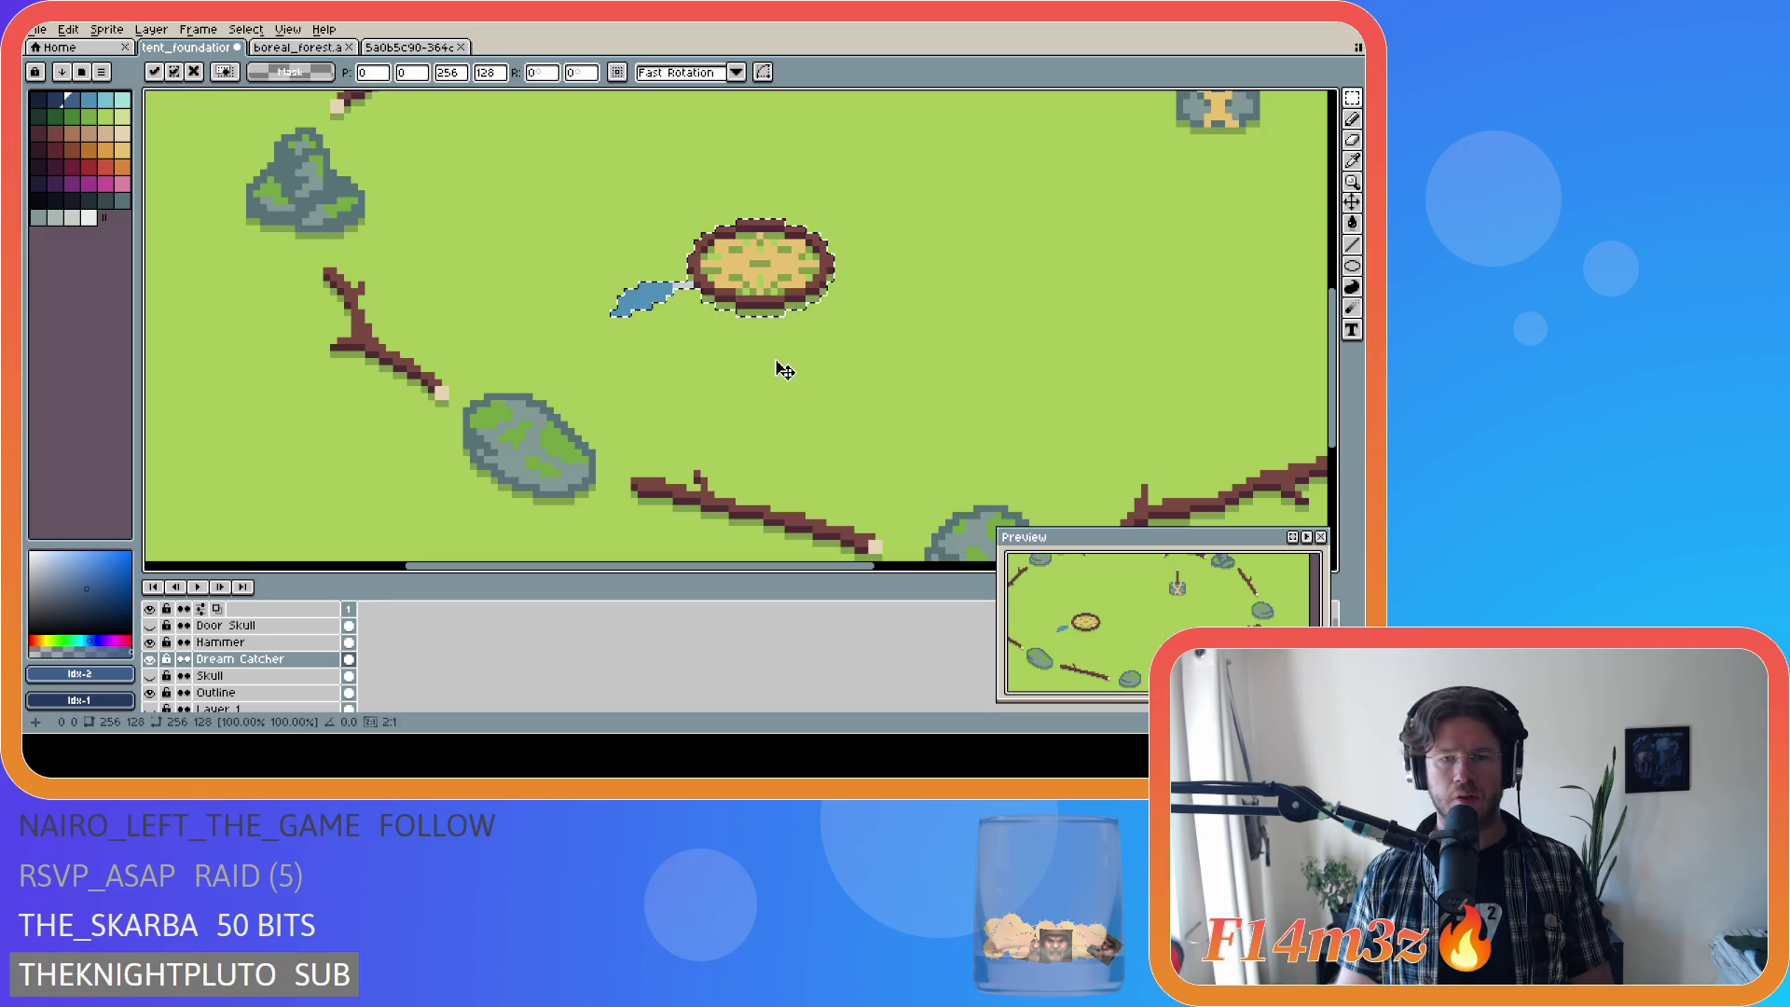
pyautogui.press('i')
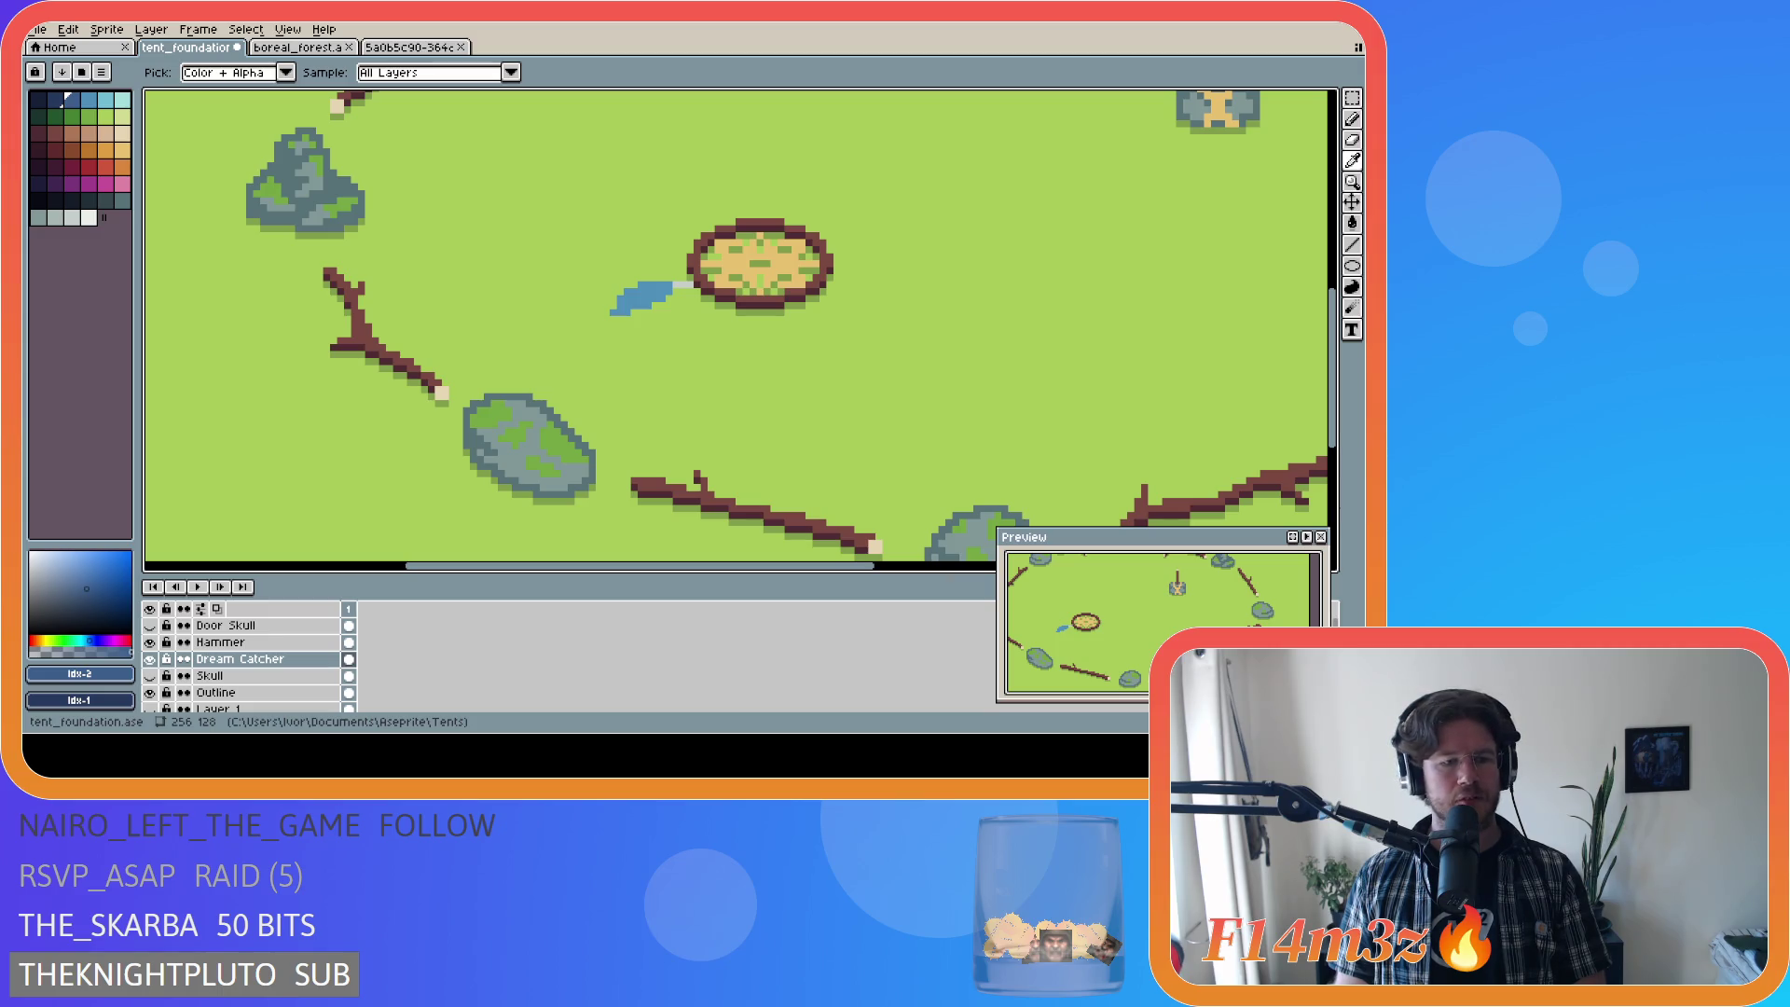
# Step: Bucket-fill the blue feather shape with red
pyautogui.press('m')
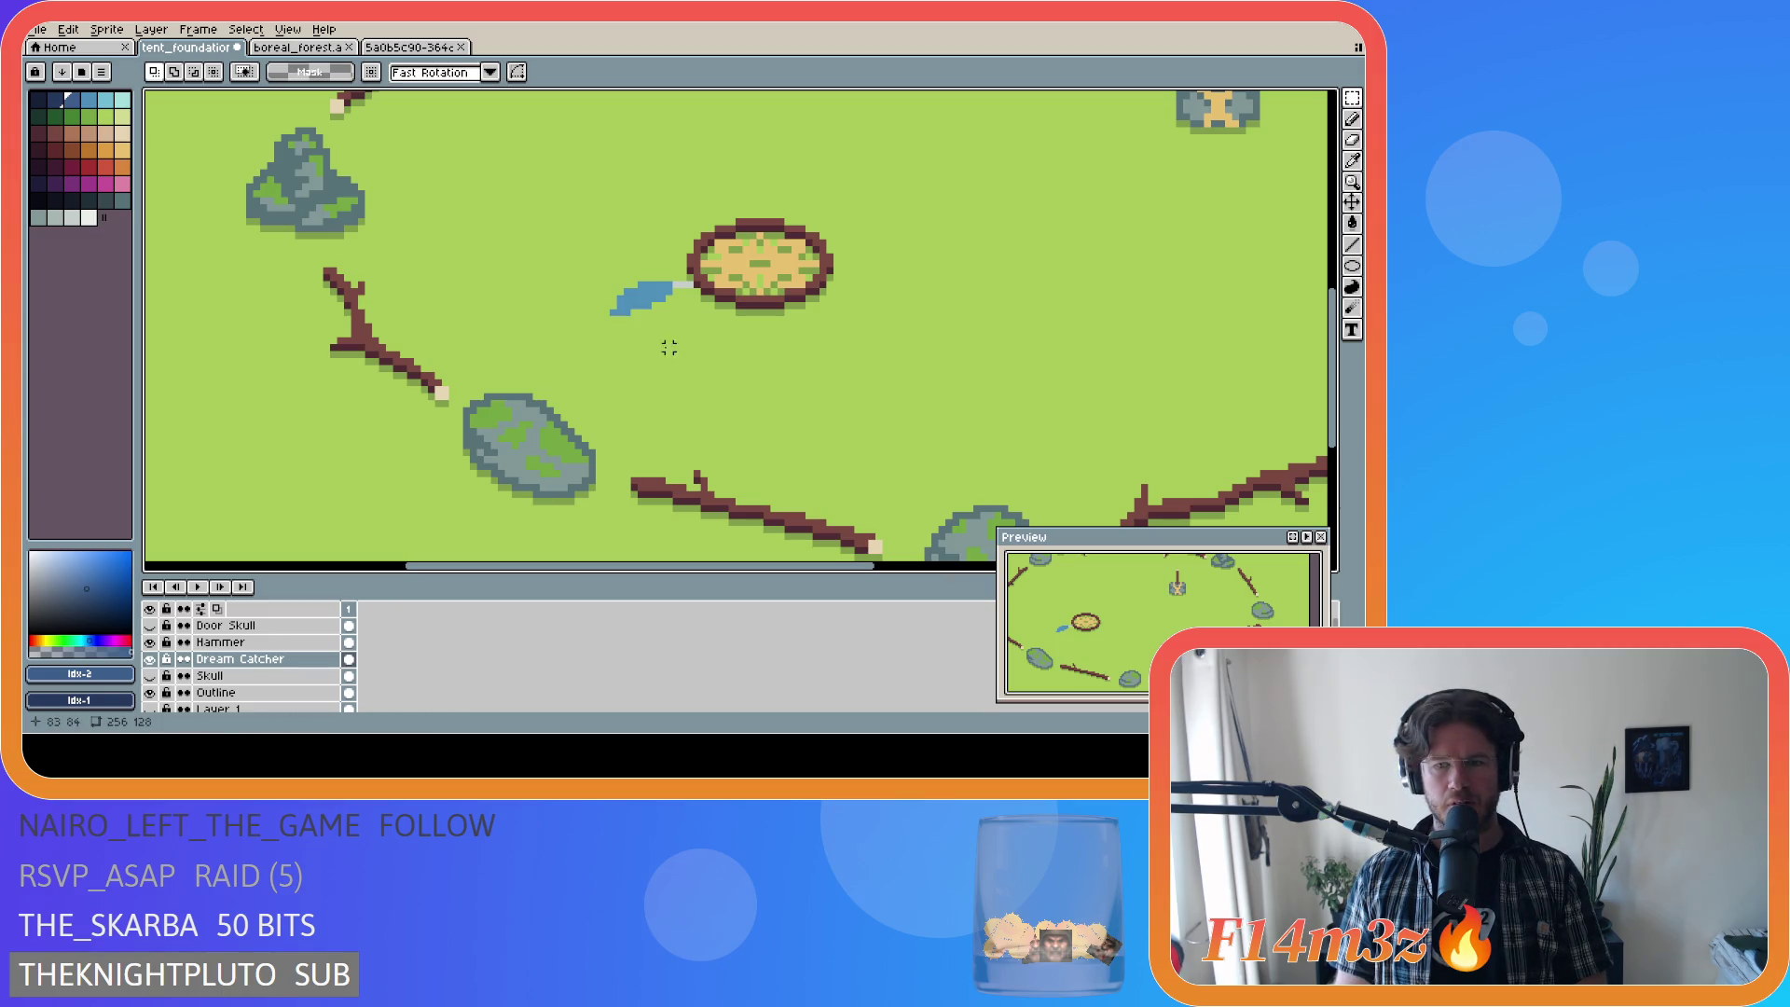
pyautogui.click(88, 166)
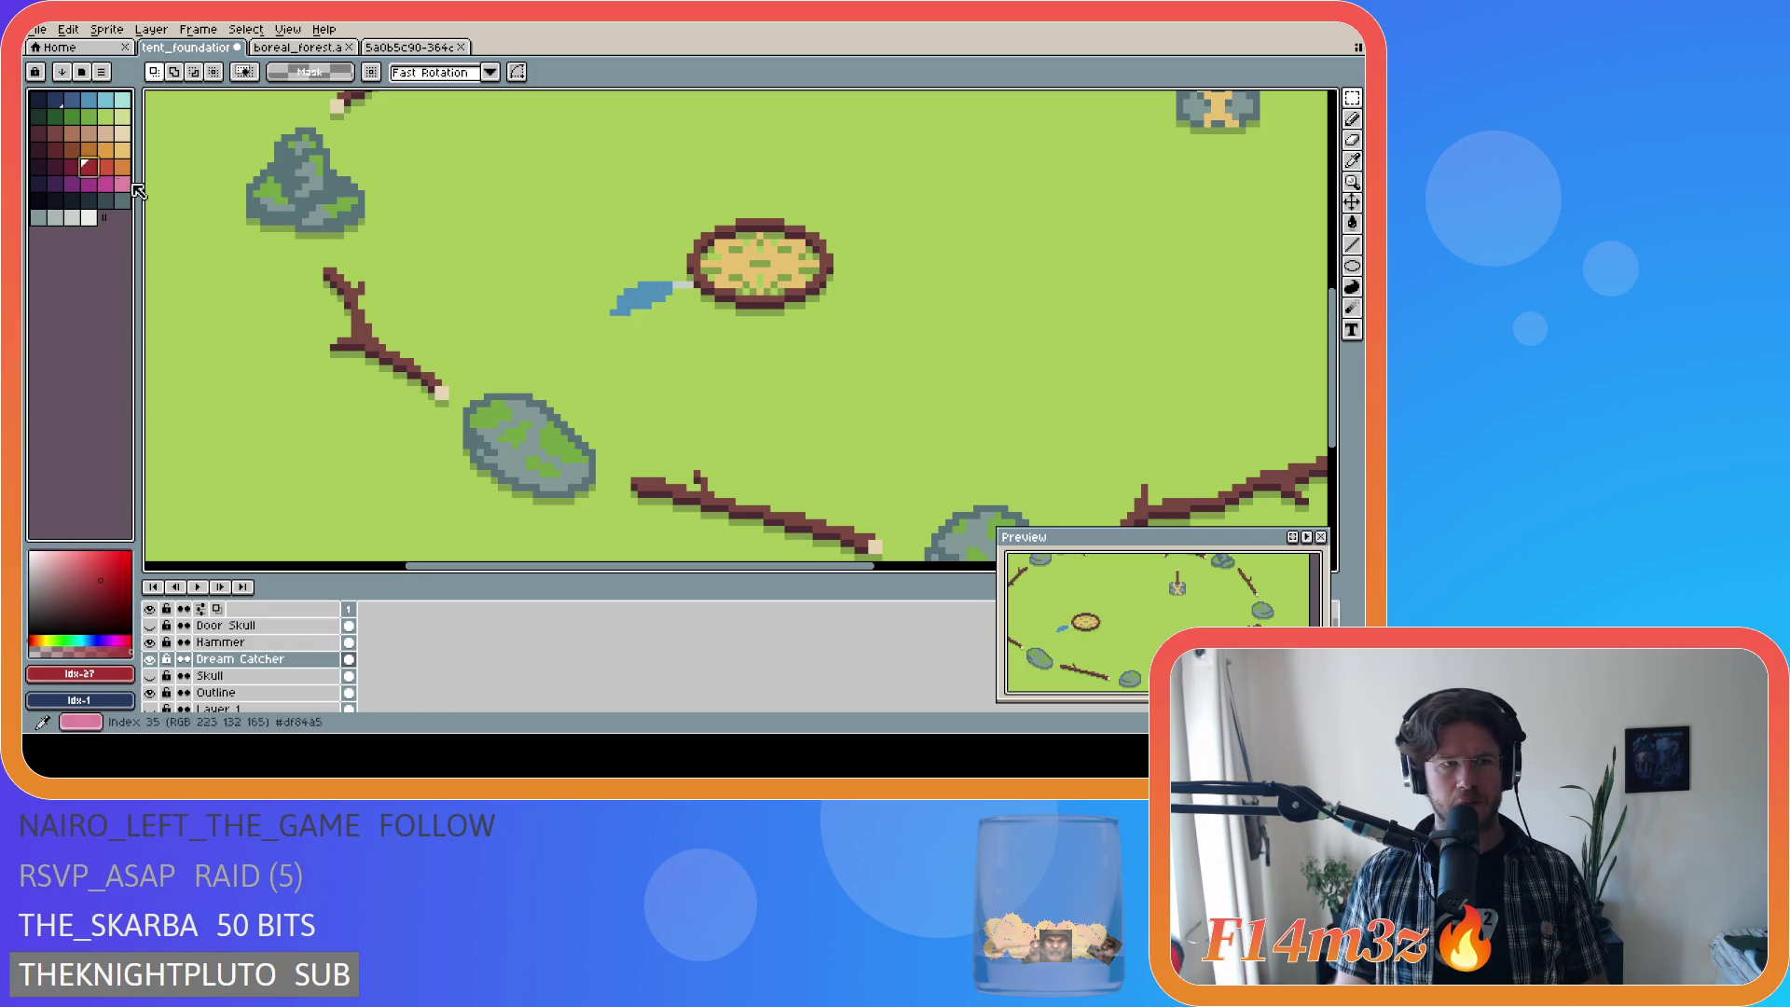
pyautogui.press('g')
pyautogui.click(648, 292)
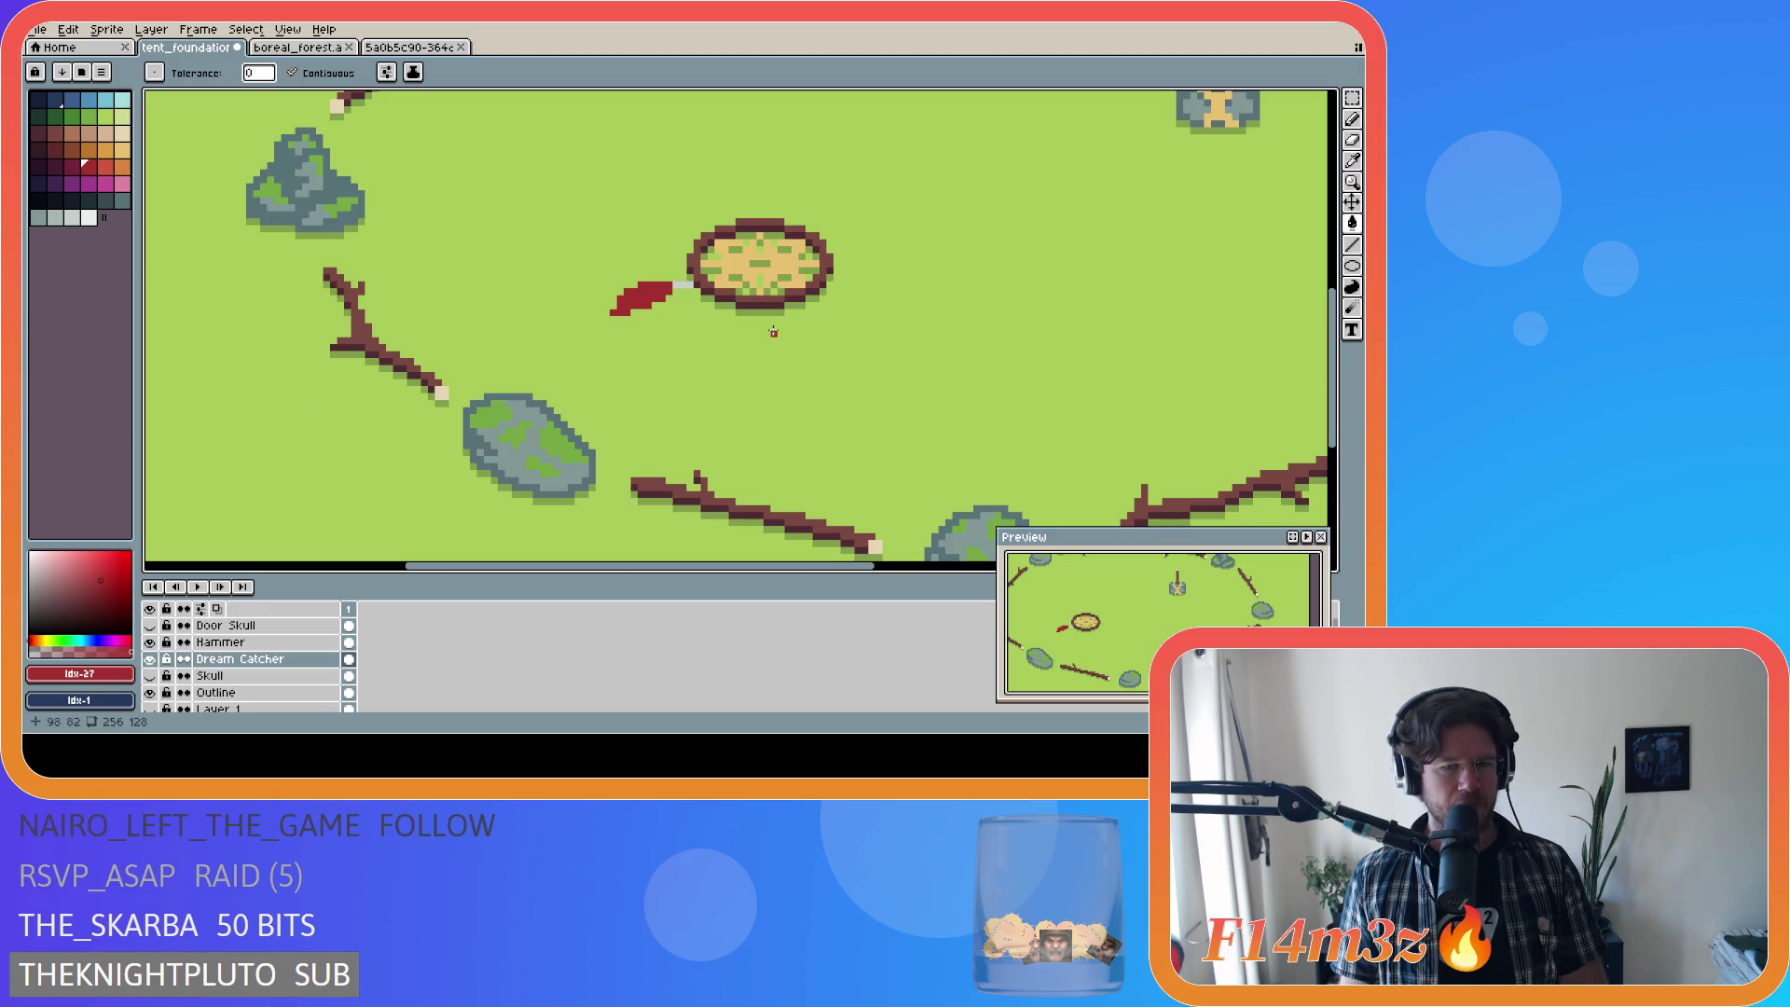
# Step: Sample the feather's light grey, try two green swatches, and add a layer above Dream Catcher
pyautogui.press('i')
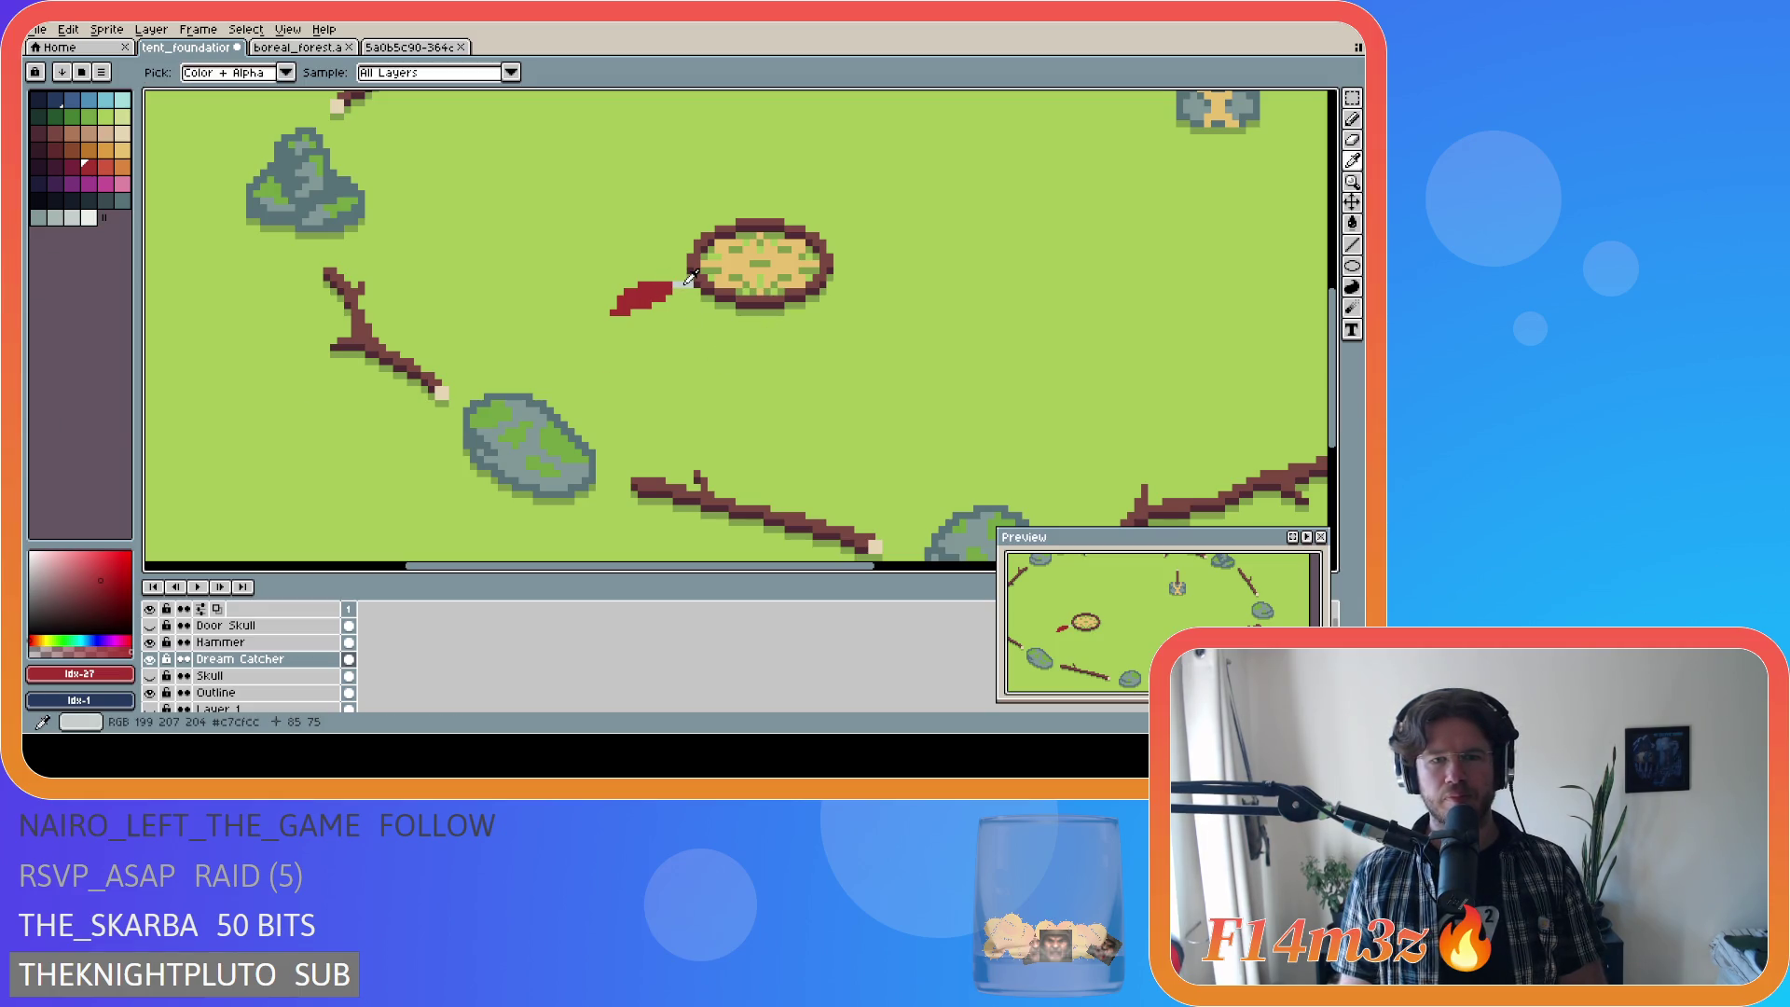
pyautogui.click(686, 282)
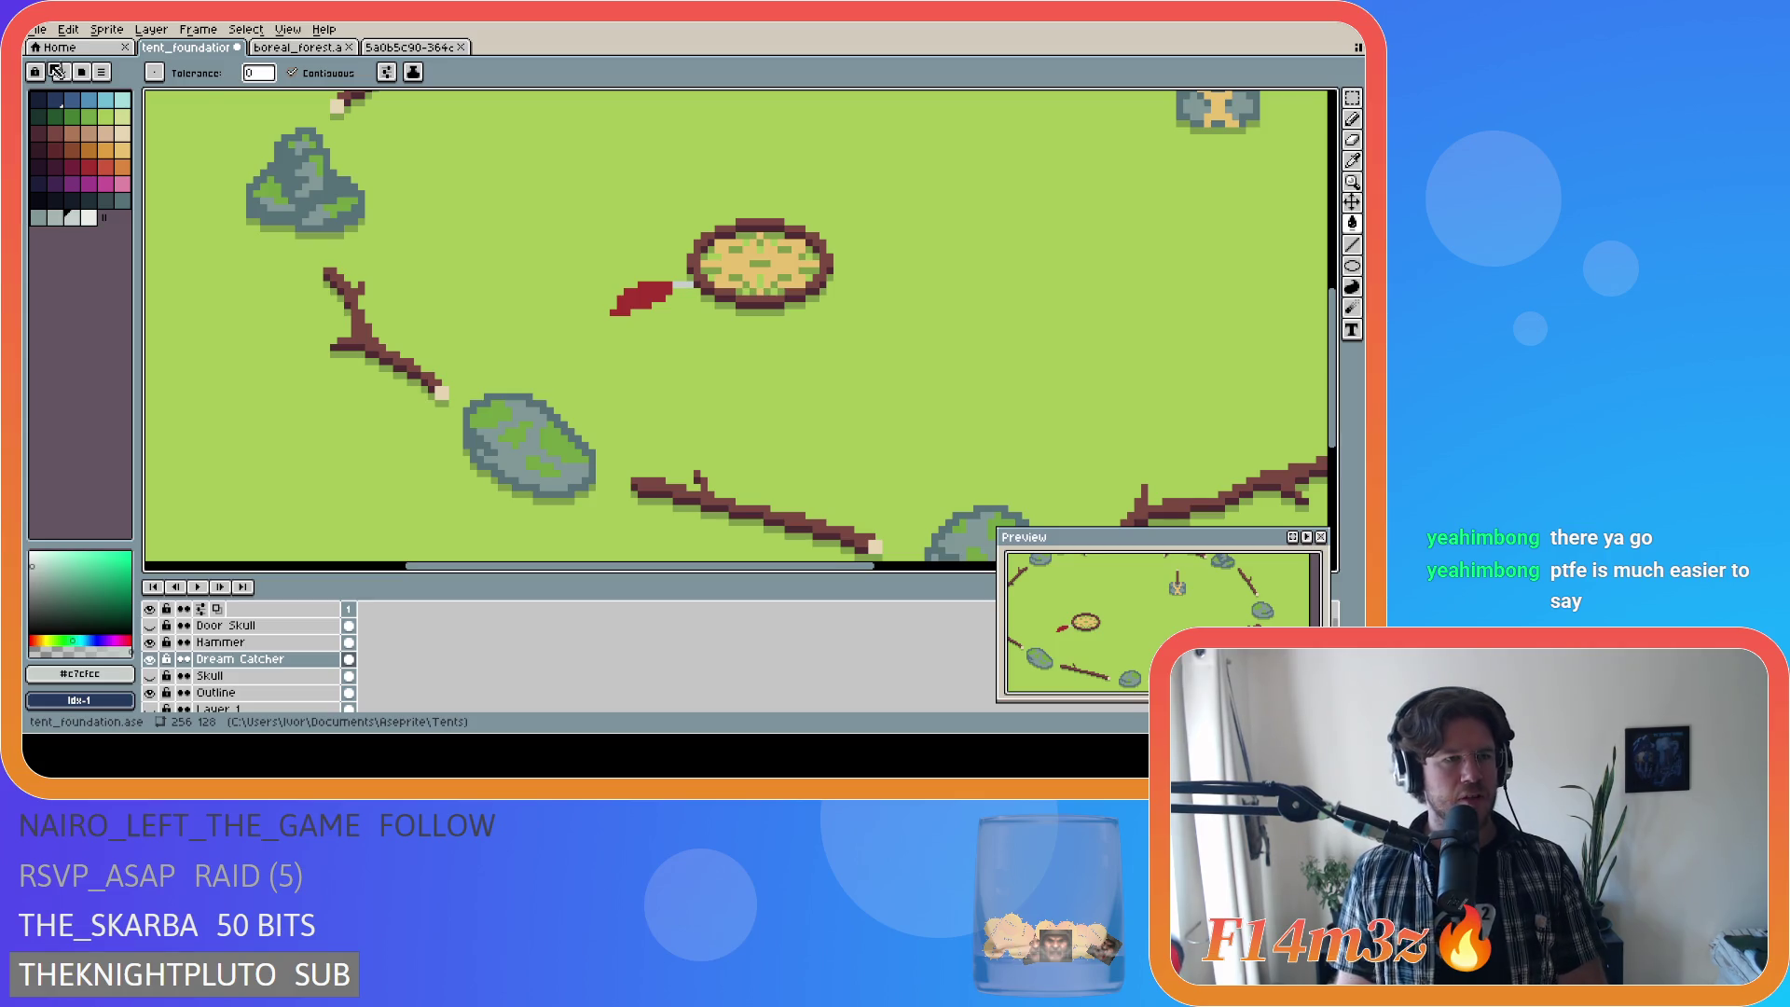
pyautogui.click(96, 118)
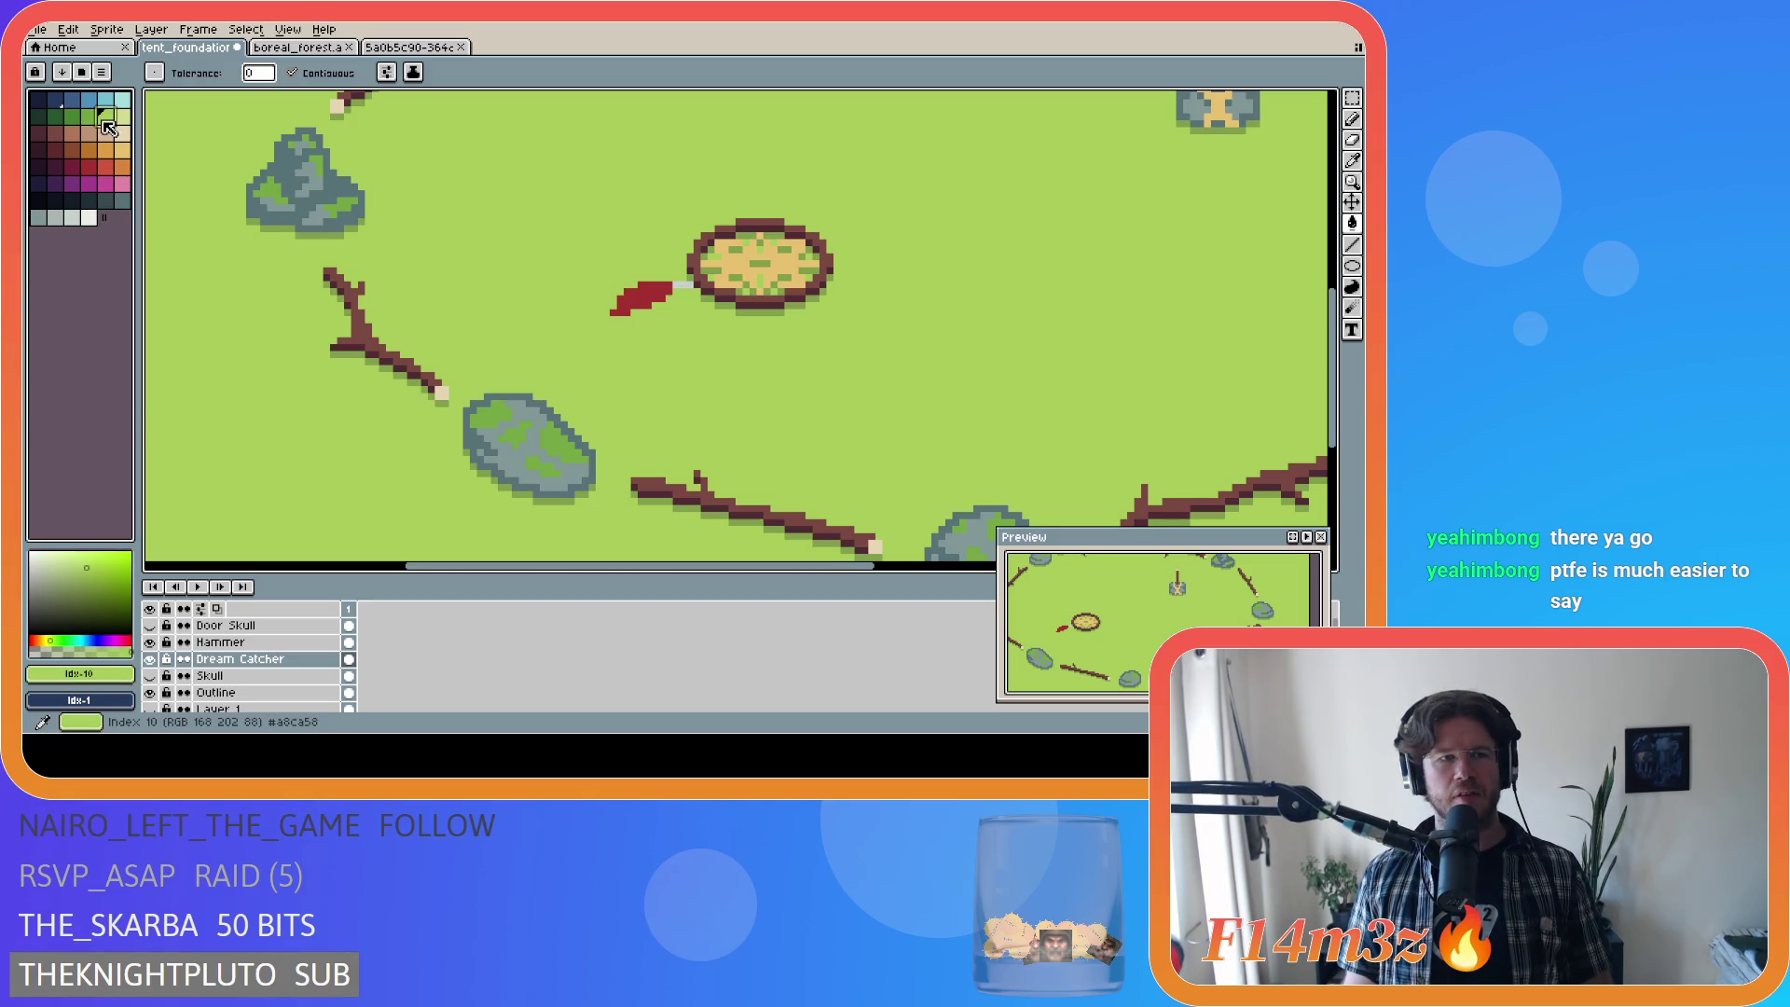
pyautogui.click(105, 116)
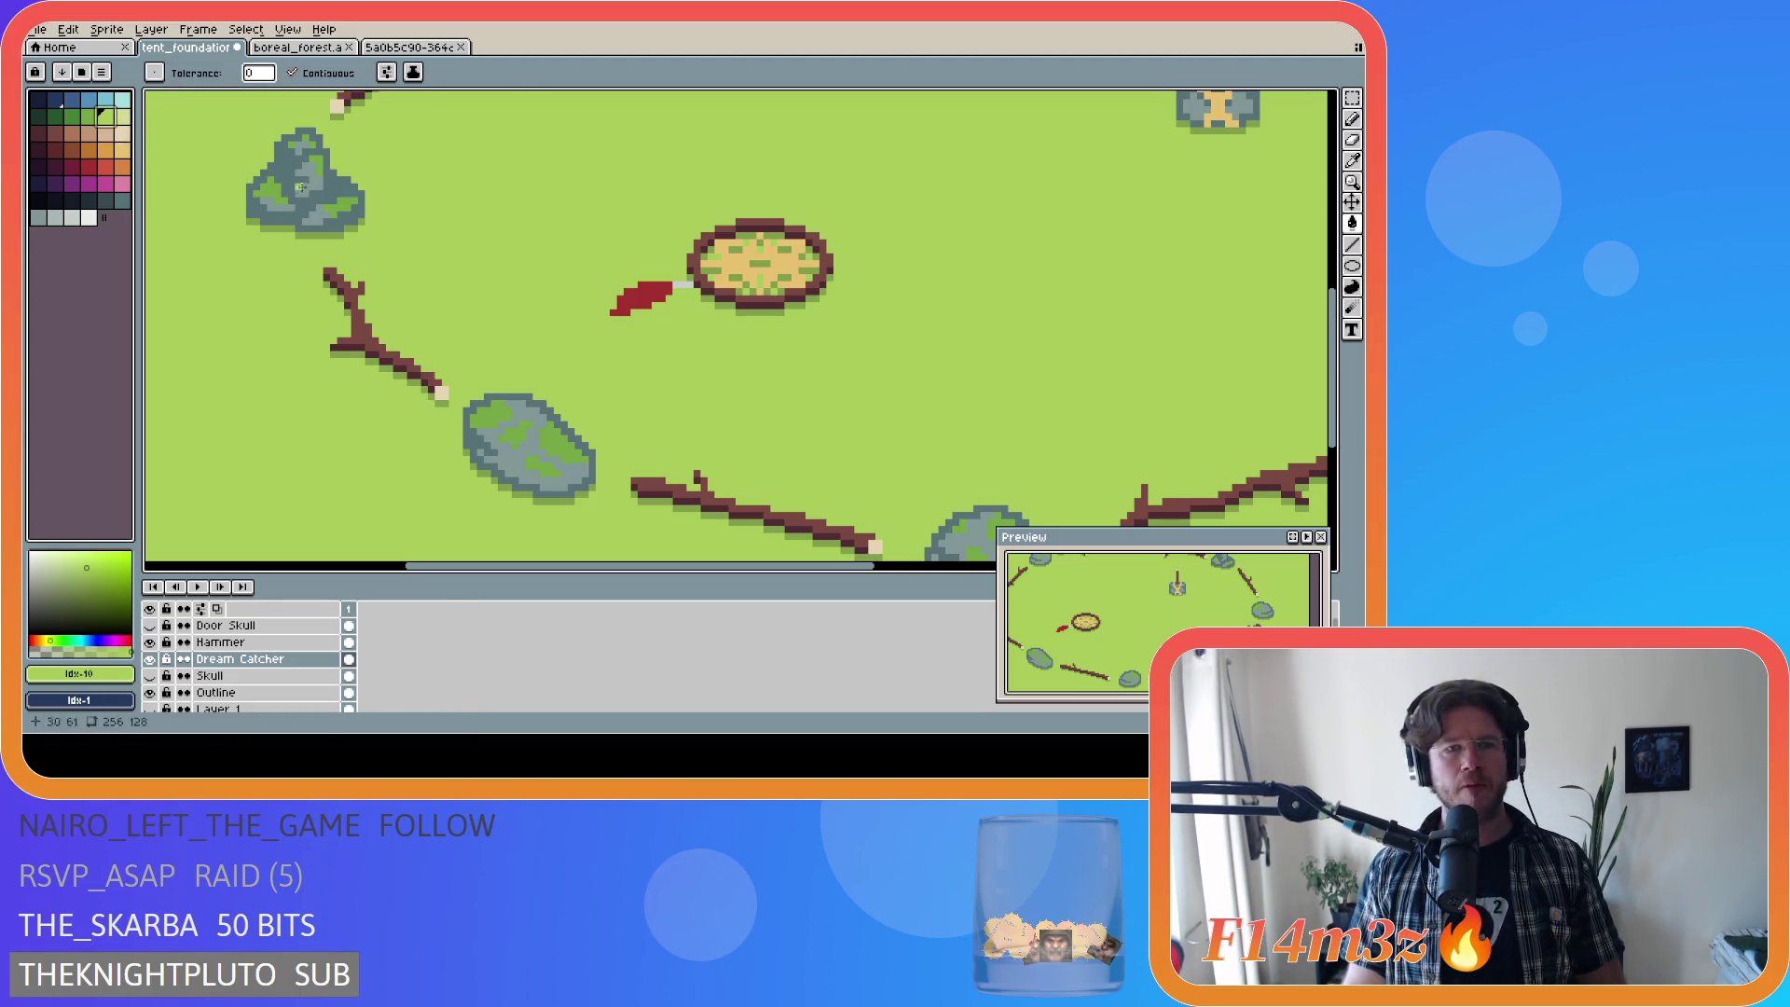
pyautogui.keyDown('alt'); pyautogui.click(684, 284); pyautogui.keyUp('alt')
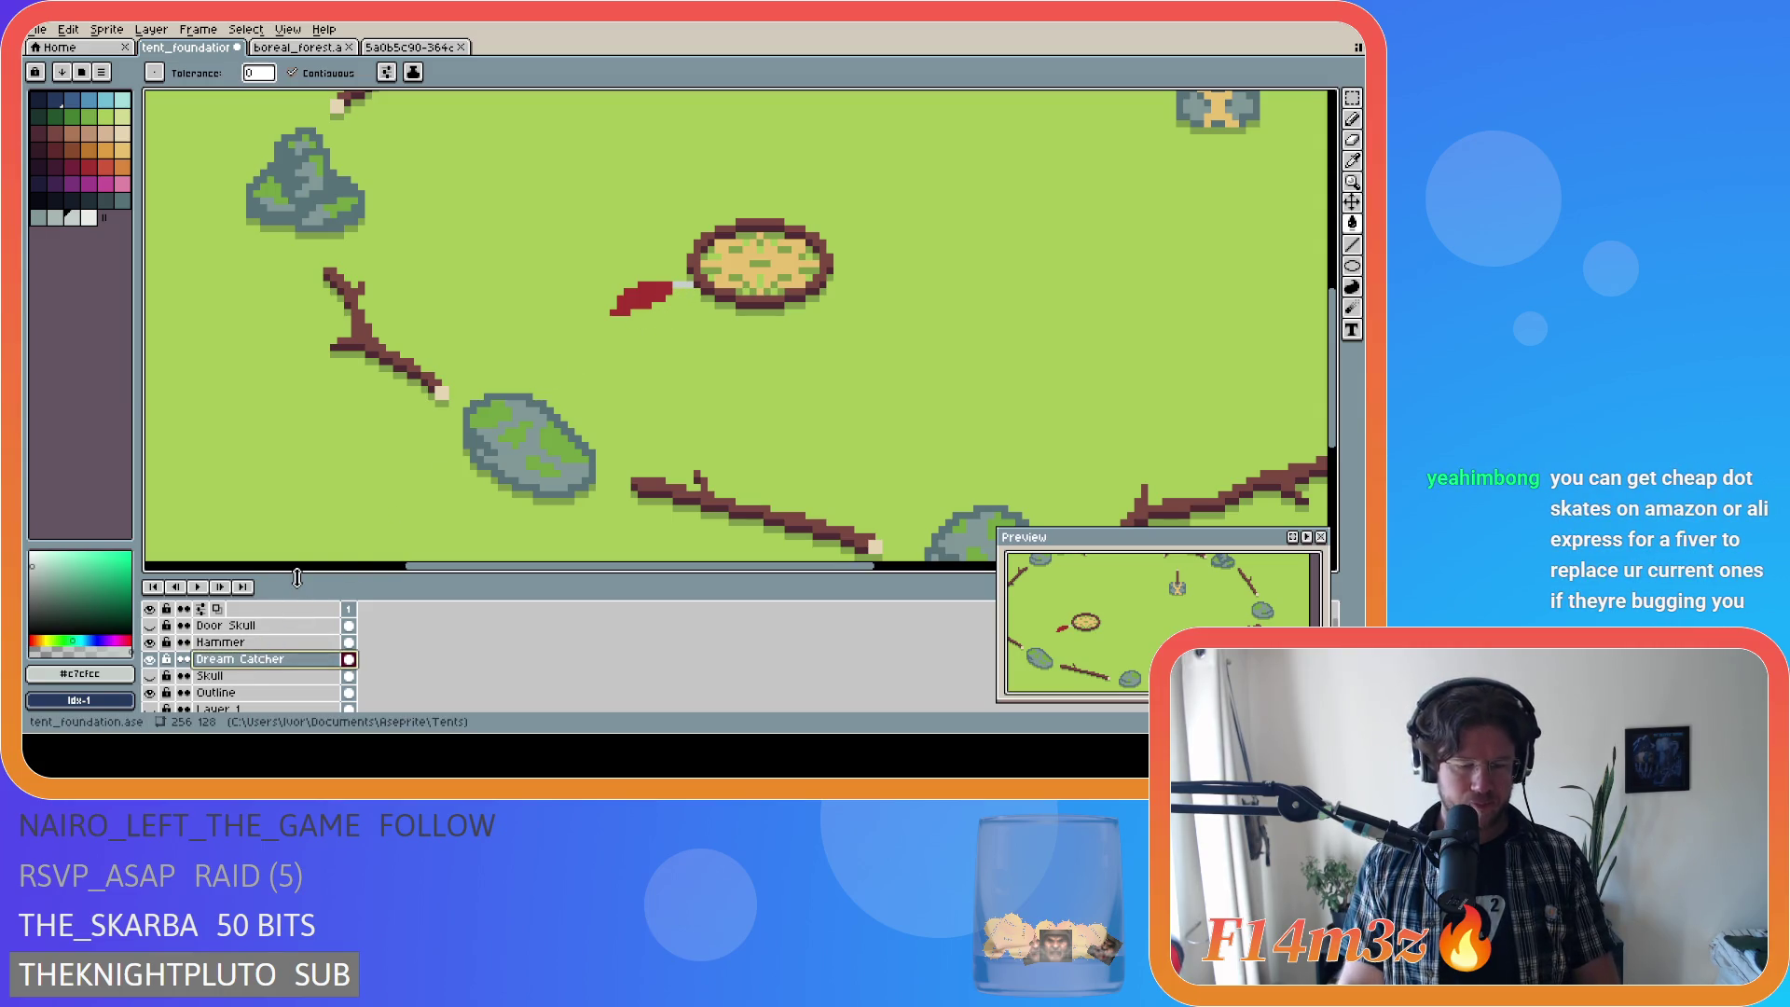
pyautogui.hotkey('shift', 'n')
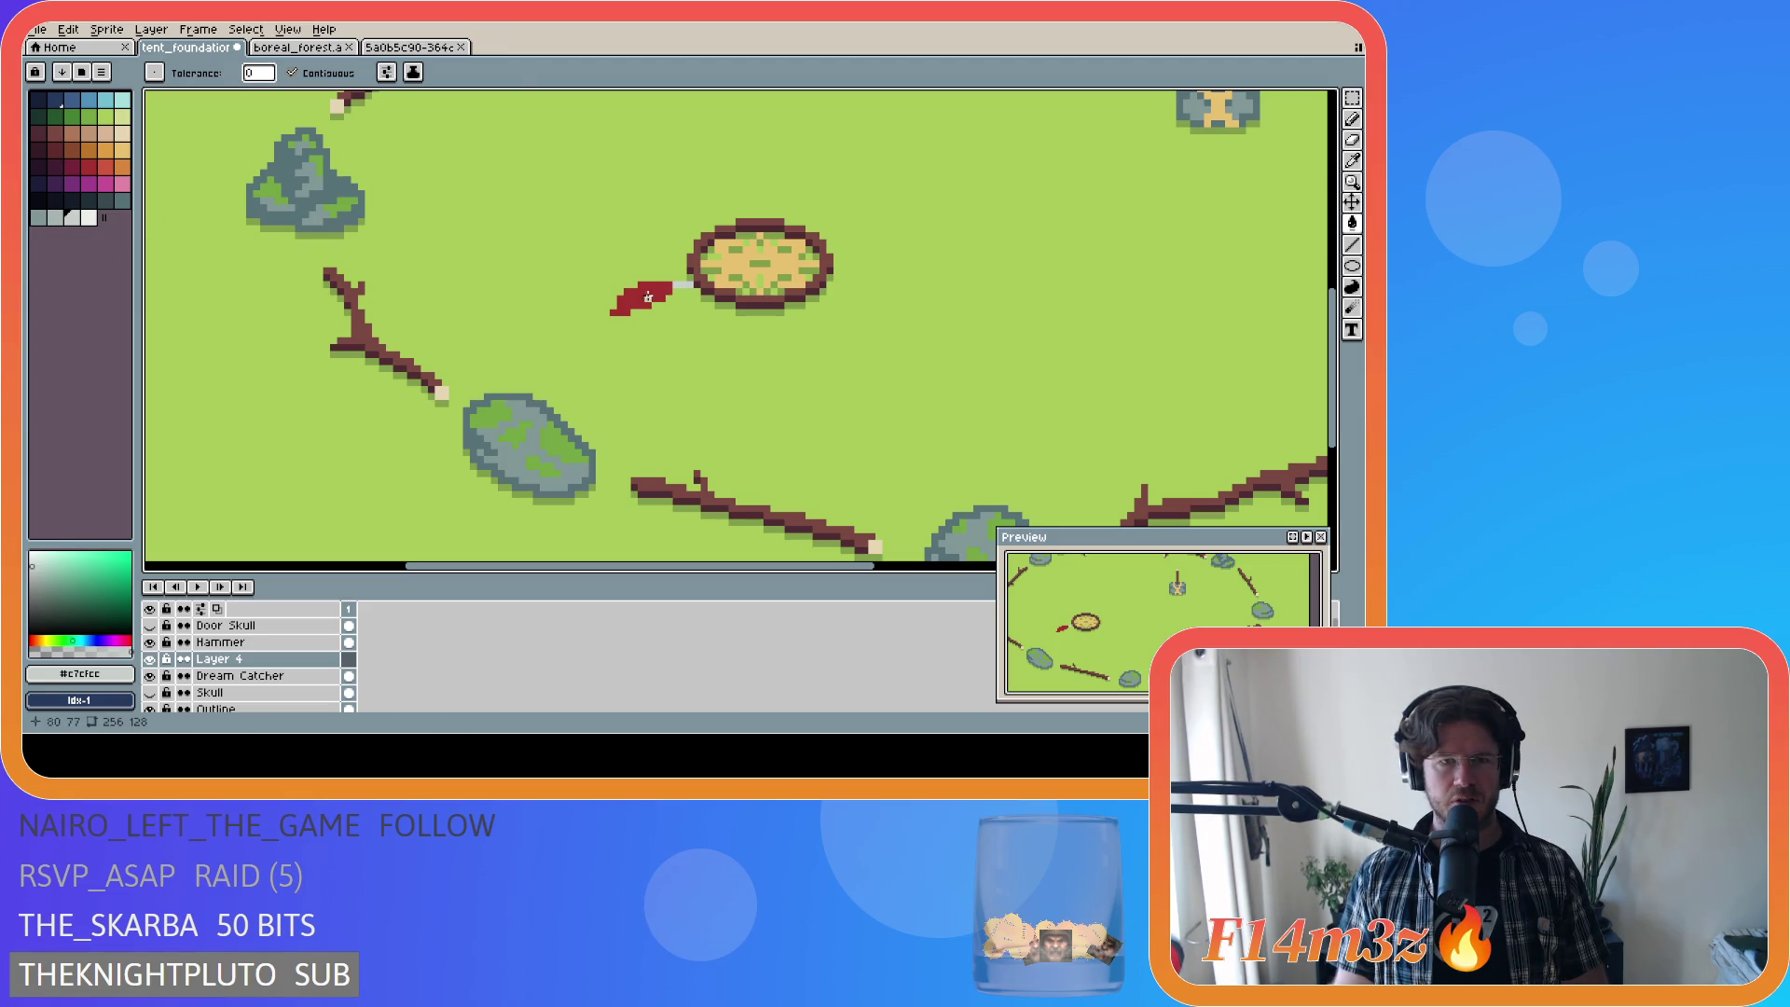
# Step: Sample the feather's red as the drawing colour, briefly checking its light-grey tip
pyautogui.keyDown('alt'); pyautogui.click(623, 305); pyautogui.keyUp('alt')
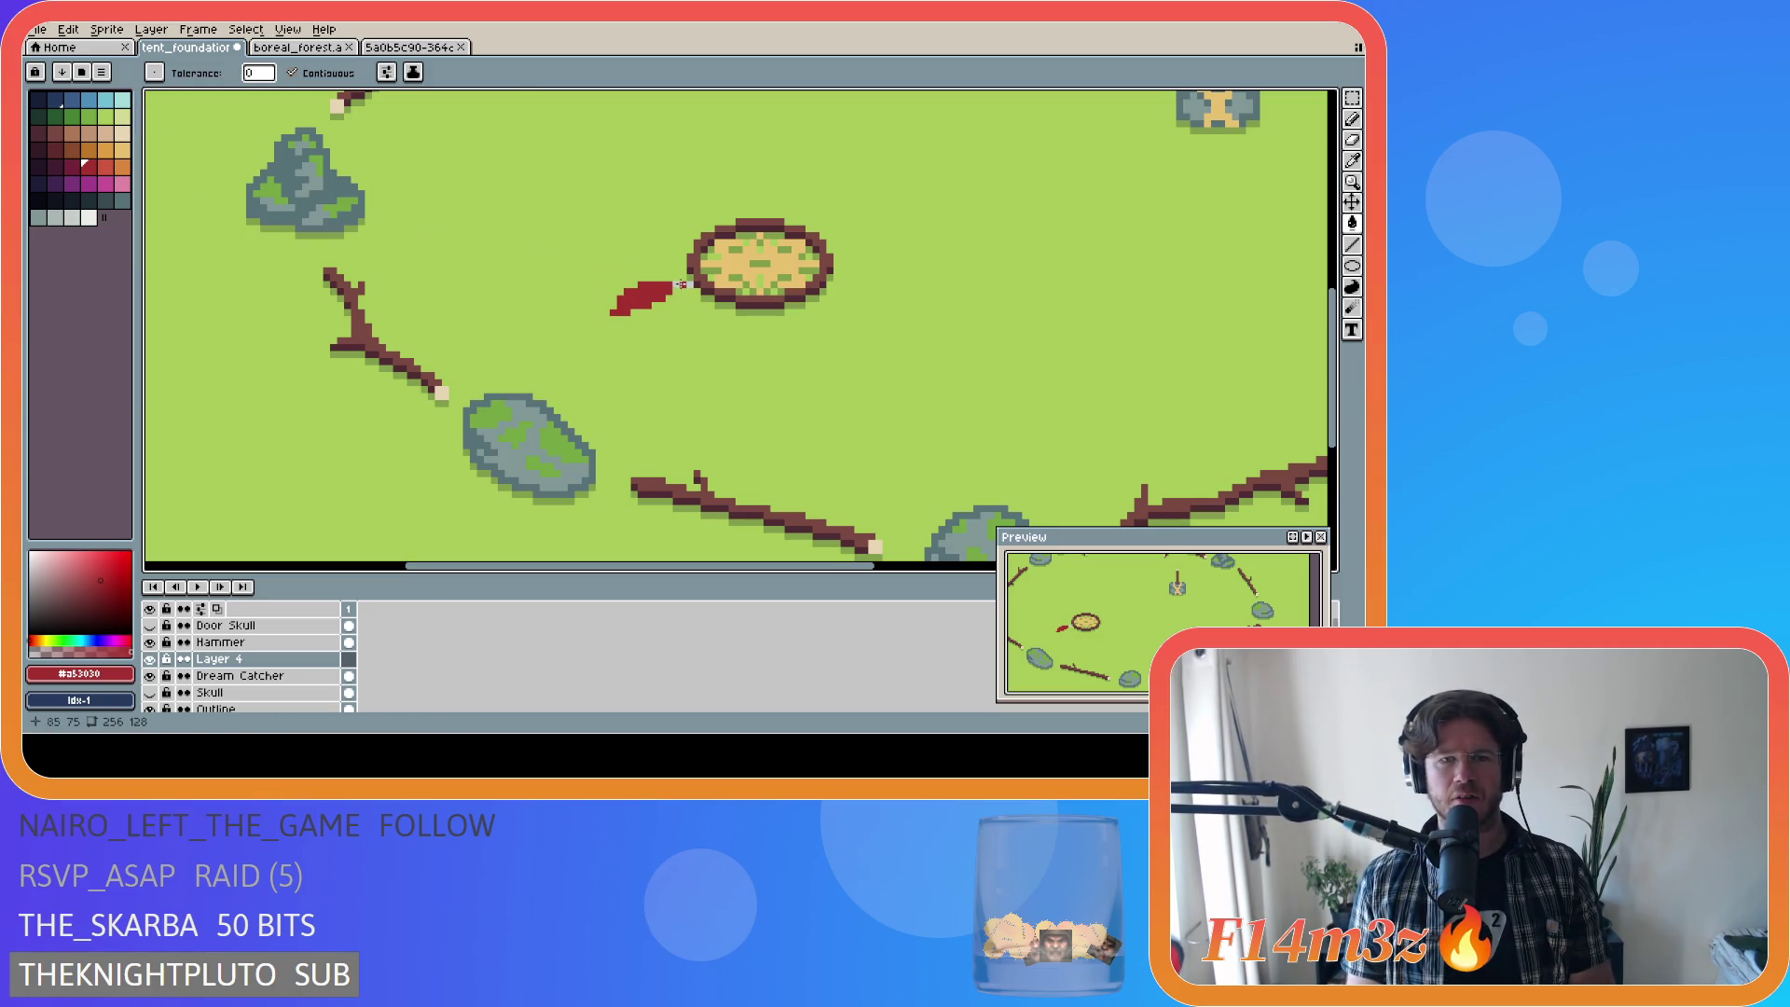
pyautogui.keyDown('alt'); pyautogui.click(682, 284); pyautogui.keyUp('alt')
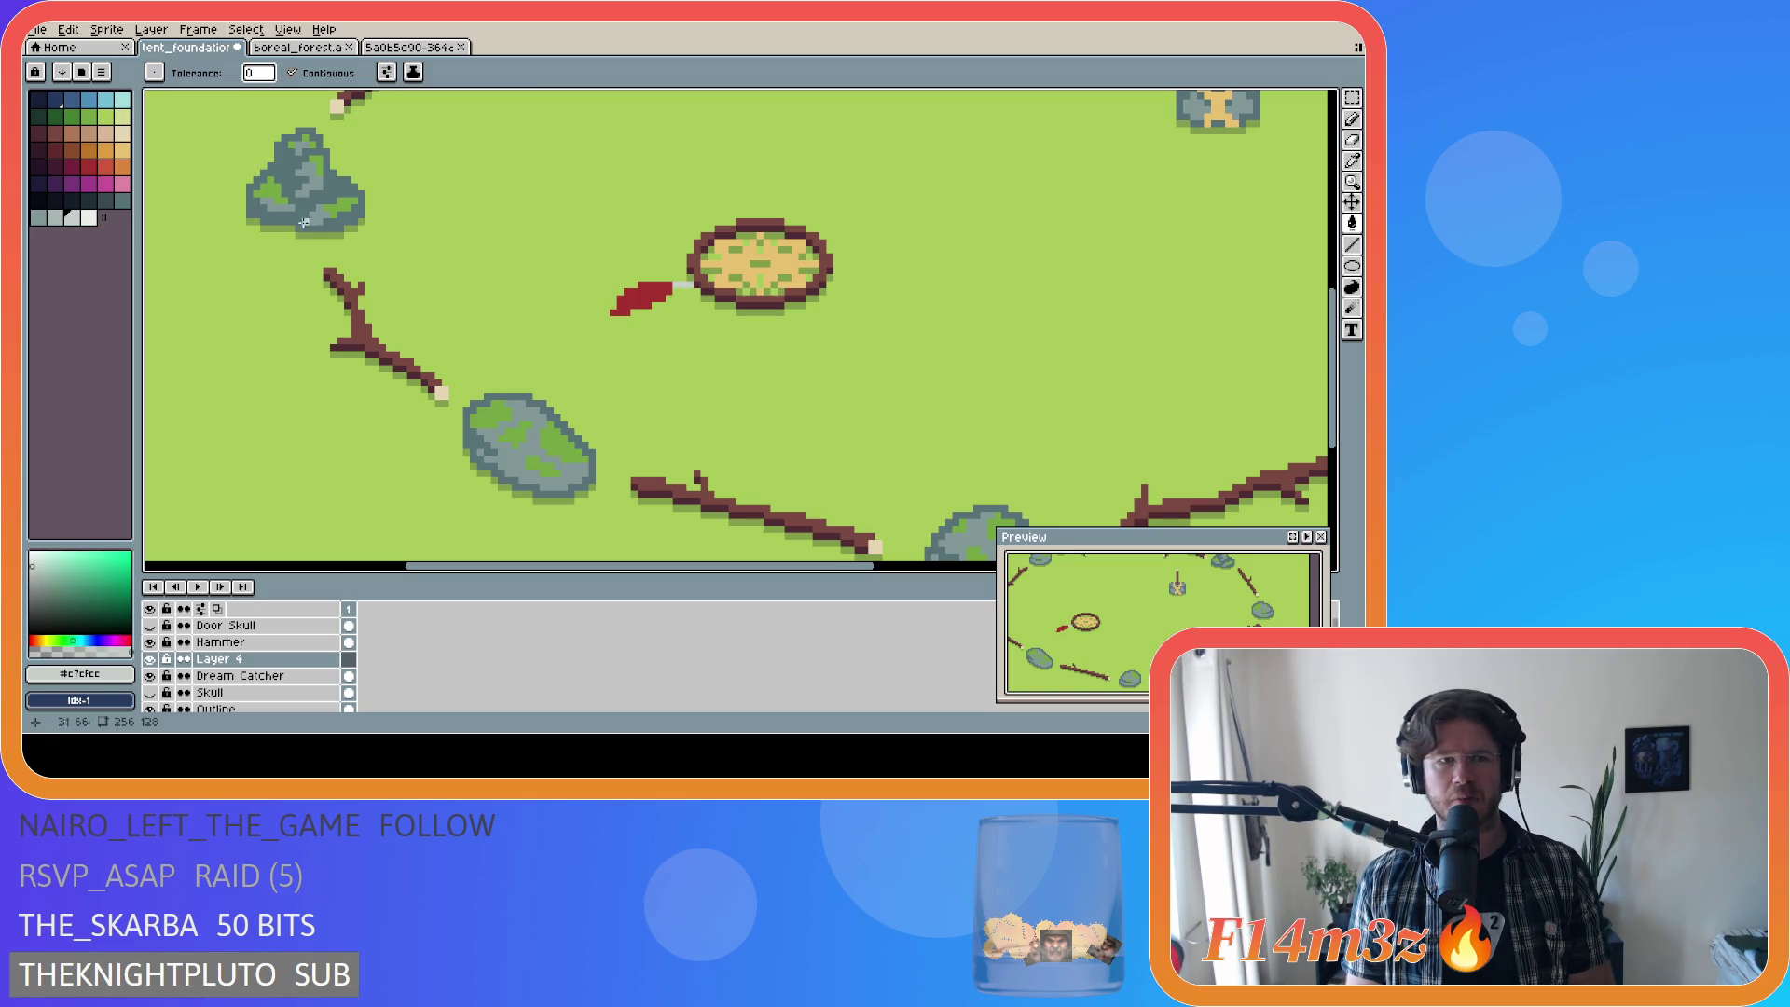
pyautogui.keyDown('alt'); pyautogui.click(653, 290); pyautogui.keyUp('alt')
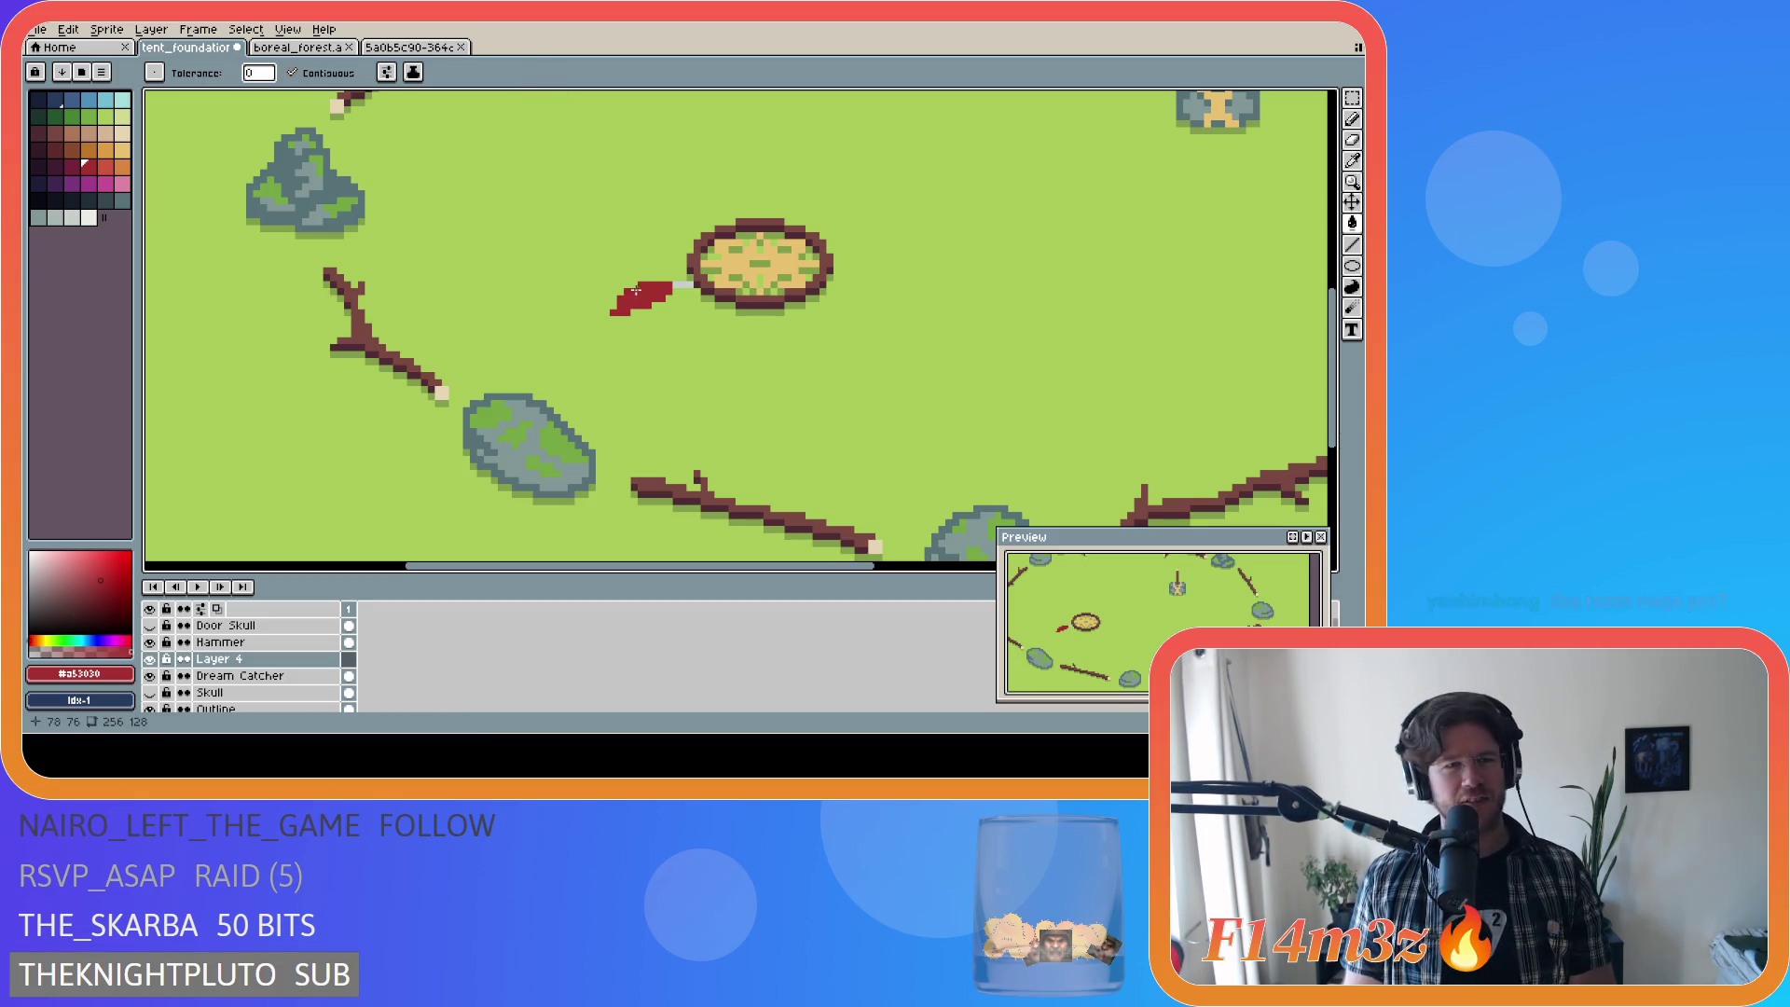
# Step: Sample colours with the eyedropper and set the drawing colour to the green at palette index 9
pyautogui.press('i')
pyautogui.click(683, 288)
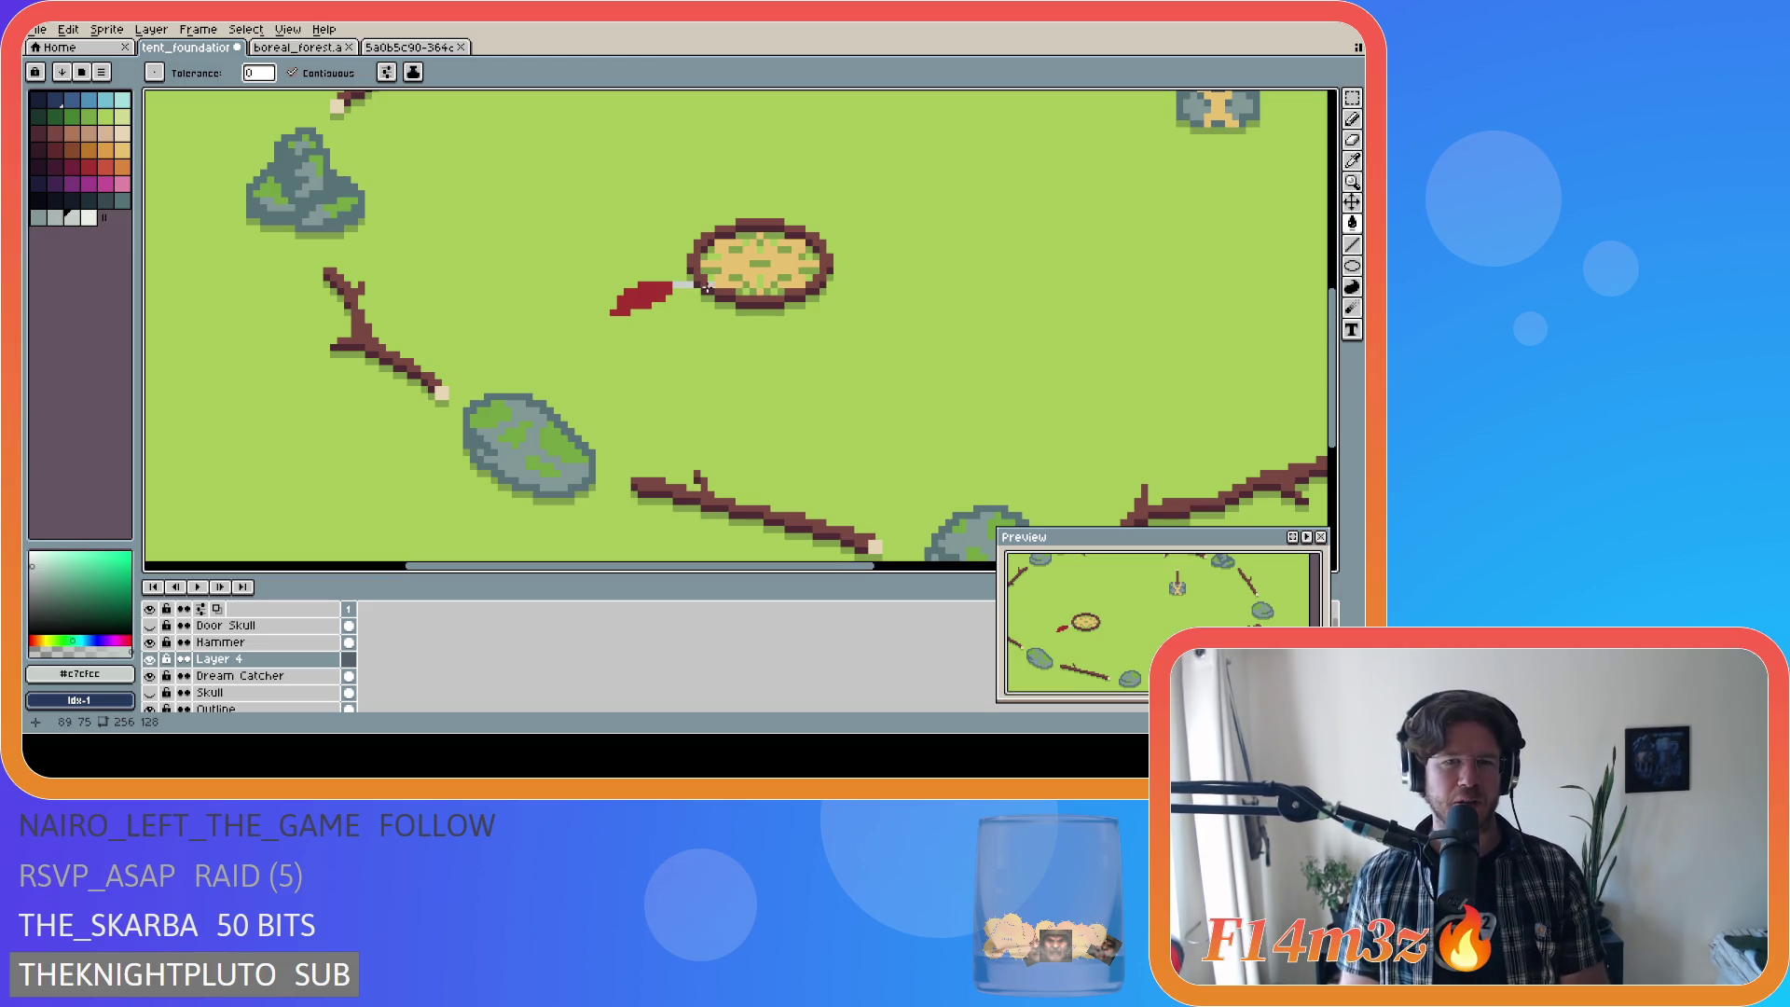
pyautogui.press('i')
pyautogui.press('w')
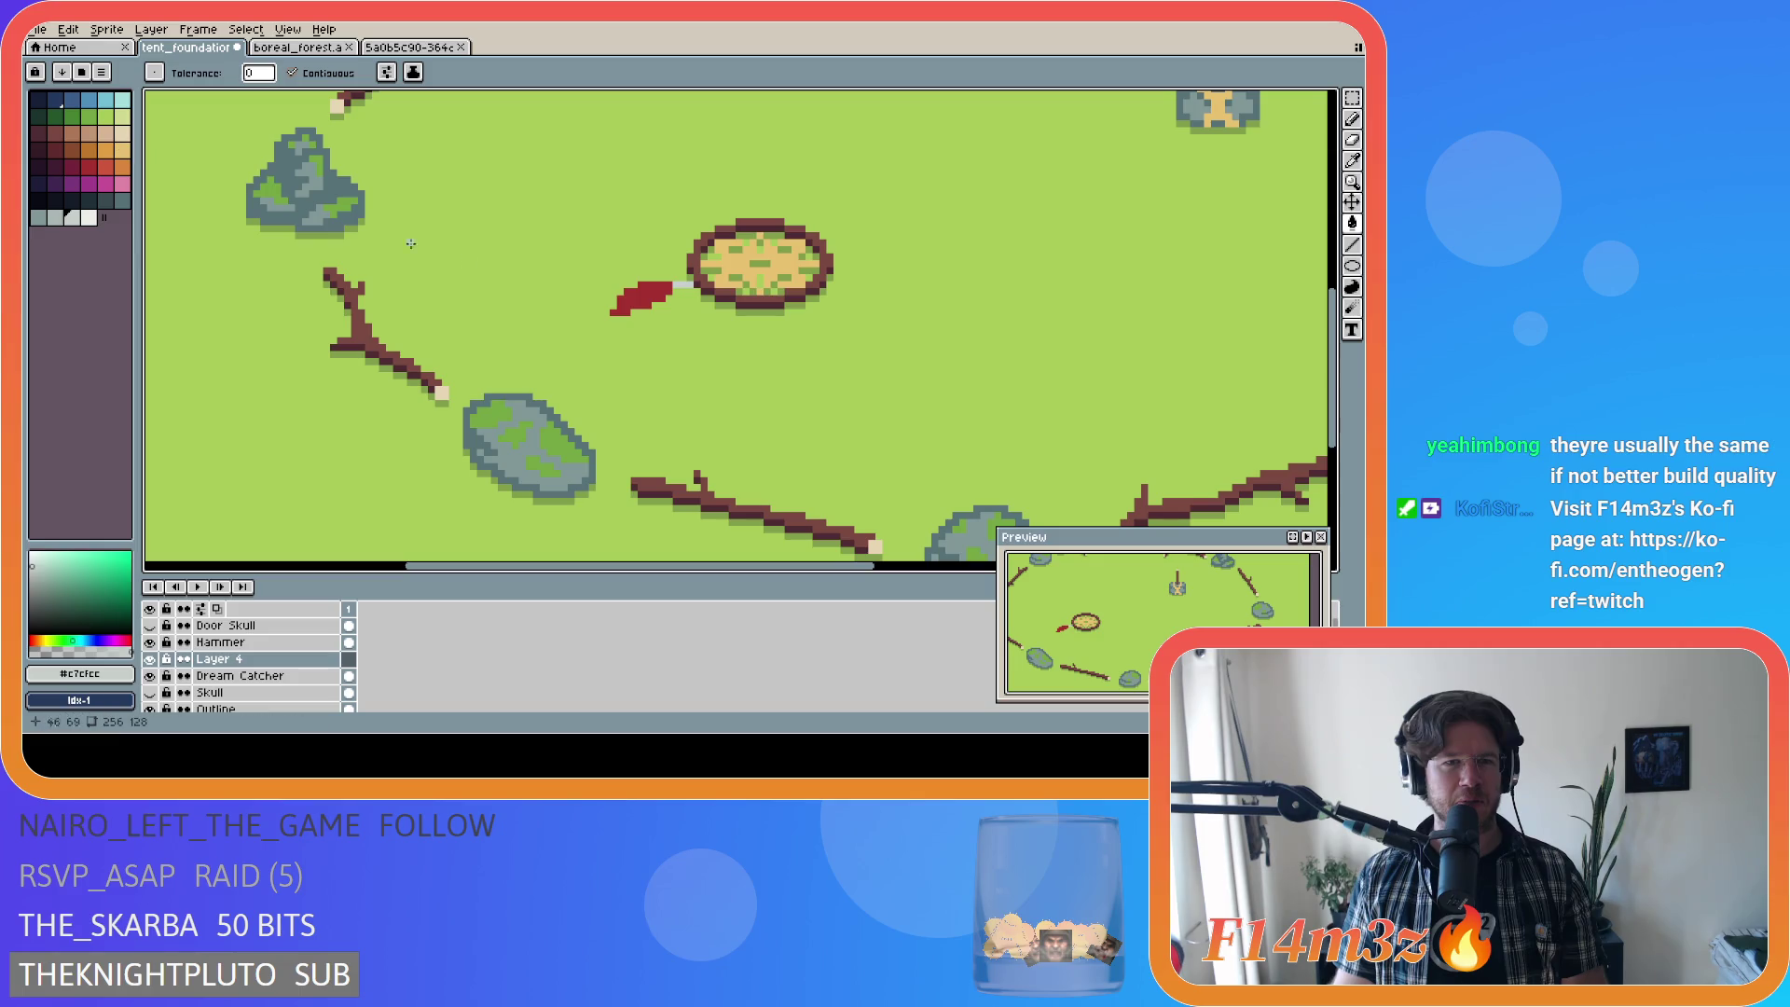
pyautogui.press('alt')
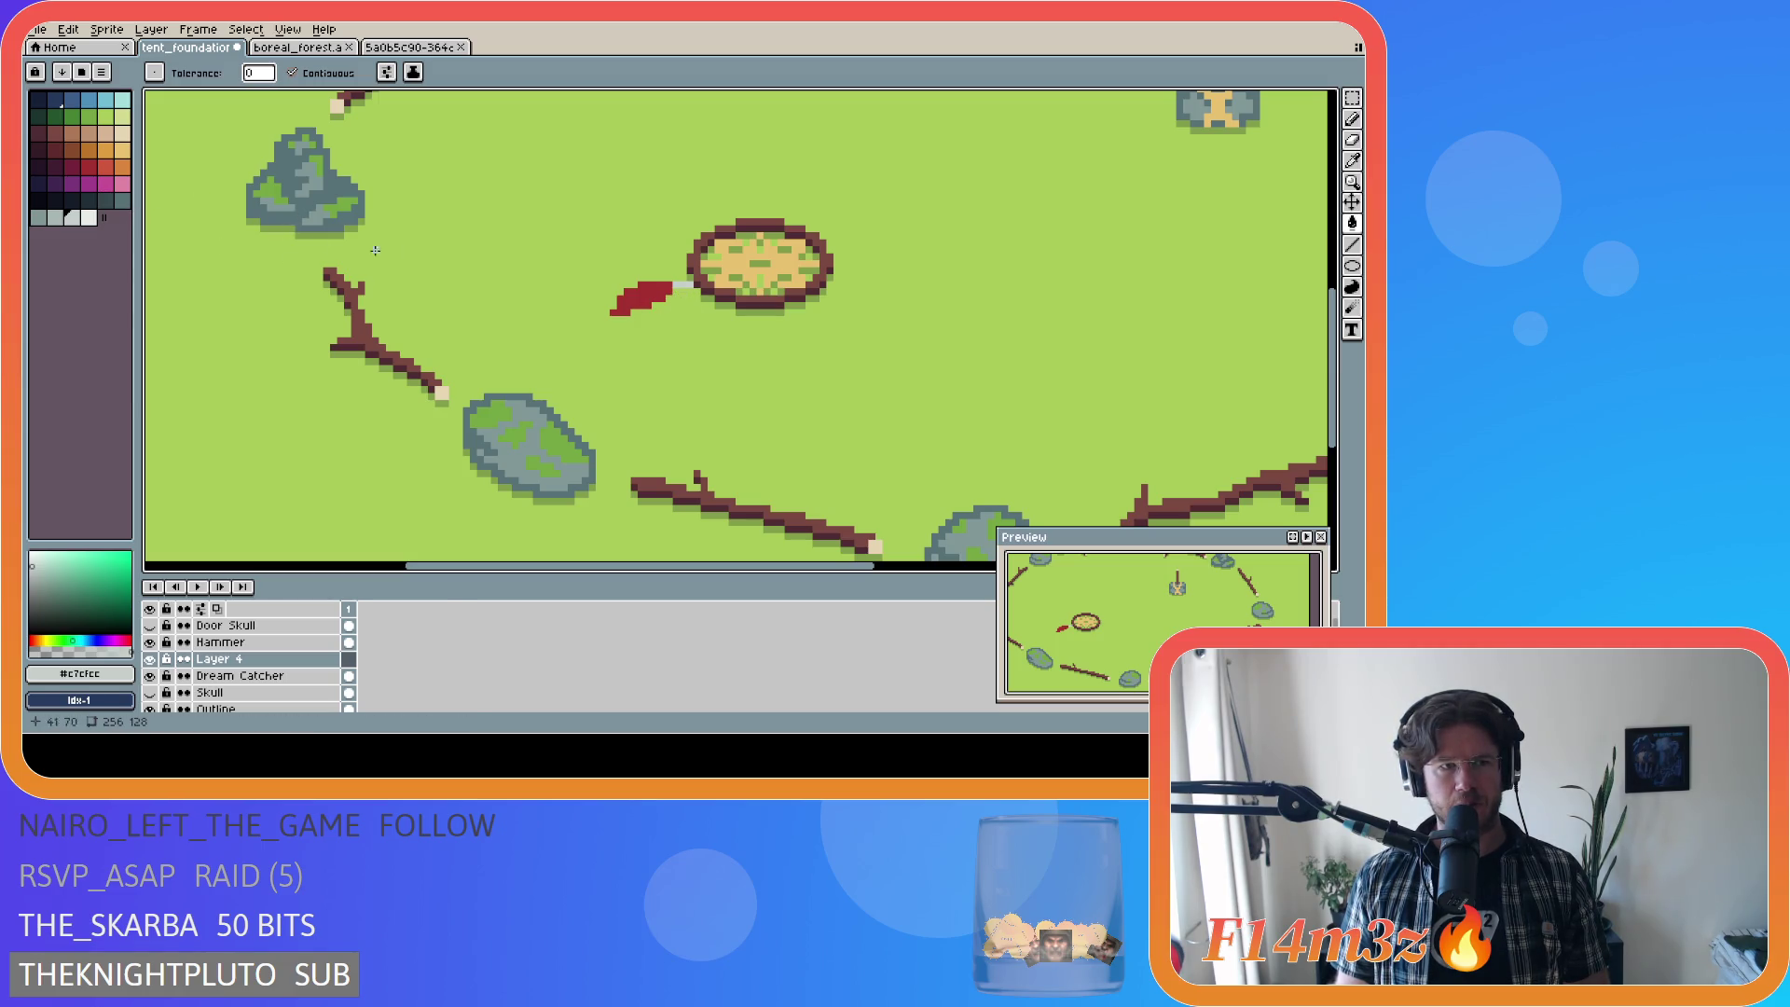
pyautogui.click(89, 117)
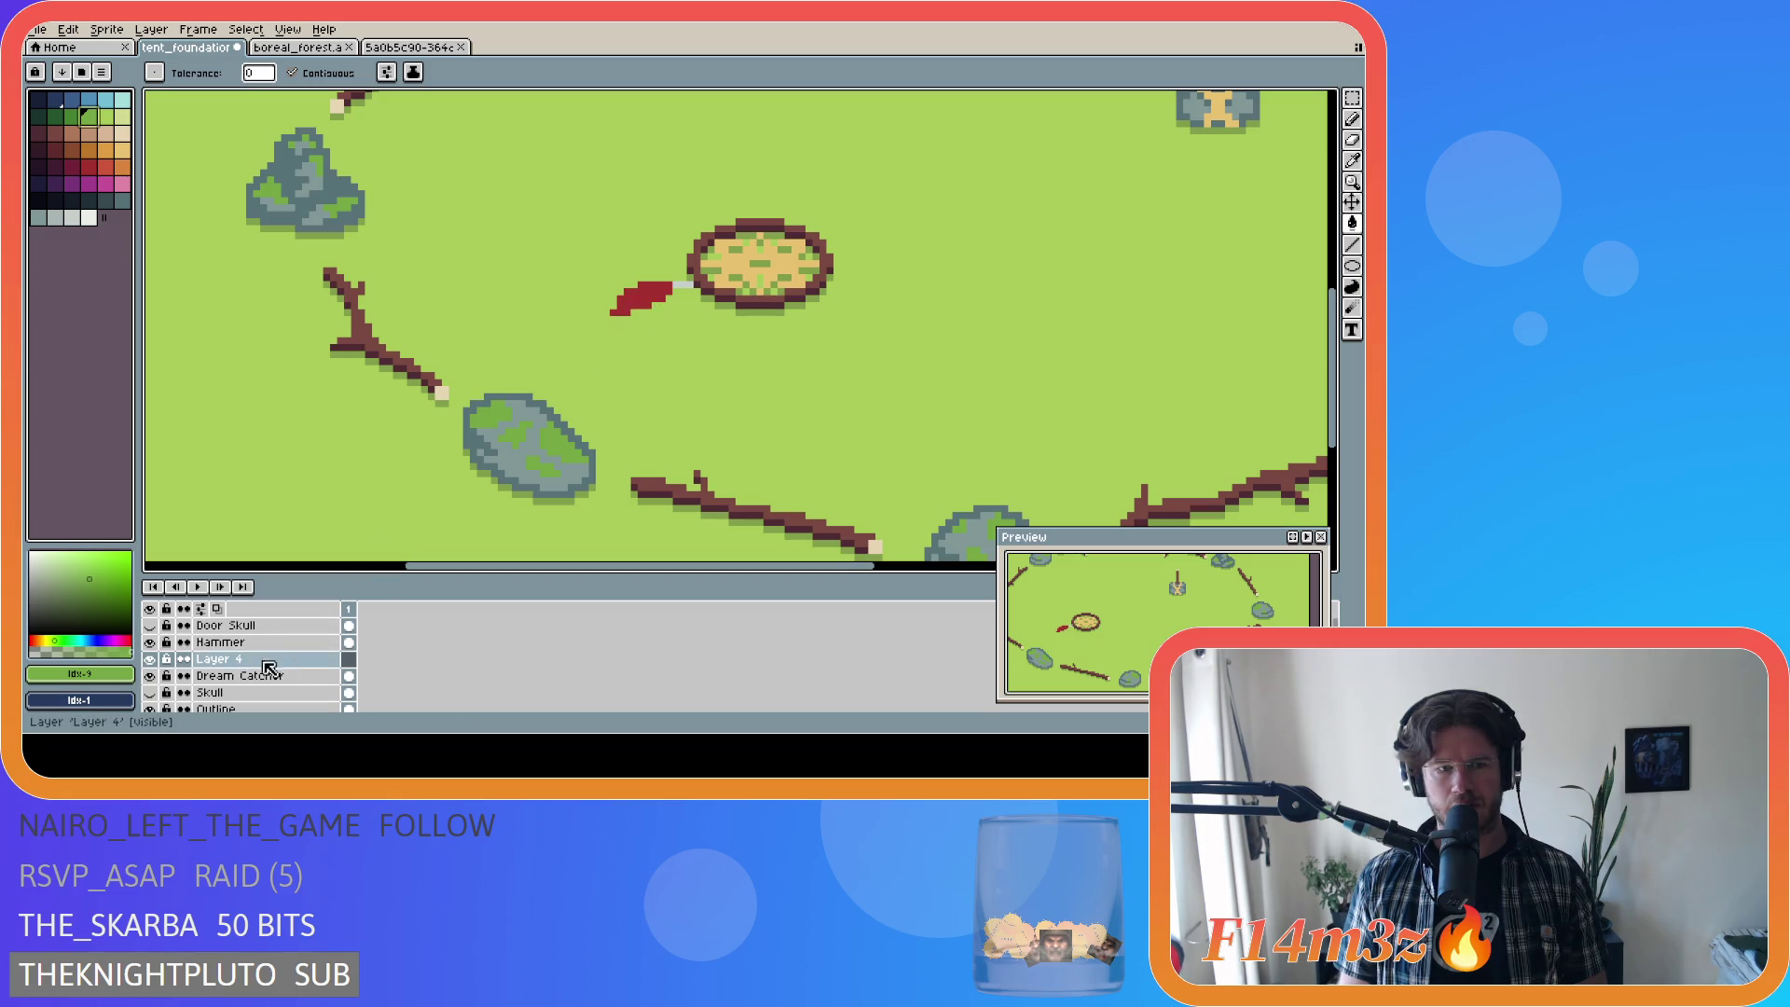
# Step: Undo the accidental green bucket fill and a first green stroke beside the feather
pyautogui.click(650, 304)
pyautogui.hotkey('ctrl', 'z')
pyautogui.press('b')
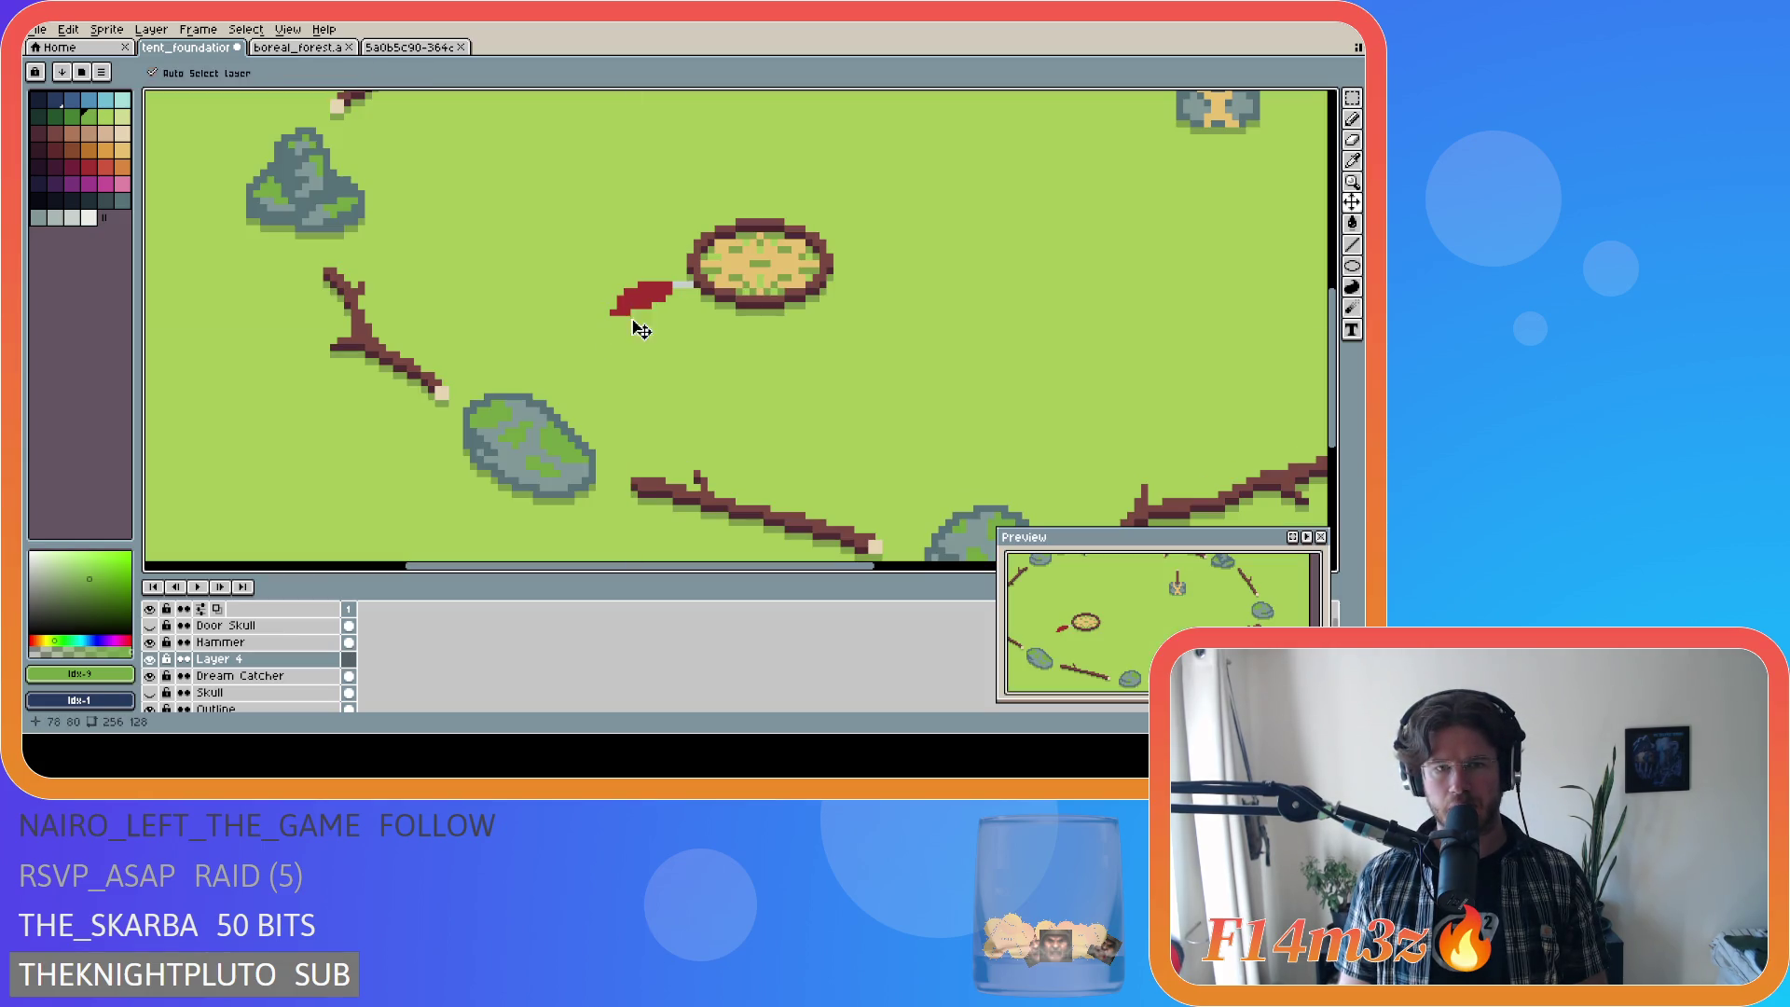
pyautogui.moveTo(655, 304)
pyautogui.mouseDown()
pyautogui.moveTo(599, 330)
pyautogui.moveTo(664, 308)
pyautogui.moveTo(604, 343)
pyautogui.moveTo(656, 311)
pyautogui.moveTo(625, 332)
pyautogui.mouseUp()
pyautogui.hotkey('ctrl', 'z')
pyautogui.hotkey('ctrl', 'z')
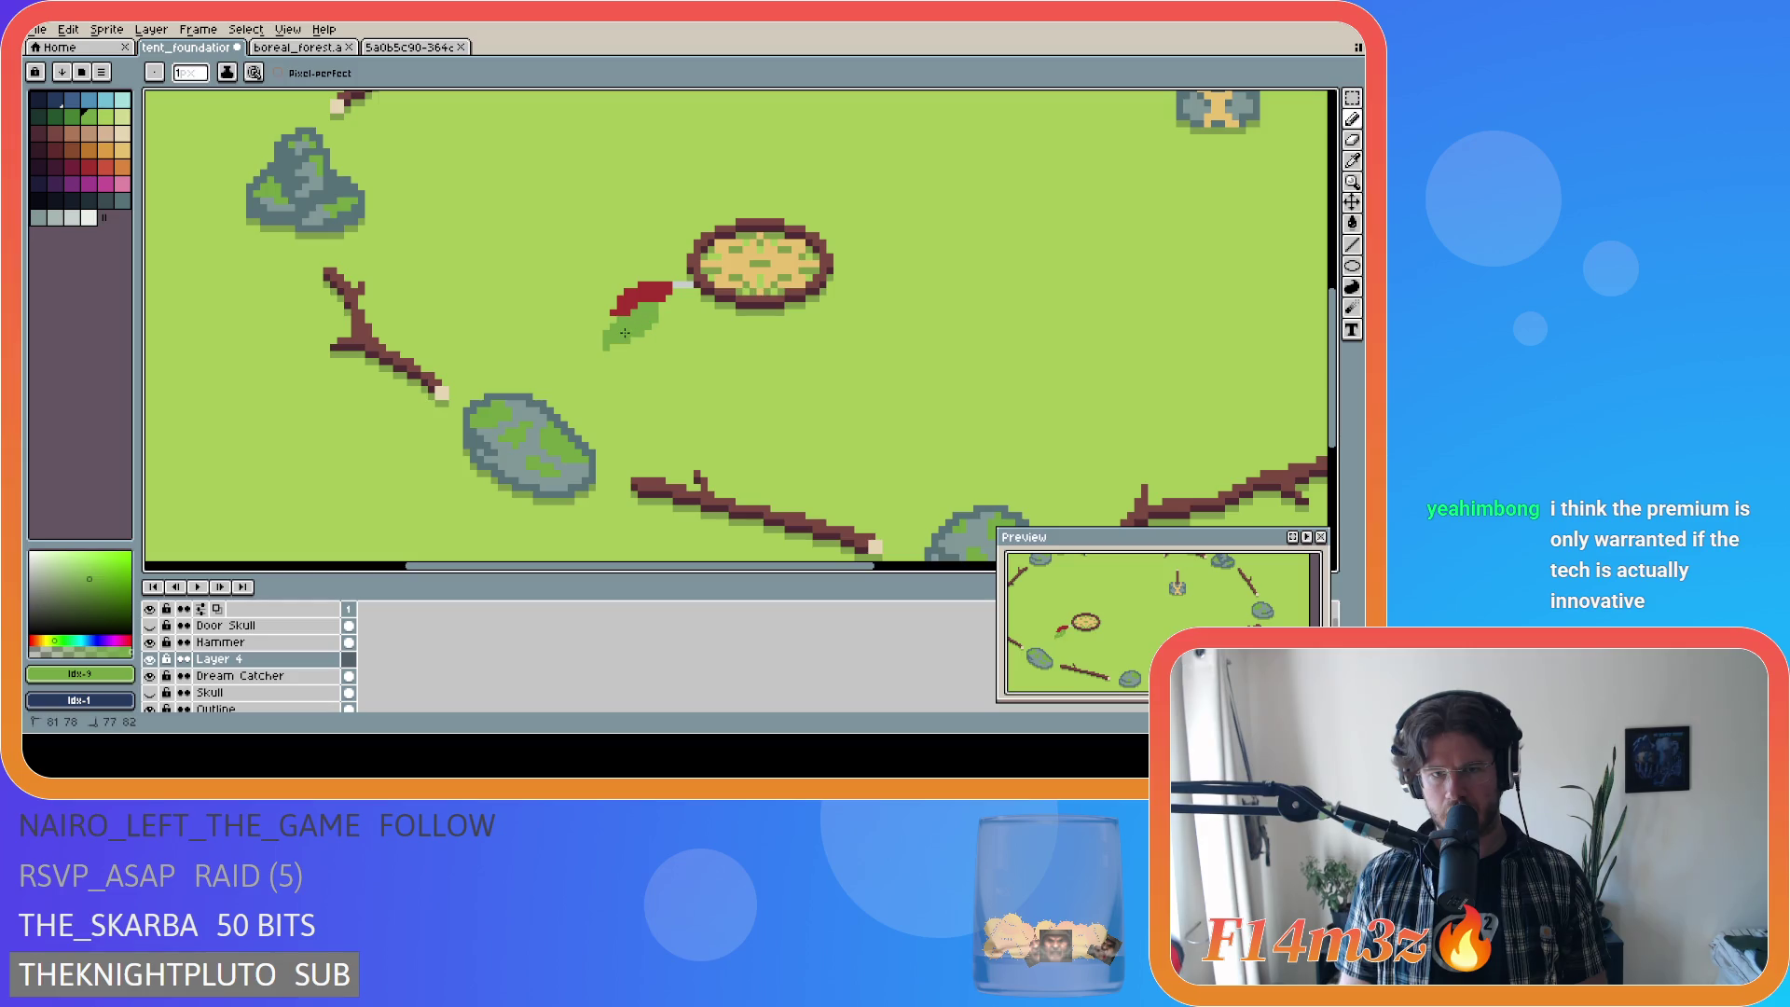
pyautogui.hotkey('ctrl', 'z')
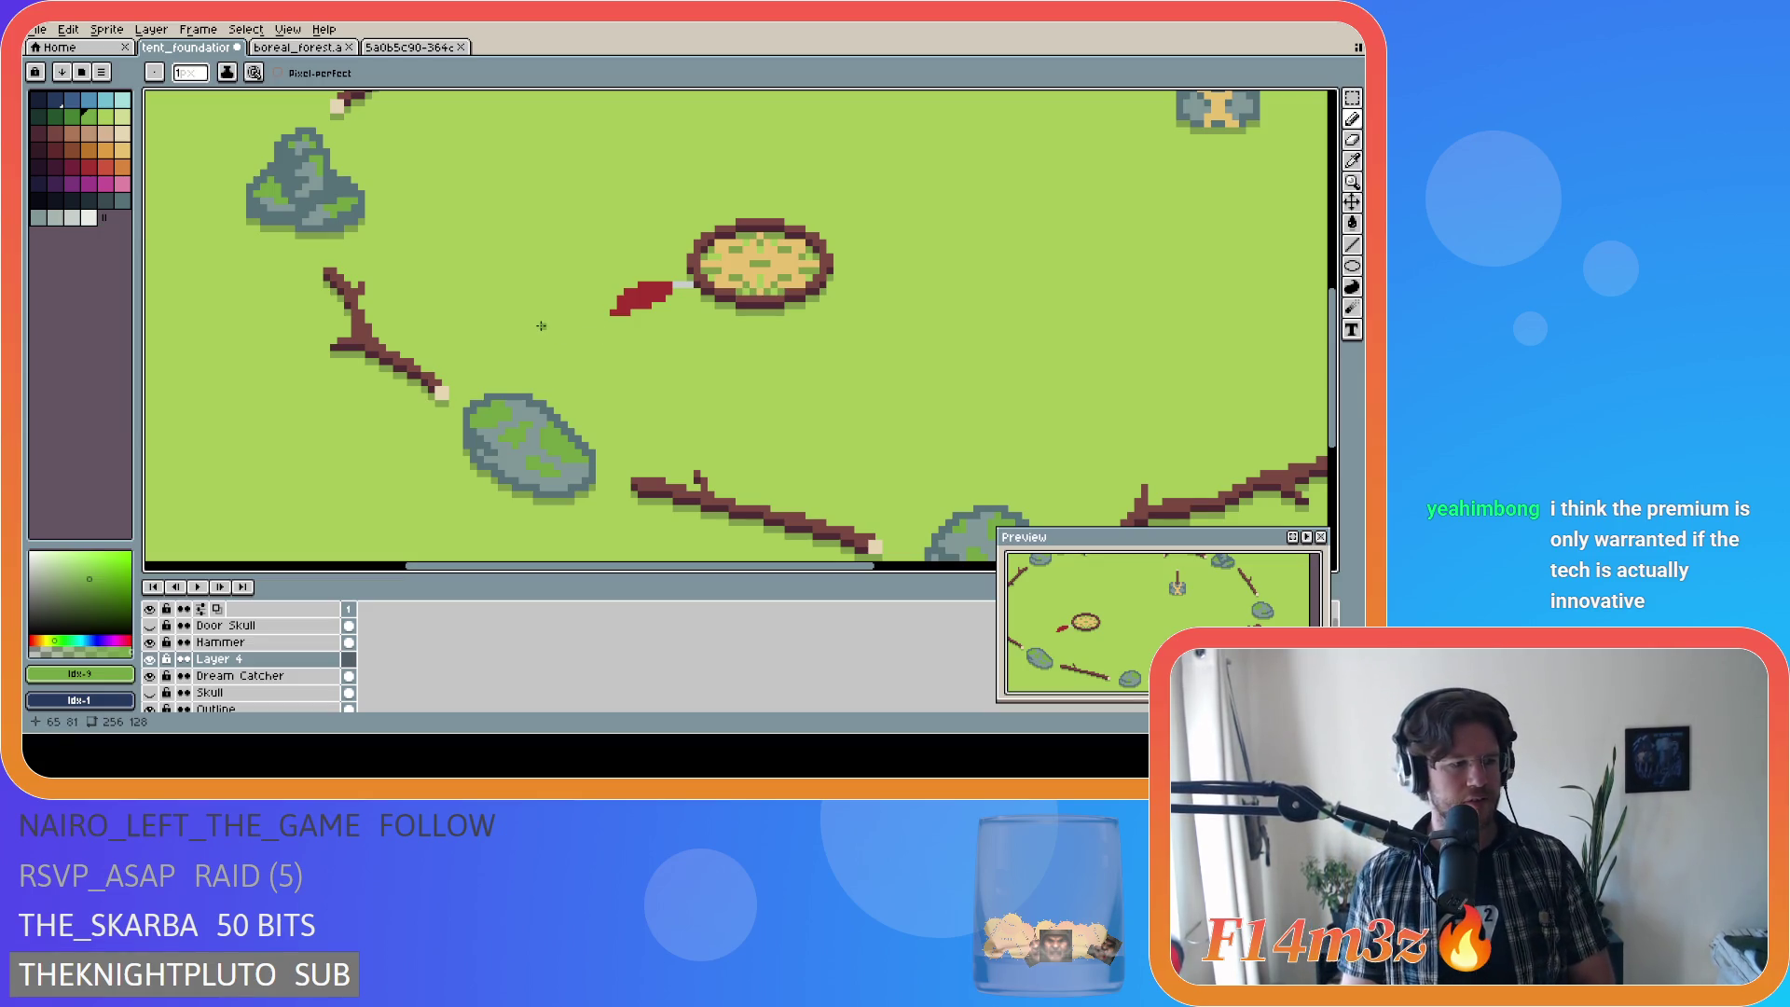
# Step: Draw a short green stem running down-left beneath the red feather, retrying until it fits
pyautogui.click(642, 305)
pyautogui.moveTo(643, 305)
pyautogui.mouseDown()
pyautogui.moveTo(606, 331)
pyautogui.moveTo(638, 319)
pyautogui.mouseUp()
pyautogui.hotkey('ctrl', 'z')
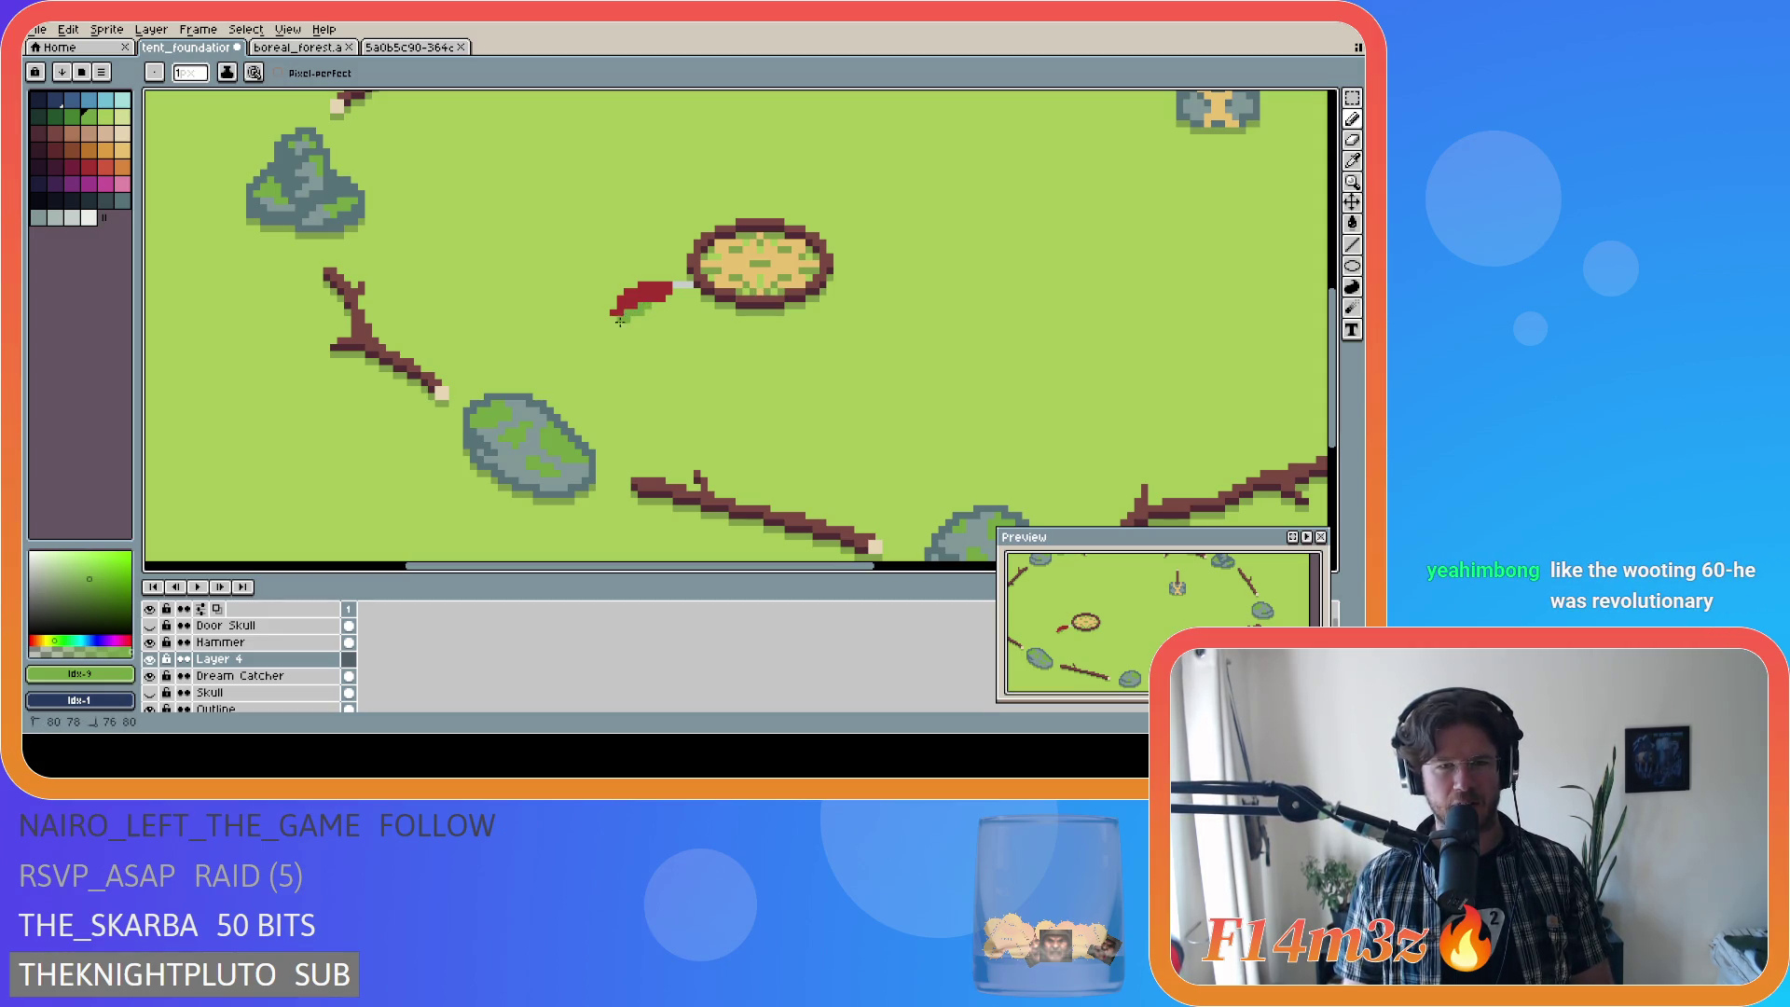
pyautogui.press('v')
pyautogui.press('b')
pyautogui.moveTo(617, 314)
pyautogui.mouseDown()
pyautogui.moveTo(605, 341)
pyautogui.moveTo(655, 316)
pyautogui.moveTo(613, 332)
pyautogui.mouseUp()
pyautogui.hotkey('ctrl', 'z')
pyautogui.hotkey('ctrl', 'z')
pyautogui.hotkey('ctrl', 'z')
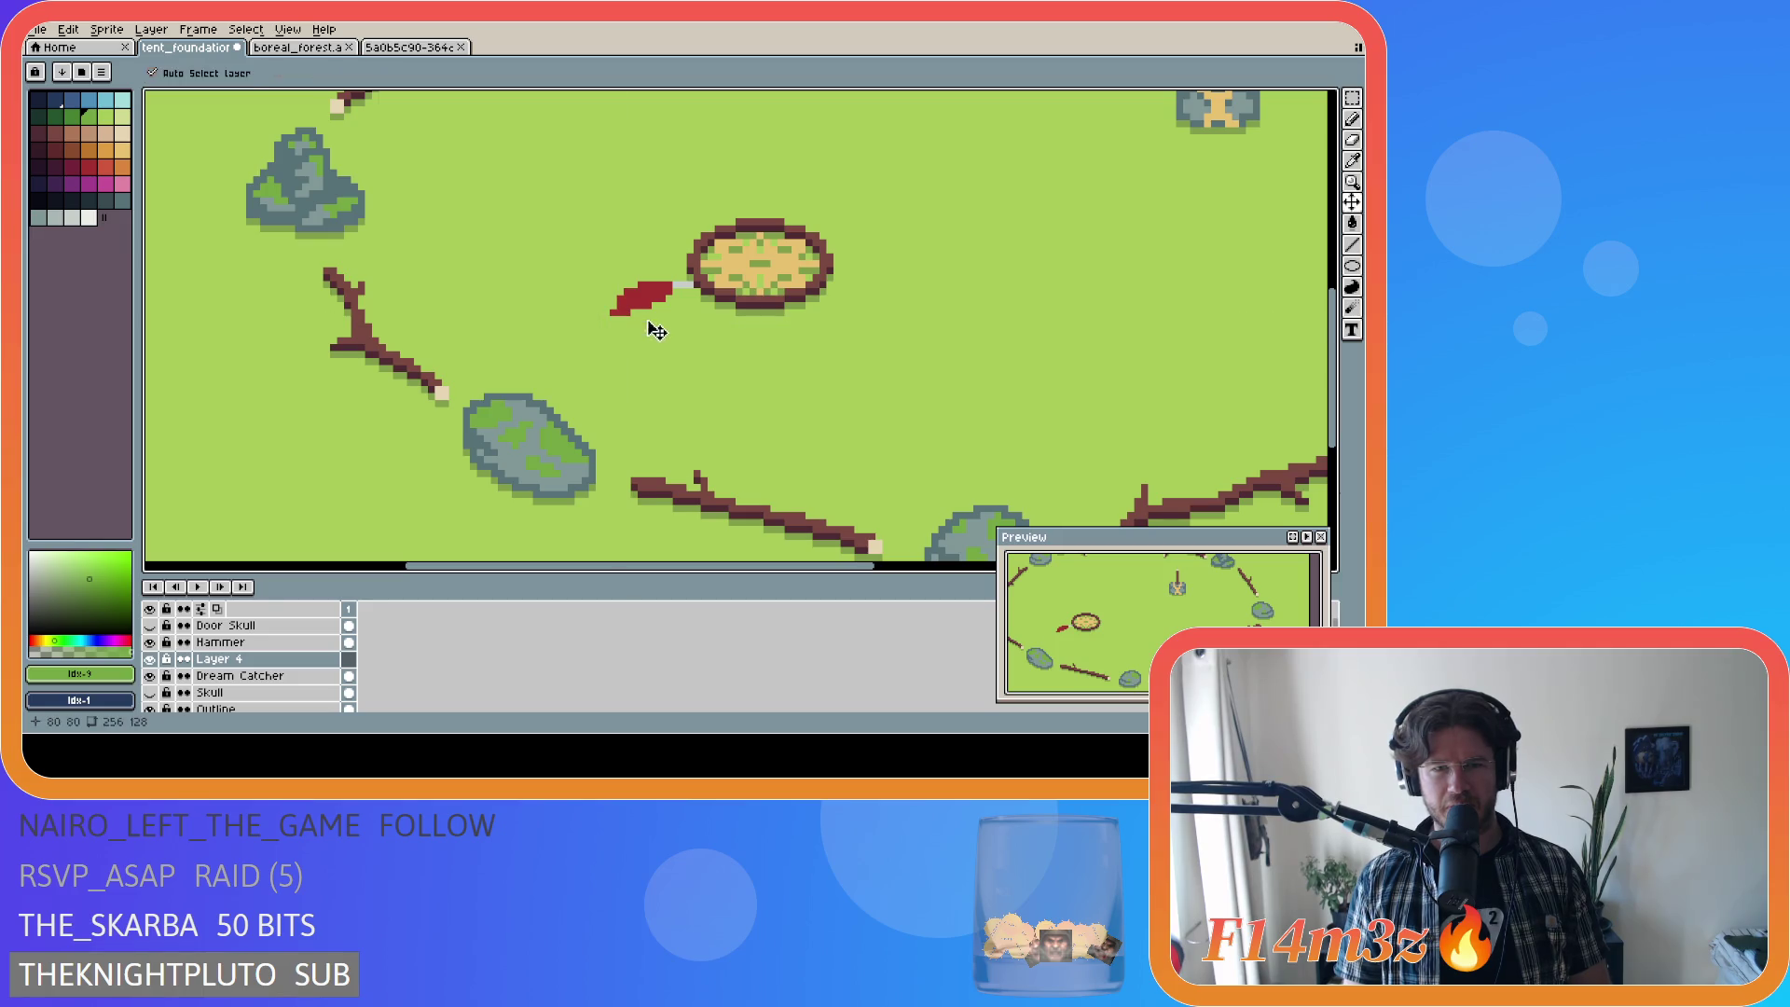
pyautogui.moveTo(616, 310)
pyautogui.mouseDown()
pyautogui.moveTo(600, 333)
pyautogui.moveTo(654, 310)
pyautogui.moveTo(619, 329)
pyautogui.mouseUp()
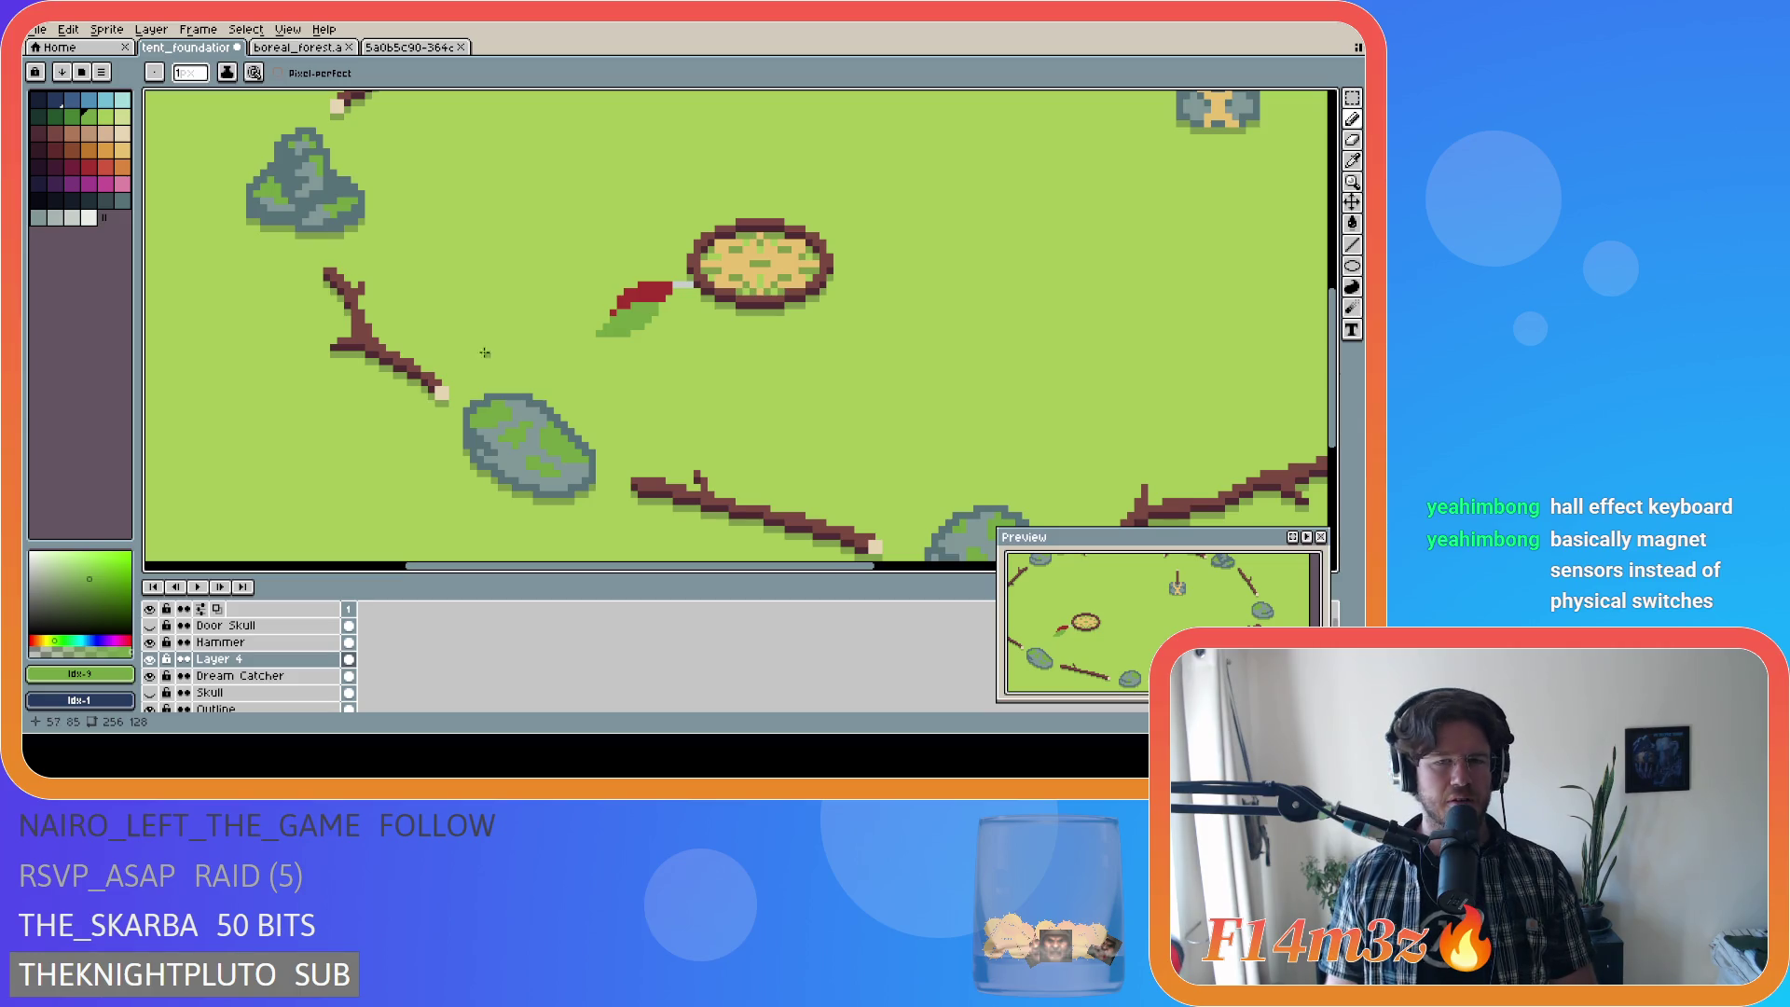
pyautogui.keyDown('alt'); pyautogui.click(685, 284); pyautogui.keyUp('alt')
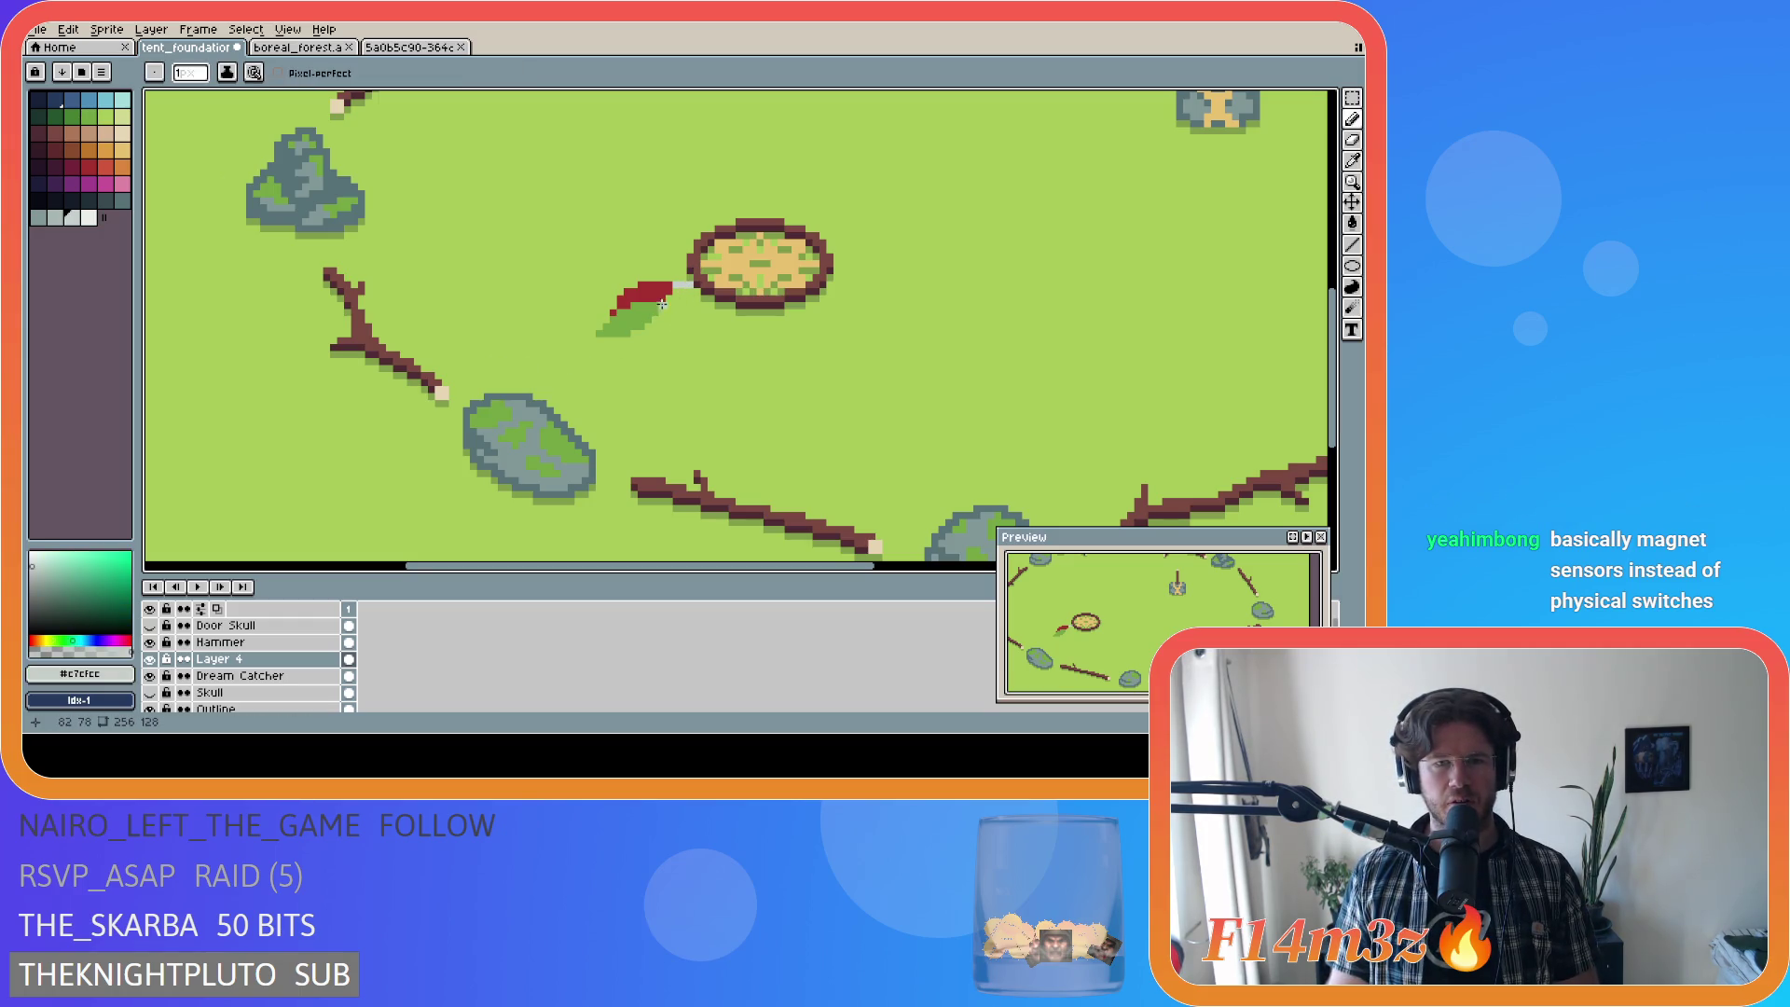
pyautogui.moveTo(661, 305); pyautogui.dragTo(682, 292)
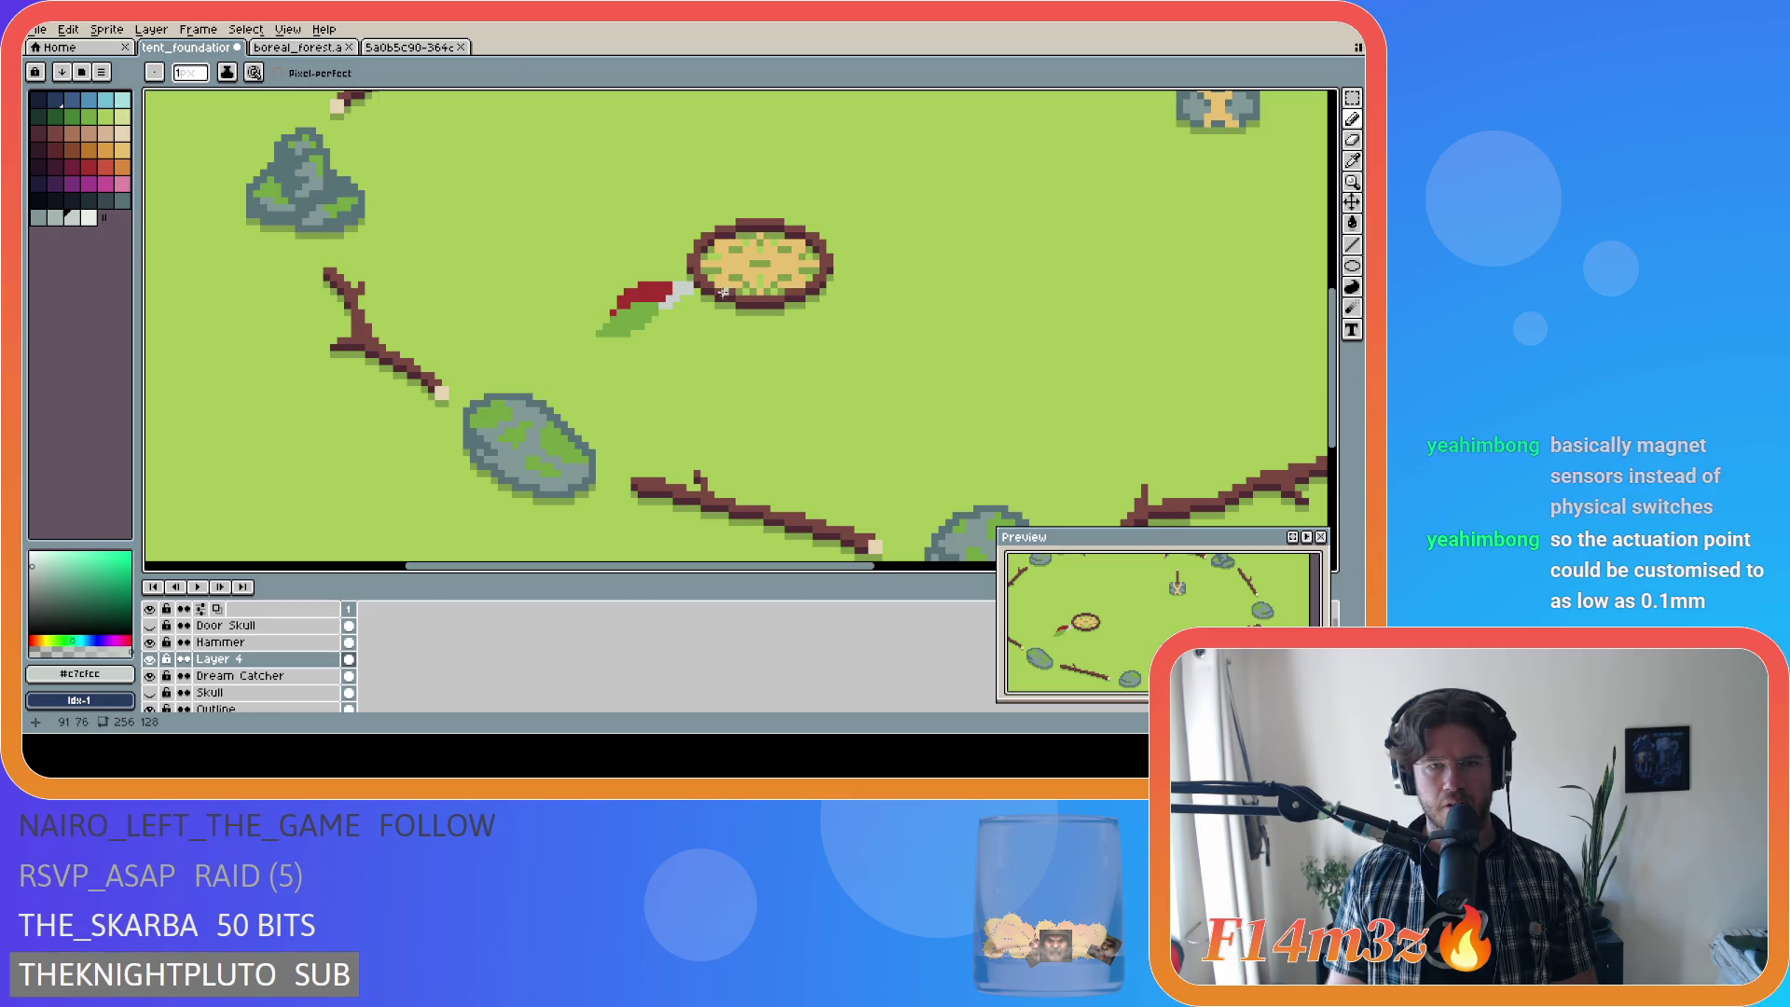
pyautogui.keyDown('alt'); pyautogui.click(733, 261); pyautogui.keyUp('alt')
pyautogui.press('g')
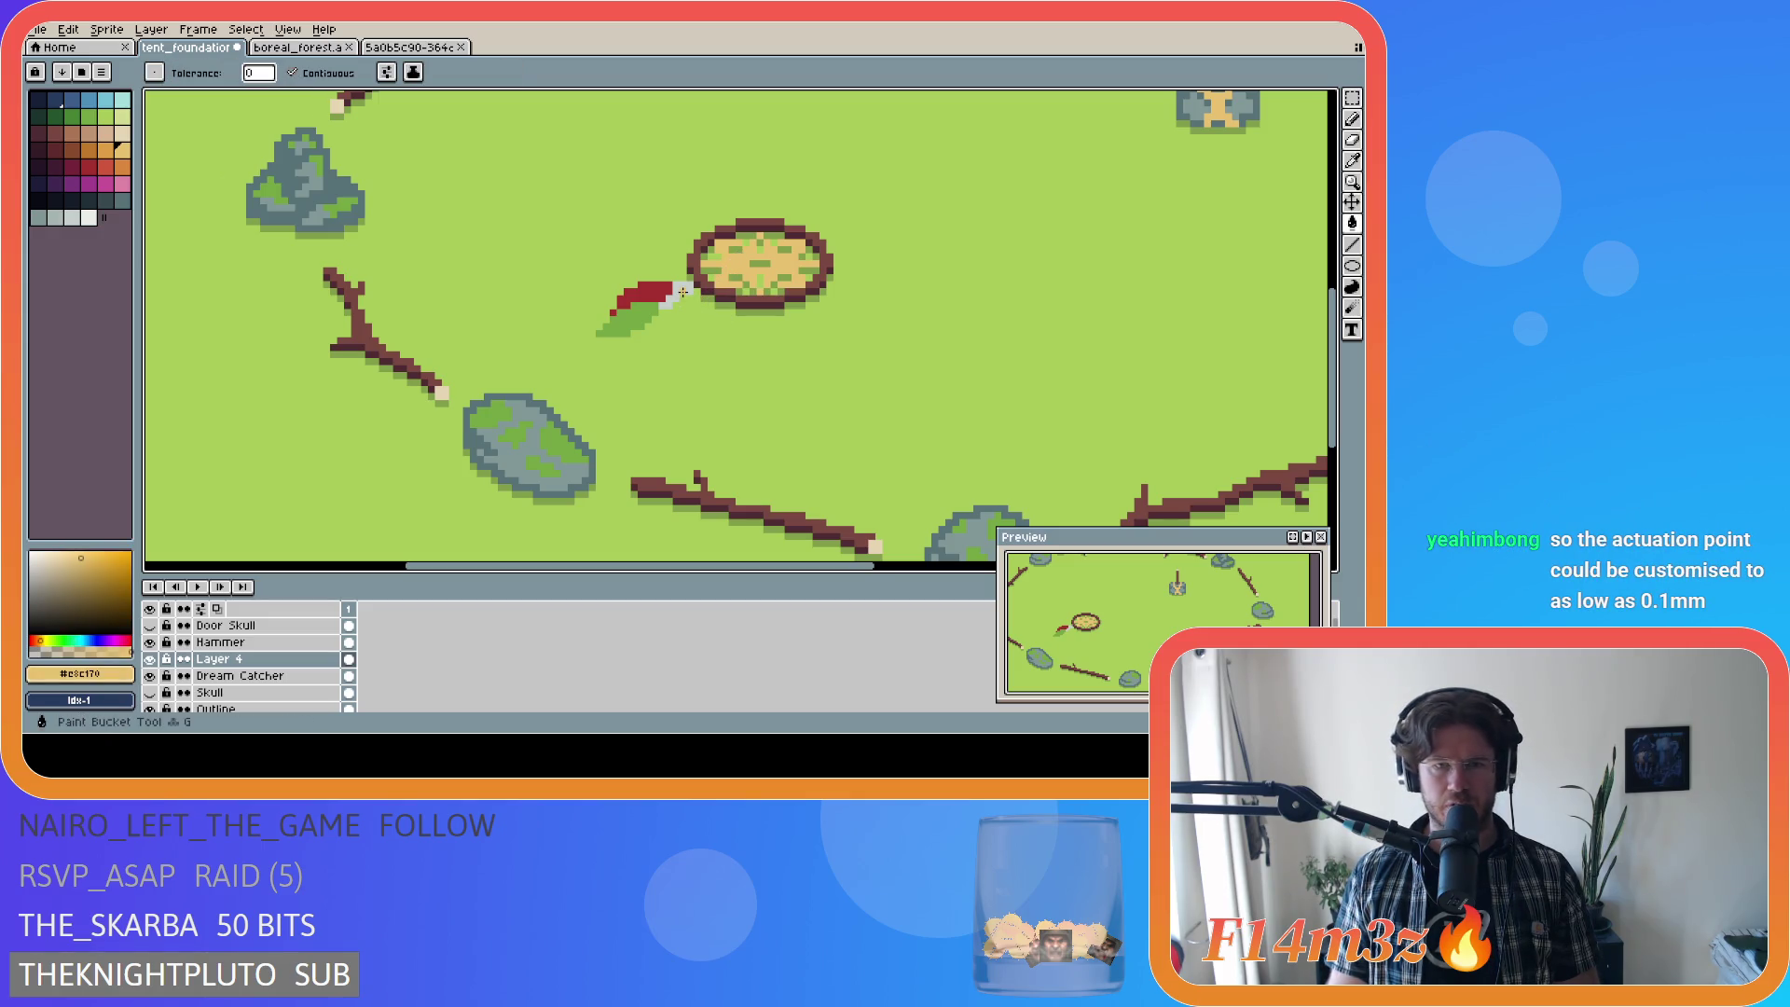
pyautogui.click(714, 312)
pyautogui.press('v')
pyautogui.hotkey('ctrl', 'z')
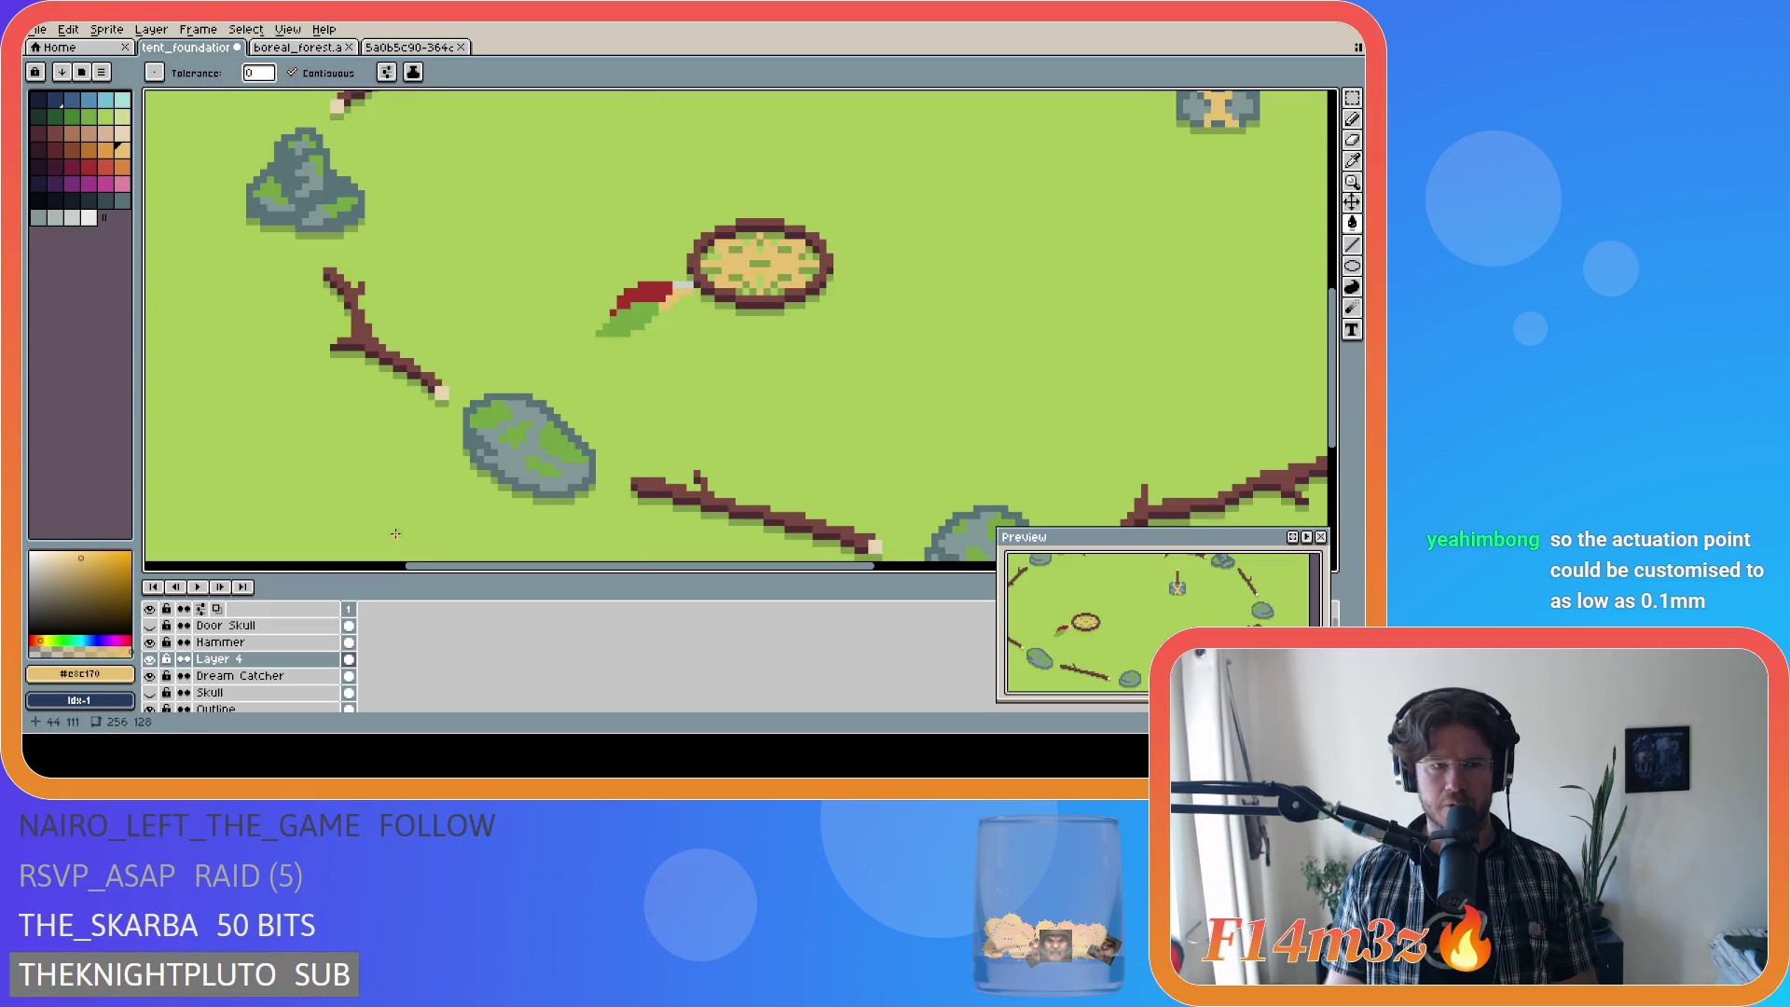
pyautogui.click(224, 642)
pyautogui.click(241, 677)
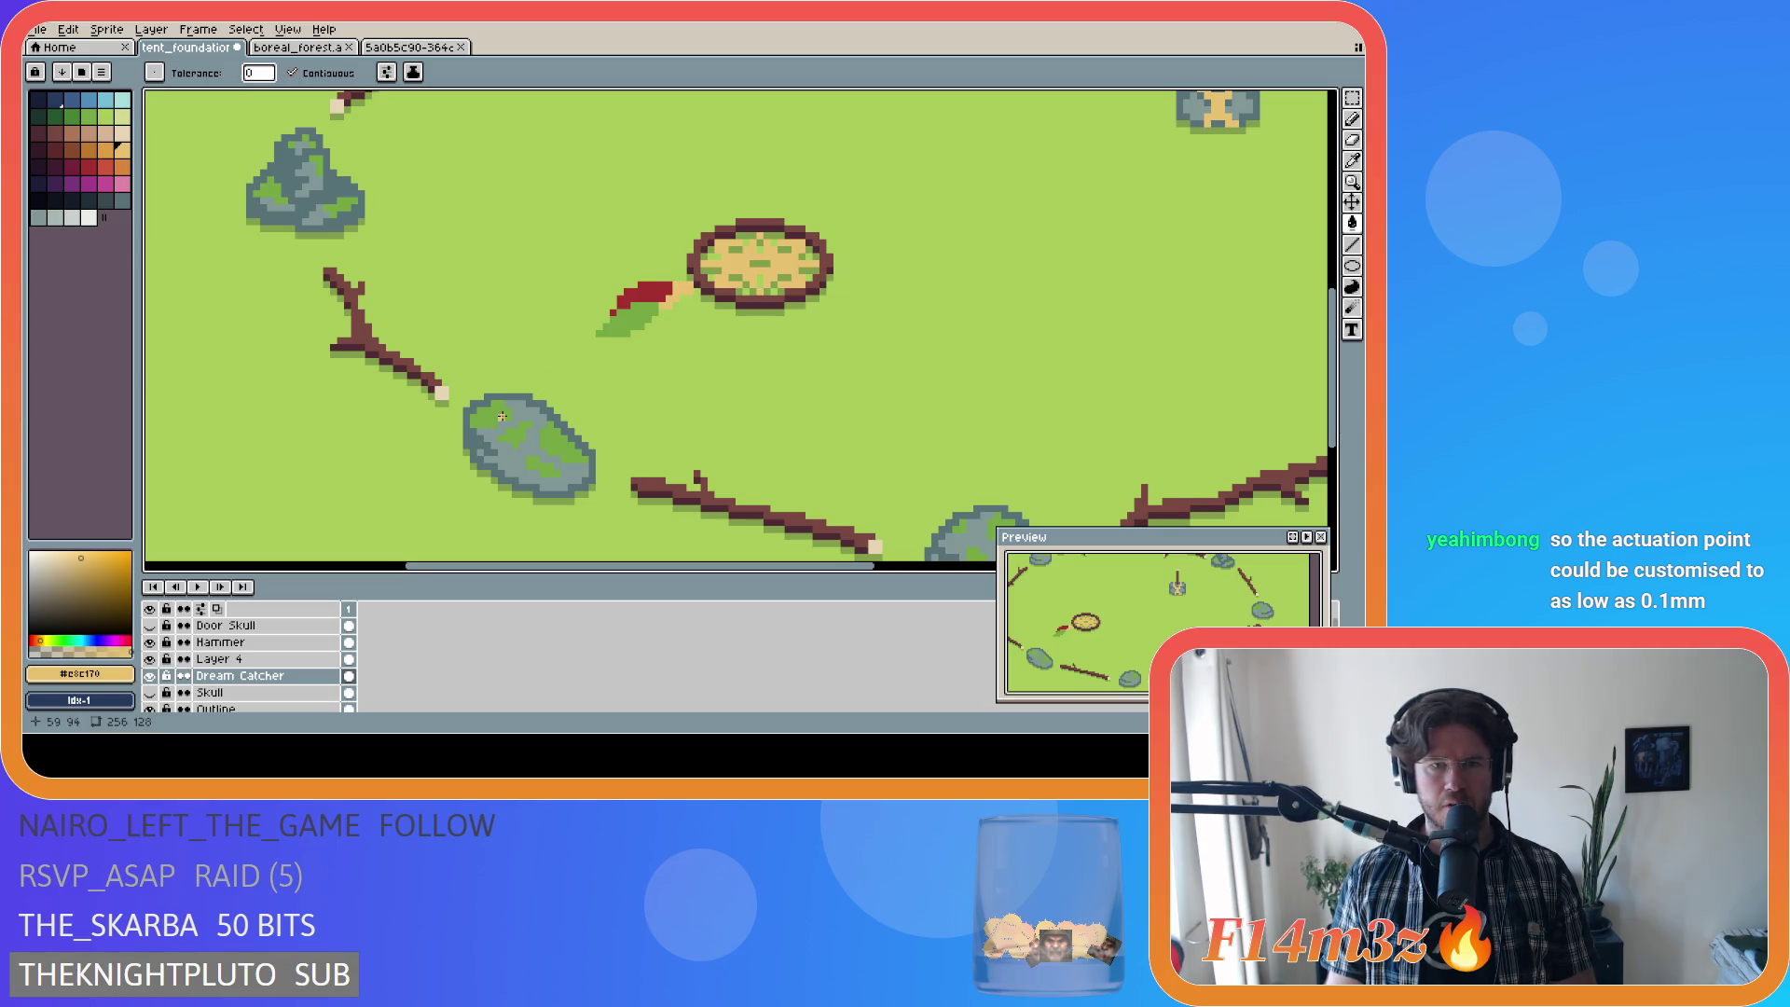
pyautogui.click(259, 660)
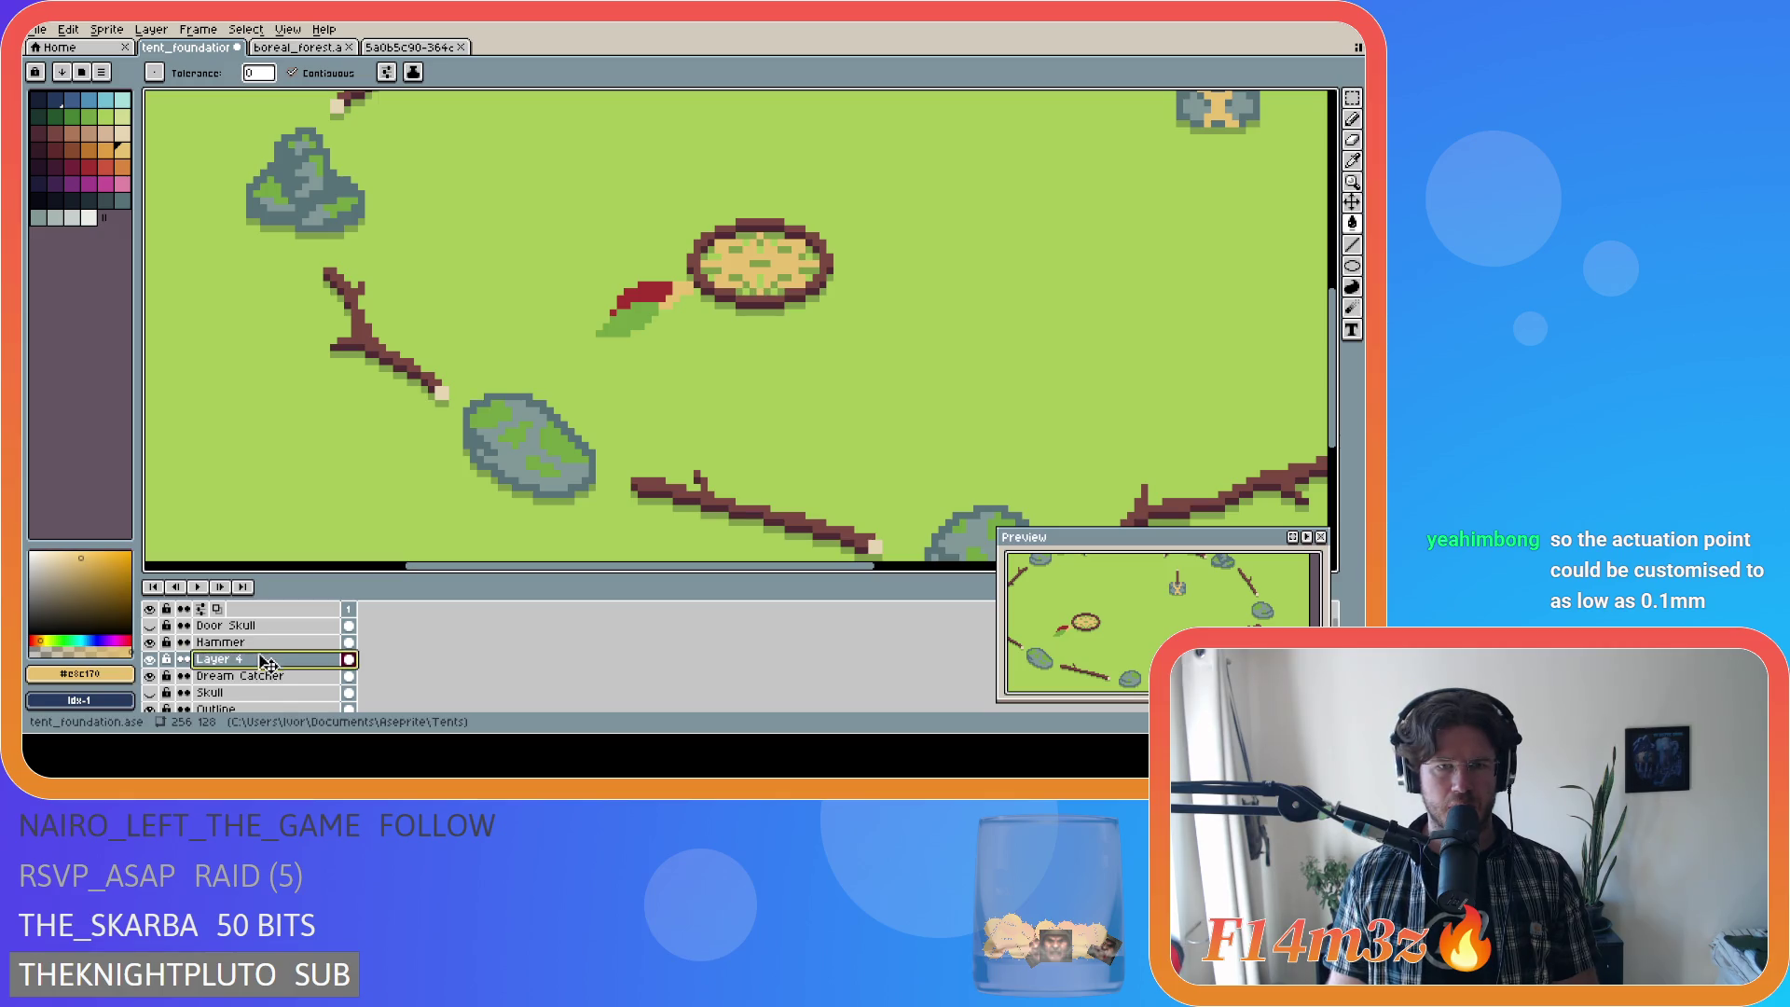
# Step: Add Layer 5 above Layer 4 and place blue pixels beneath the parrot's red cloak
pyautogui.hotkey('shift', 'n')
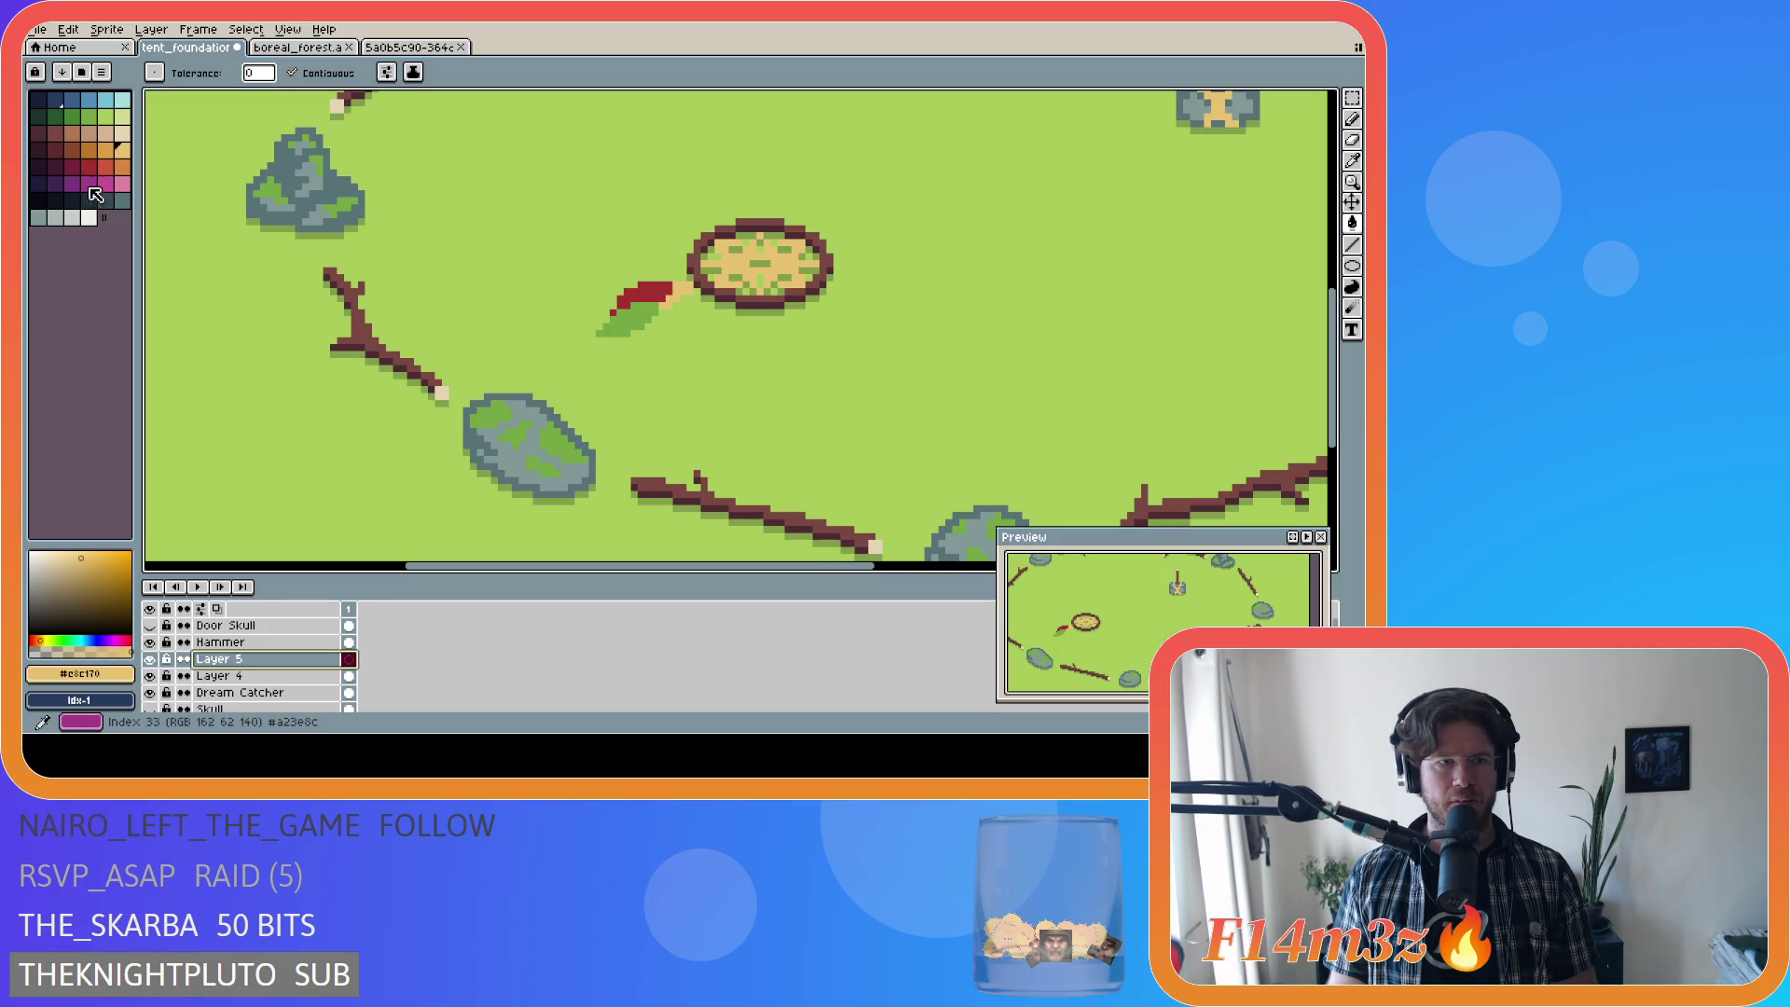
pyautogui.click(88, 99)
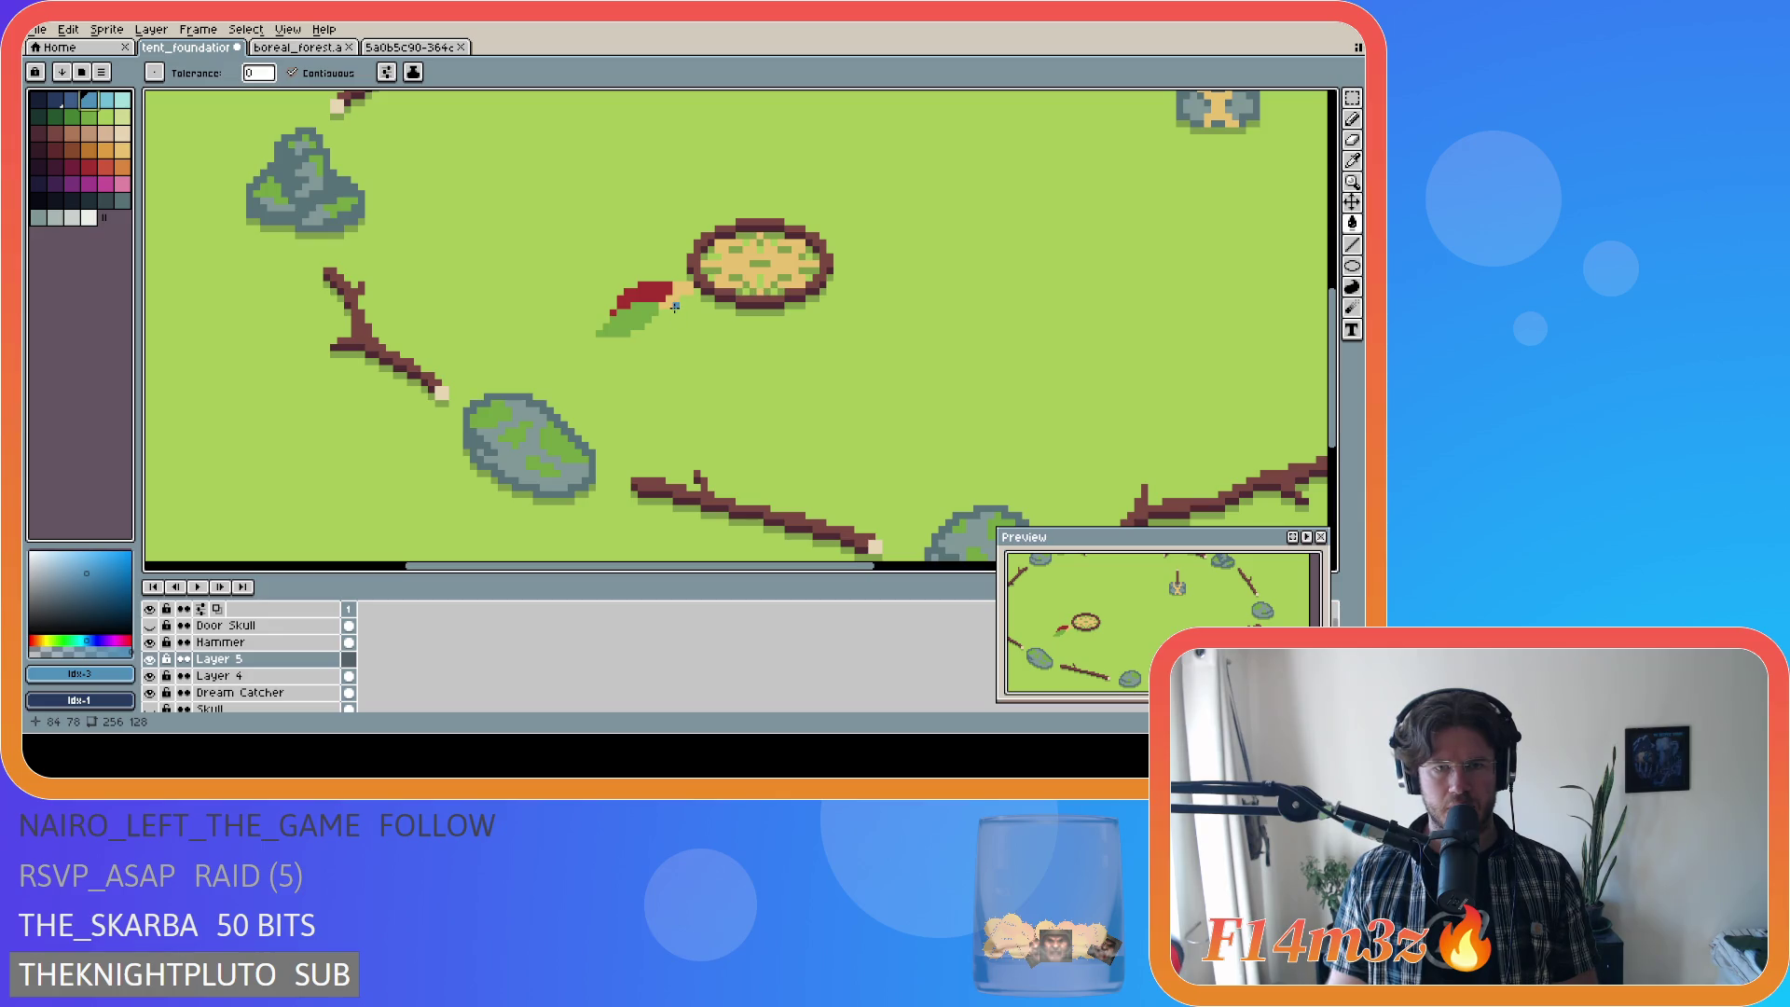
pyautogui.click(674, 309)
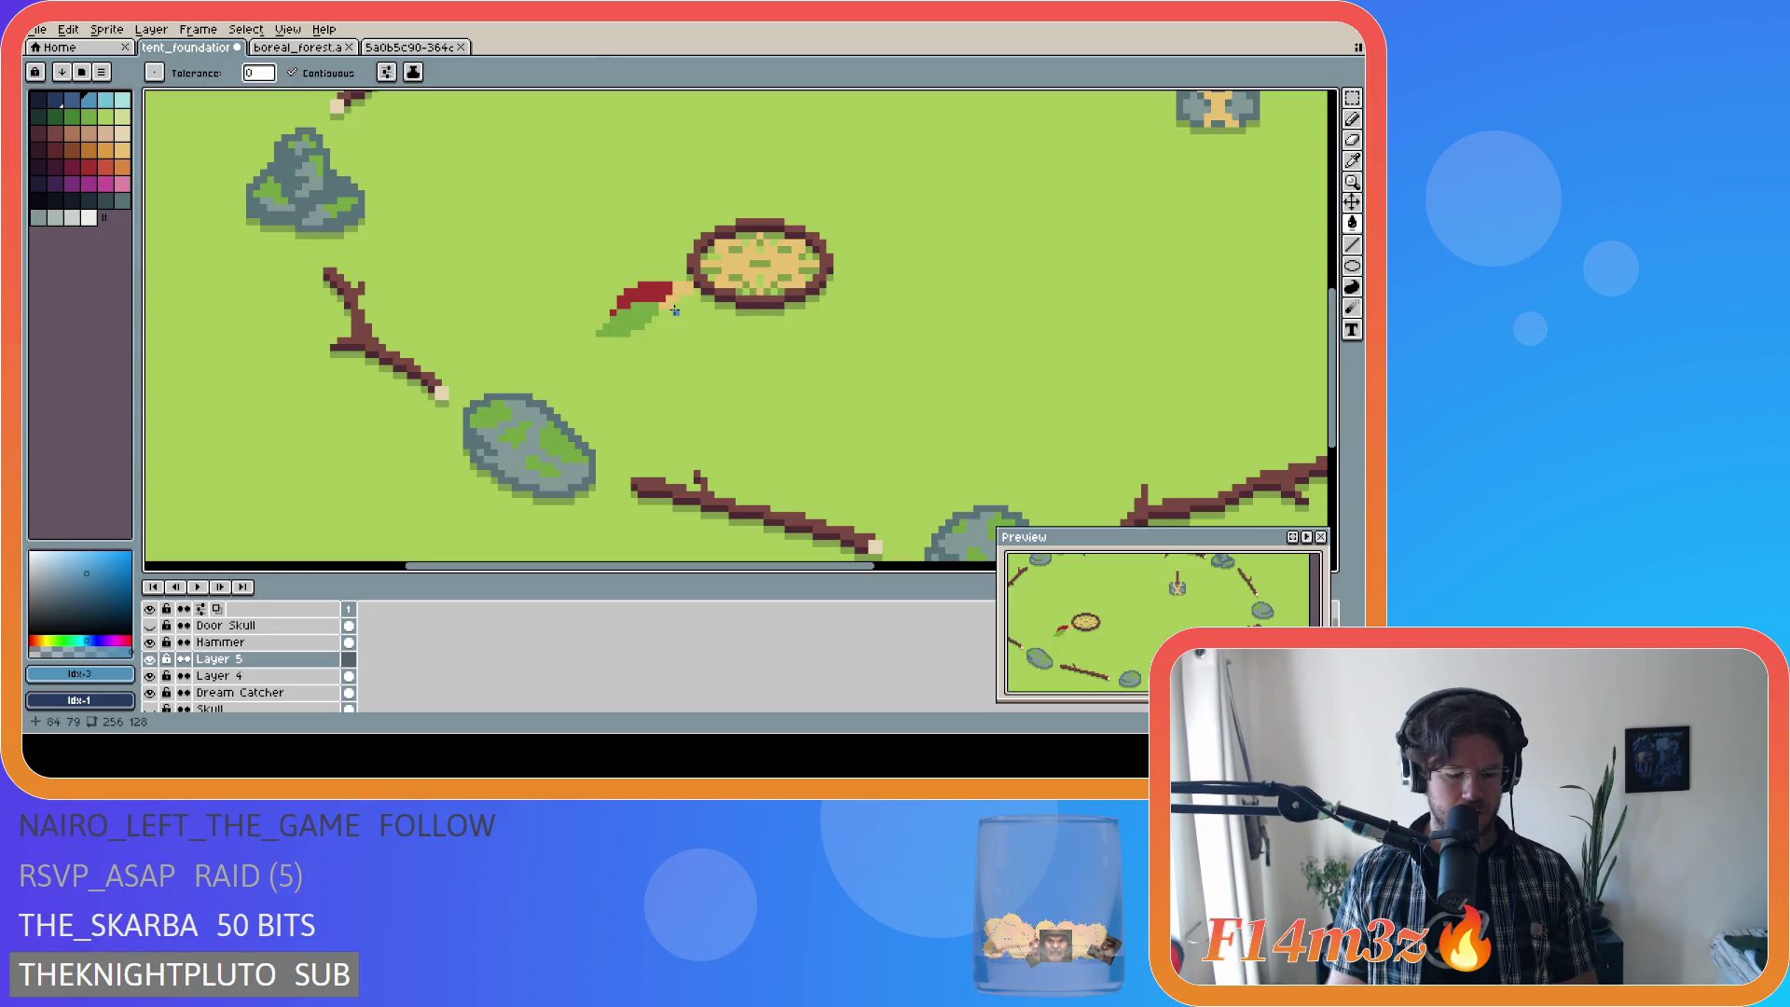
pyautogui.press('b')
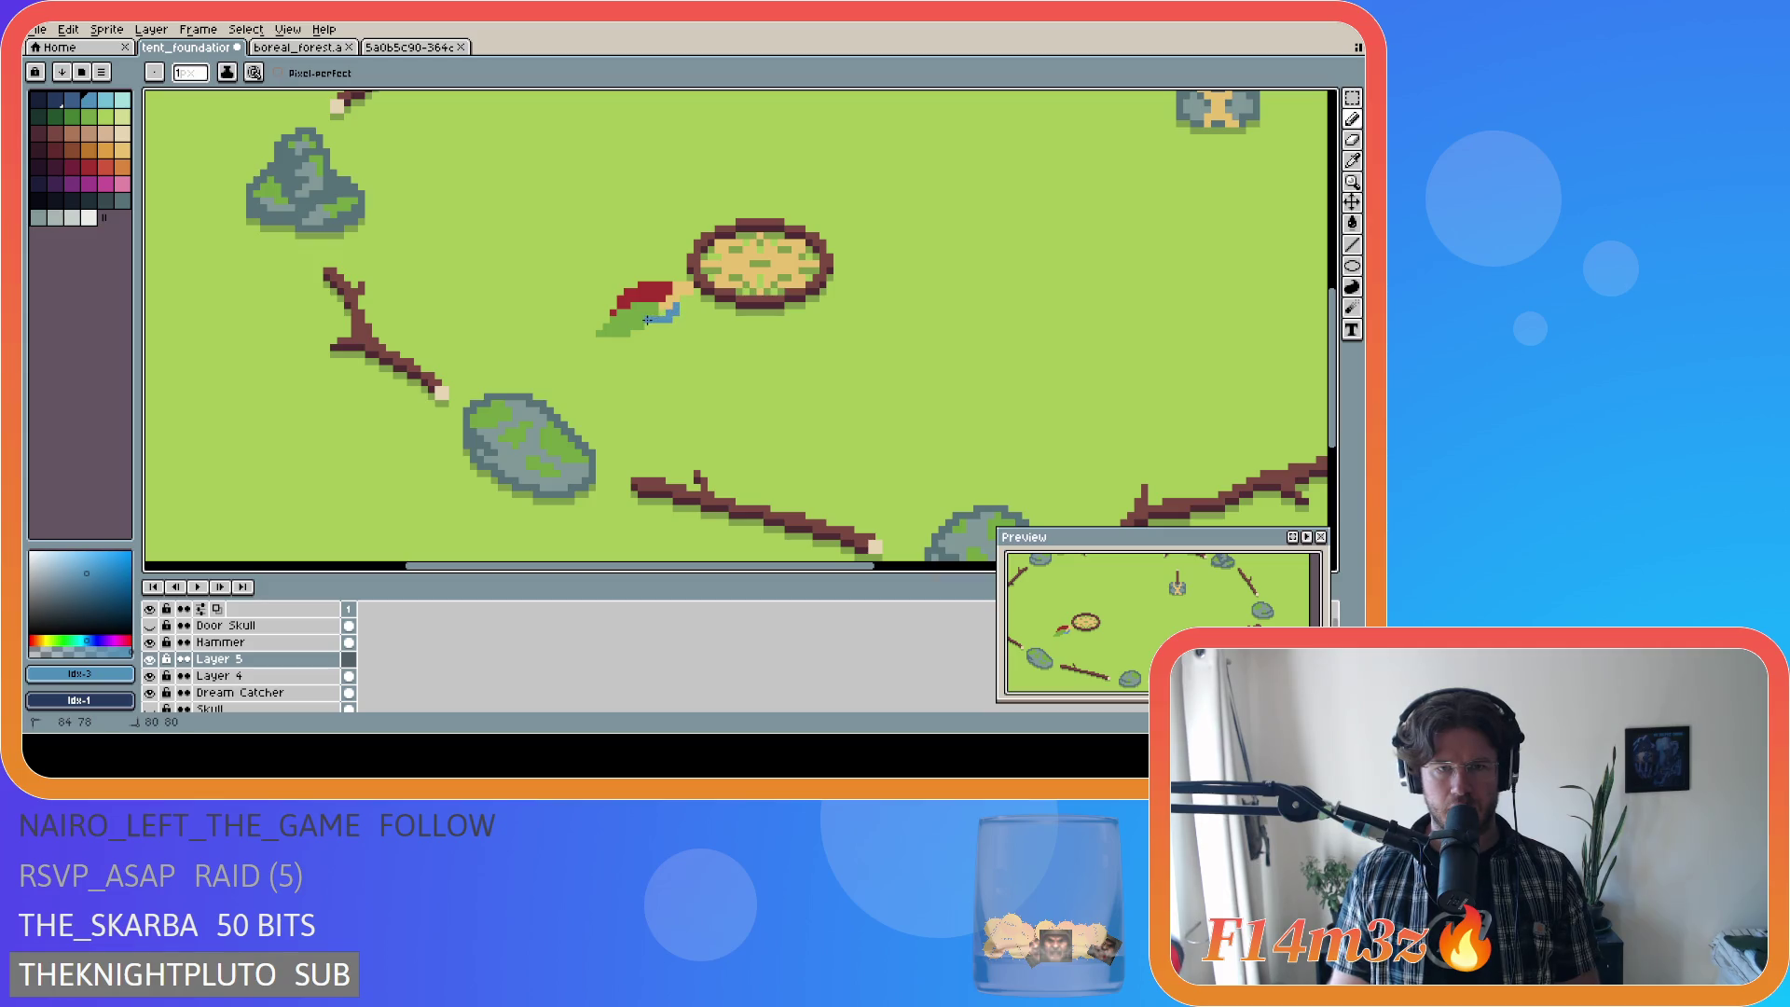
pyautogui.moveTo(676, 310)
pyautogui.mouseDown()
pyautogui.moveTo(633, 332)
pyautogui.moveTo(670, 323)
pyautogui.moveTo(656, 330)
pyautogui.mouseUp()
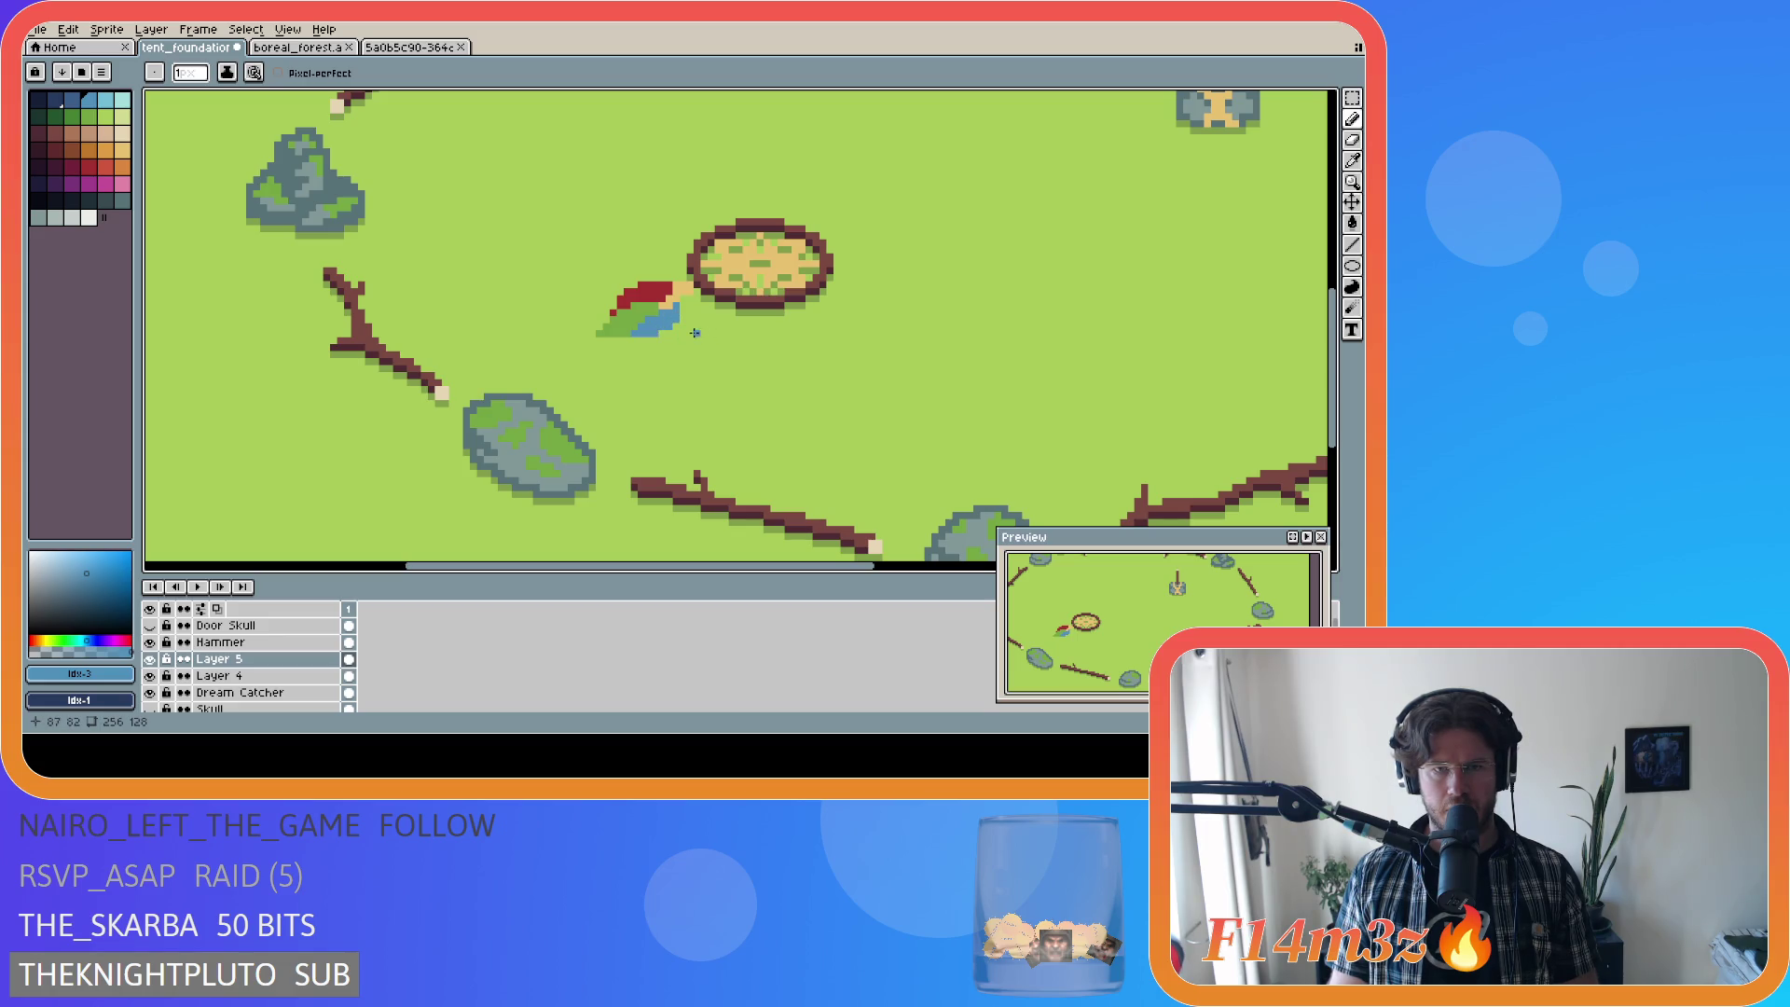
pyautogui.click(682, 314)
pyautogui.click(662, 331)
# Step: Re-sample the parrot's blue and try a blue diagonal wing stroke, undoing each attempt
pyautogui.keyDown('alt'); pyautogui.click(684, 299); pyautogui.keyUp('alt')
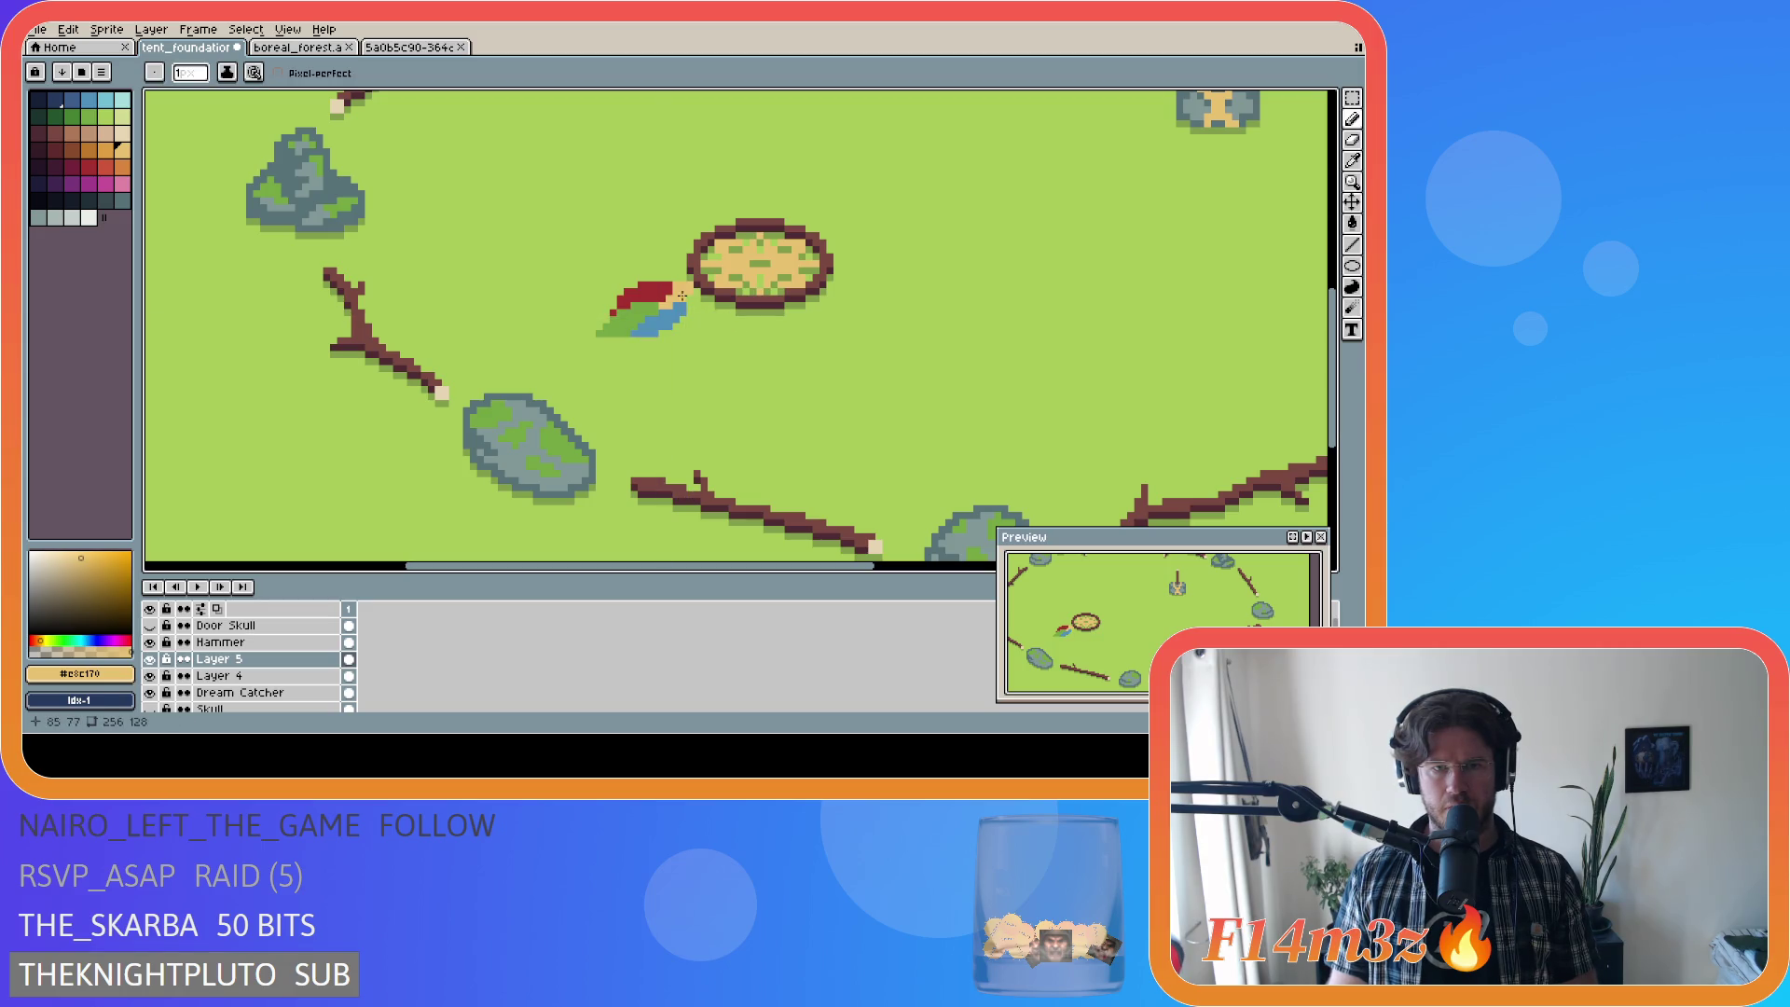
pyautogui.keyDown('alt'); pyautogui.click(661, 332); pyautogui.keyUp('alt')
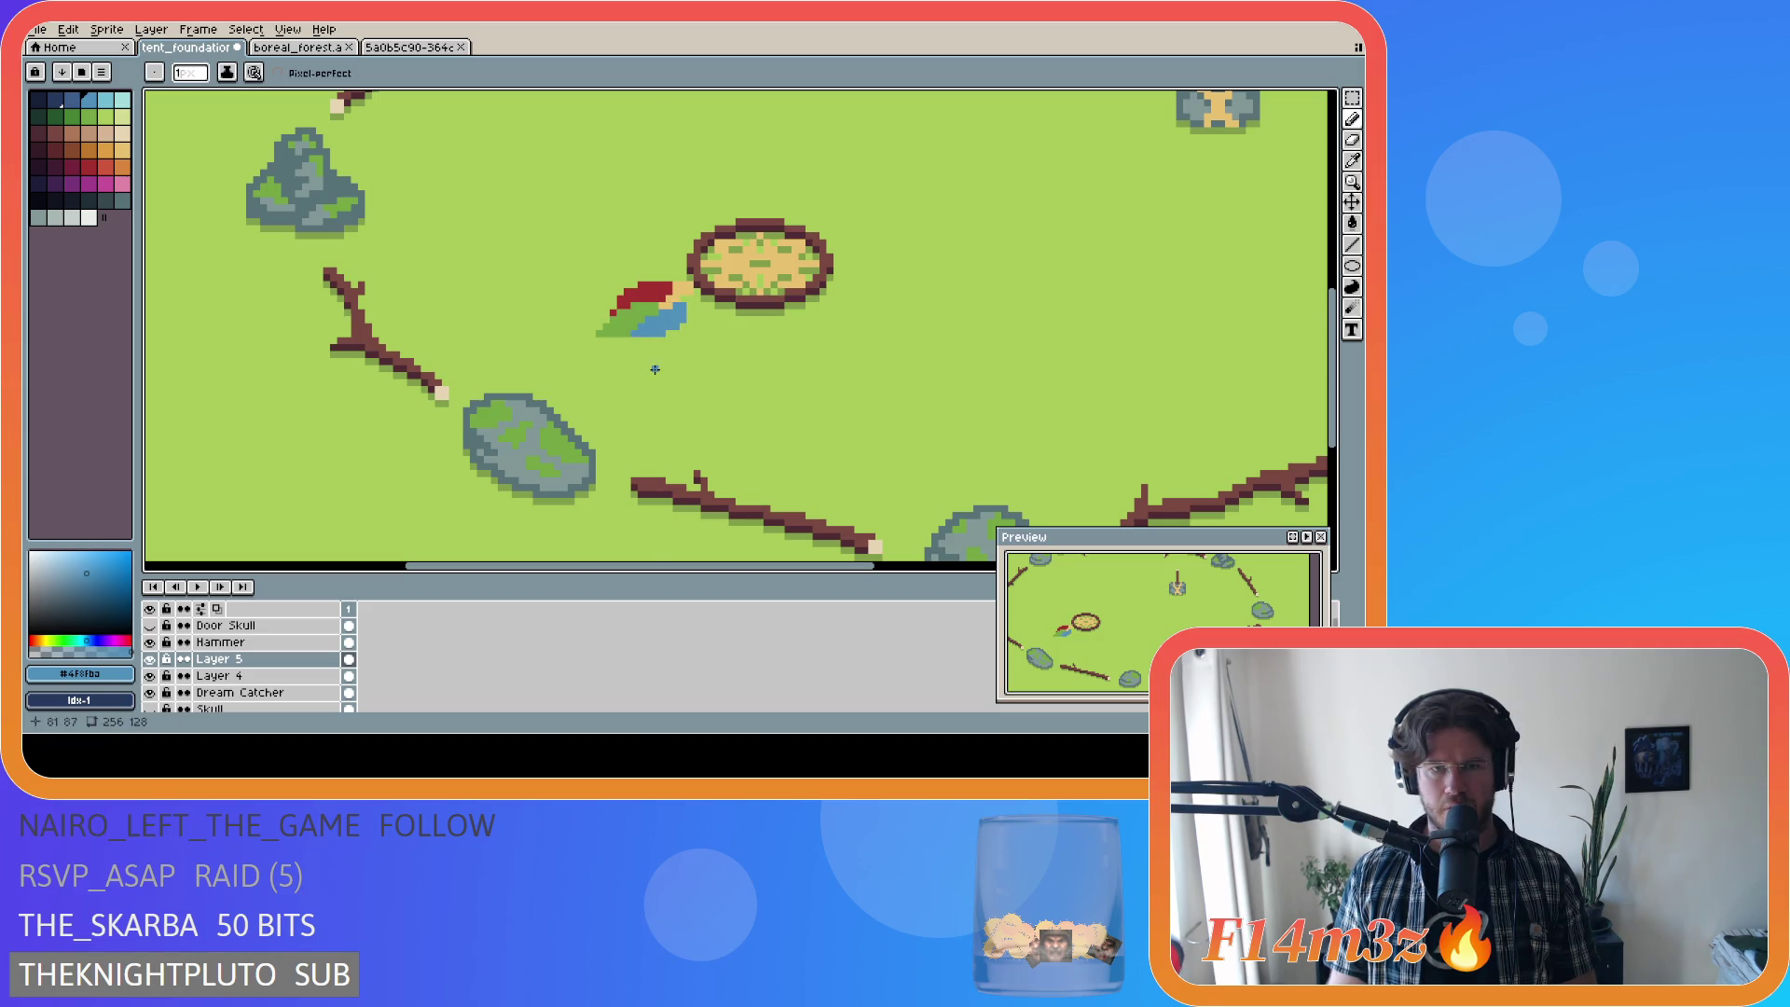
pyautogui.hotkey('ctrl', 'z')
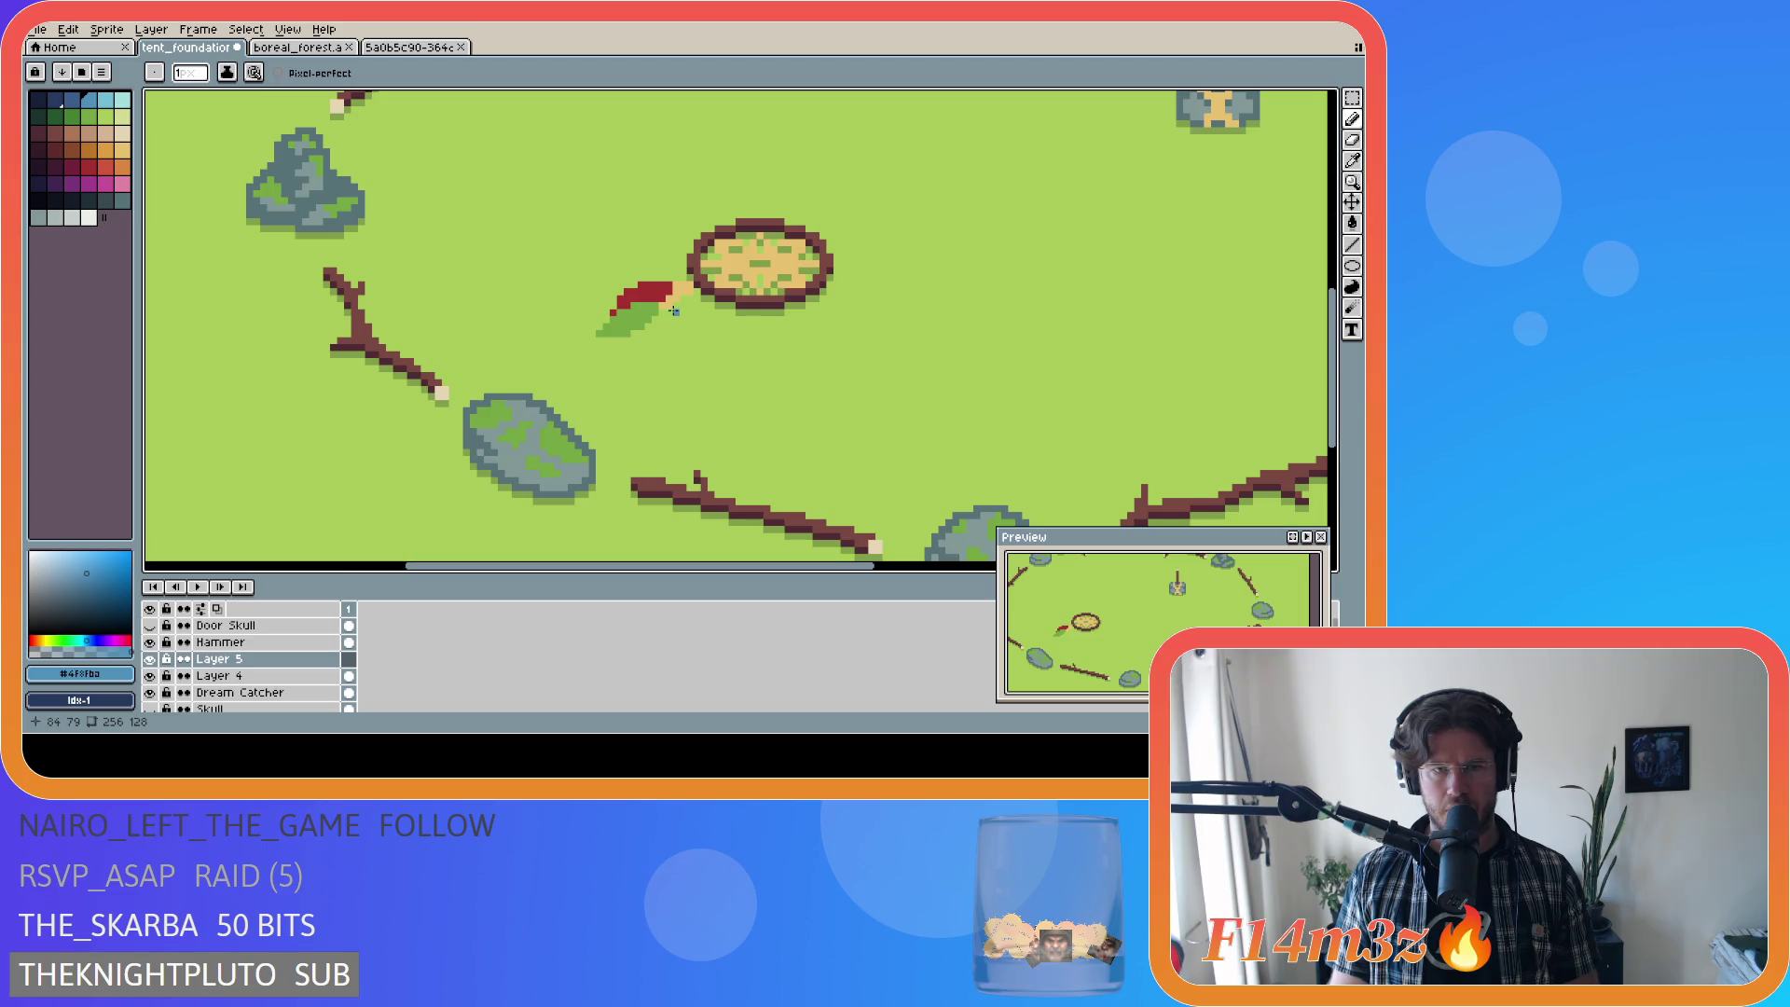
pyautogui.moveTo(673, 309); pyautogui.dragTo(644, 329)
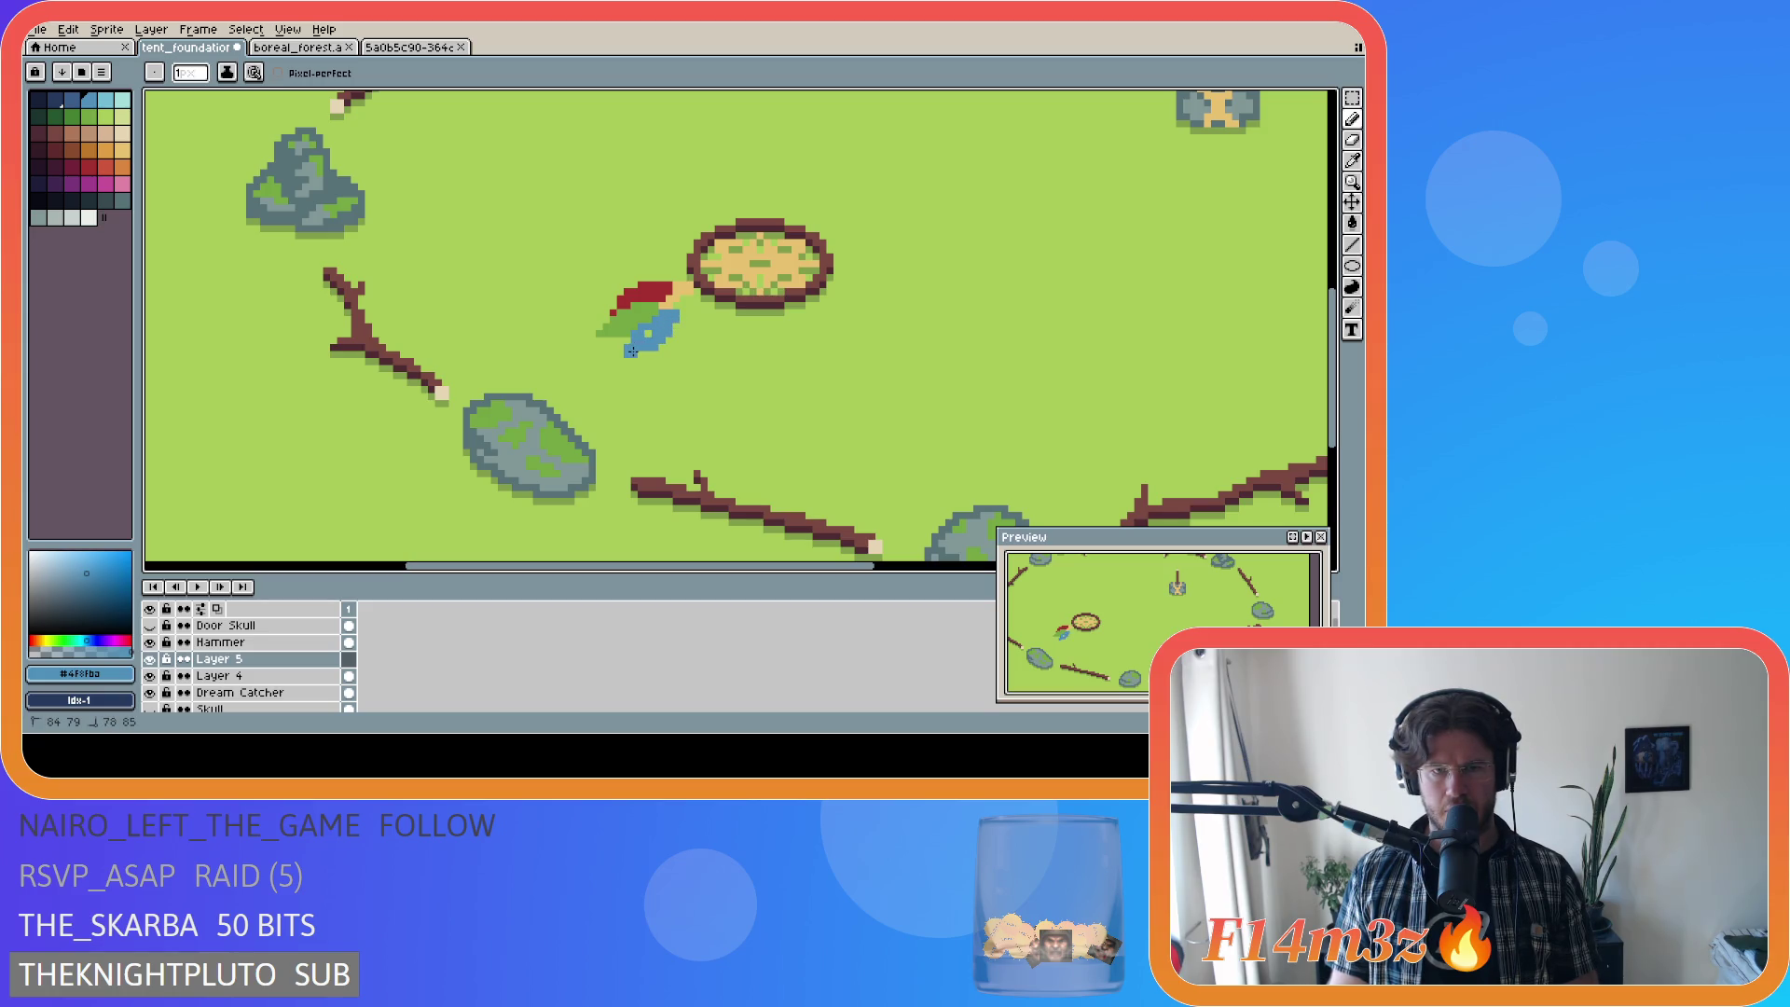
pyautogui.hotkey('ctrl', 'z')
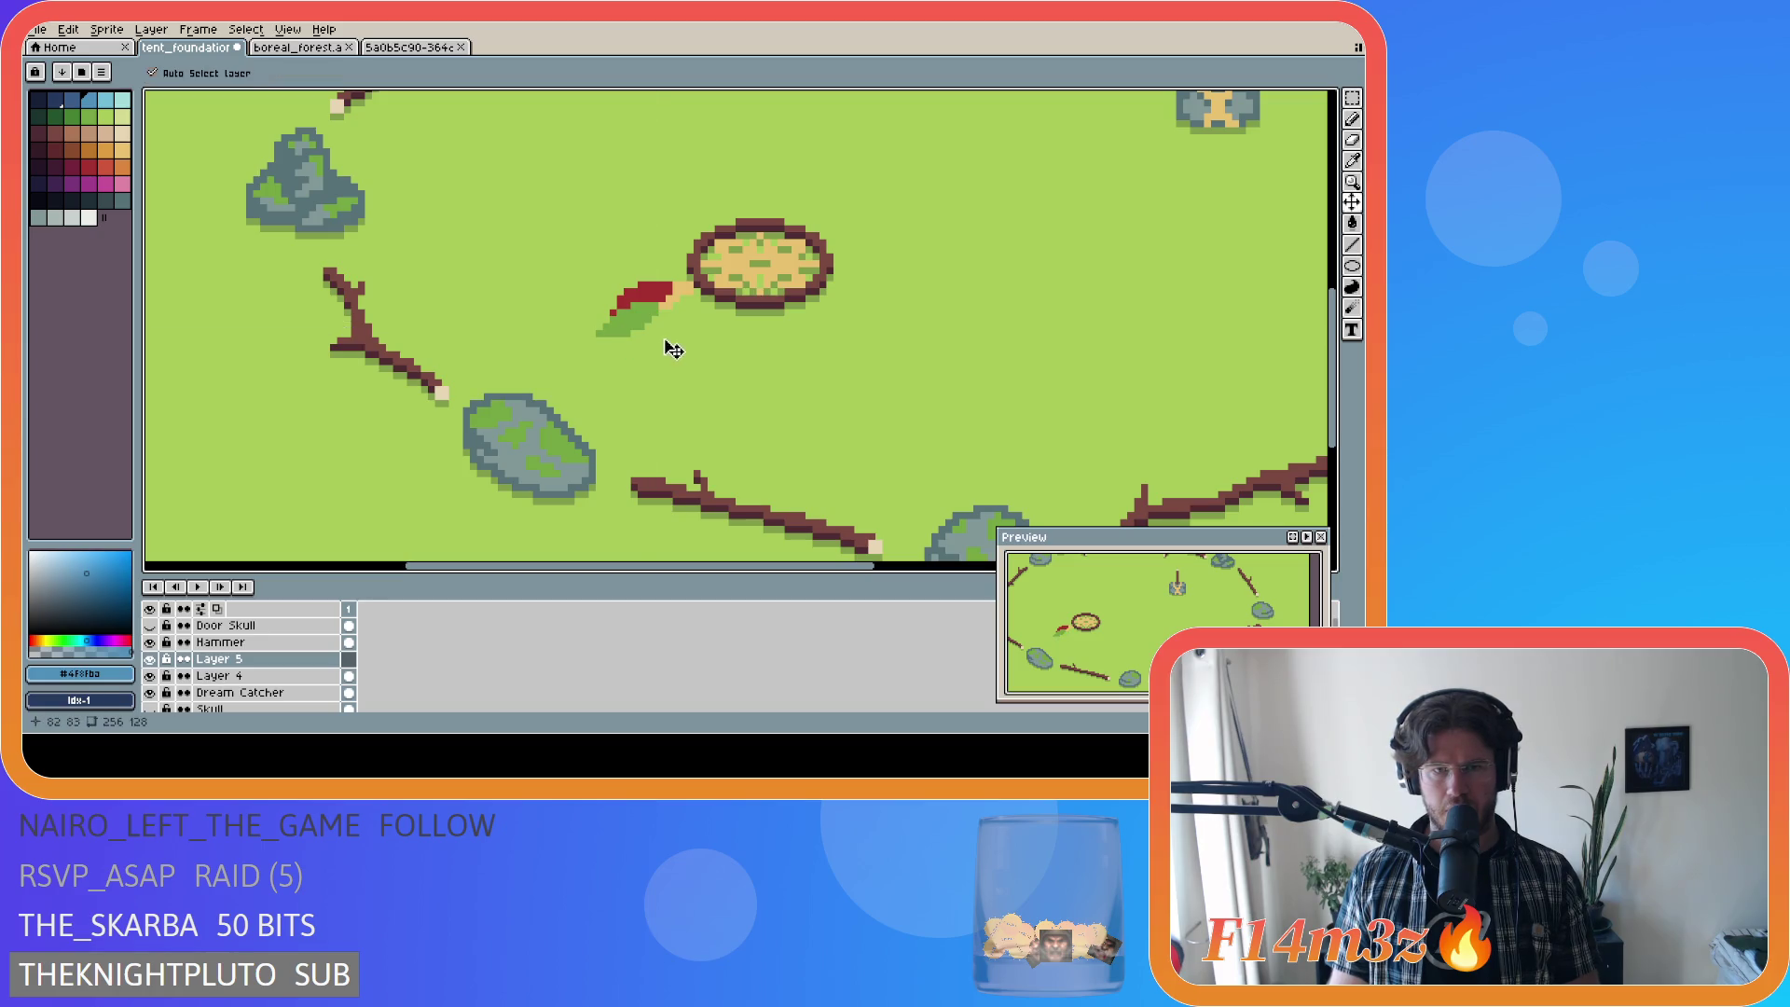
# Step: Draw the blue diagonal wing under the red-and-green feather and save tent_foundation
pyautogui.moveTo(672, 309); pyautogui.dragTo(638, 331)
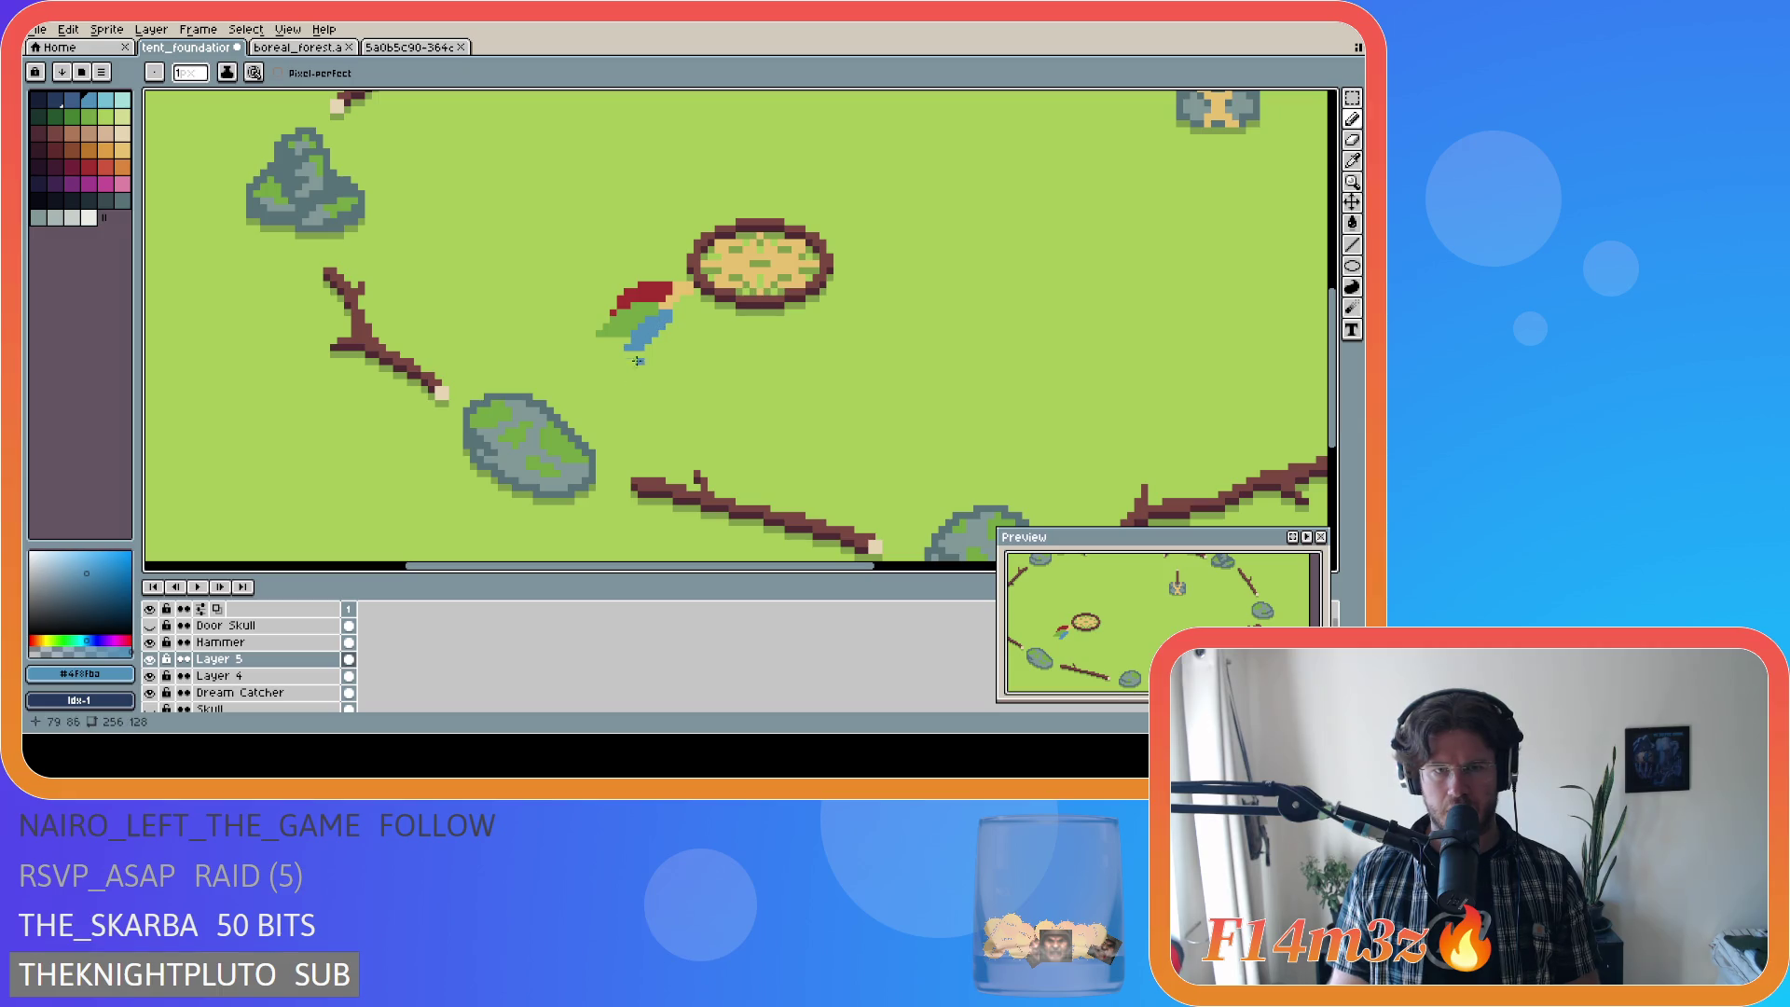
pyautogui.hotkey('ctrl', 'z')
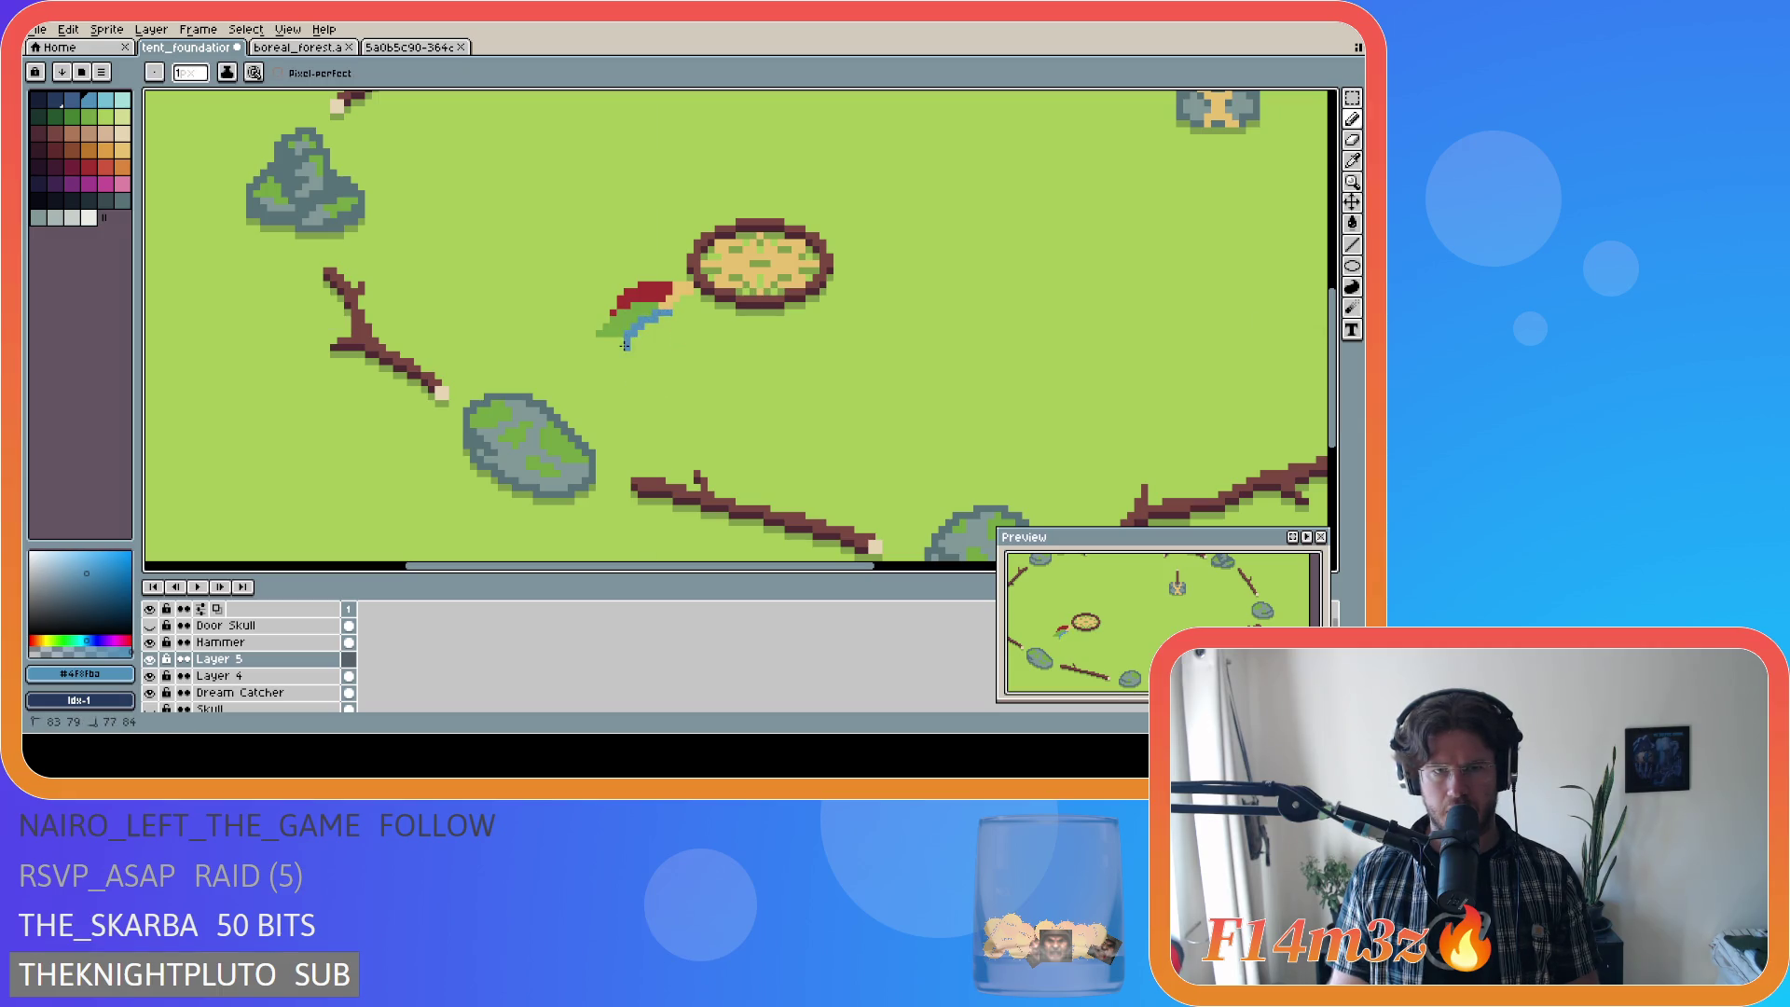
pyautogui.hotkey('ctrl', 'z')
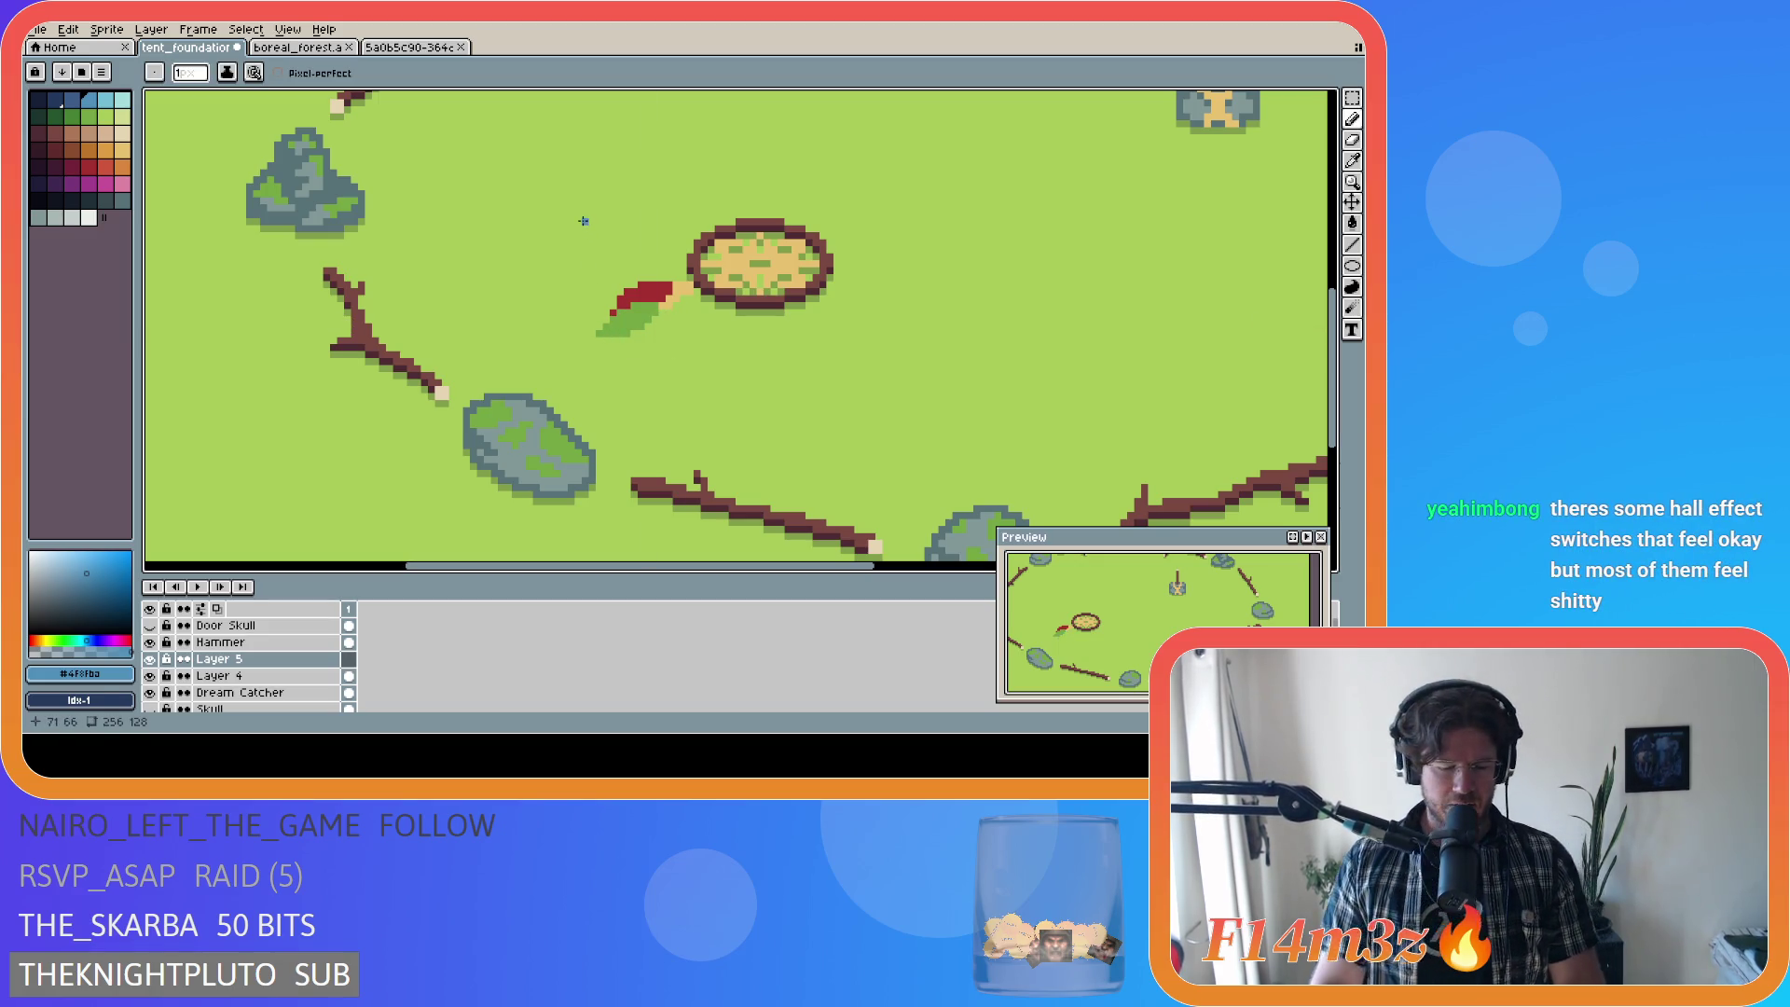
pyautogui.hotkey('ctrl', 's')
pyautogui.moveTo(681, 313)
pyautogui.mouseDown()
pyautogui.moveTo(628, 345)
pyautogui.moveTo(659, 323)
pyautogui.moveTo(631, 363)
pyautogui.moveTo(679, 317)
pyautogui.mouseUp()
pyautogui.hotkey('ctrl', 'z')
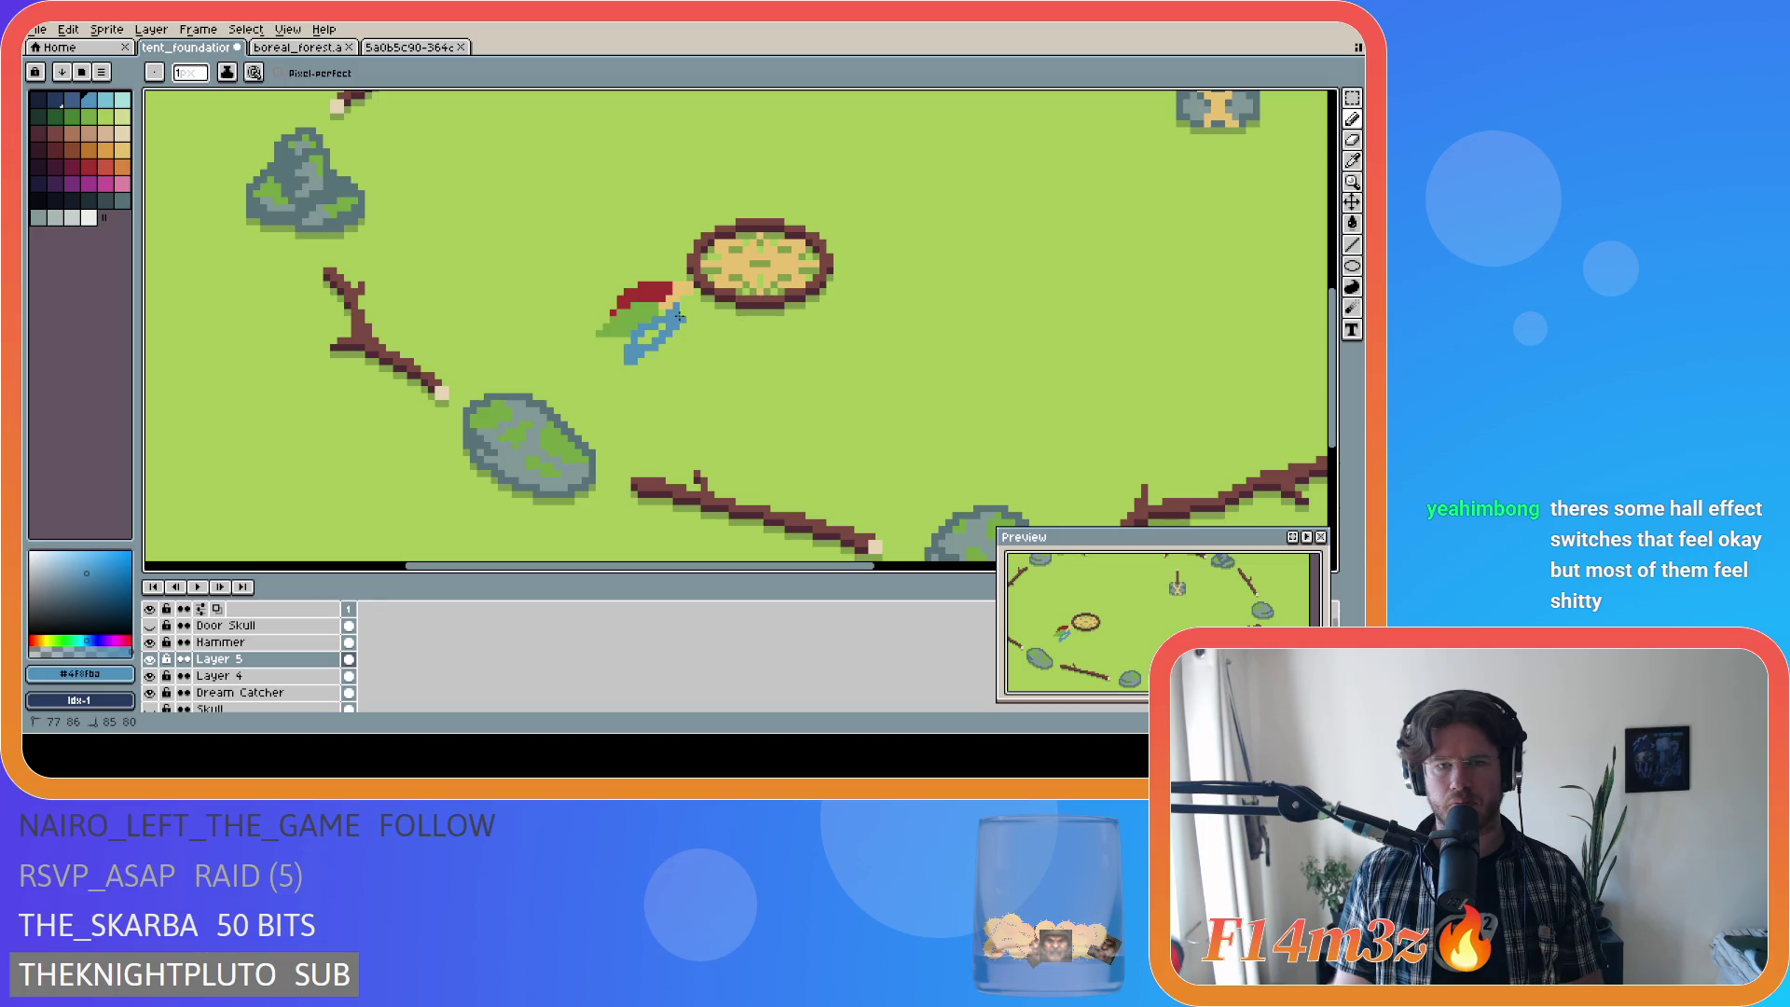
pyautogui.press('e')
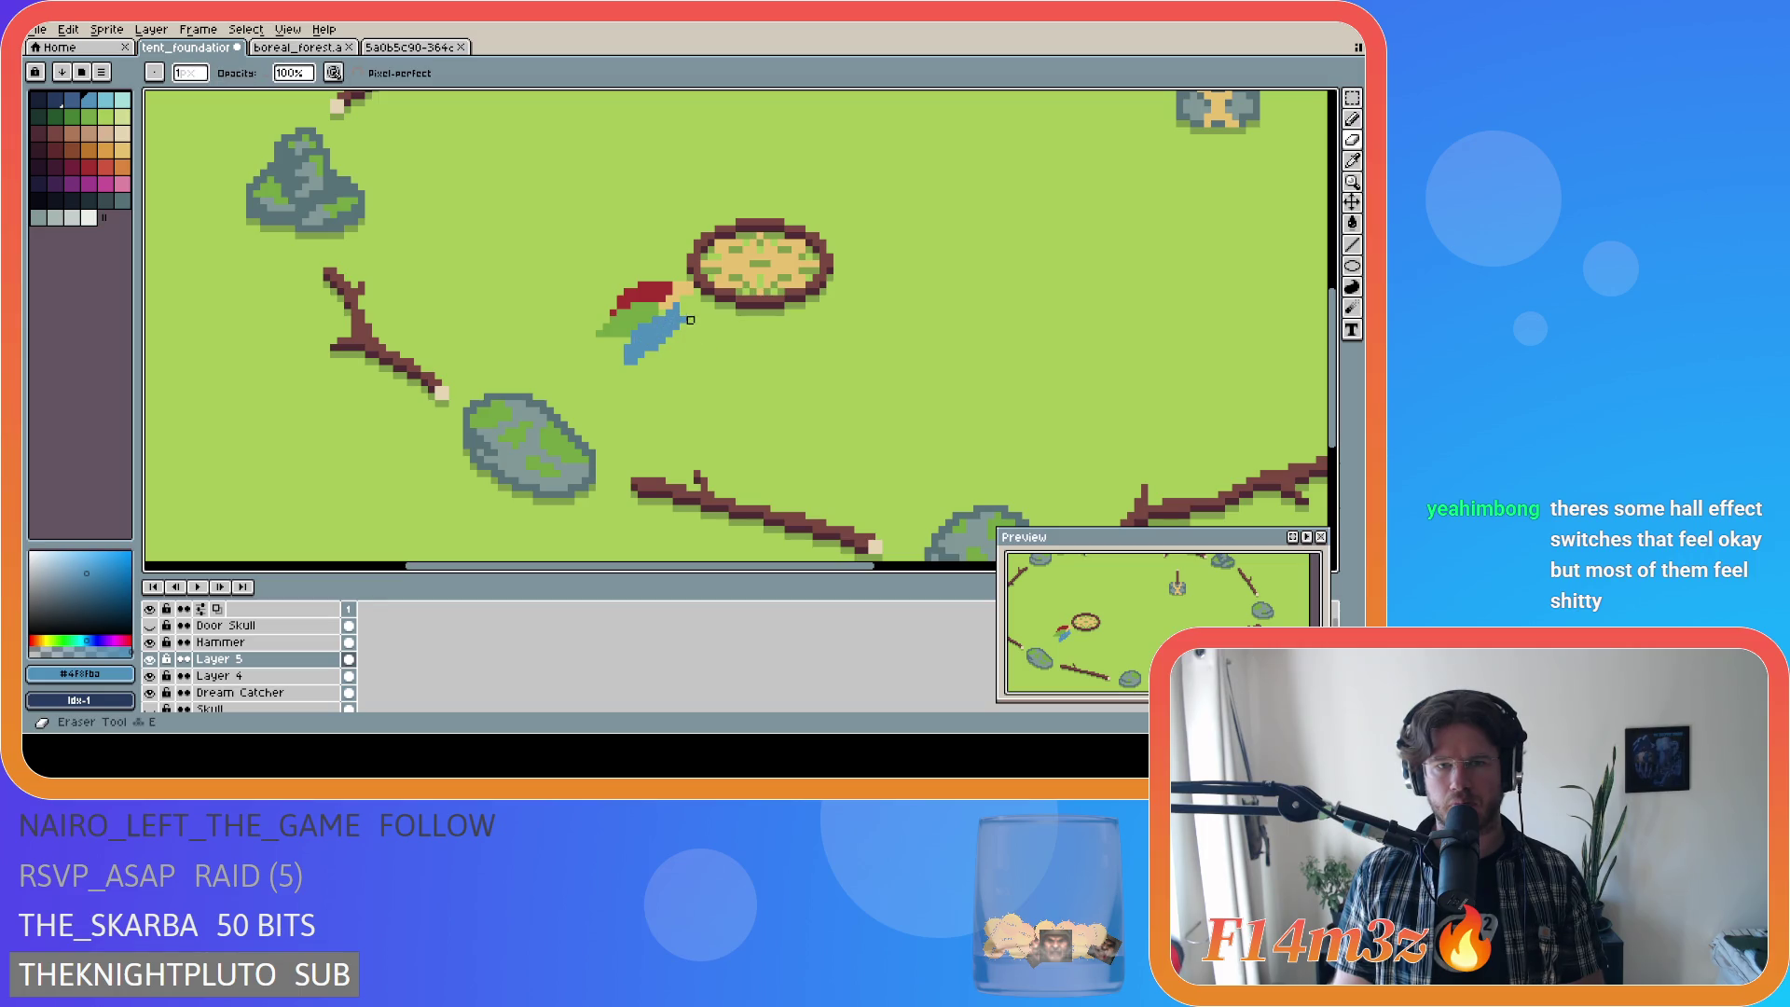
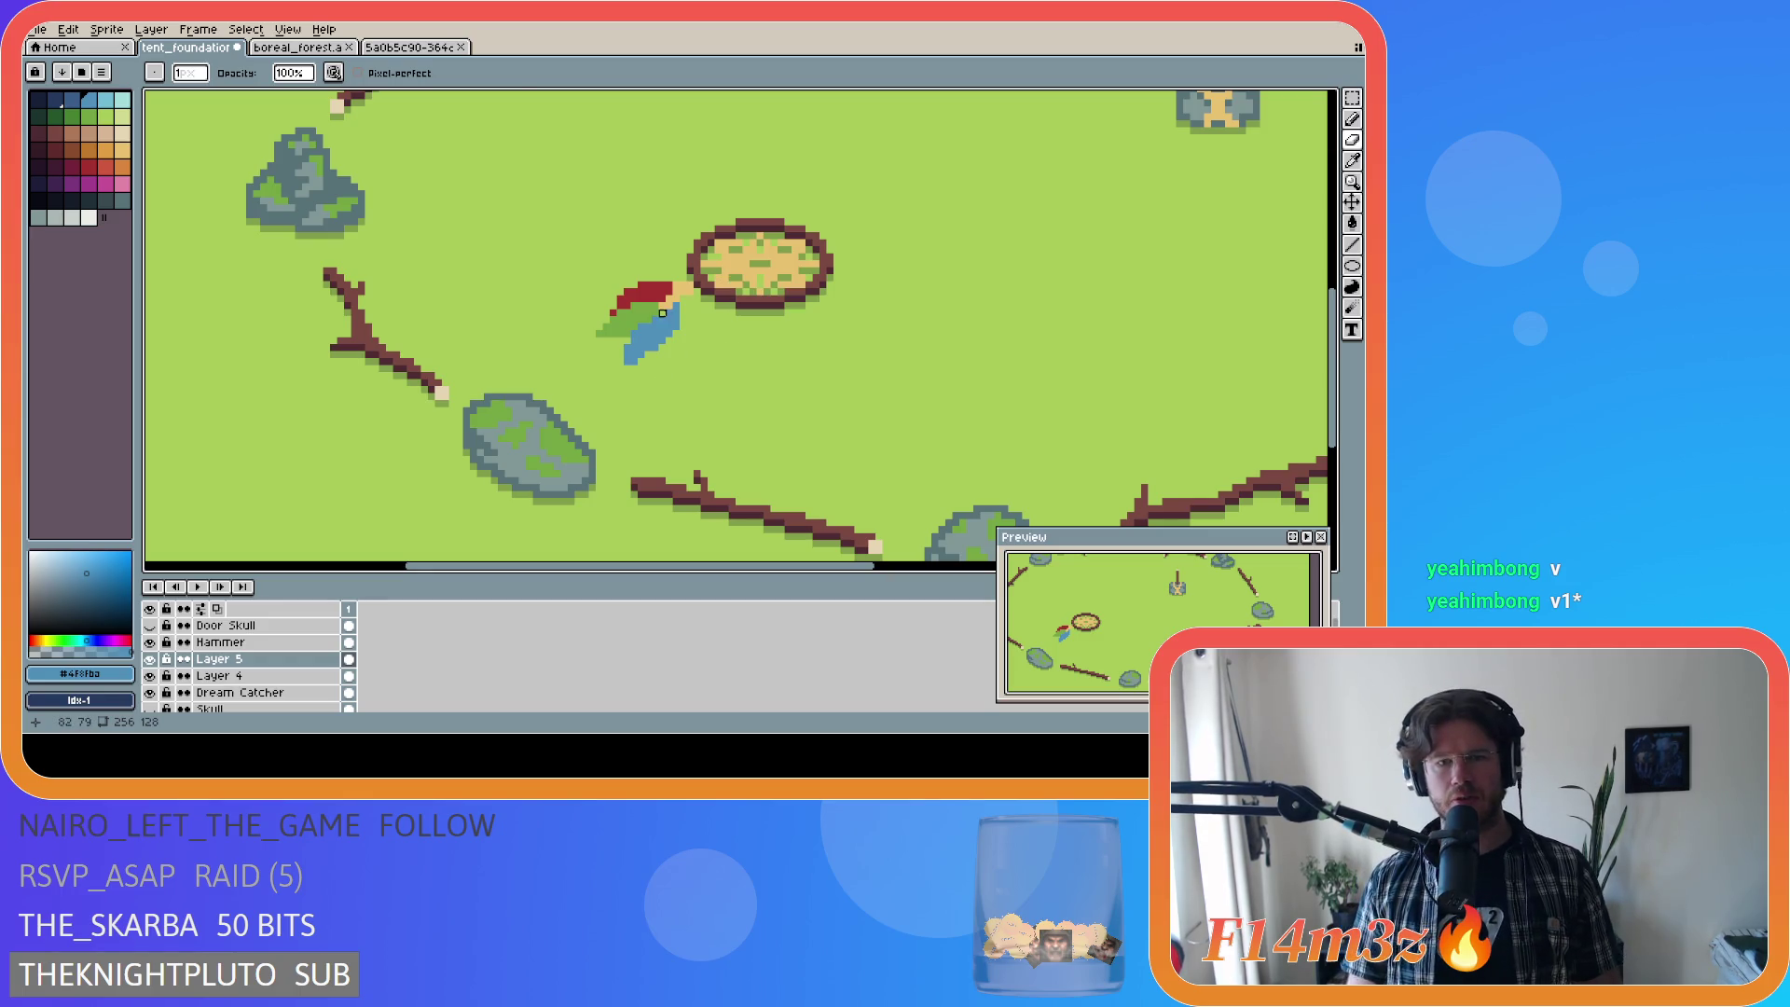
# Step: Add a sand-coloured pixel at the feather tip, then pick up the feather's green
pyautogui.keyDown('alt'); pyautogui.click(663, 305); pyautogui.keyUp('alt')
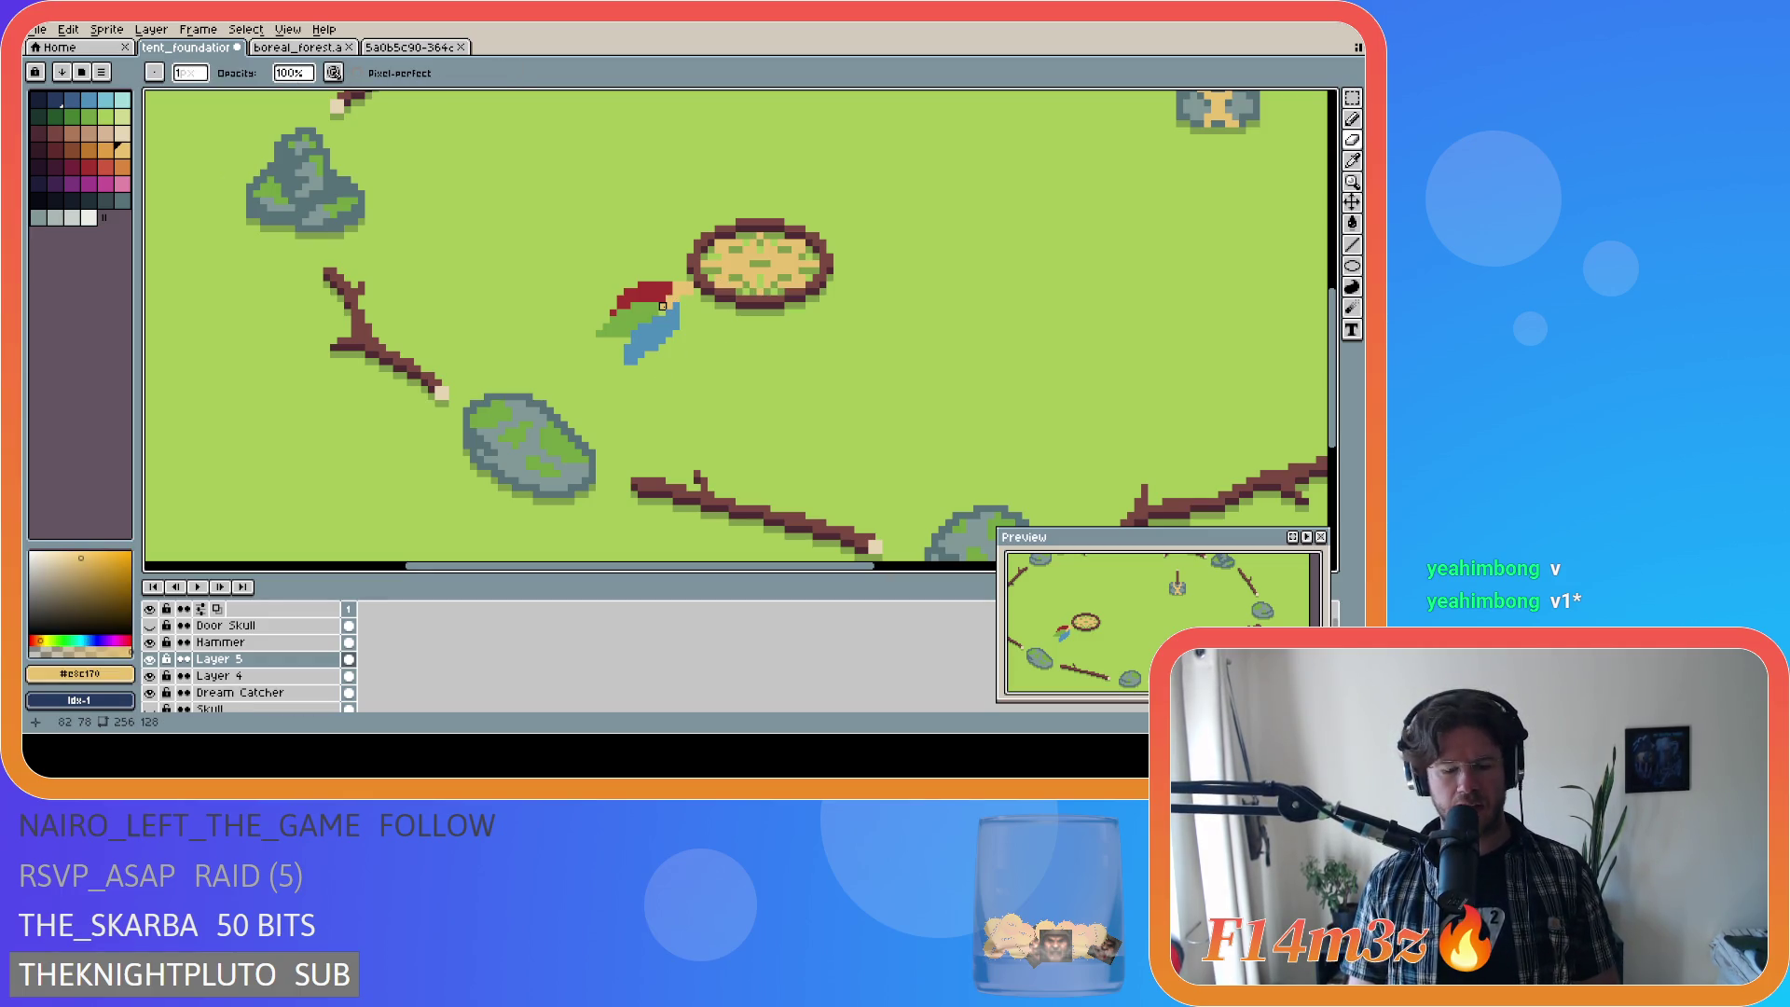
pyautogui.press('shift')
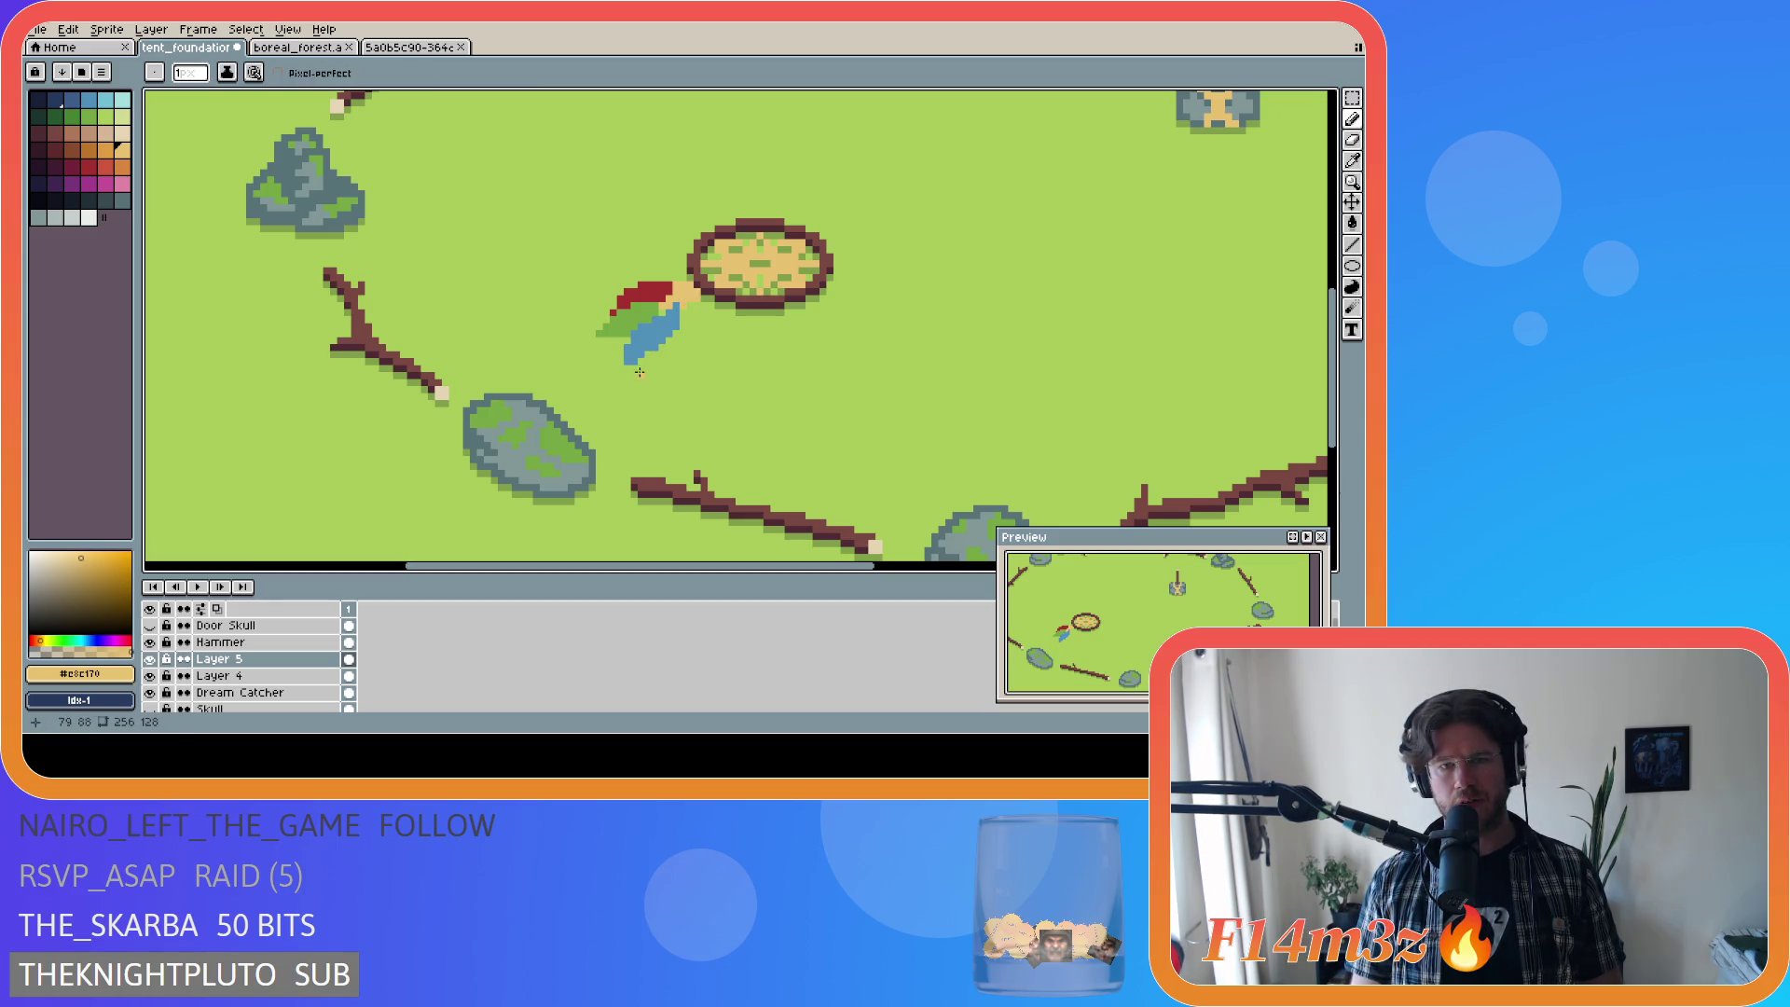
pyautogui.click(684, 303)
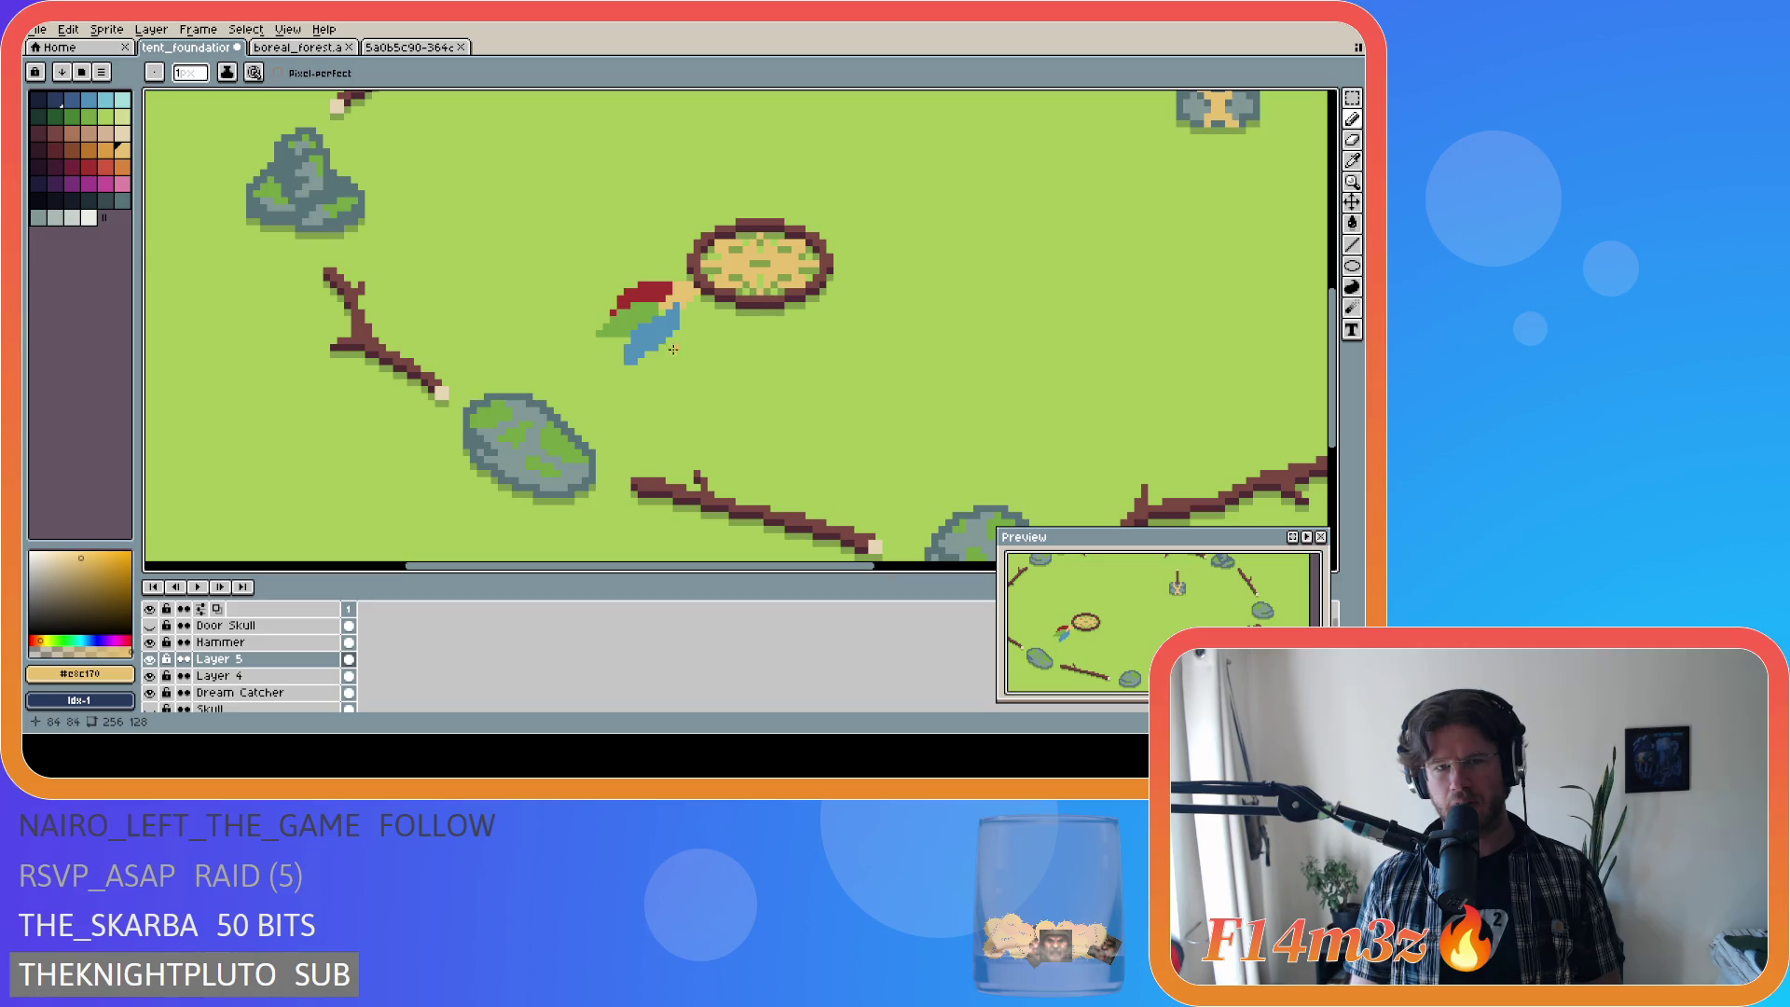
pyautogui.keyDown('alt'); pyautogui.click(658, 309); pyautogui.keyUp('alt')
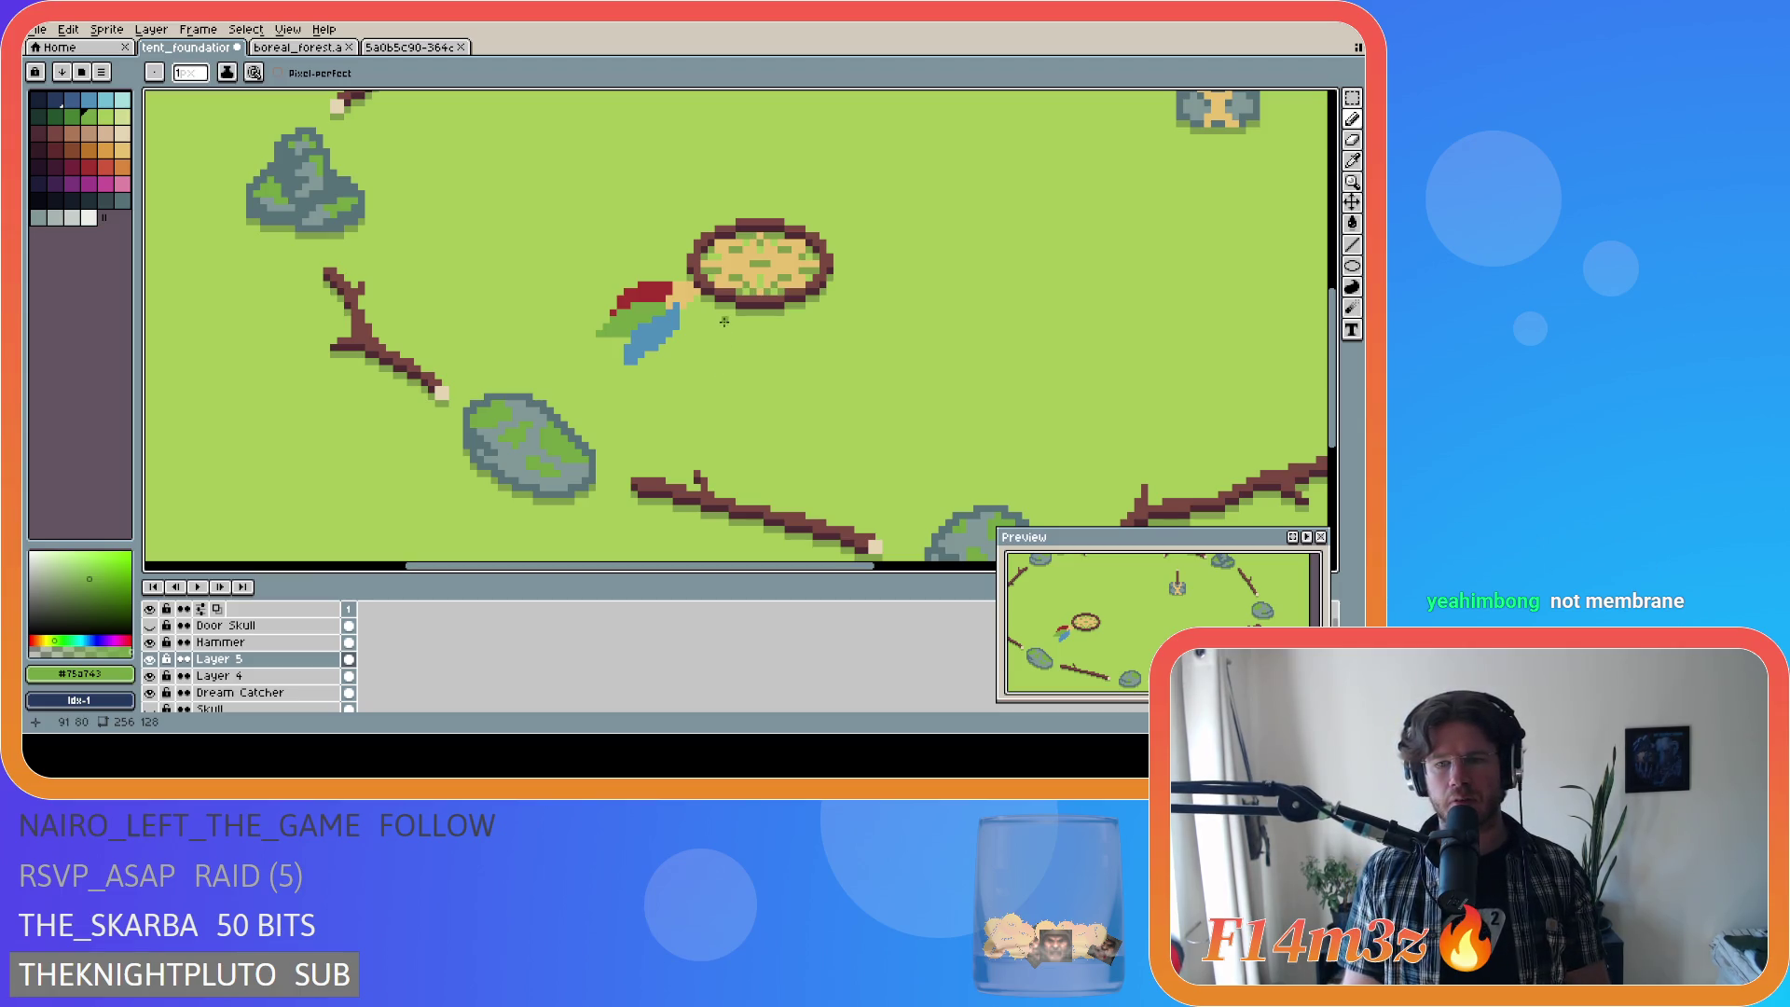
# Step: Undo and redo the pencil edit on the feather, then trial-select its tan tip
pyautogui.press('ctrl')
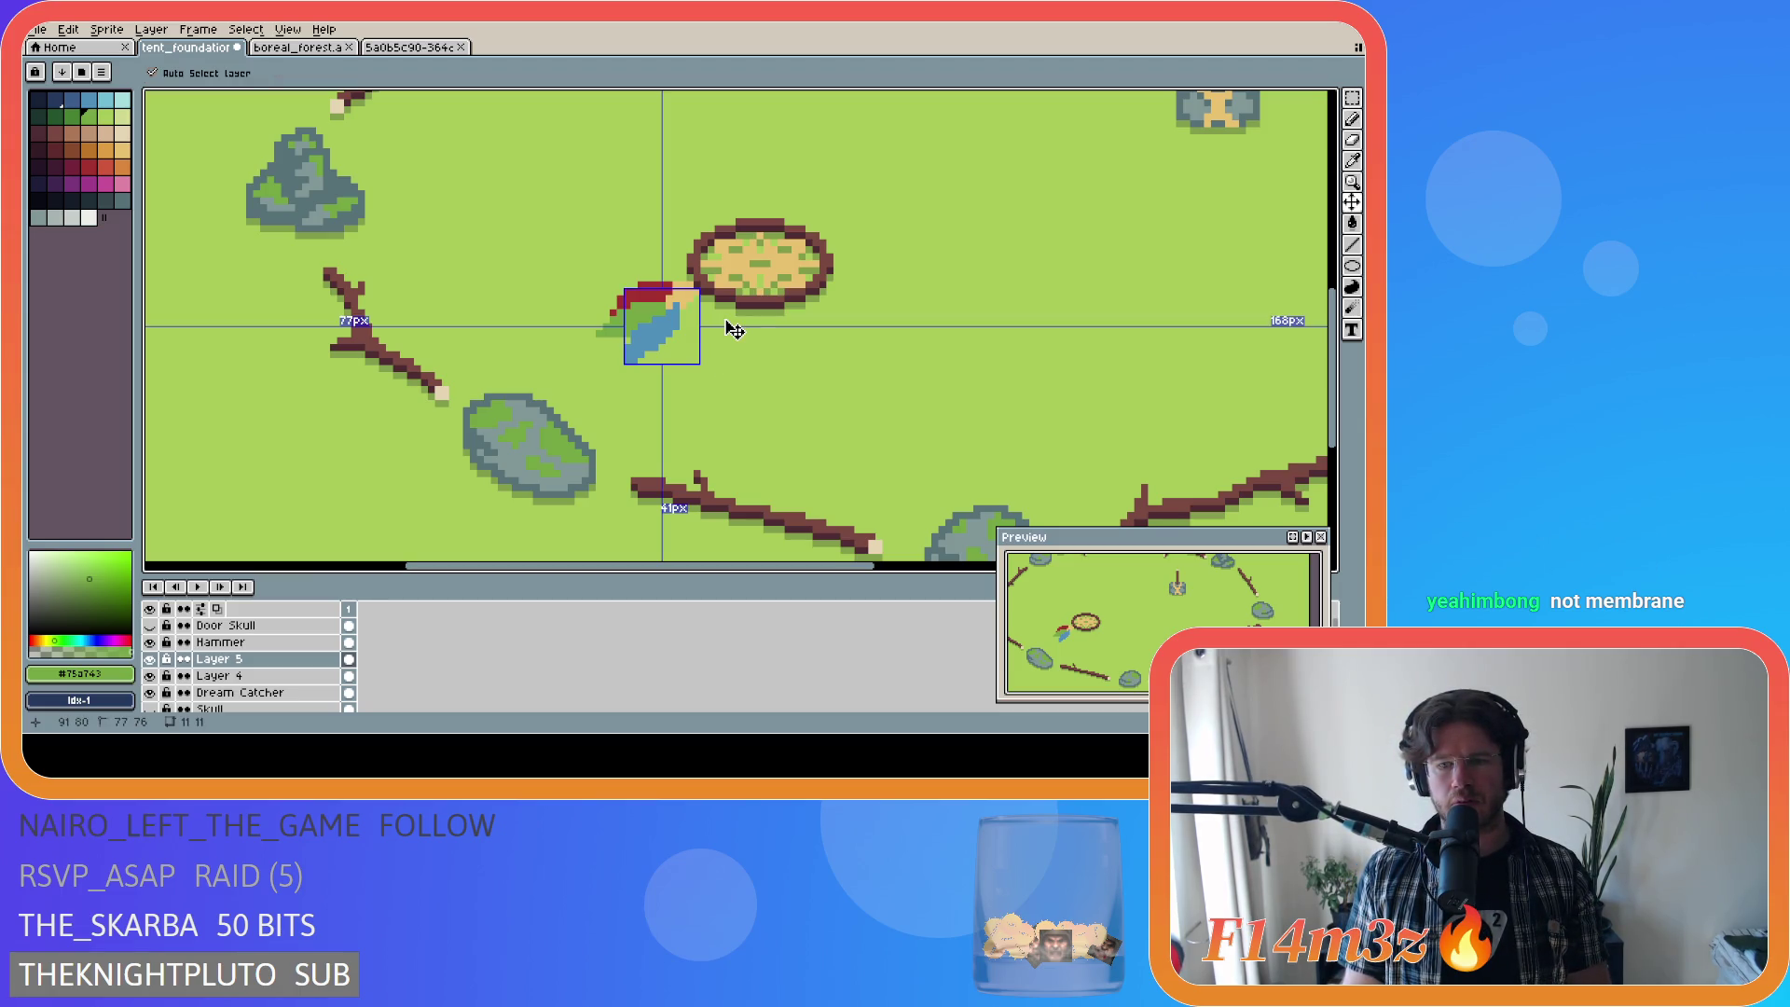
pyautogui.hotkey('ctrl', 'z')
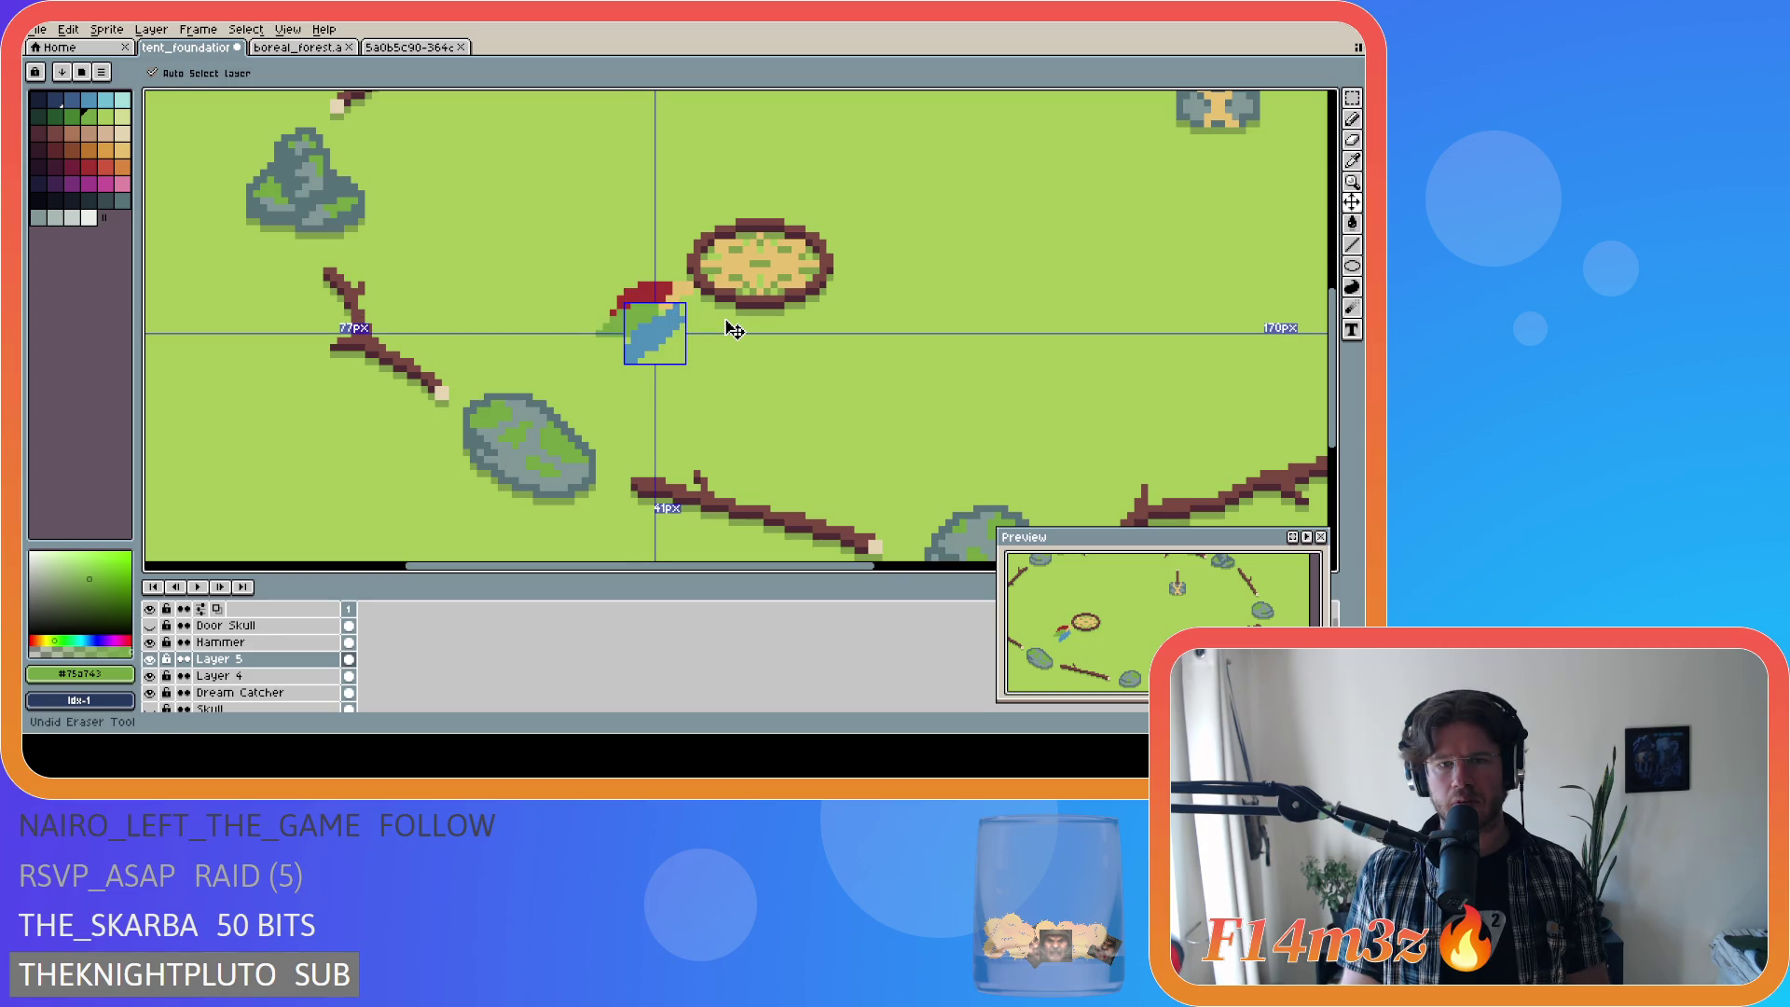
pyautogui.hotkey('ctrl', 'y')
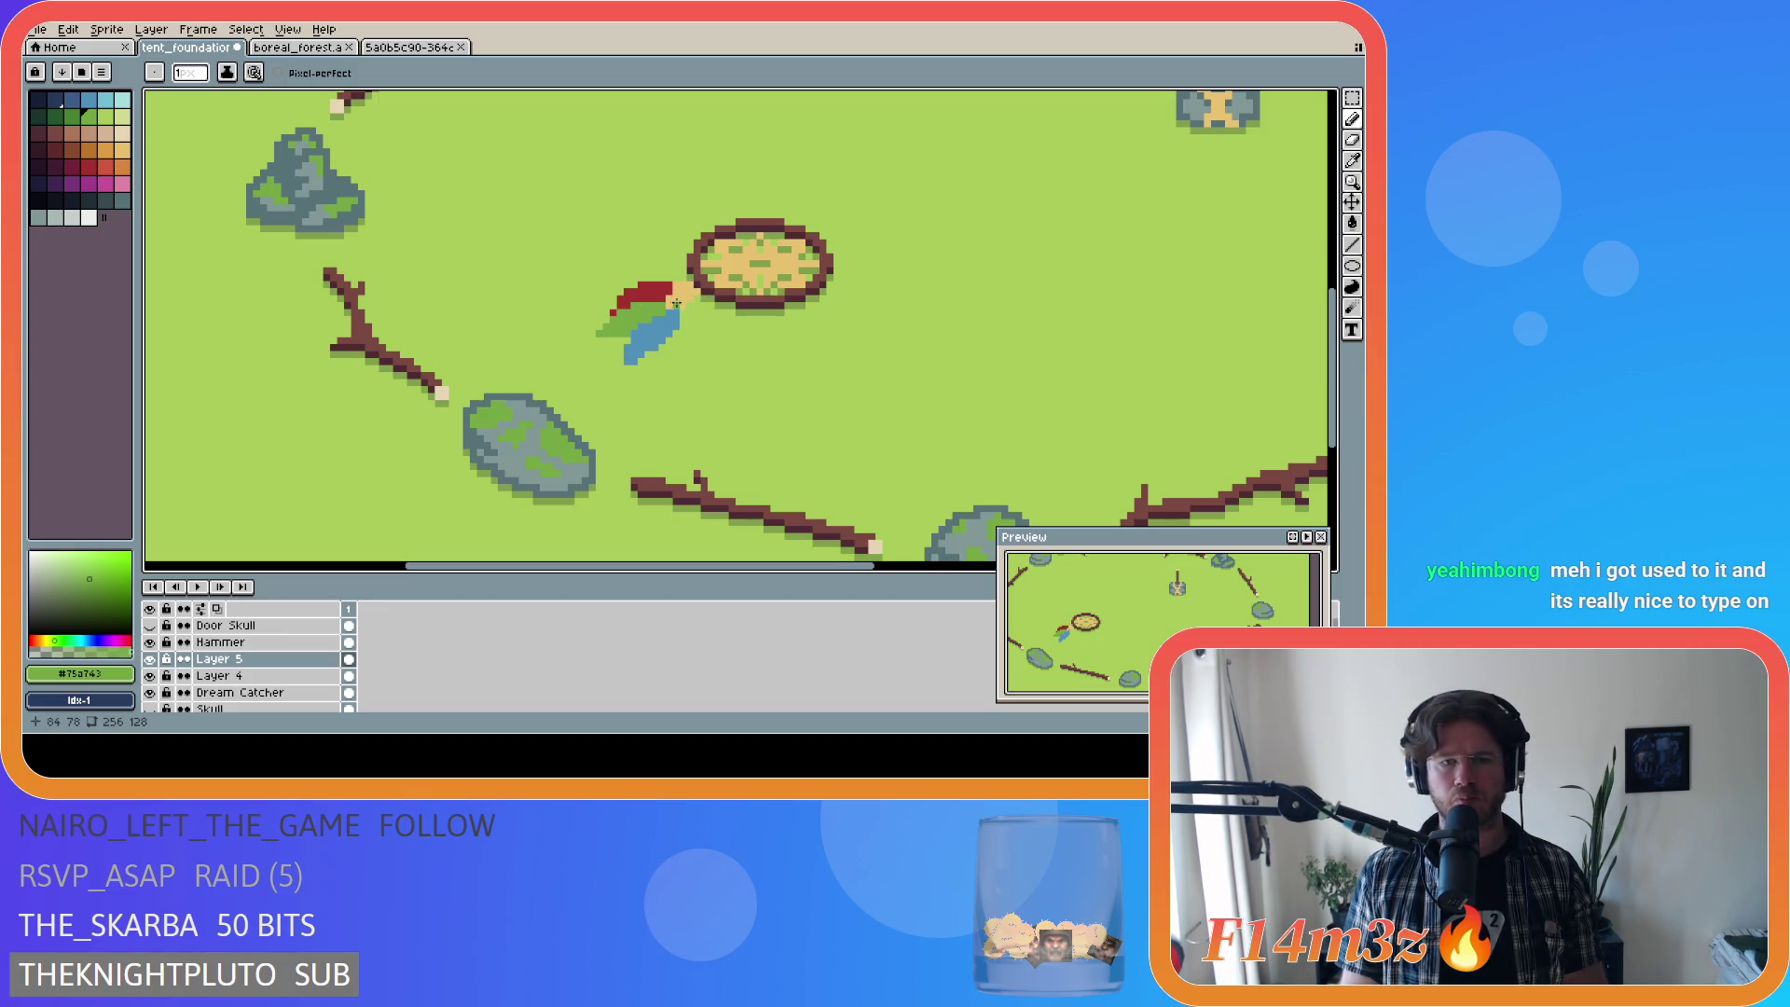
pyautogui.press('w')
pyautogui.click(688, 297)
pyautogui.hotkey('ctrl', 'd')
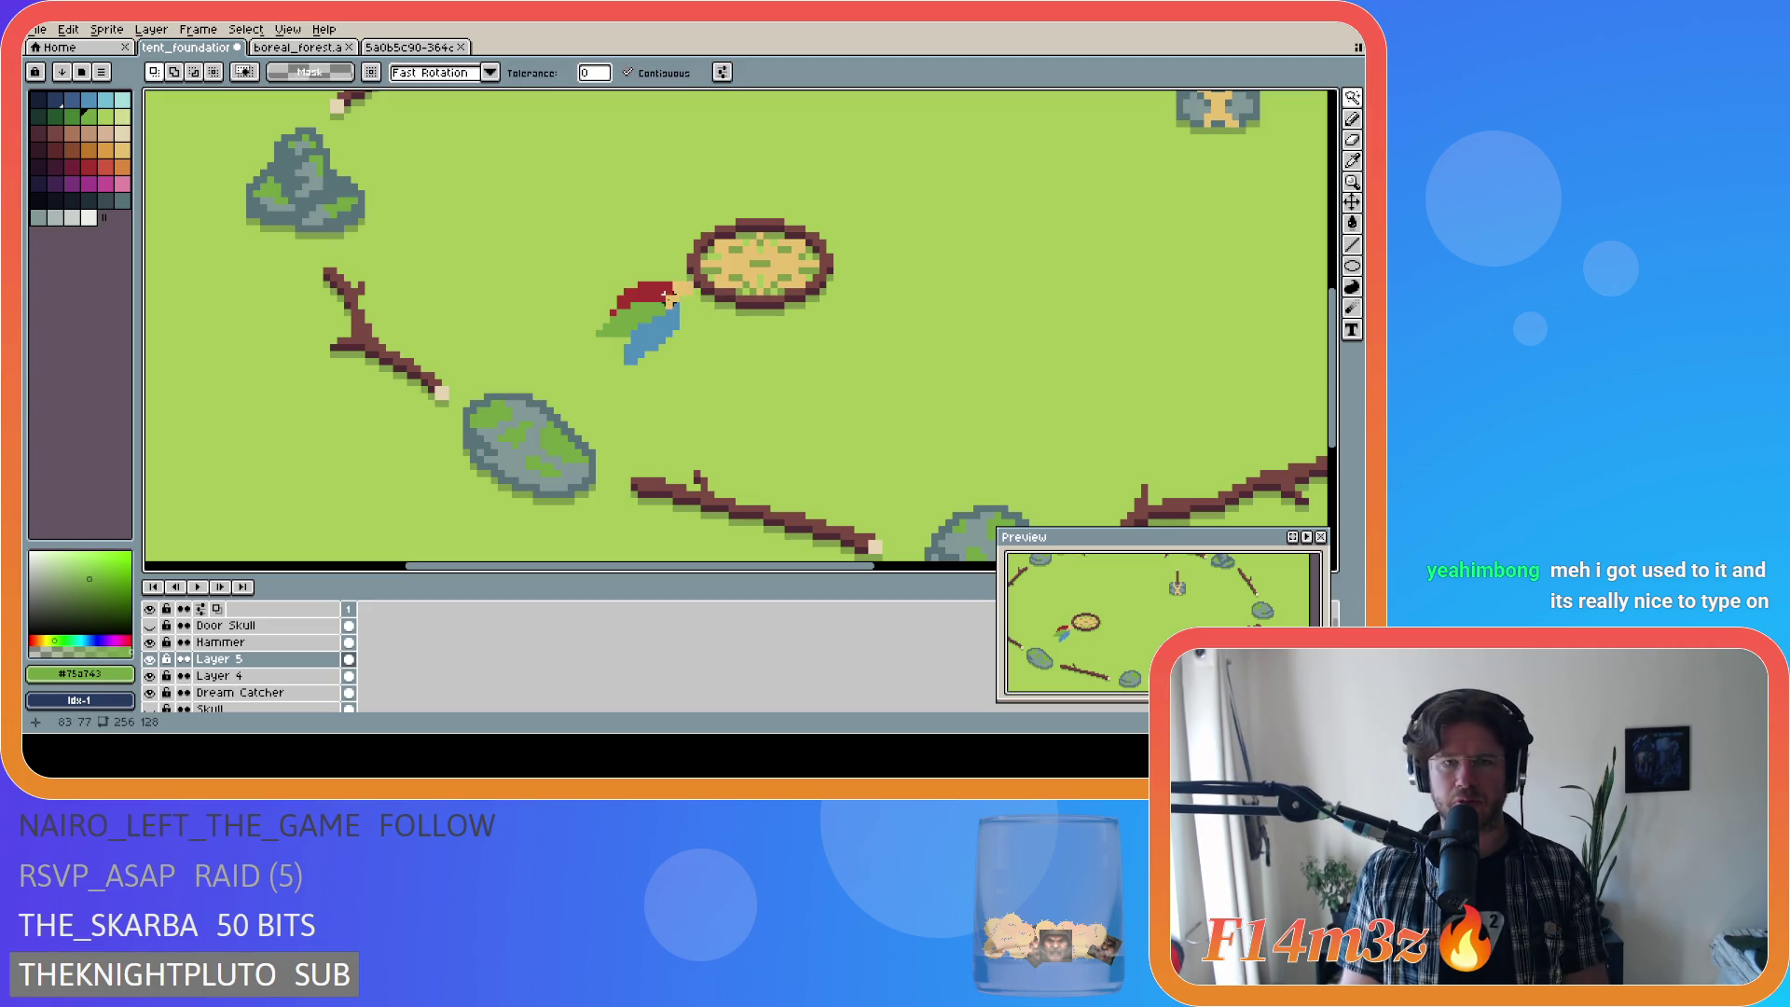
# Step: Delete the tan feather-tip pixels from Layer 4 and the Dream Catcher layer
pyautogui.click(246, 678)
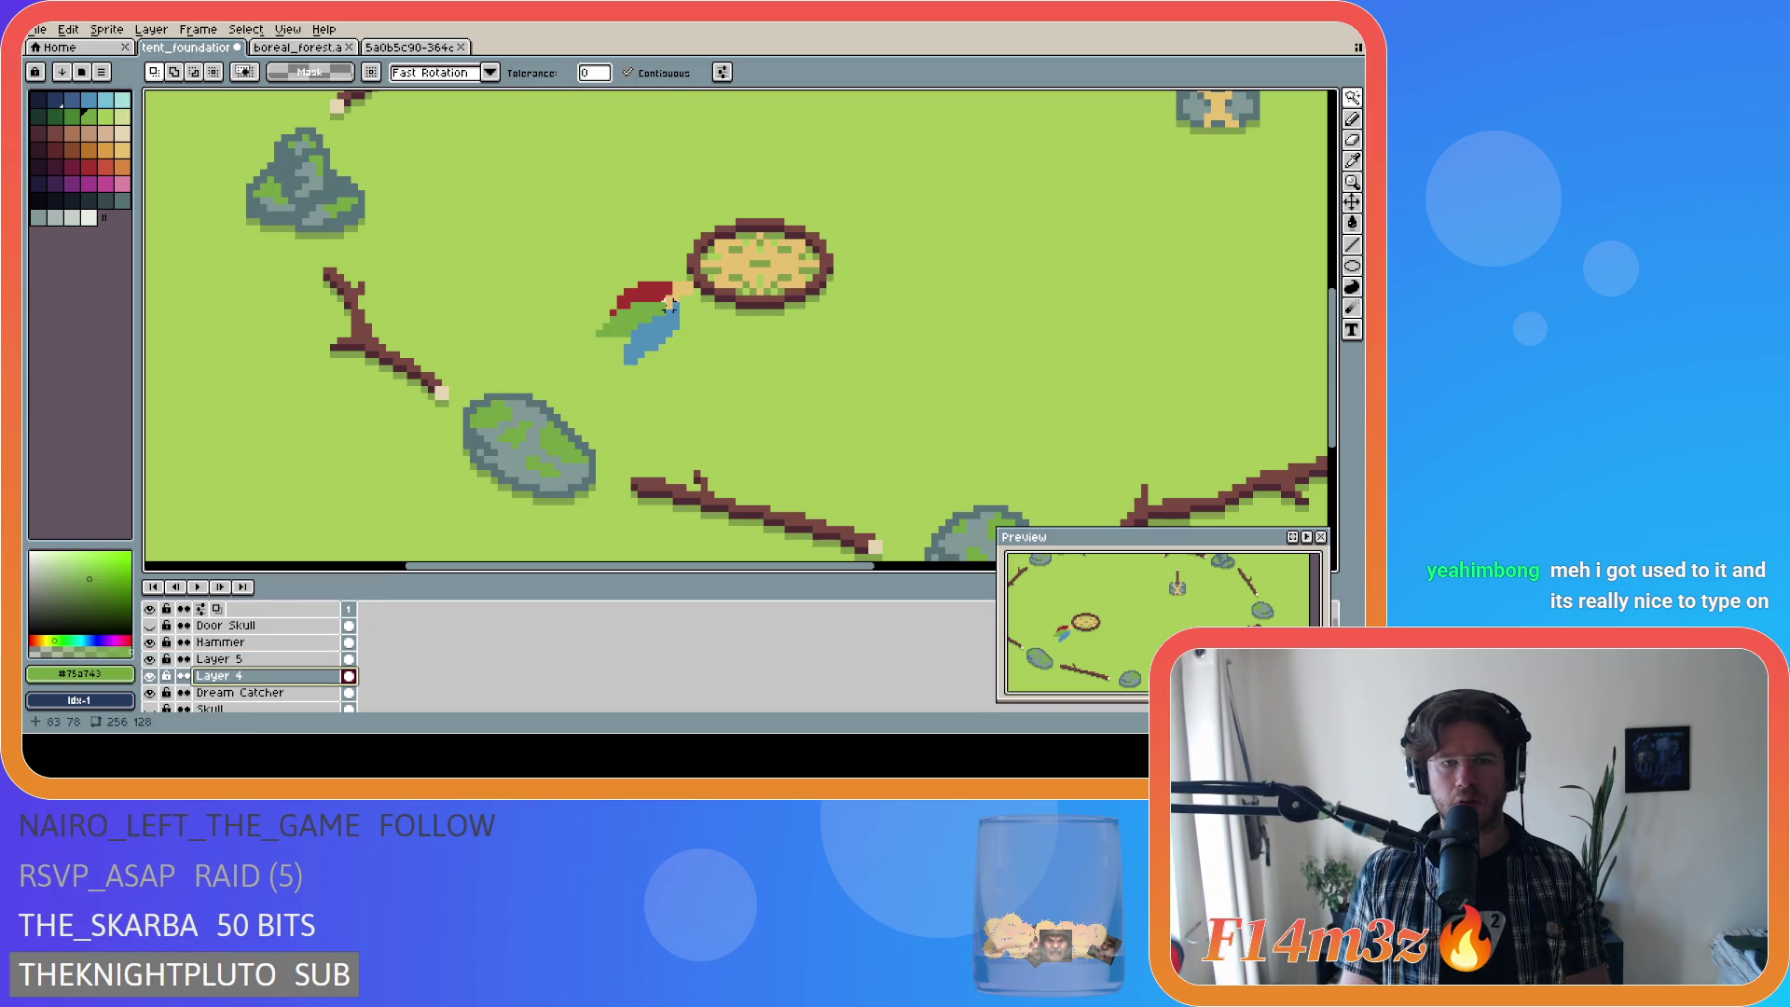
pyautogui.click(677, 296)
pyautogui.press('Delete')
pyautogui.press('Down')
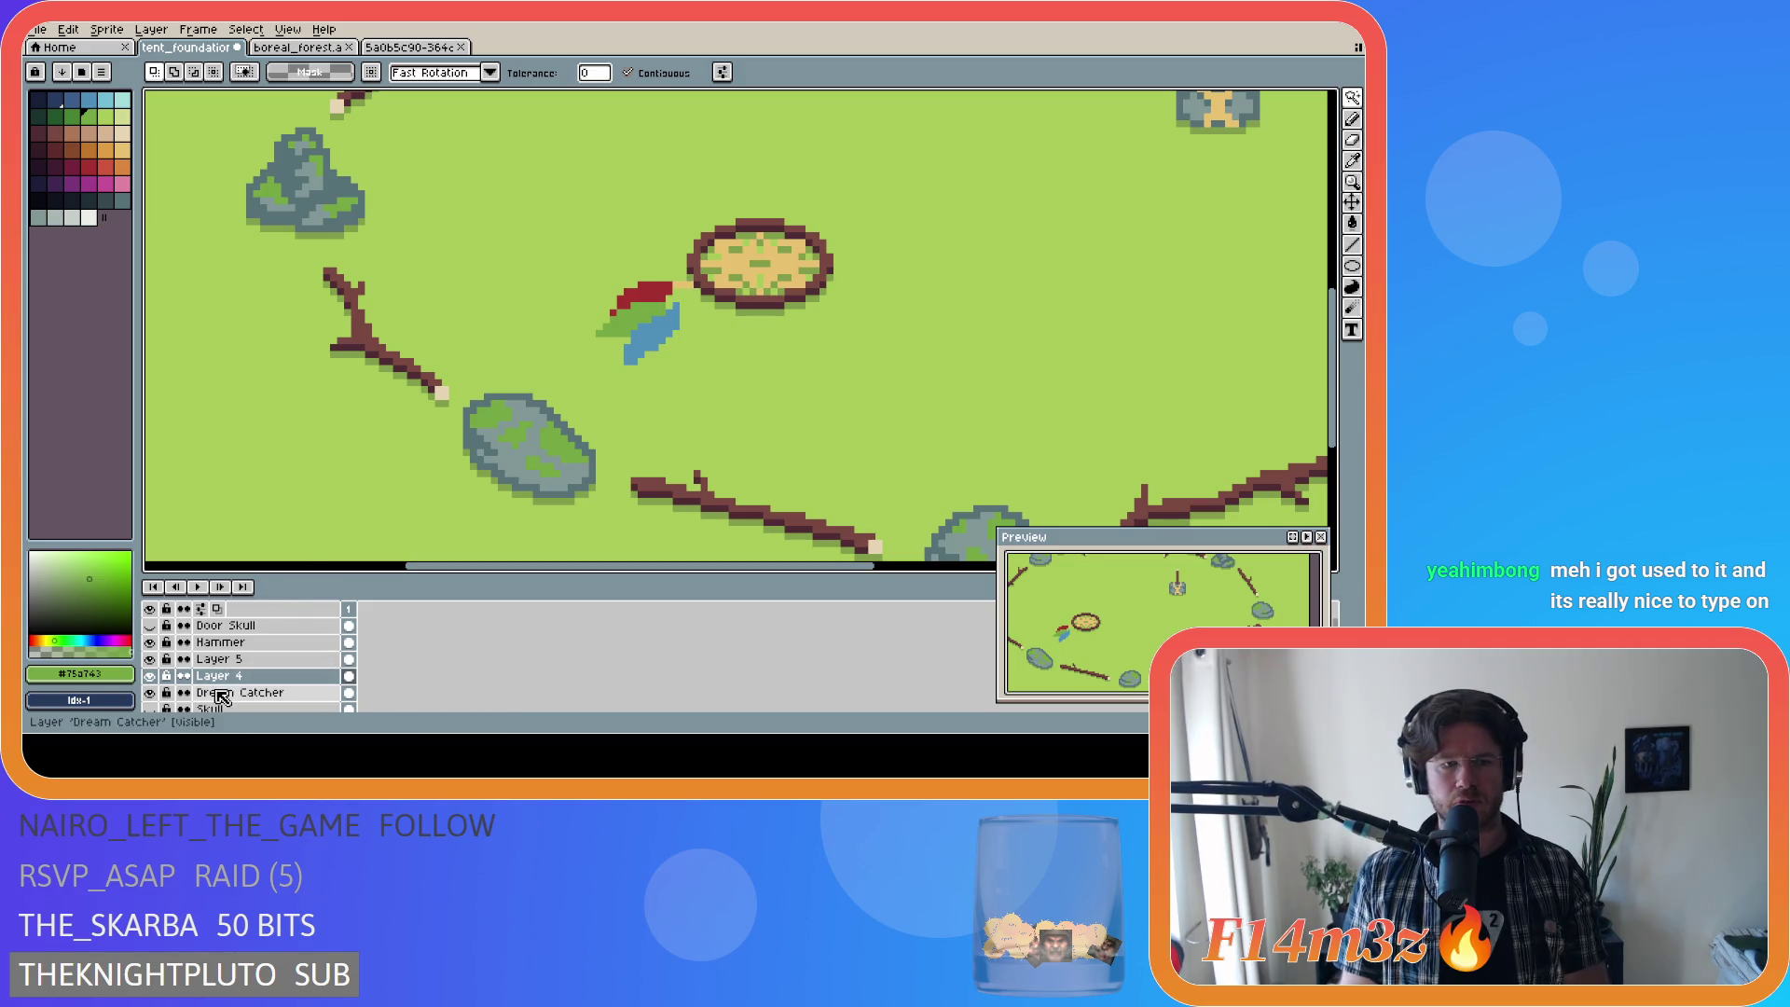
pyautogui.click(684, 286)
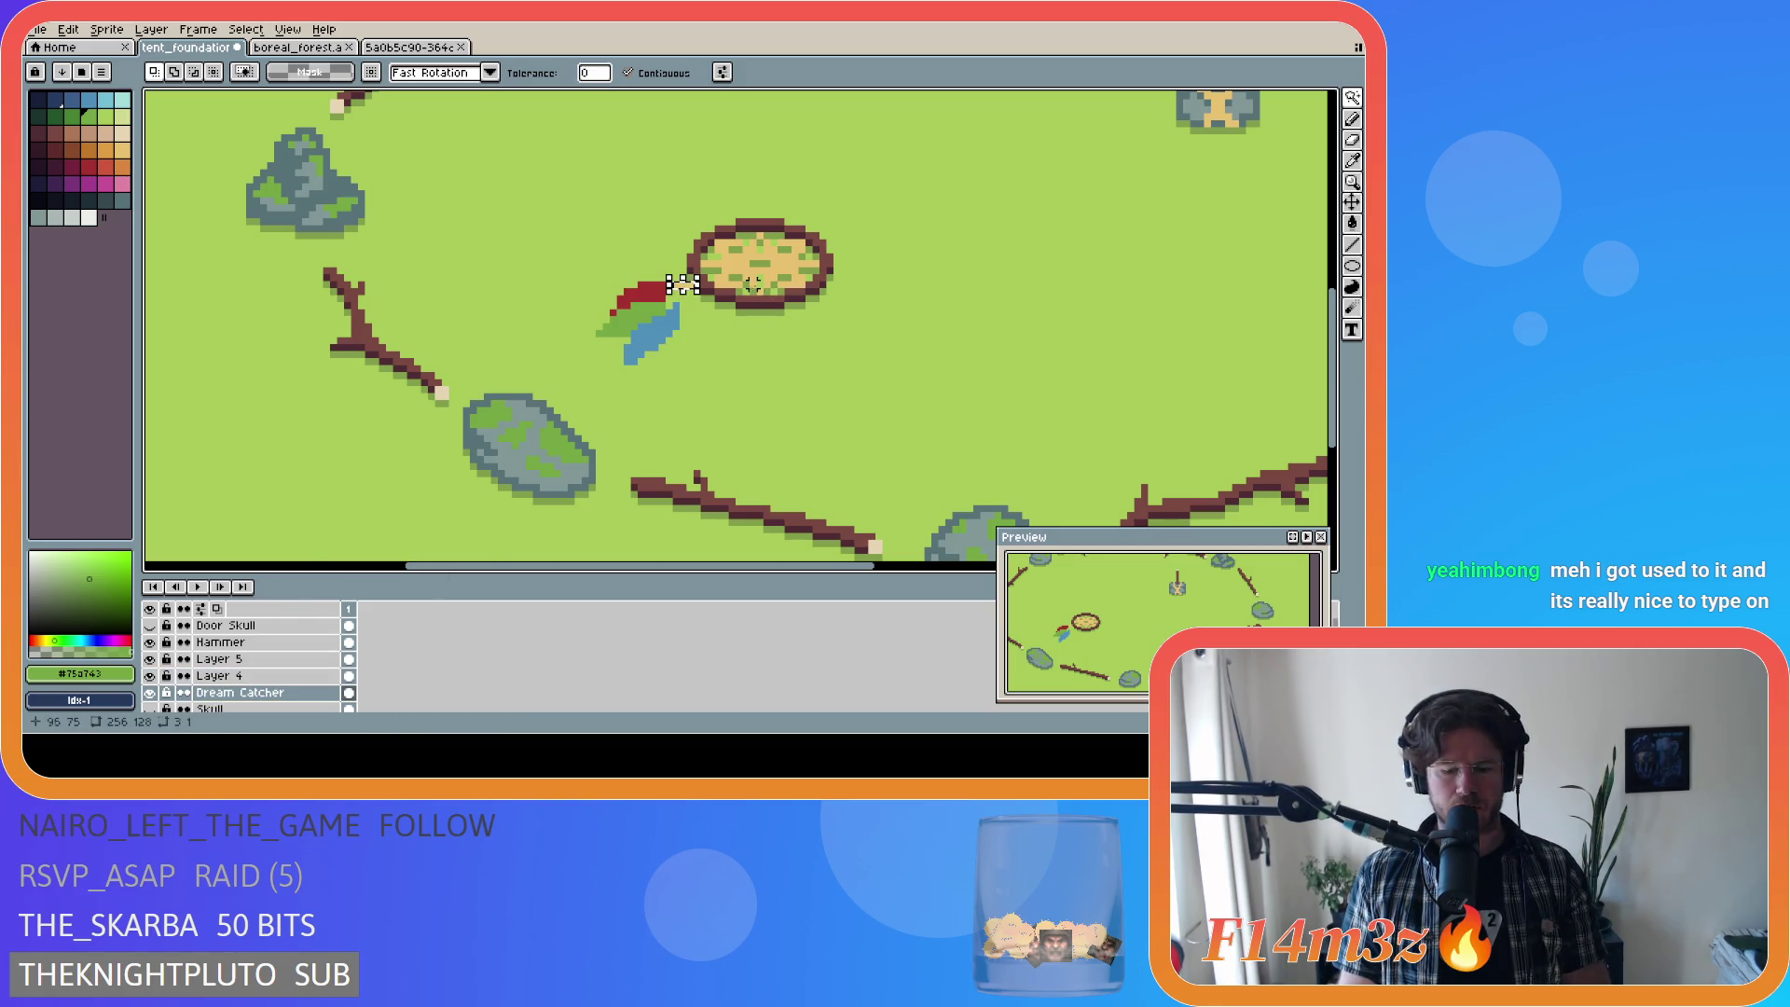
pyautogui.press('Delete')
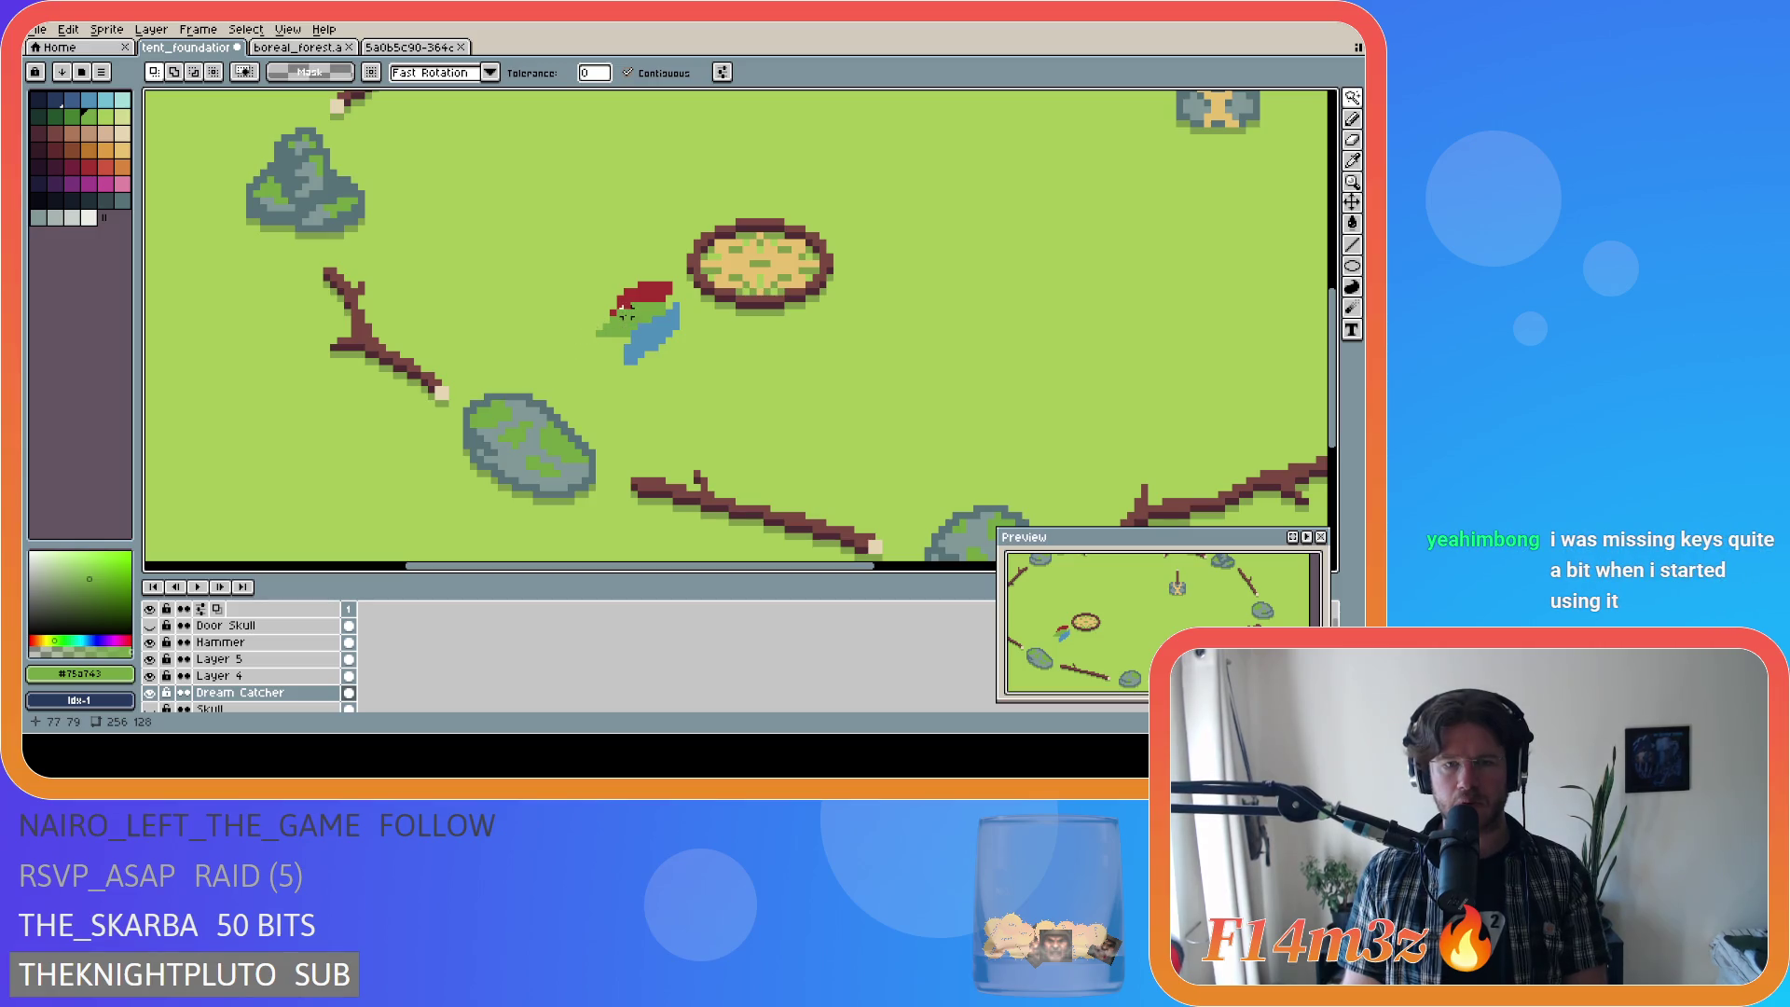
# Step: Marquee-select the feather and nudge it one pixel down and left
pyautogui.press('m')
pyautogui.moveTo(598, 283)
pyautogui.mouseDown()
pyautogui.moveTo(687, 370)
pyautogui.moveTo(648, 332)
pyautogui.mouseUp()
pyautogui.press('Return')
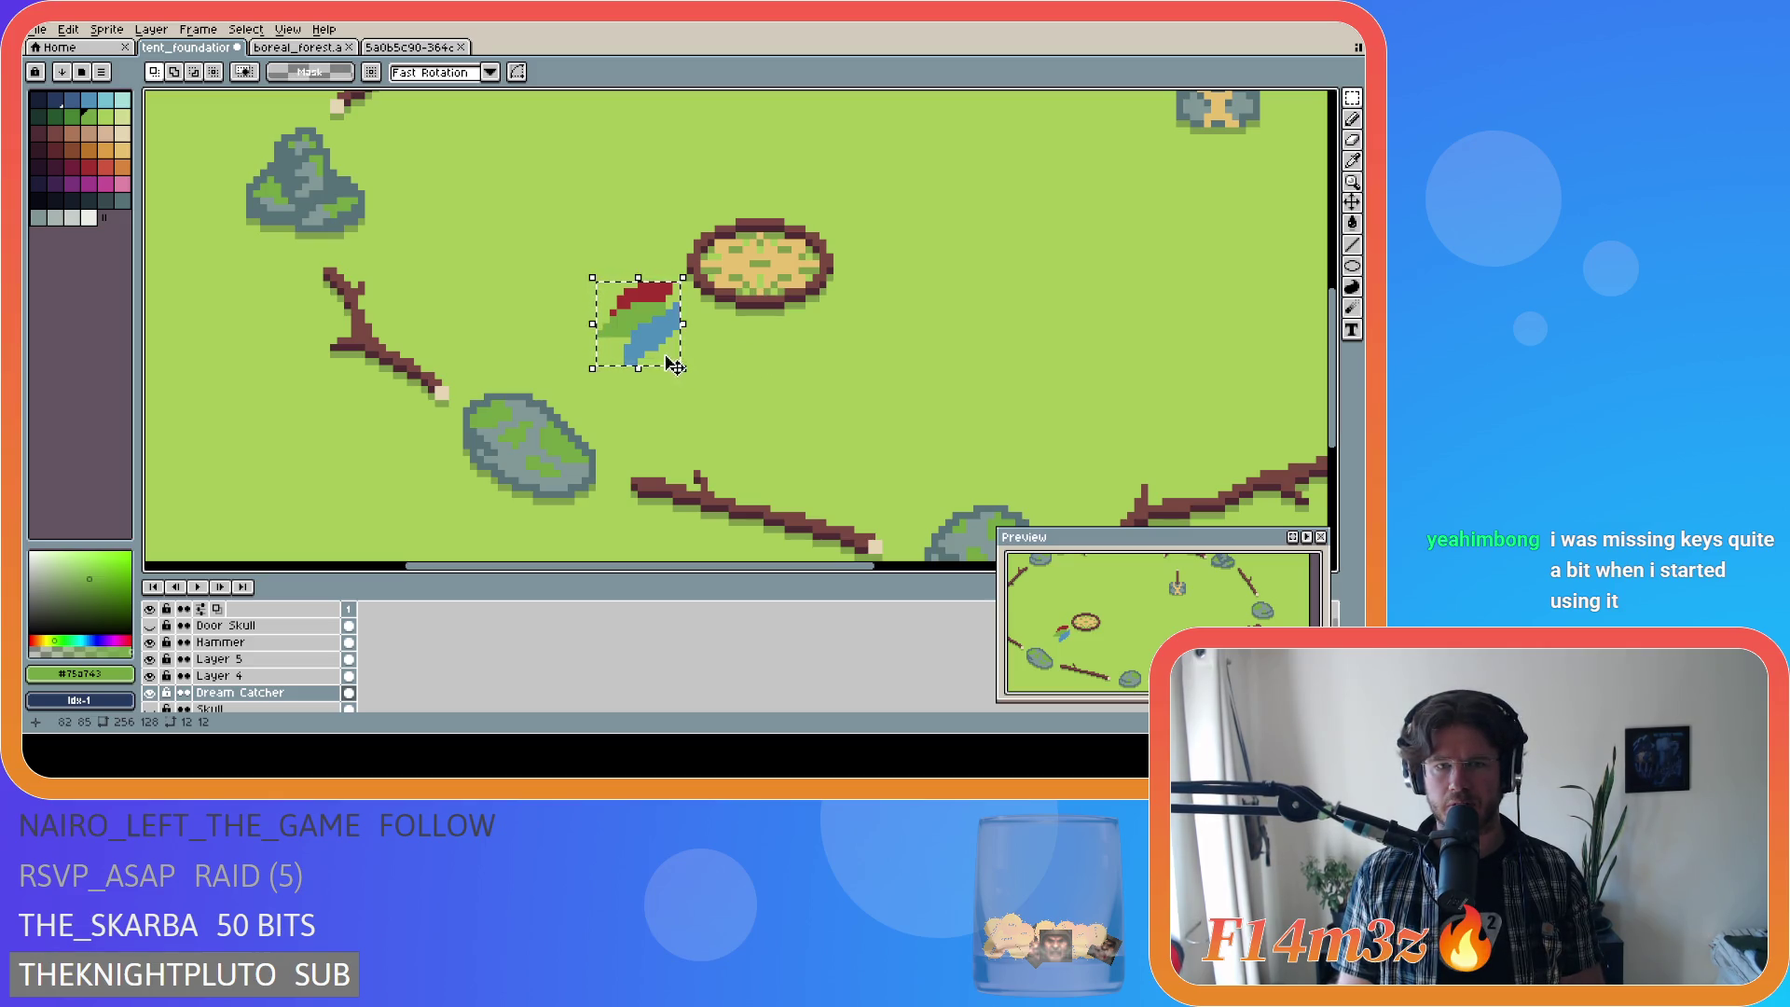
# Step: Shift the selected feather pixels and the Layer 4 and Layer 5 pieces up and right
pyautogui.moveTo(628, 328); pyautogui.dragTo(634, 322)
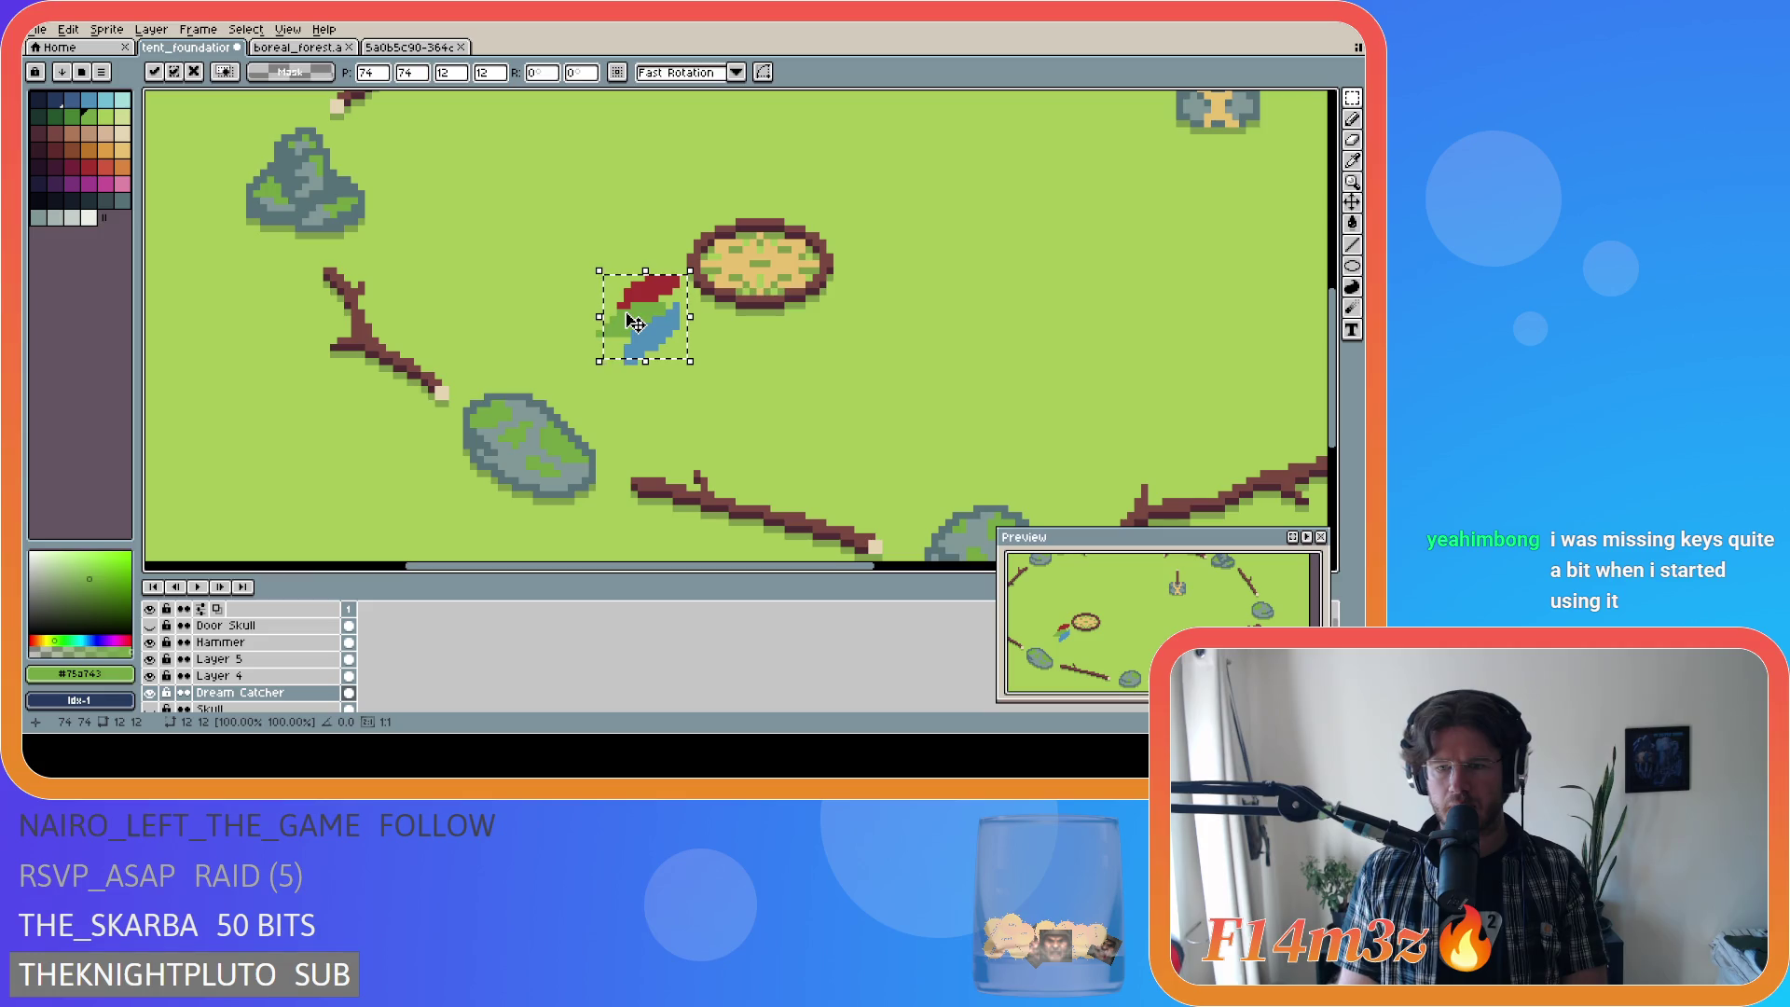
pyautogui.click(280, 675)
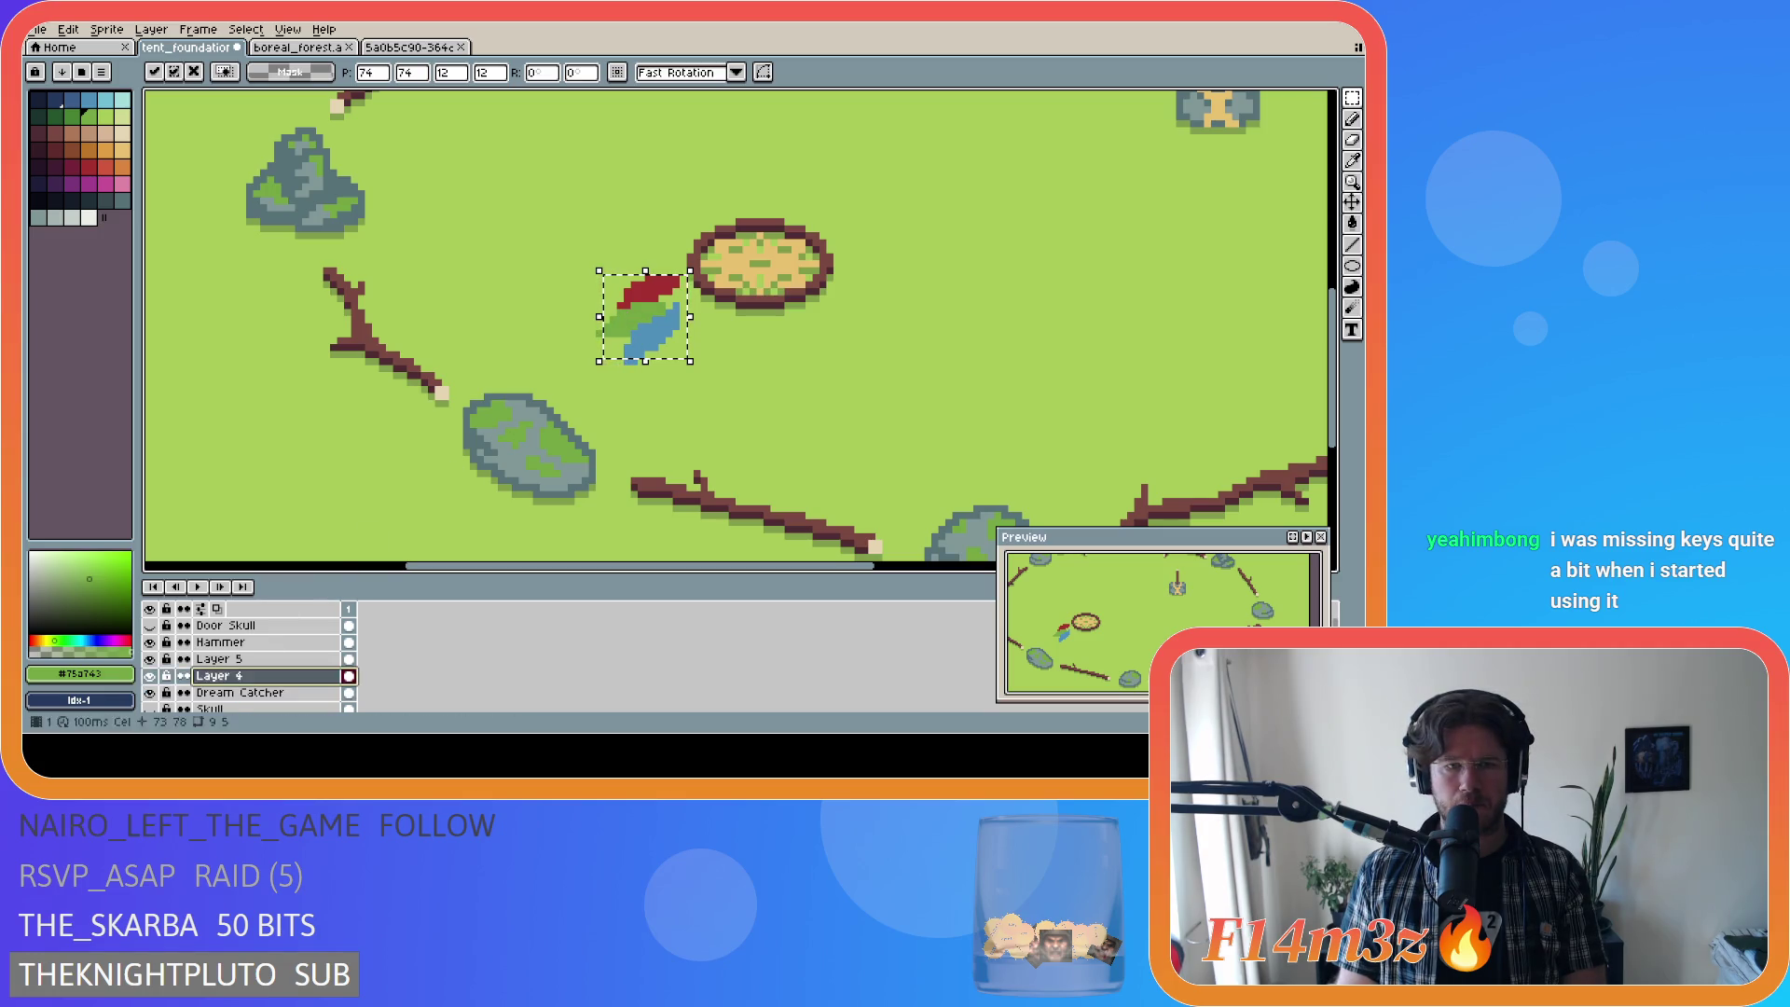
pyautogui.hotkey('ctrl', 'd')
pyautogui.click(1352, 202)
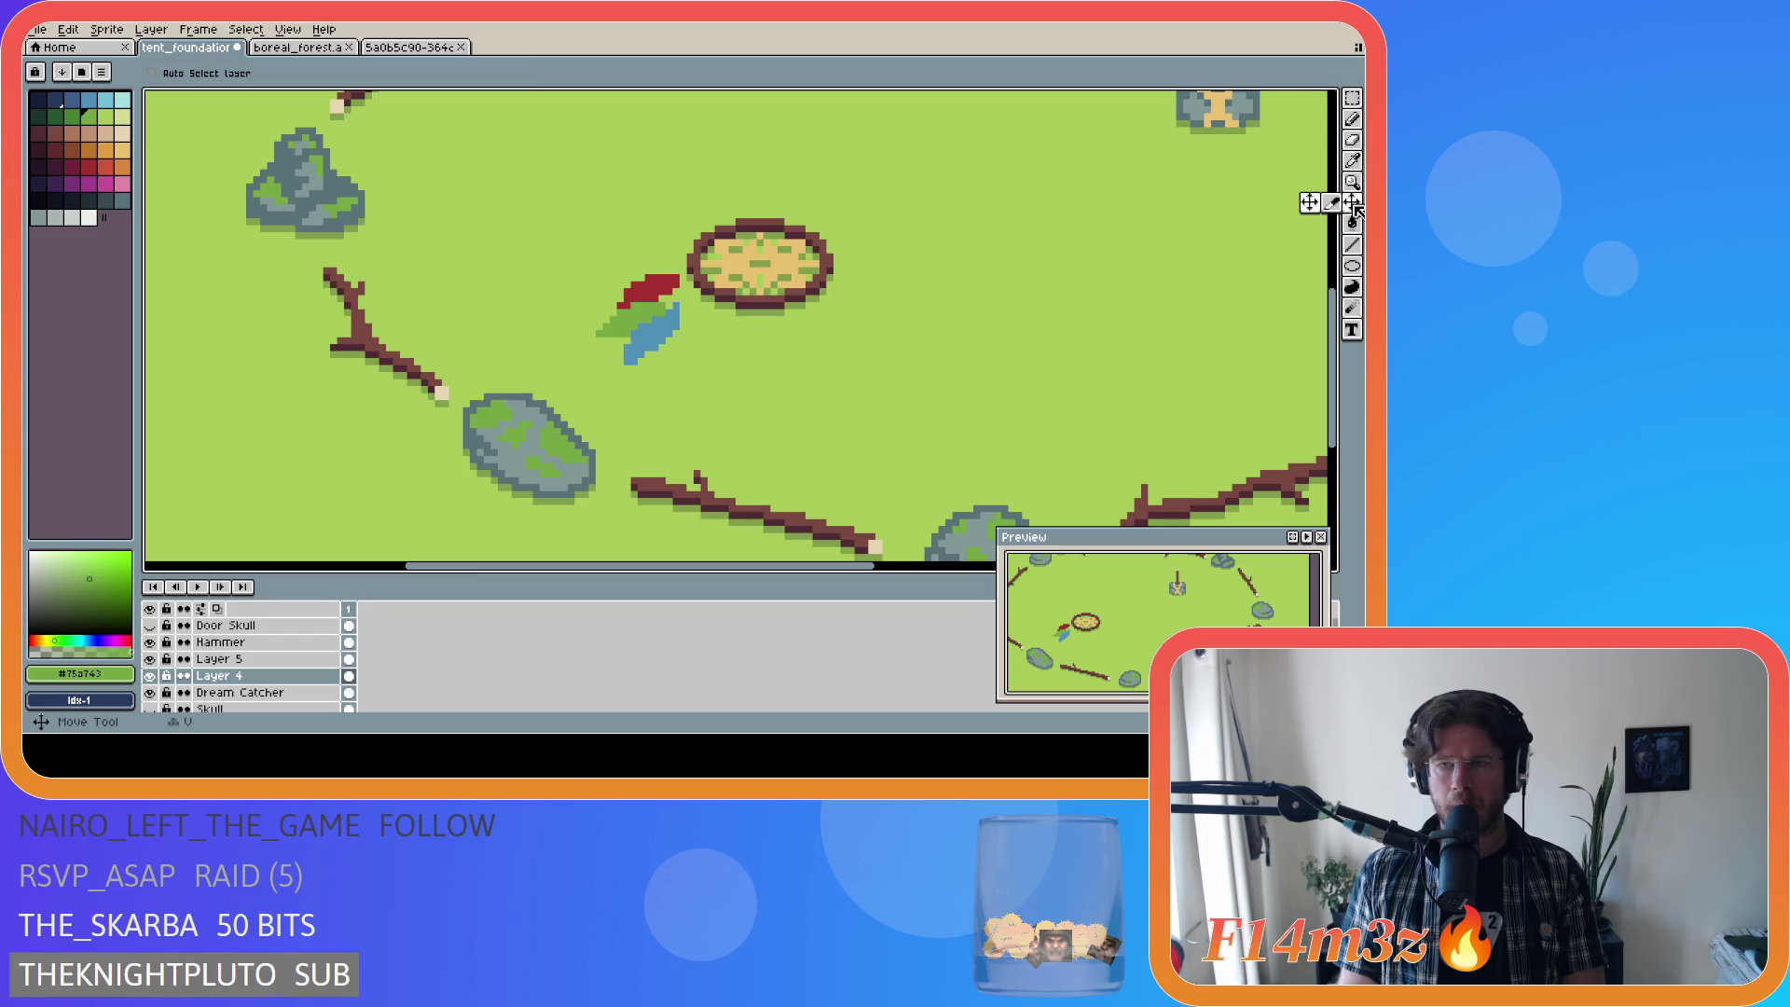
pyautogui.moveTo(630, 337); pyautogui.dragTo(637, 331)
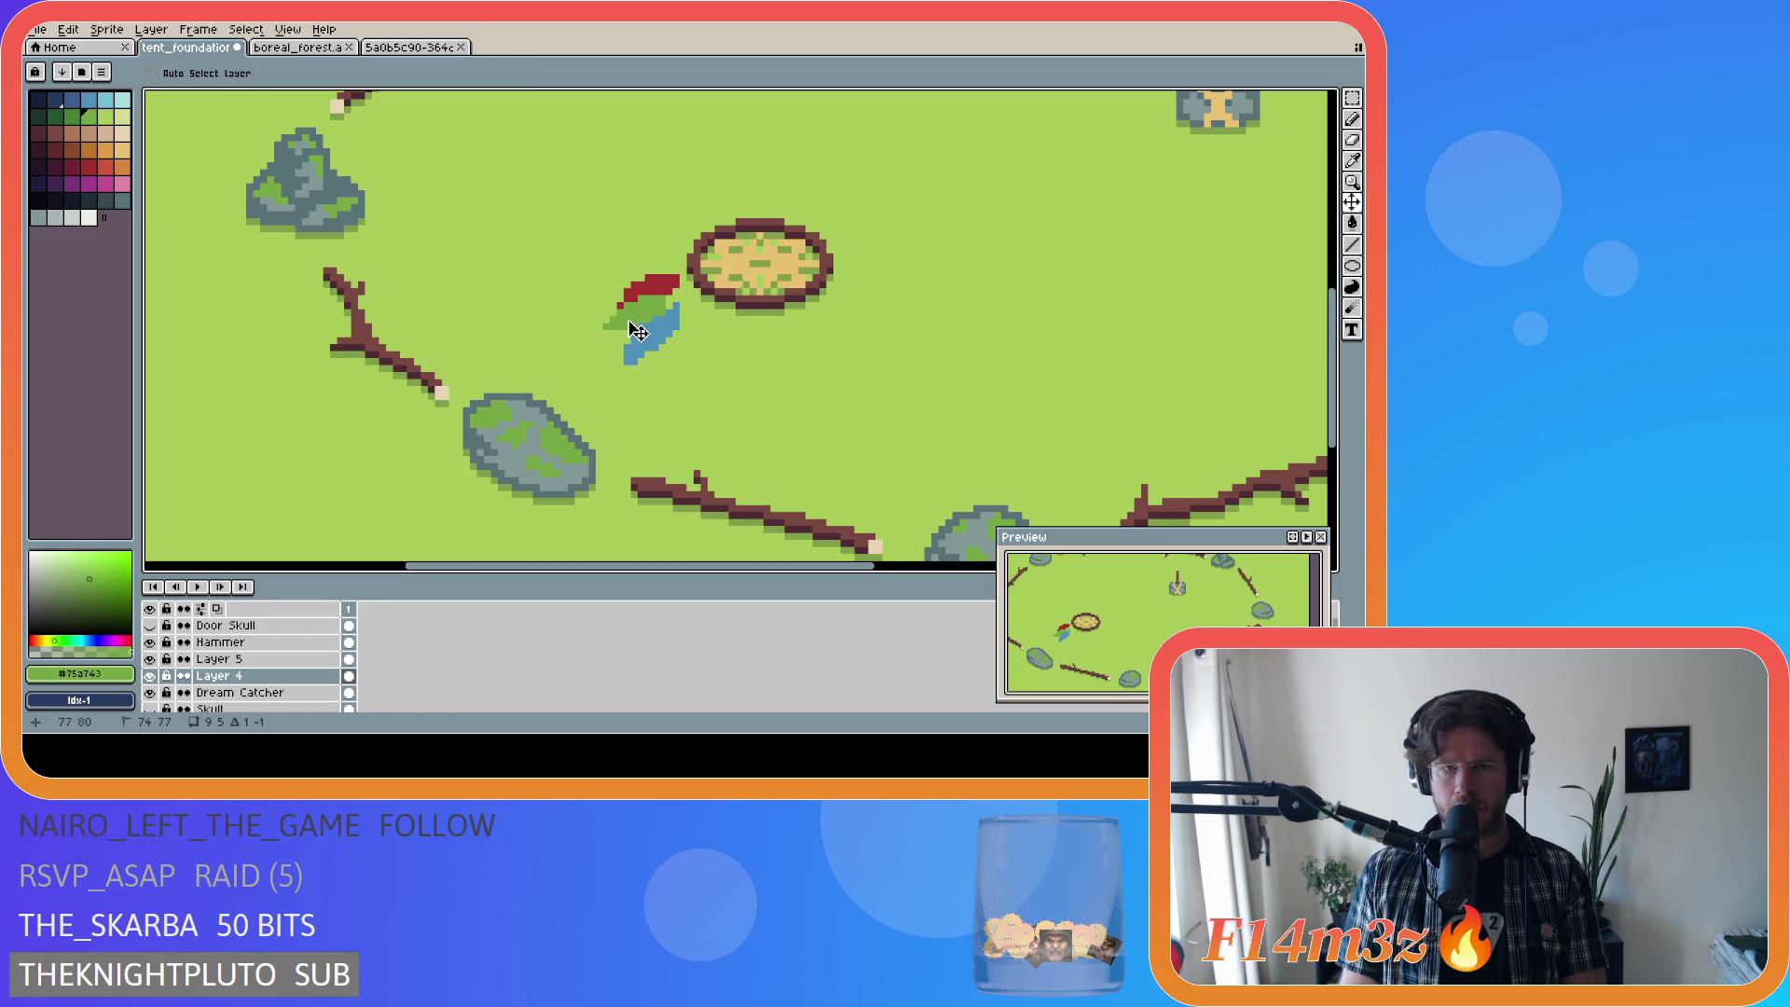
pyautogui.keyDown('ctrl'); pyautogui.click(667, 341); pyautogui.keyUp('ctrl')
pyautogui.moveTo(658, 343); pyautogui.dragTo(667, 335)
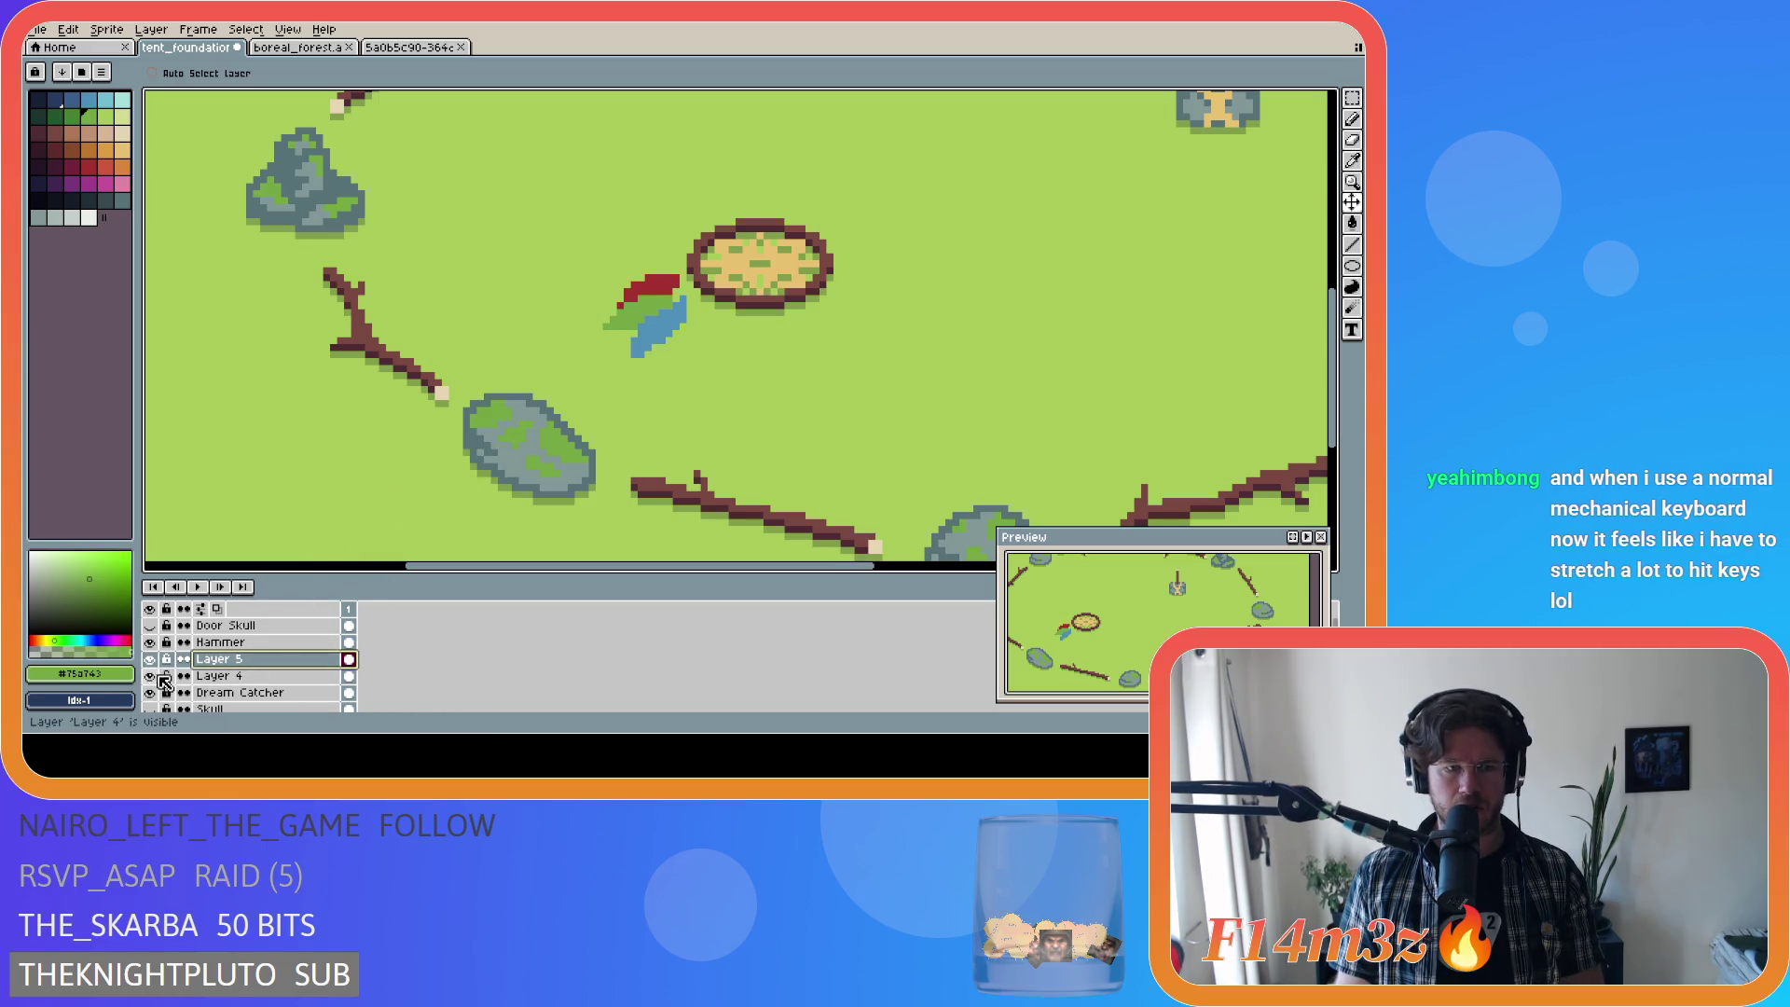
# Step: Hide and reshow Layer 4 and Dream Catcher to check the feather's alignment
pyautogui.moveTo(150, 676); pyautogui.dragTo(150, 693)
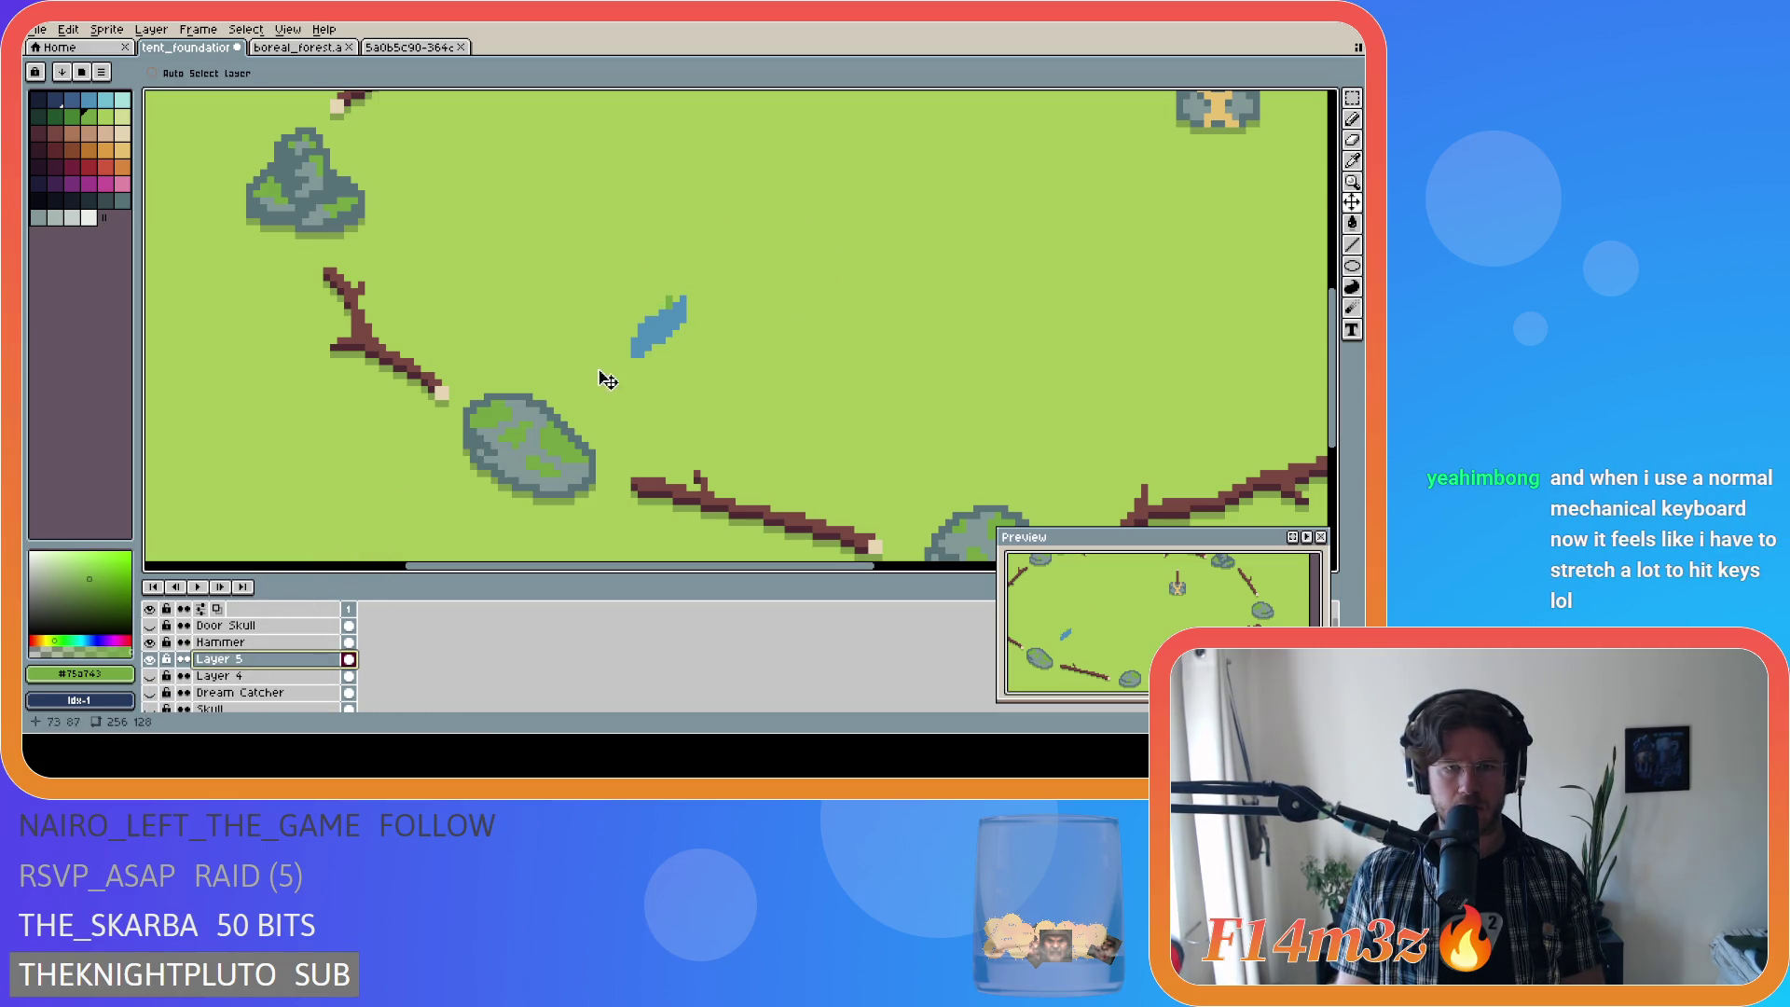
pyautogui.press('b')
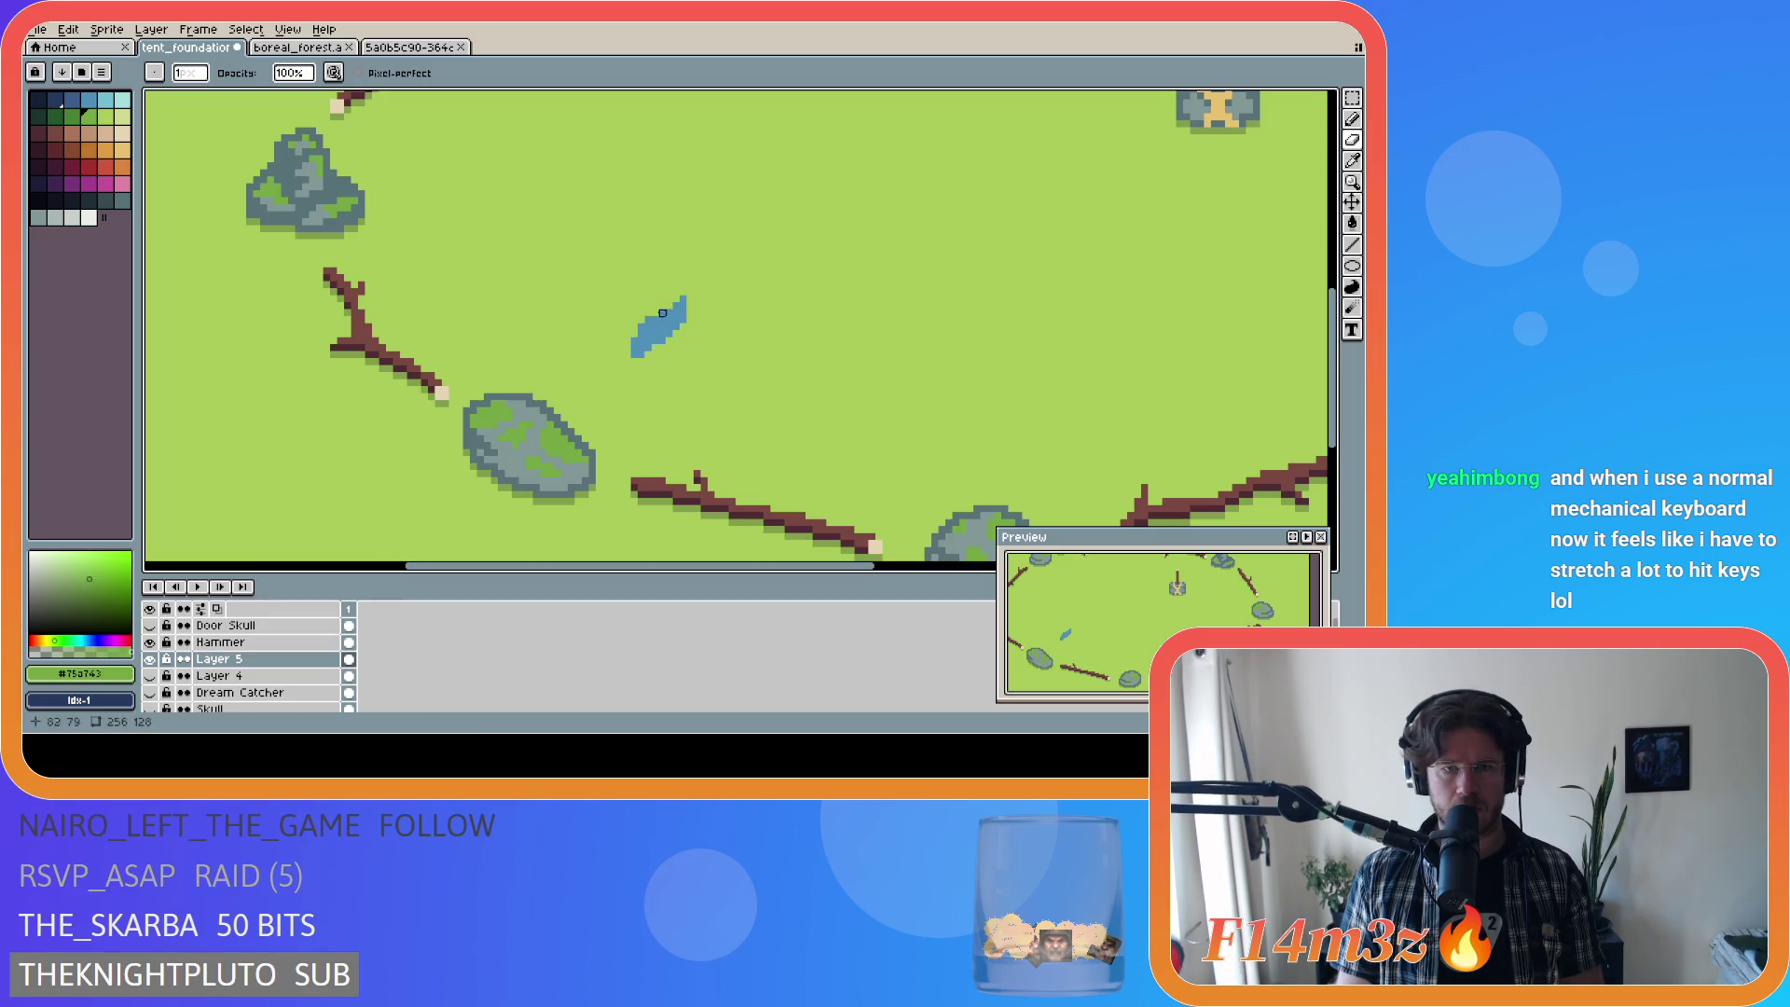
pyautogui.click(151, 676)
pyautogui.click(150, 693)
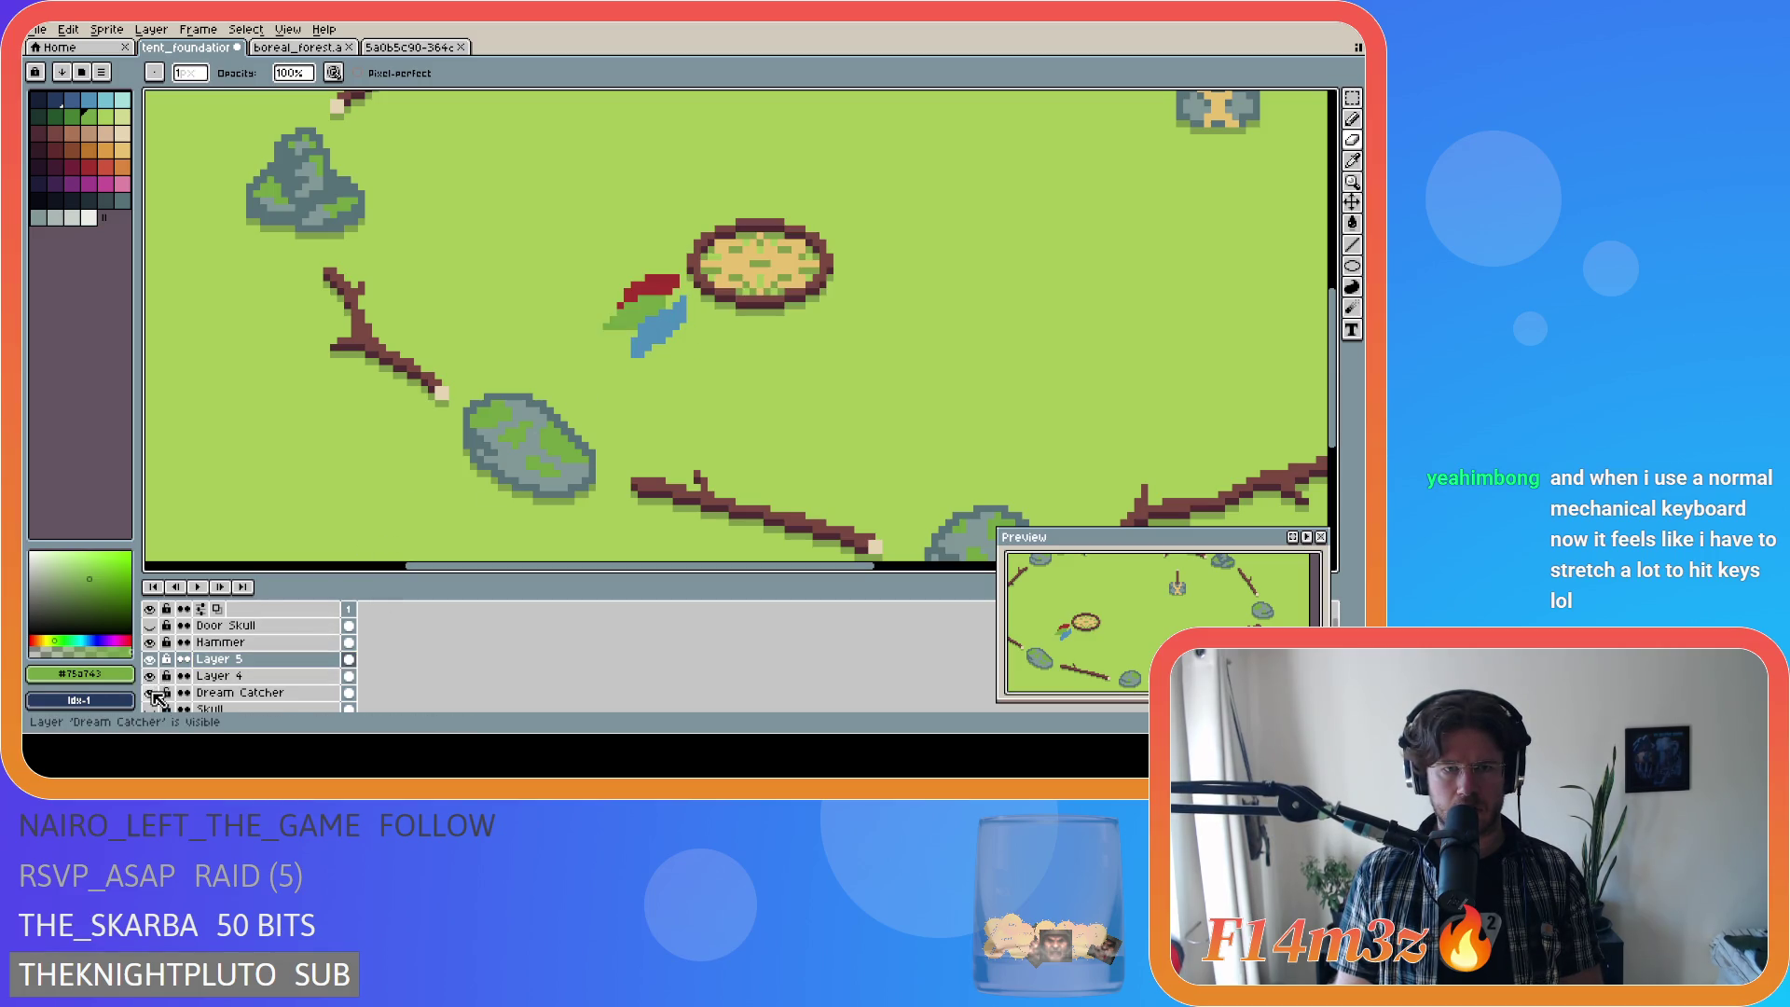
pyautogui.press('b')
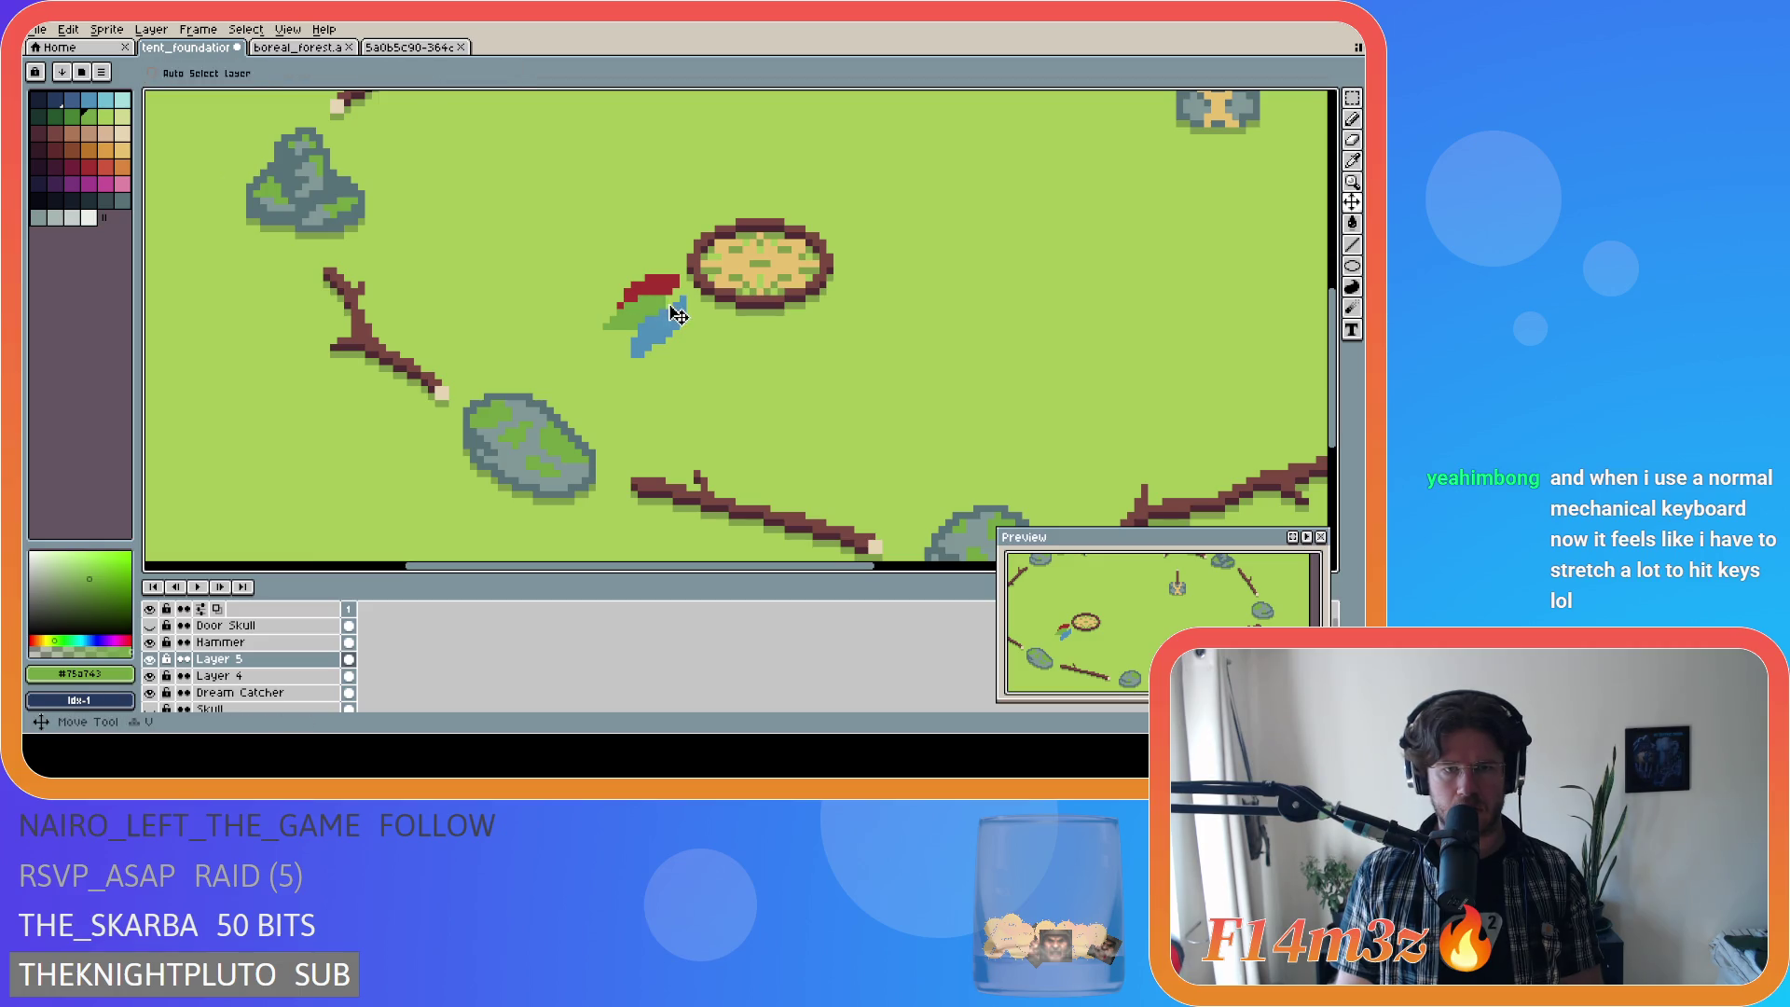
pyautogui.click(220, 675)
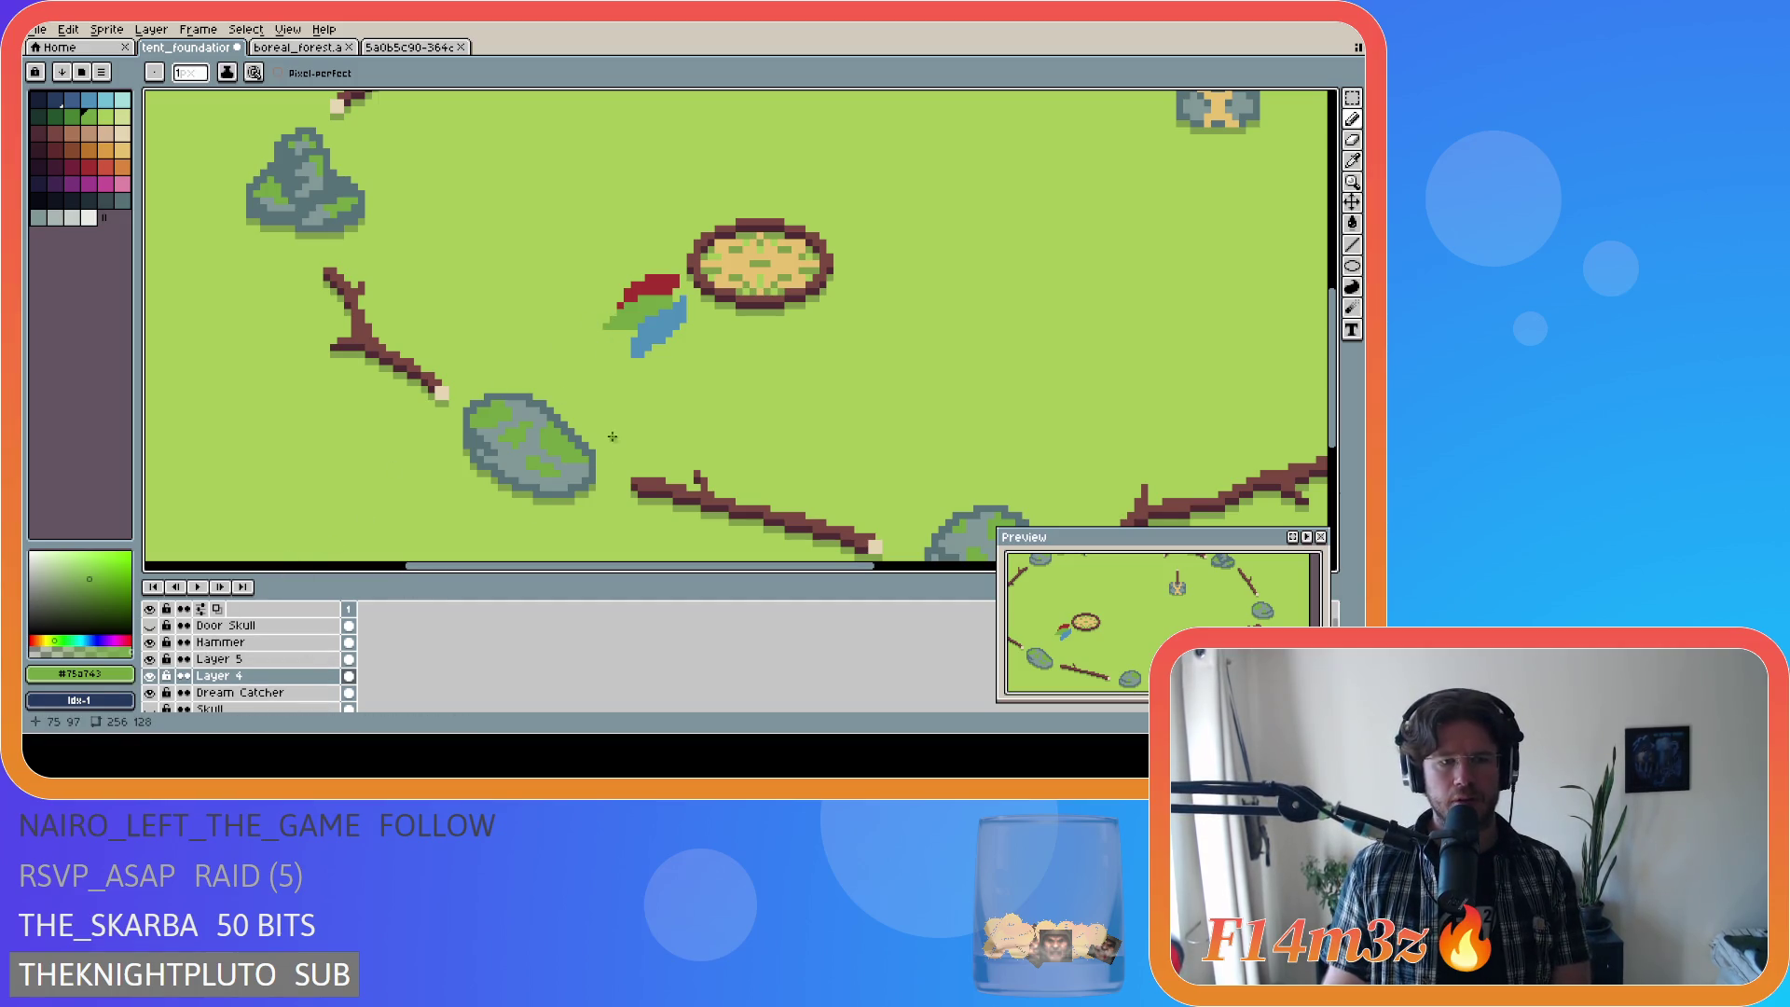
pyautogui.click(1352, 202)
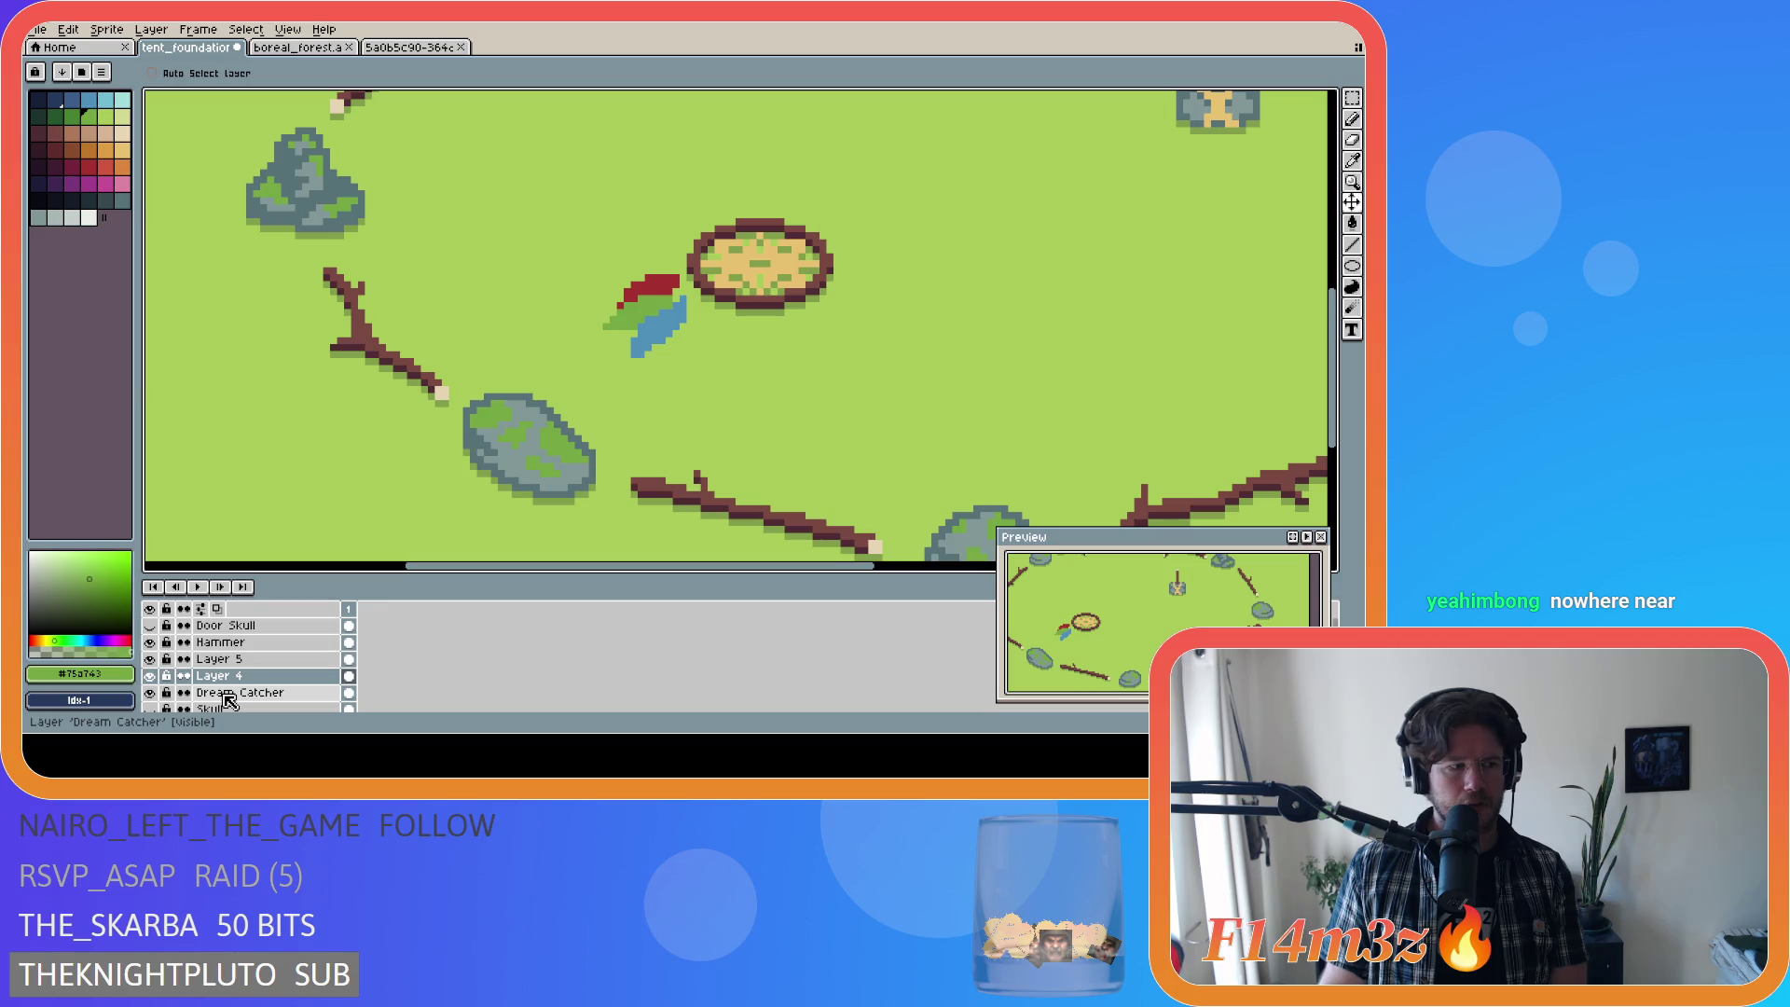
# Step: Shift the dream catcher and feather up one pixel on the Dream Catcher layer
pyautogui.click(269, 680)
pyautogui.click(273, 690)
pyautogui.moveTo(652, 295); pyautogui.dragTo(683, 346)
# Step: Cut the red feather pixels and paste them onto a new Layer 6
pyautogui.press('m')
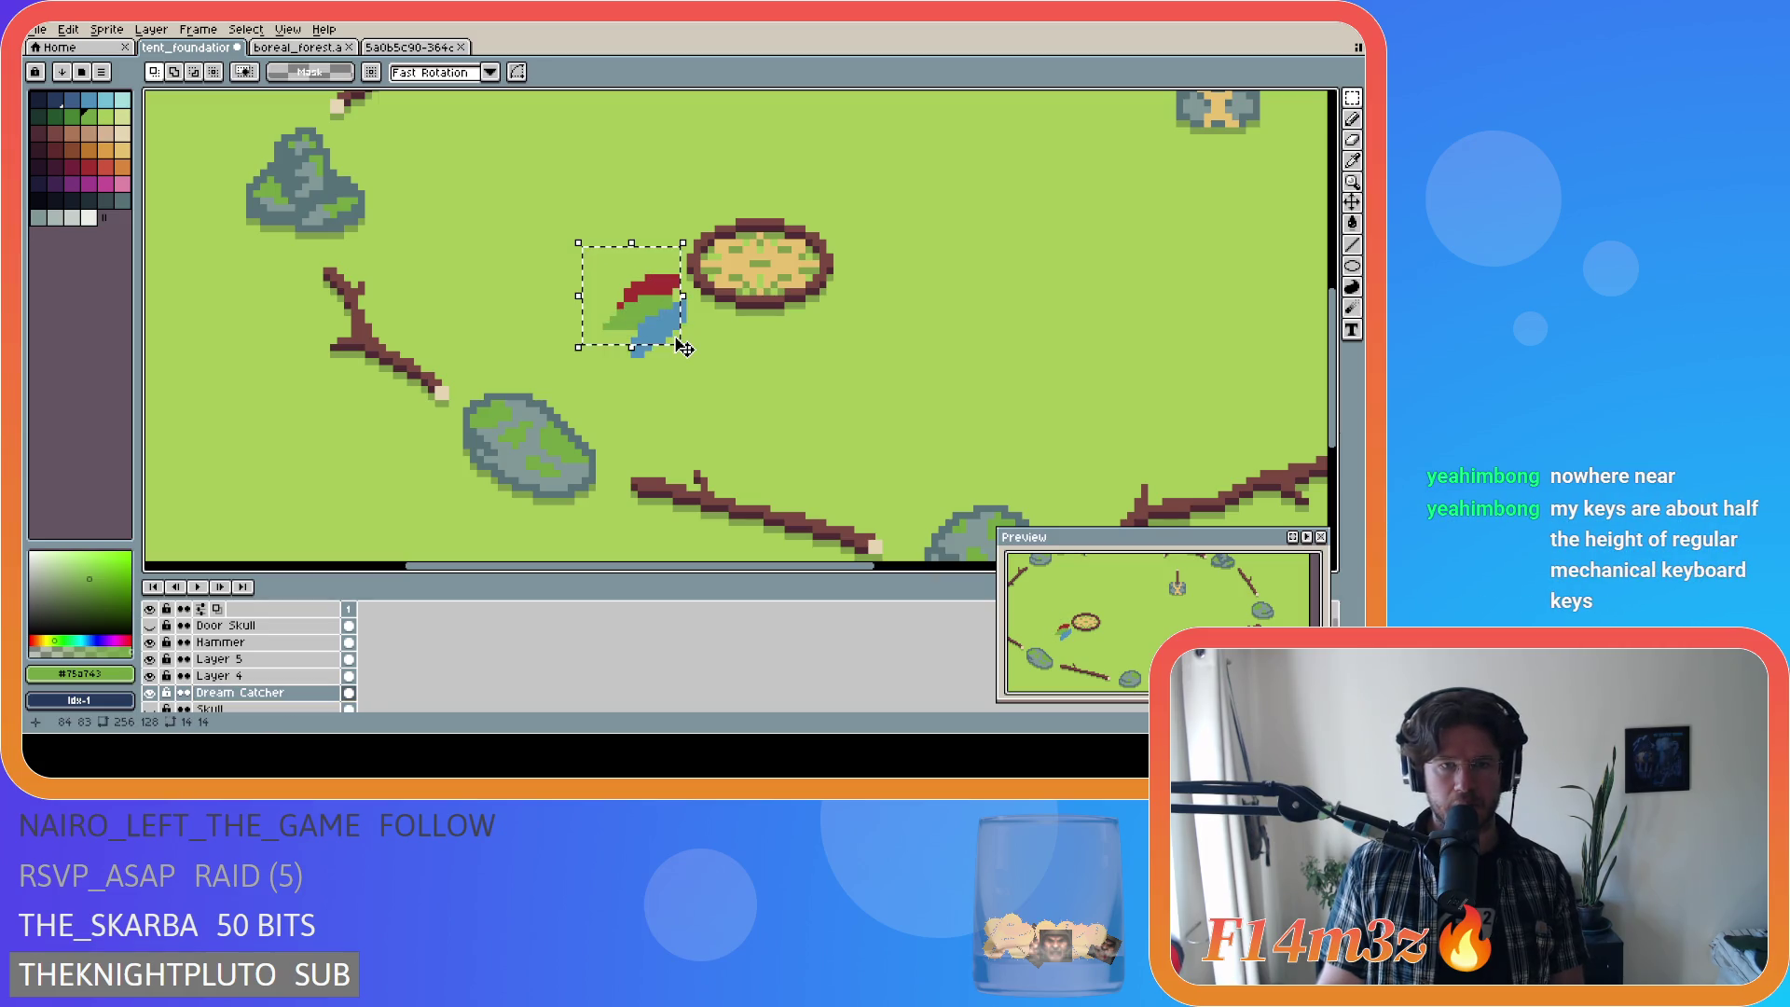
pyautogui.hotkey('ctrl', 'x')
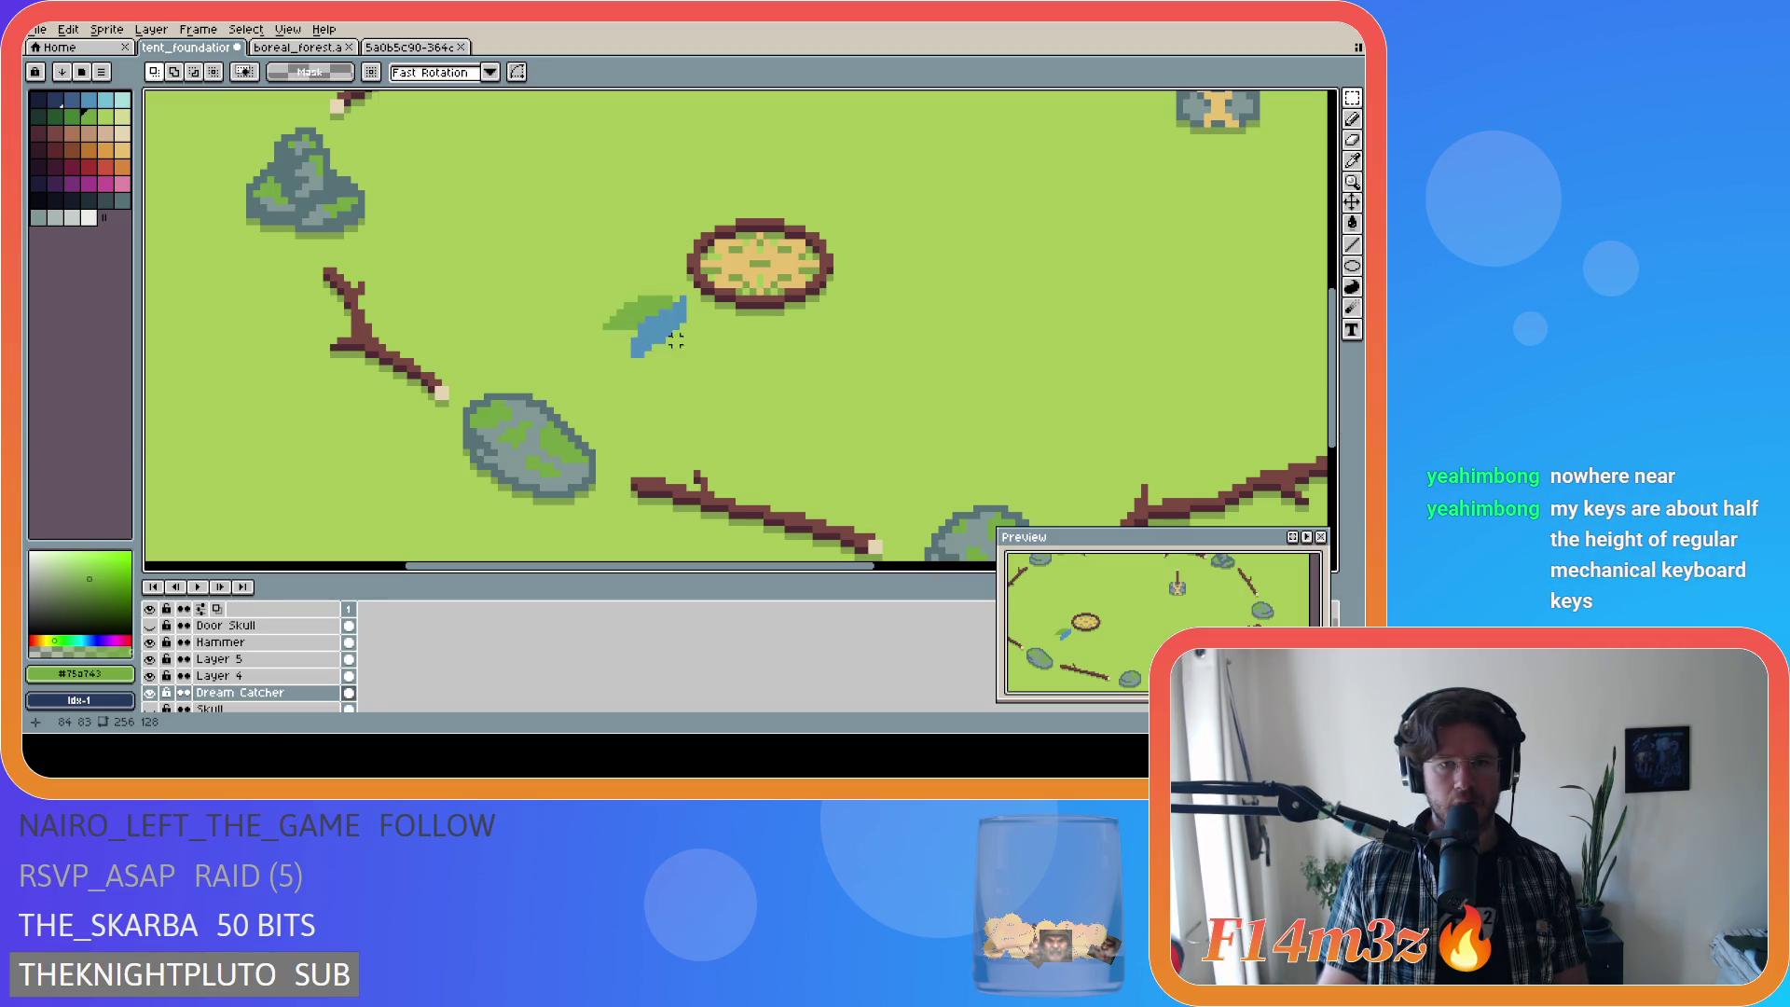
pyautogui.hotkey('shift', 'n')
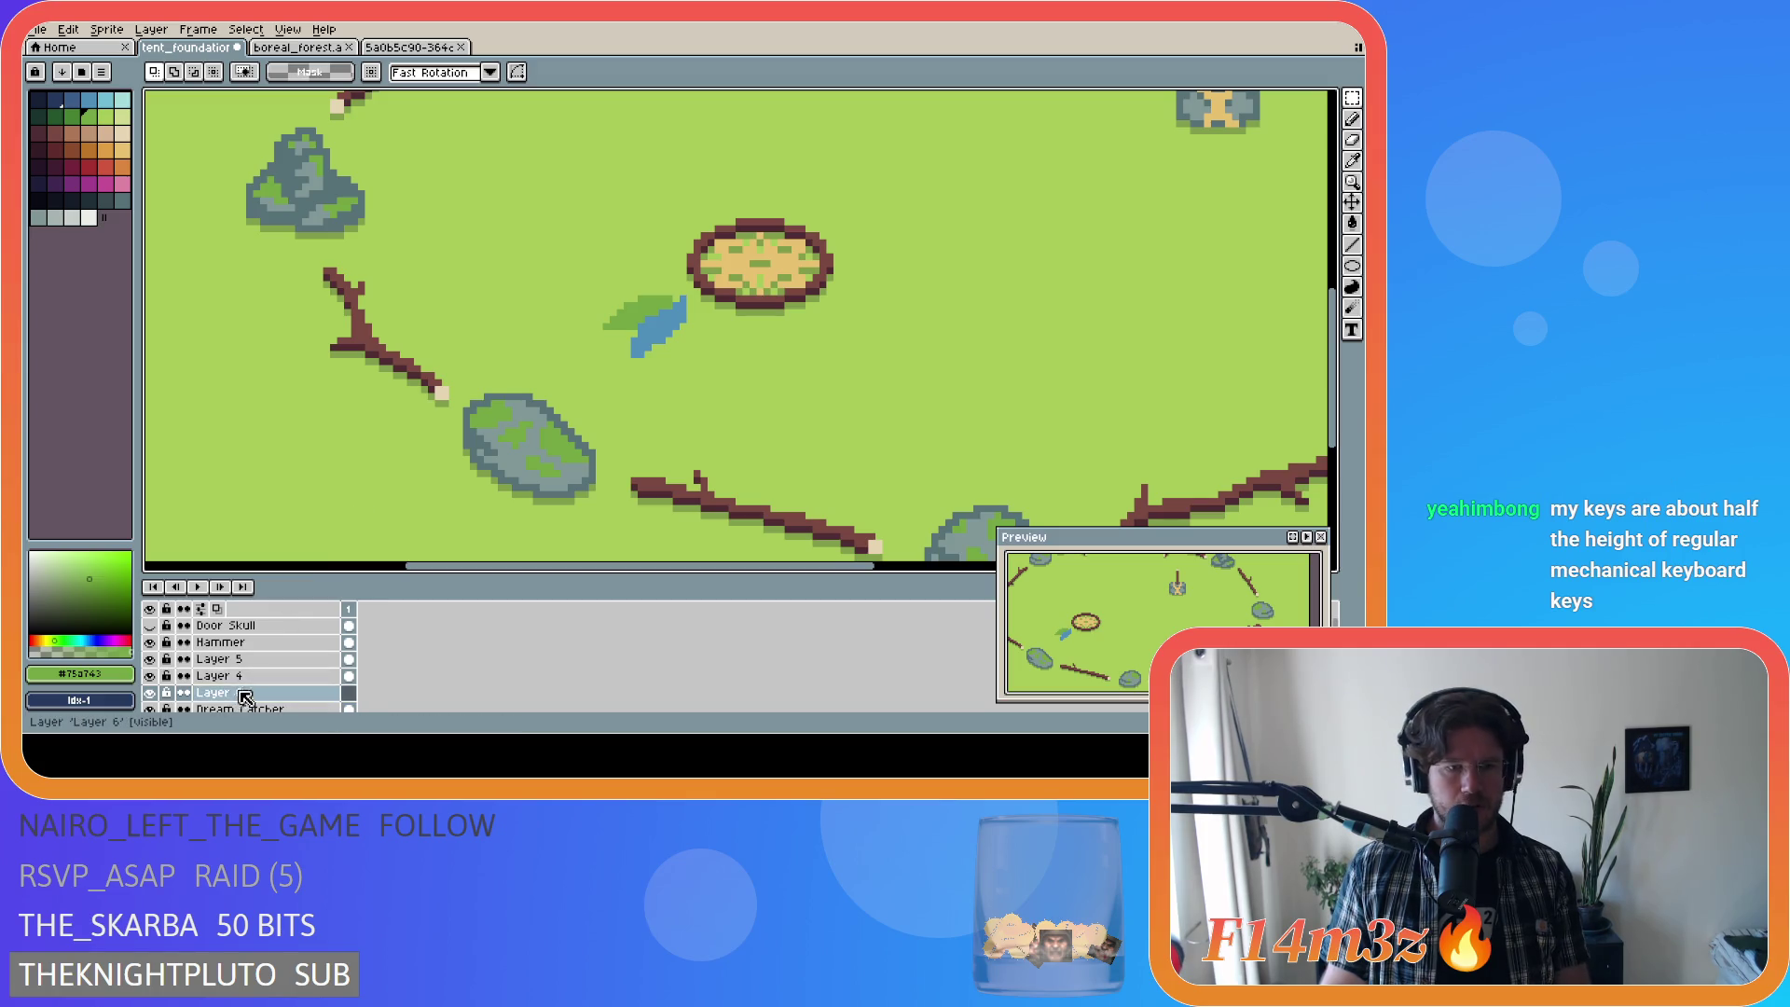
pyautogui.hotkey('ctrl', 'v')
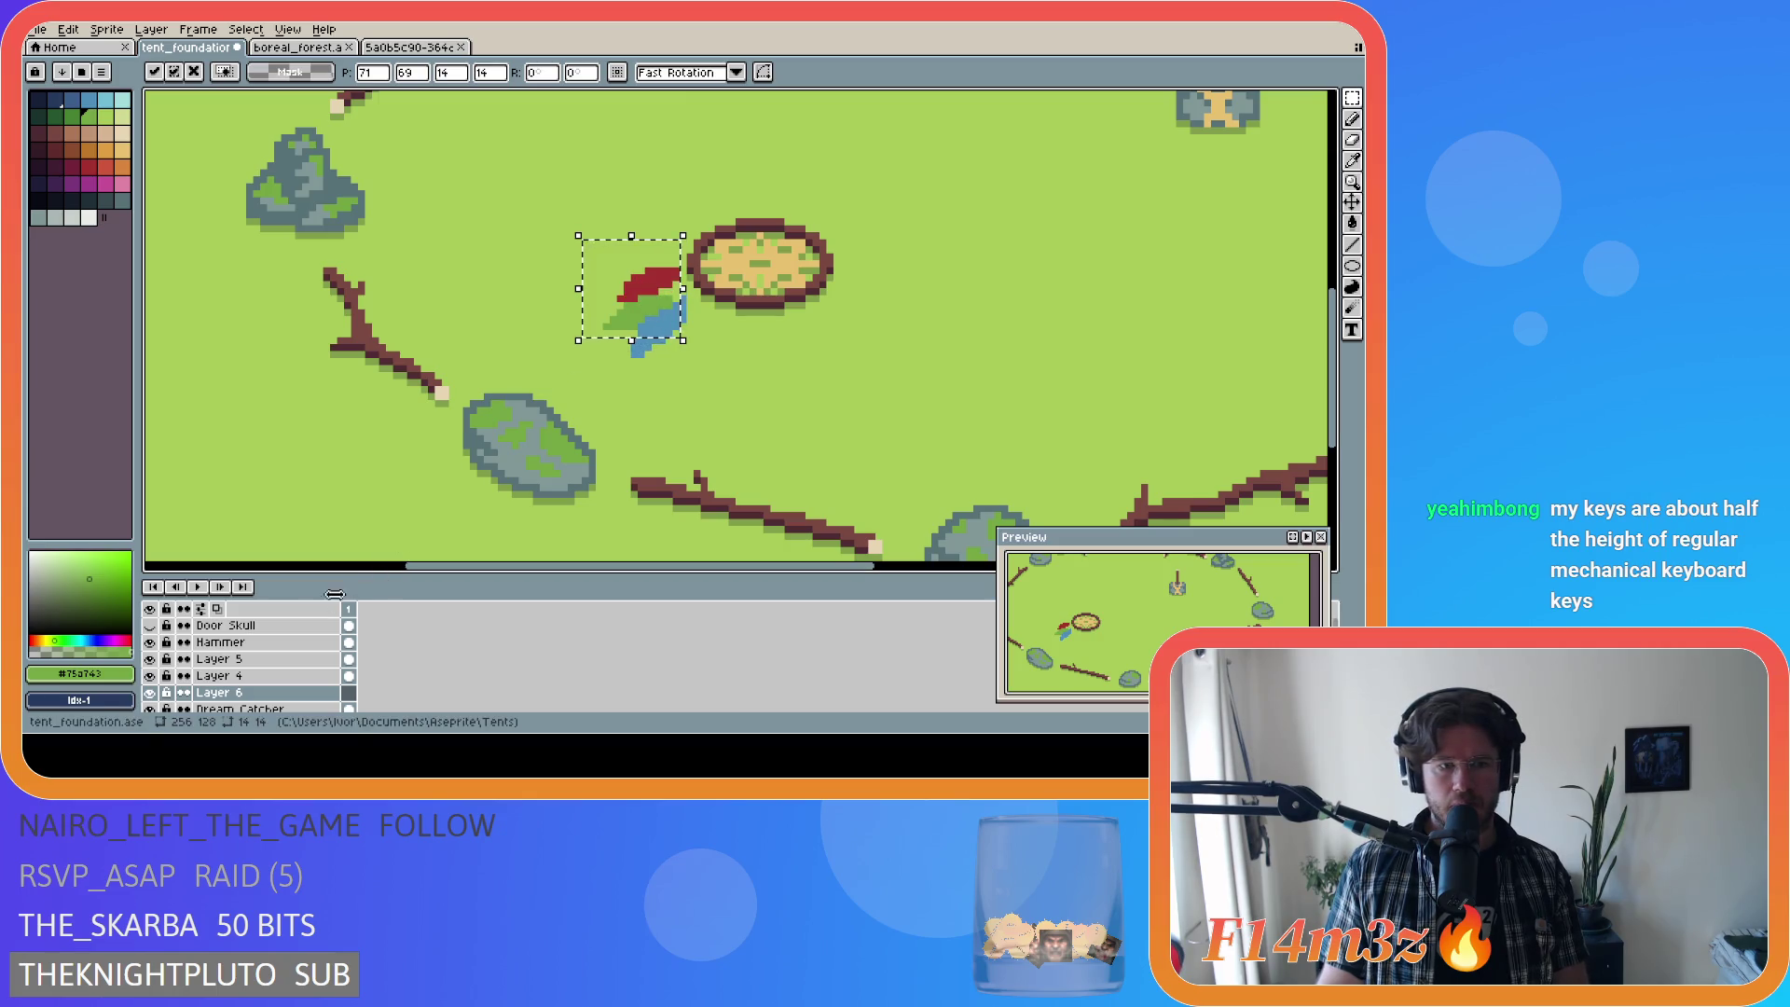
pyautogui.click(288, 671)
pyautogui.hotkey('ctrl', 'd')
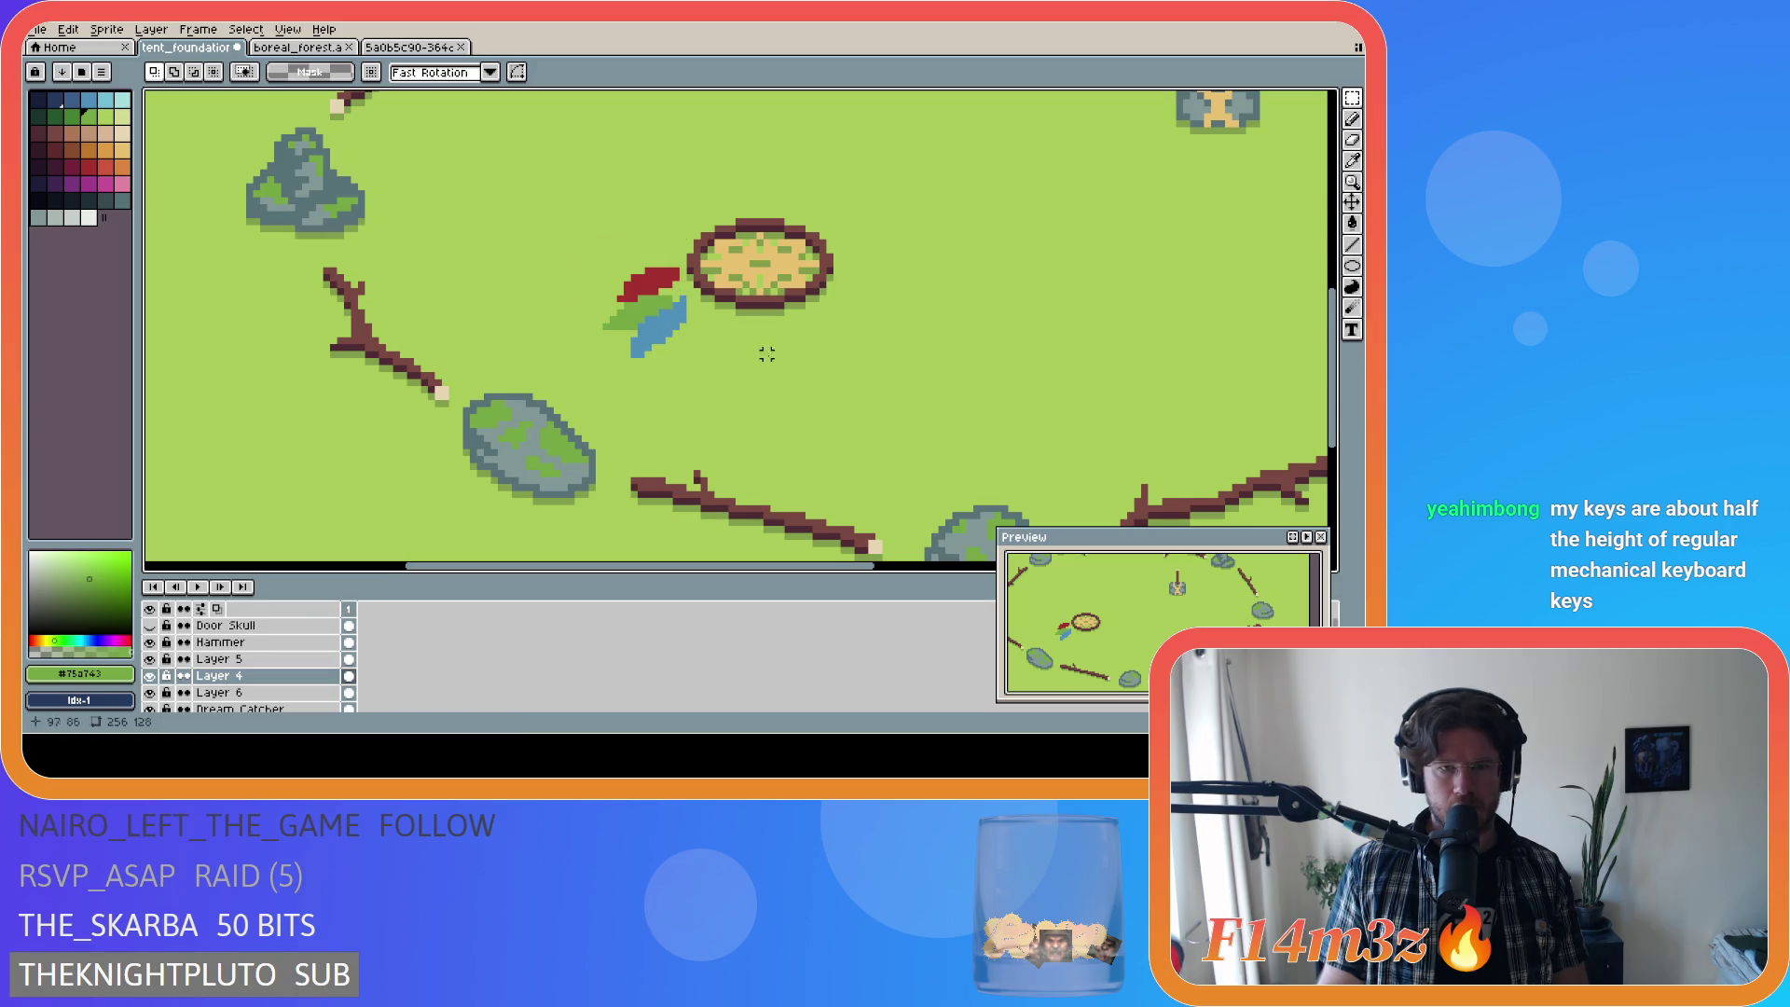
# Step: Nudge the Layer 5 feather piece up one pixel with the Move tool
pyautogui.click(1352, 201)
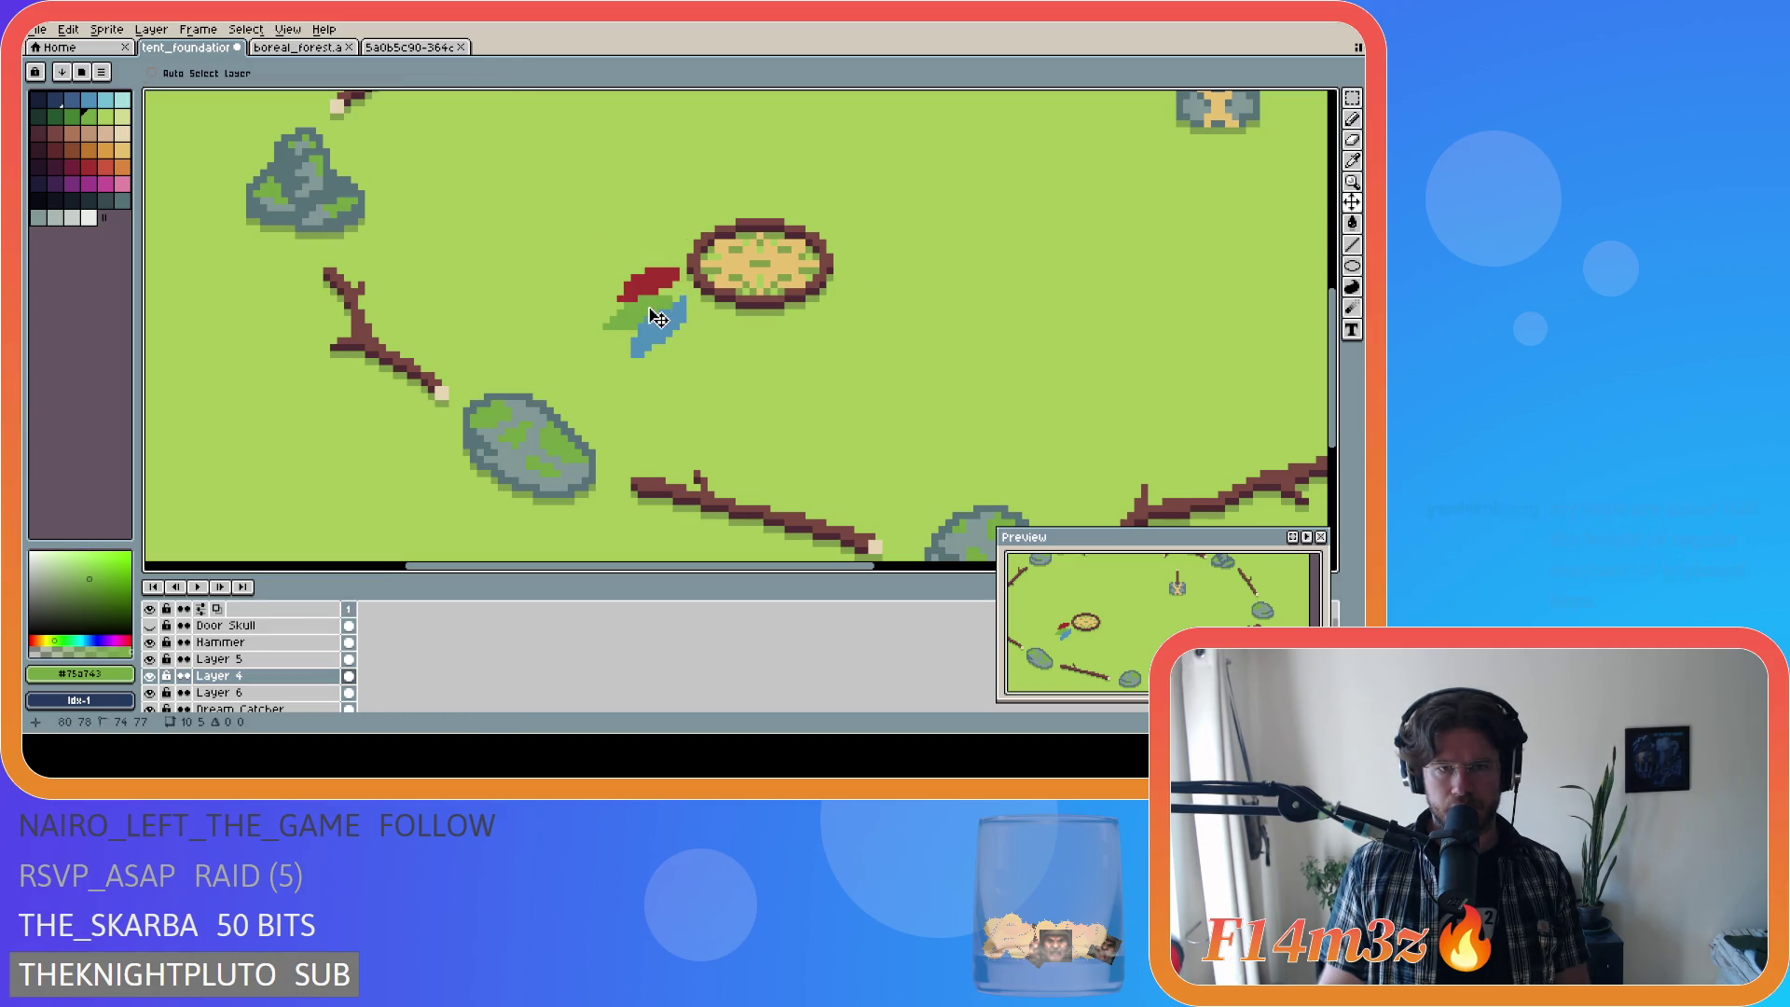
pyautogui.keyDown('ctrl'); pyautogui.click(653, 339); pyautogui.keyUp('ctrl')
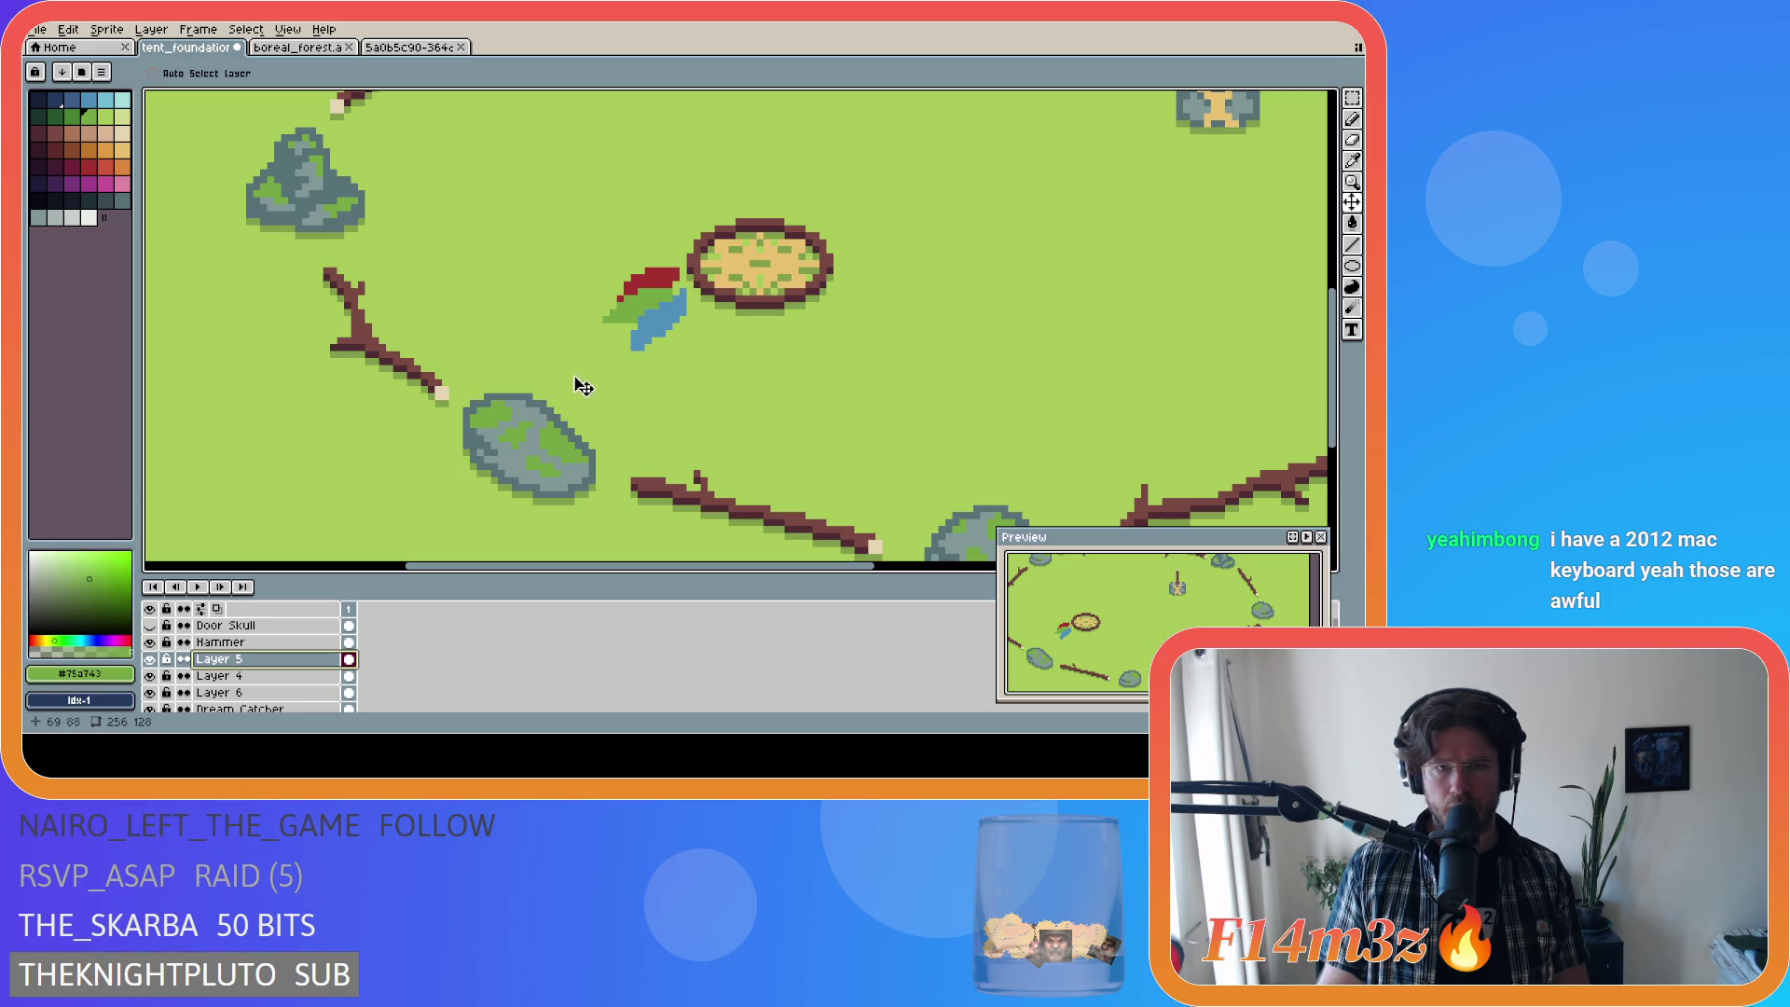
pyautogui.moveTo(677, 329); pyautogui.dragTo(677, 325)
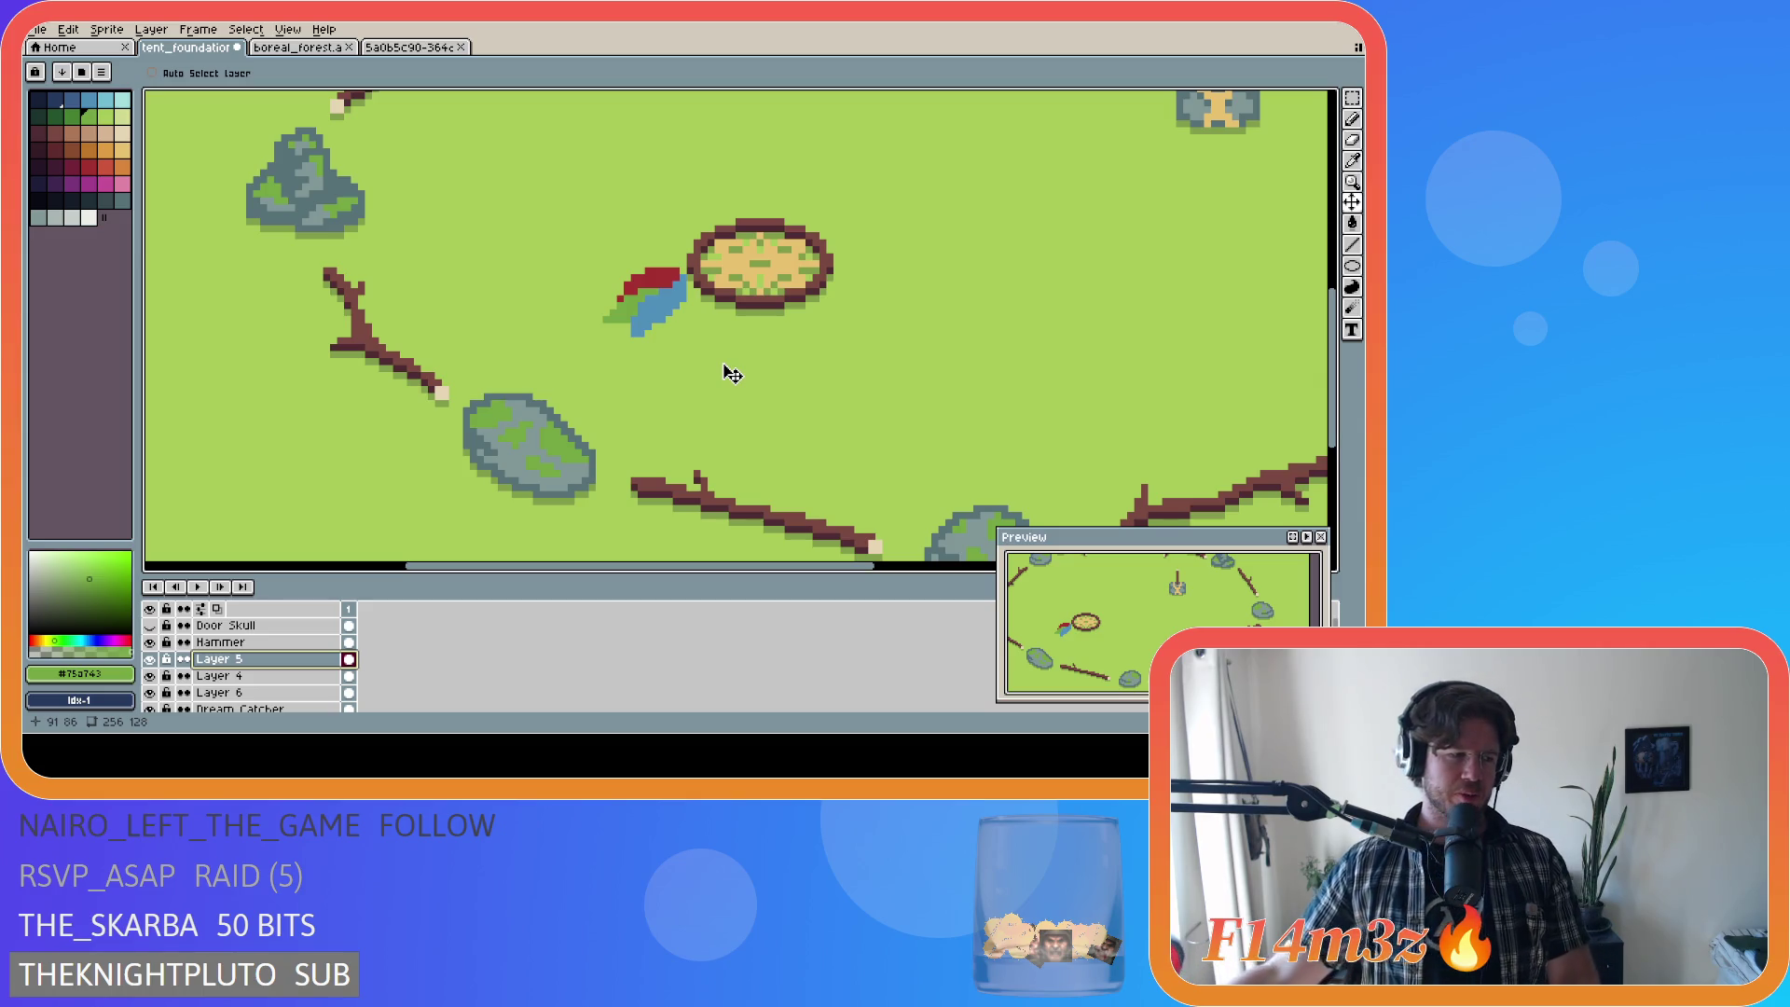
# Step: Save tent_foundation.ase, then shift the blue feather part one pixel right
pyautogui.hotkey('ctrl', 's')
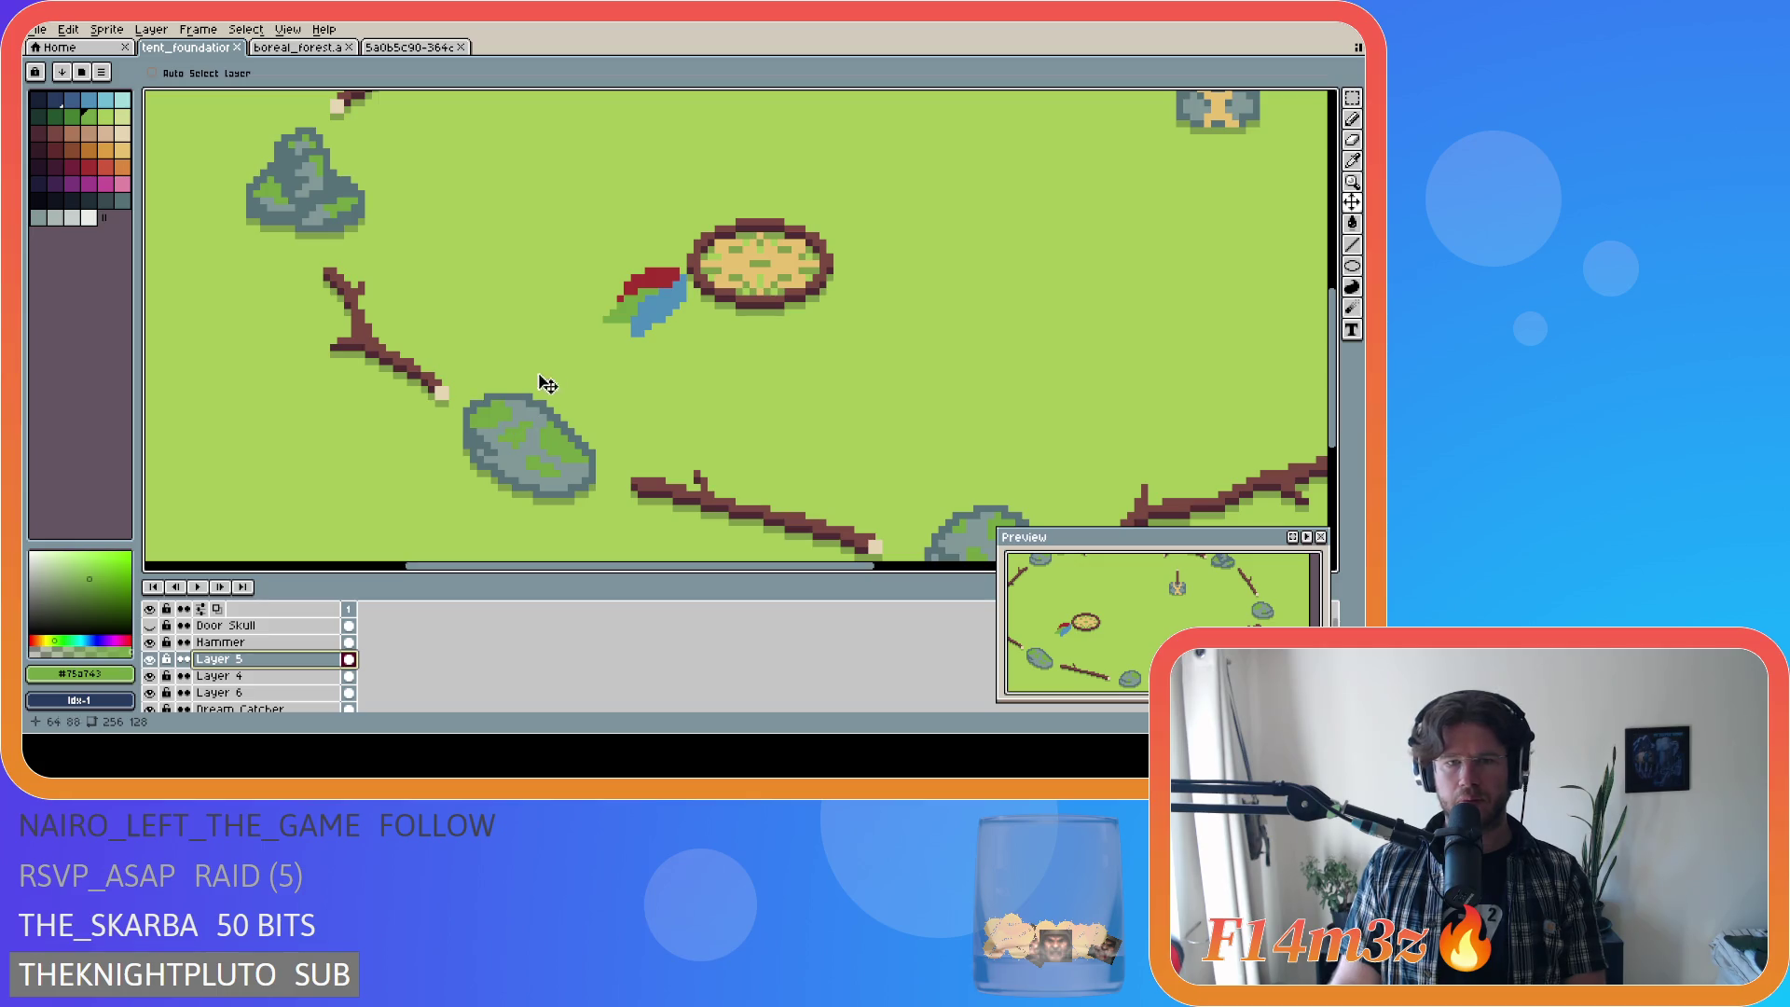
pyautogui.moveTo(654, 303); pyautogui.dragTo(664, 302)
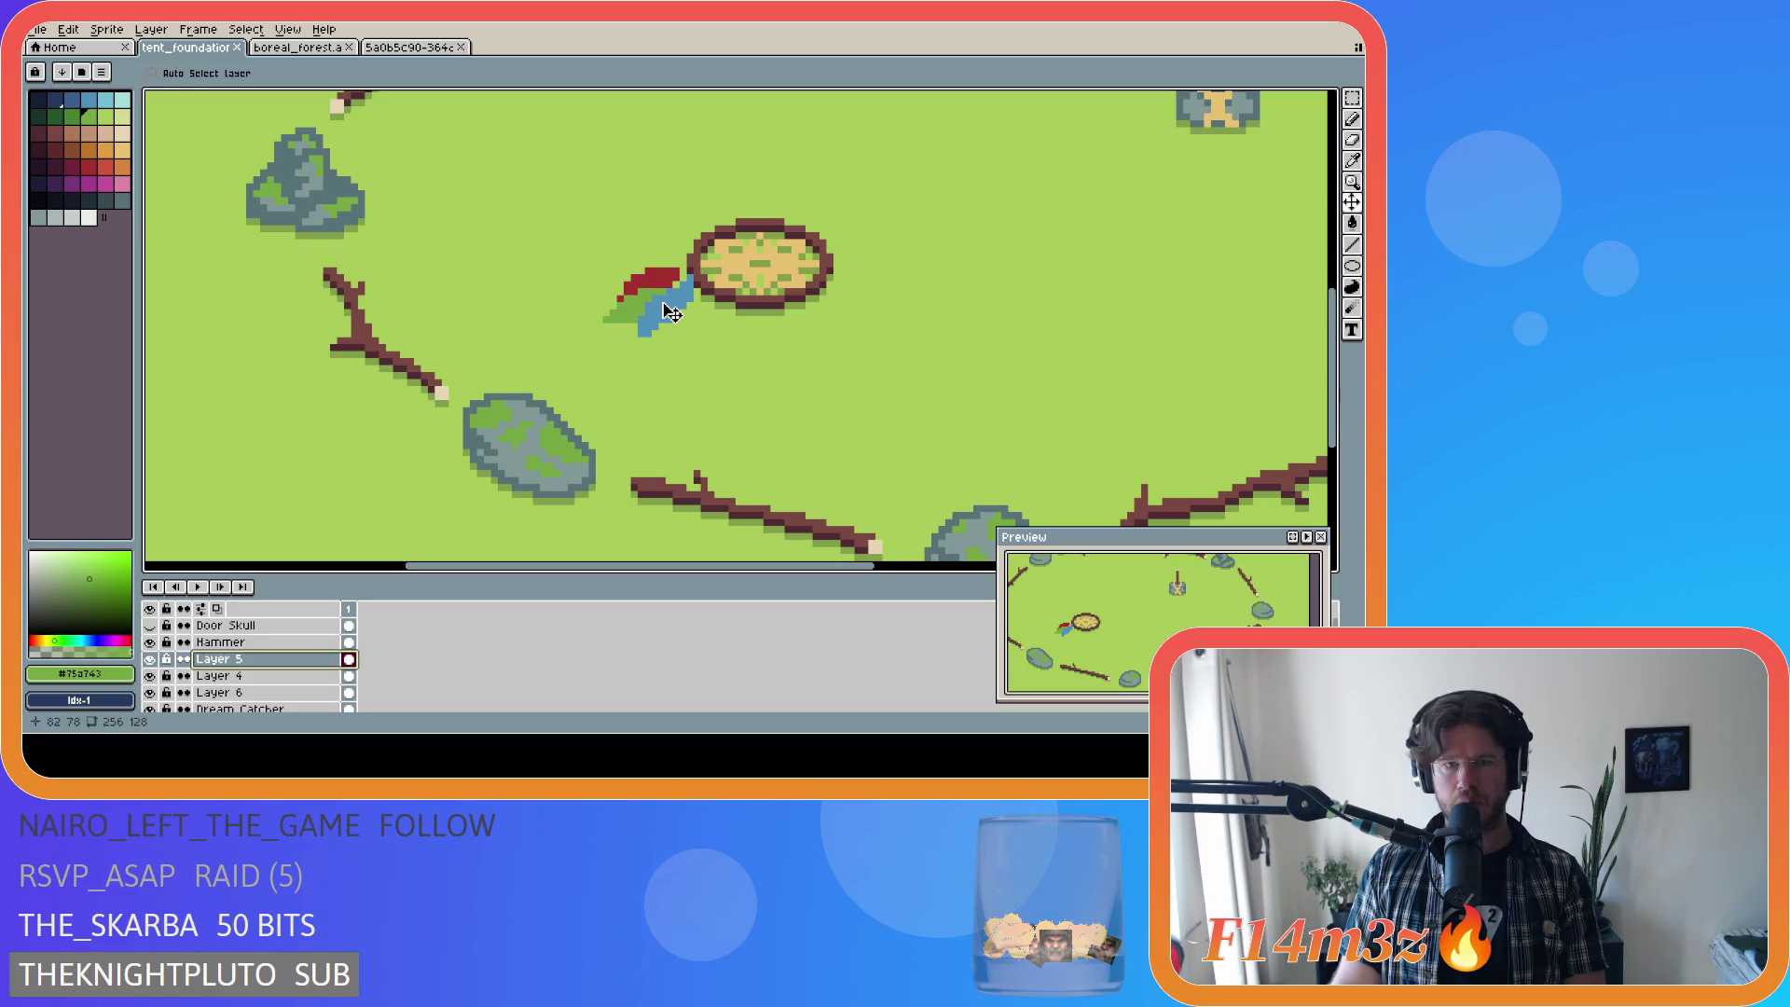
# Step: Shift Layer 4's green and red feather part slightly right
pyautogui.click(269, 680)
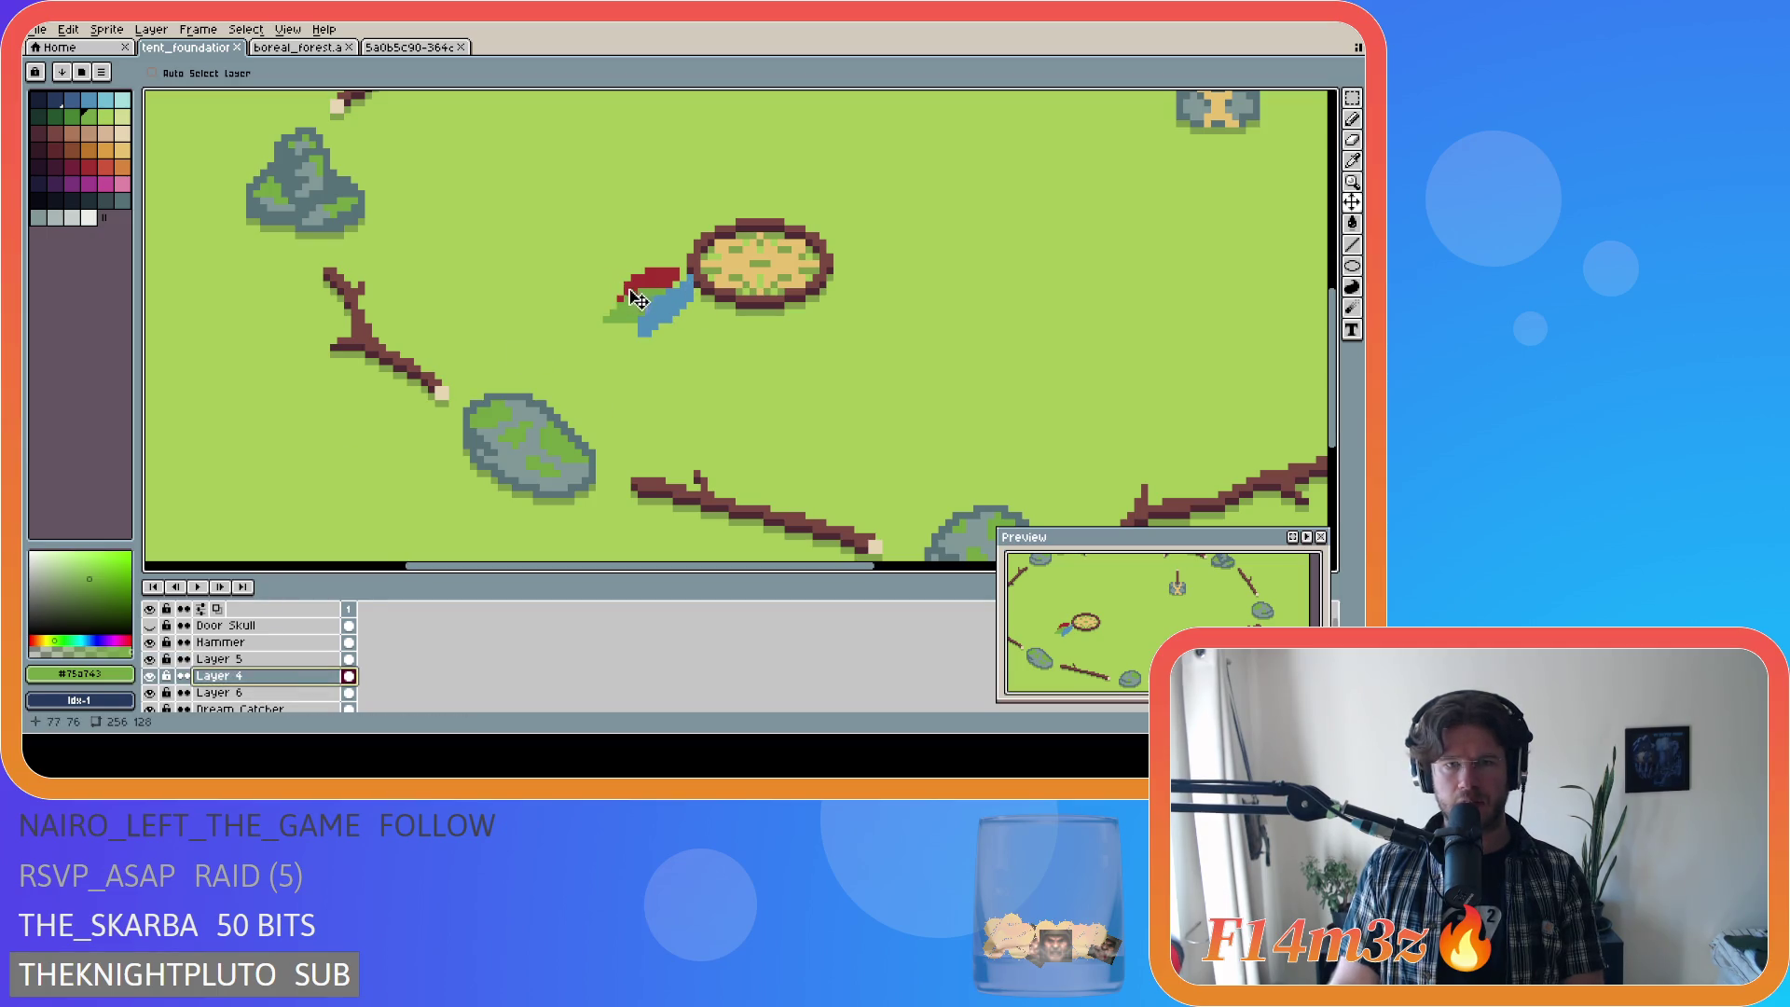
pyautogui.moveTo(656, 298); pyautogui.dragTo(673, 278)
pyautogui.click(224, 693)
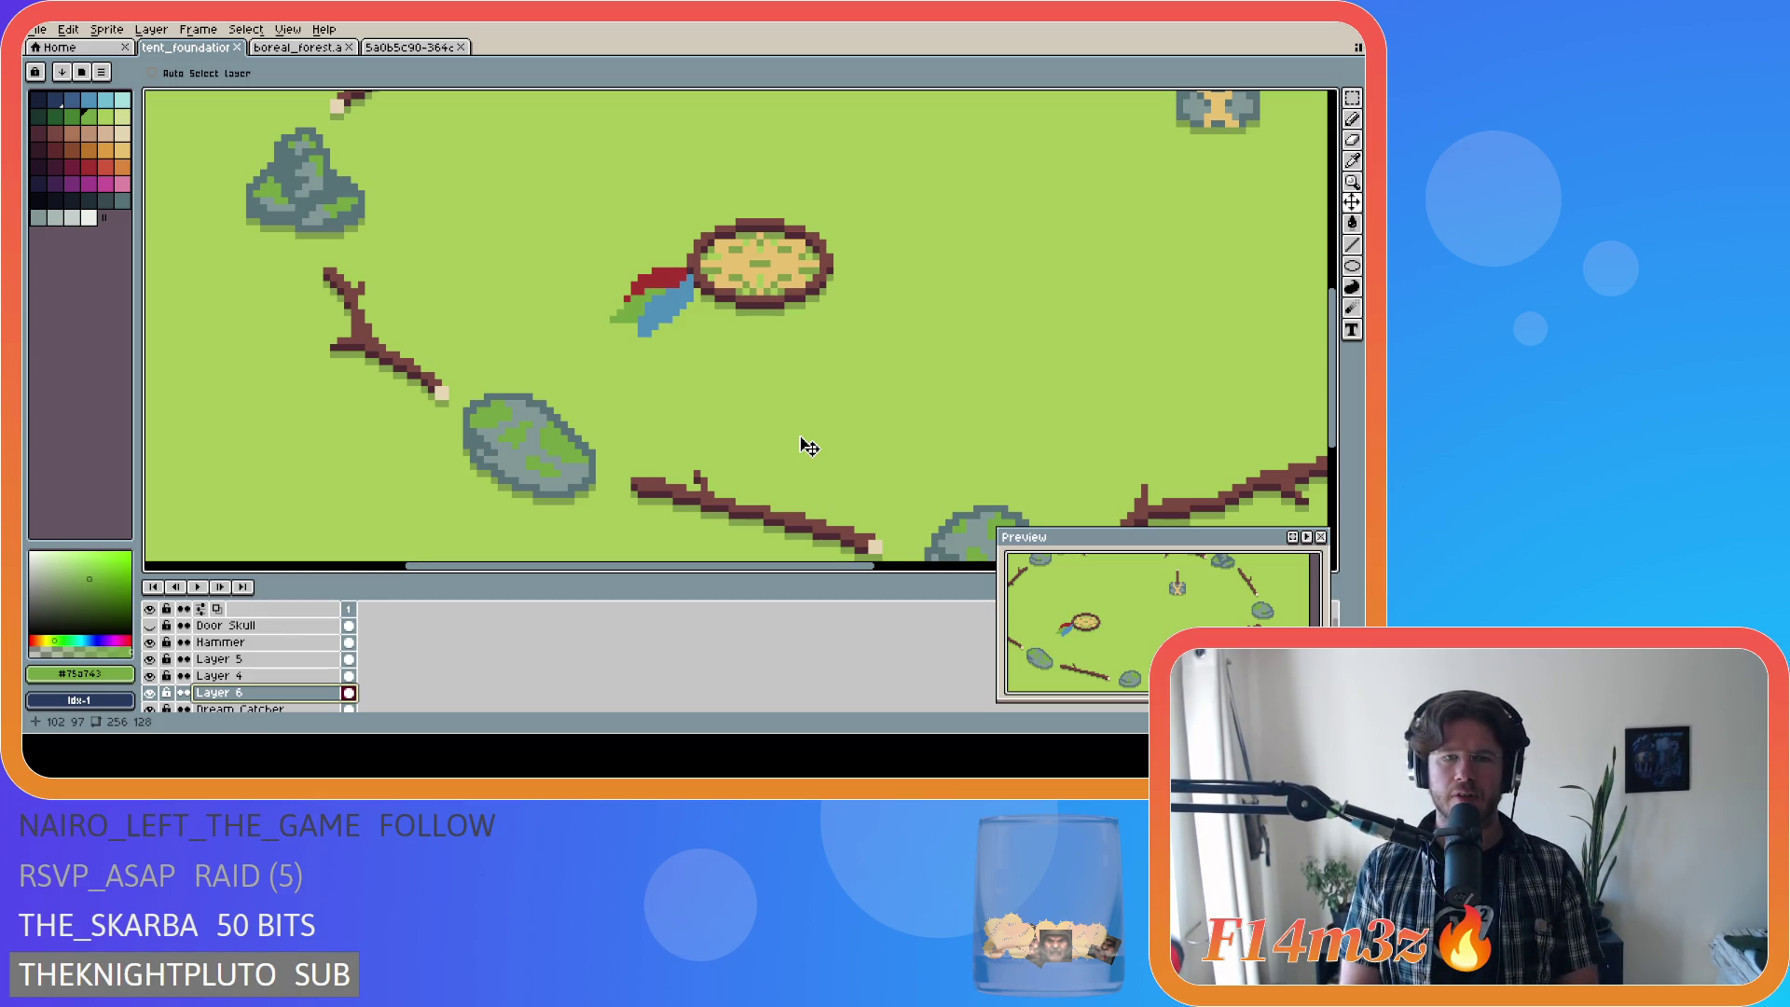
# Step: Add blue pixels at the feather's lower tip and a red pixel at its lower-left edge, then save
pyautogui.keyDown('alt'); pyautogui.click(647, 329); pyautogui.keyUp('alt')
pyautogui.press('b')
pyautogui.click(639, 338)
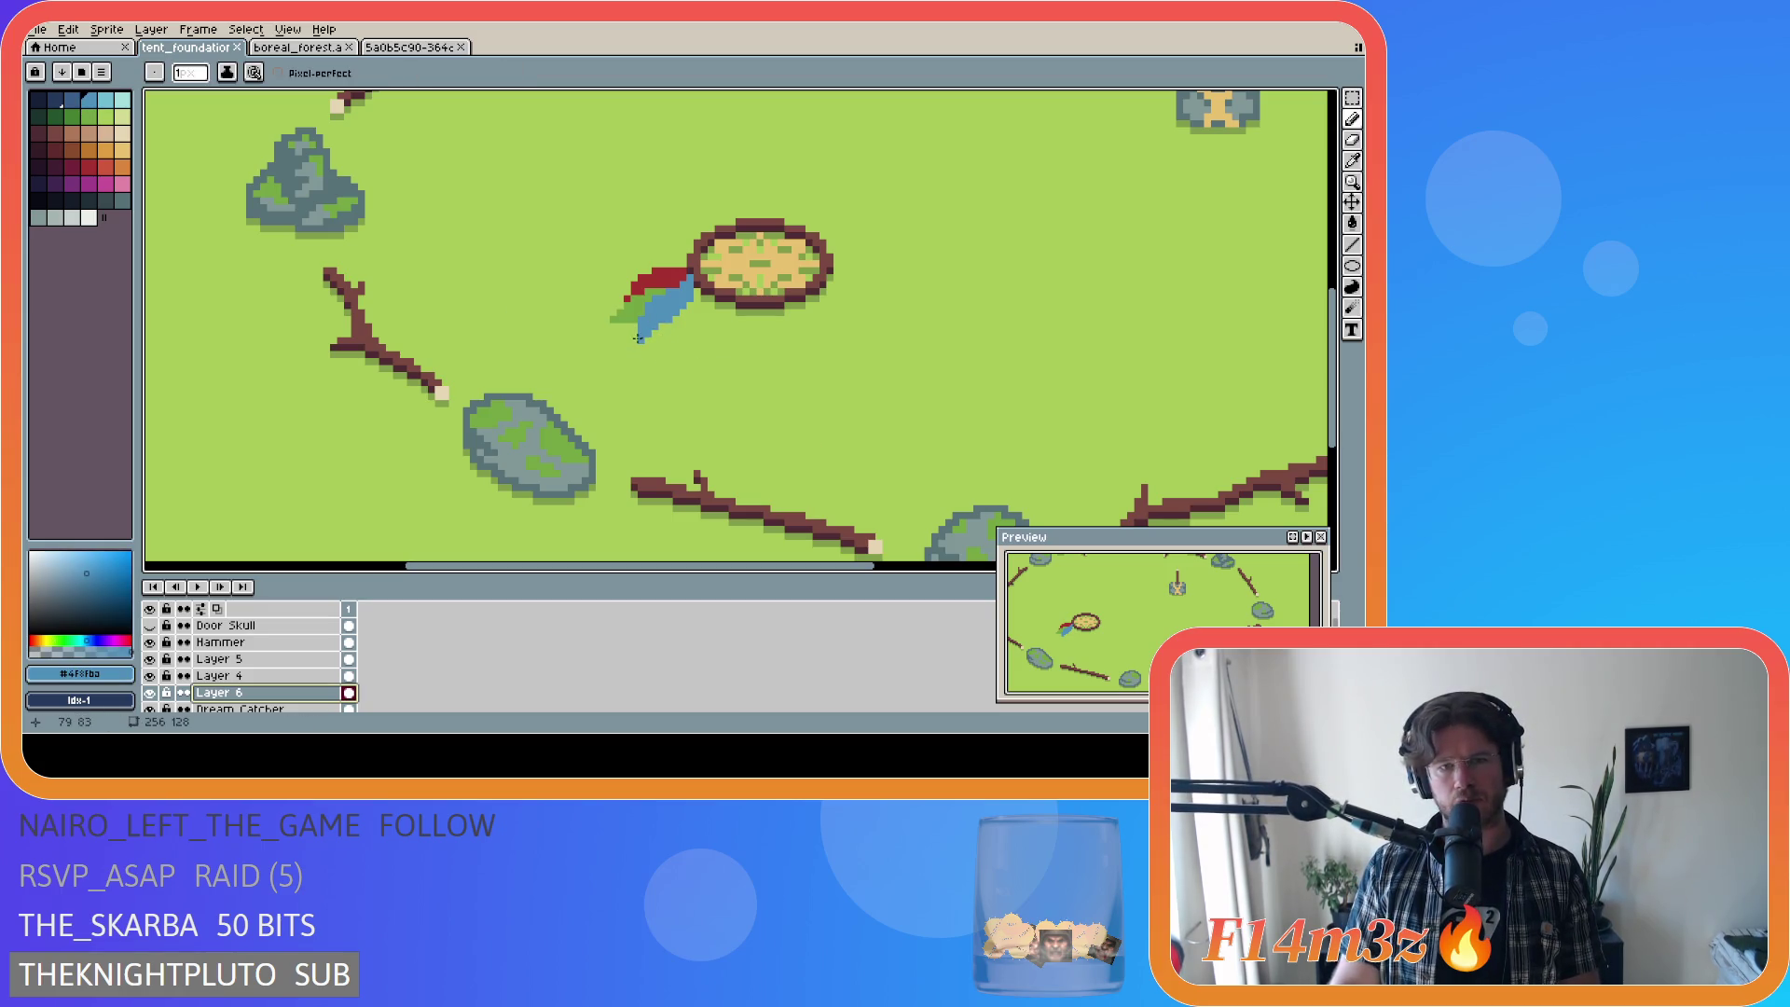
pyautogui.click(633, 341)
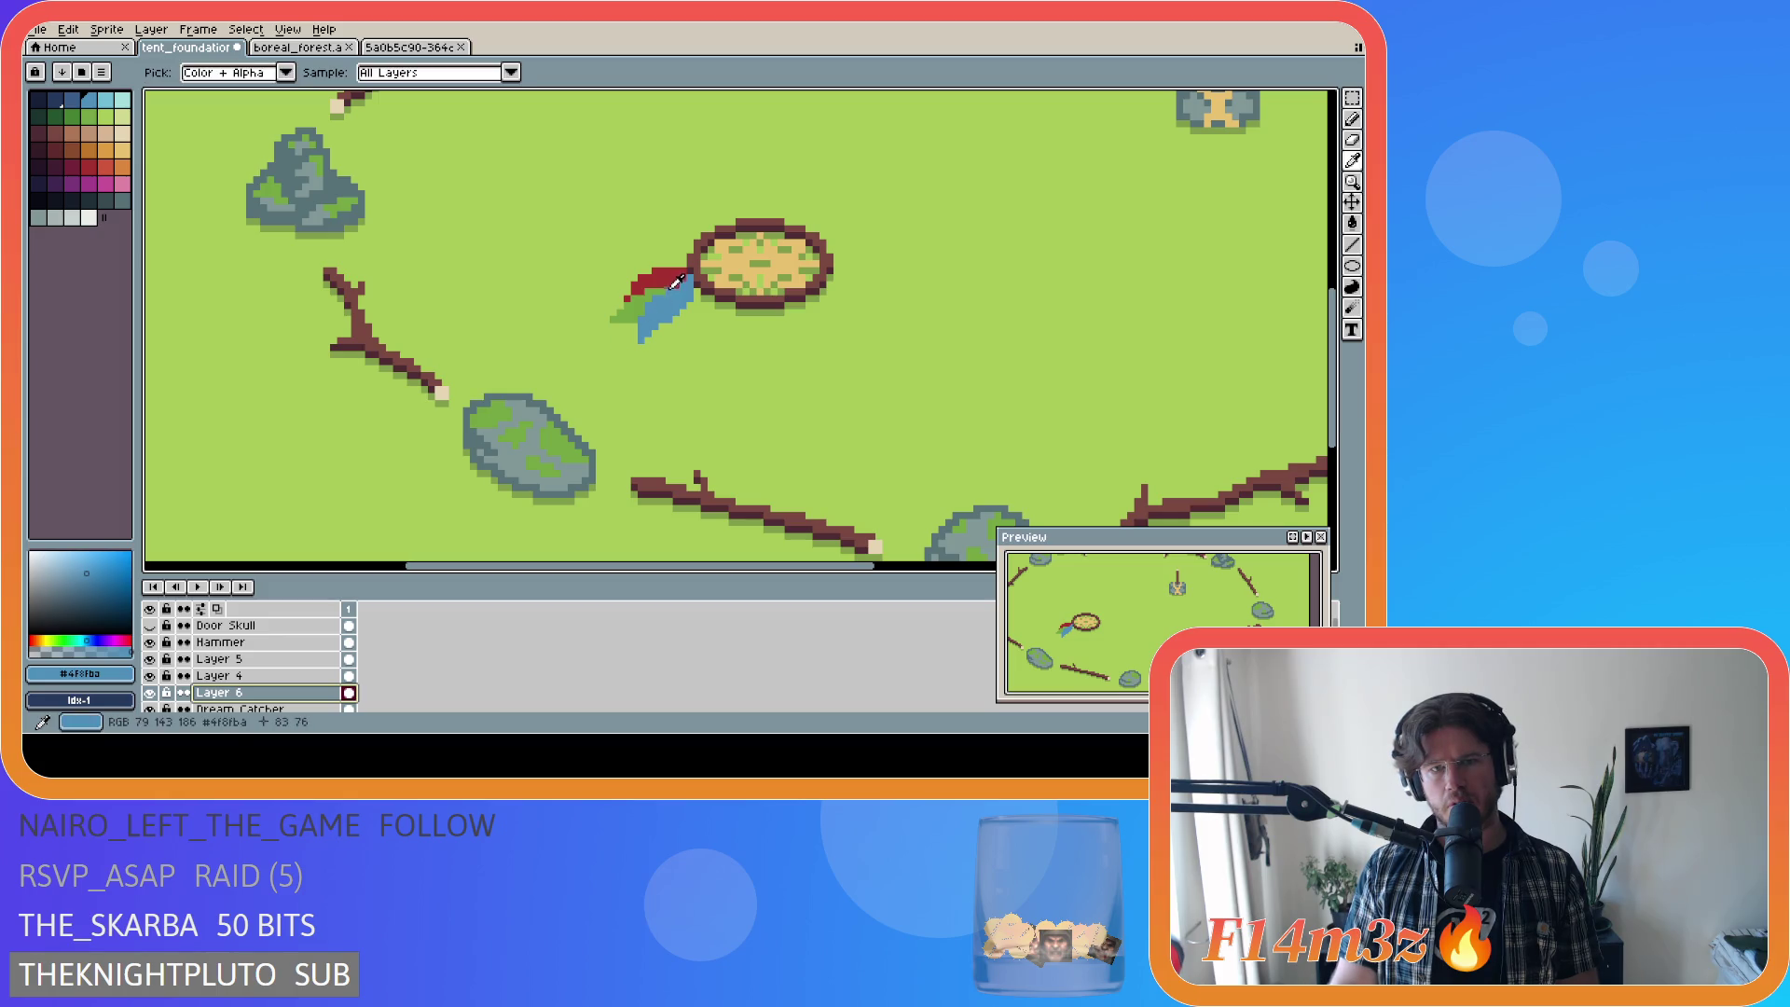
pyautogui.keyDown('alt'); pyautogui.click(626, 292); pyautogui.keyUp('alt')
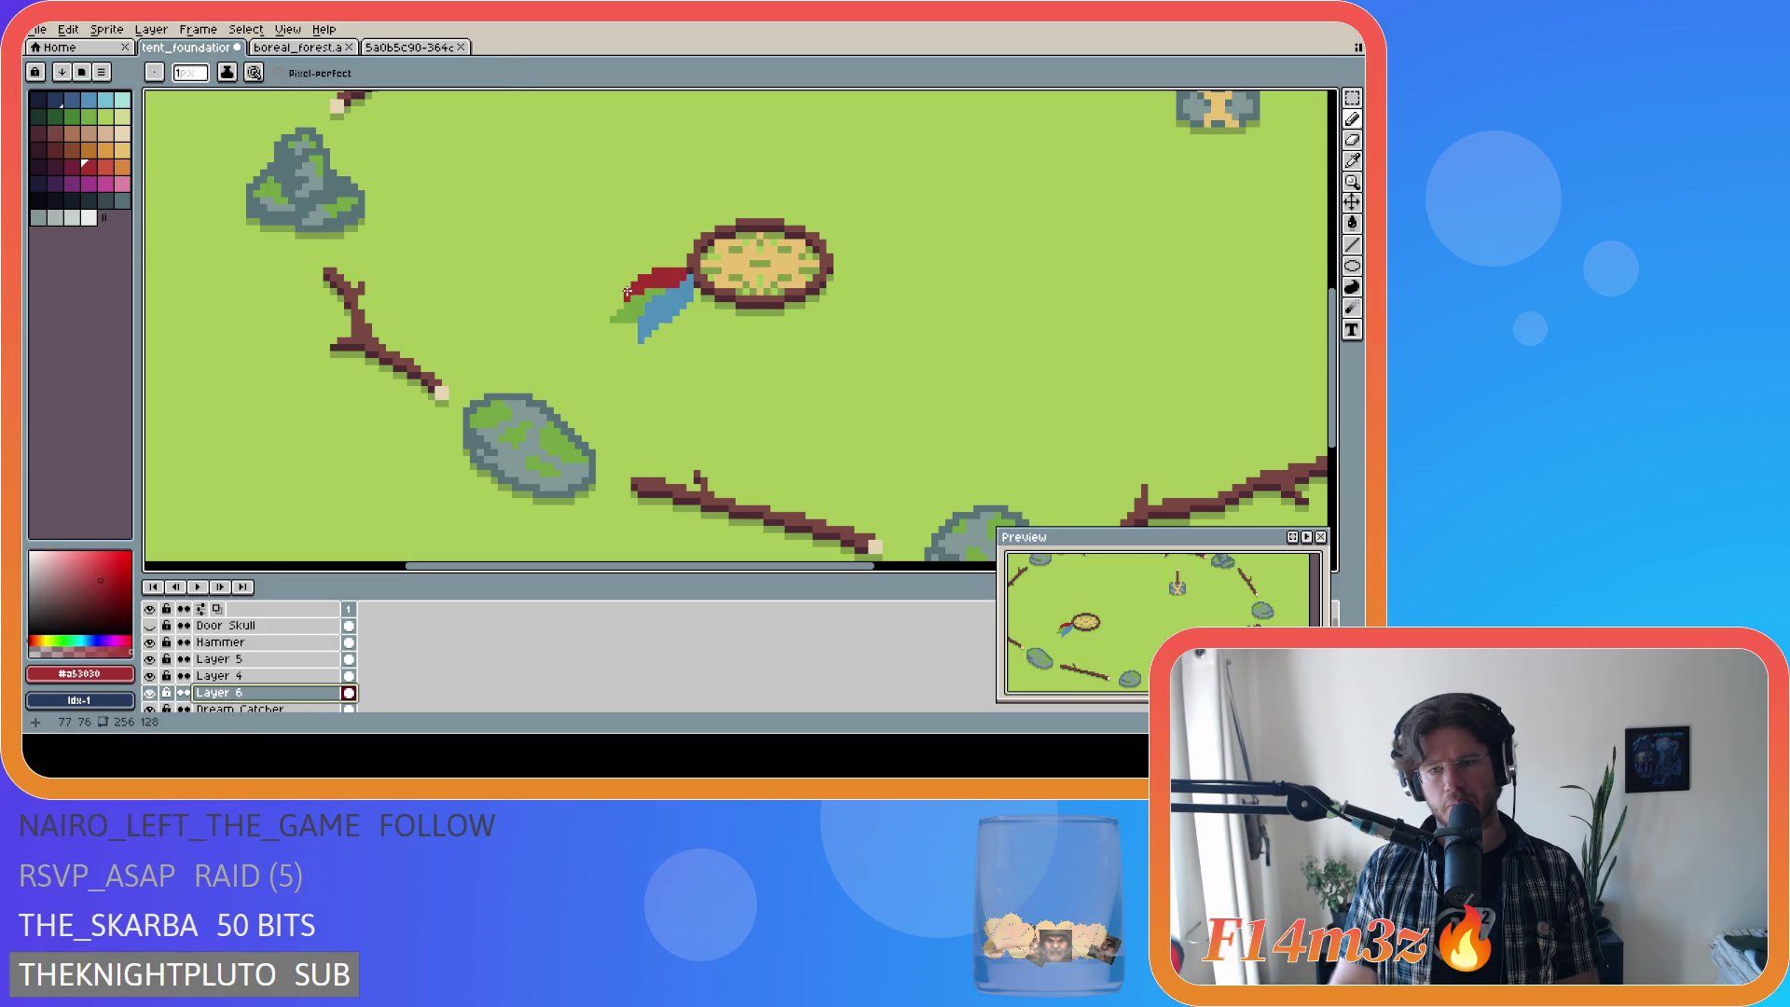
pyautogui.click(618, 304)
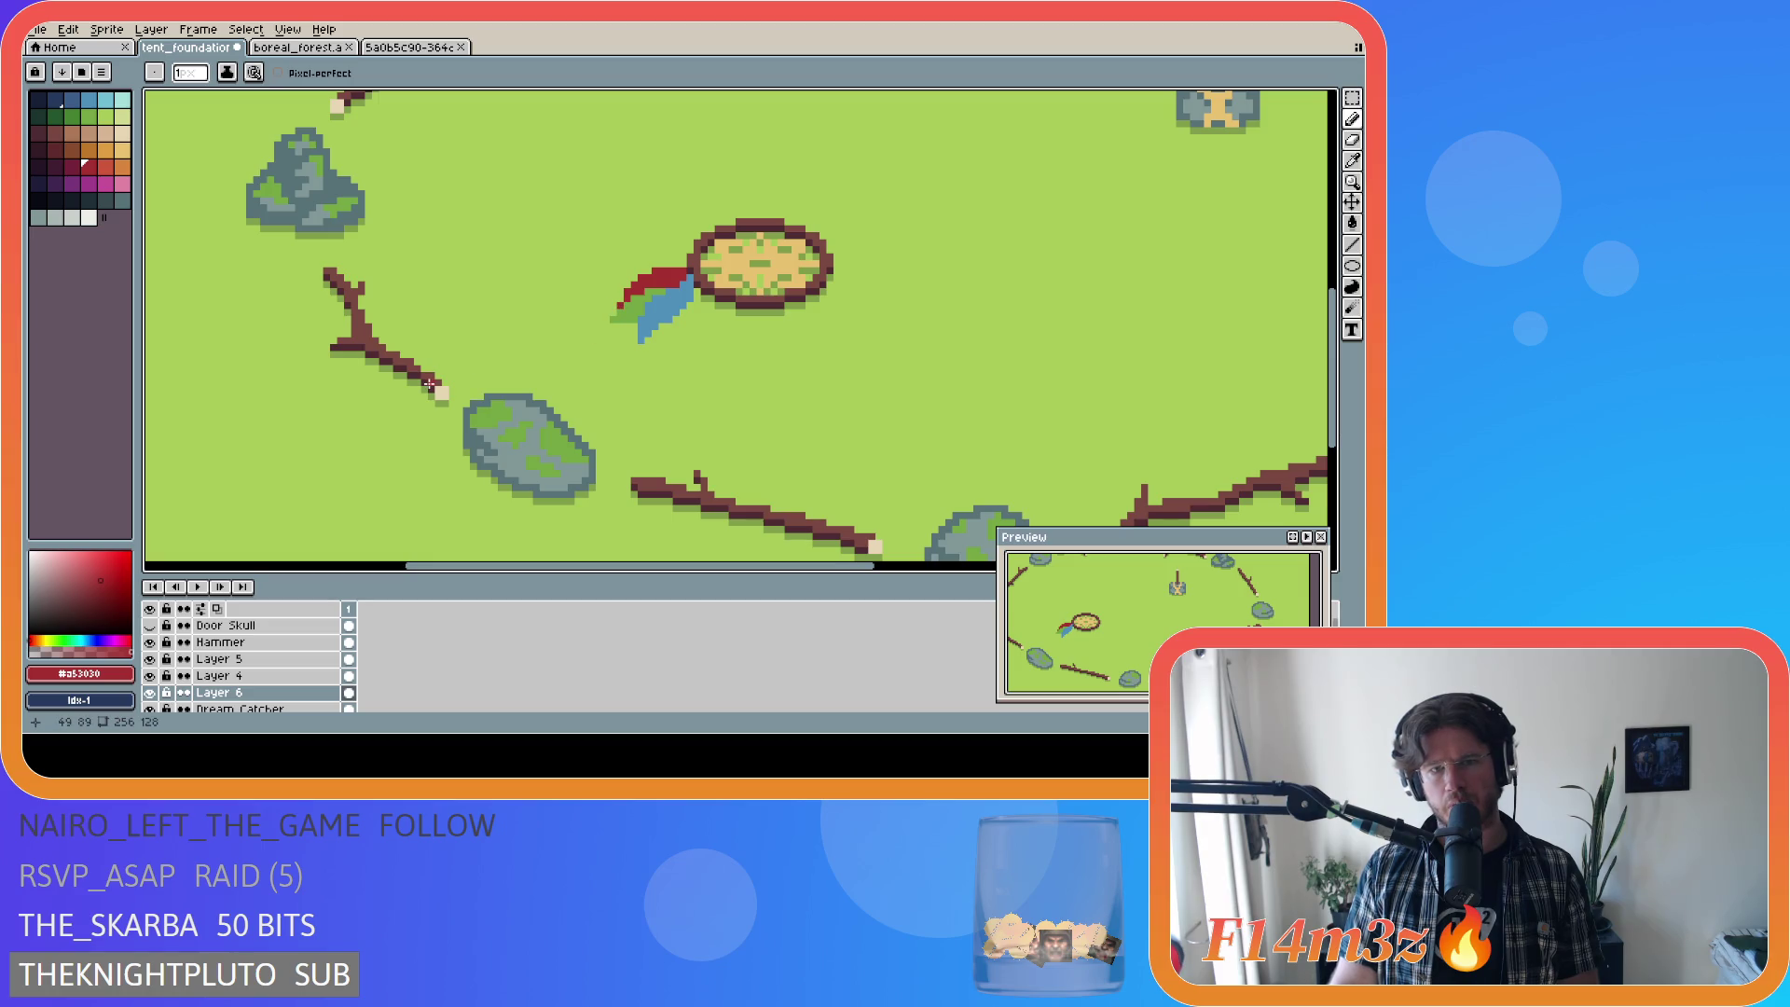
pyautogui.hotkey('ctrl', 's')
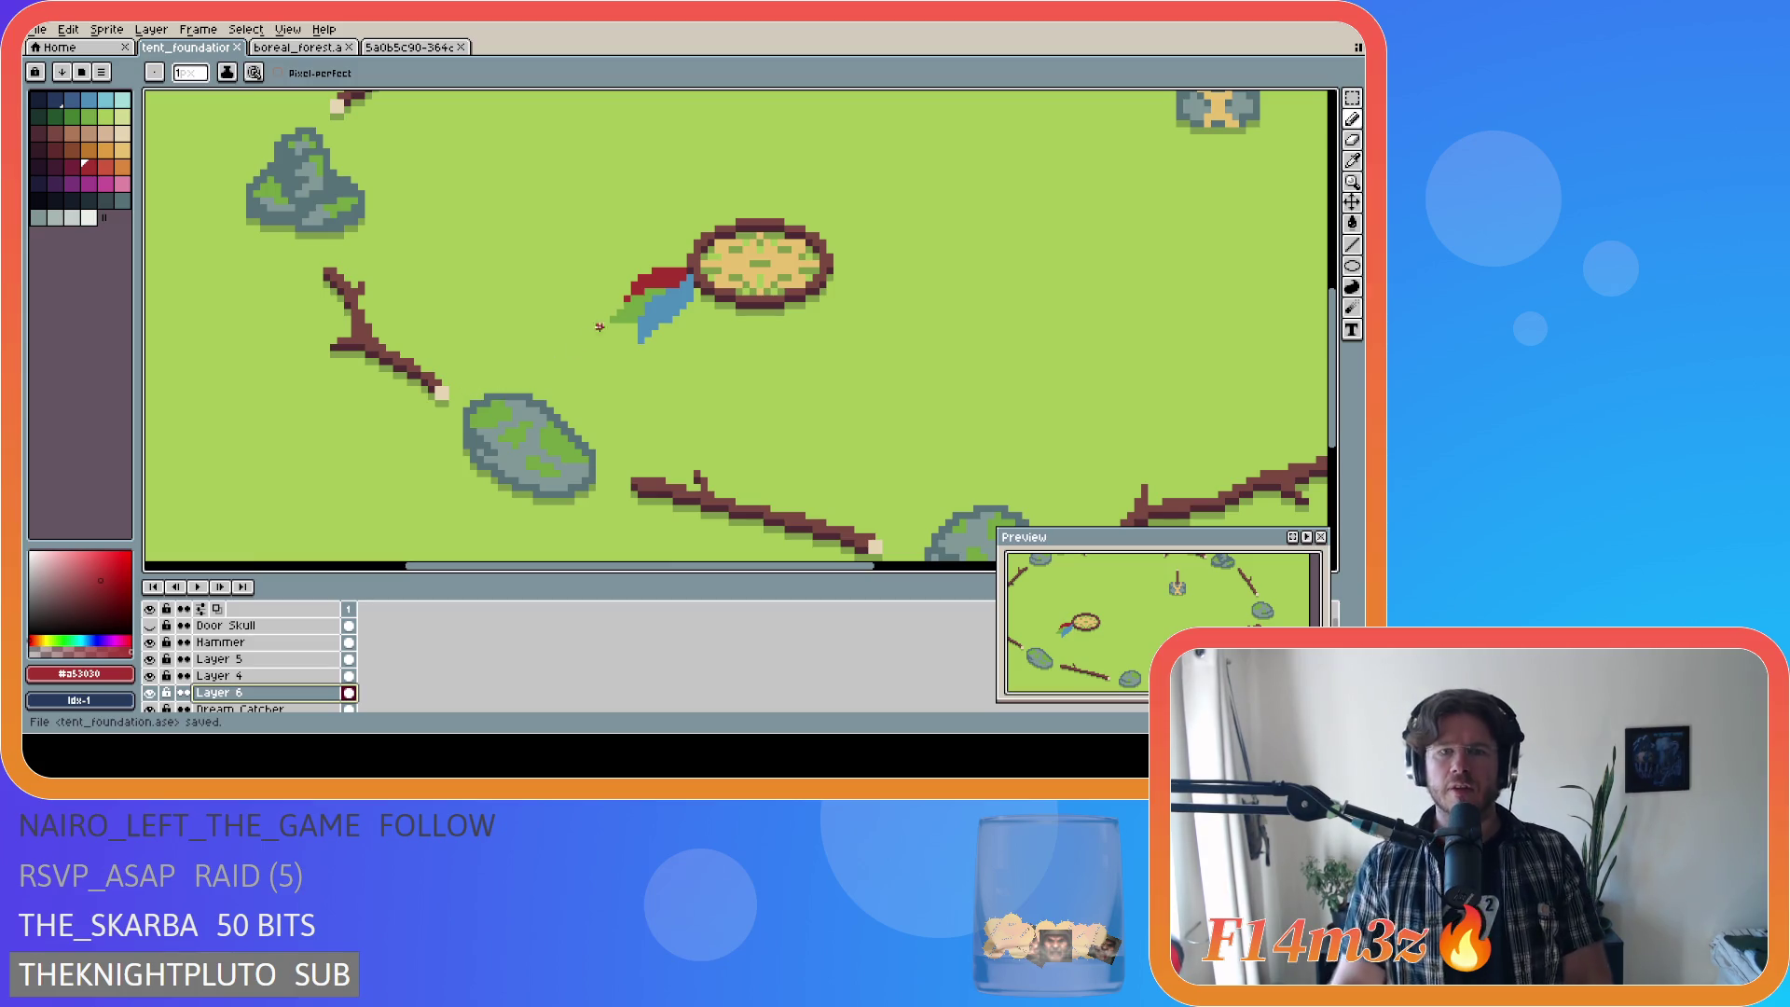
# Step: Erase a stray pixel near the feather tip and save again
pyautogui.press('e')
pyautogui.click(683, 271)
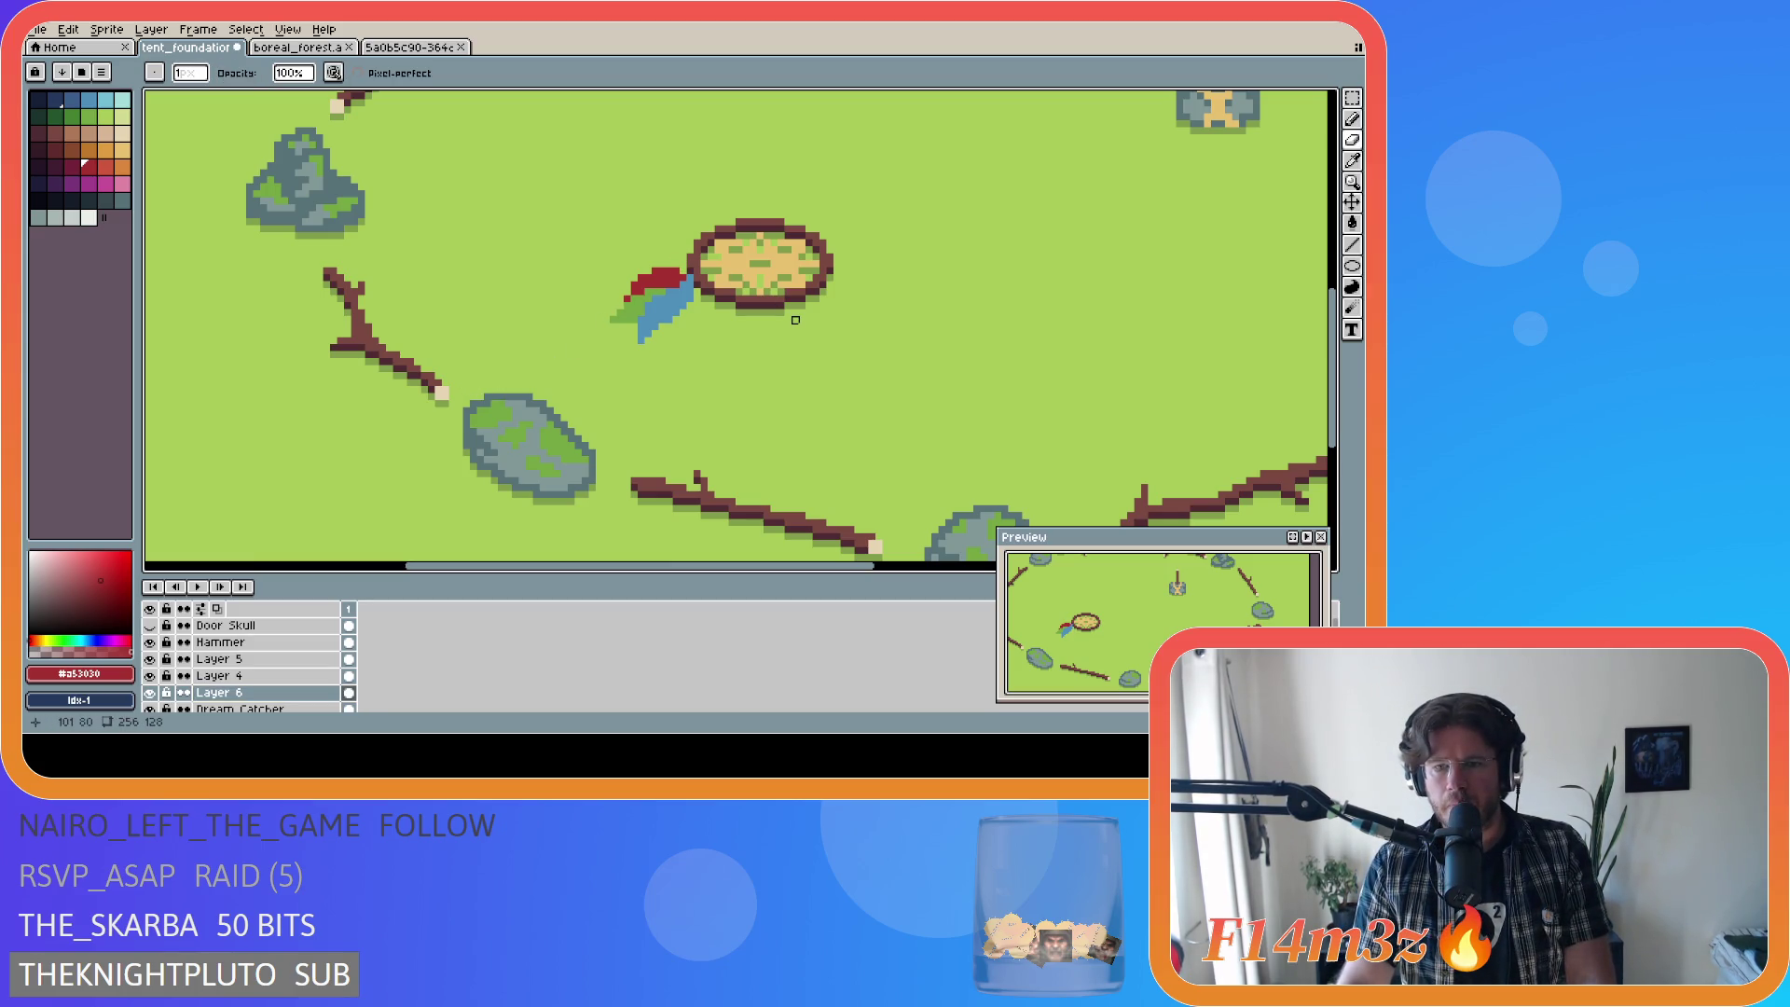
pyautogui.press('v')
pyautogui.hotkey('ctrl', 's')
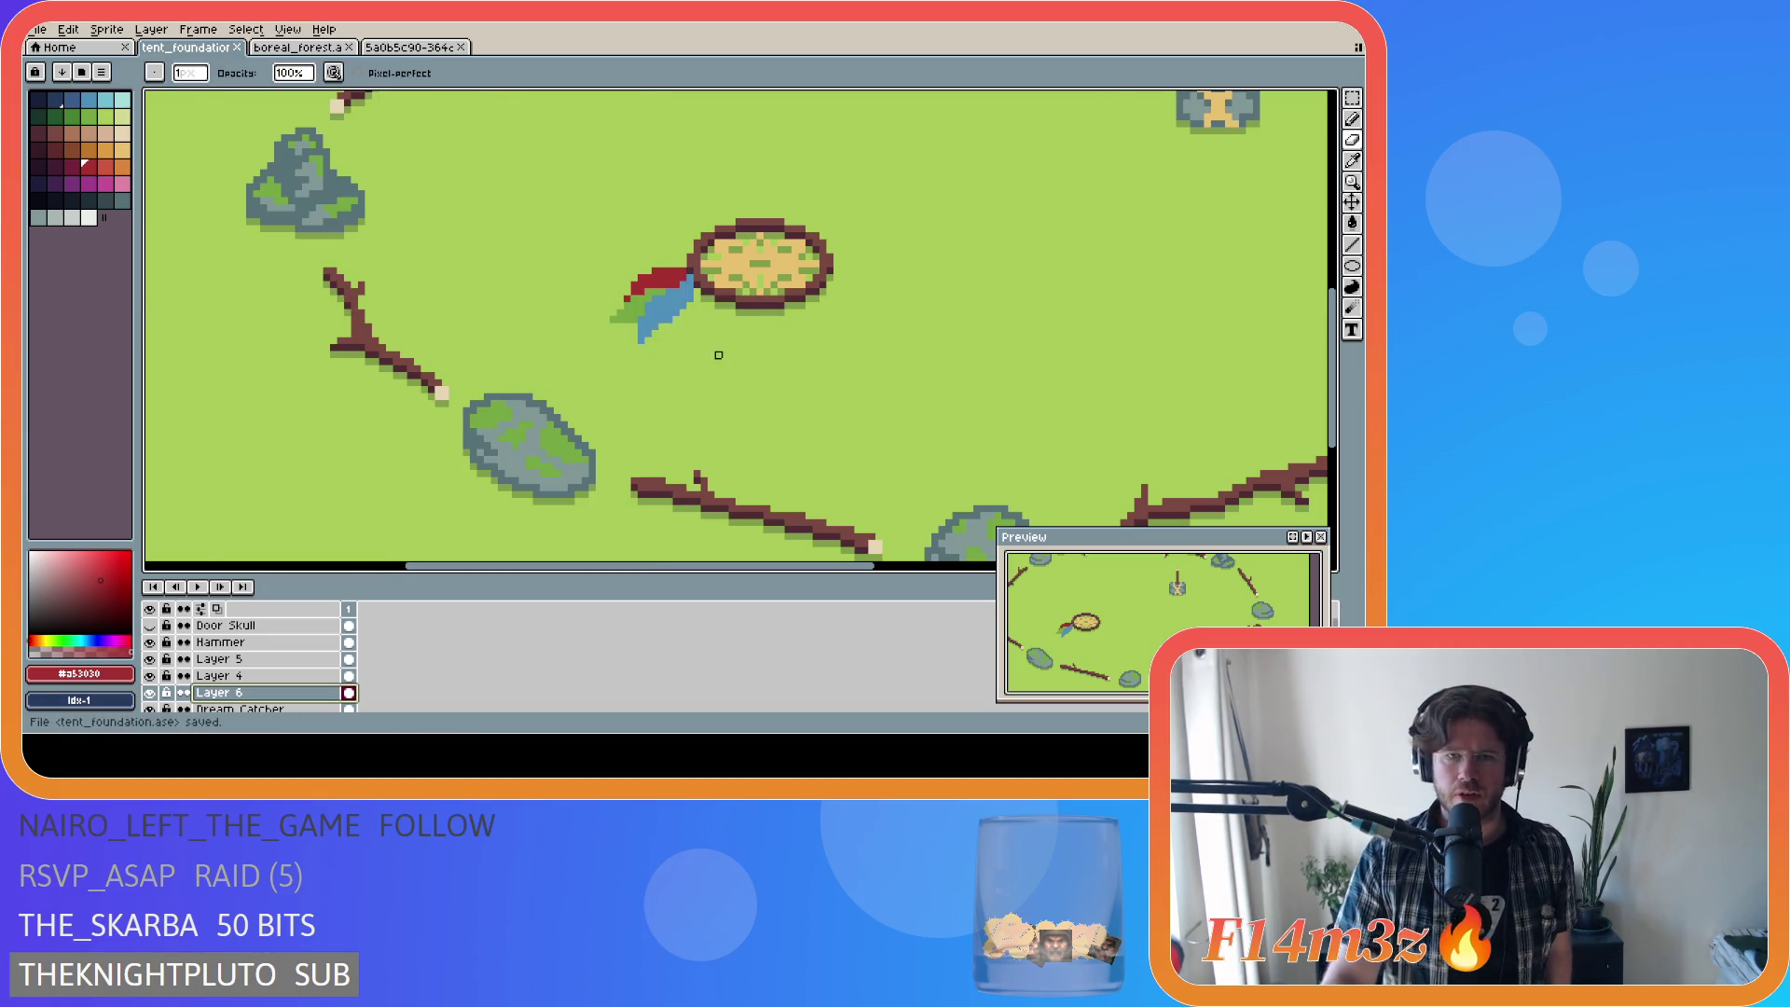
pyautogui.scroll(-3, 718, 355)
pyautogui.scroll(-2, 862, 427)
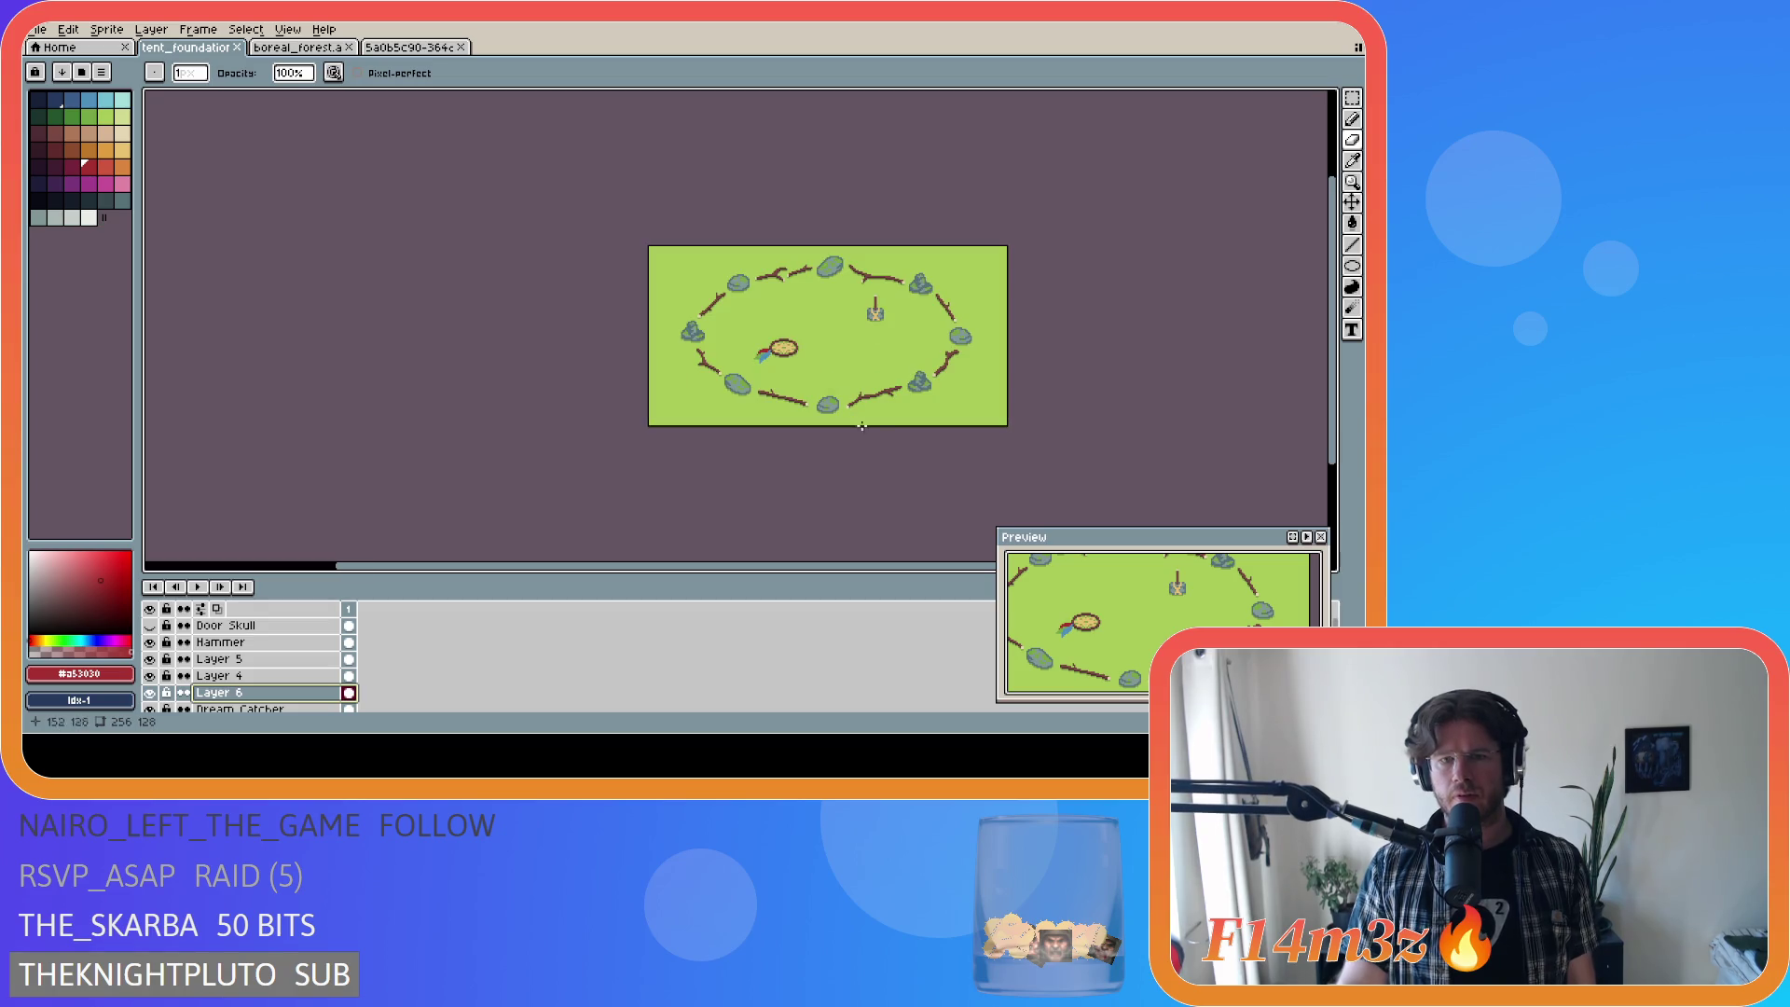
pyautogui.moveTo(786, 566); pyautogui.dragTo(844, 569)
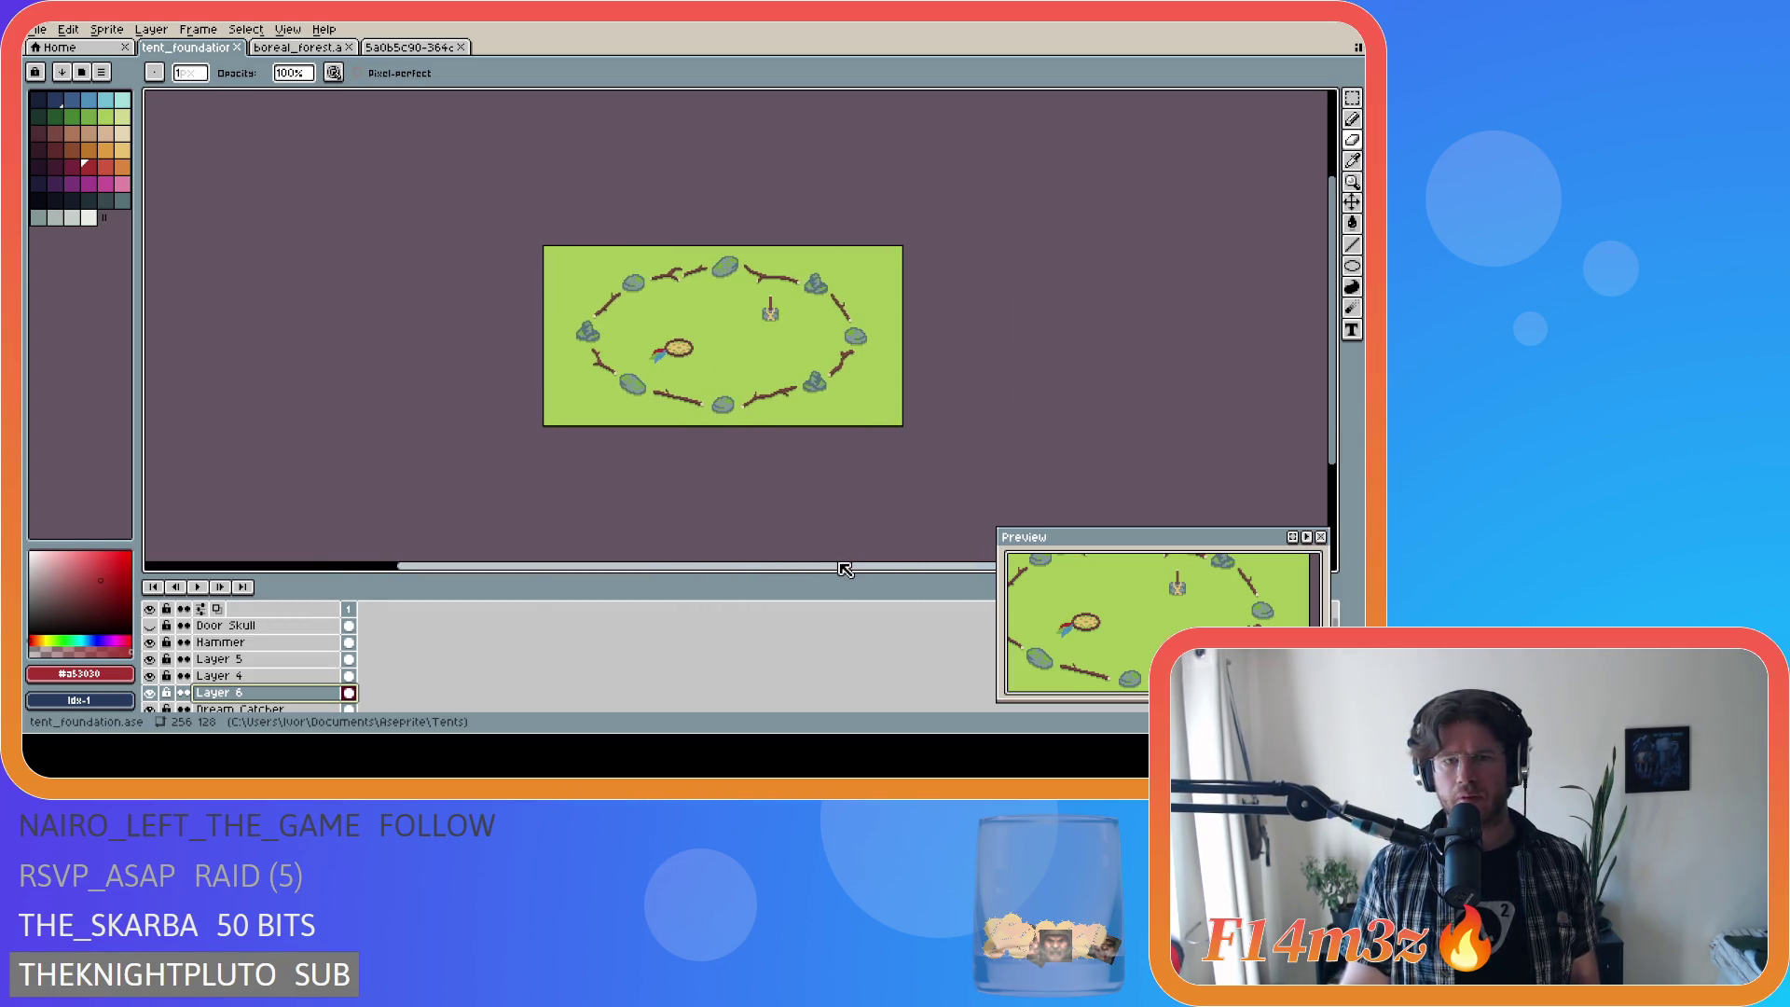
pyautogui.scroll(2, 975, 410)
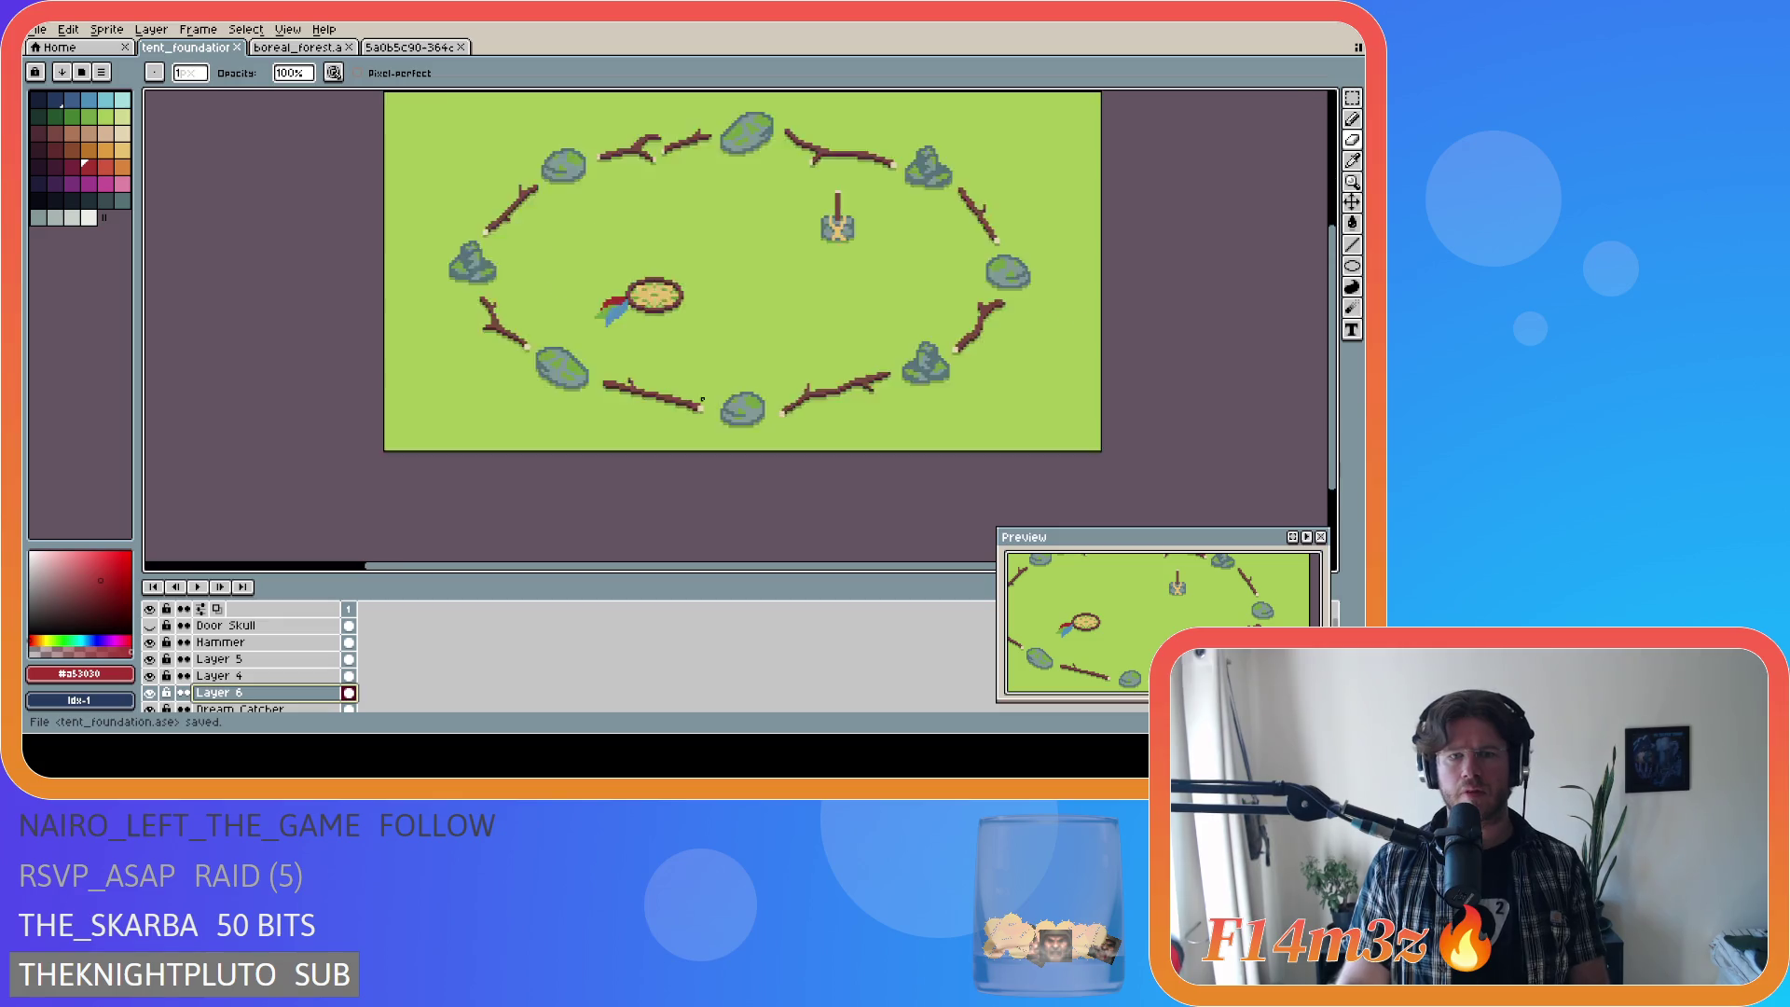
pyautogui.click(106, 166)
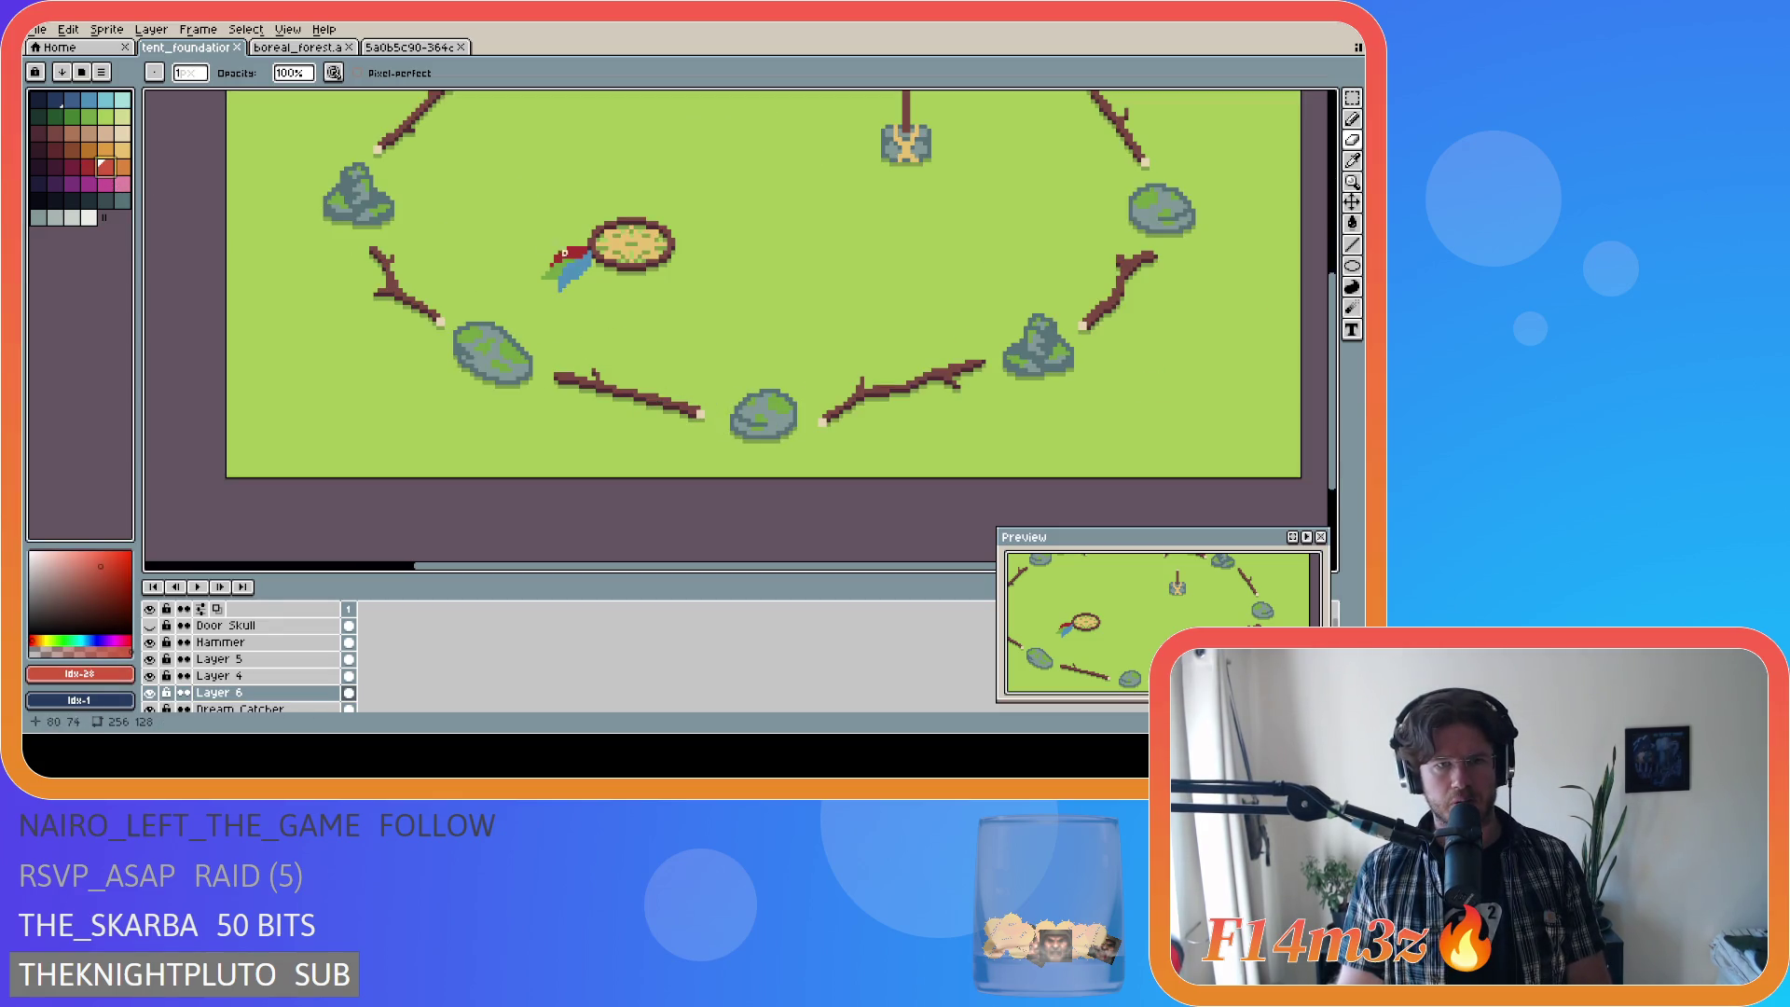
pyautogui.click(149, 693)
pyautogui.click(149, 693)
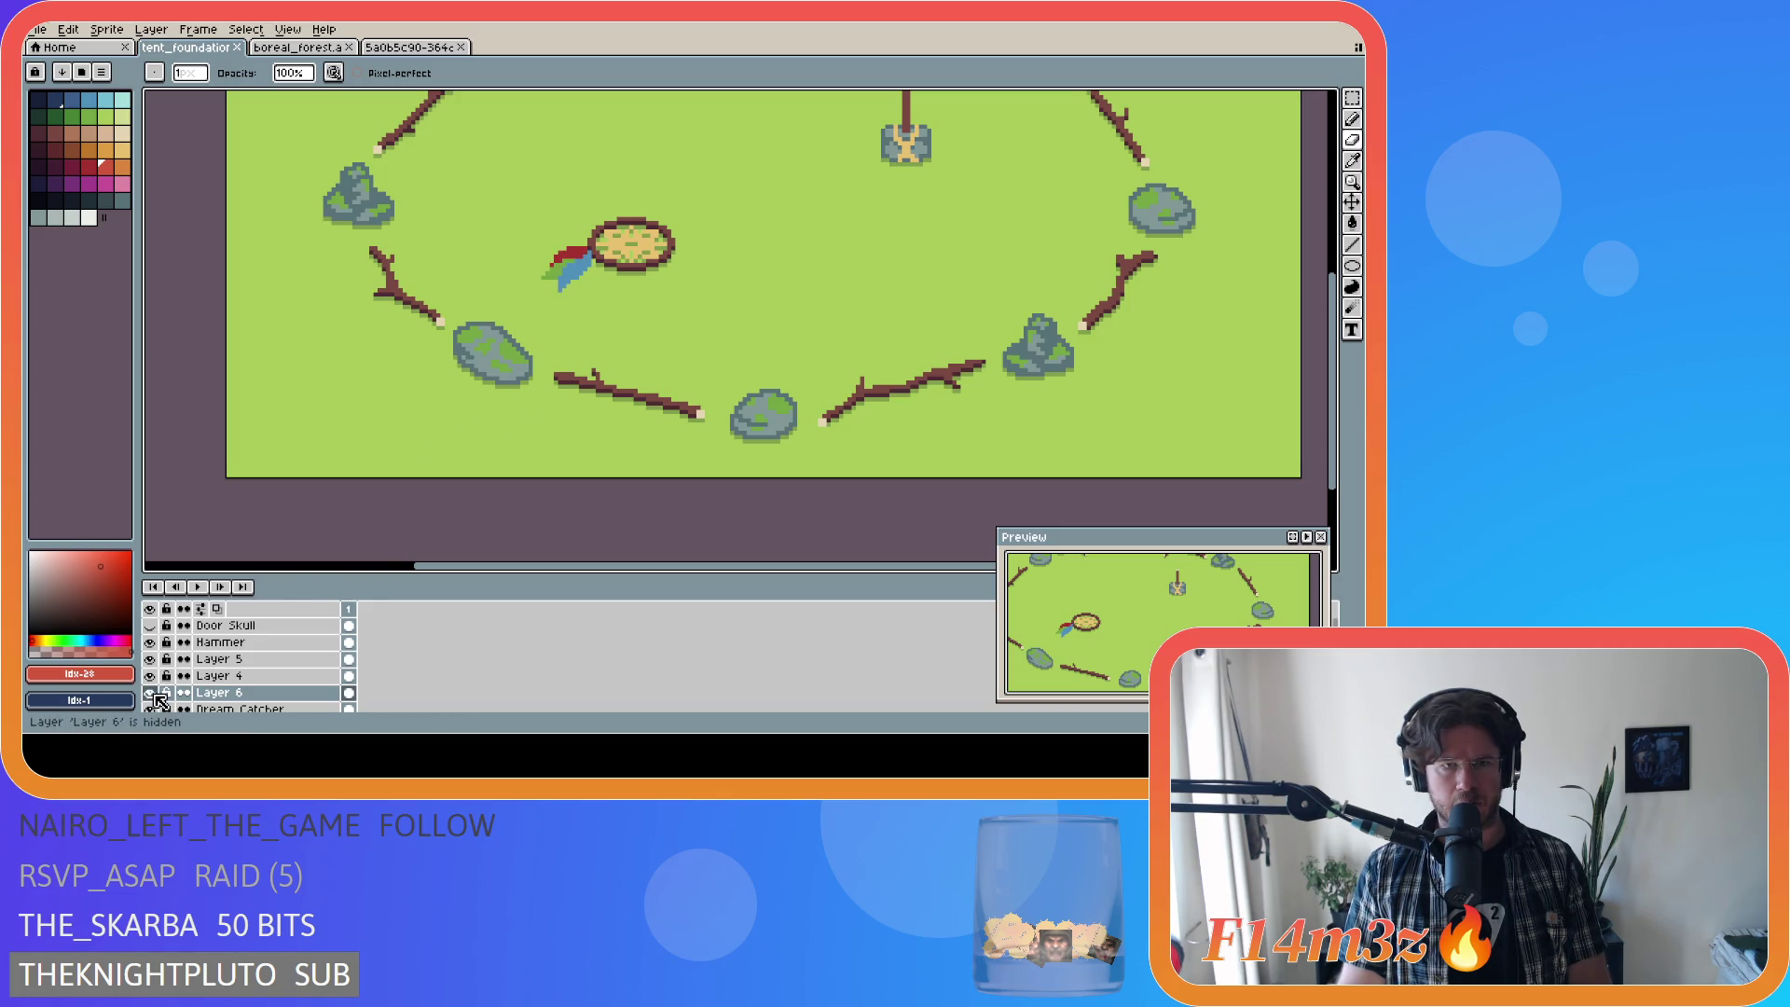
pyautogui.scroll(1, 404, 504)
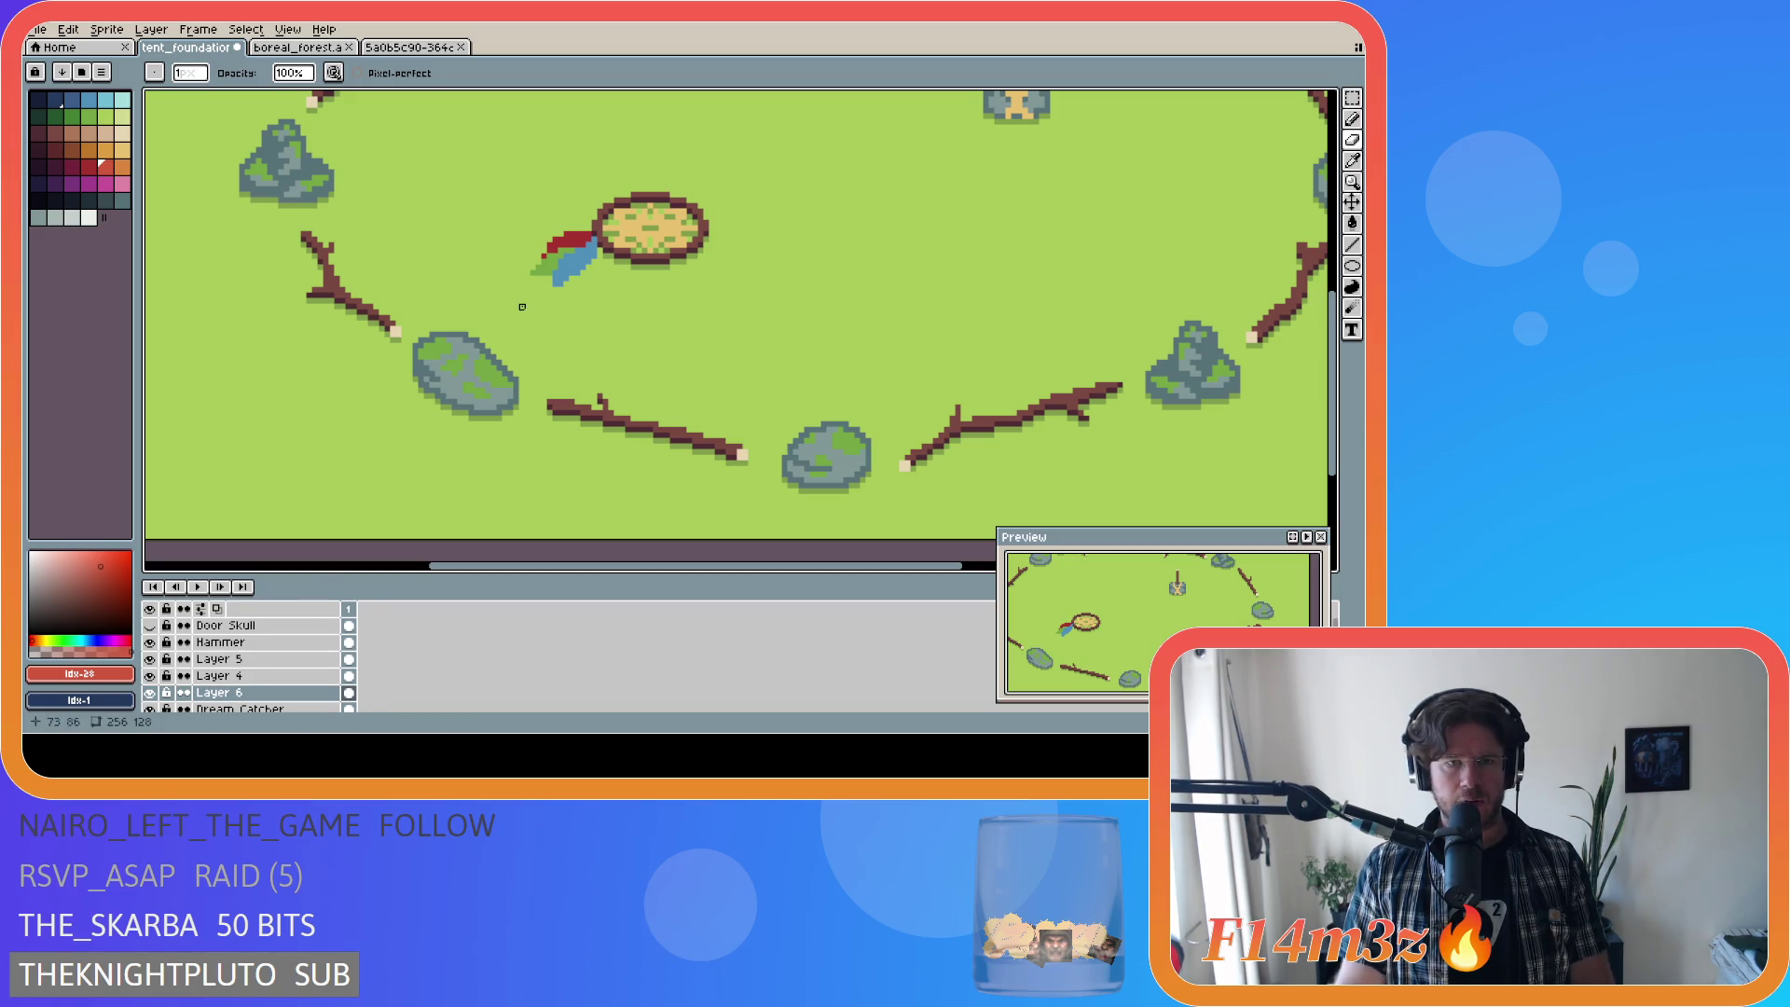
pyautogui.press('alt')
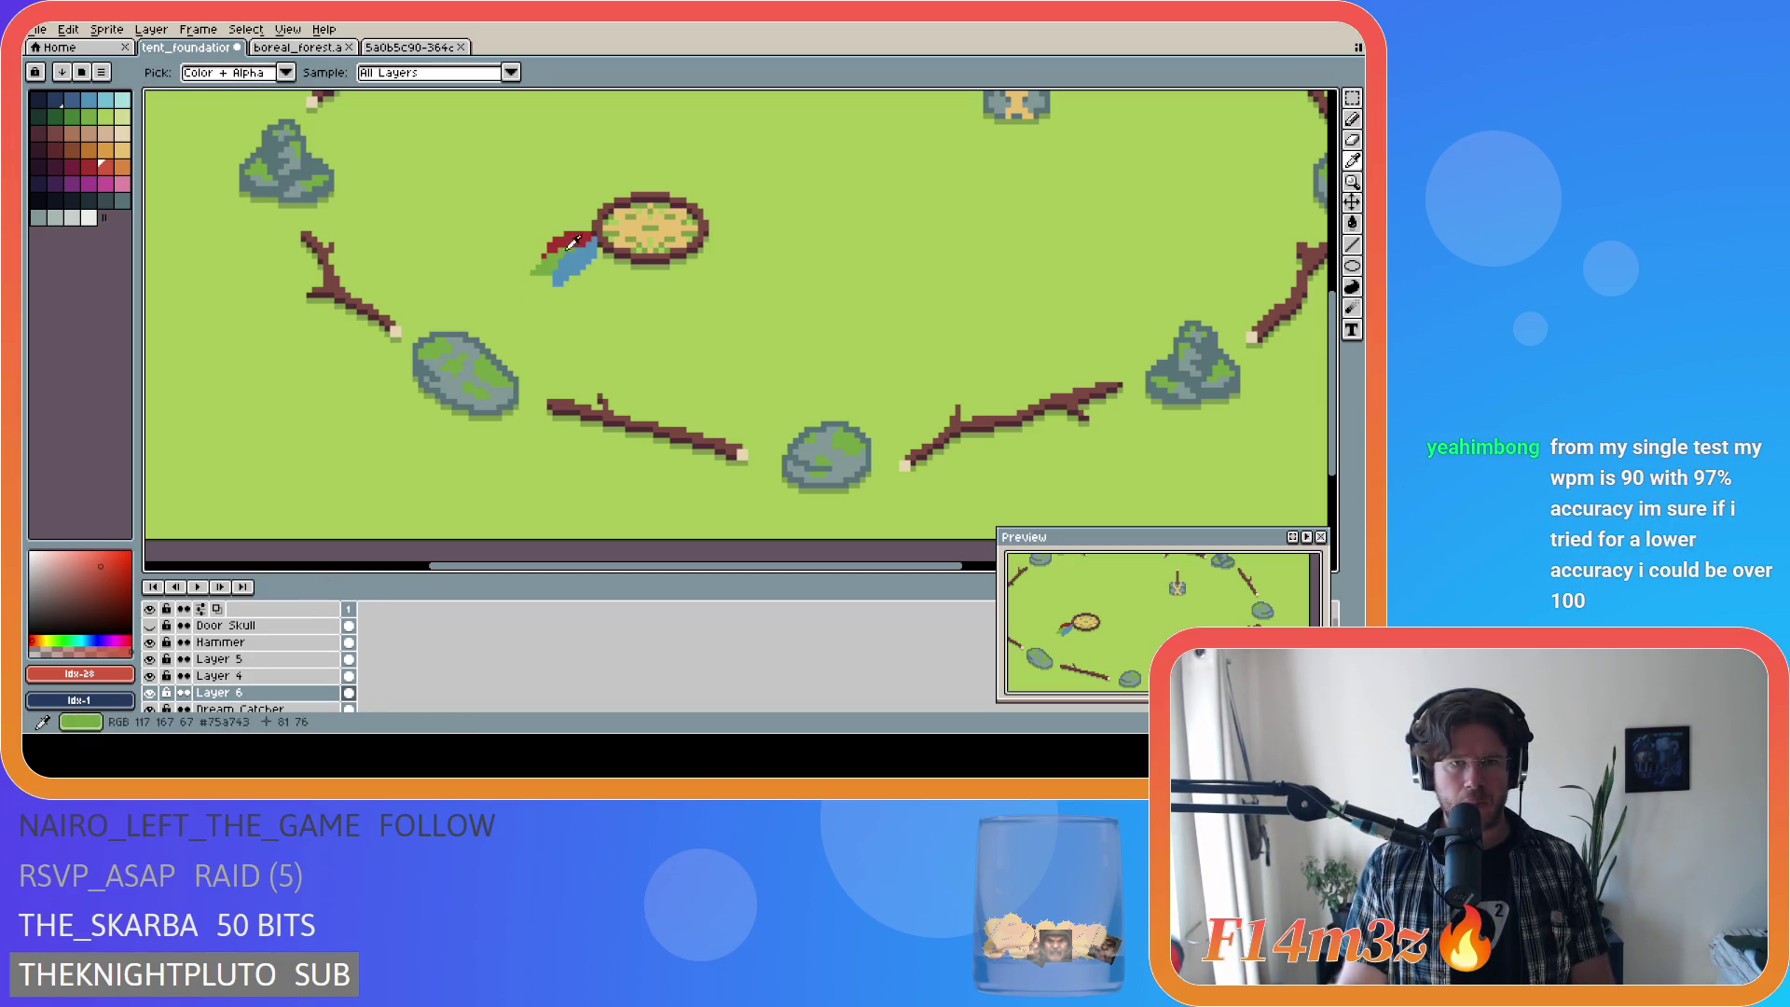
pyautogui.keyDown('alt'); pyautogui.click(571, 277); pyautogui.keyUp('alt')
pyautogui.click(266, 661)
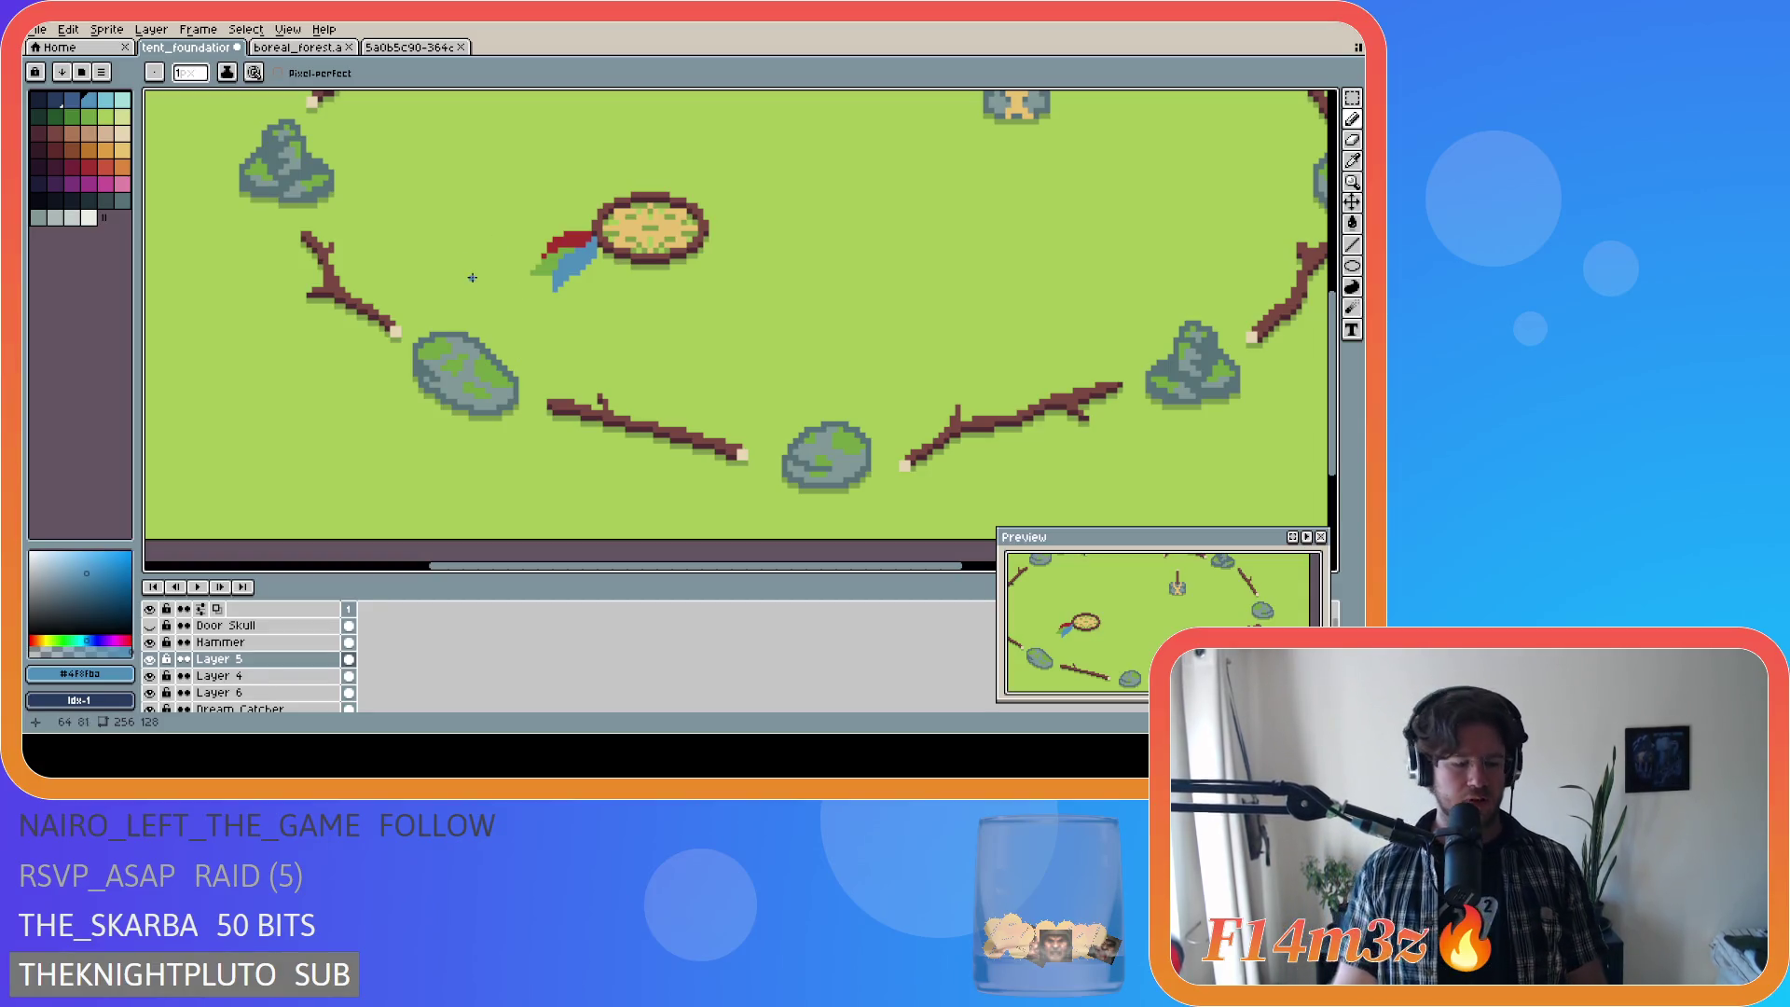
pyautogui.hotkey('ctrl', 's')
pyautogui.scroll(3, 494, 289)
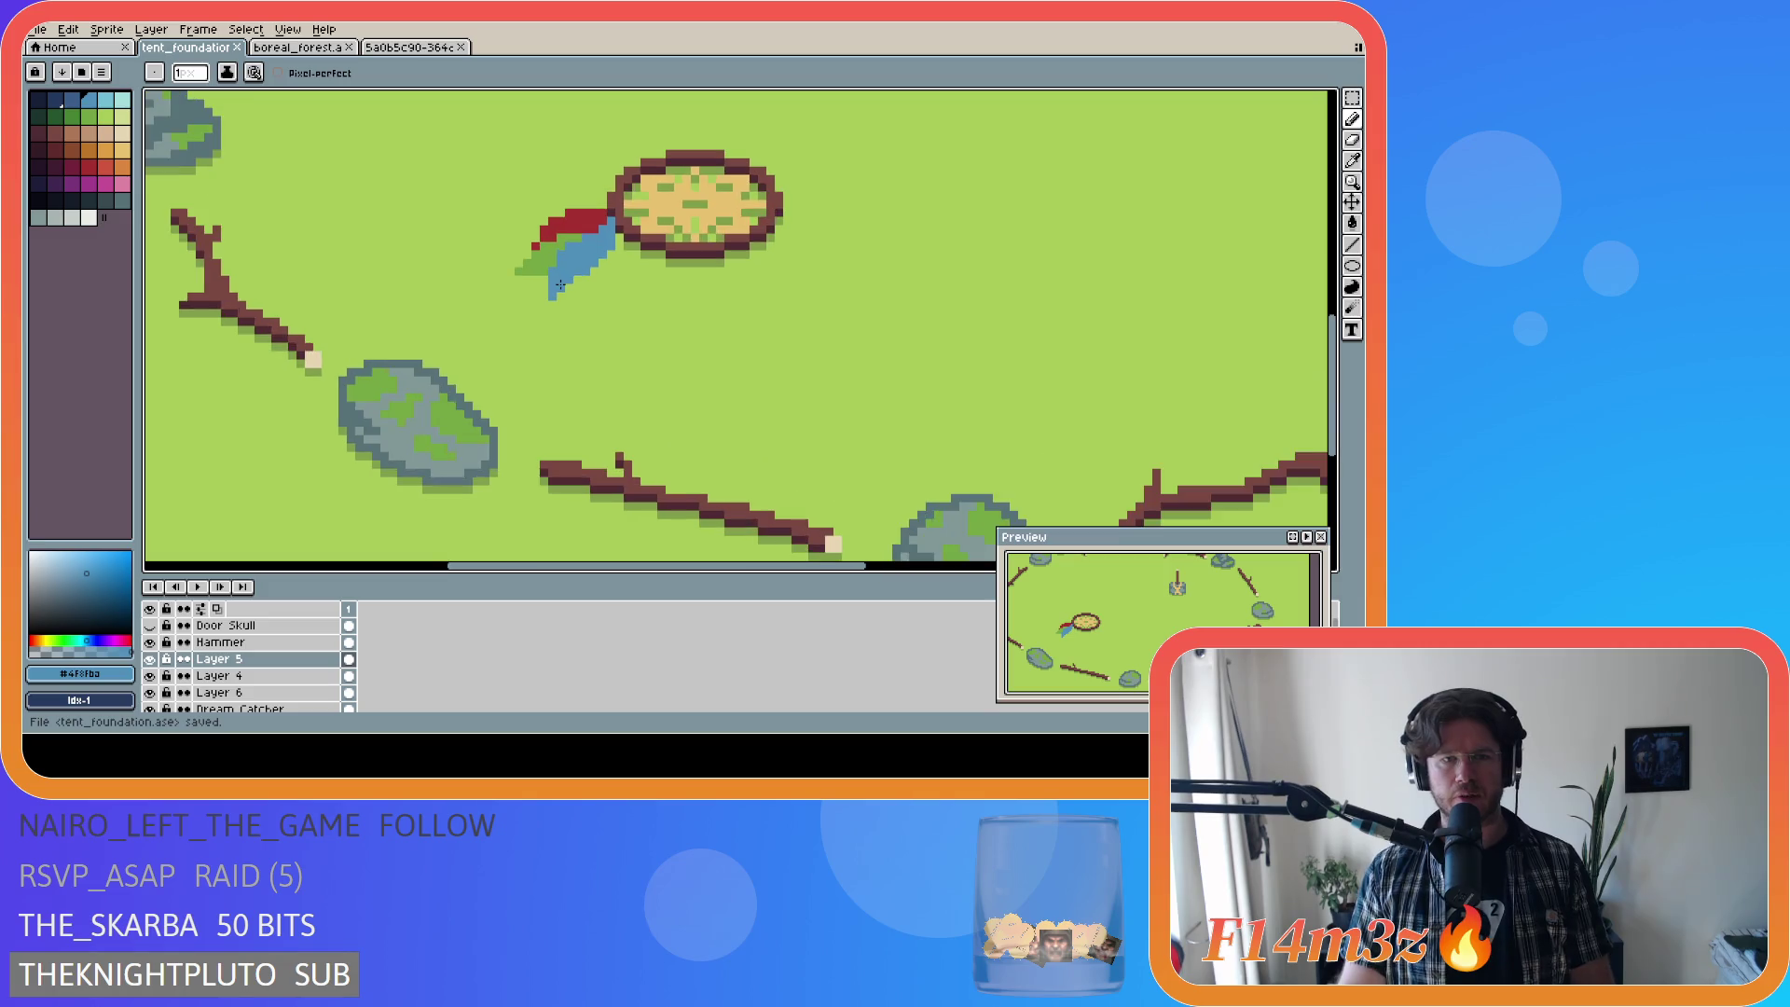
pyautogui.scroll(1, 509, 302)
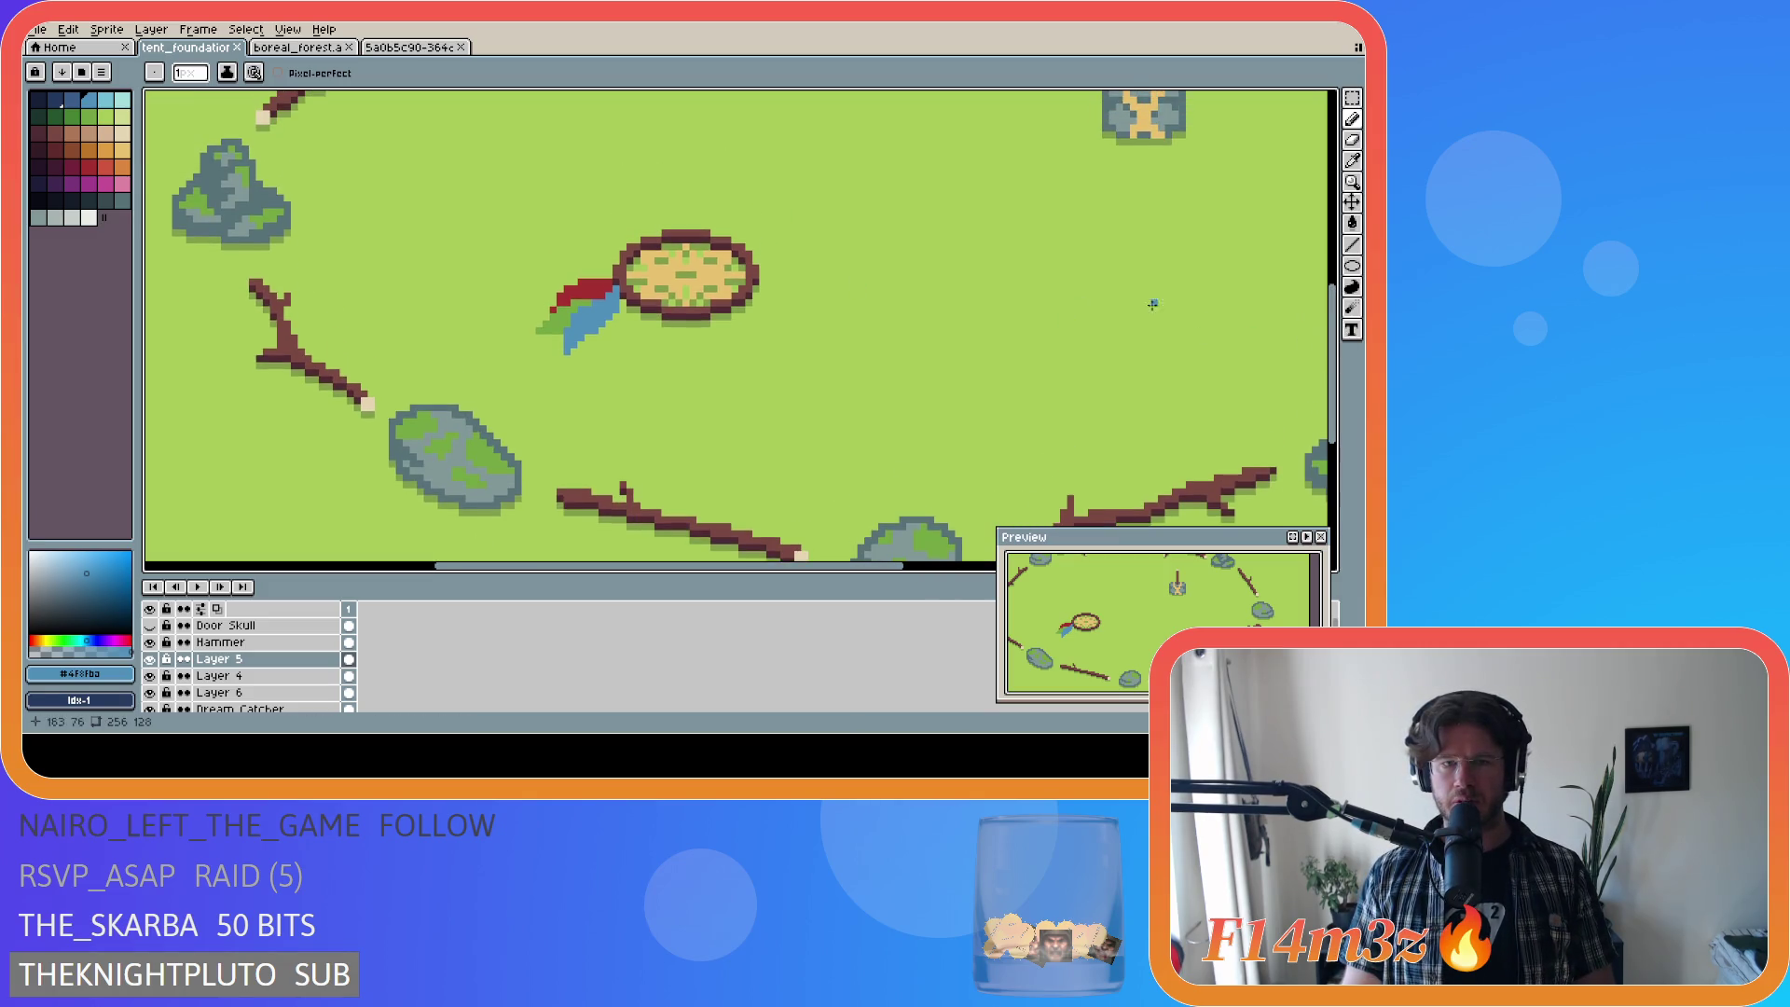
pyautogui.scroll(1, 676, 313)
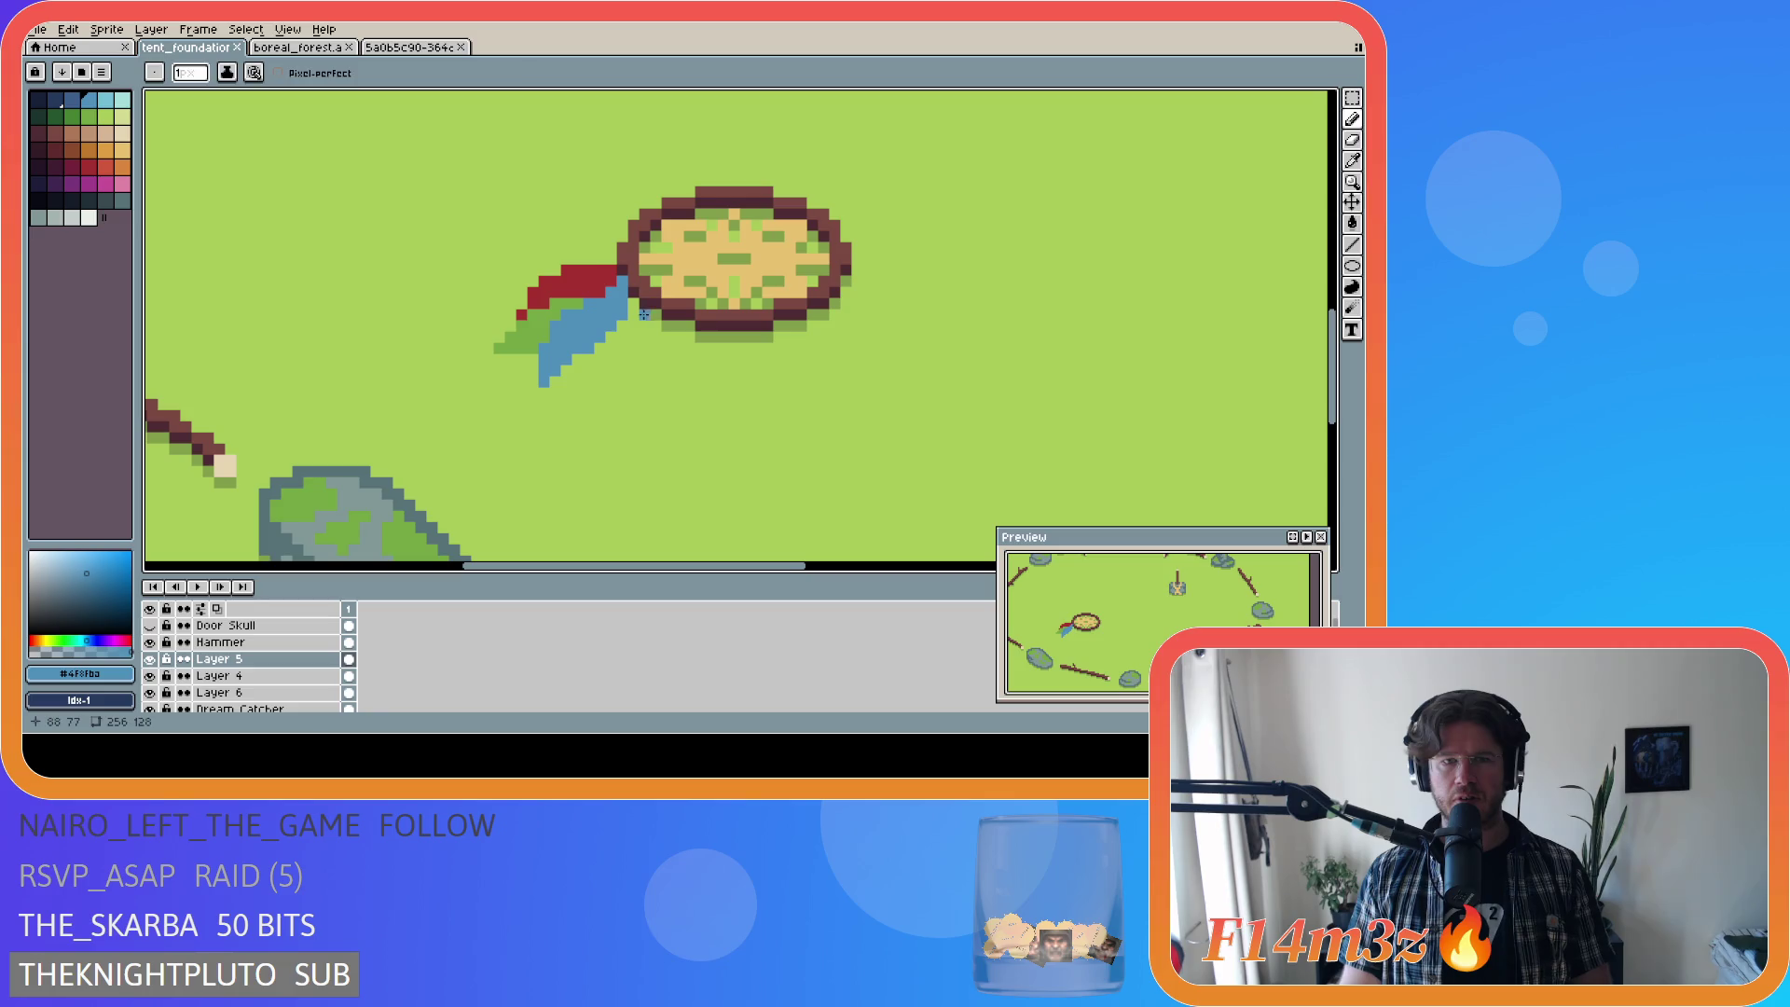
pyautogui.press('i')
pyautogui.click(652, 308)
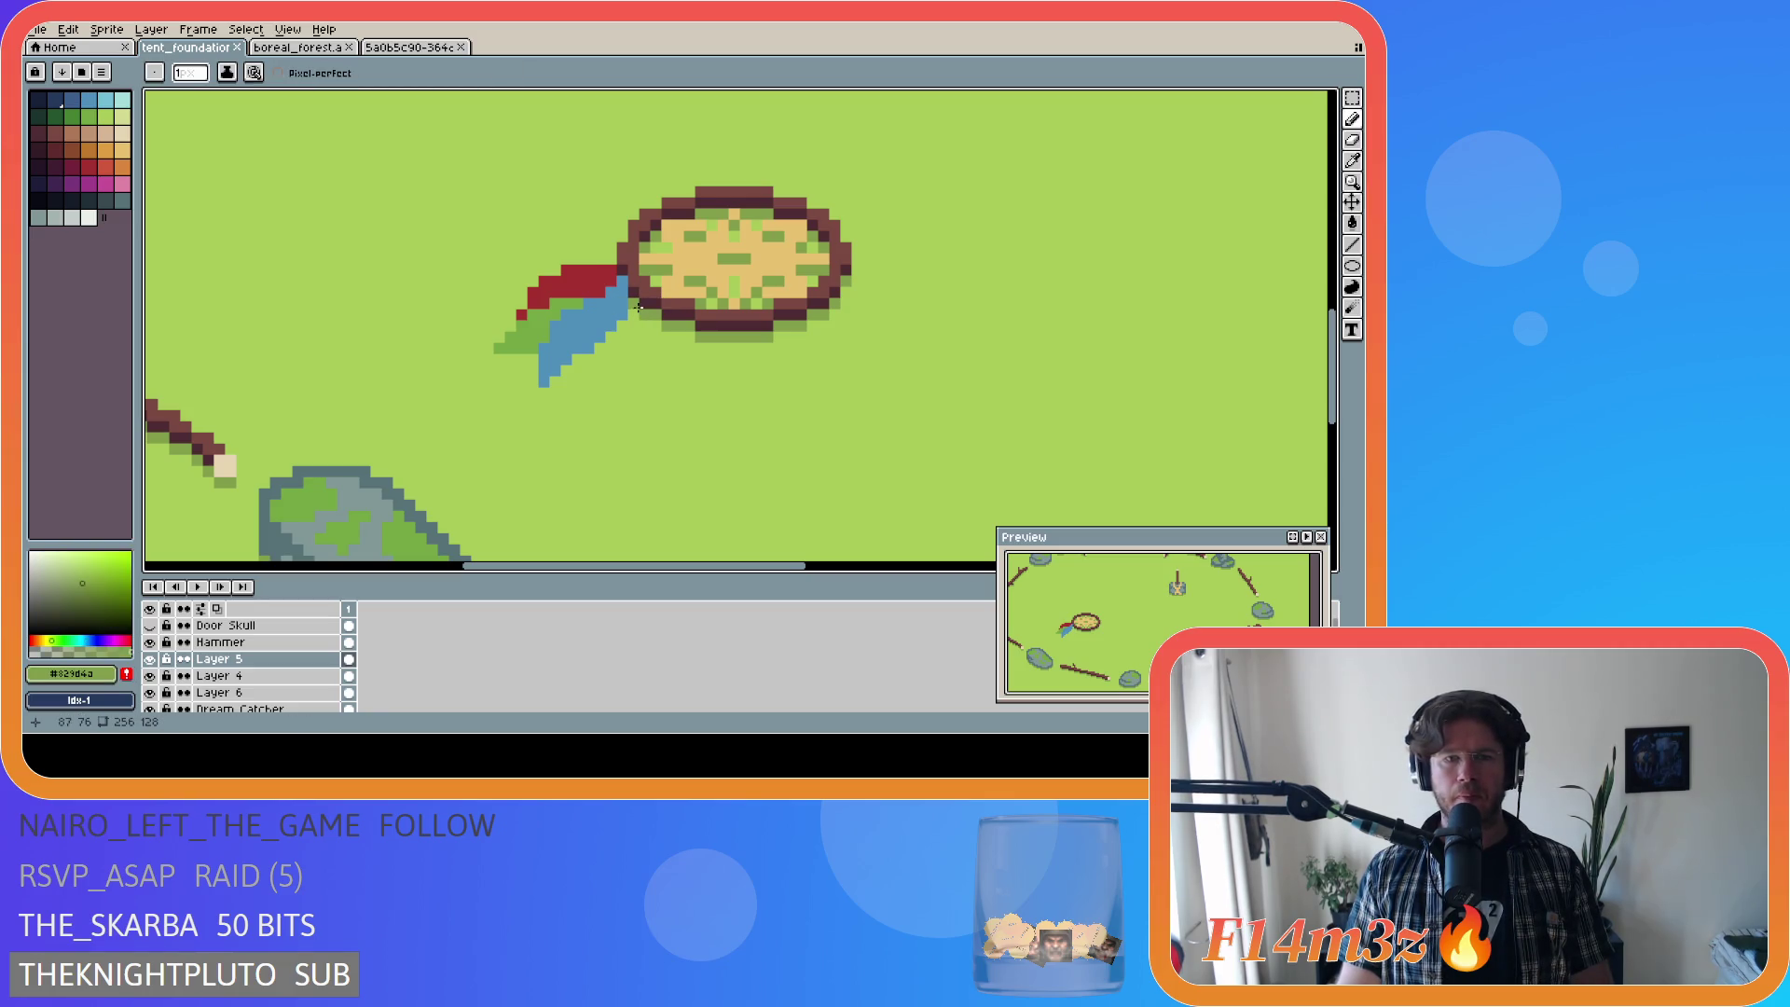
pyautogui.click(503, 361)
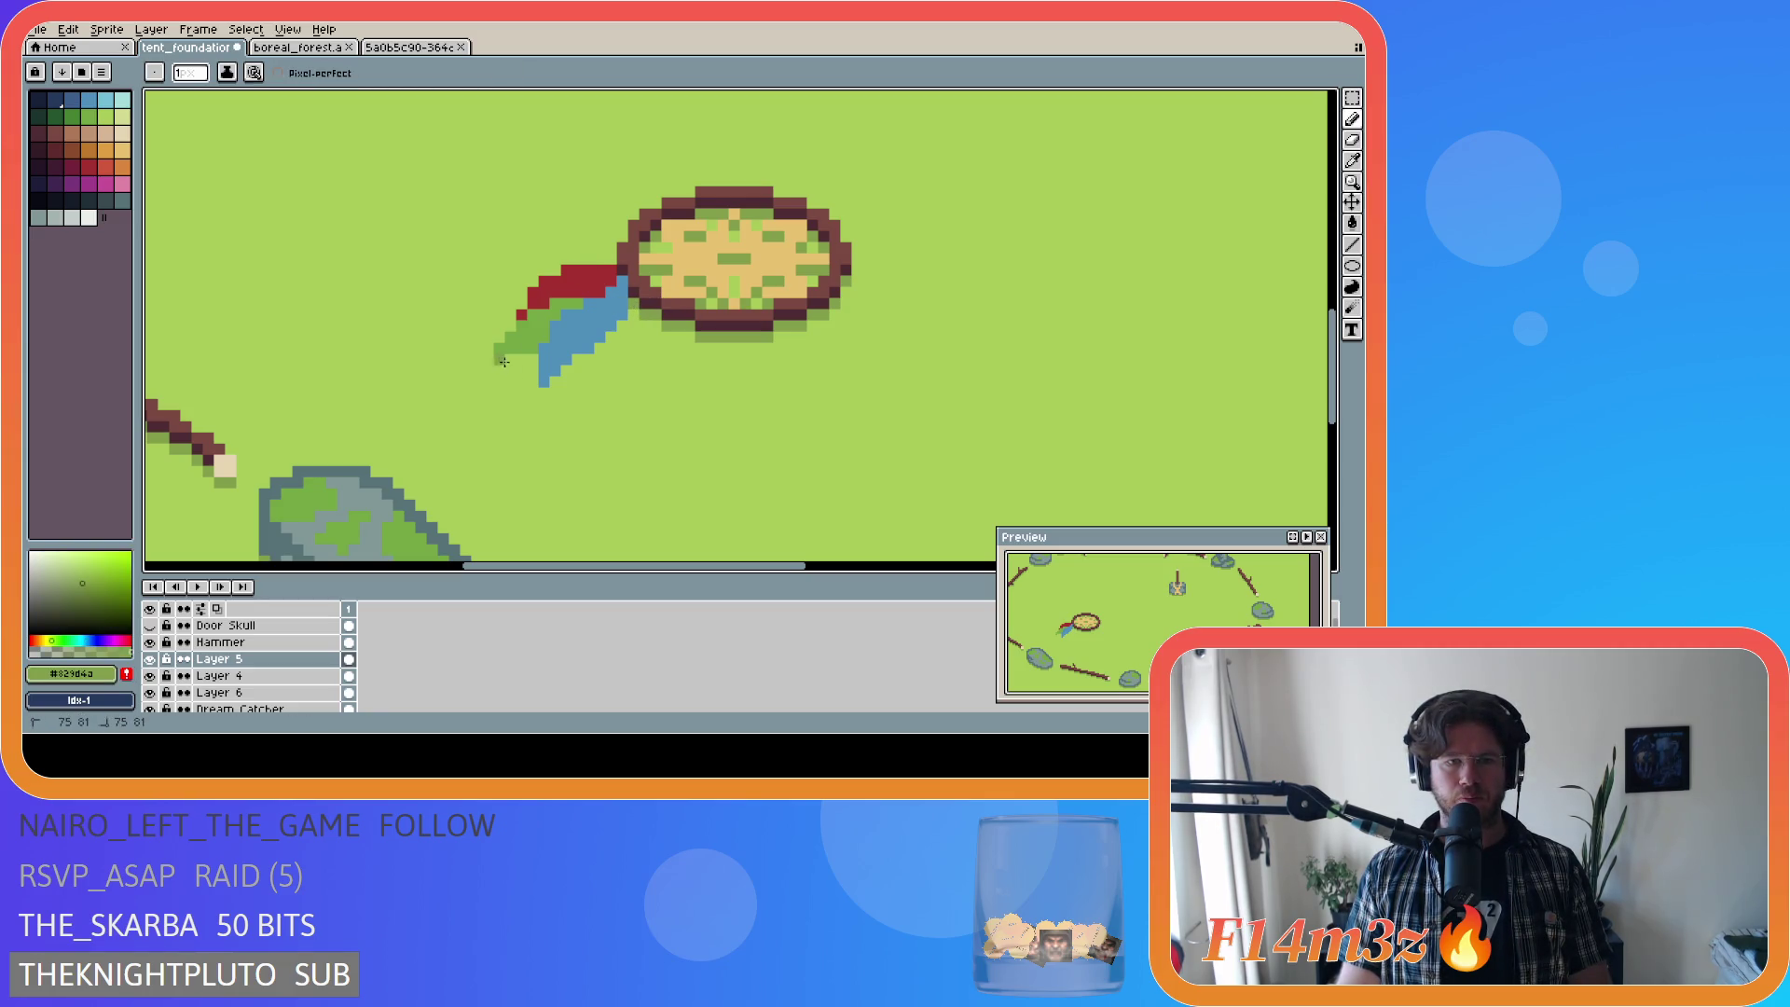
pyautogui.hotkey('ctrl', 'z')
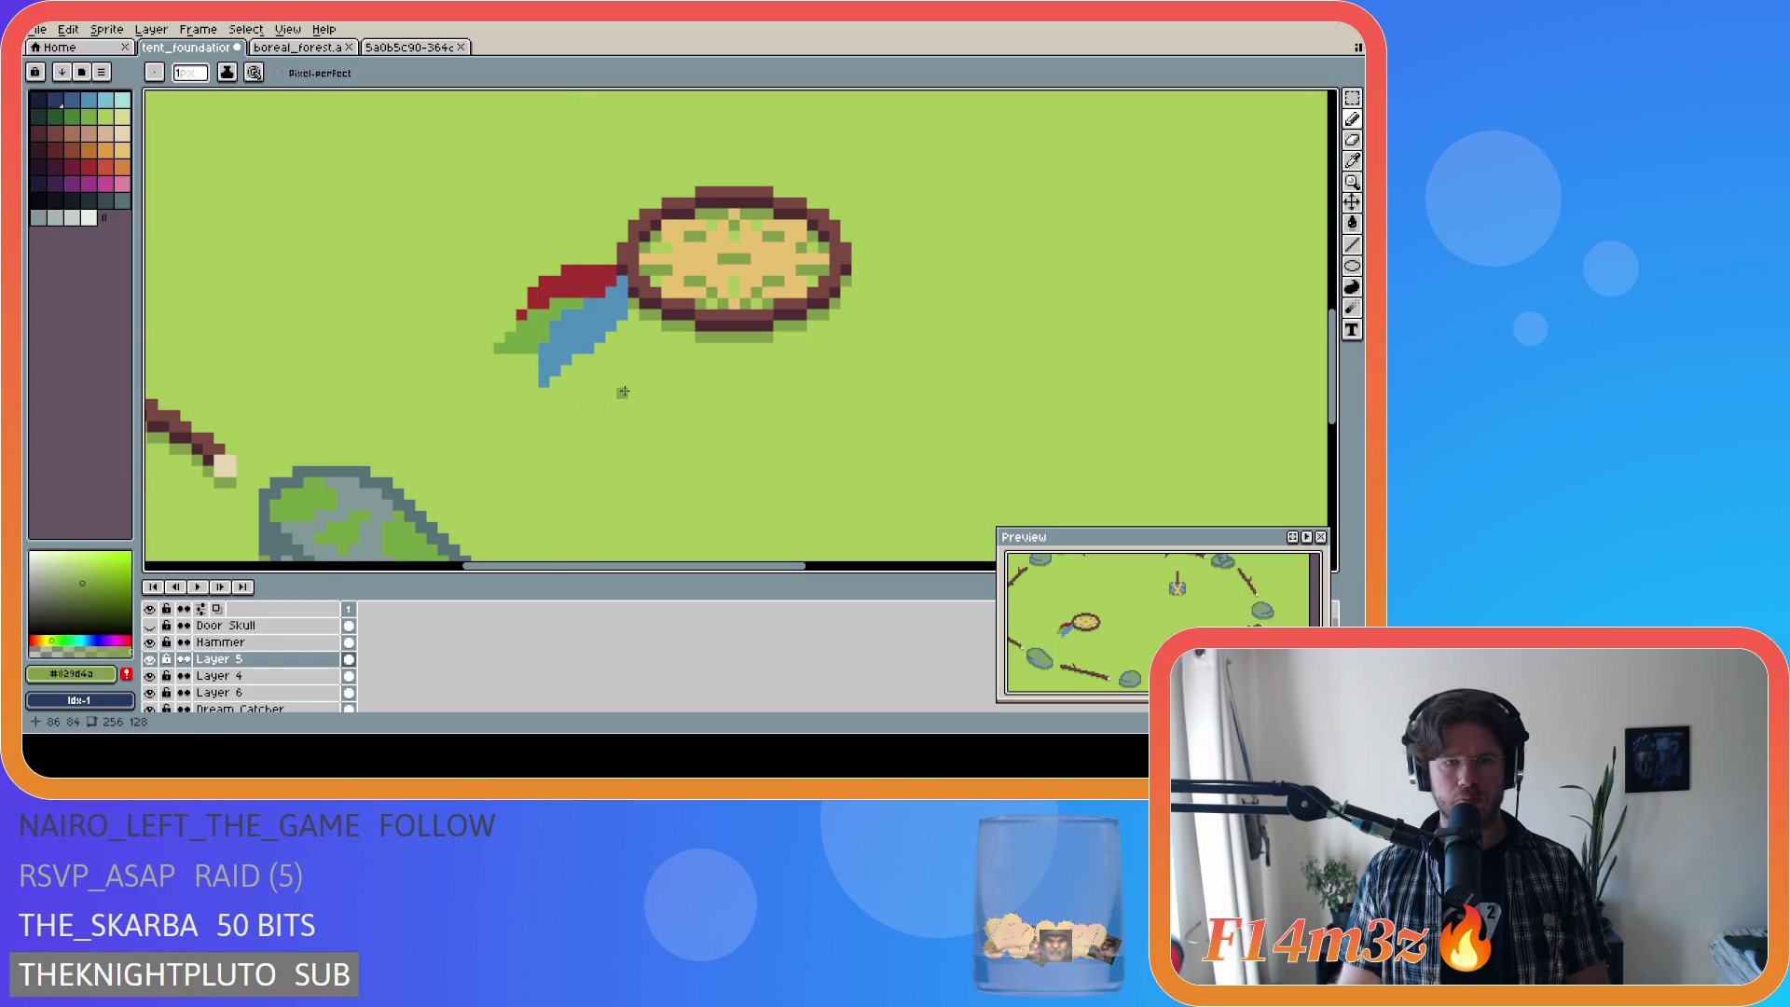
pyautogui.hotkey('ctrl', 's')
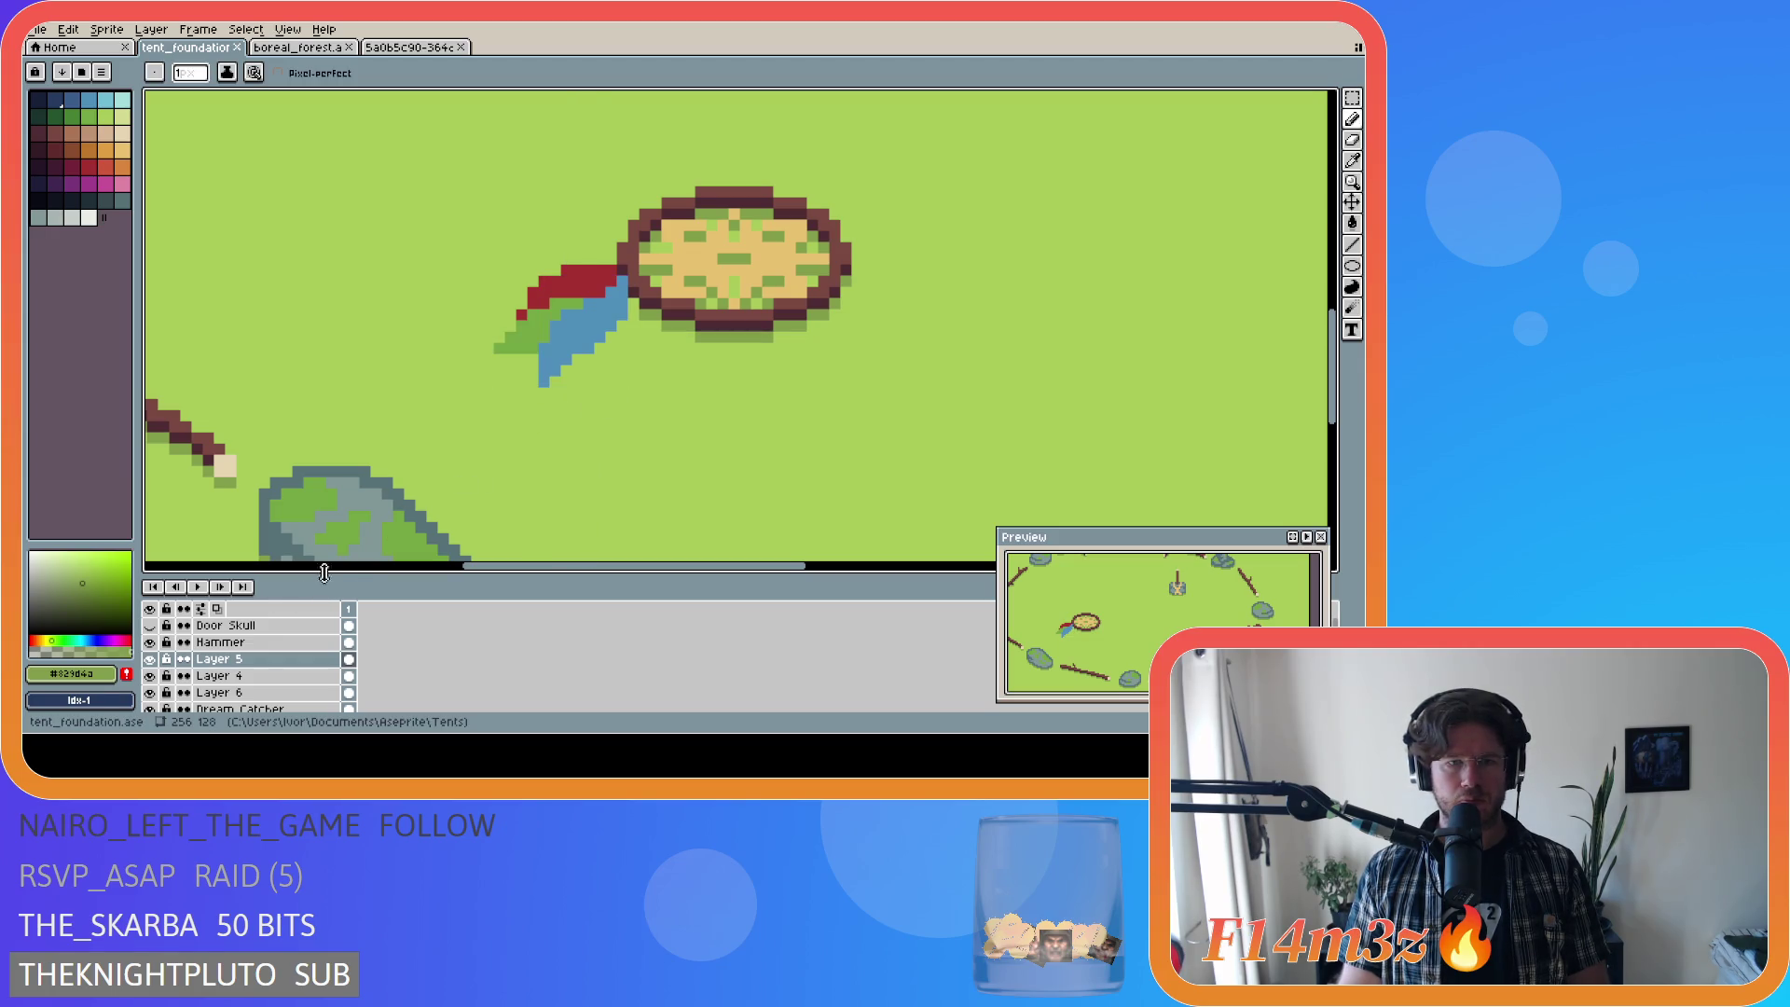
pyautogui.scroll(-1, 238, 671)
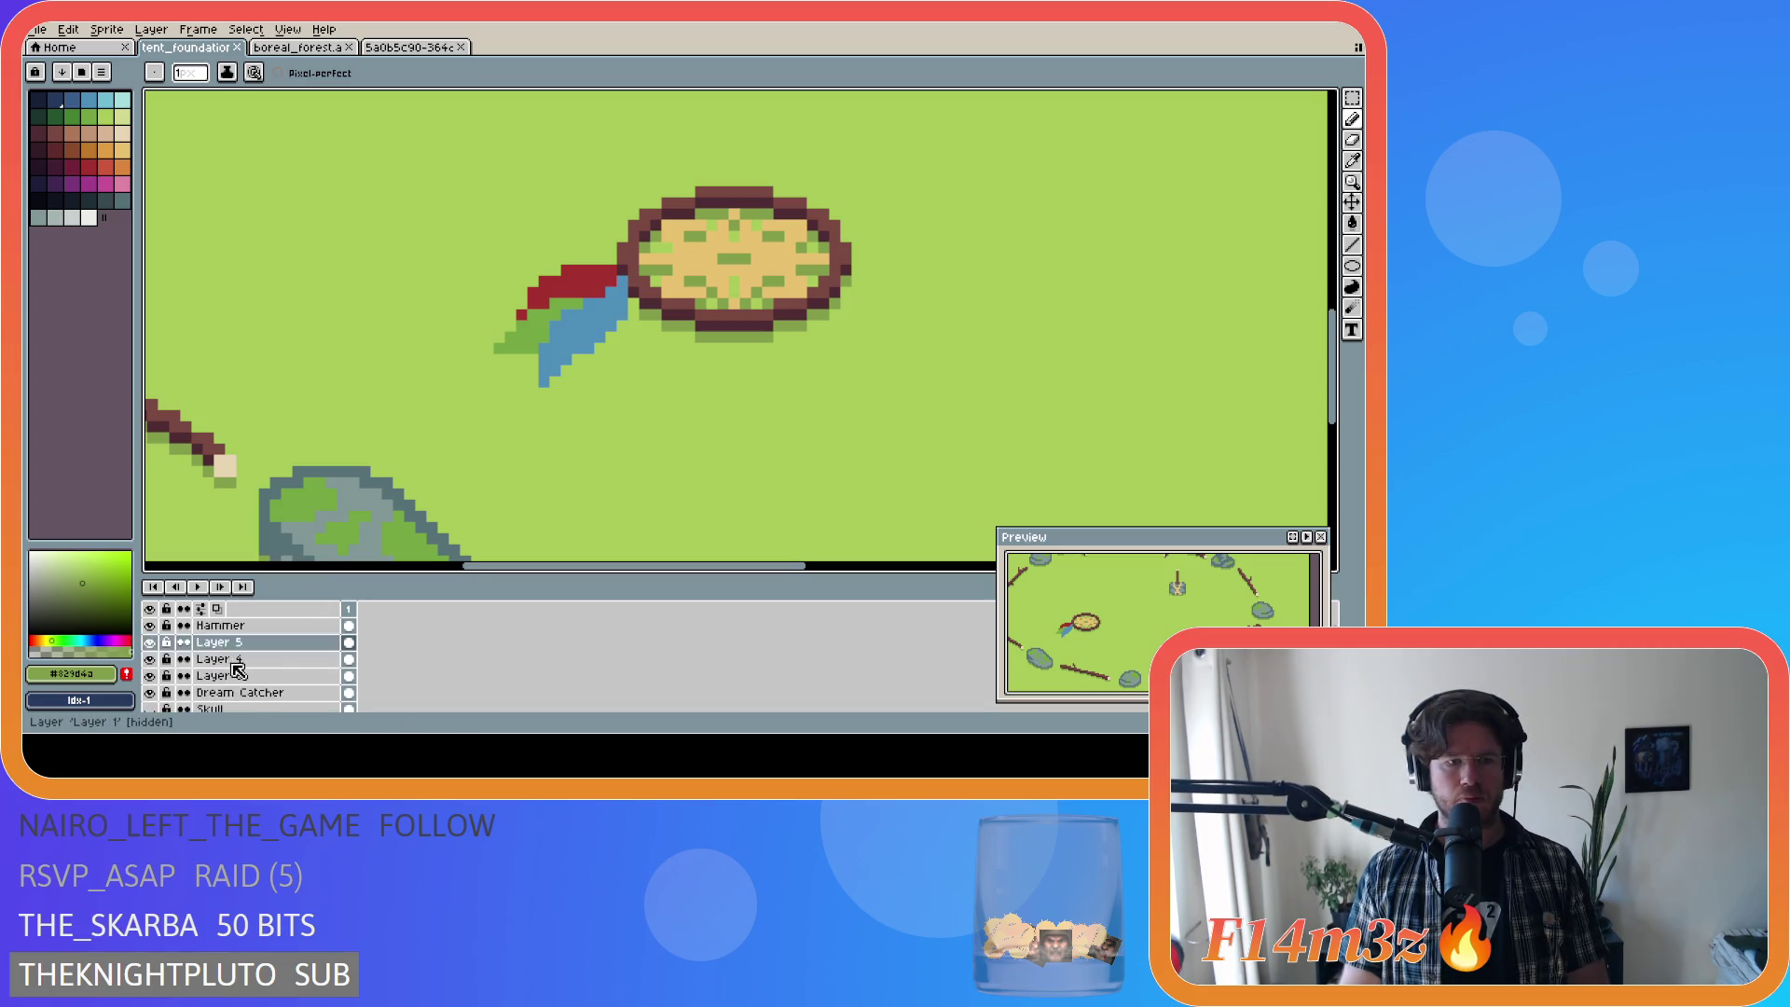
pyautogui.scroll(-5, 238, 670)
pyautogui.click(149, 692)
pyautogui.press('i')
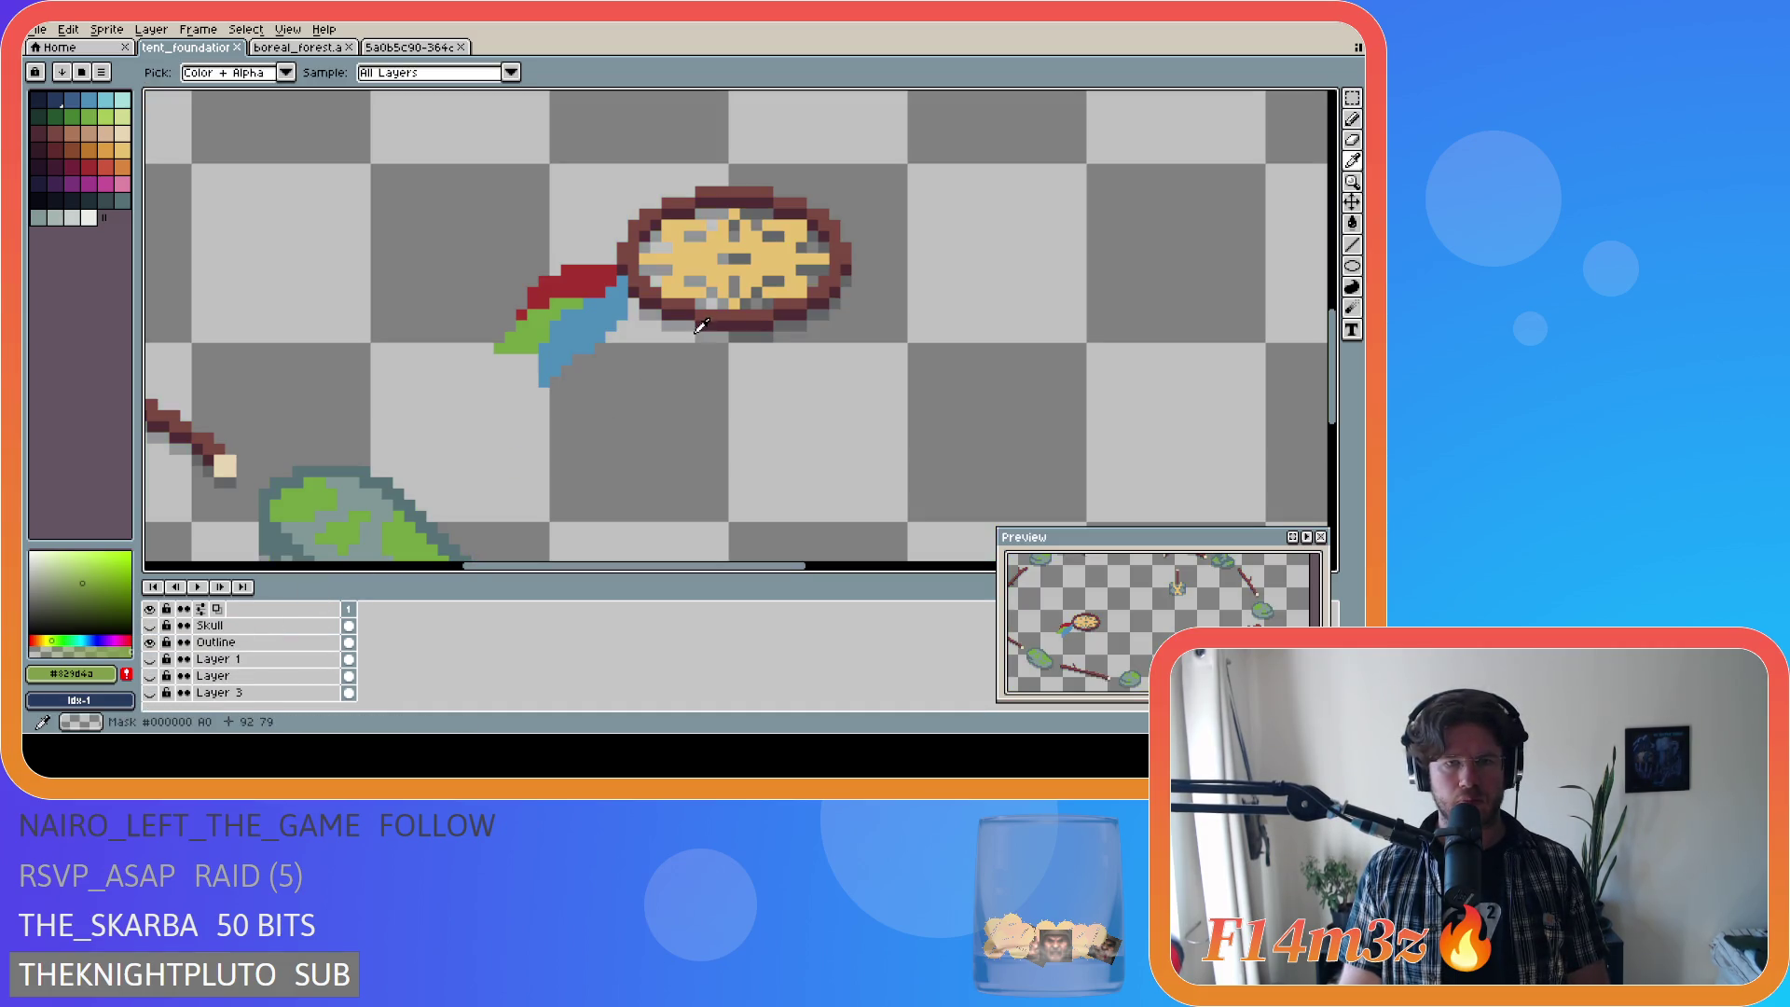
pyautogui.click(38, 200)
pyautogui.press('b')
pyautogui.click(149, 693)
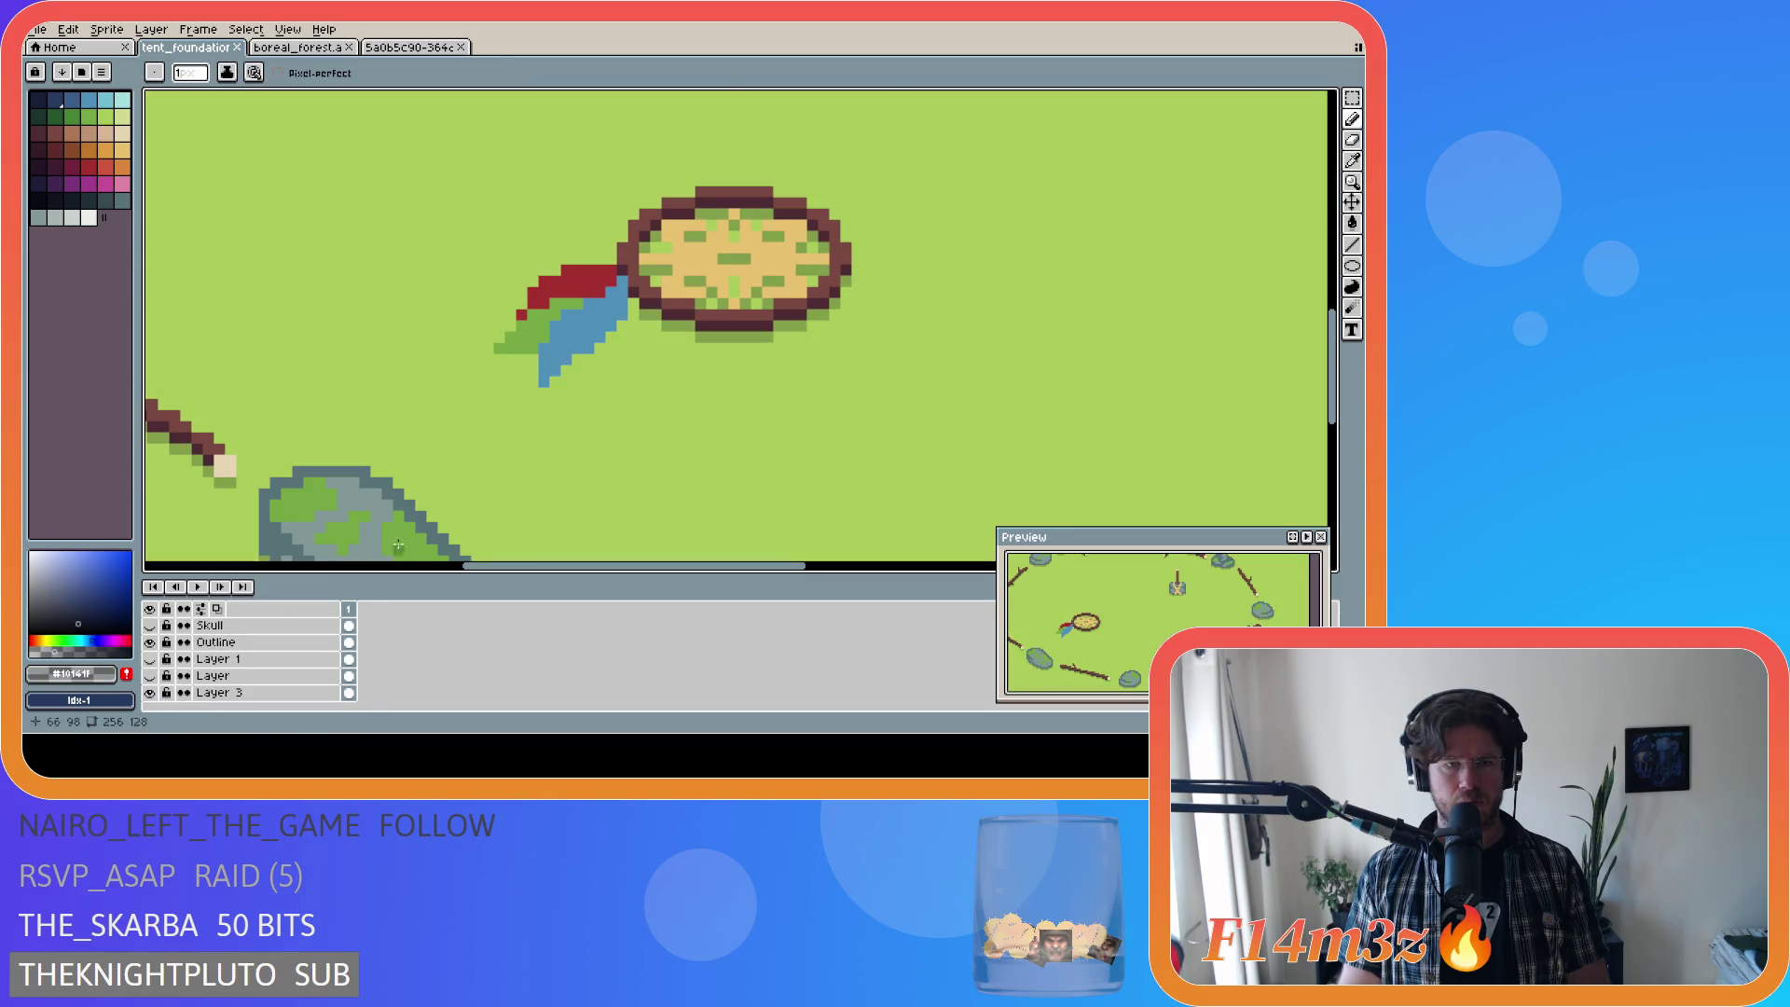
pyautogui.scroll(6, 280, 664)
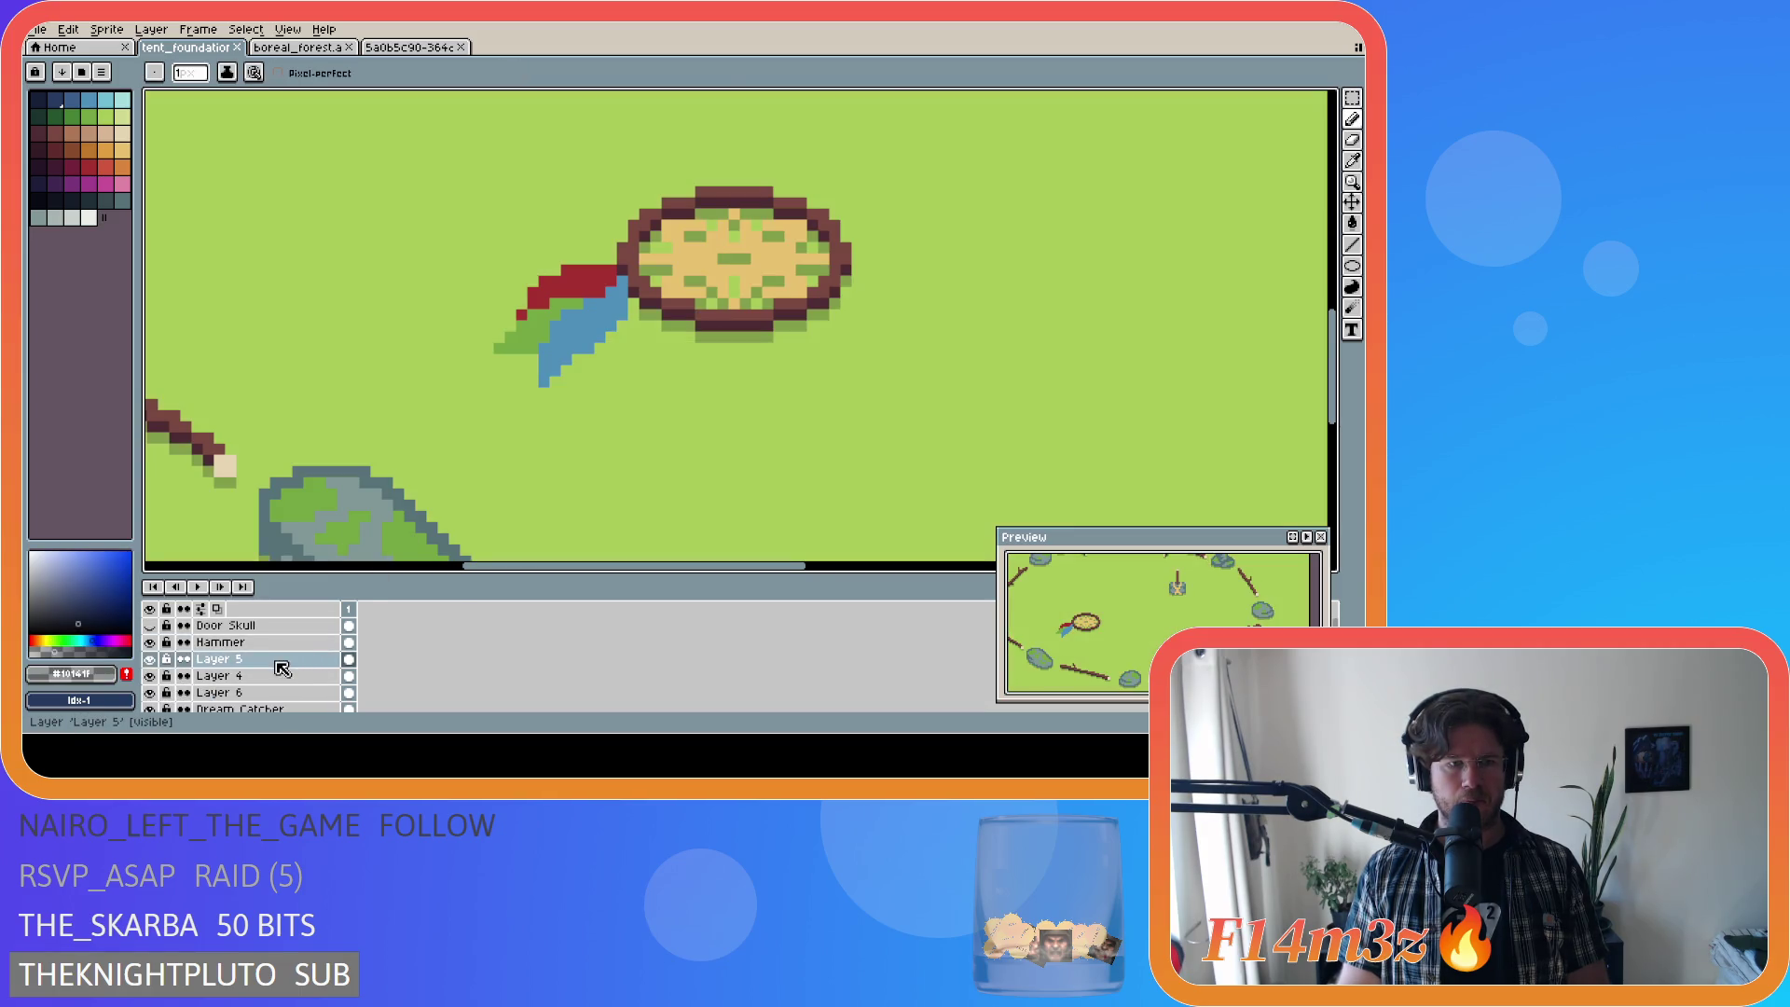
pyautogui.scroll(-1, 285, 669)
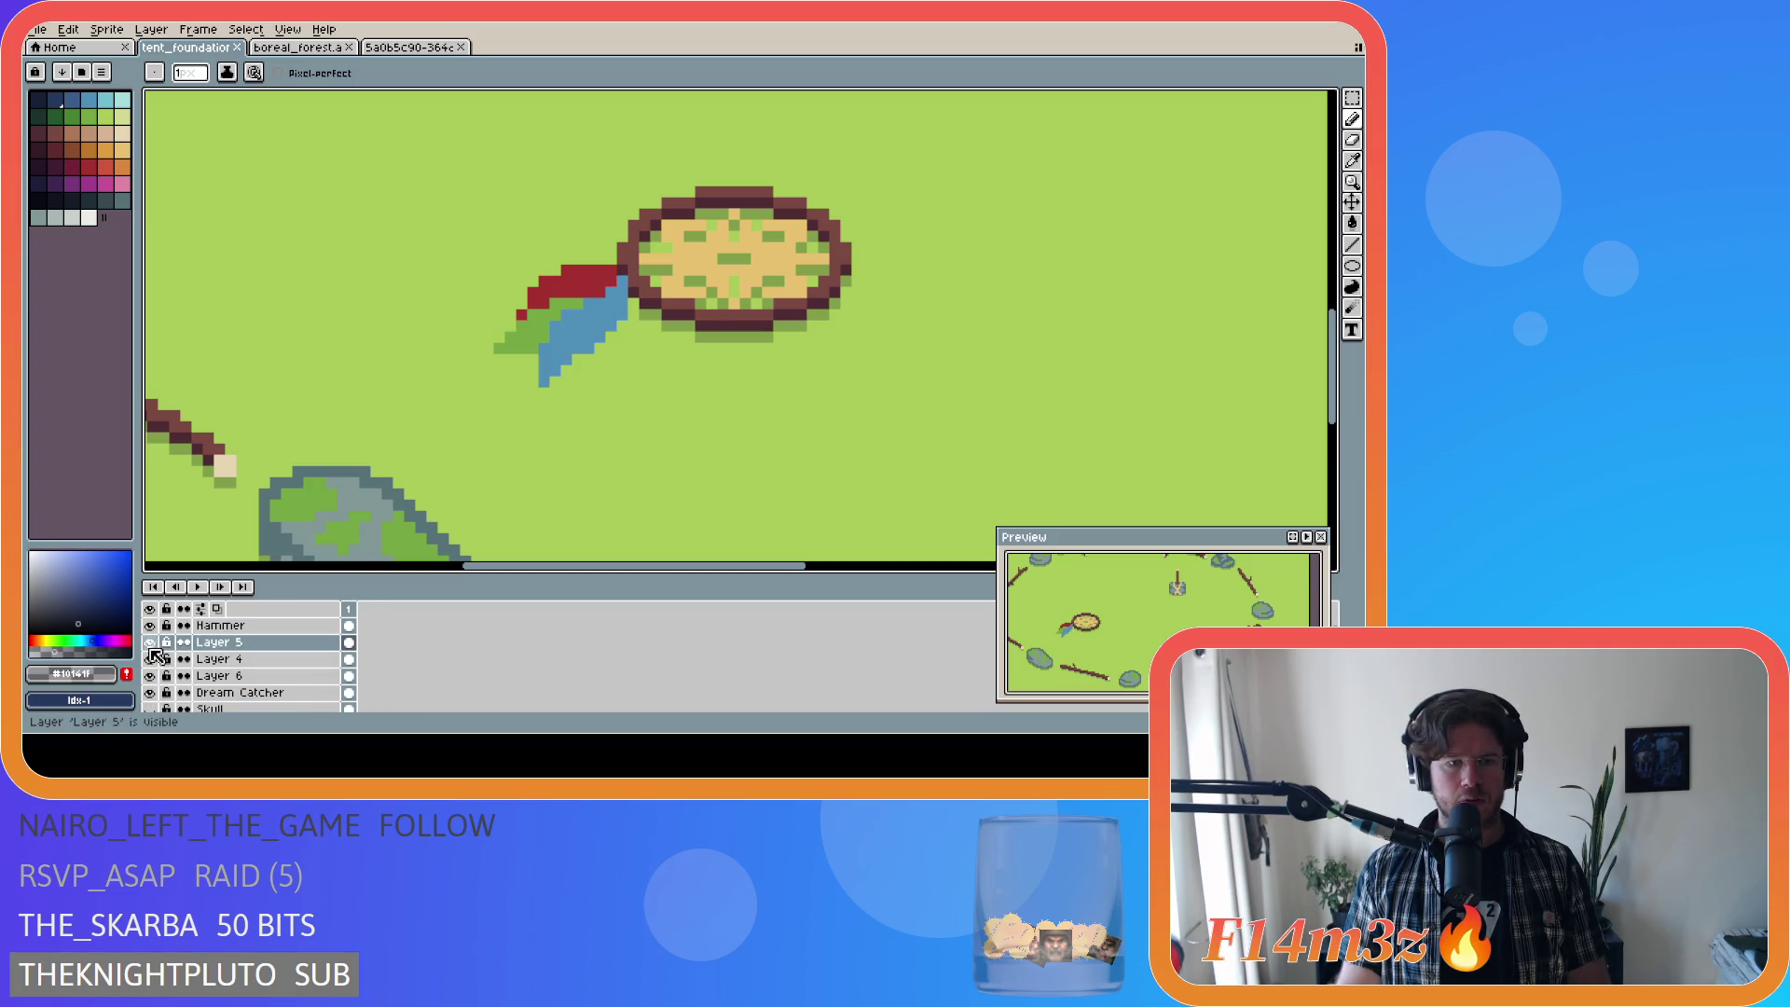
pyautogui.click(228, 678)
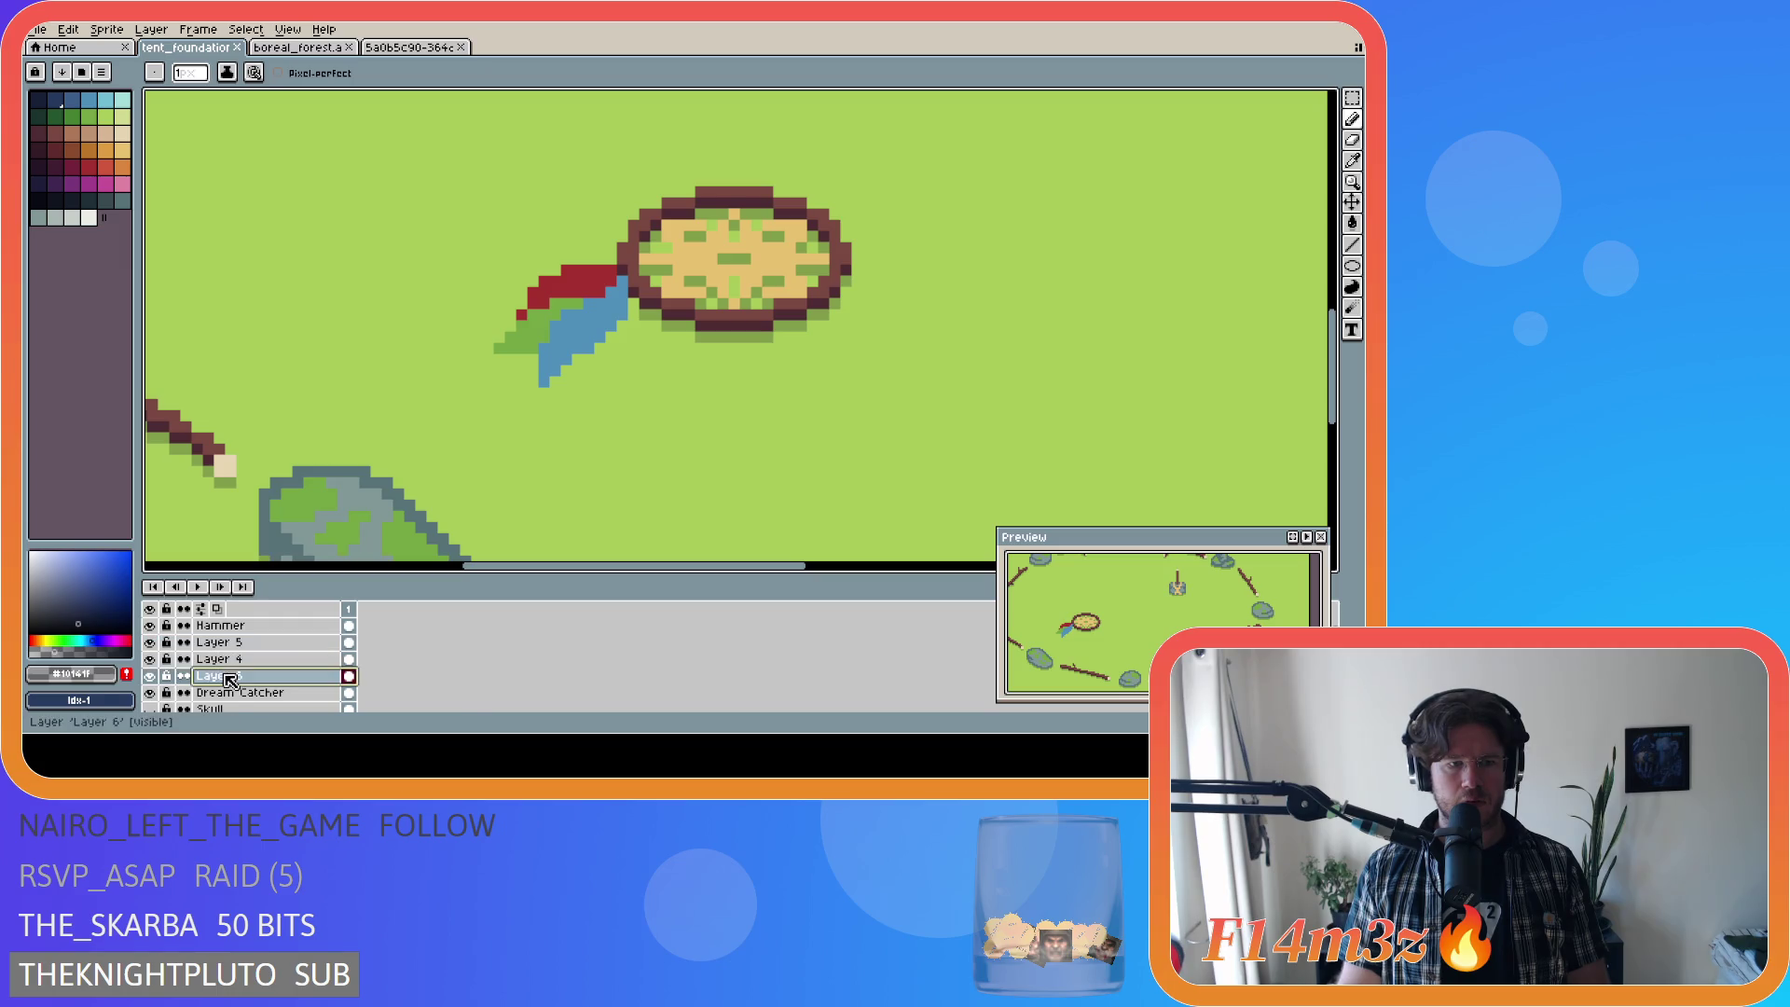
# Step: Fill the dark red band with the bright red palette colour, compare via undo/redo, and save
pyautogui.click(105, 166)
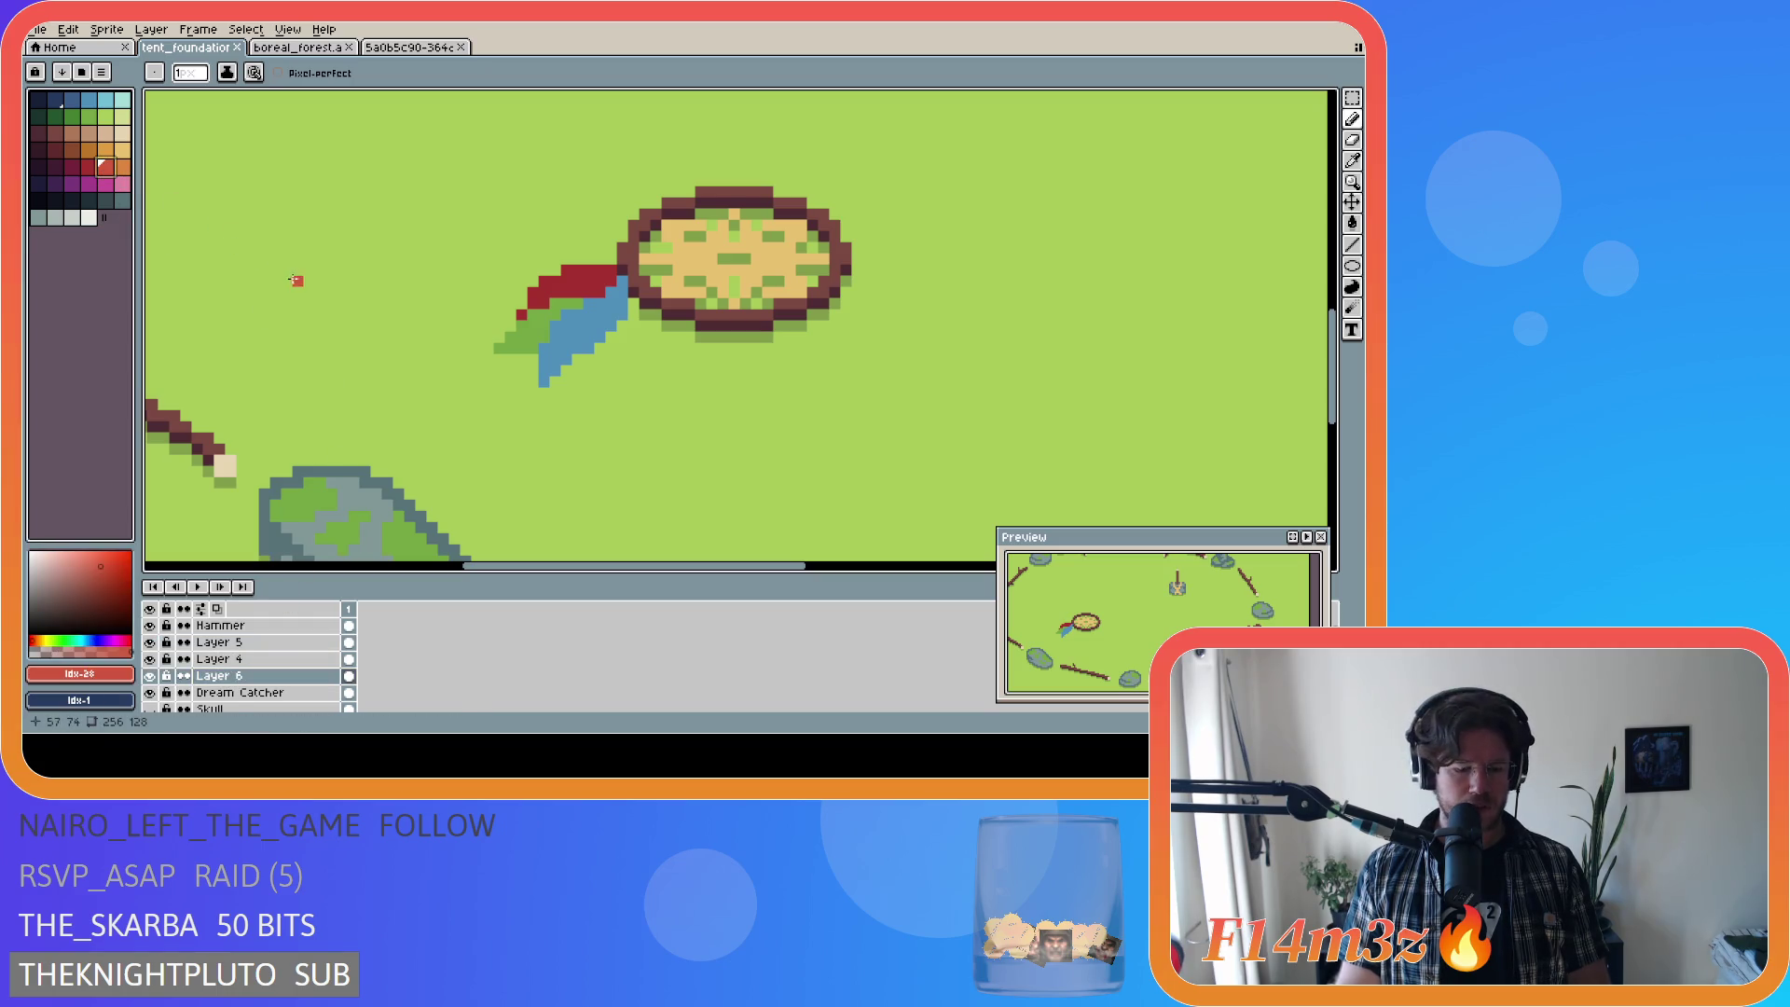
pyautogui.press('g')
pyautogui.click(571, 276)
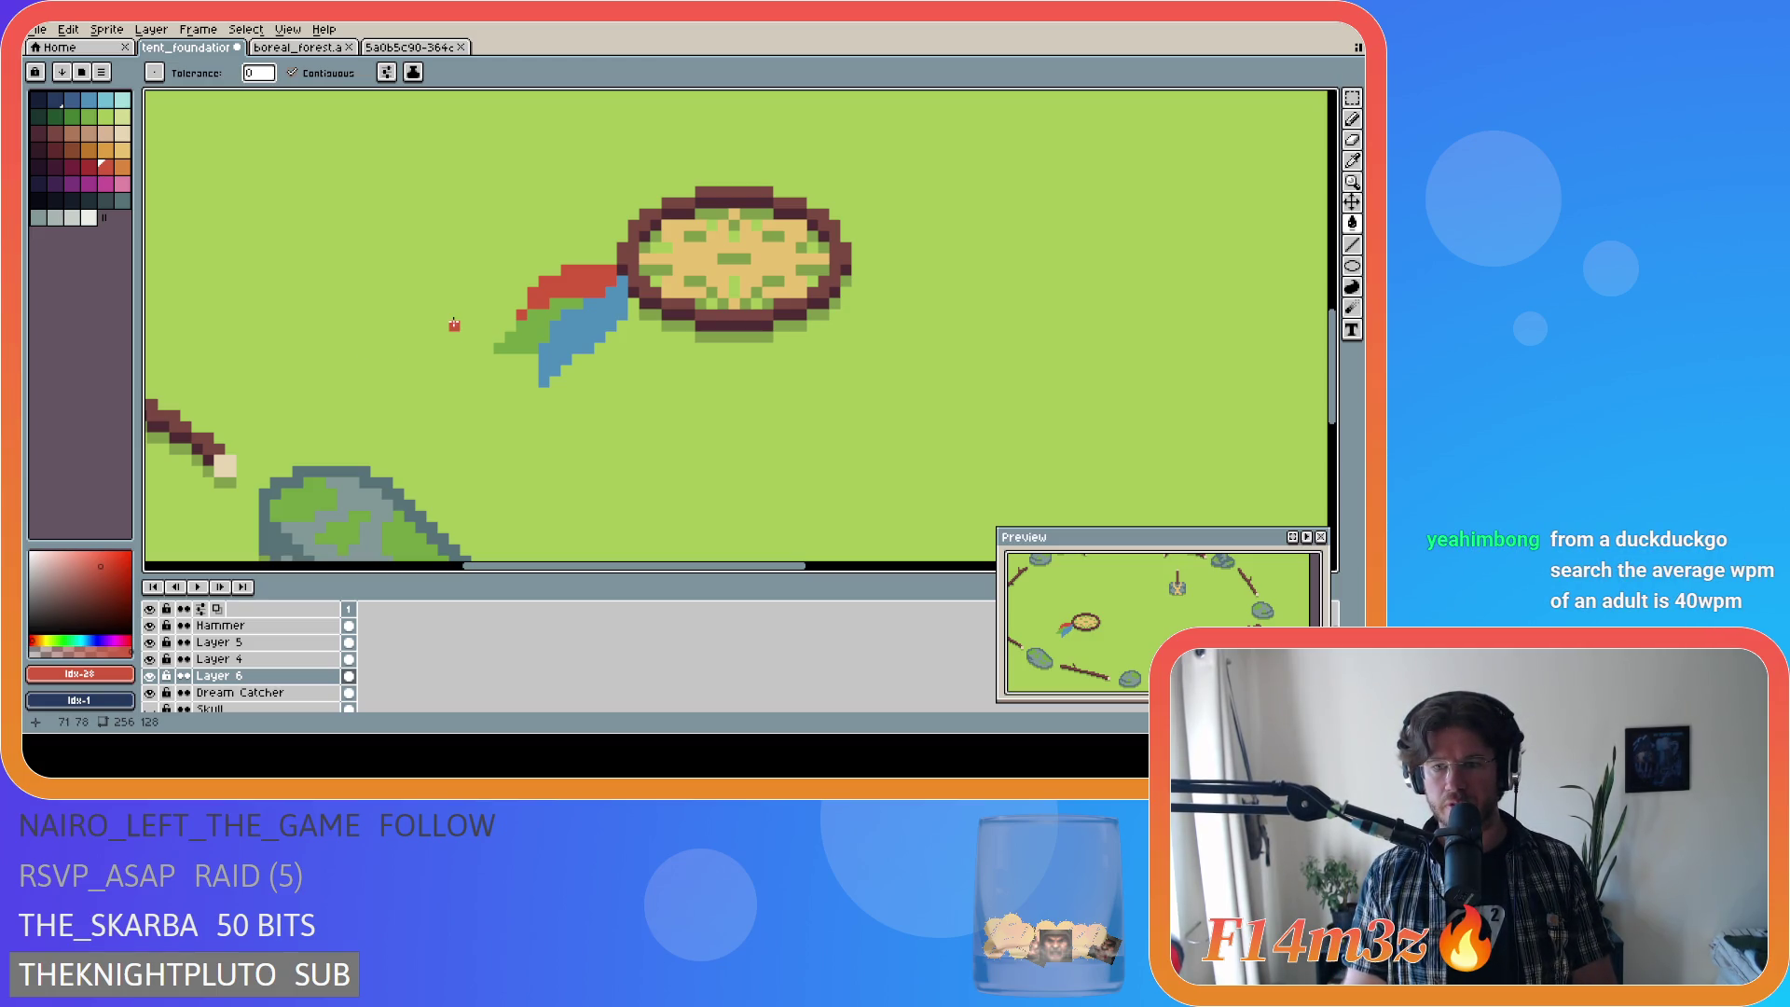
pyautogui.hotkey('ctrl', 'z')
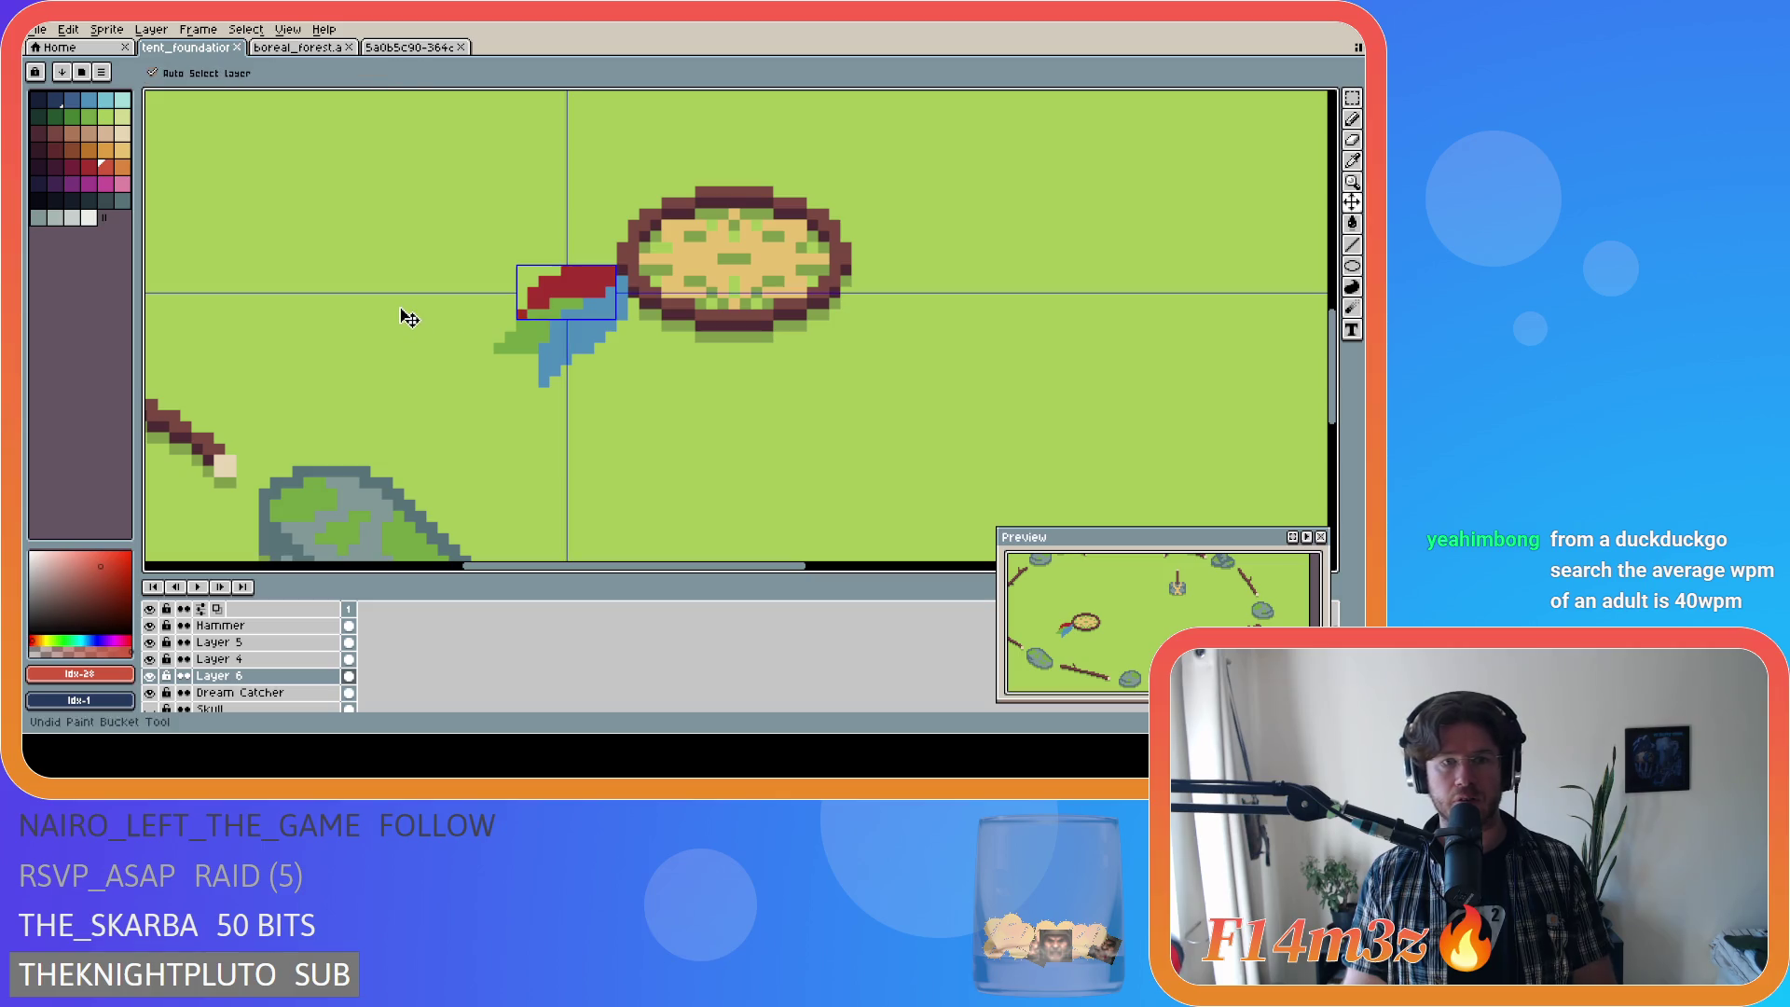
pyautogui.hotkey('ctrl', 'y')
pyautogui.hotkey('ctrl', 'z')
pyautogui.hotkey('ctrl', 'y')
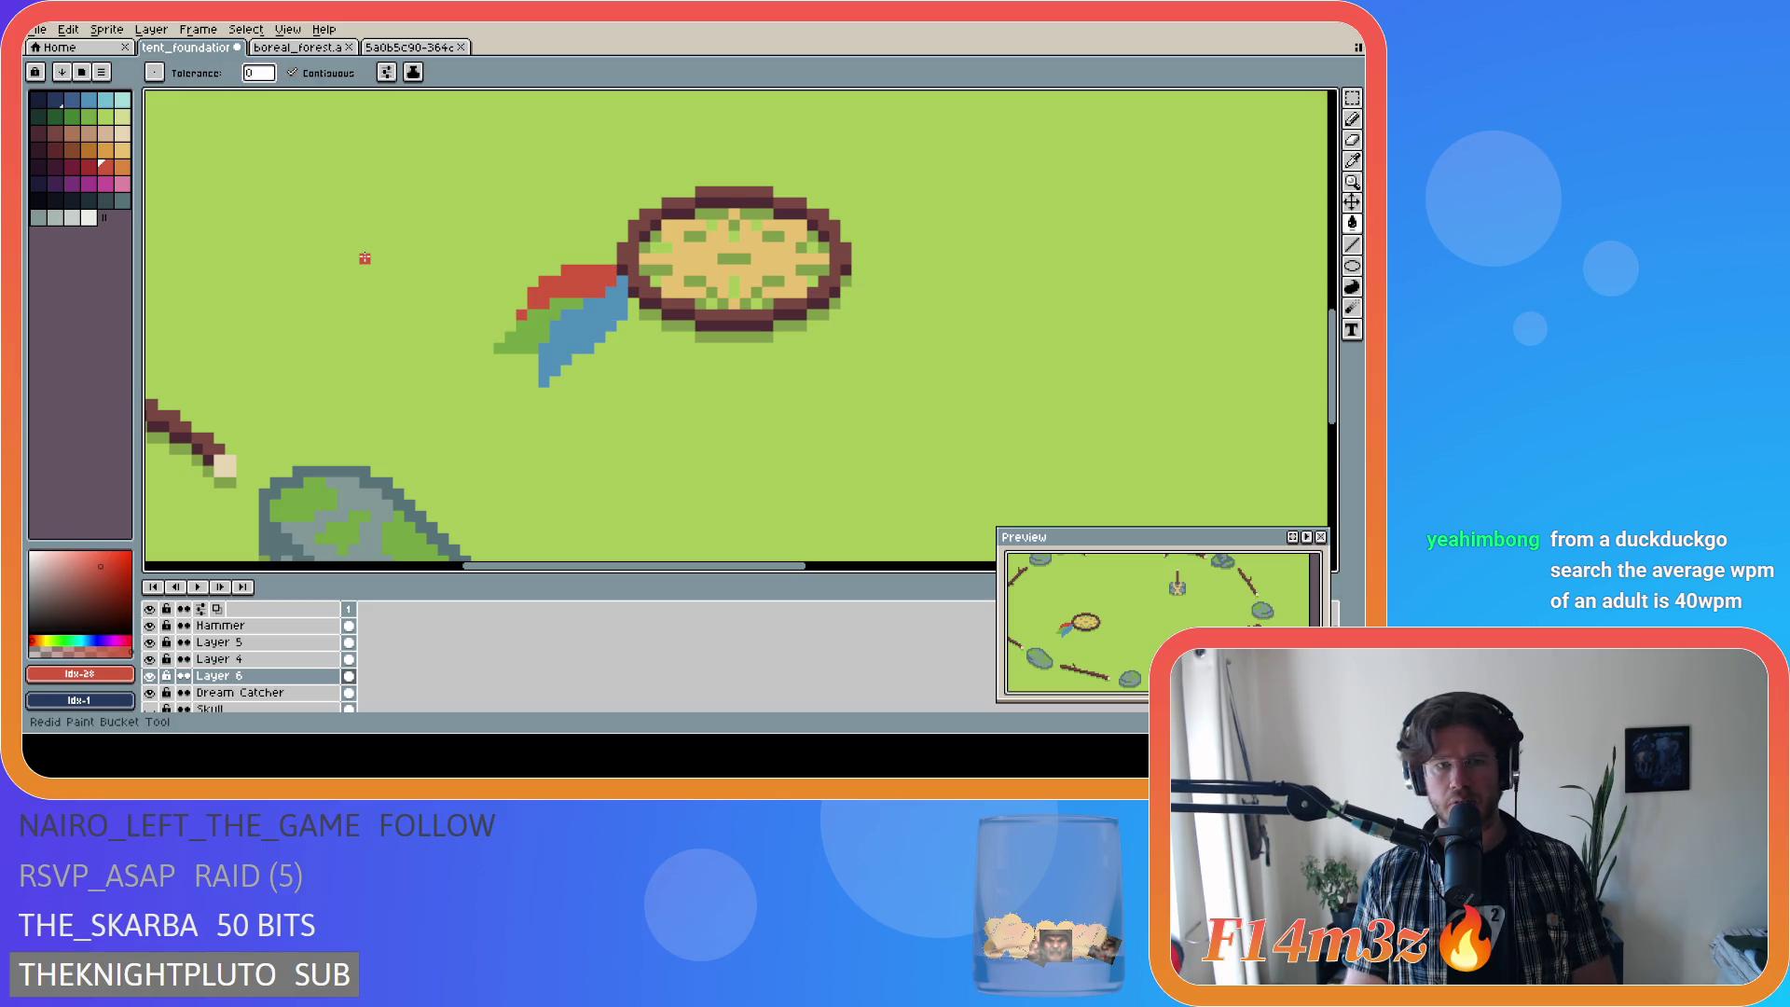
pyautogui.hotkey('ctrl', 'z')
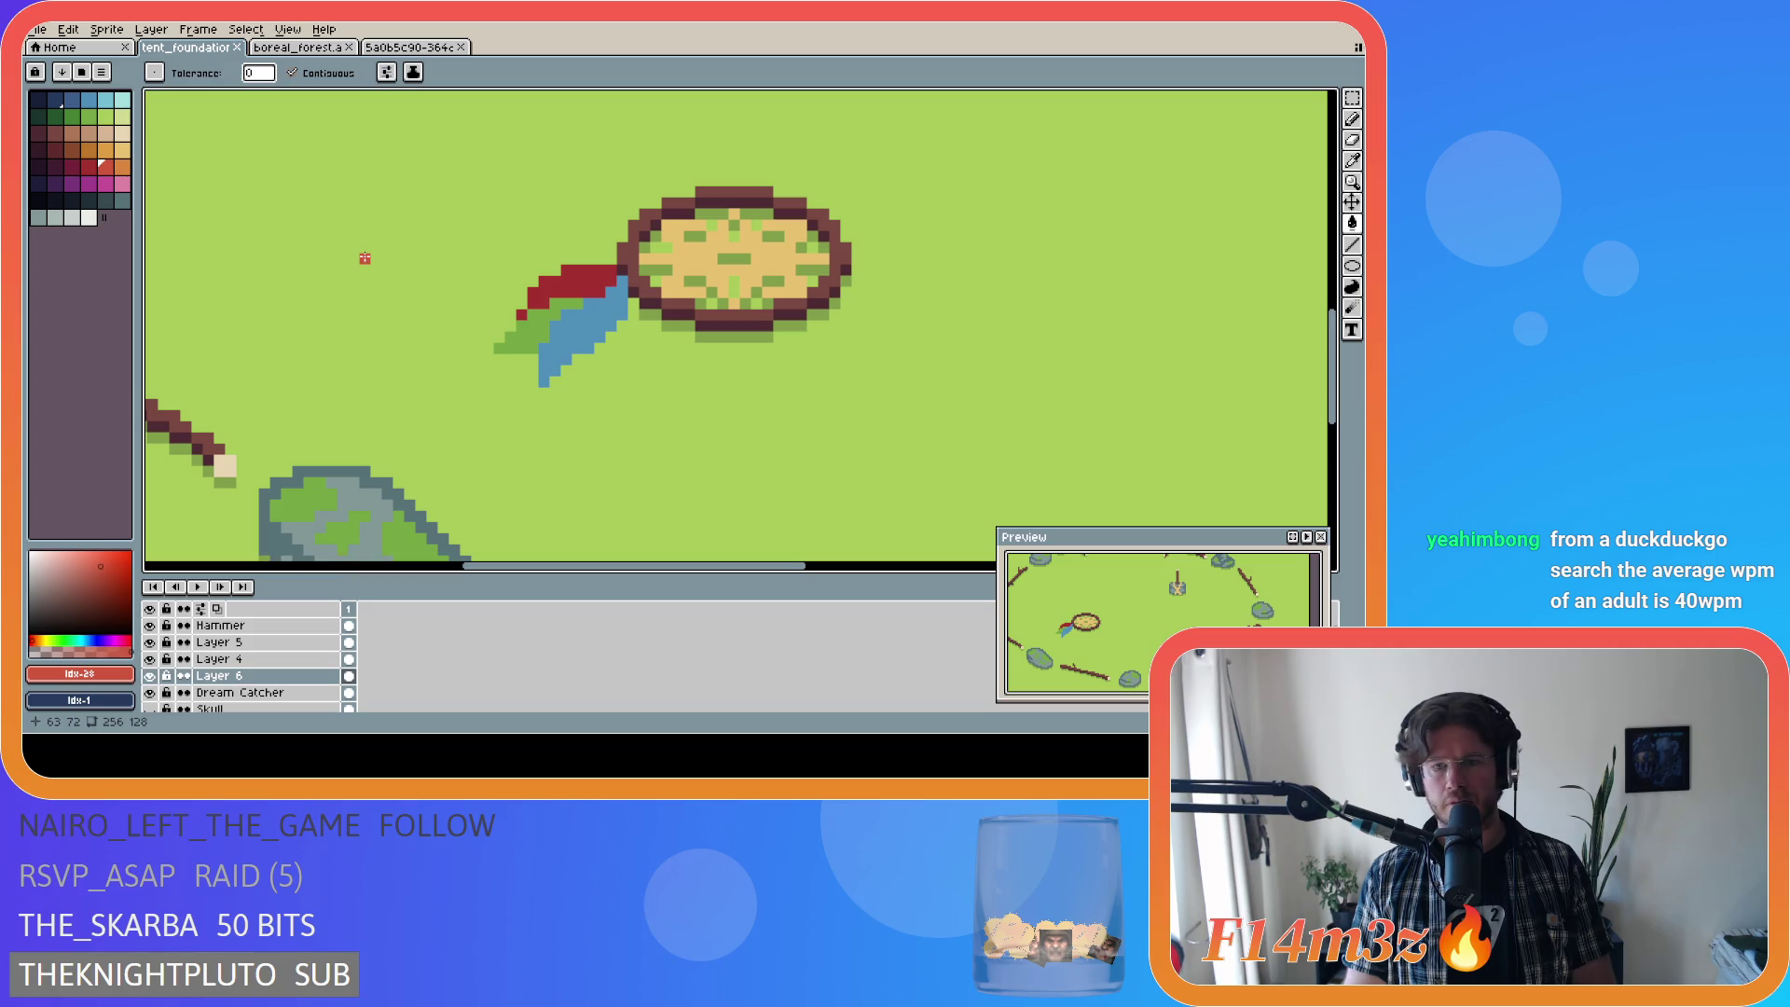
pyautogui.hotkey('ctrl', 'y')
pyautogui.hotkey('ctrl', 's')
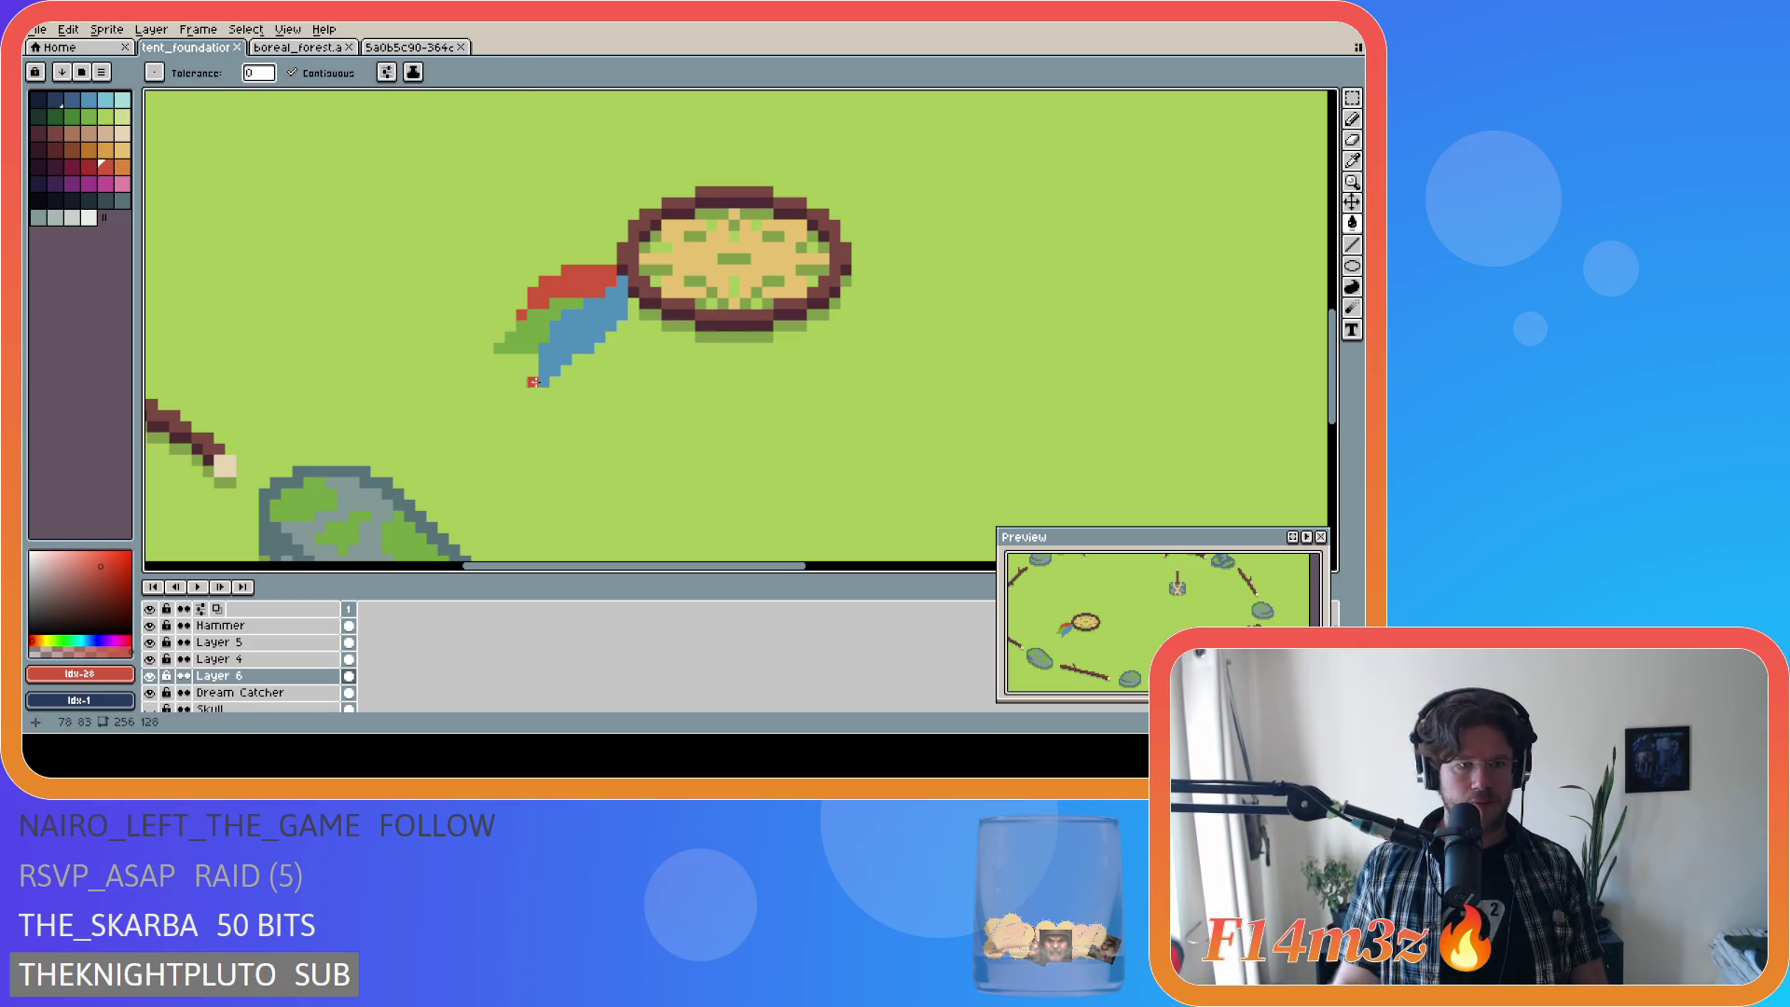
# Step: Delete Layer 5, Layer 4 and Layer 6 from the layer list
pyautogui.click(269, 645)
pyautogui.rightClick(270, 648)
pyautogui.click(289, 687)
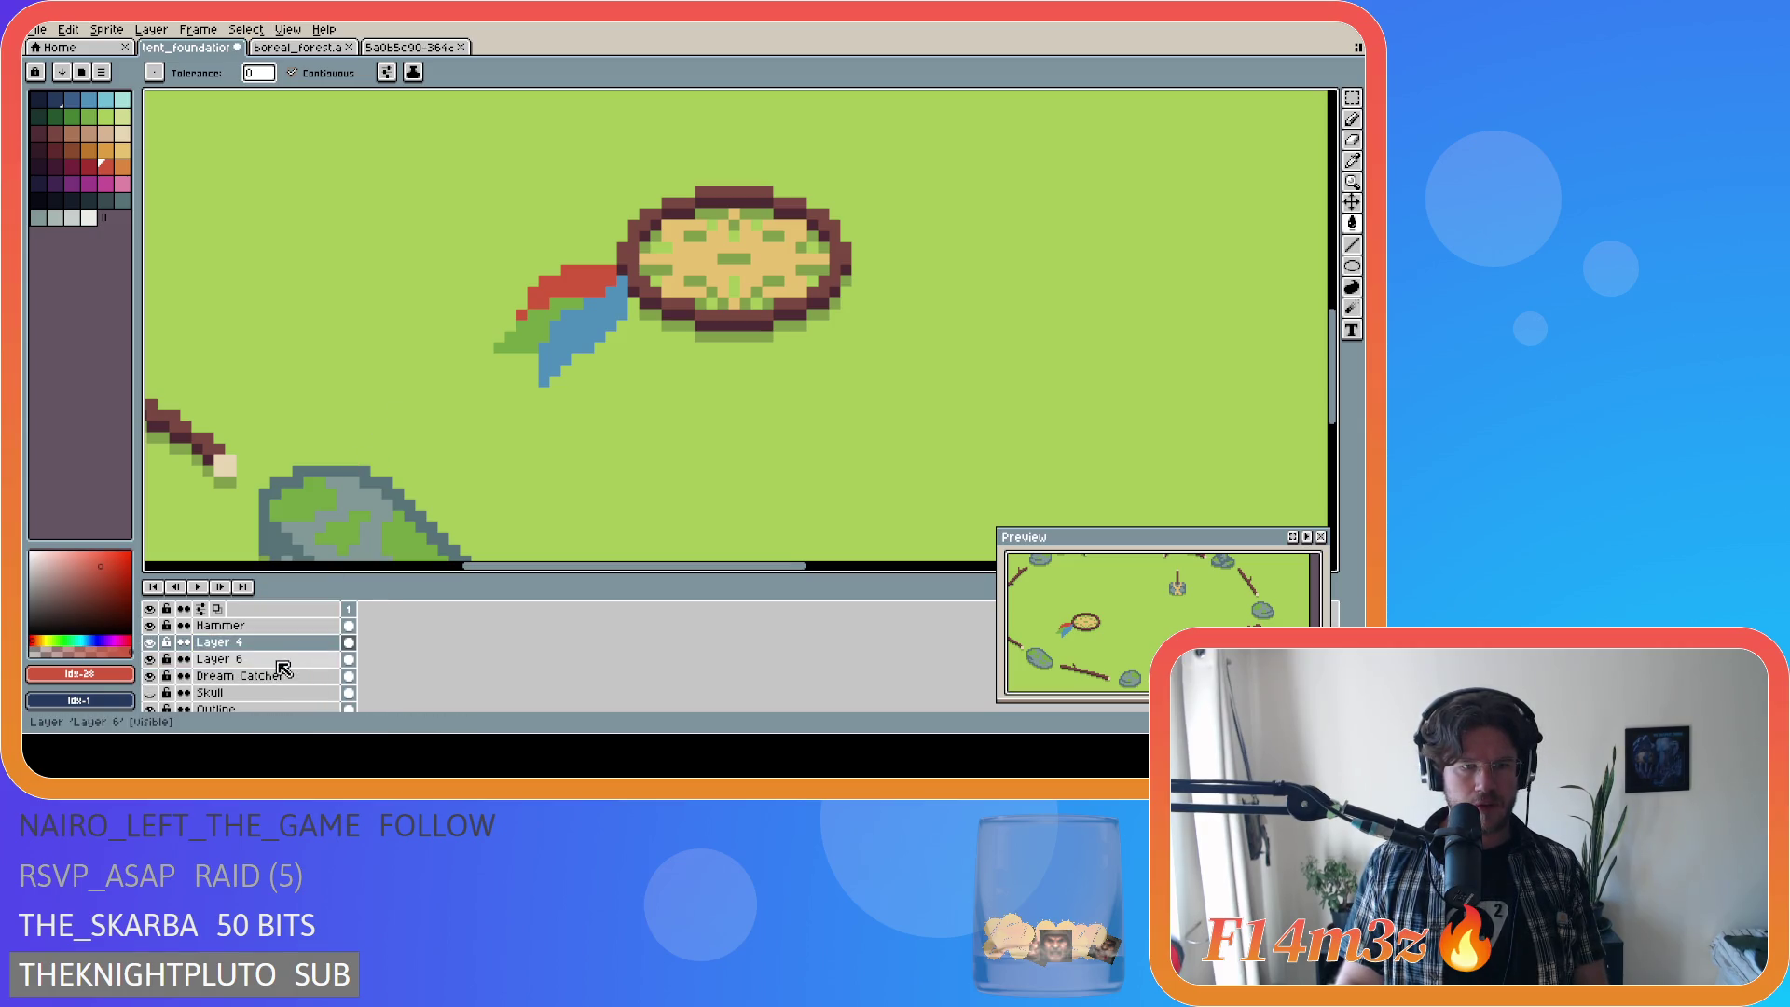
pyautogui.rightClick(274, 653)
pyautogui.click(287, 691)
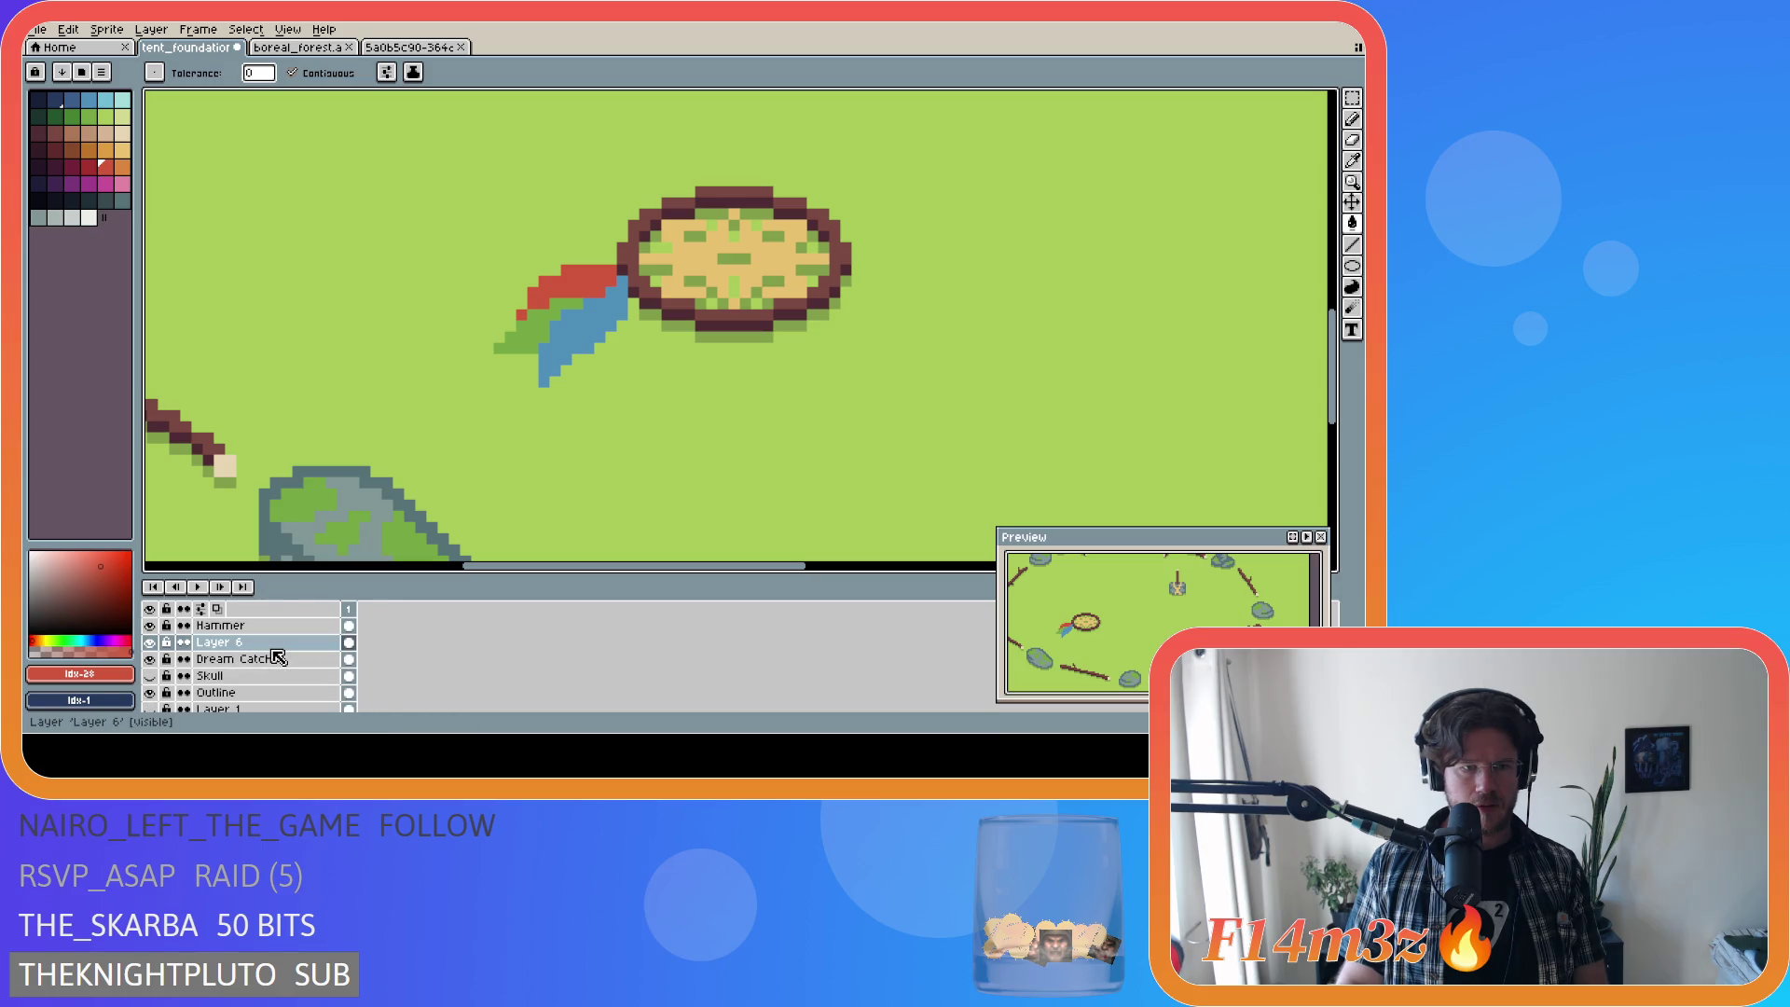
pyautogui.rightClick(272, 649)
pyautogui.click(289, 690)
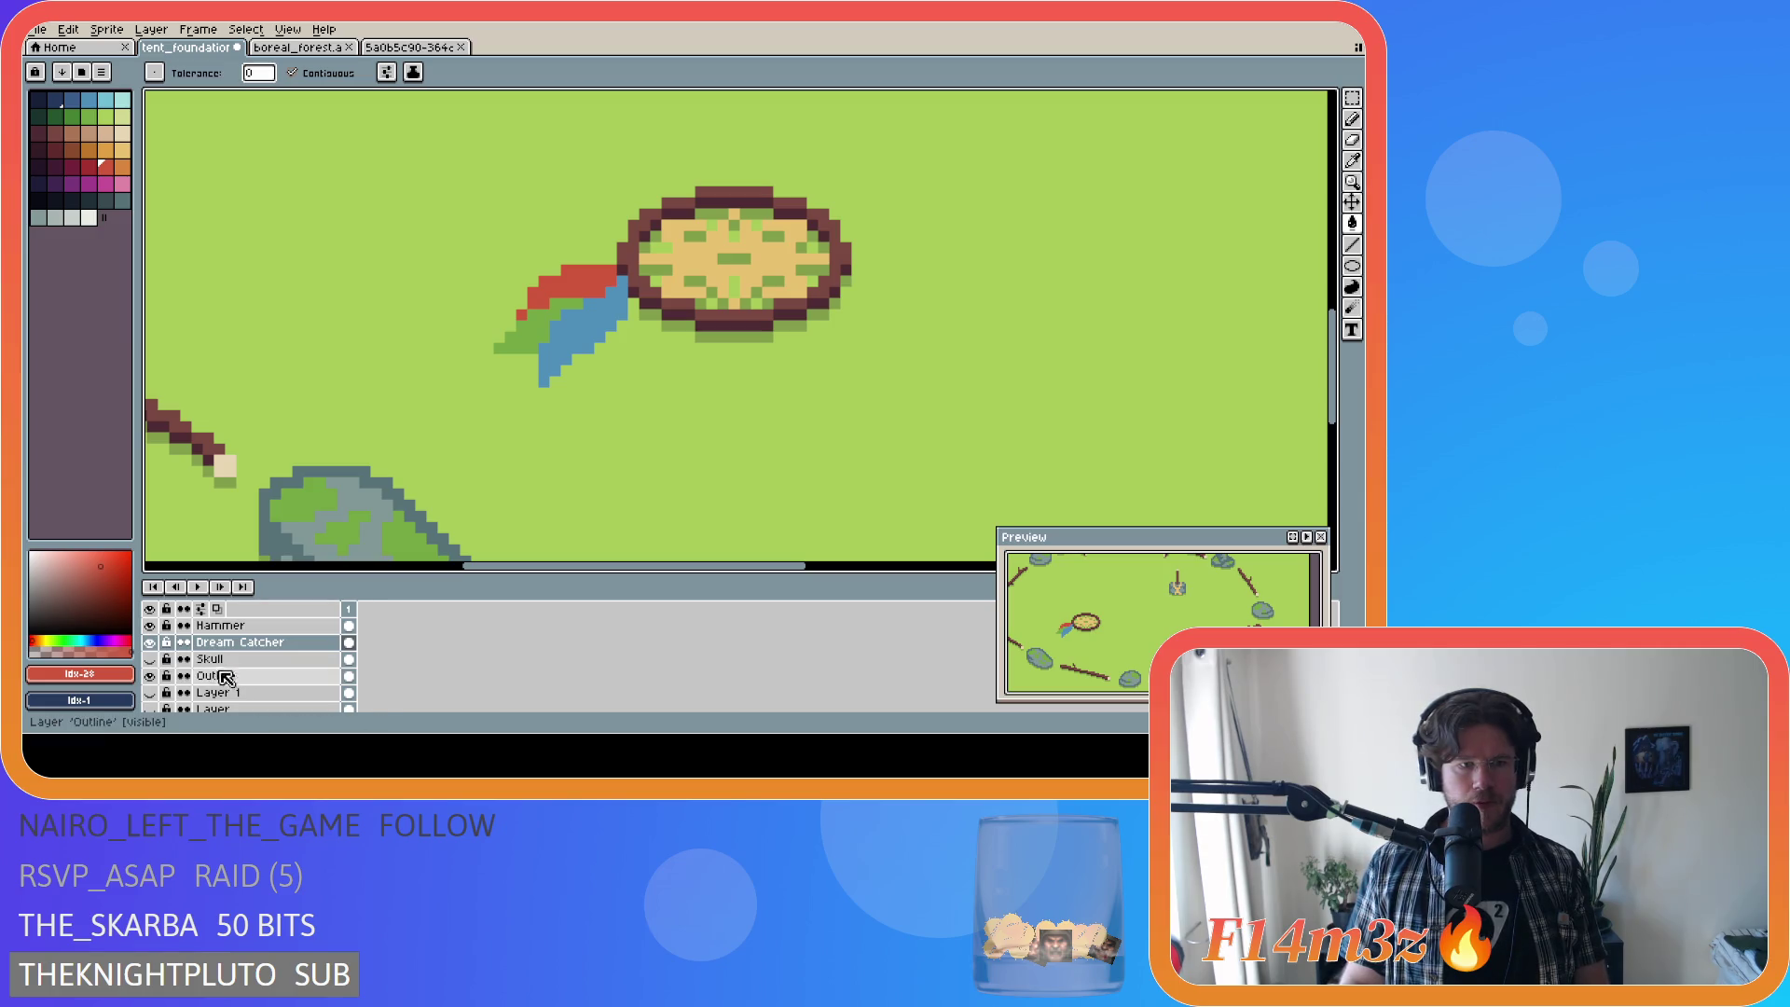
# Step: Hide ground Layer 3 and sample the near-black #10141F for the Paint Bucket
pyautogui.scroll(-2, 184, 678)
pyautogui.click(149, 685)
pyautogui.press('i')
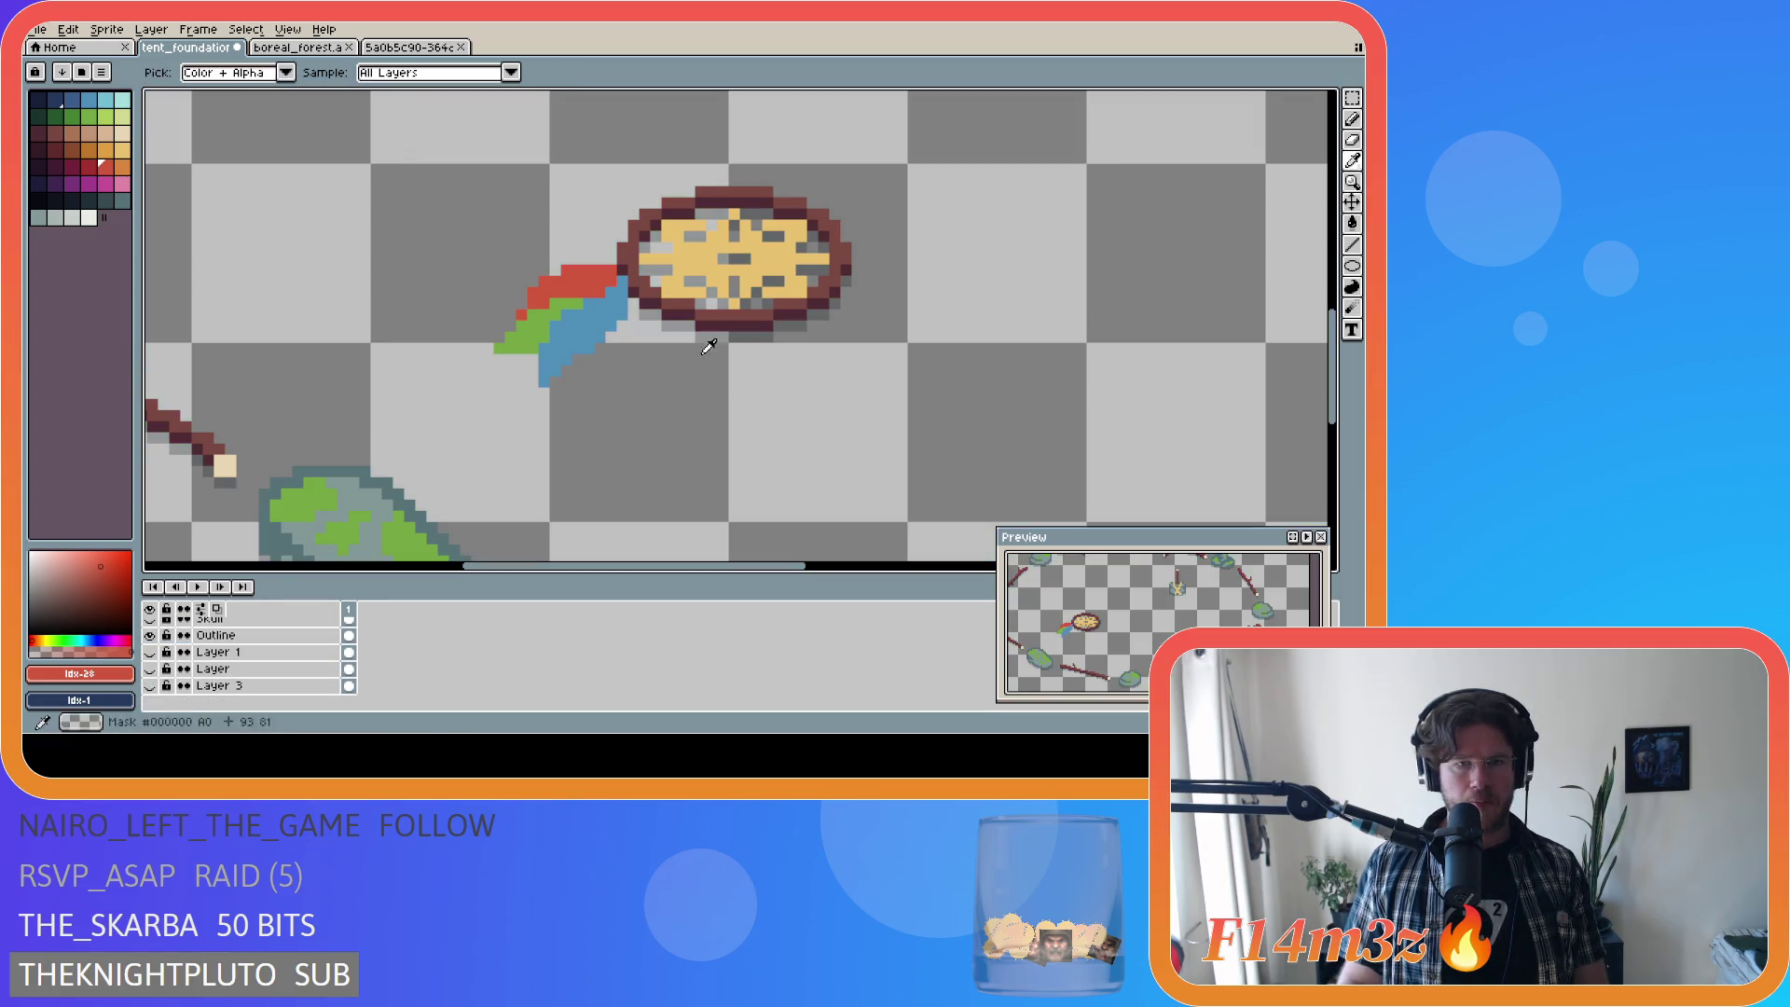
pyautogui.click(683, 321)
pyautogui.press('g')
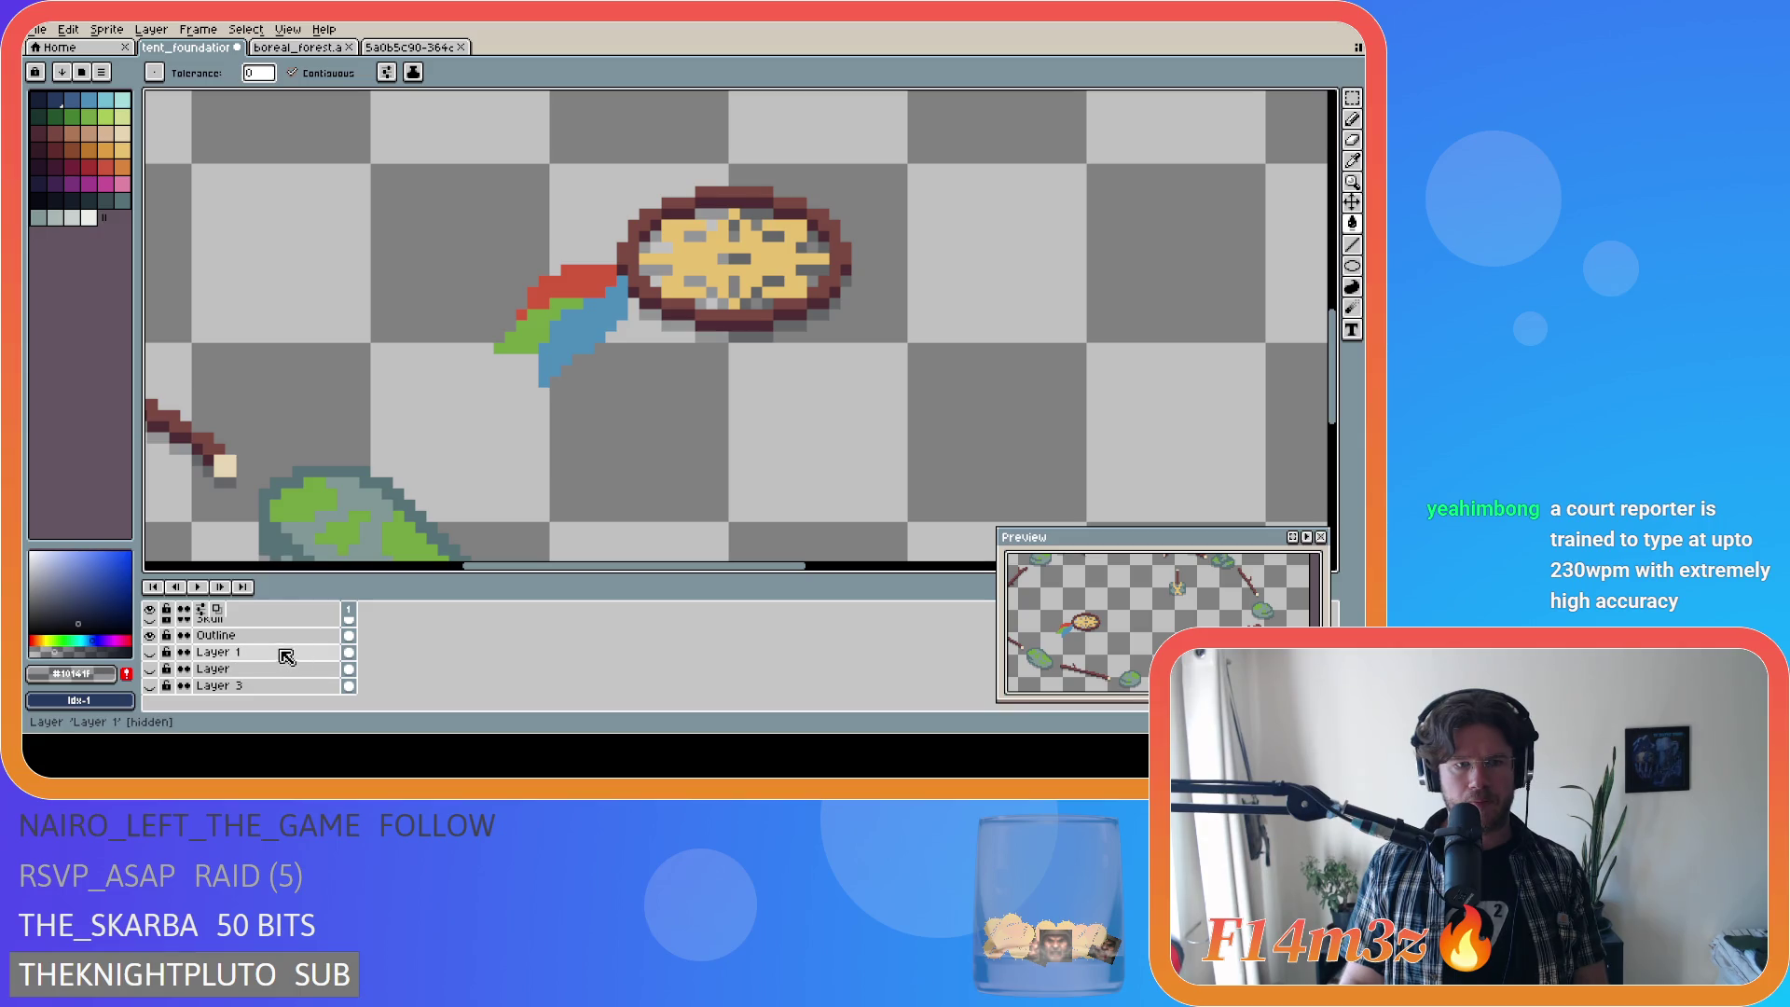
# Step: Show the green background layer again and select the Dream Catcher layer
pyautogui.scroll(3, 251, 657)
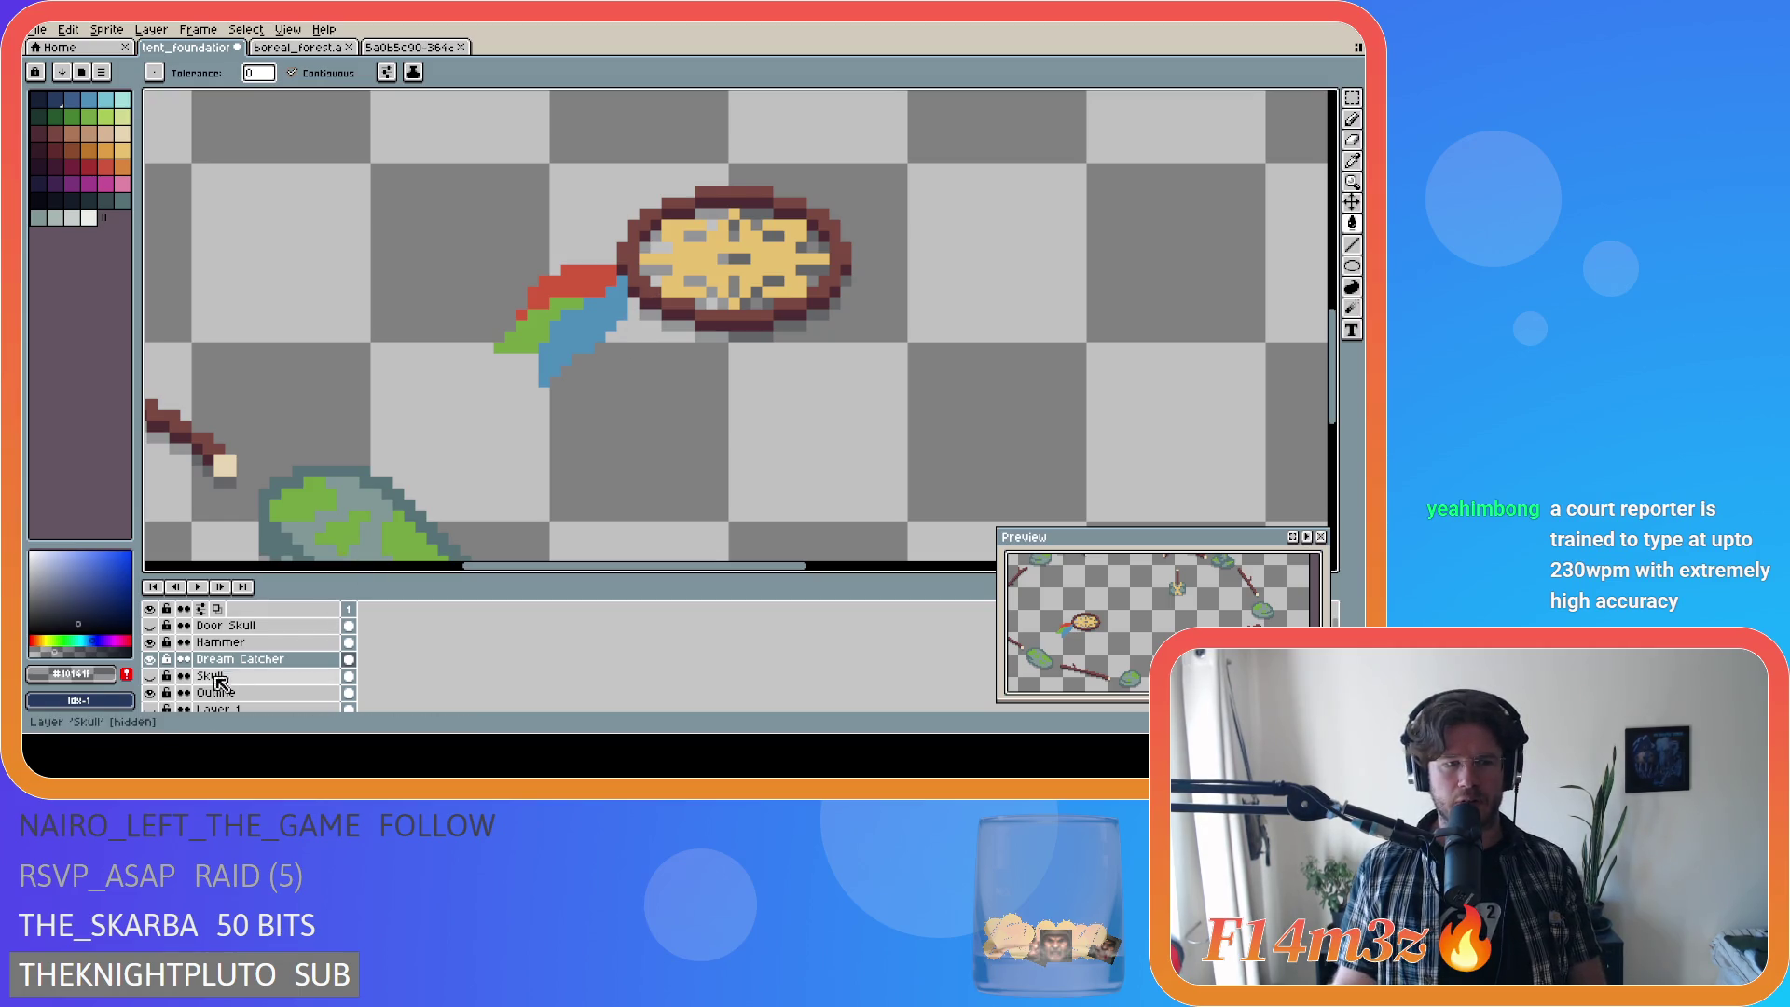
pyautogui.scroll(-2, 214, 690)
pyautogui.scroll(2, 212, 690)
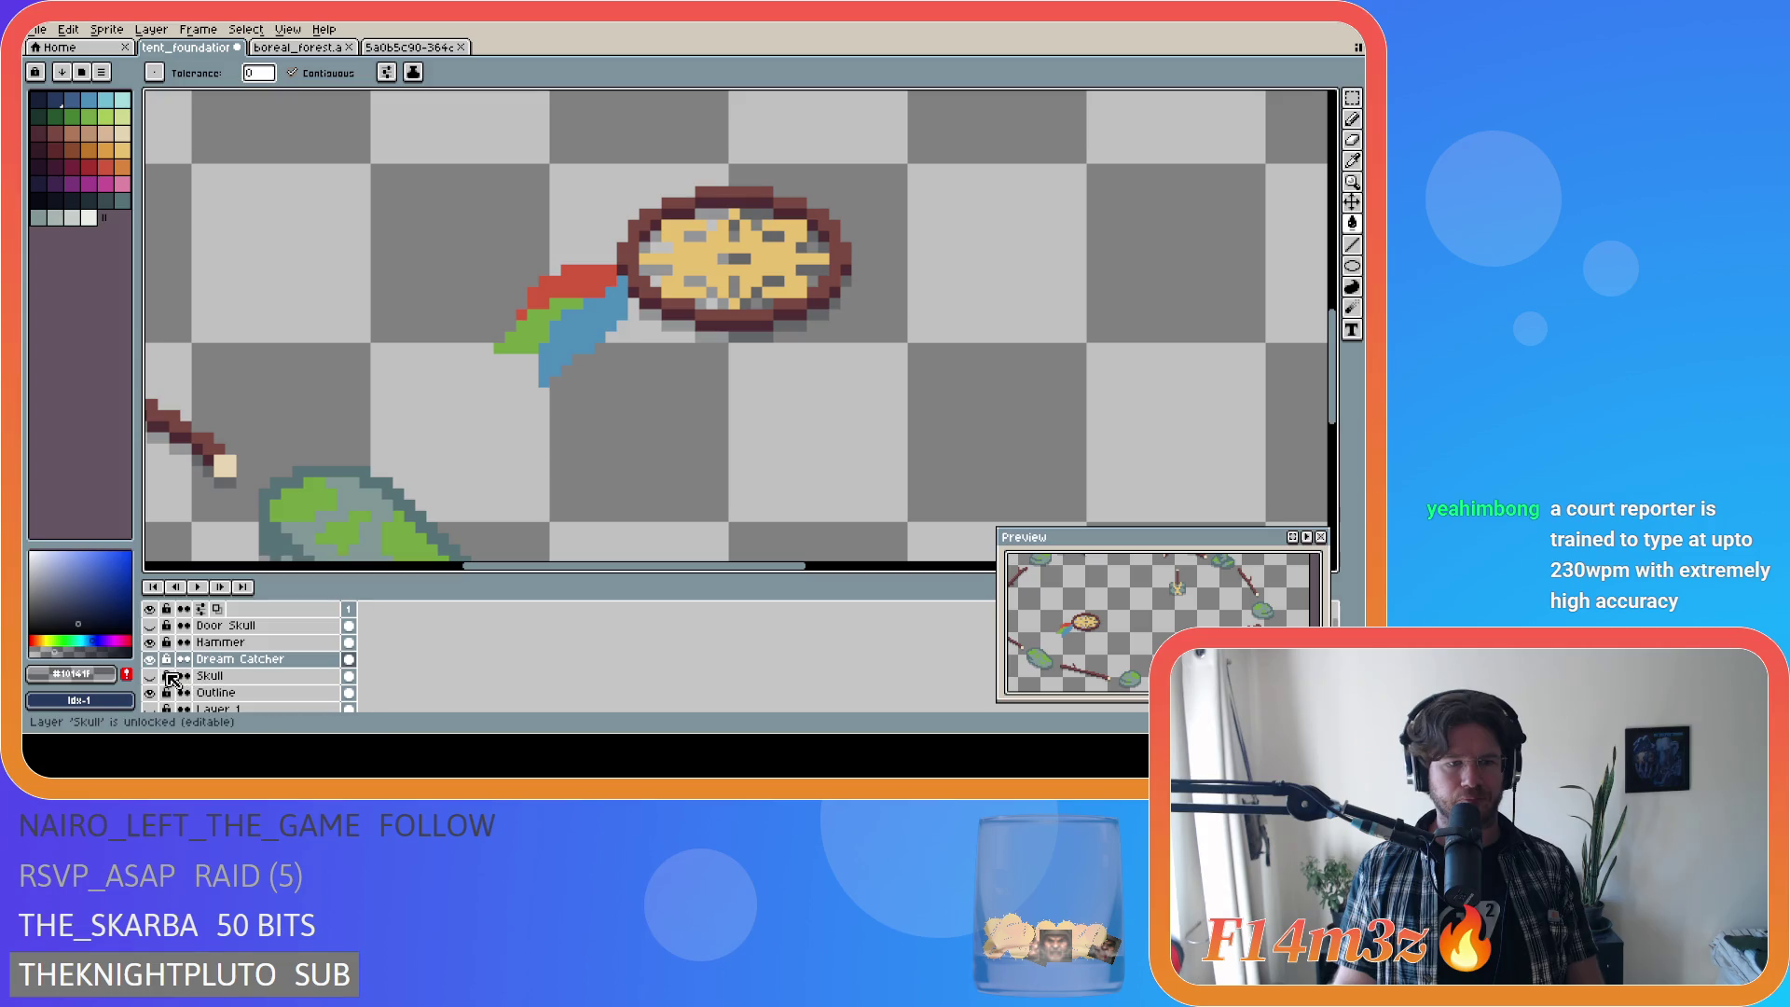
pyautogui.scroll(-3, 156, 676)
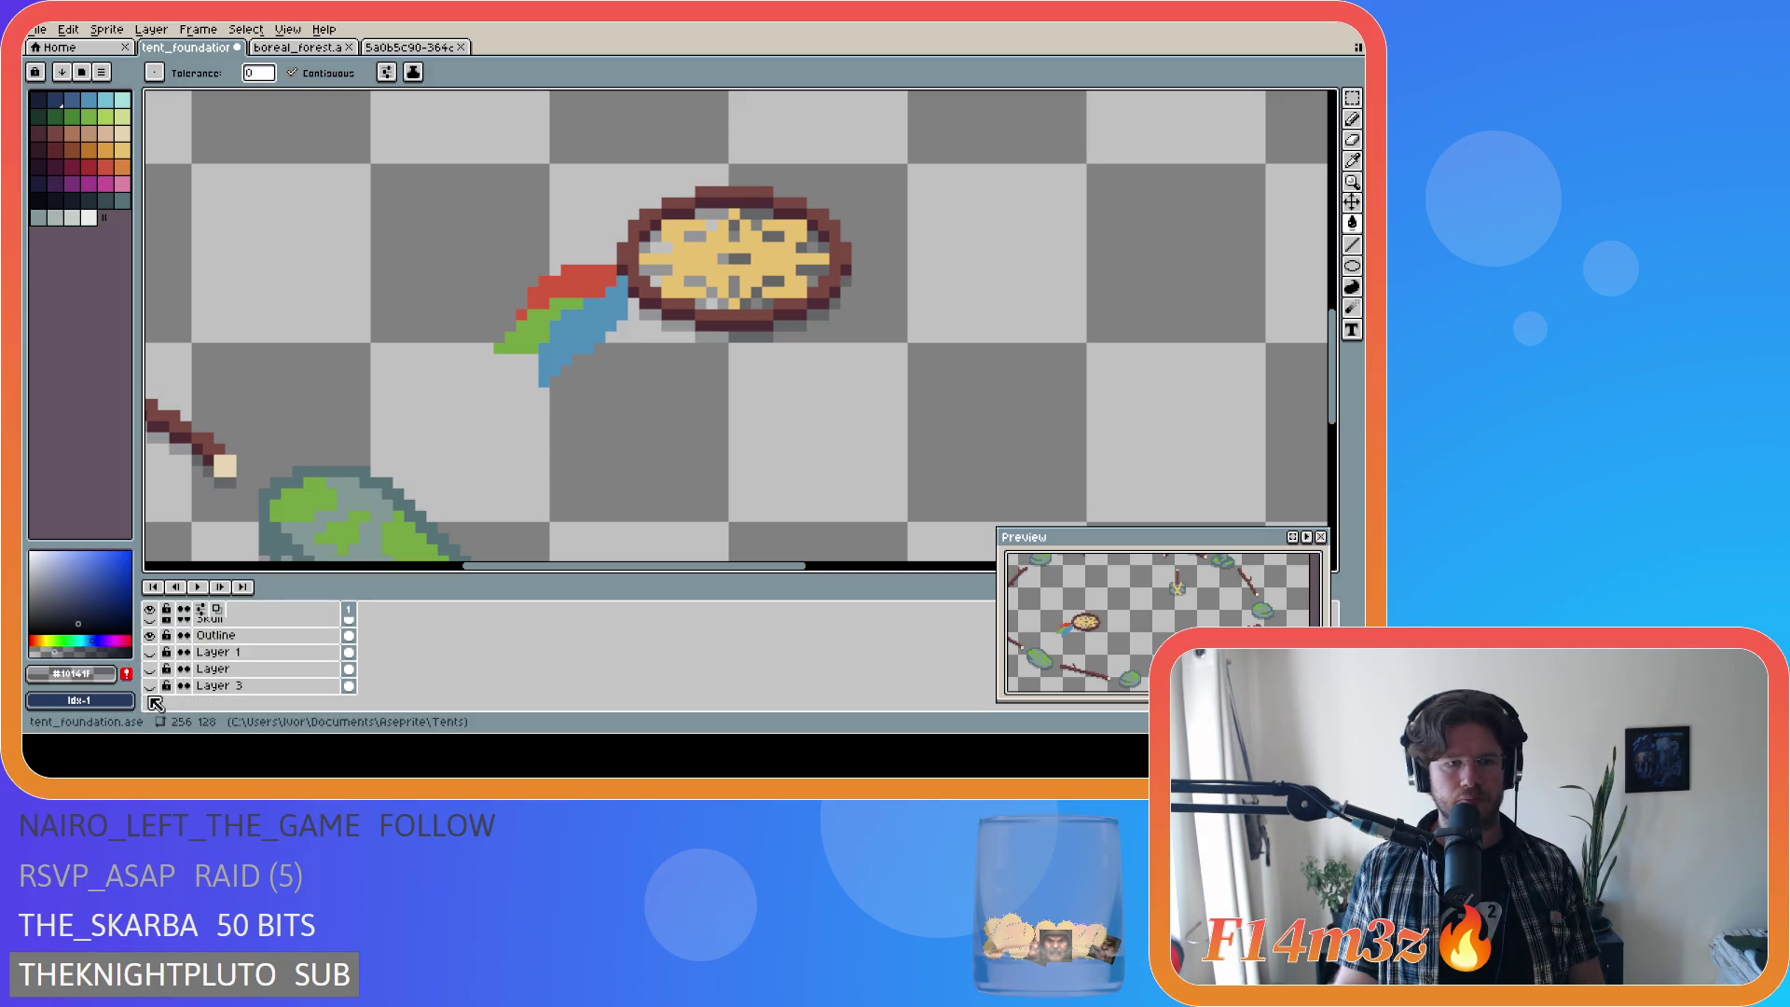
pyautogui.click(151, 687)
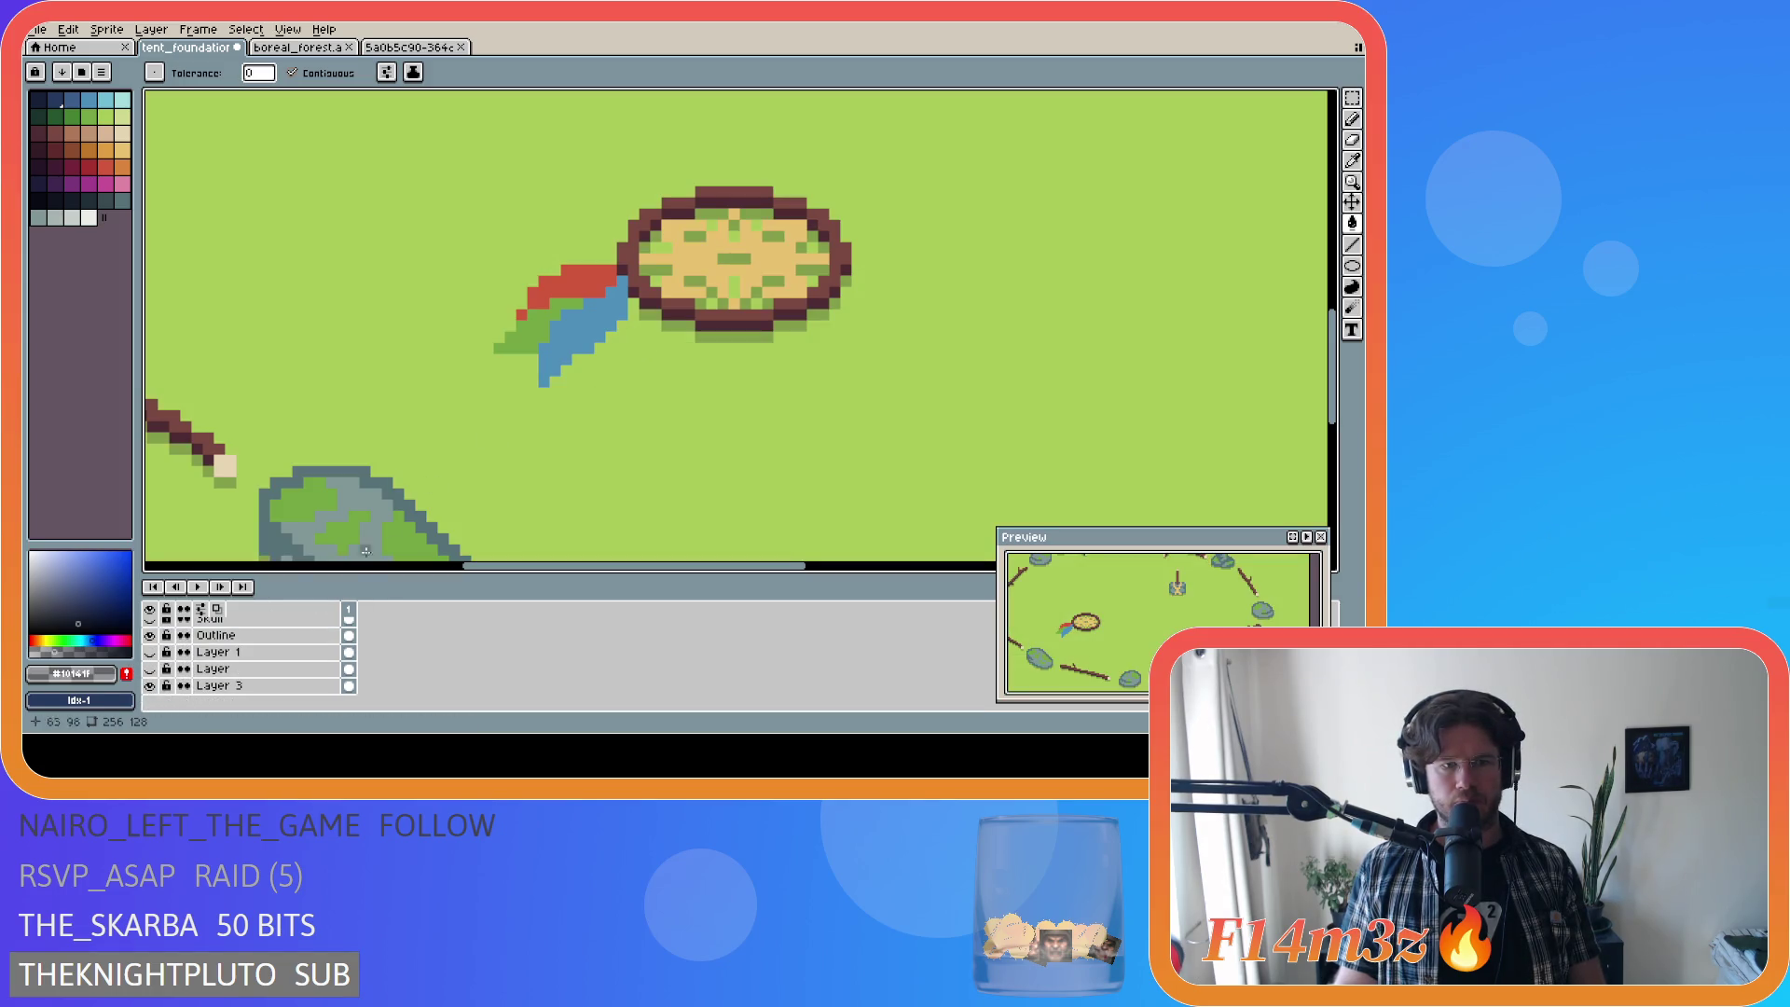
pyautogui.scroll(3, 242, 667)
pyautogui.click(248, 663)
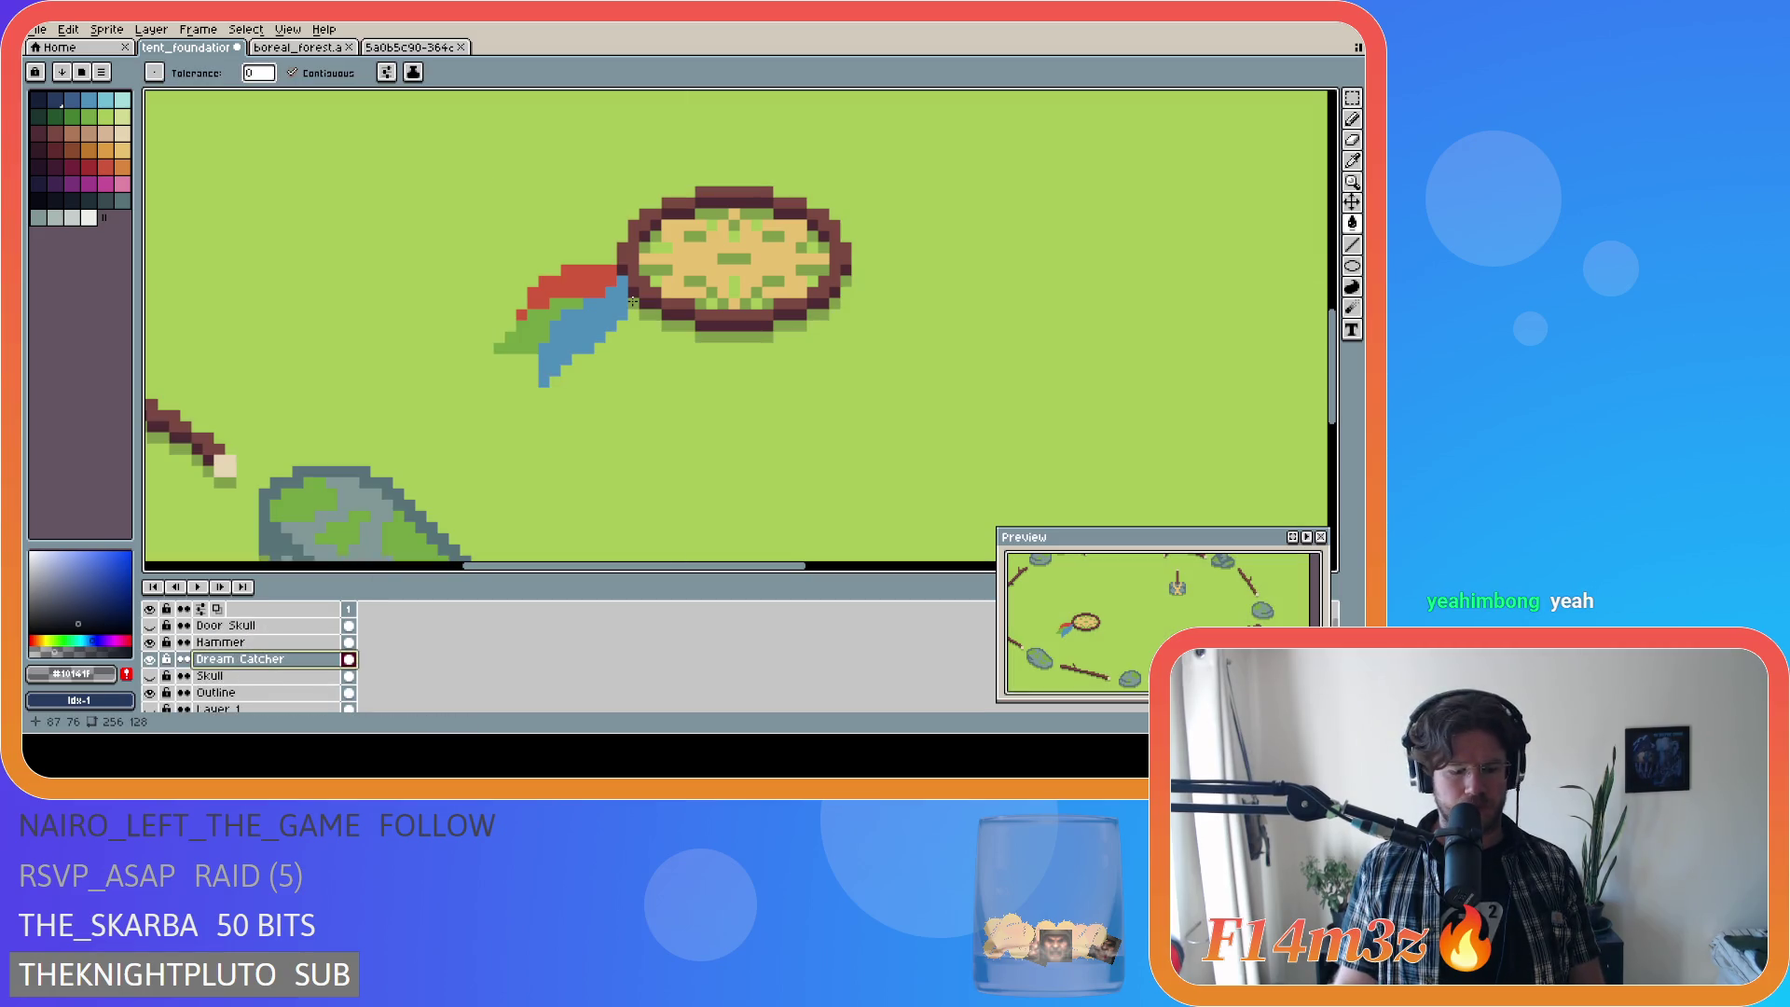
# Step: Draw a dark-green shadow line along the blue feather's lower edge and save
pyautogui.press('b')
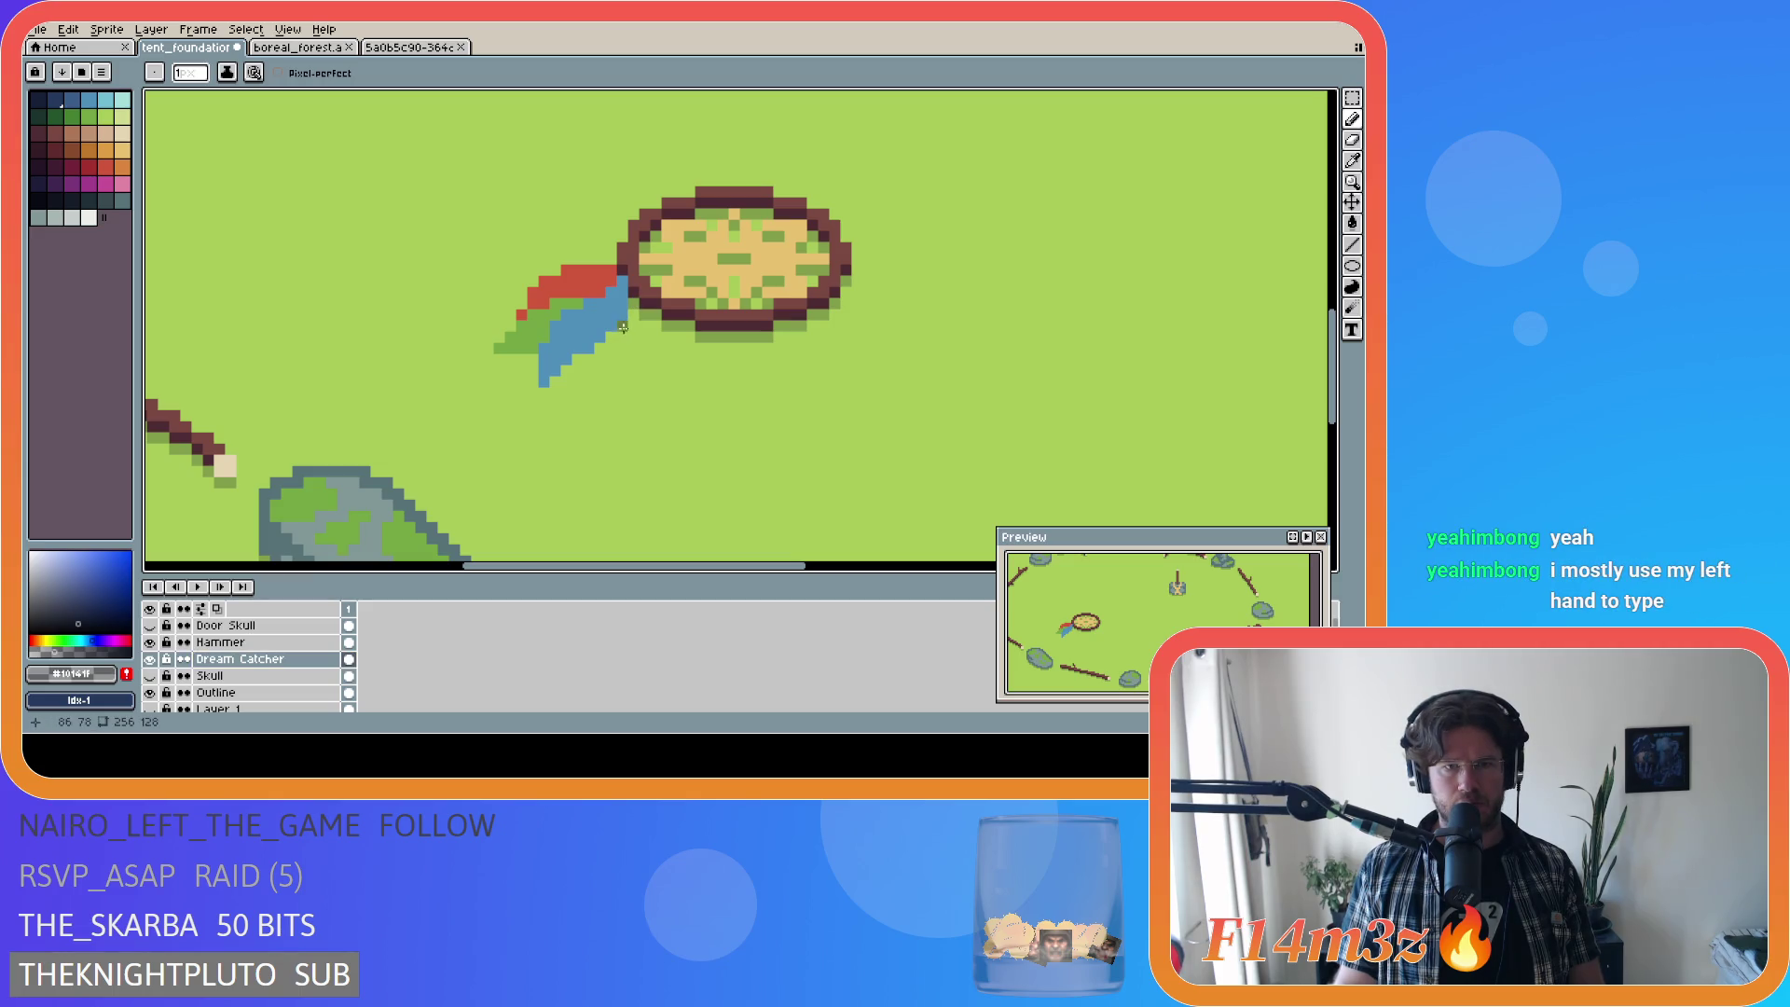
pyautogui.moveTo(584, 358)
pyautogui.mouseDown()
pyautogui.moveTo(544, 389)
pyautogui.moveTo(495, 359)
pyautogui.mouseUp()
pyautogui.hotkey('ctrl', 's')
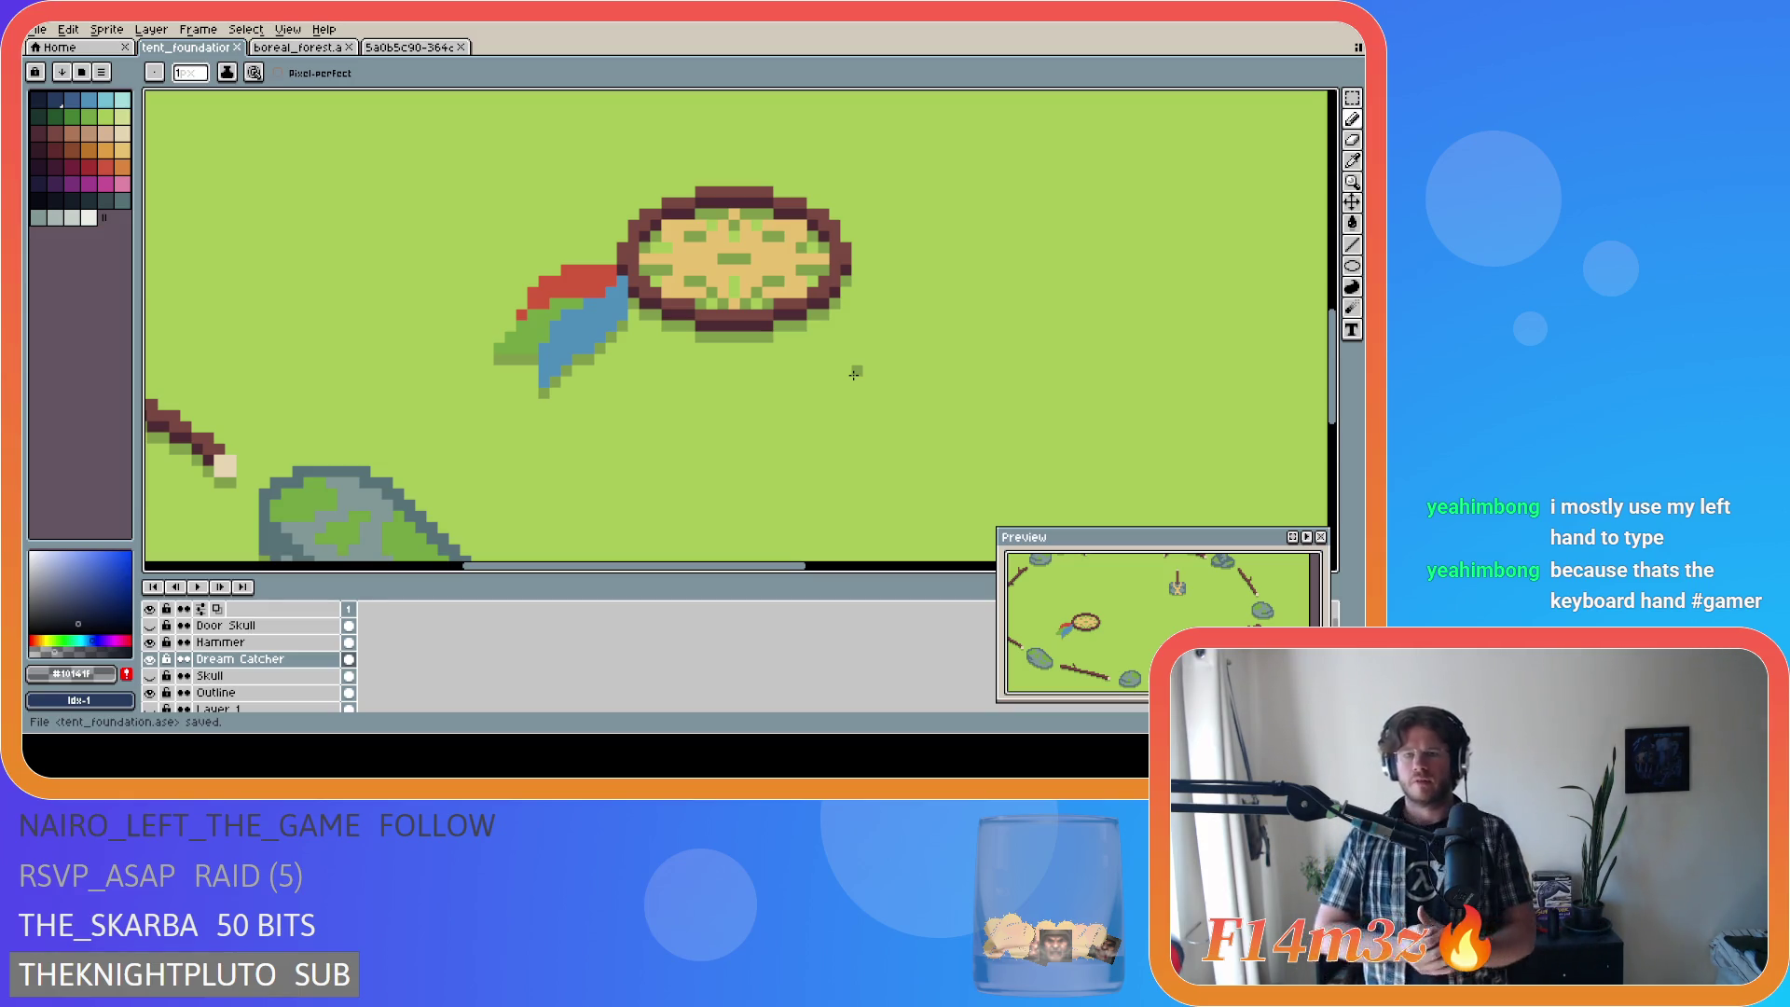
pyautogui.scroll(-4, 854, 373)
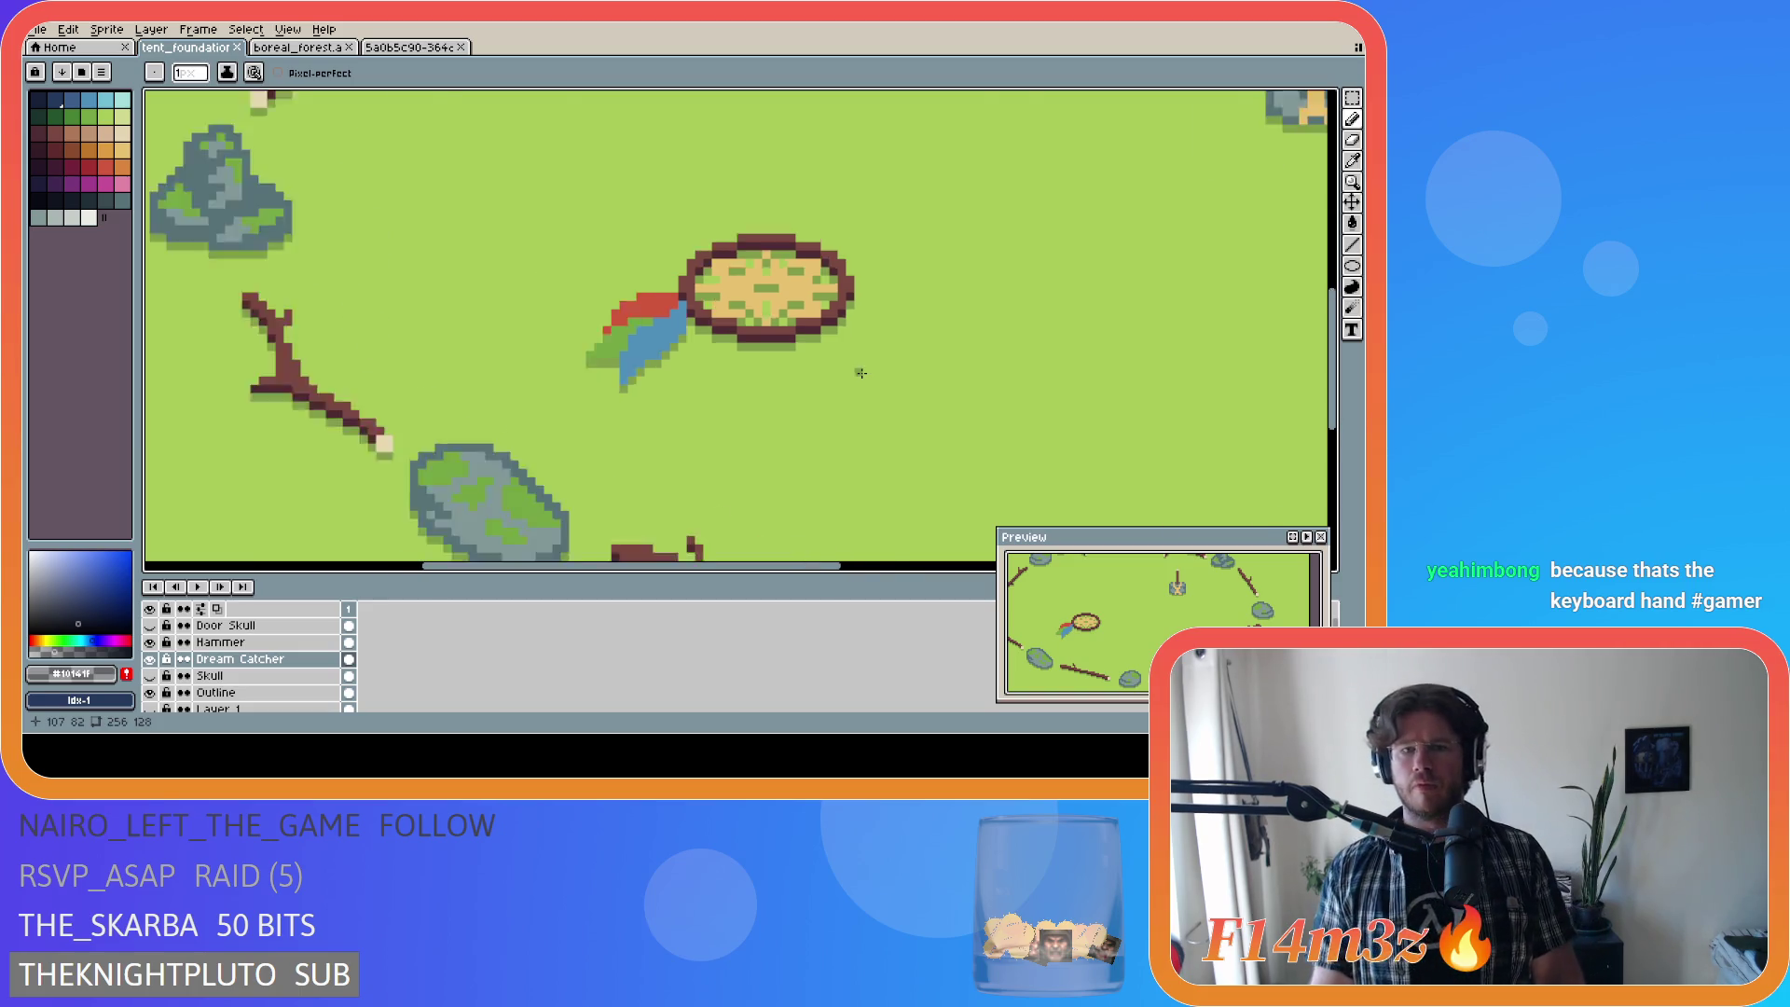
pyautogui.scroll(-3, 858, 376)
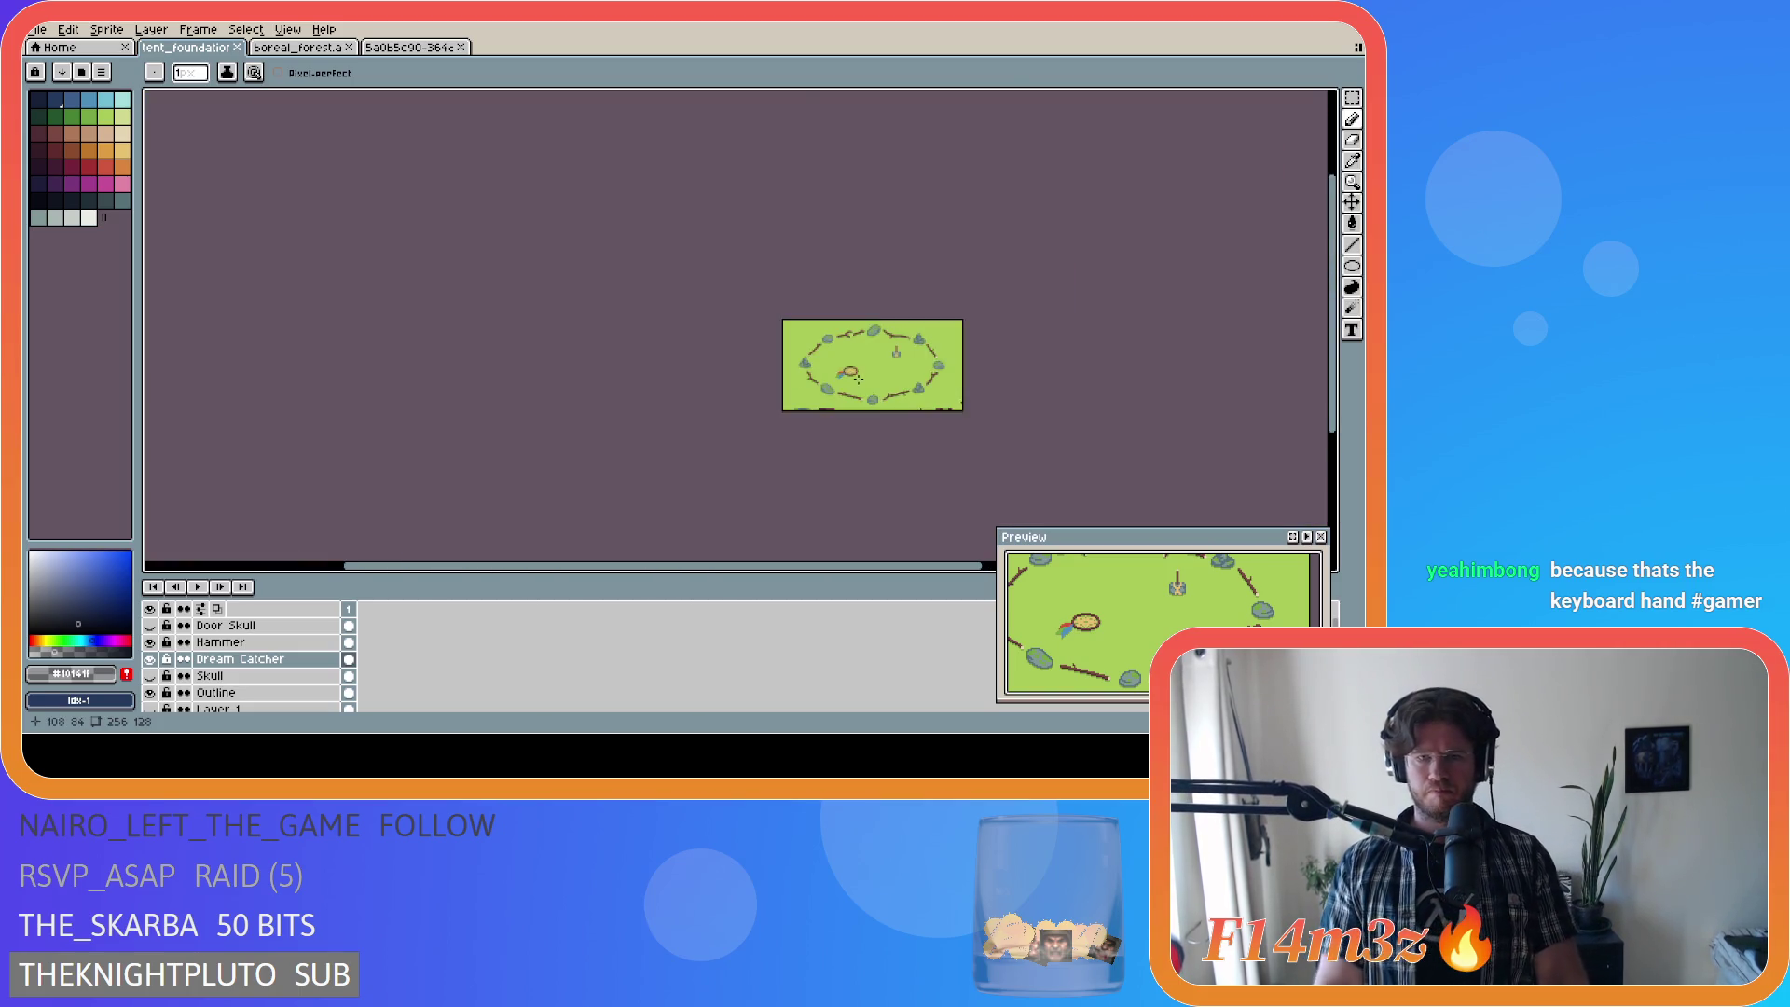
pyautogui.scroll(2, 867, 392)
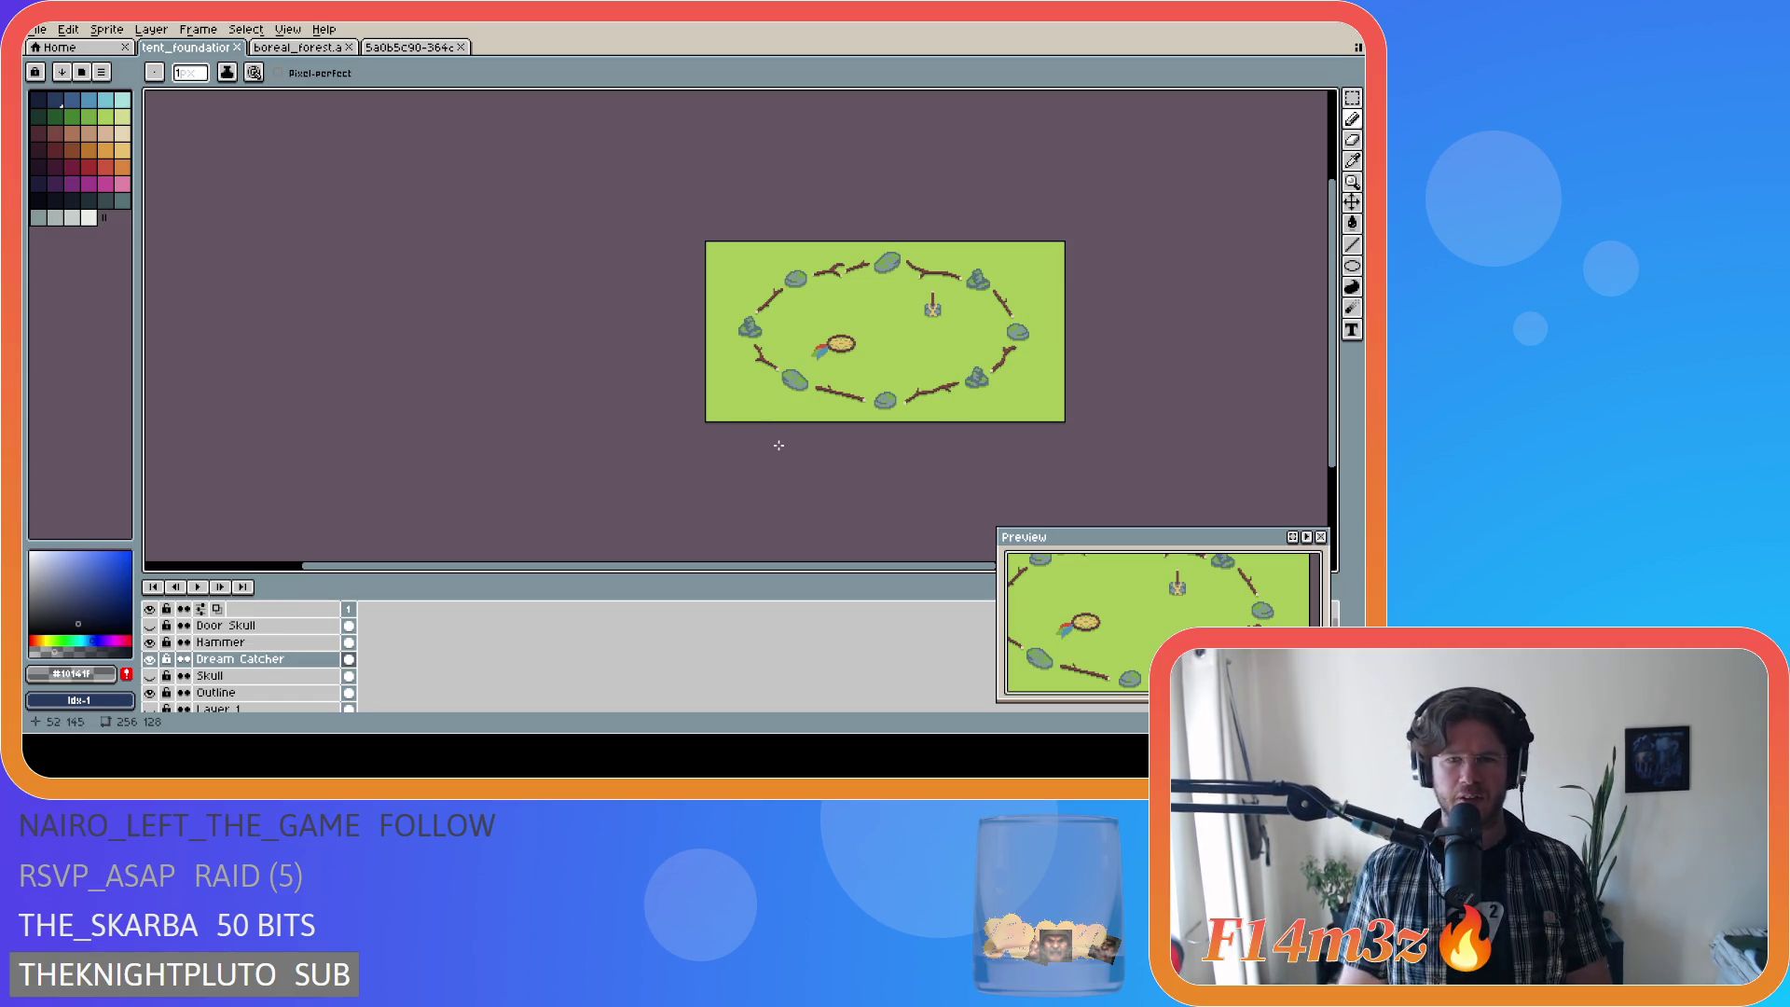
pyautogui.scroll(4, 818, 350)
pyautogui.scroll(1, 876, 370)
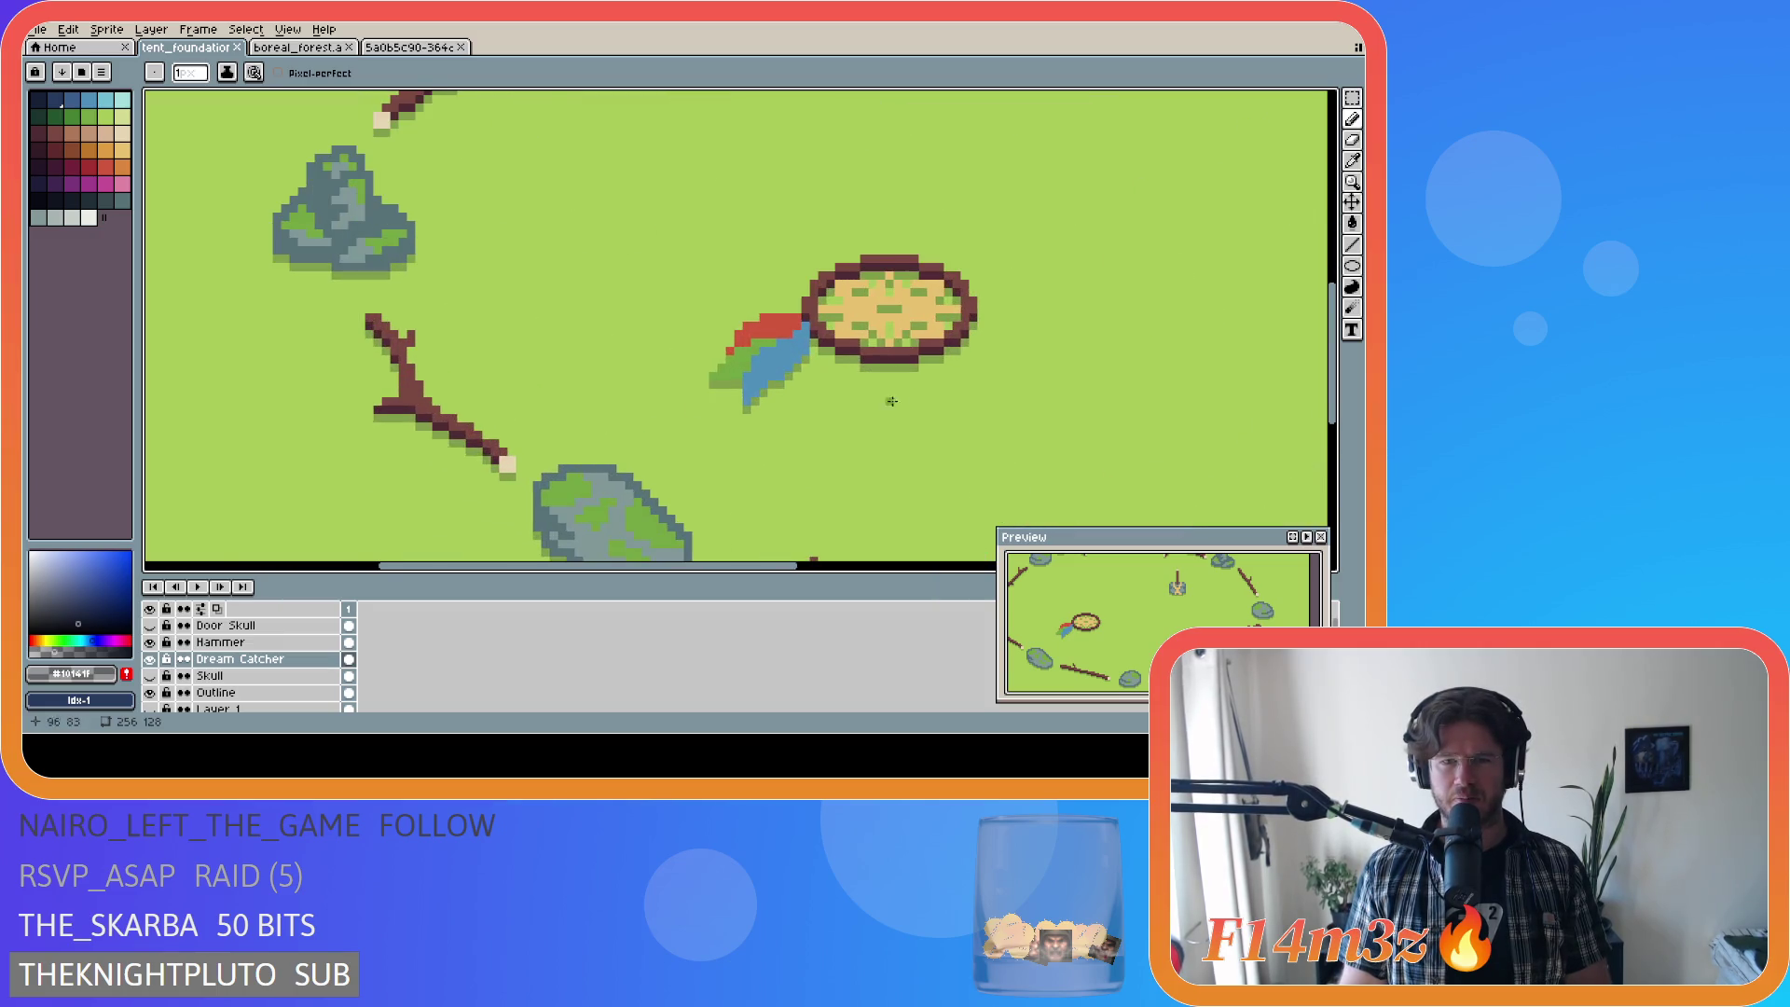
# Step: Zoom in and out around the dream catcher and save tent_foundation.ase
pyautogui.scroll(-1, 877, 369)
pyautogui.scroll(-1, 877, 370)
pyautogui.scroll(3, 893, 410)
pyautogui.scroll(2, 893, 409)
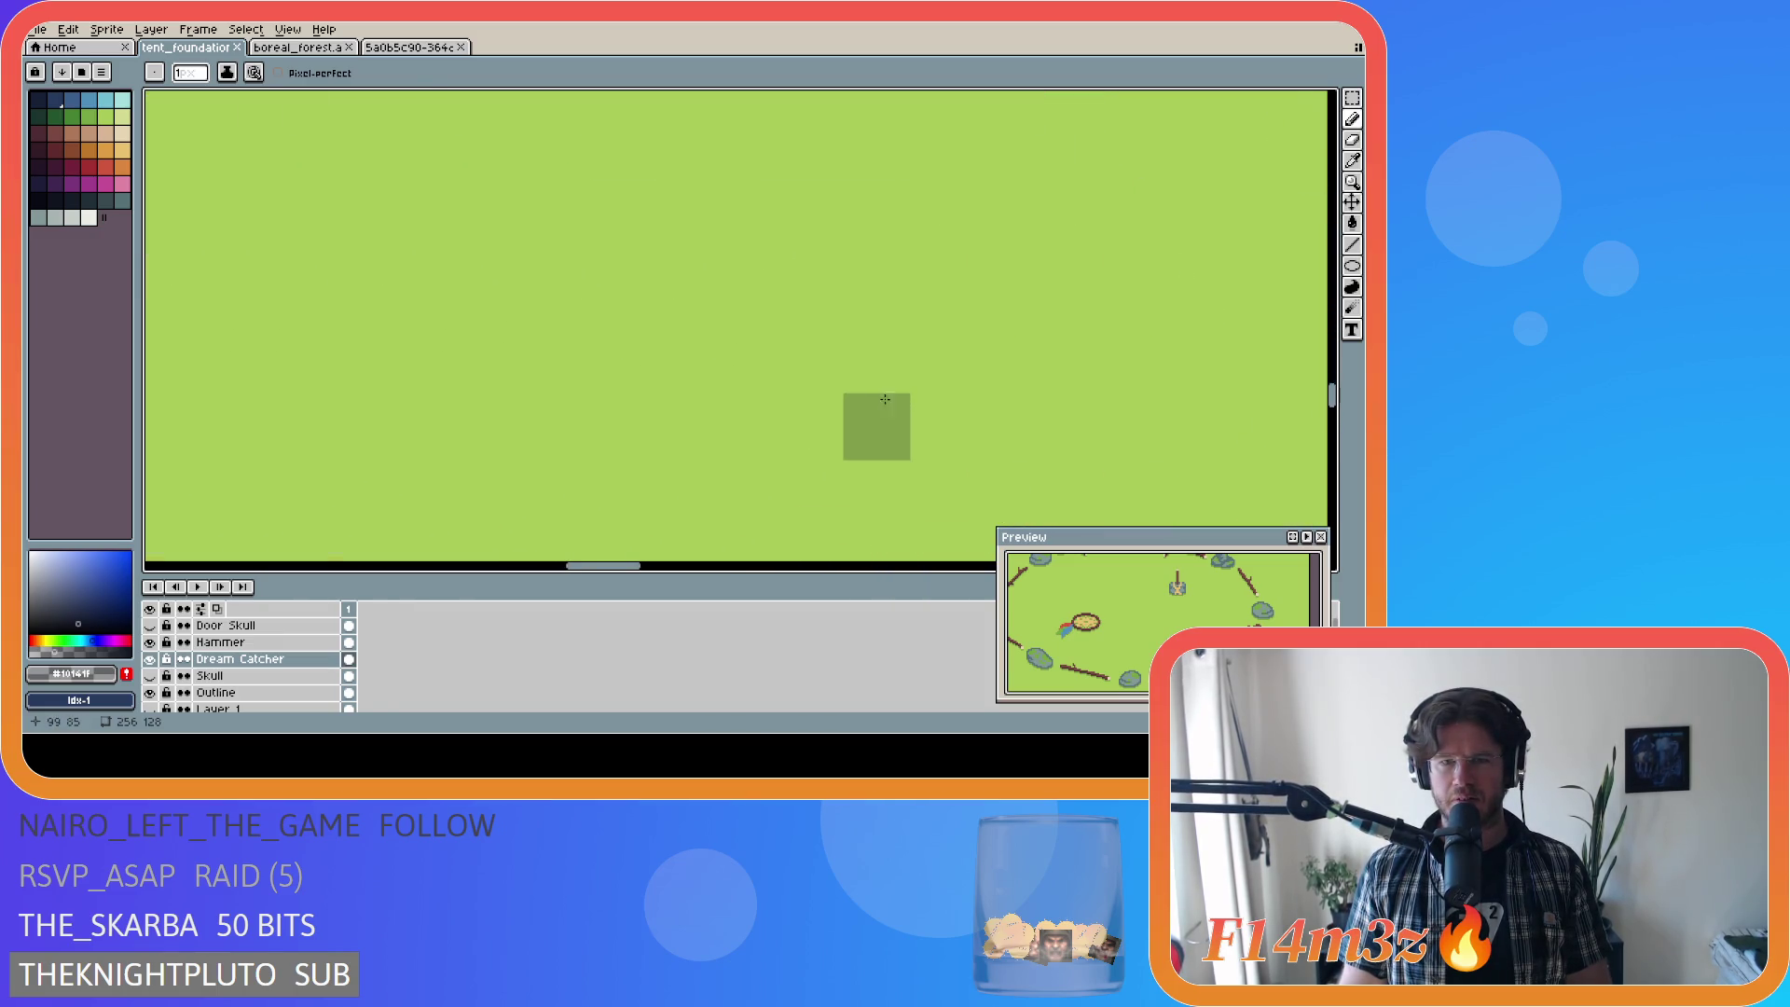
pyautogui.scroll(-5, 893, 409)
pyautogui.scroll(-3, 979, 373)
pyautogui.scroll(3, 1032, 352)
pyautogui.scroll(1, 1032, 352)
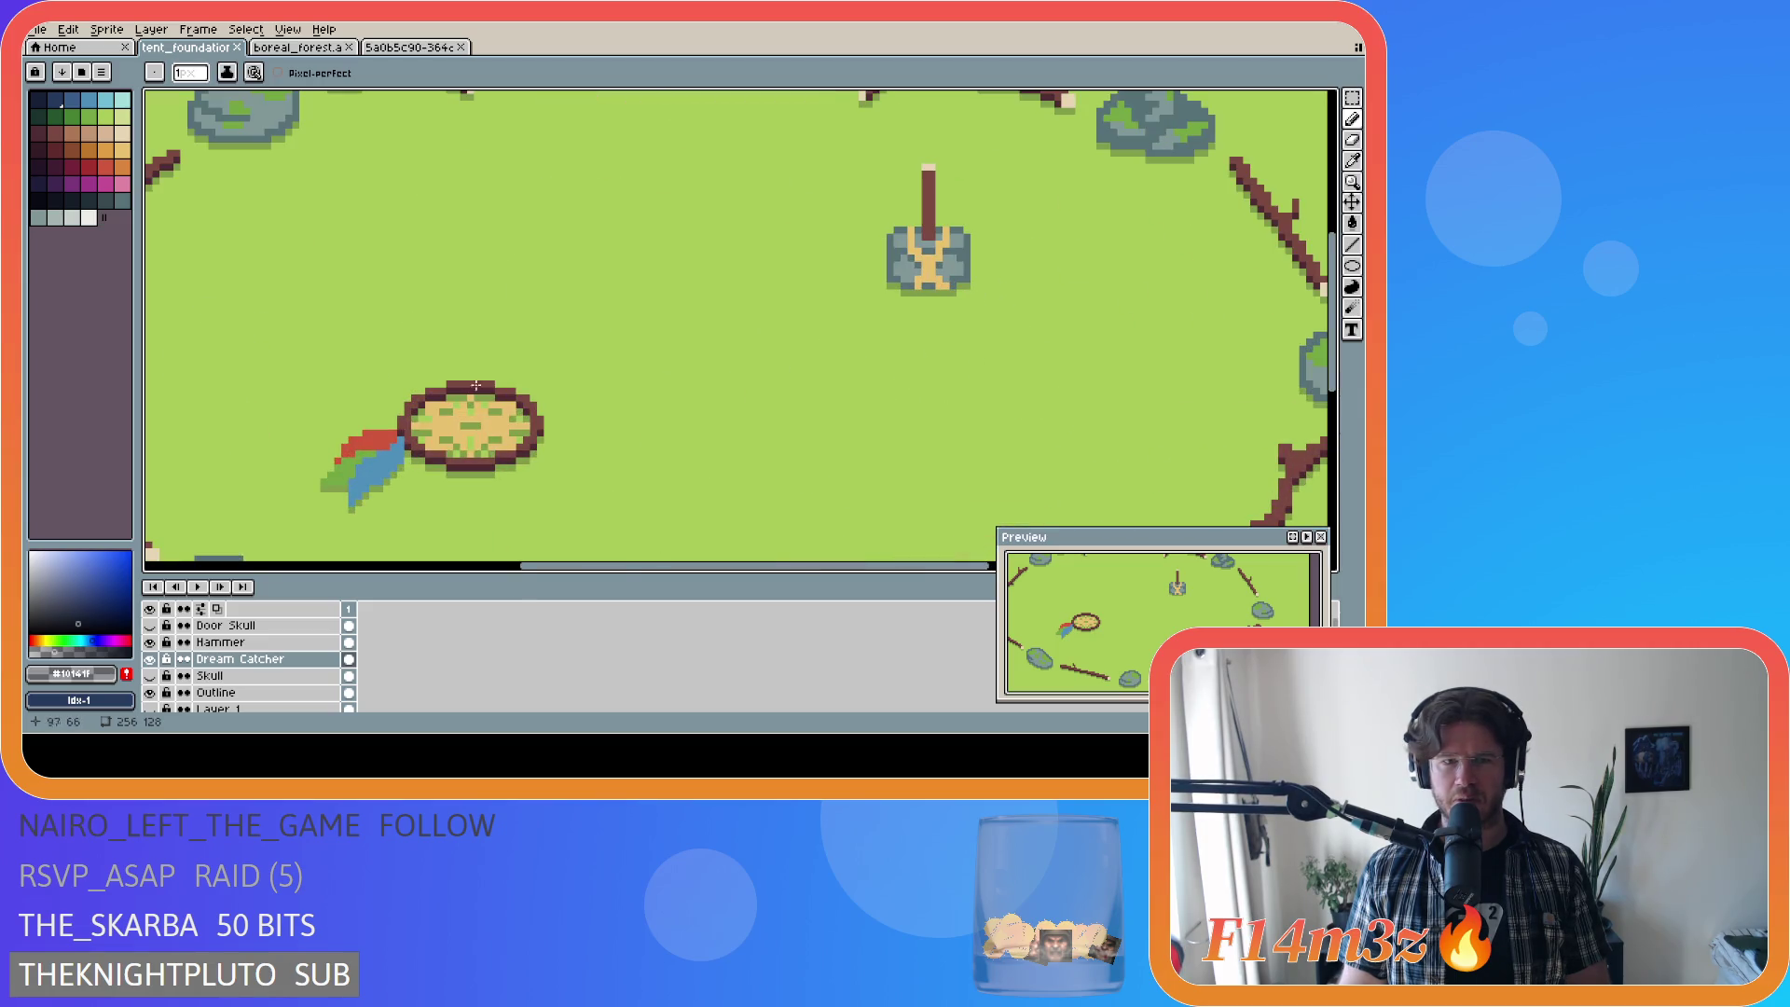
pyautogui.scroll(3, 420, 463)
pyautogui.scroll(-1, 579, 460)
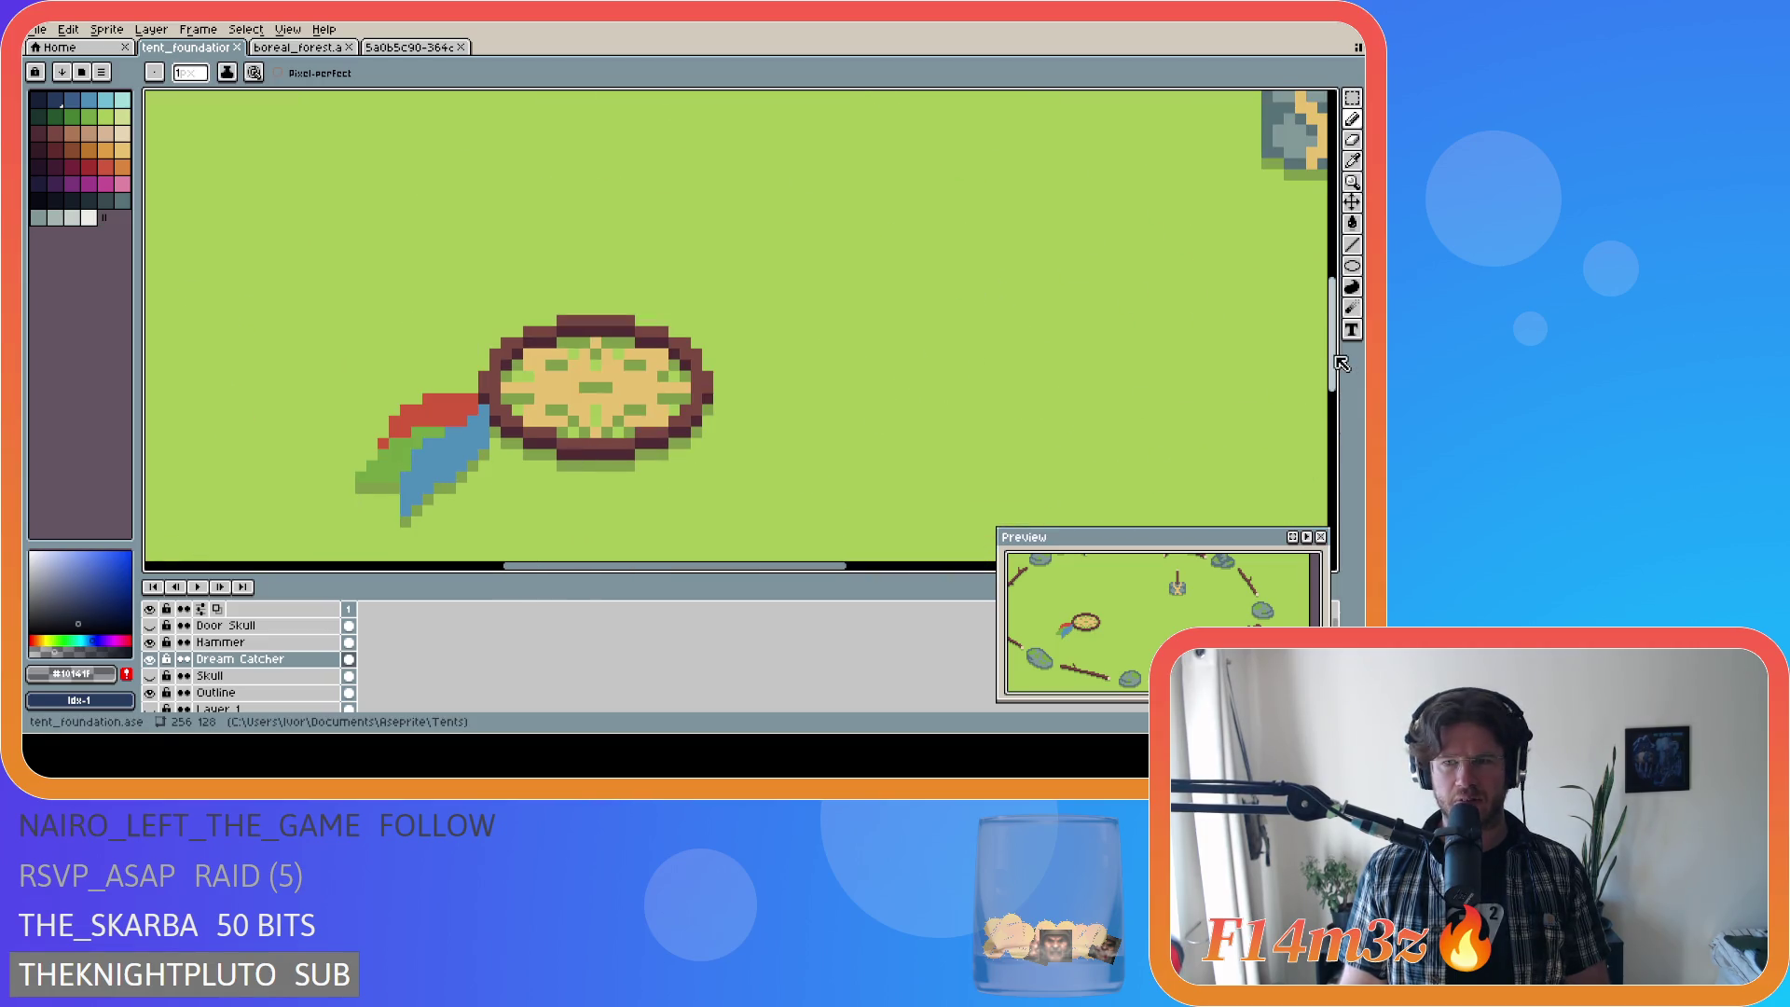
pyautogui.scroll(-2, 690, 419)
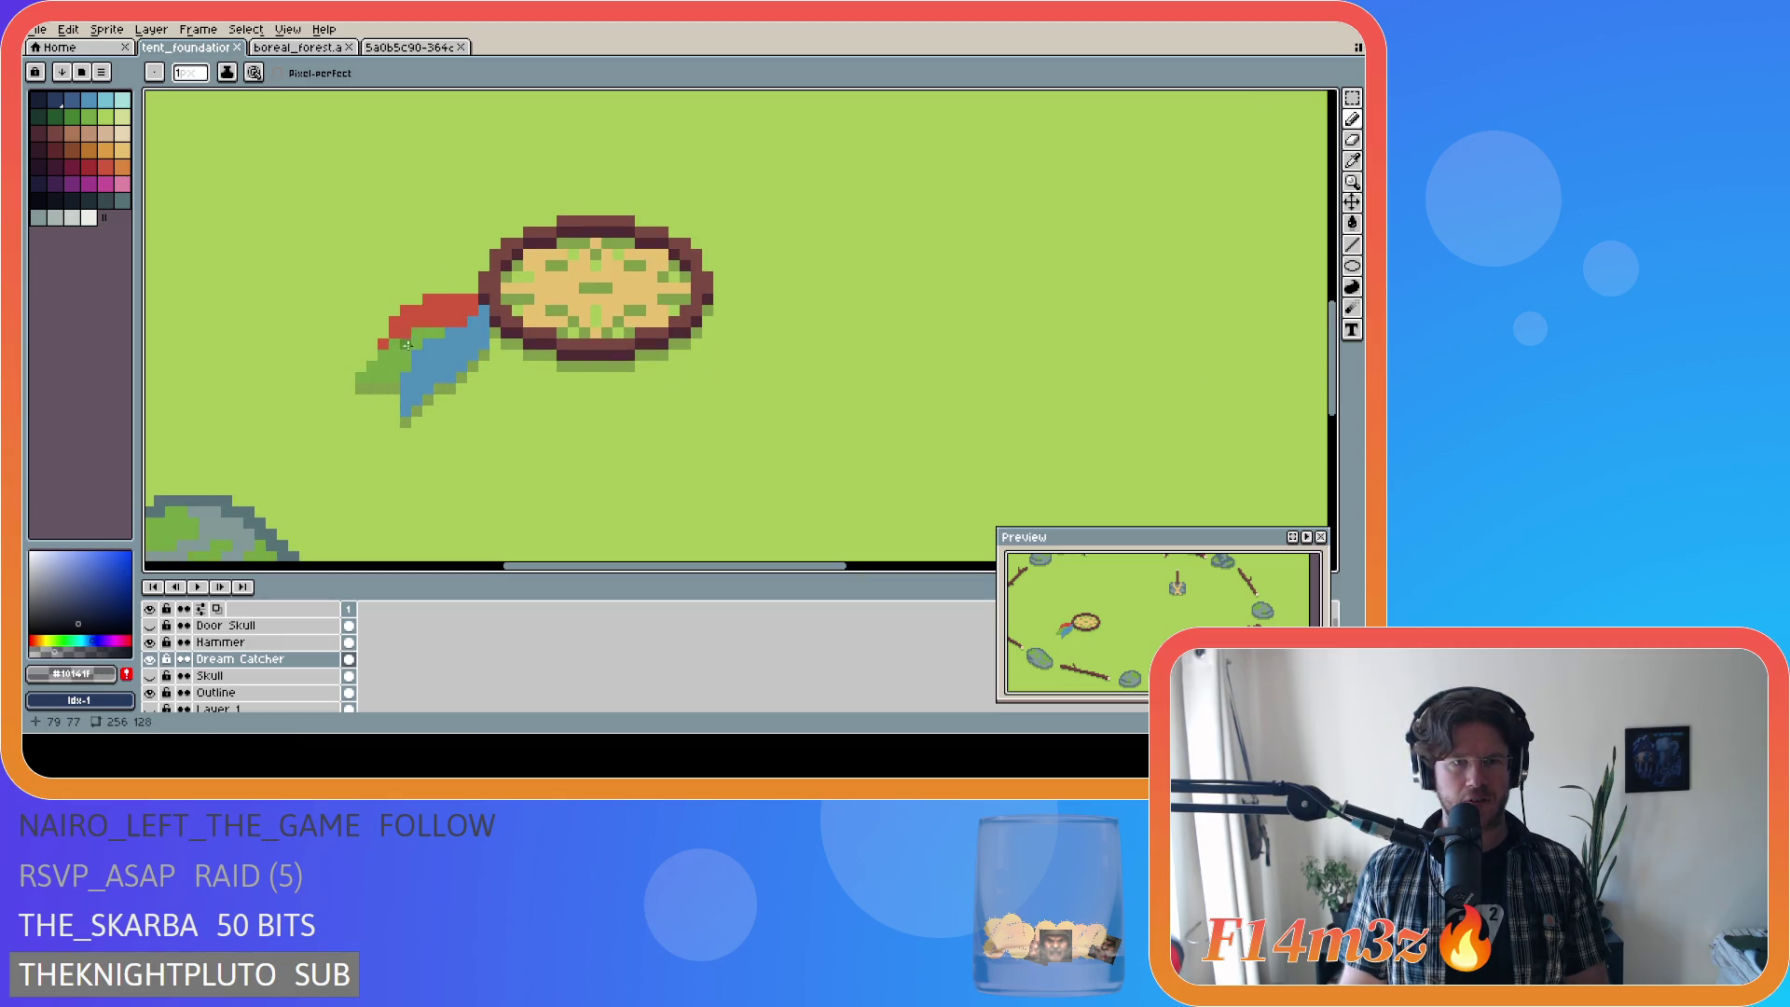
pyautogui.scroll(-2, 411, 387)
pyautogui.scroll(-1, 411, 388)
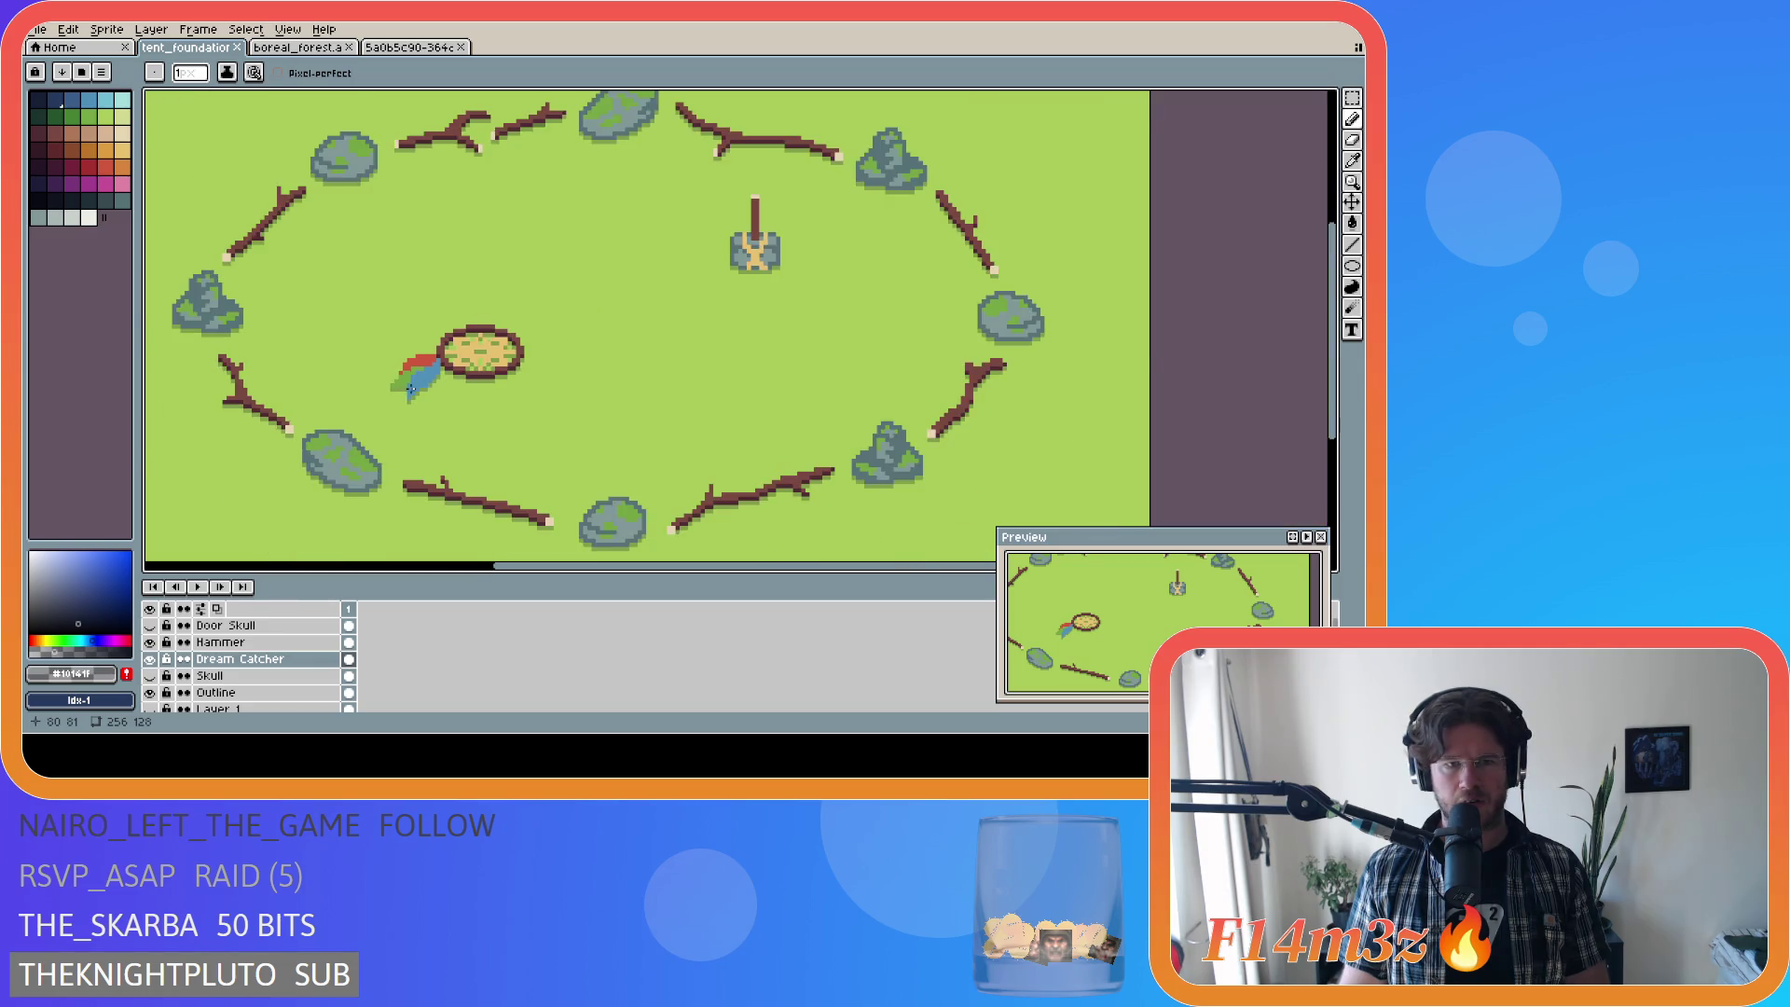
pyautogui.scroll(2, 429, 386)
pyautogui.scroll(1, 452, 382)
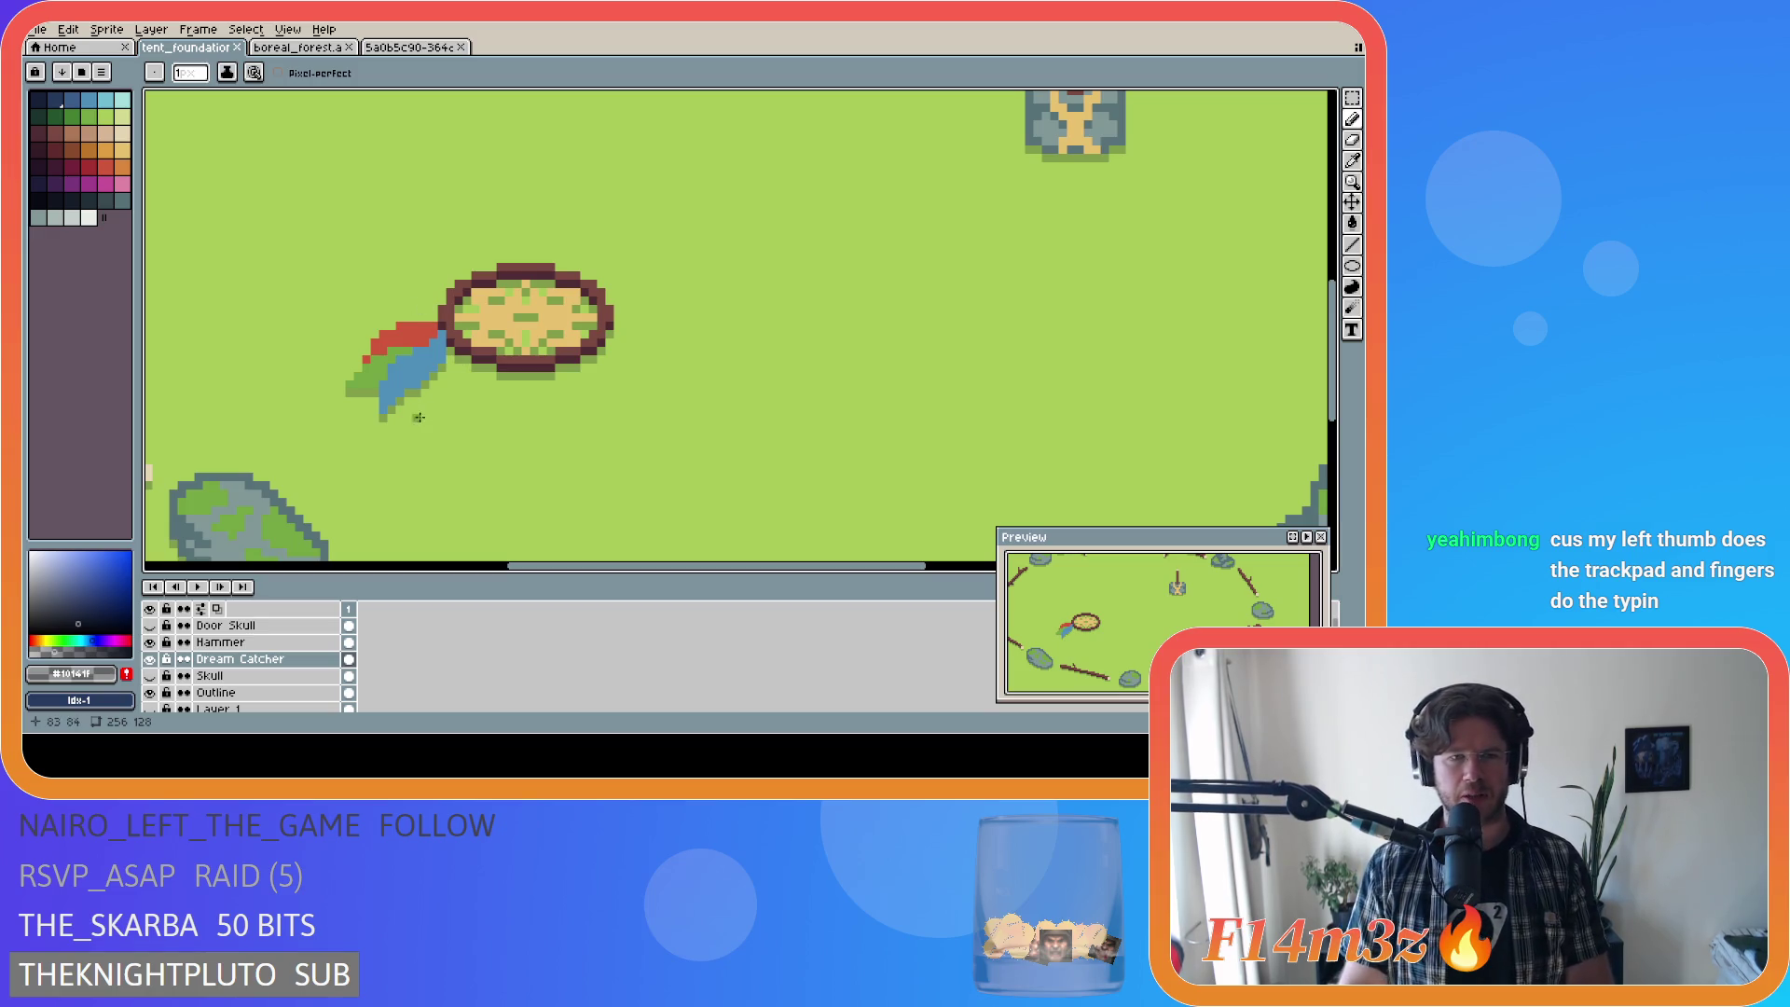
pyautogui.hotkey('ctrl', 's')
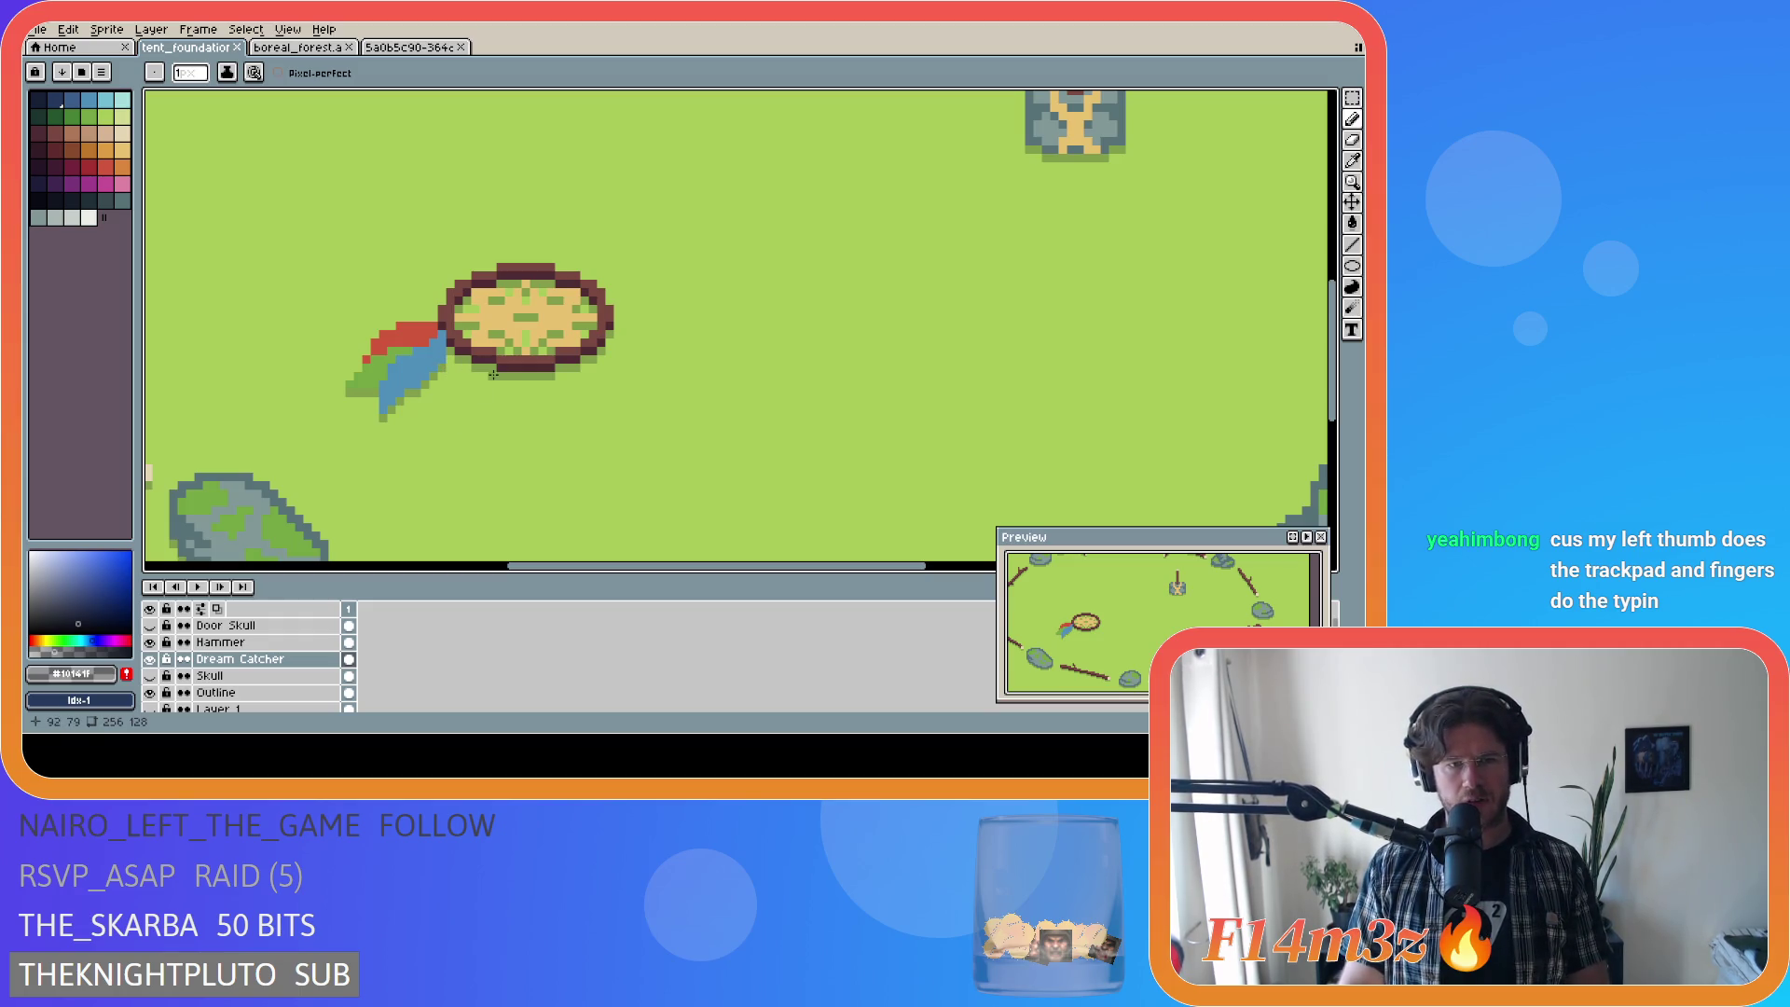
pyautogui.hotkey('ctrl', 's')
# Step: Add one darker pixel inside the dream catcher's web and save again
pyautogui.scroll(2, 411, 373)
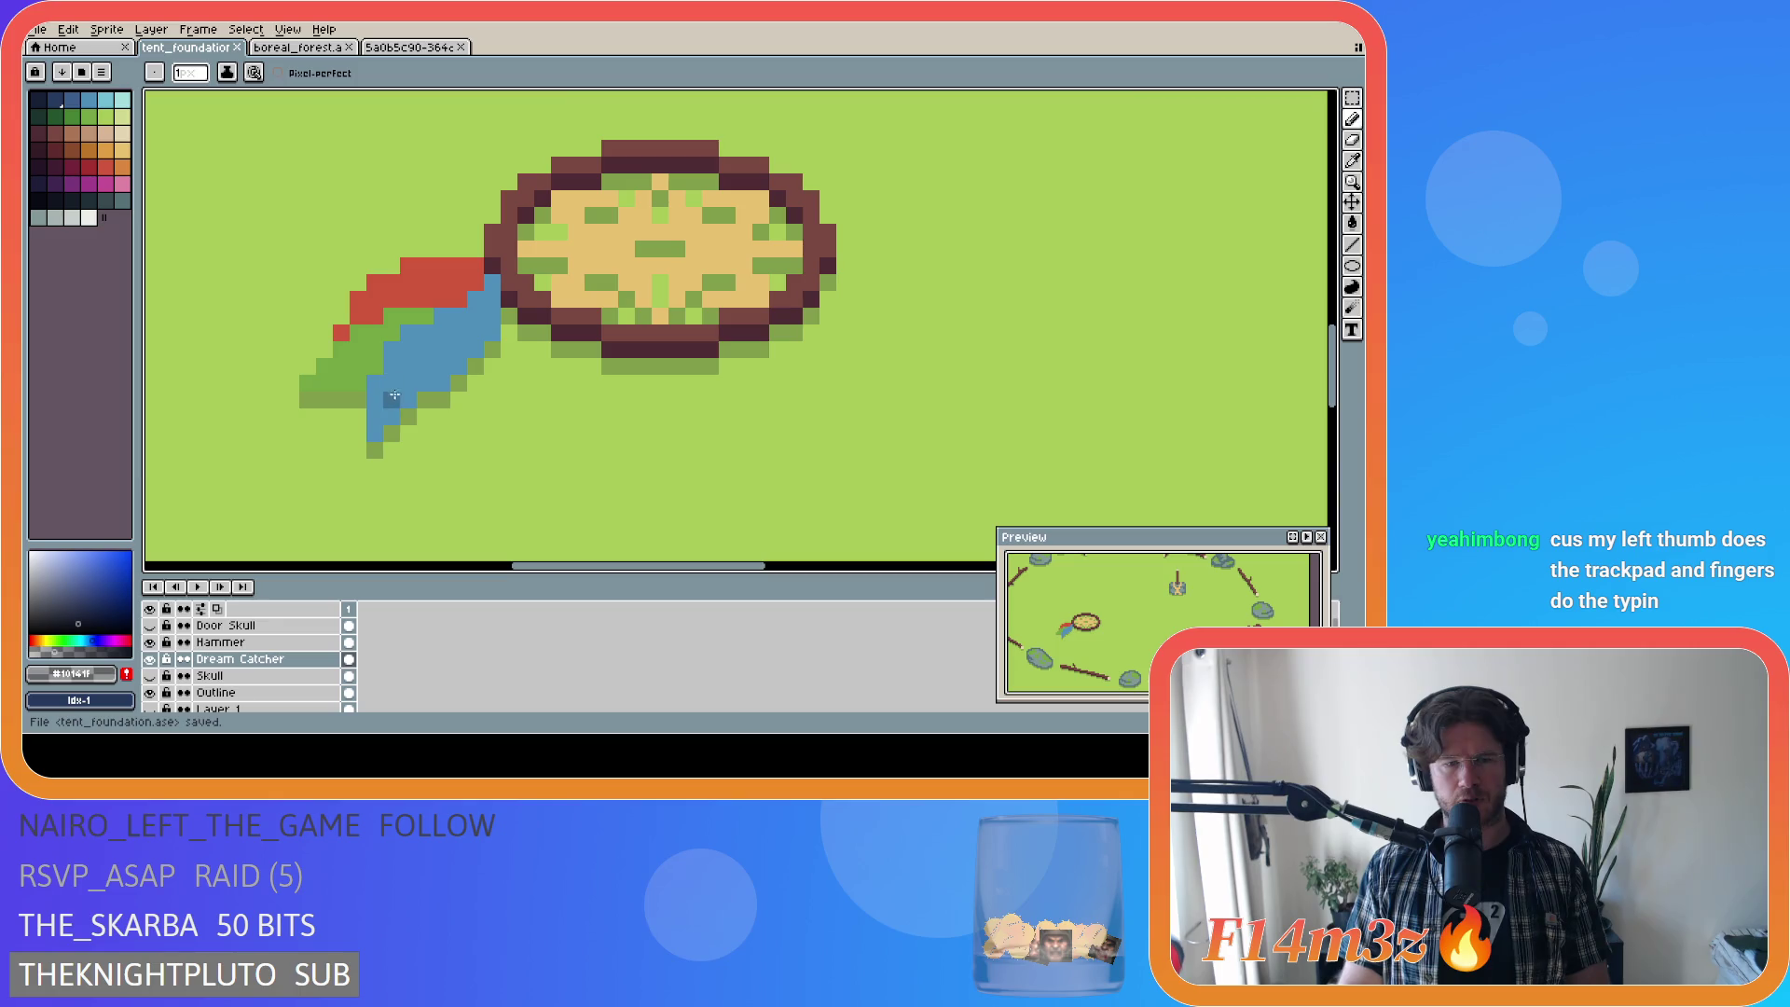
pyautogui.scroll(-3, 486, 485)
pyautogui.scroll(2, 503, 492)
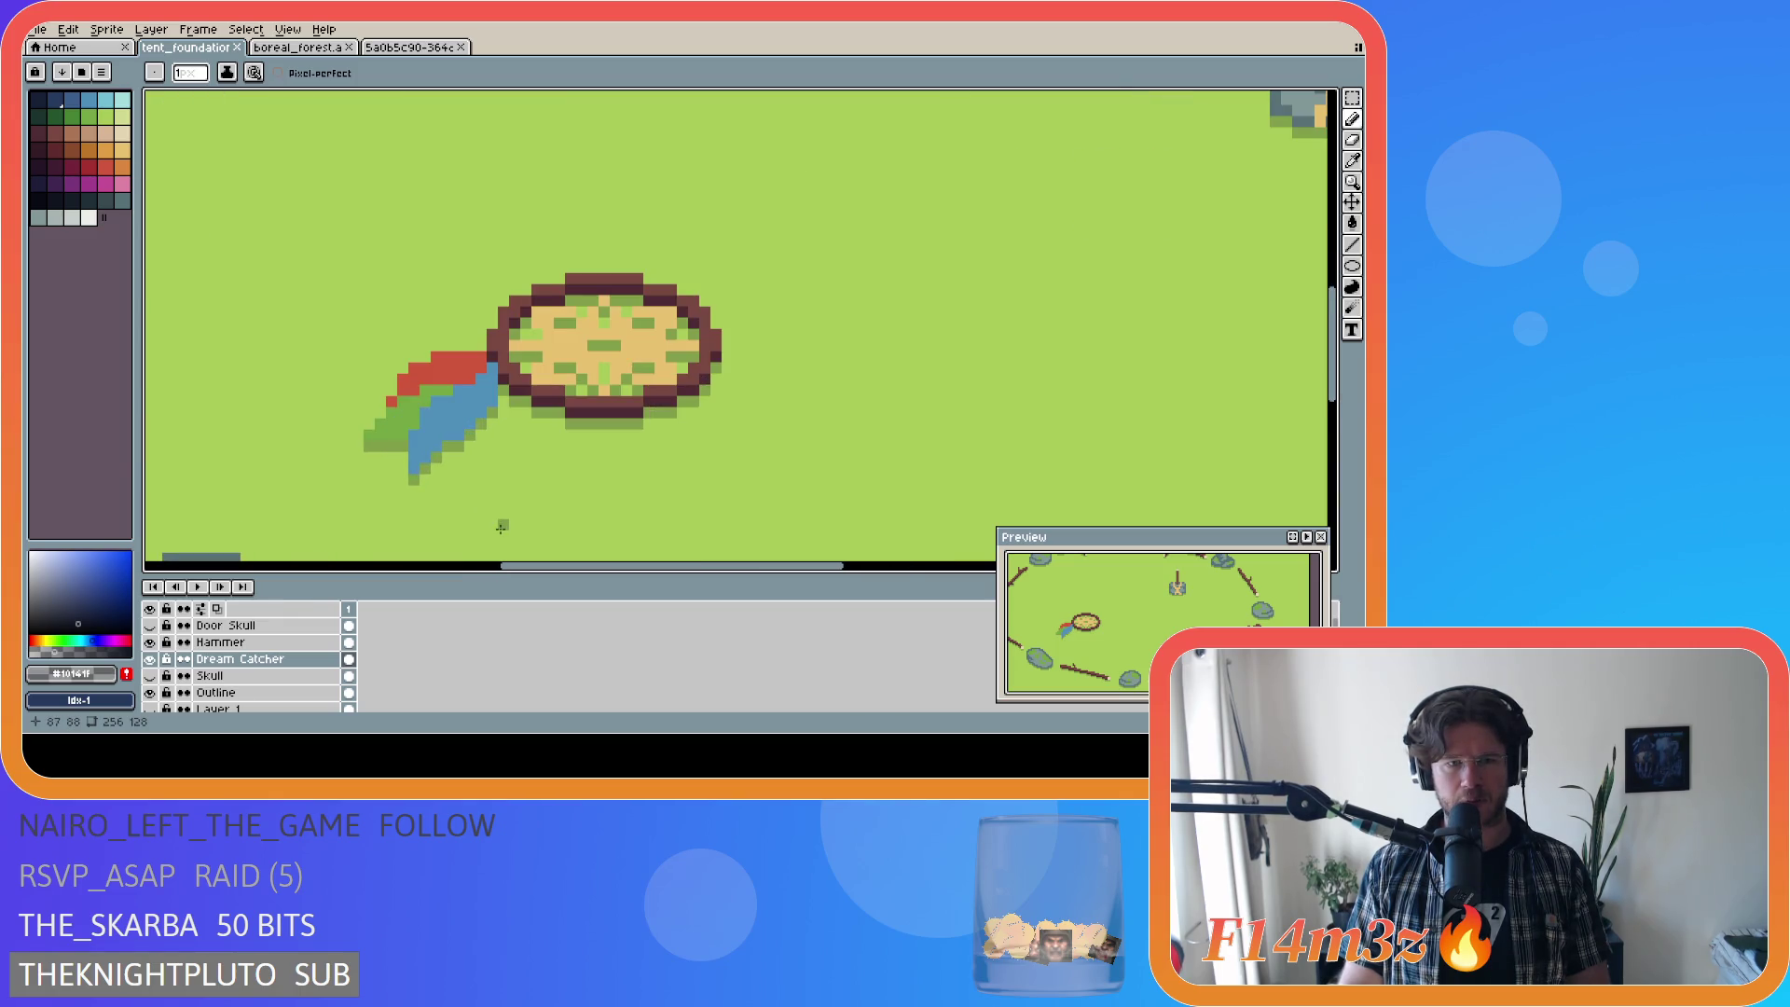
pyautogui.press('b')
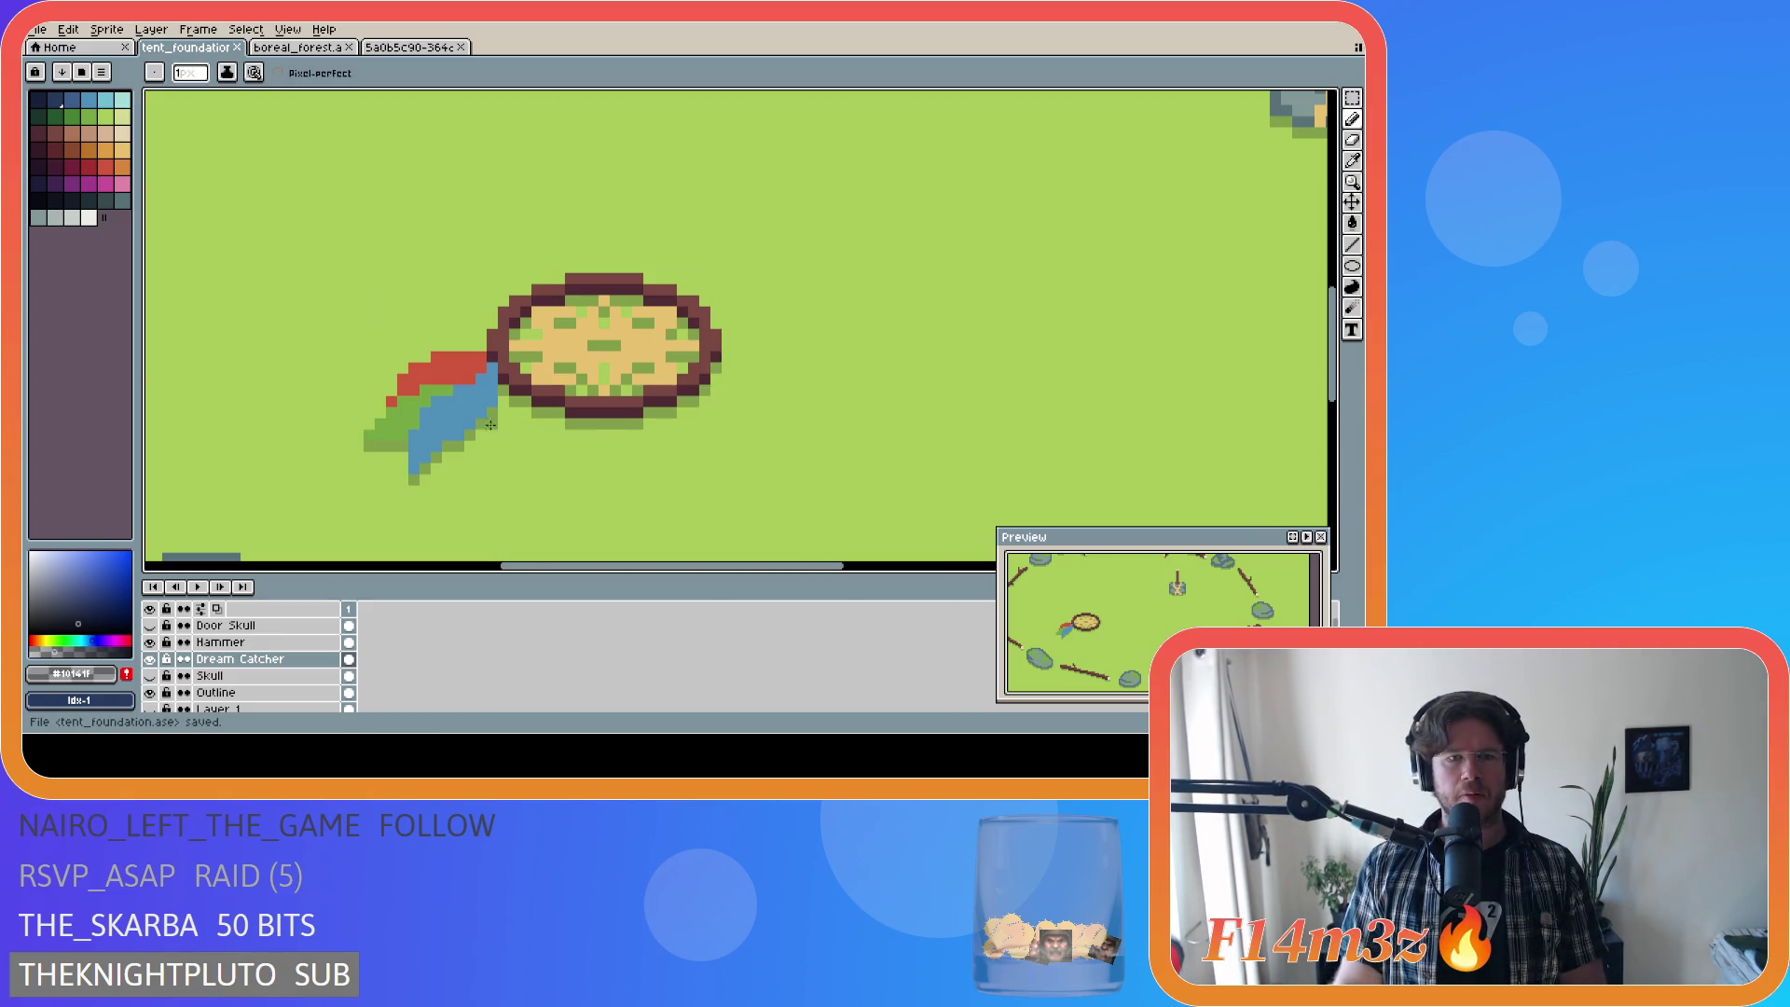
pyautogui.scroll(-1, 451, 442)
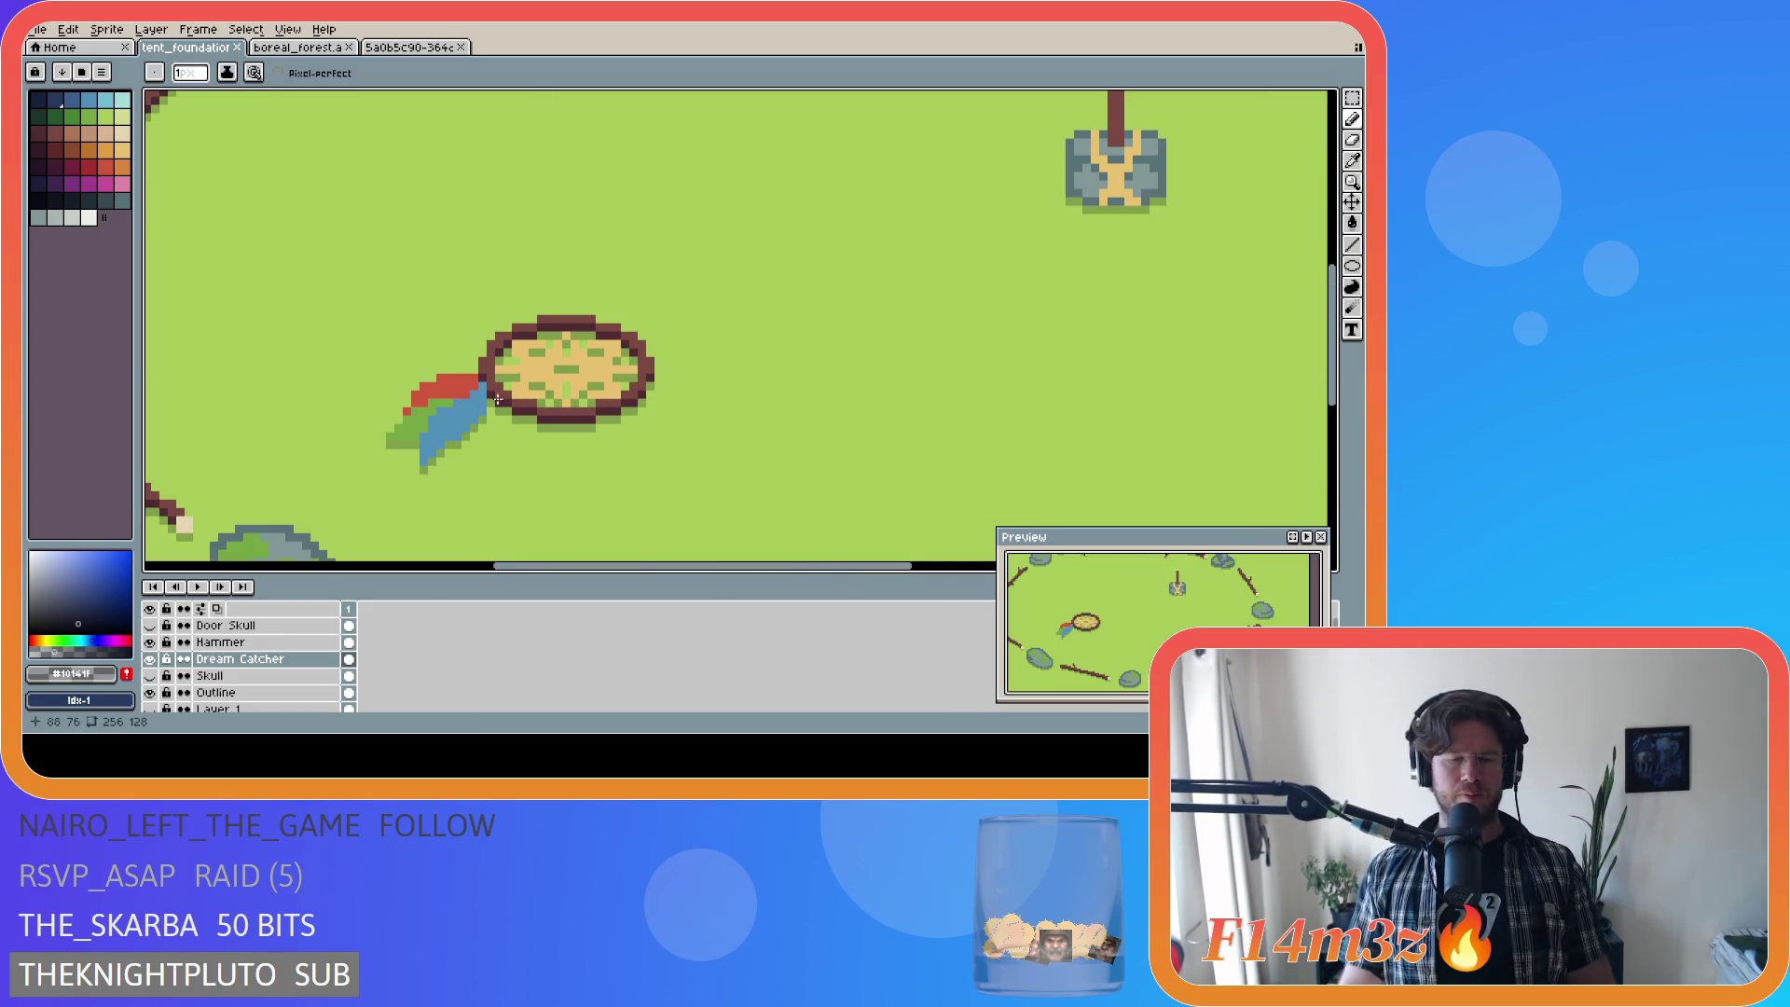
pyautogui.scroll(2, 534, 420)
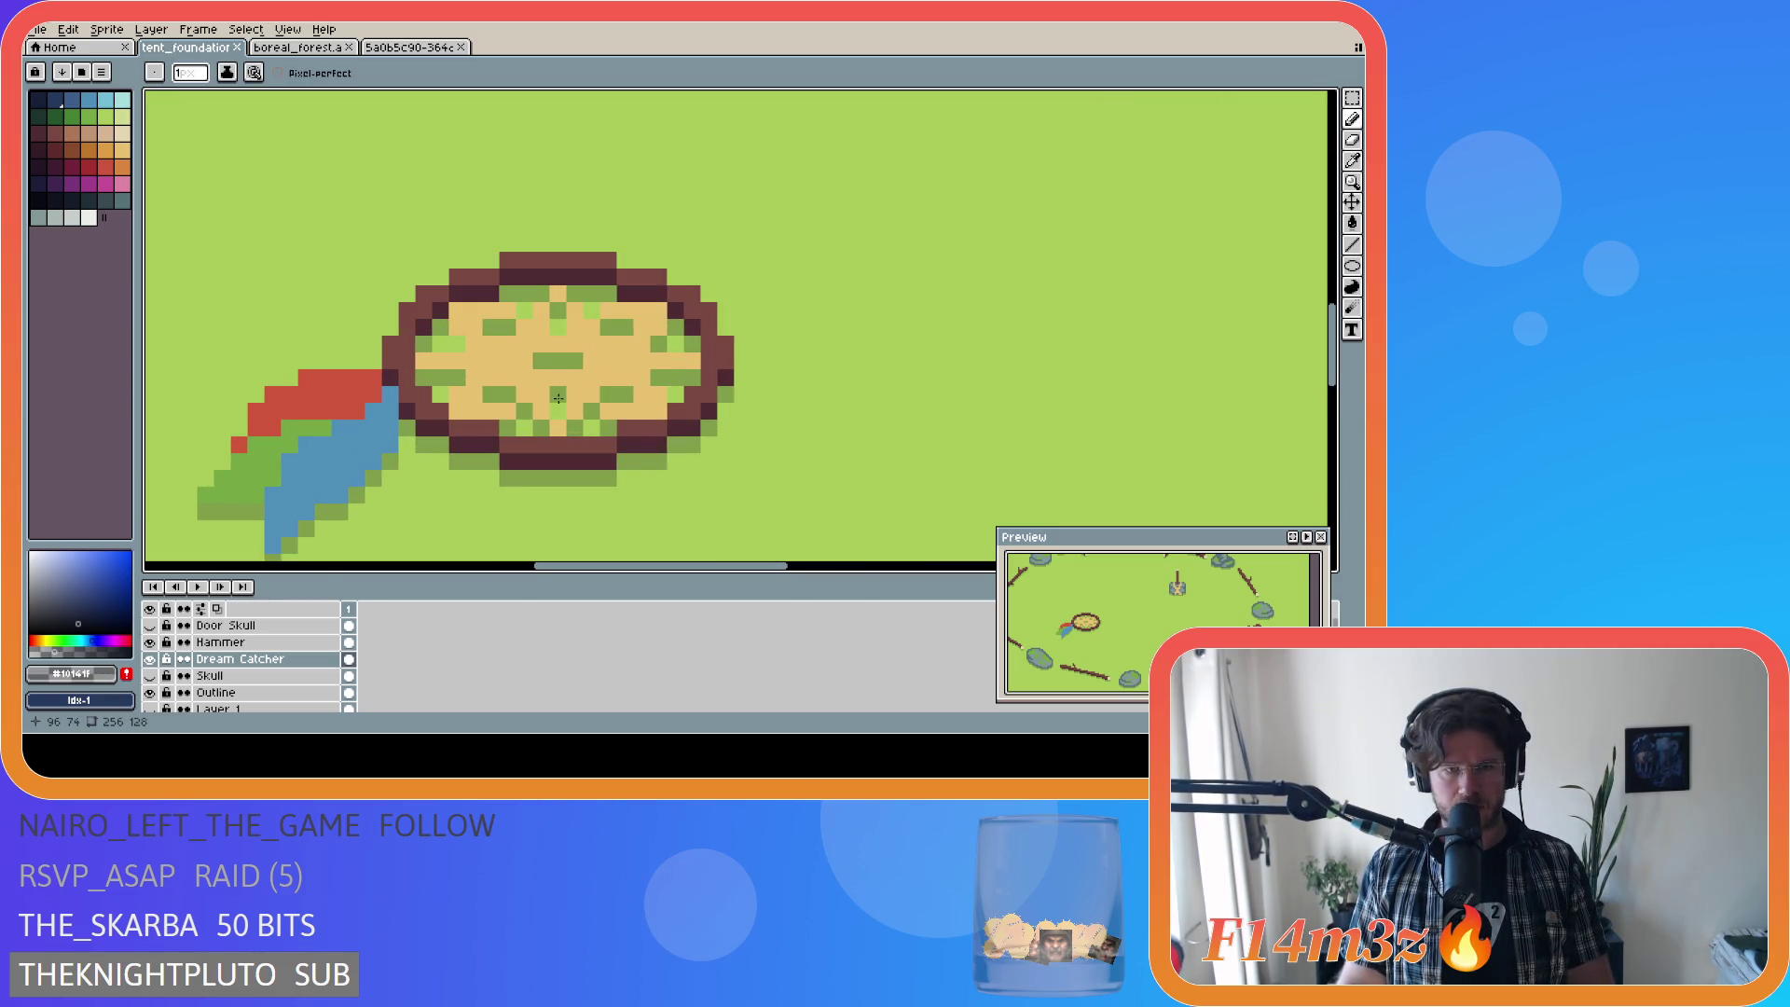
pyautogui.click(590, 411)
pyautogui.scroll(-2, 397, 503)
pyautogui.hotkey('ctrl', 's')
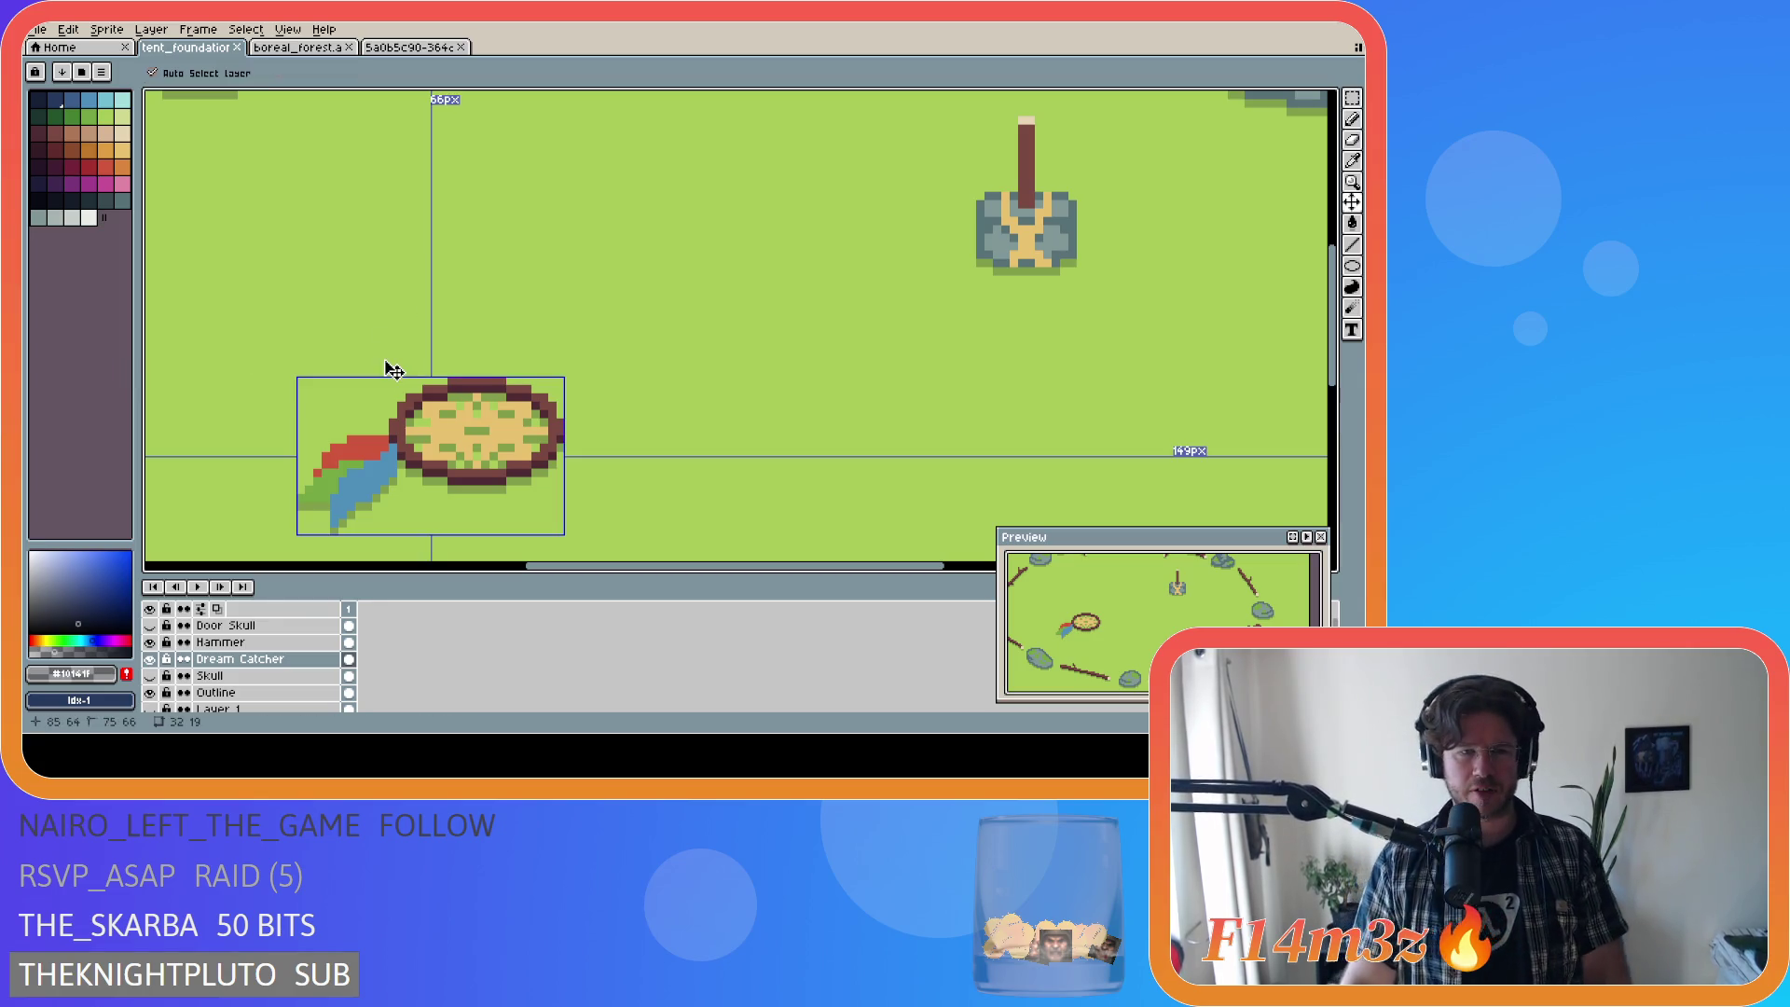
# Step: Save, then shift the Dream Catcher layer a few pixels right with the Move tool (V)
pyautogui.hotkey('ctrl', 's')
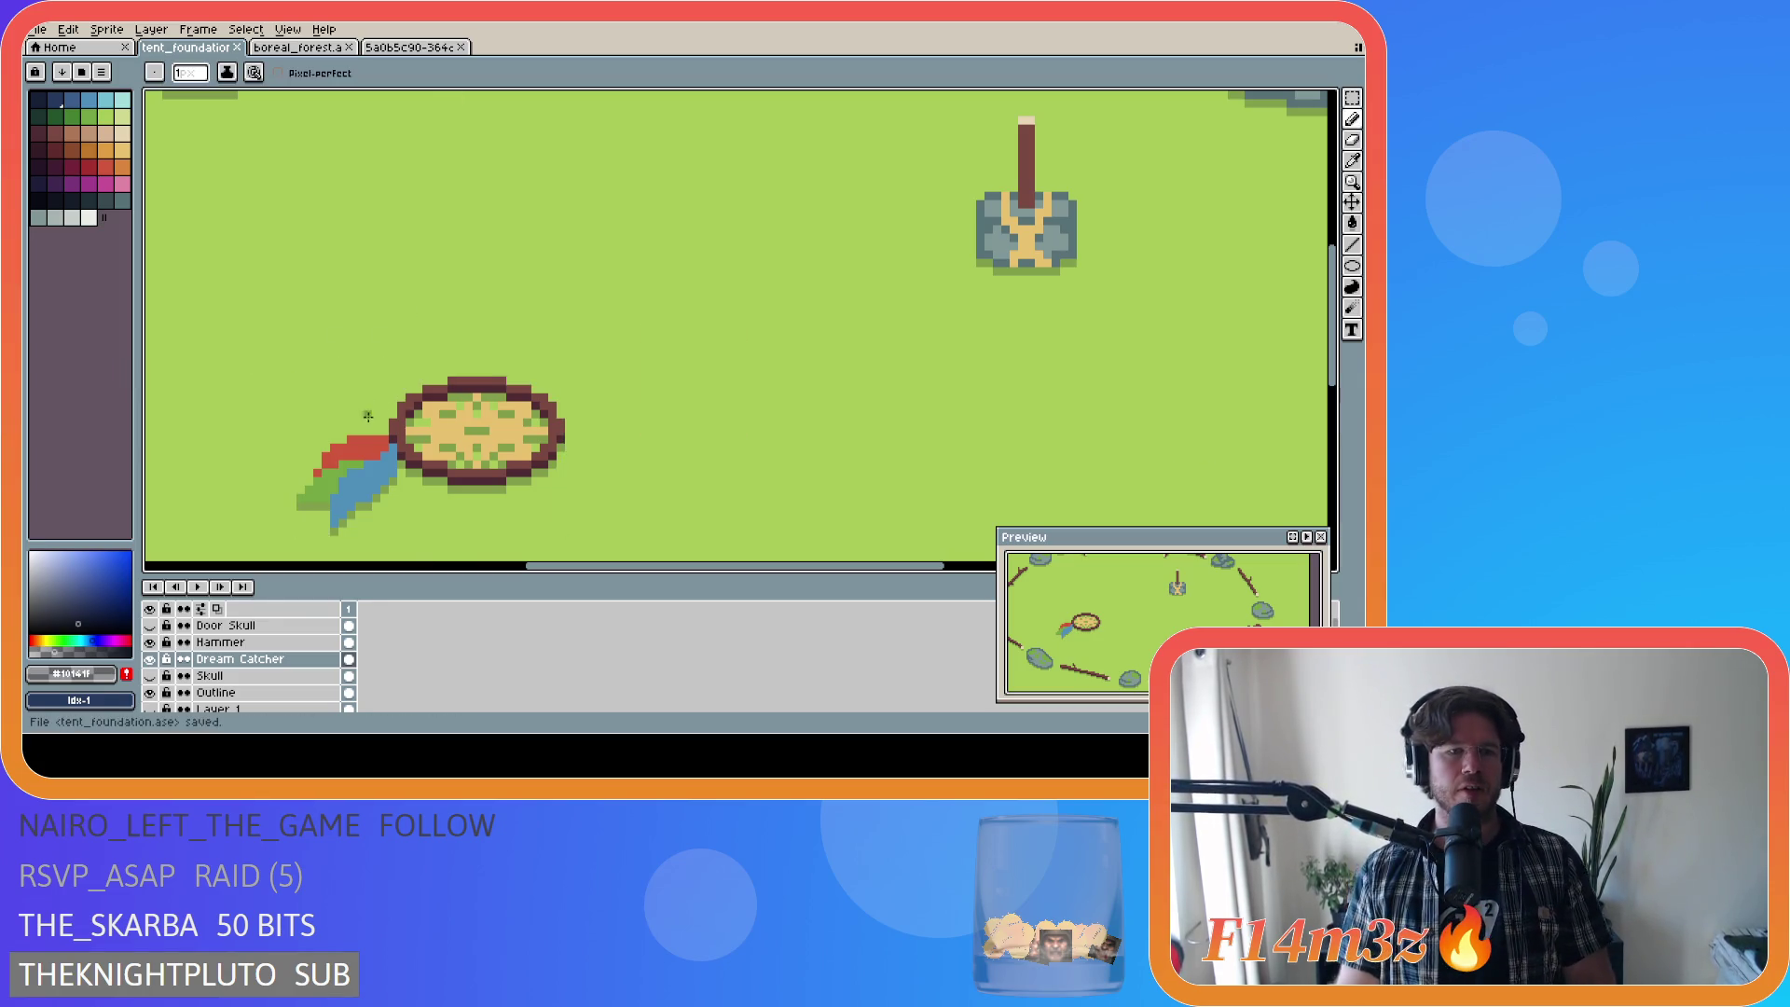
pyautogui.moveTo(551, 566); pyautogui.dragTo(474, 566)
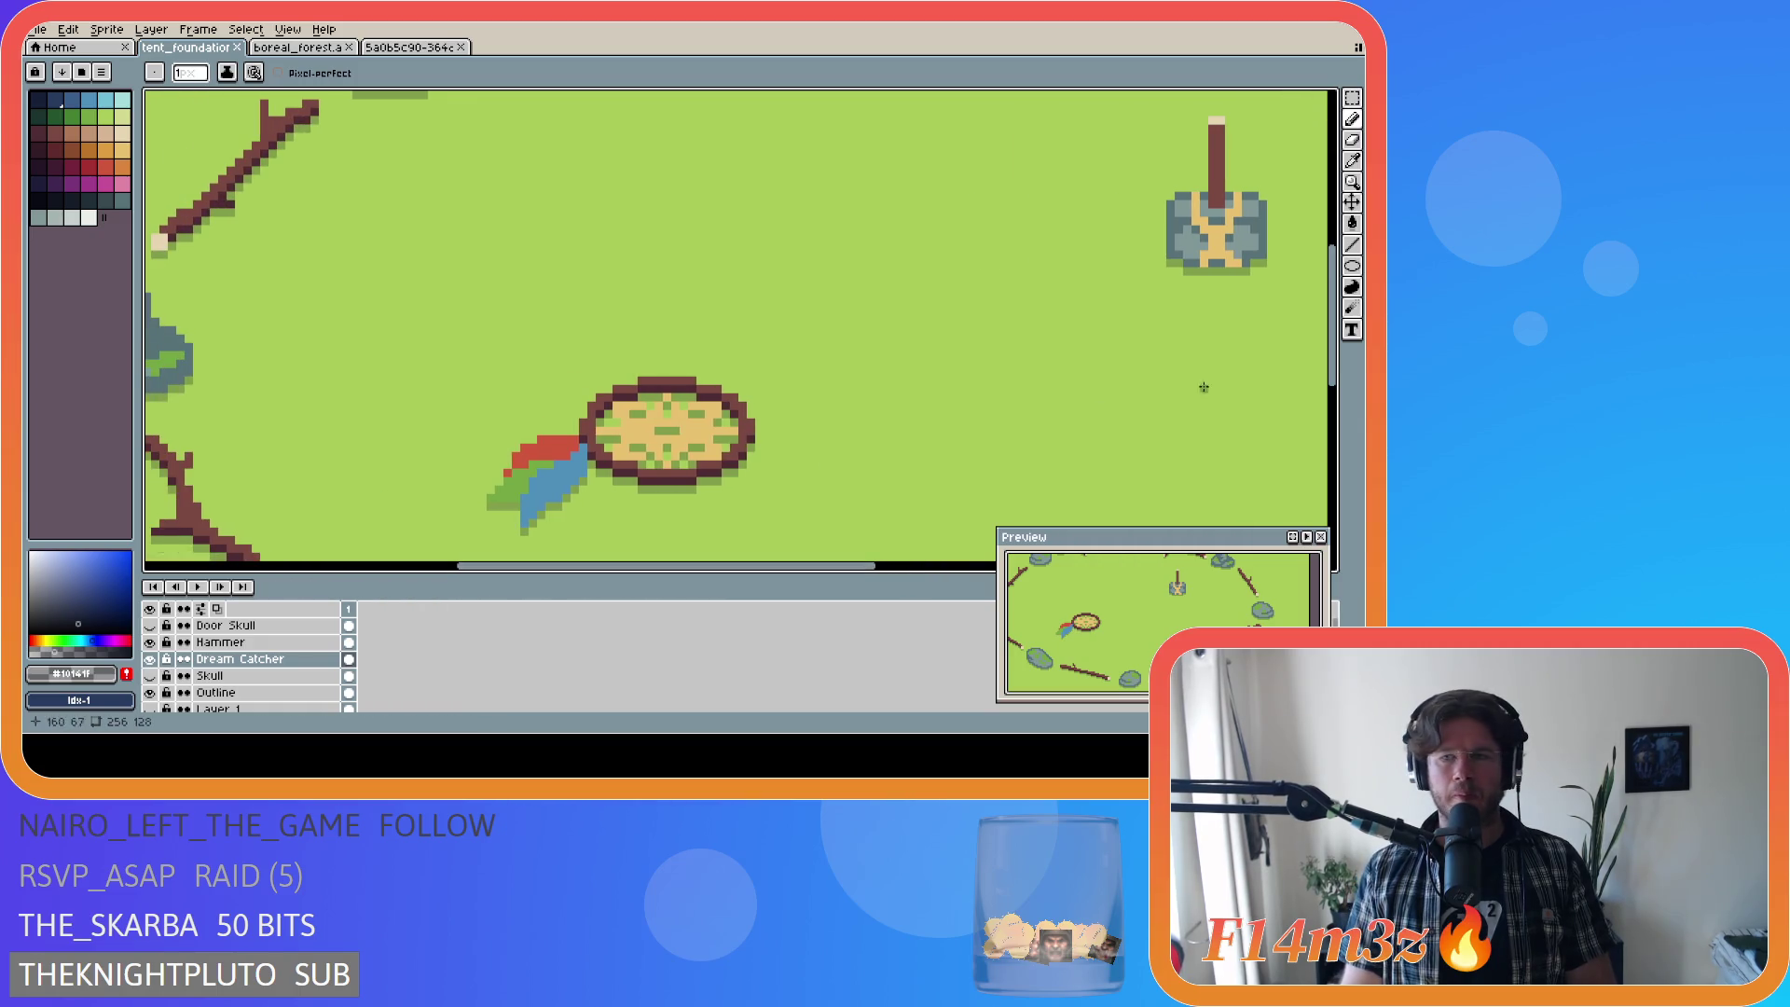
pyautogui.moveTo(1335, 343); pyautogui.dragTo(1339, 371)
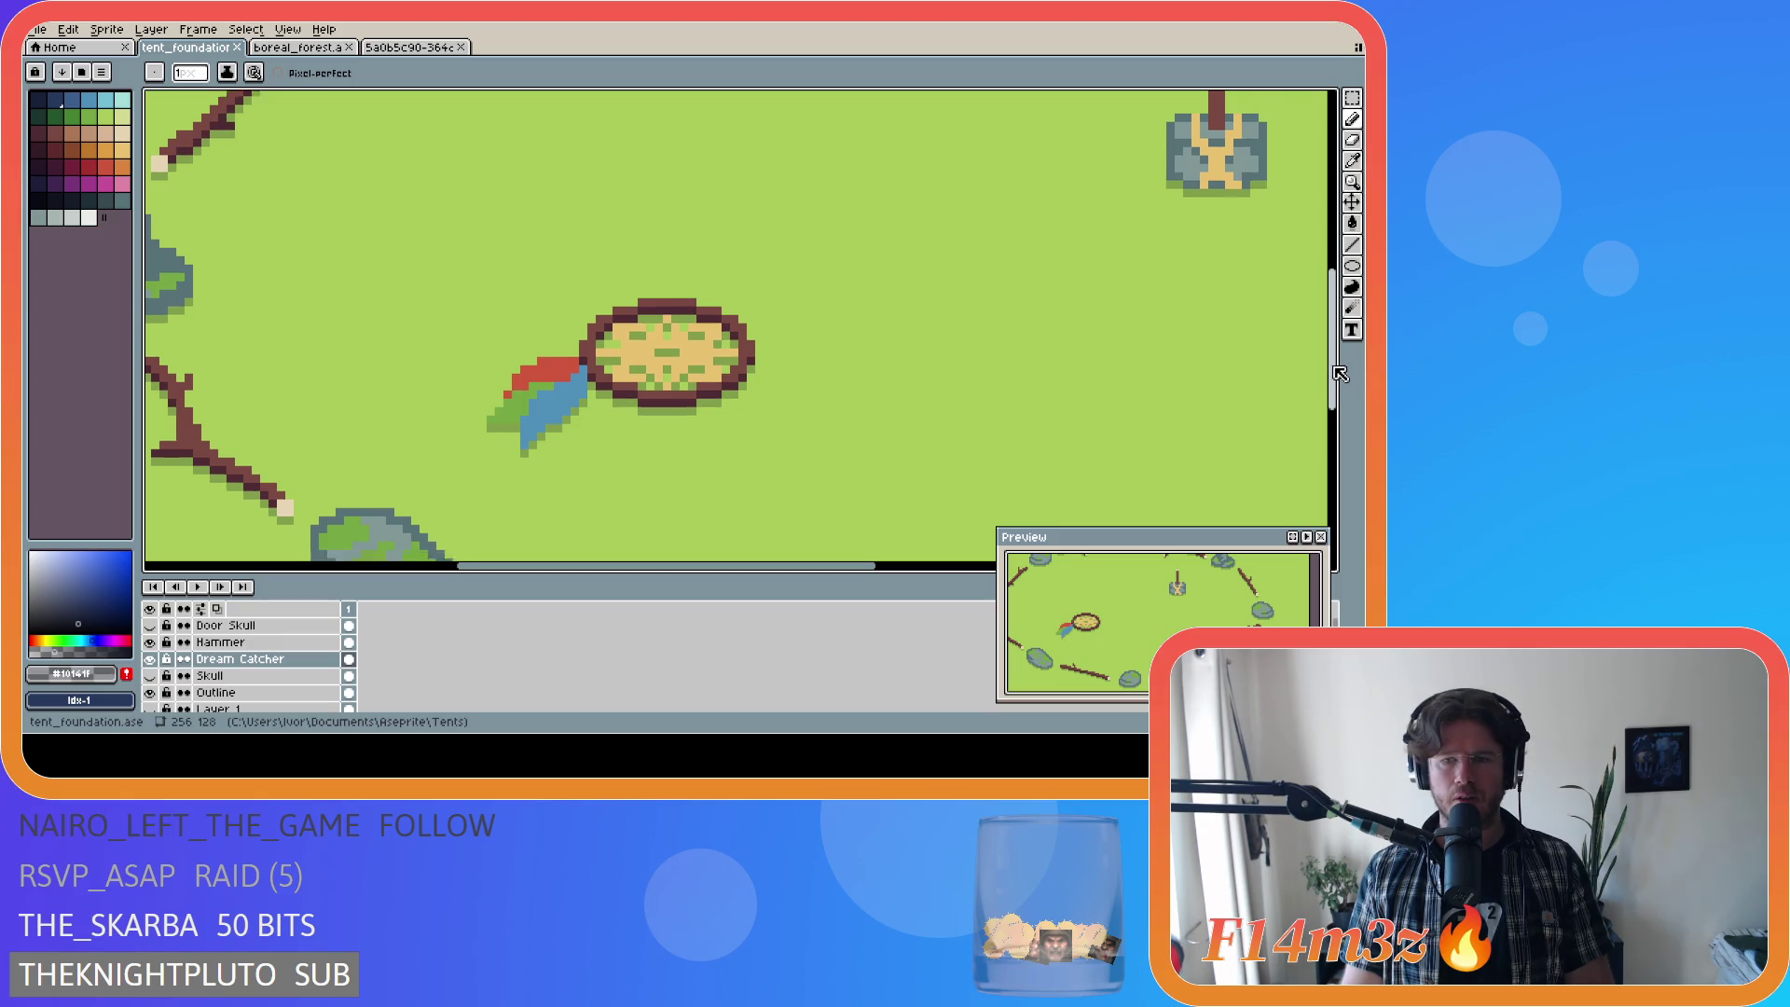
pyautogui.scroll(-2, 903, 456)
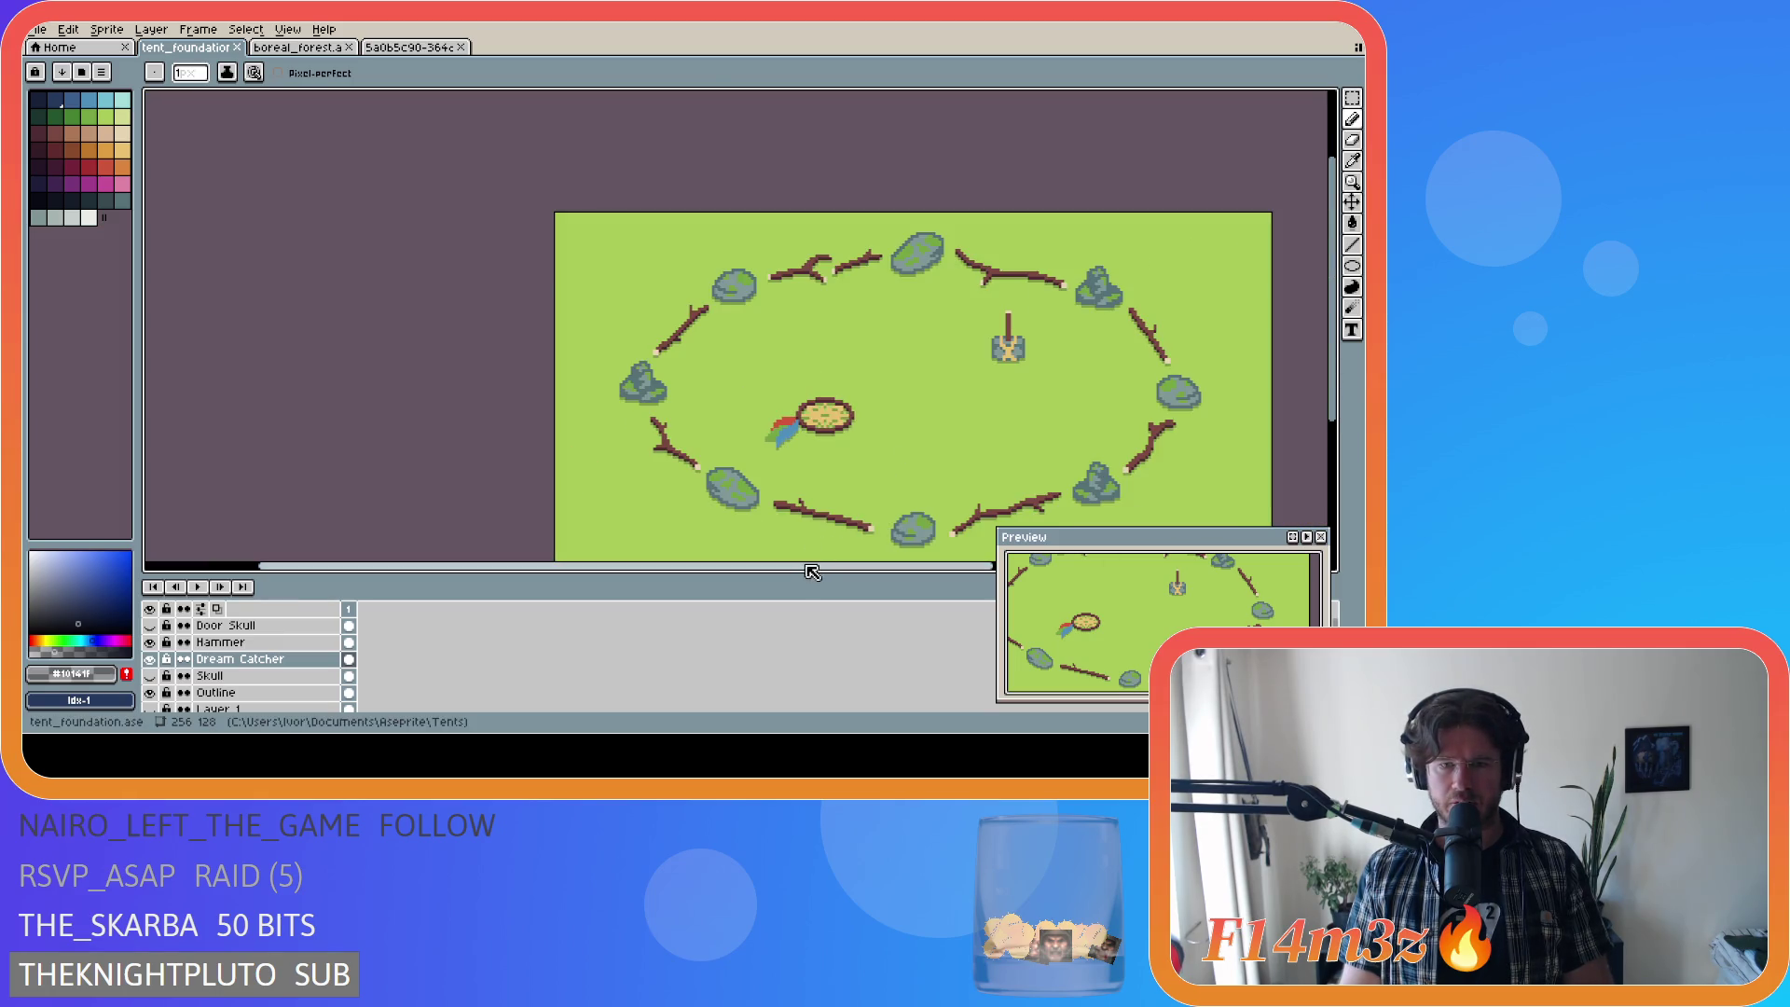
pyautogui.moveTo(811, 566); pyautogui.dragTo(967, 566)
pyautogui.moveTo(1337, 425); pyautogui.dragTo(1339, 445)
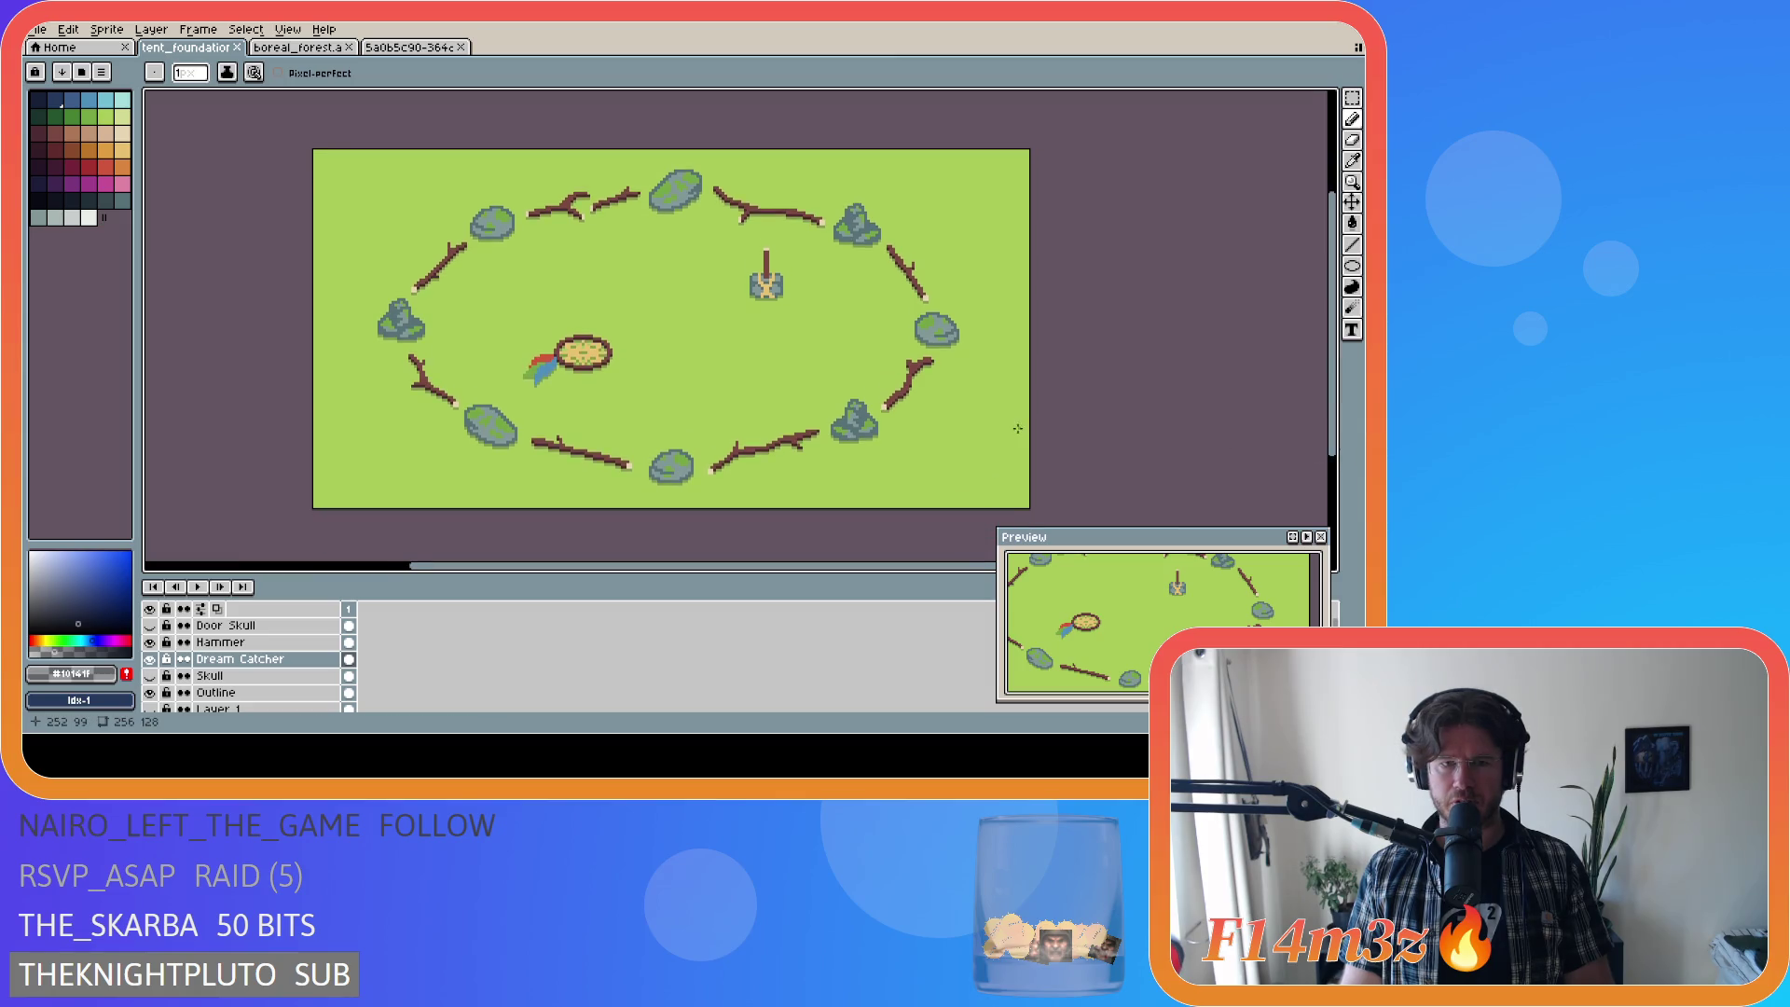
pyautogui.scroll(-1, 1017, 428)
pyautogui.moveTo(824, 559); pyautogui.dragTo(895, 566)
pyautogui.scroll(1, 812, 501)
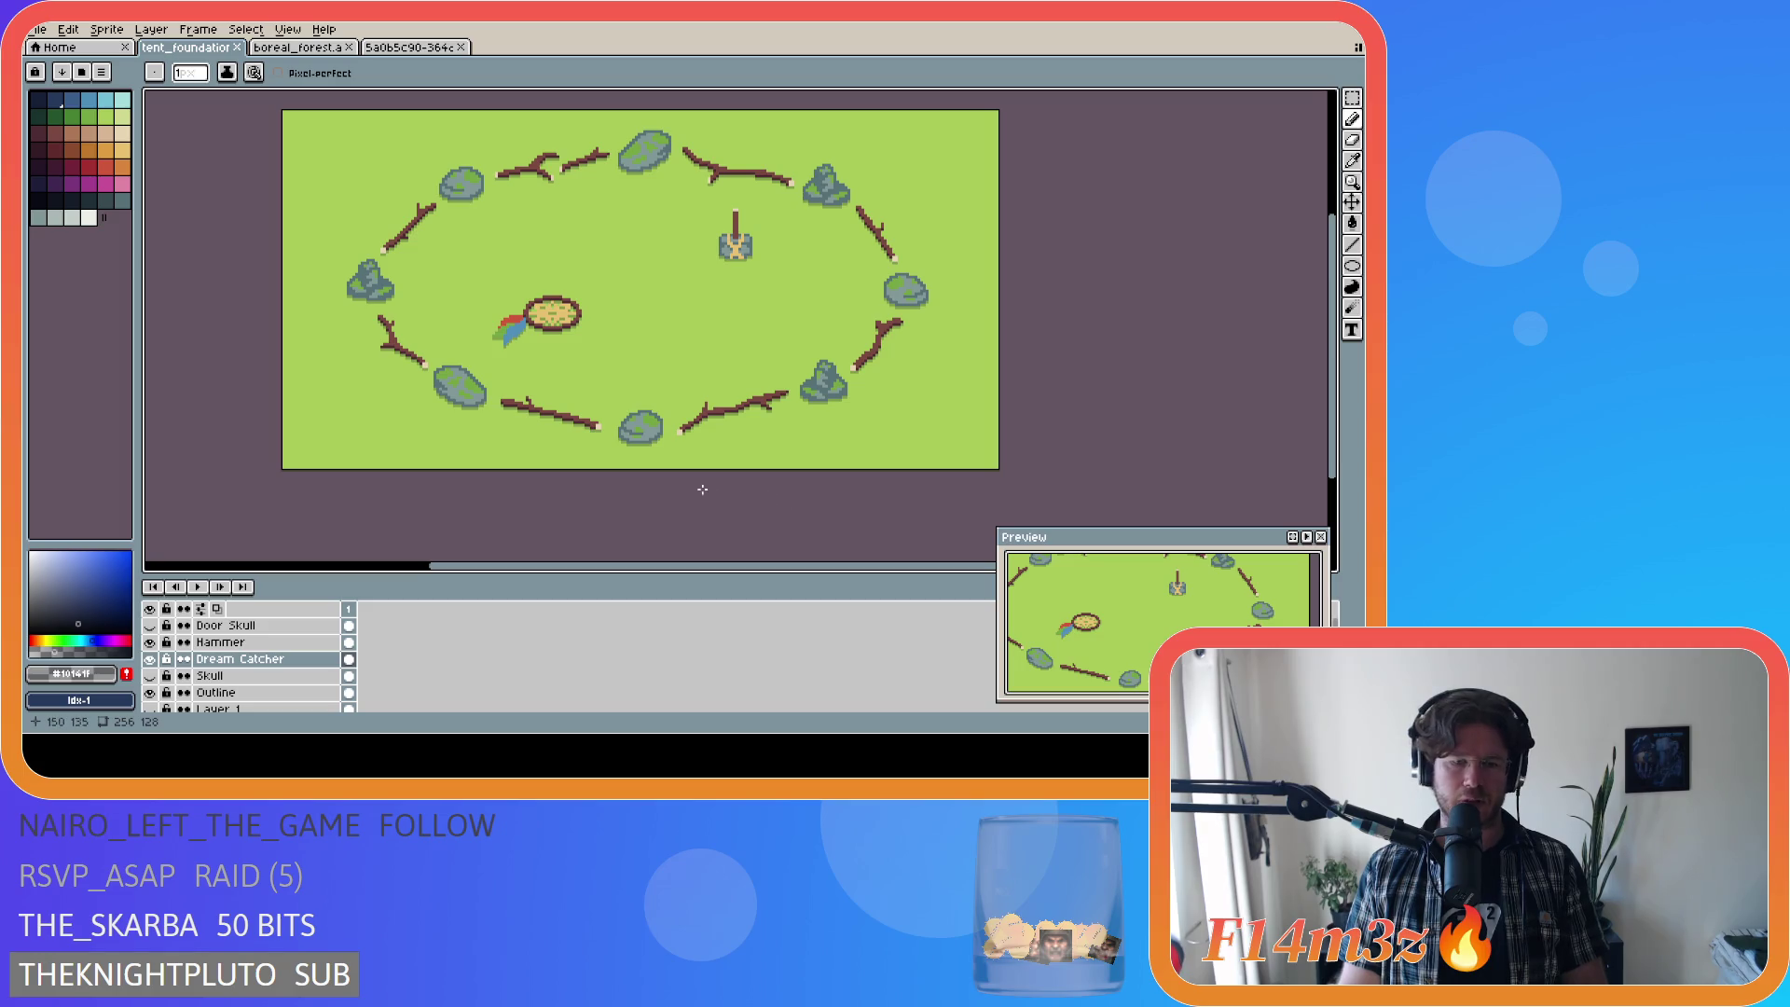
pyautogui.scroll(-1, 689, 487)
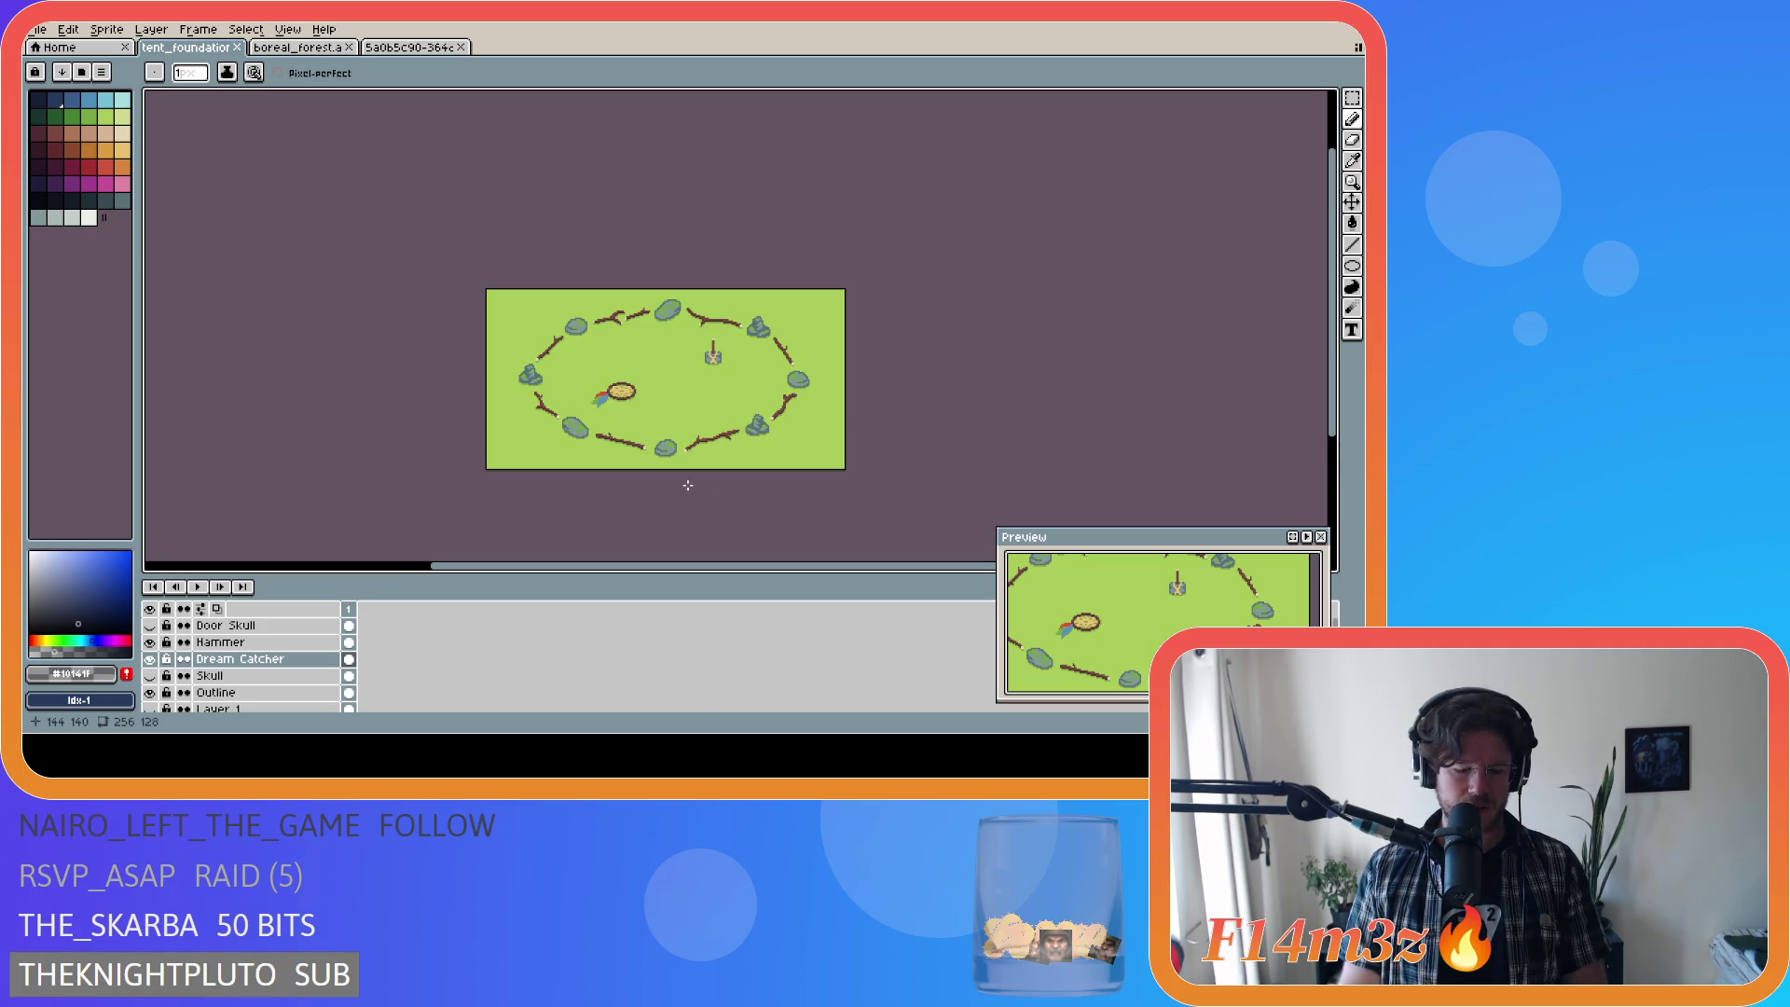
pyautogui.press('v')
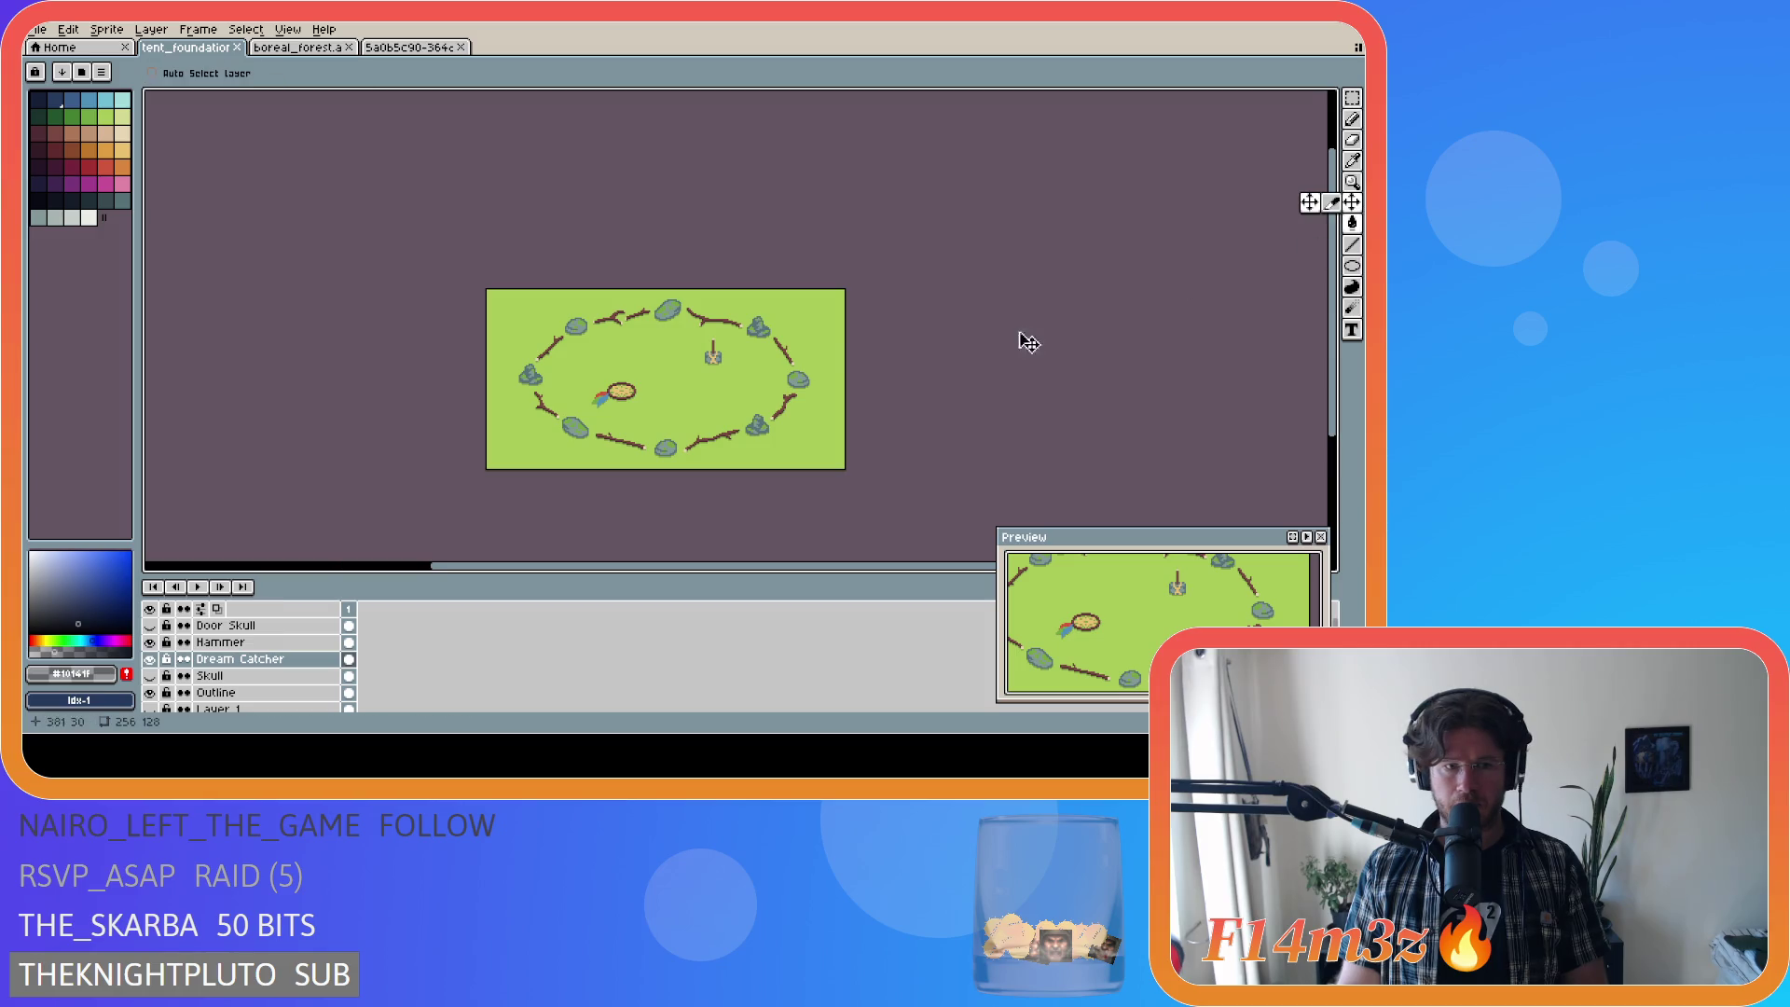
pyautogui.moveTo(627, 395); pyautogui.dragTo(631, 405)
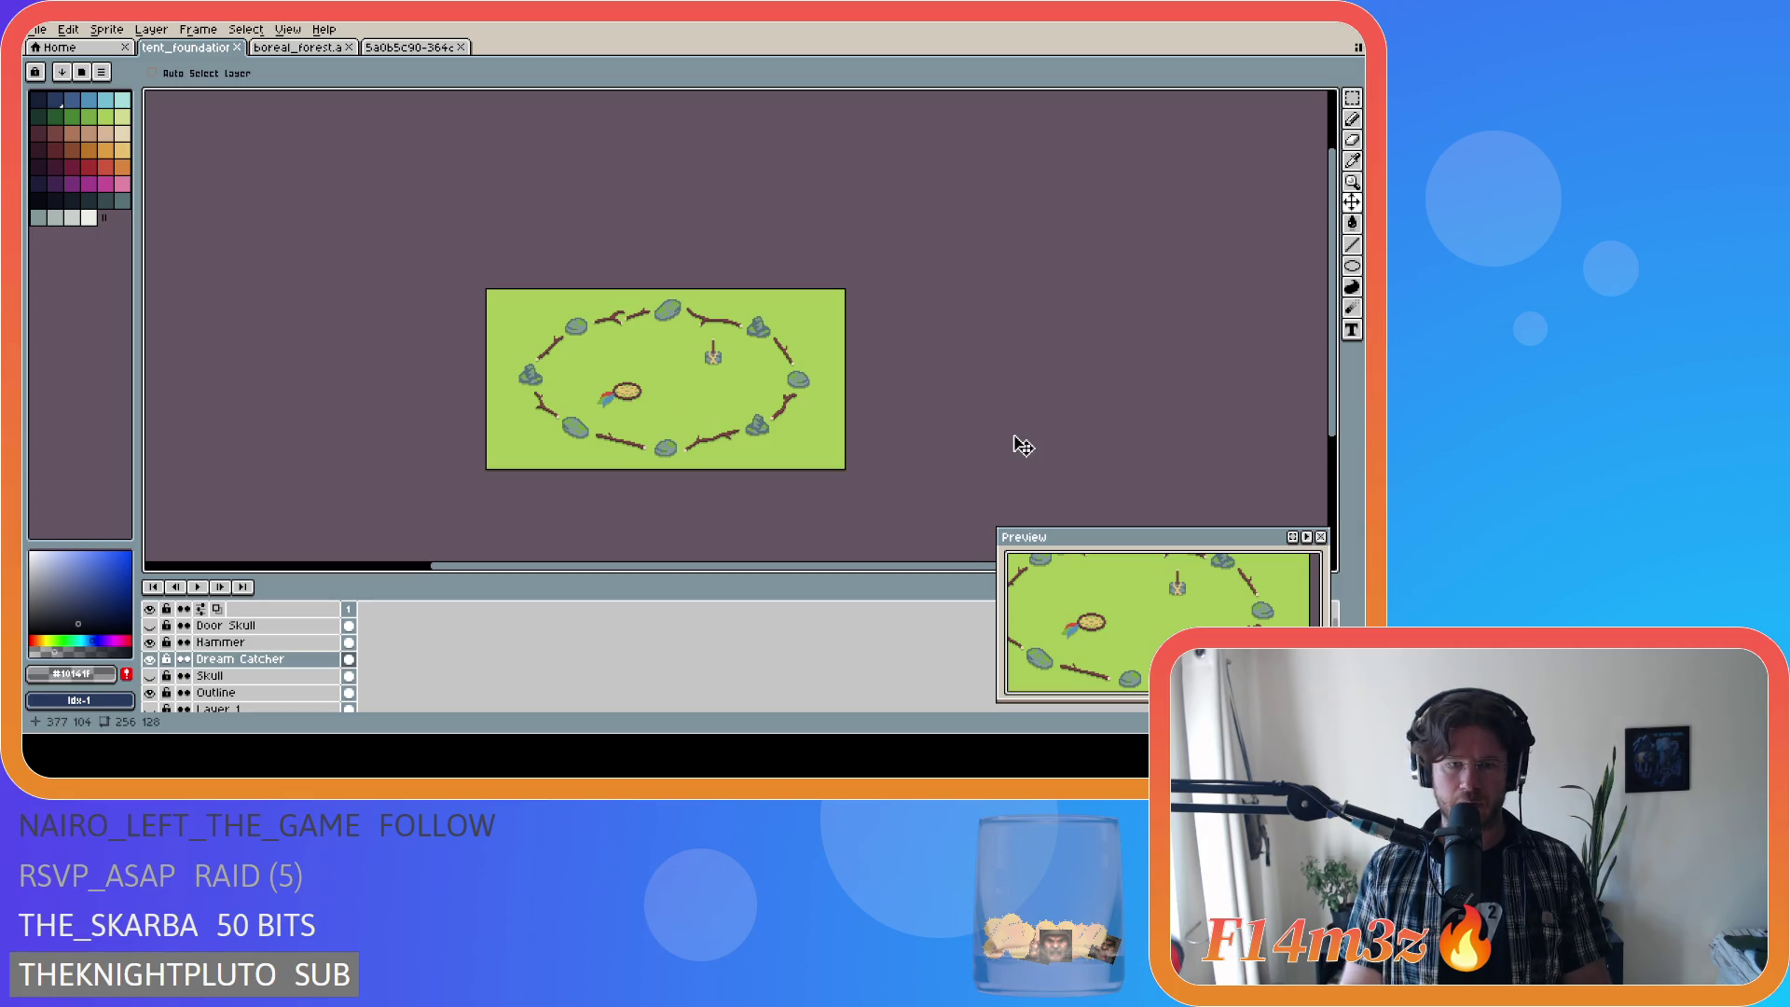
# Step: Show the grid and the Skull layer, check the dream catcher's edge spacing, and save
pyautogui.hotkey('ctrl', "'")
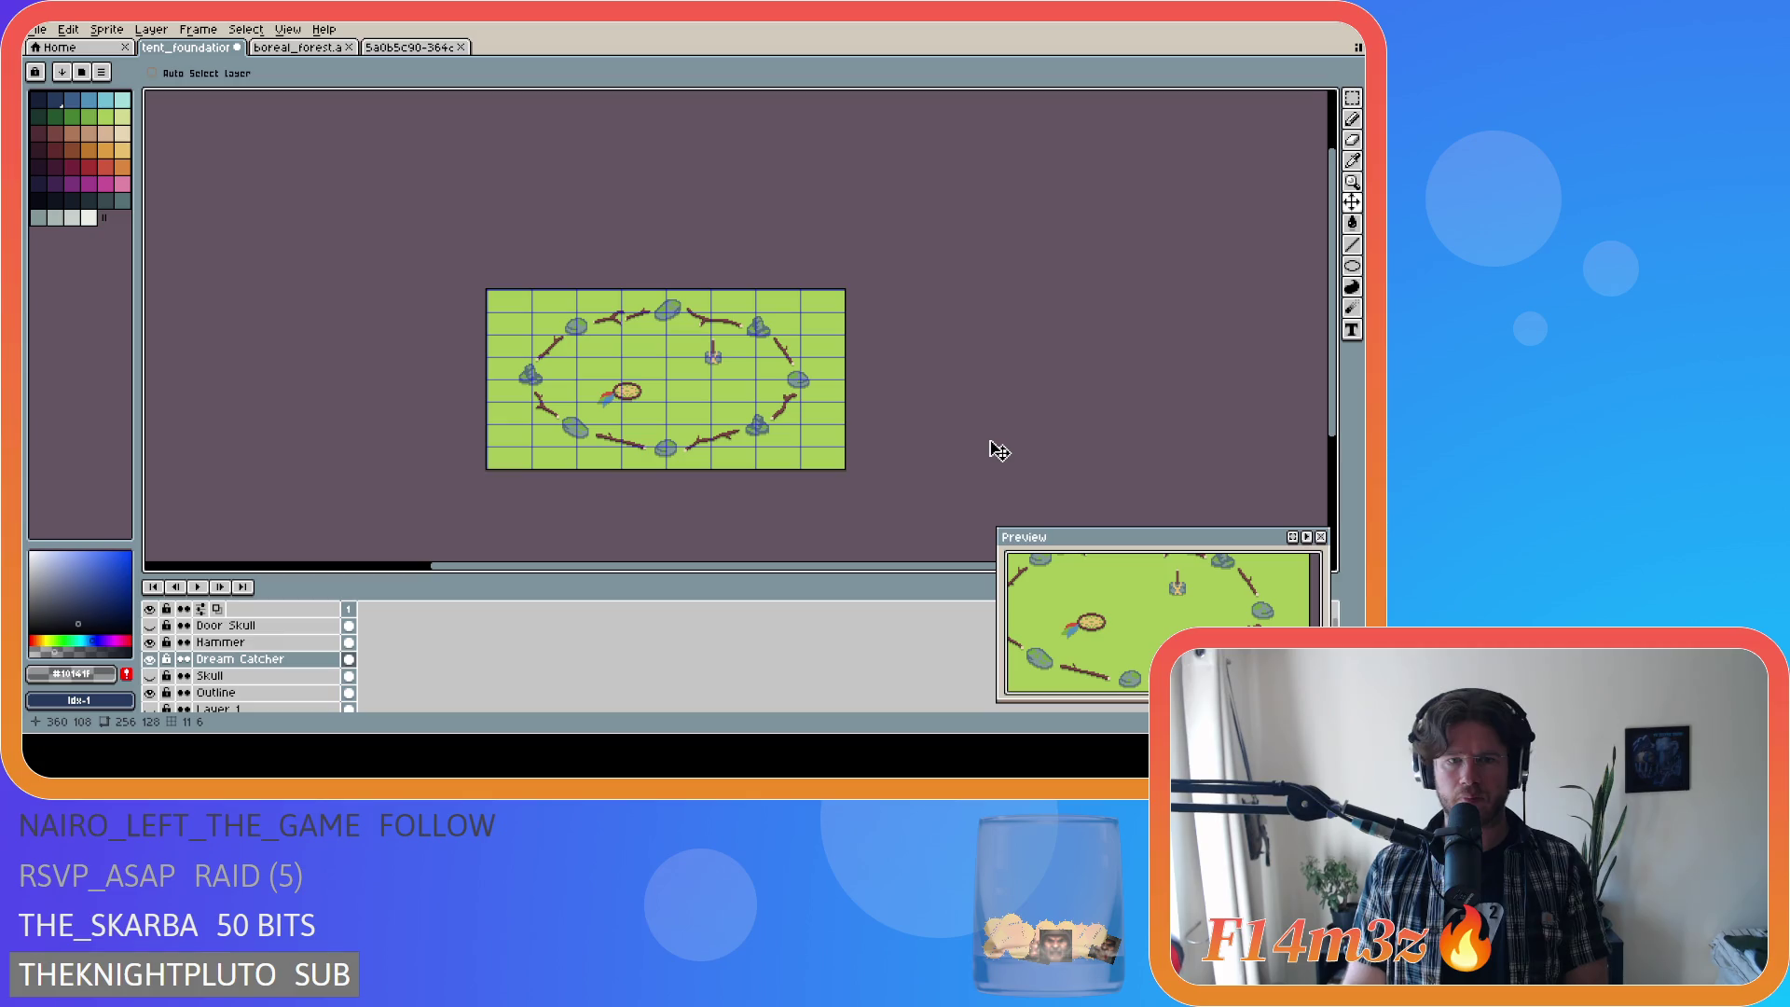
pyautogui.click(151, 677)
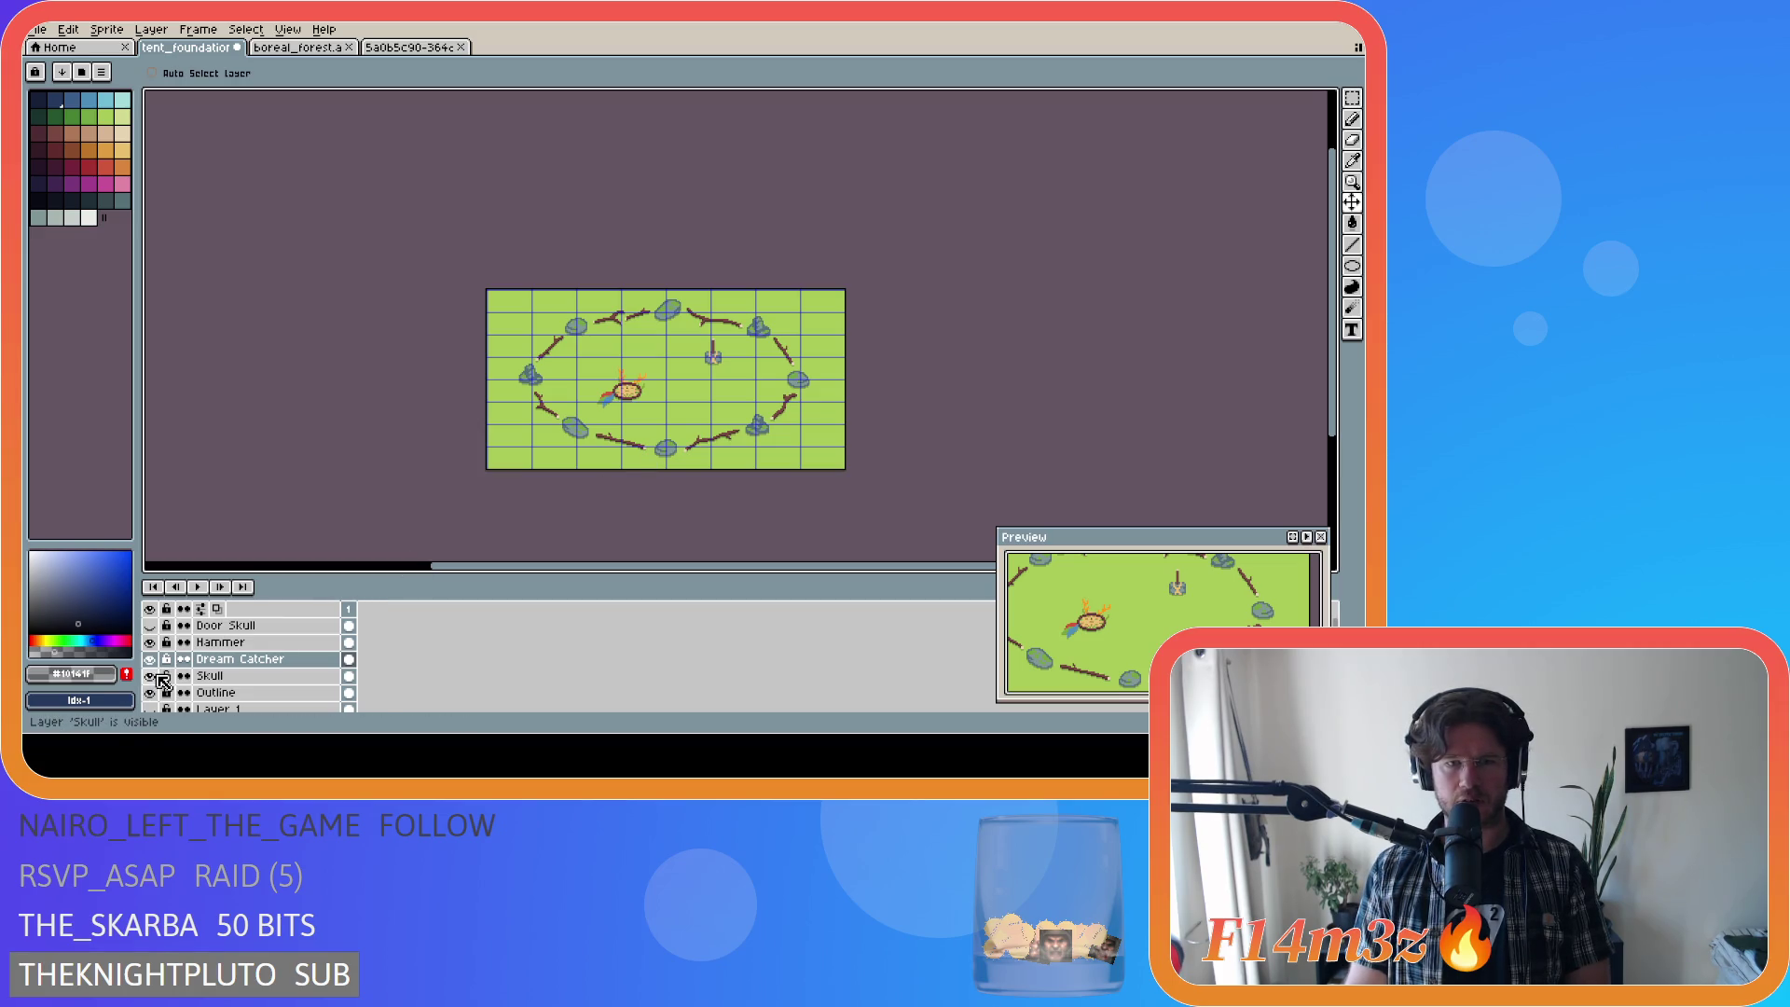
pyautogui.hotkey('ctrl', "'")
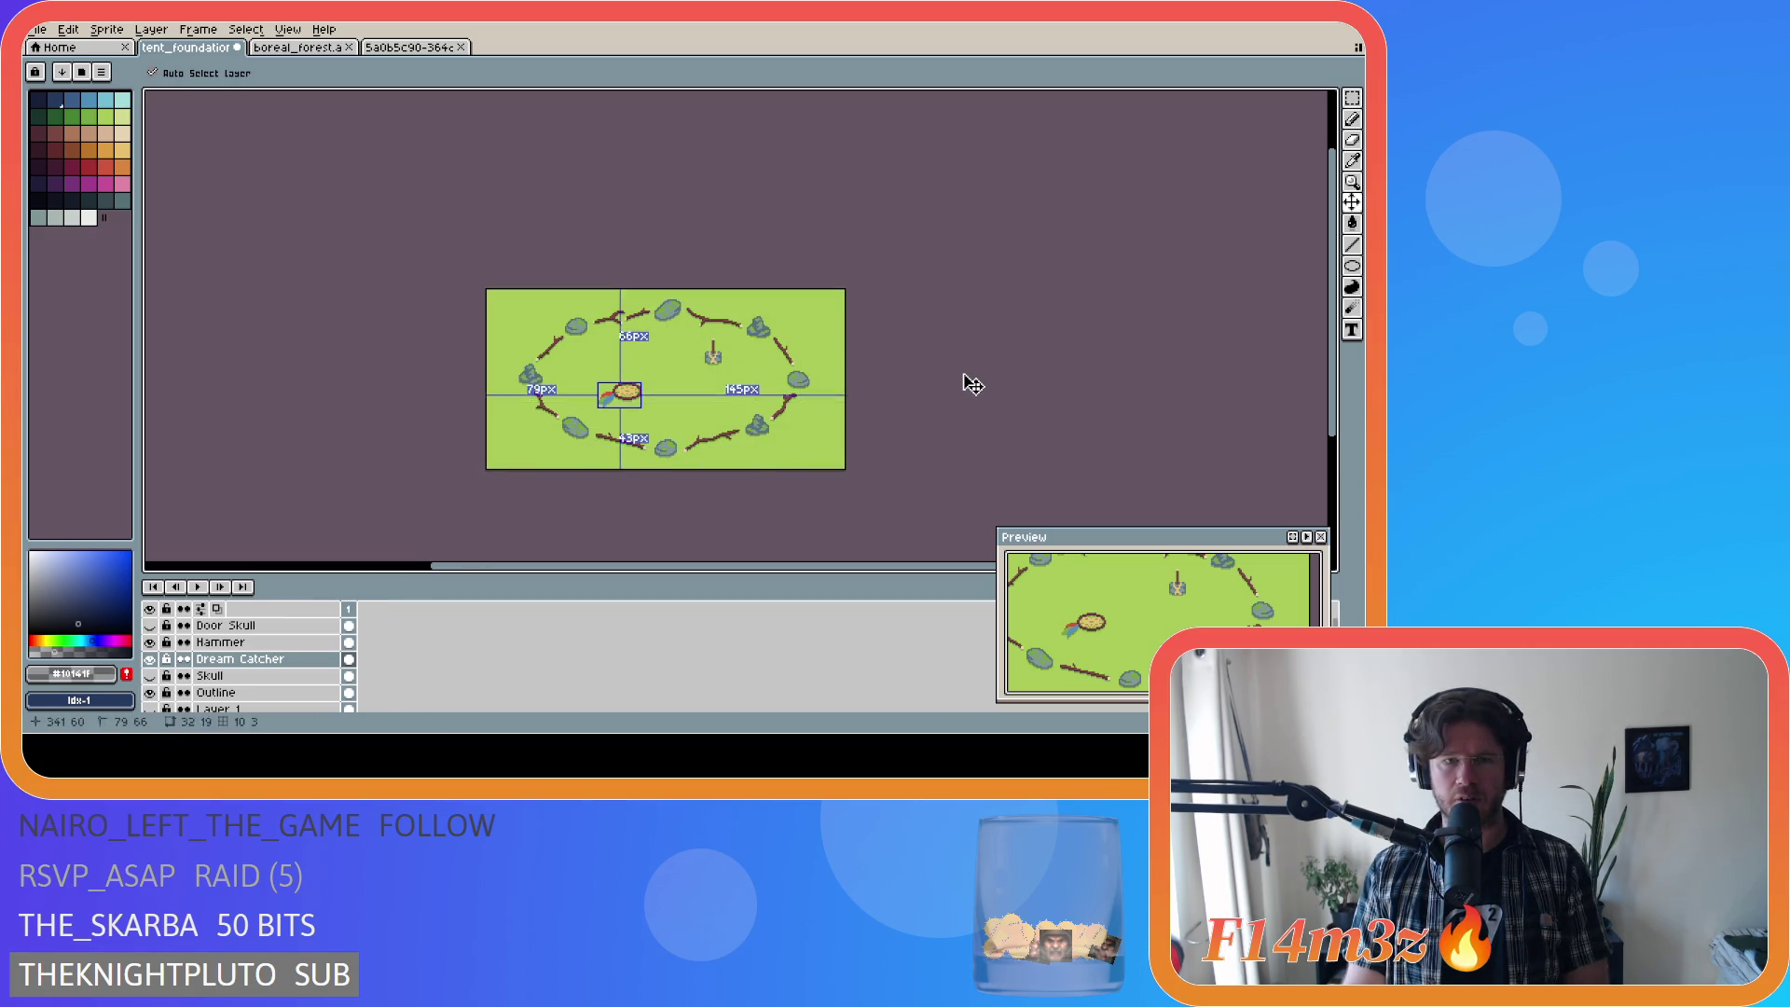
pyautogui.hotkey('ctrl', 's')
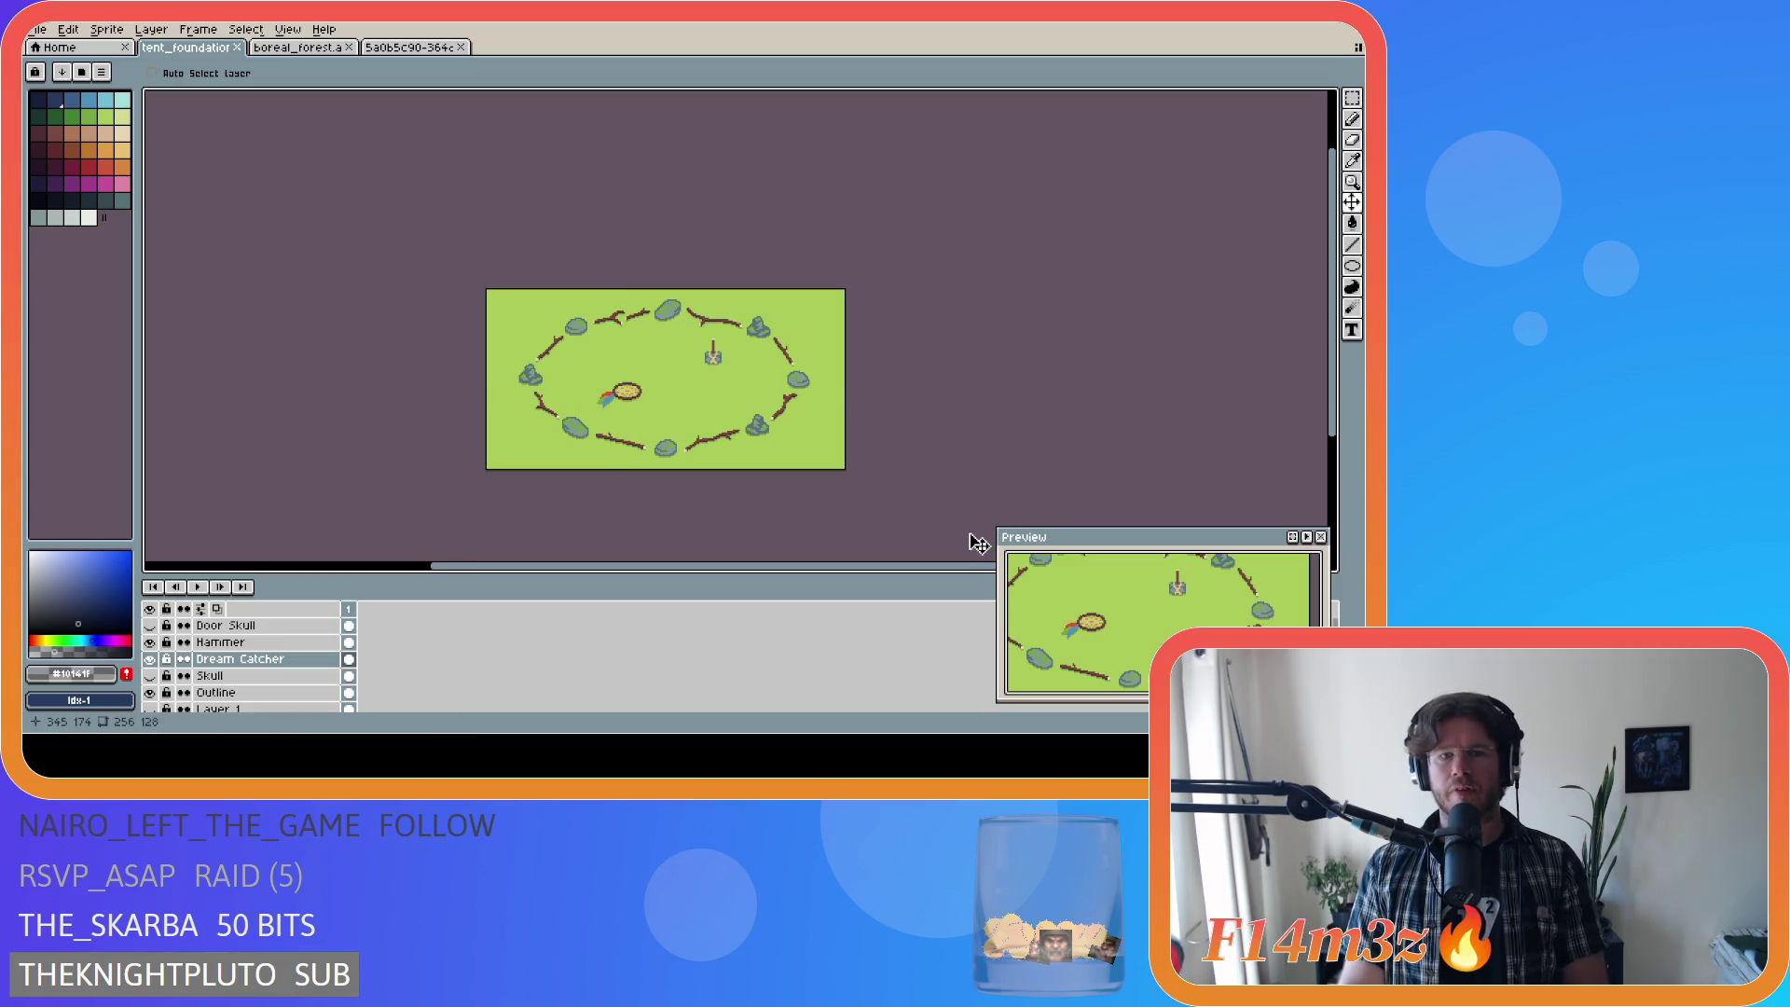
# Step: Nudge the dream catcher slightly up to sit 79 px from the left edge and save tent_foundation.ase
pyautogui.click(641, 406)
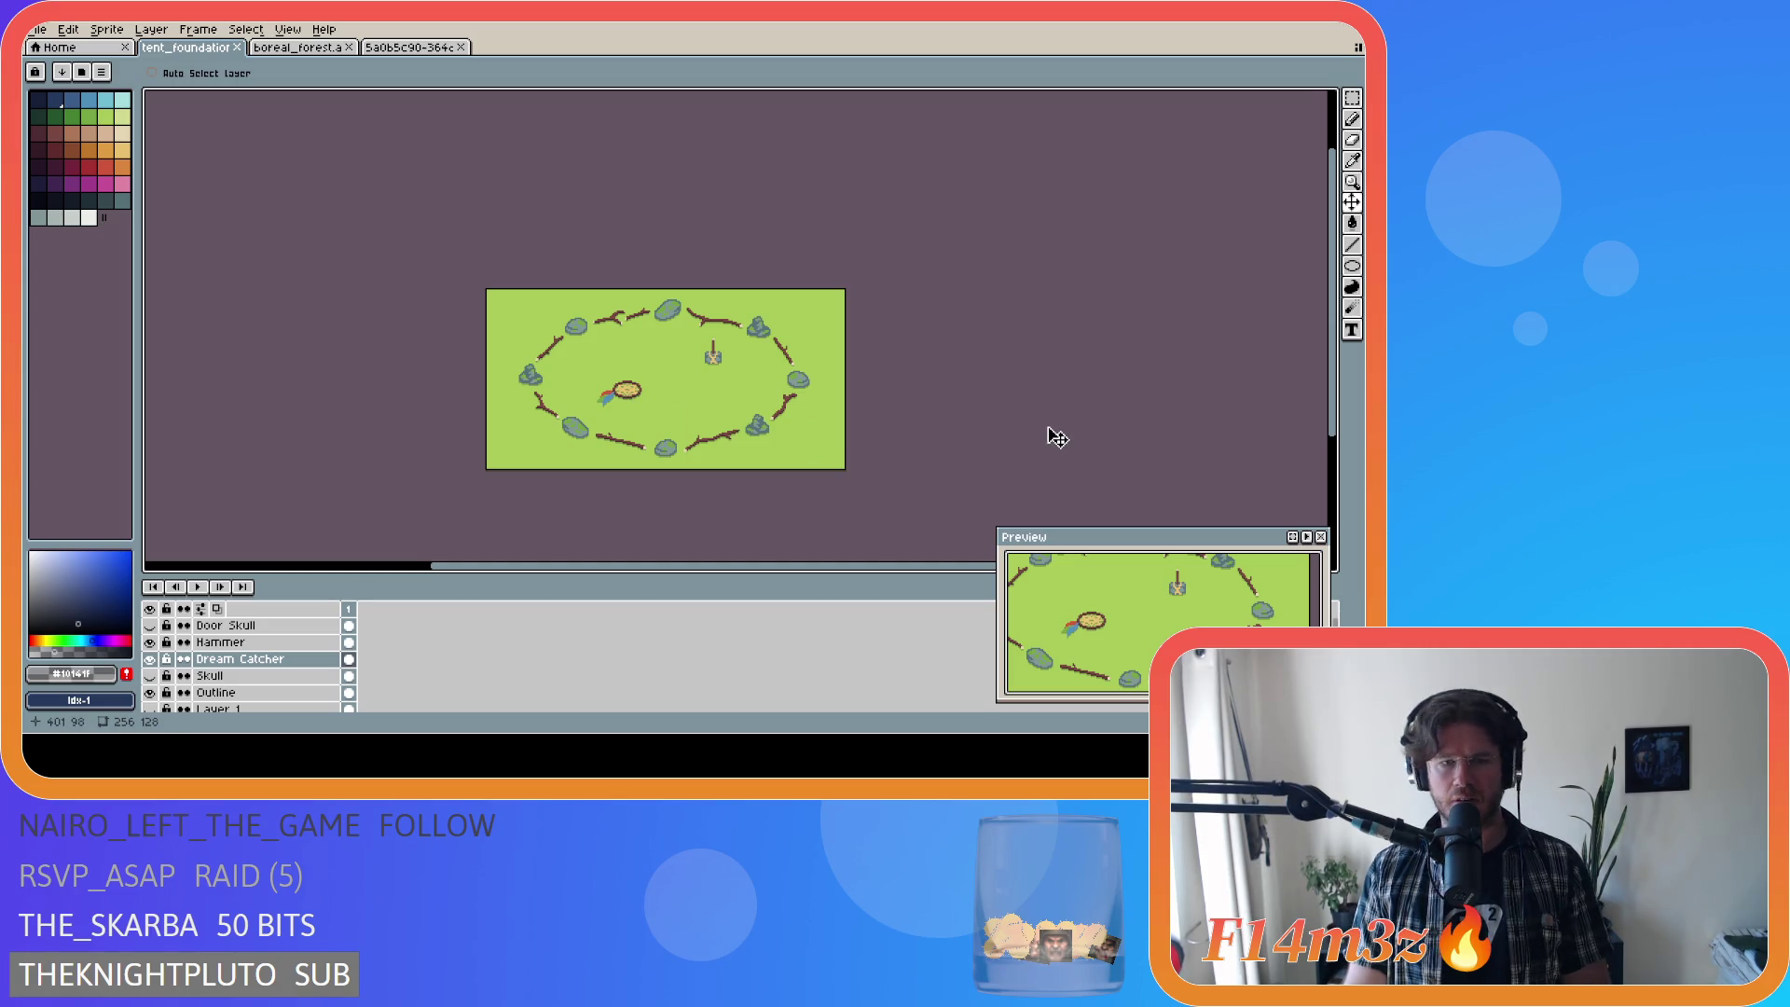
pyautogui.click(1260, 393)
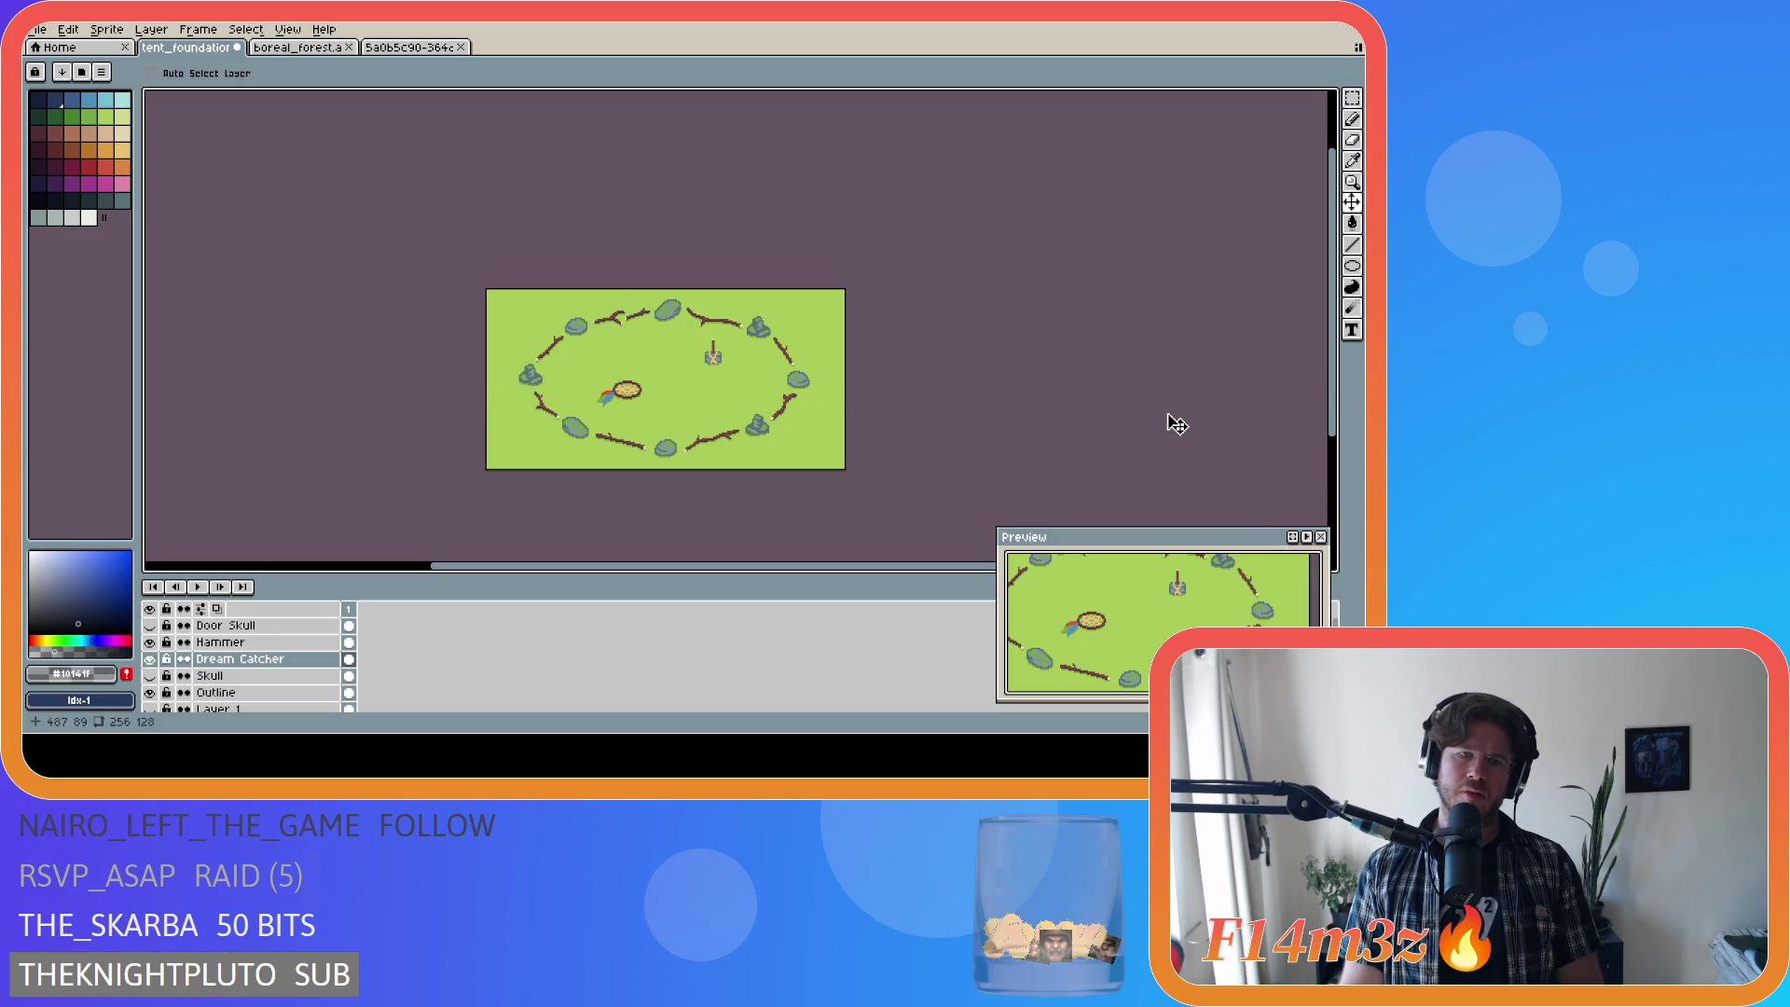
pyautogui.hotkey('ctrl', 'z')
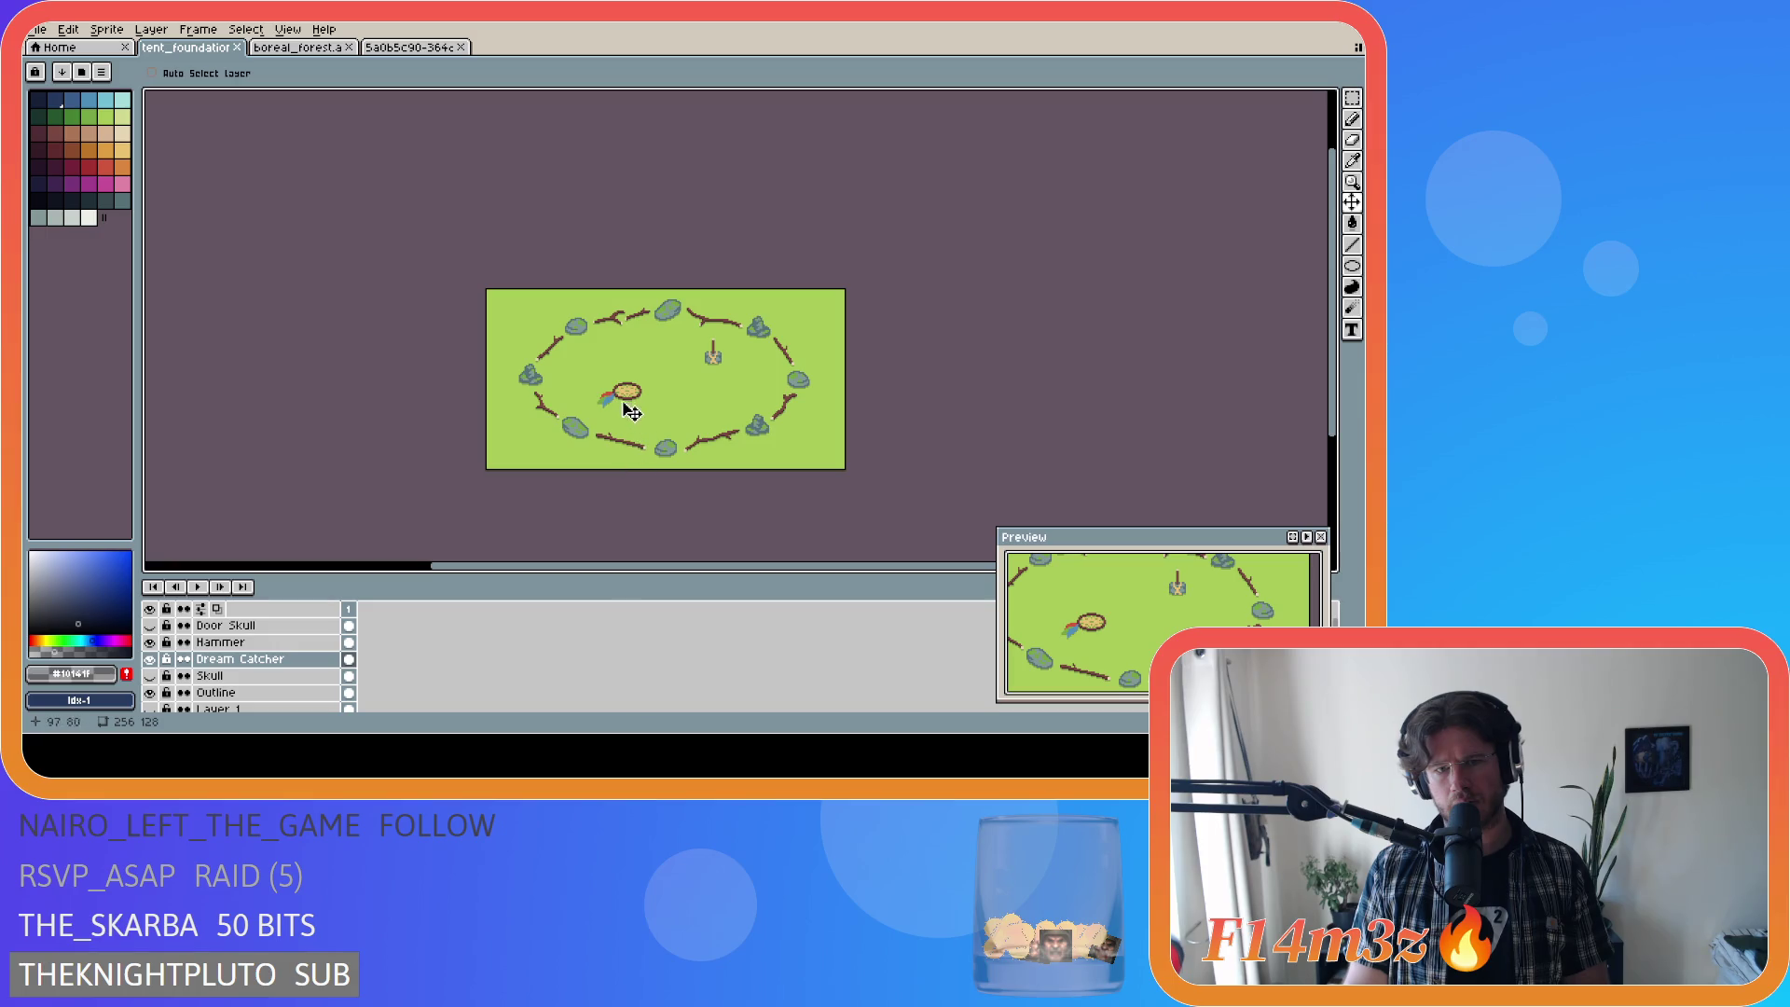
pyautogui.moveTo(685, 426); pyautogui.dragTo(687, 422)
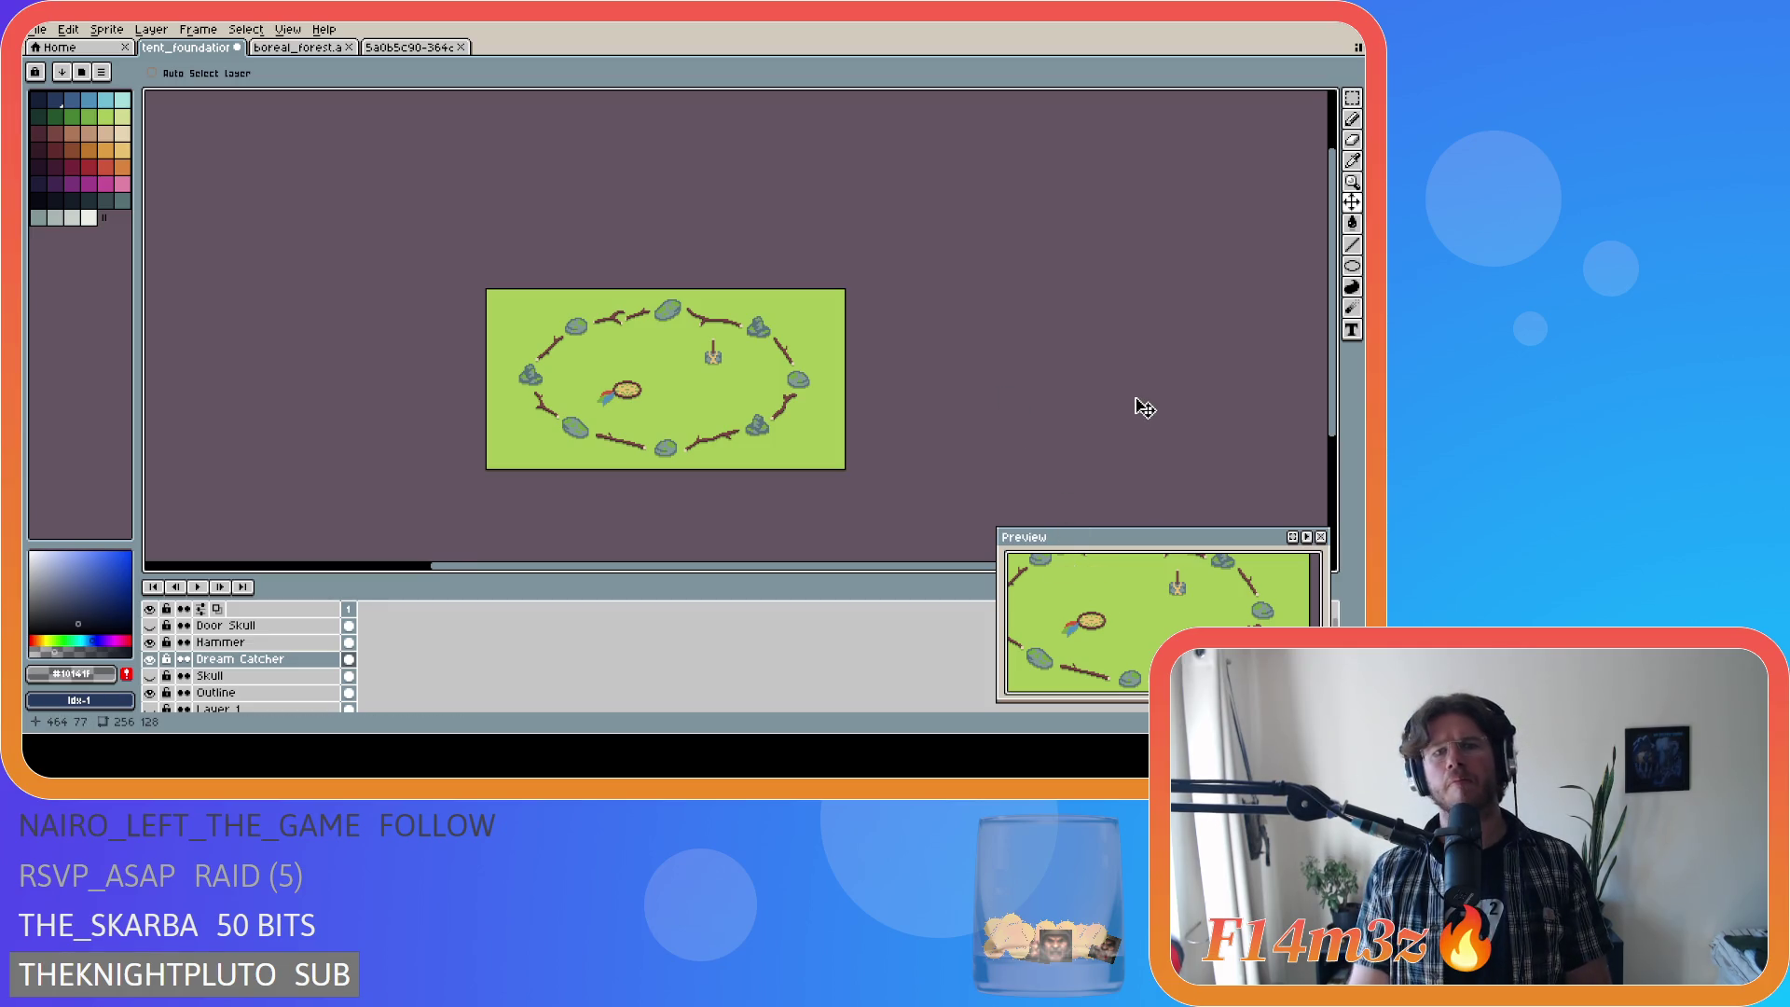
pyautogui.hotkey('ctrl', 's')
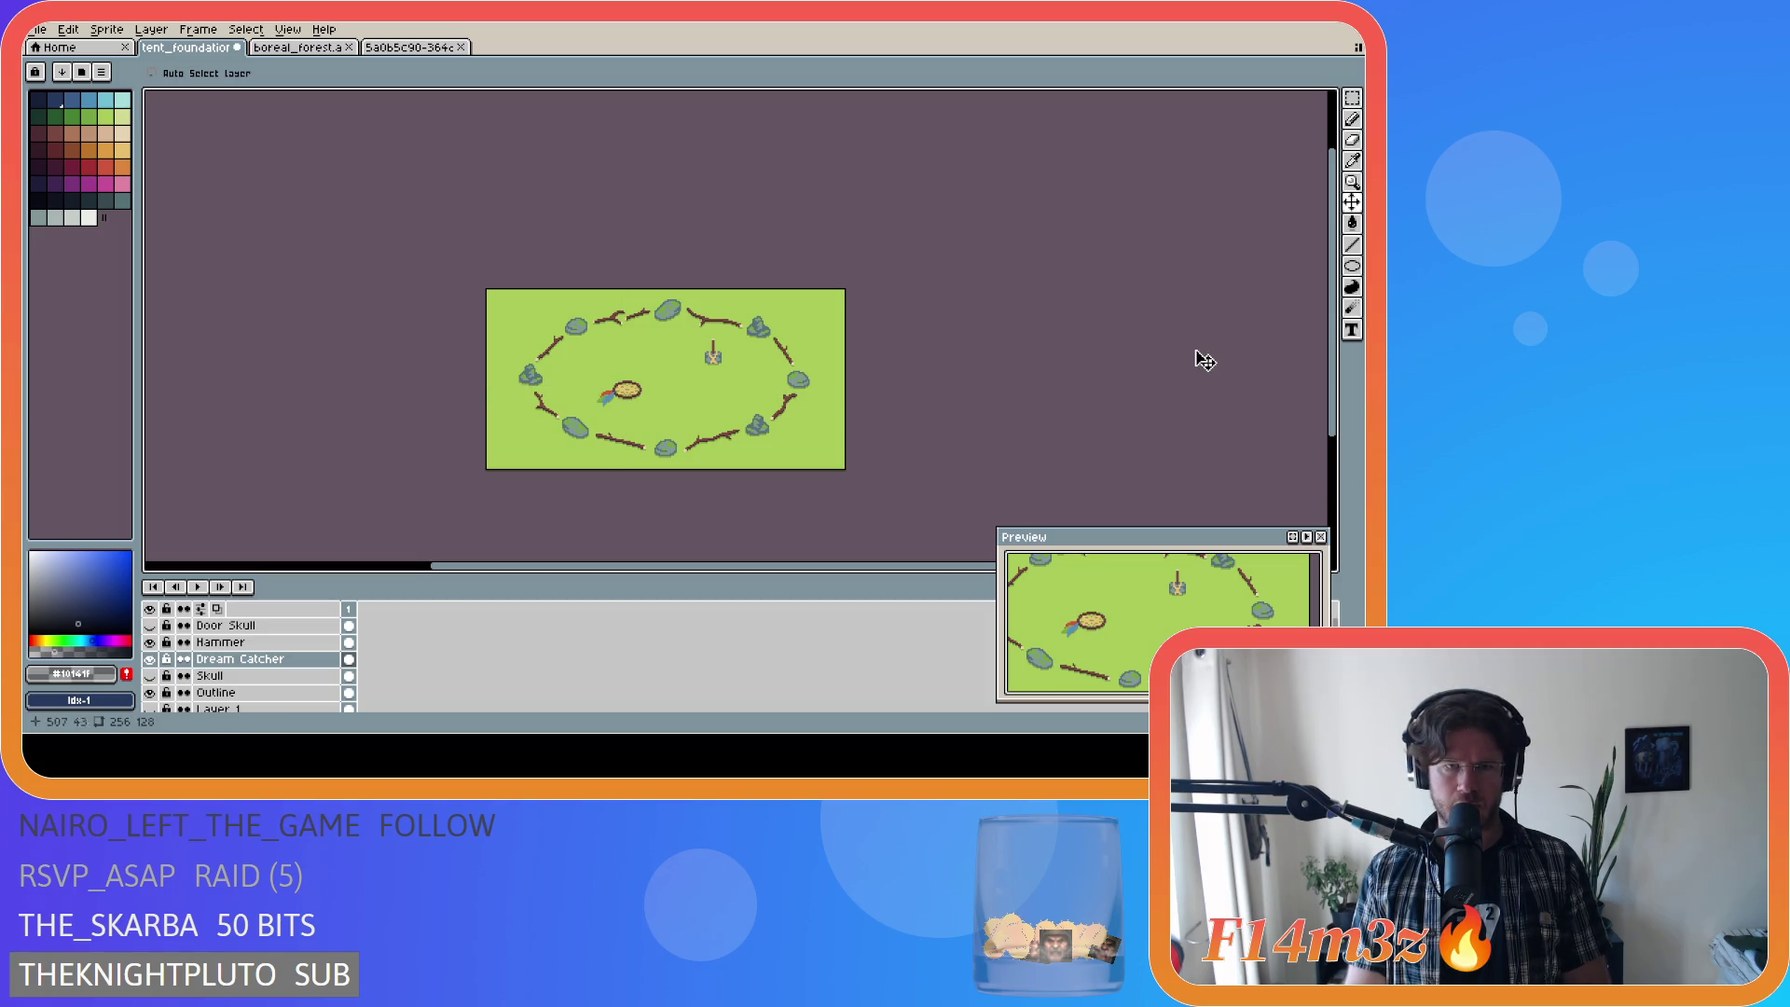
pyautogui.hotkey('ctrl', 's')
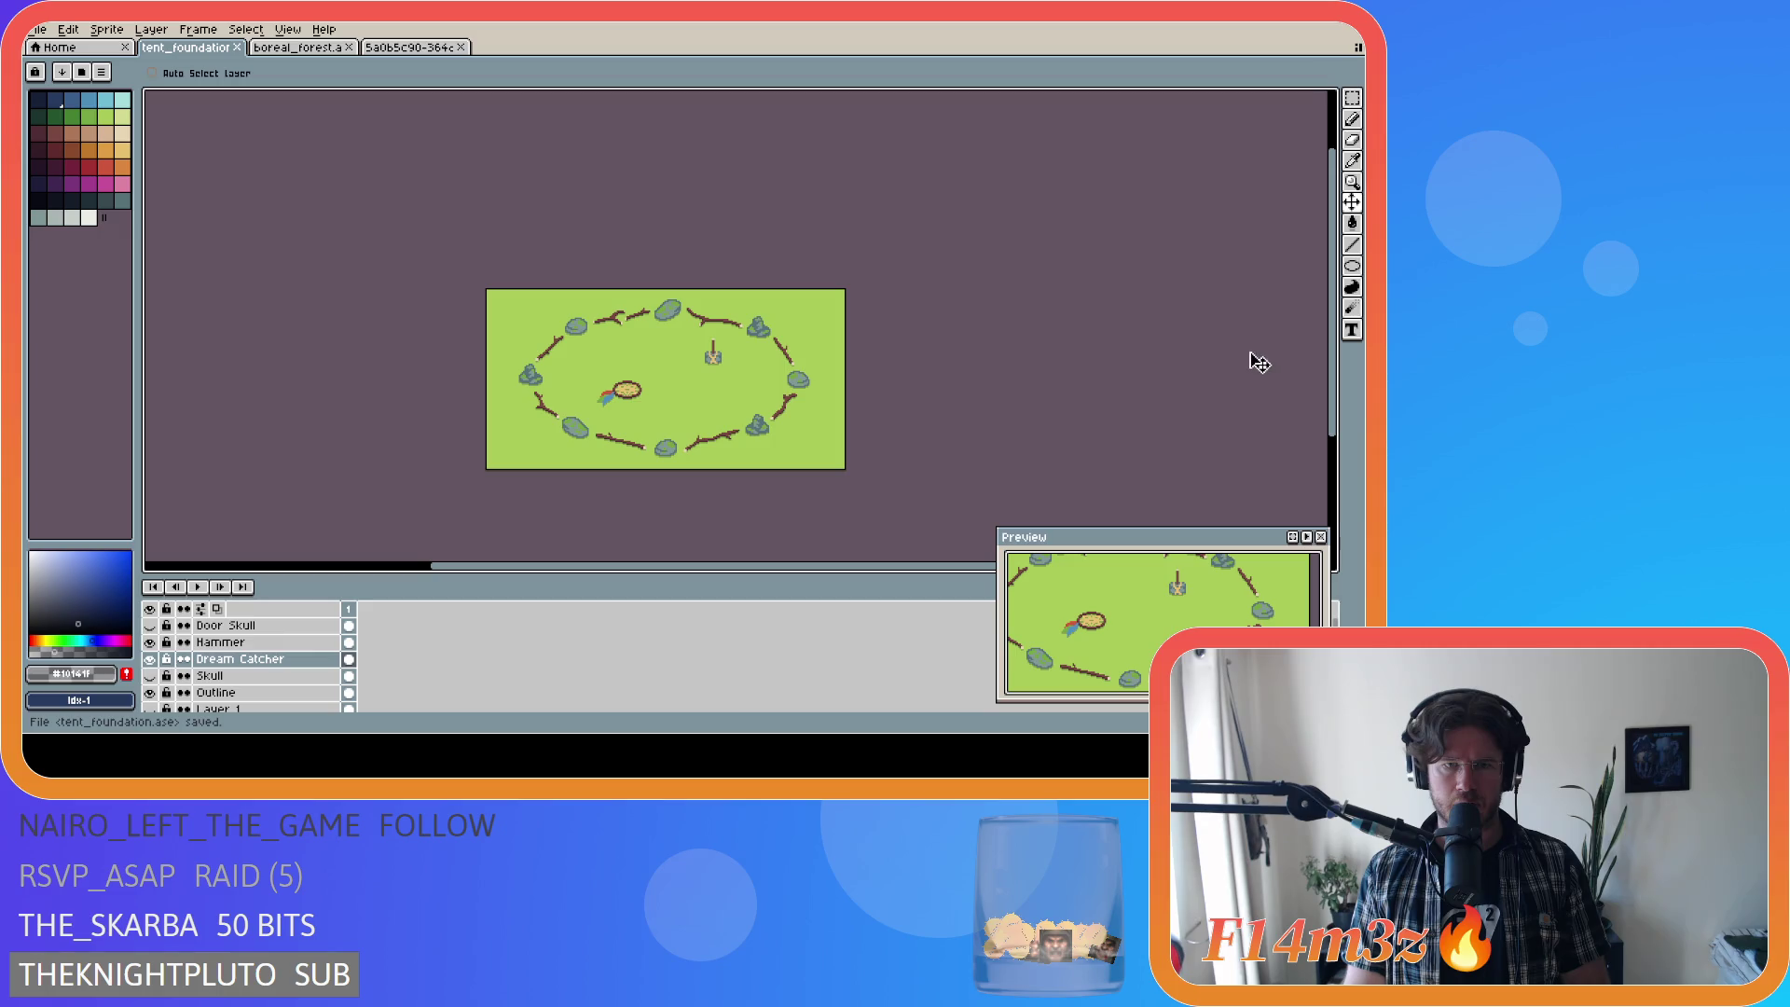
pyautogui.click(224, 662)
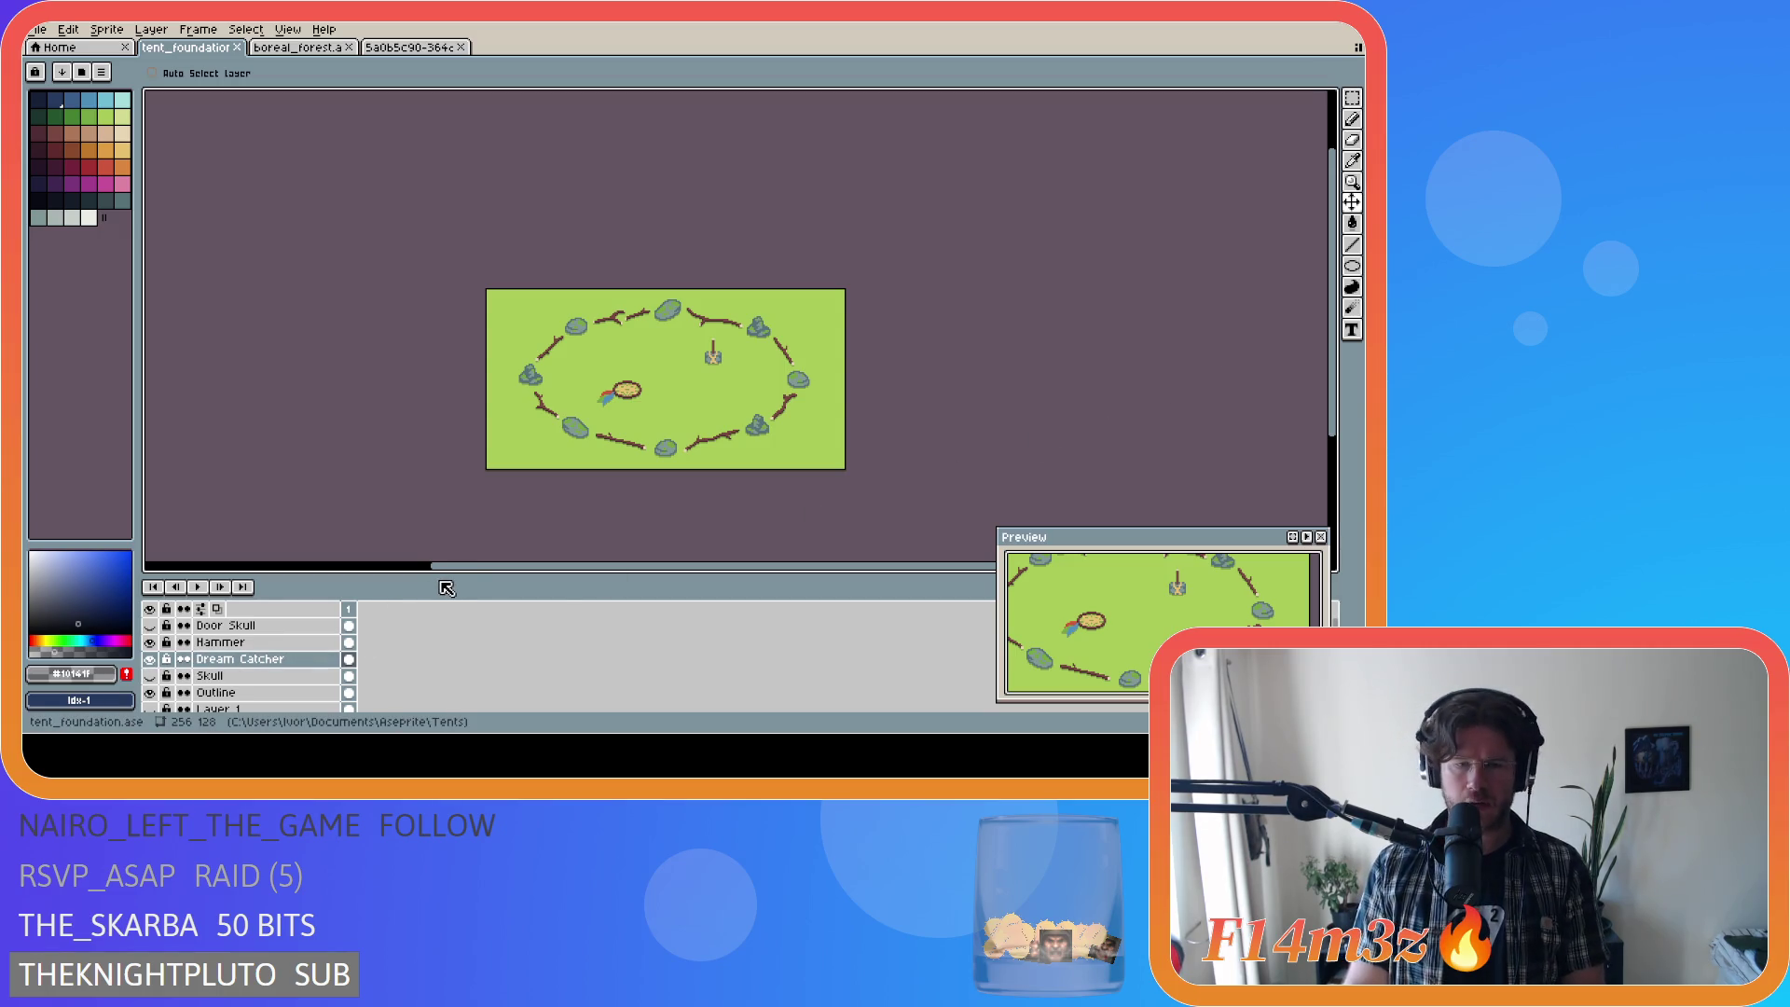
pyautogui.hotkey('ctrl', "'")
pyautogui.hotkey('ctrl', "'")
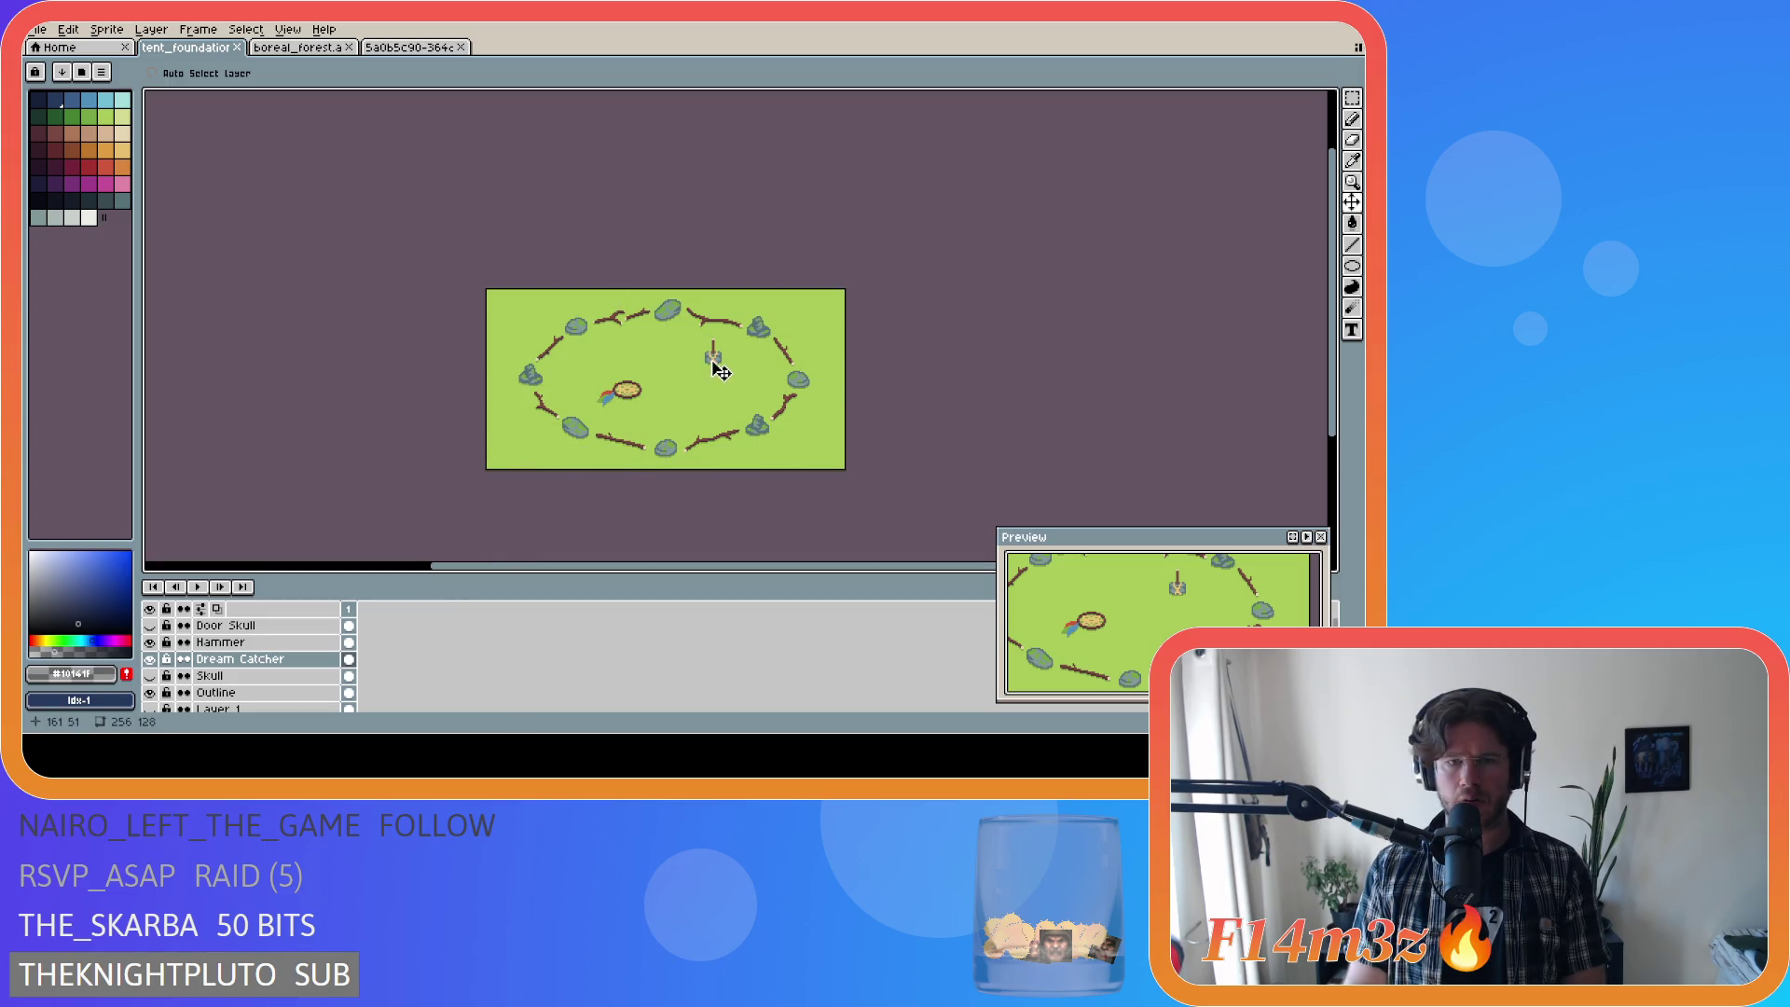
# Step: Move the Hammer layer one pixel left and save tent_foundation
pyautogui.click(292, 641)
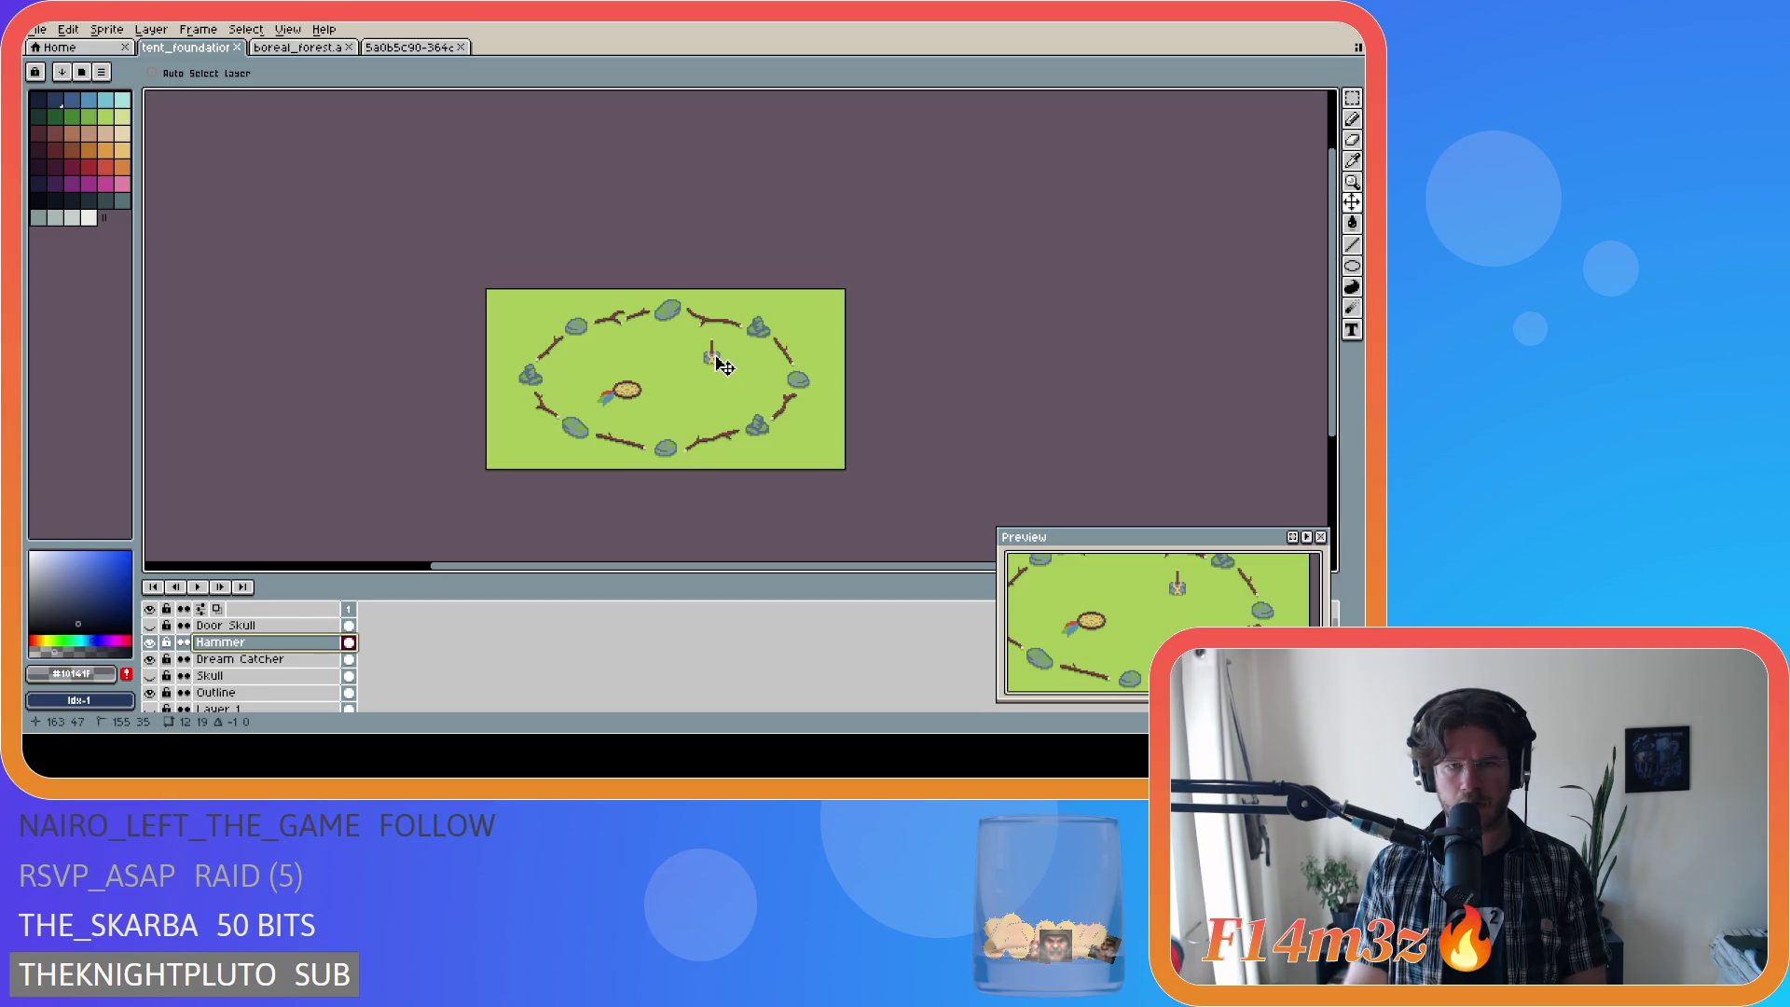
pyautogui.moveTo(721, 356); pyautogui.dragTo(719, 360)
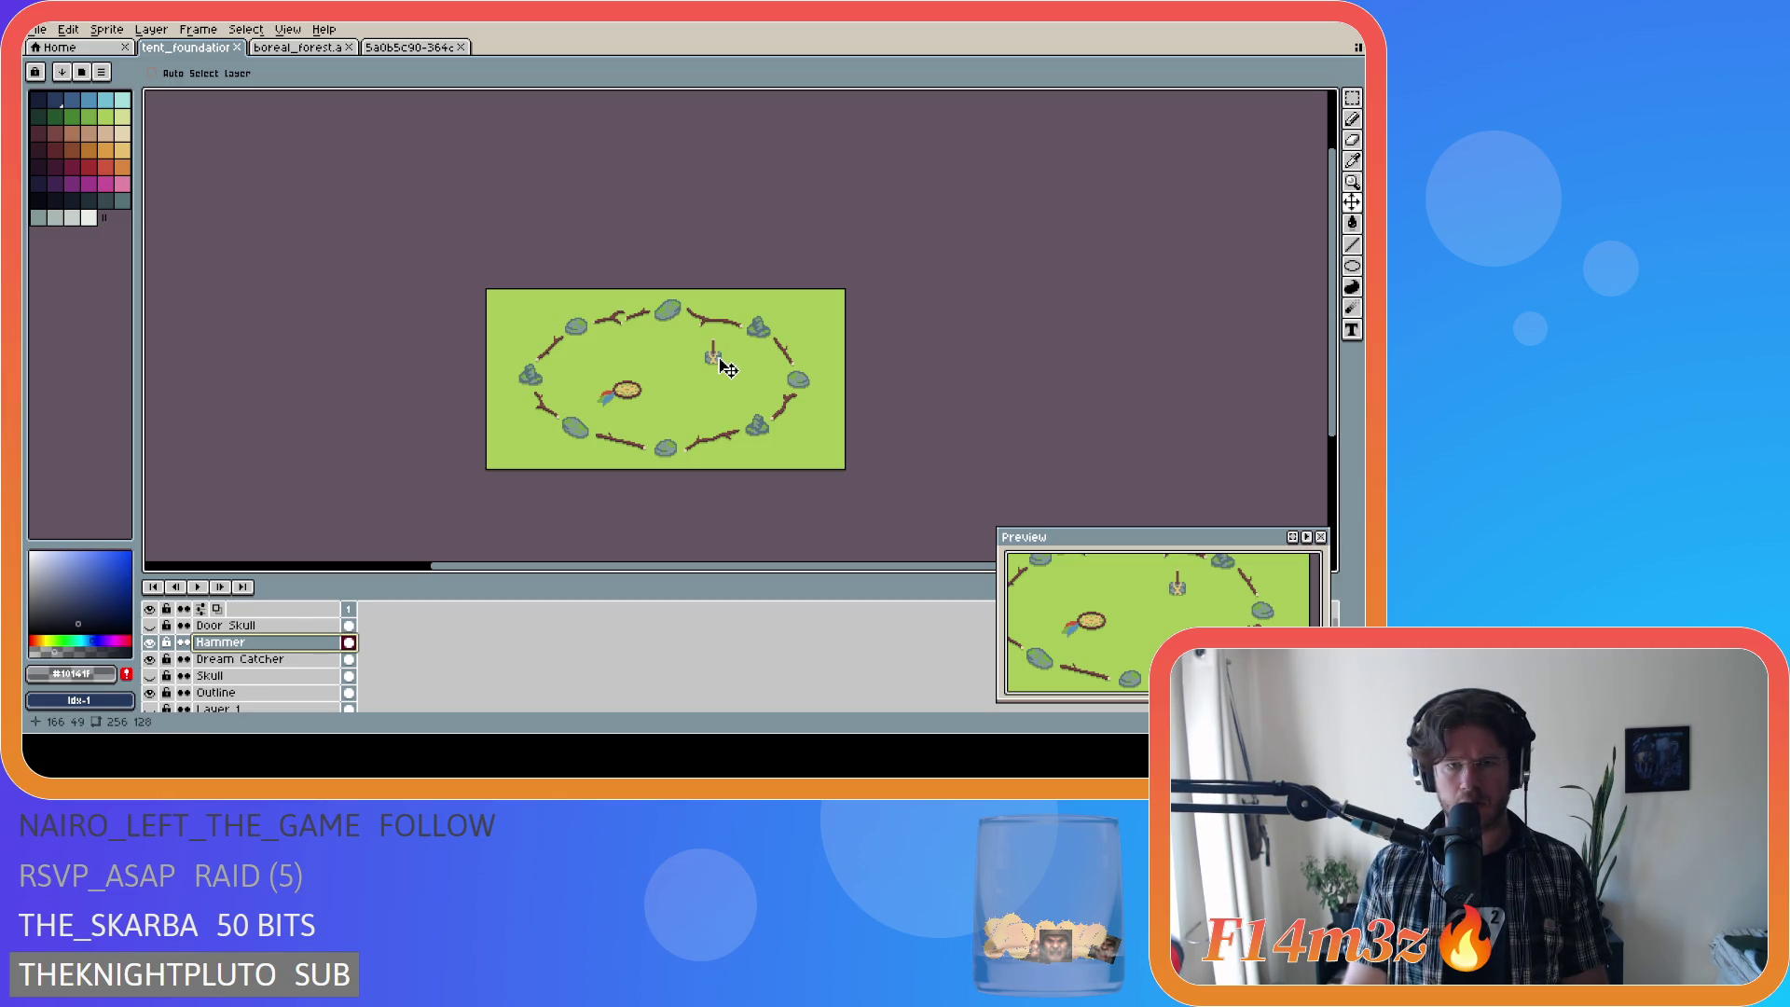
pyautogui.hotkey('ctrl', 'd')
pyautogui.moveTo(728, 370); pyautogui.dragTo(727, 370)
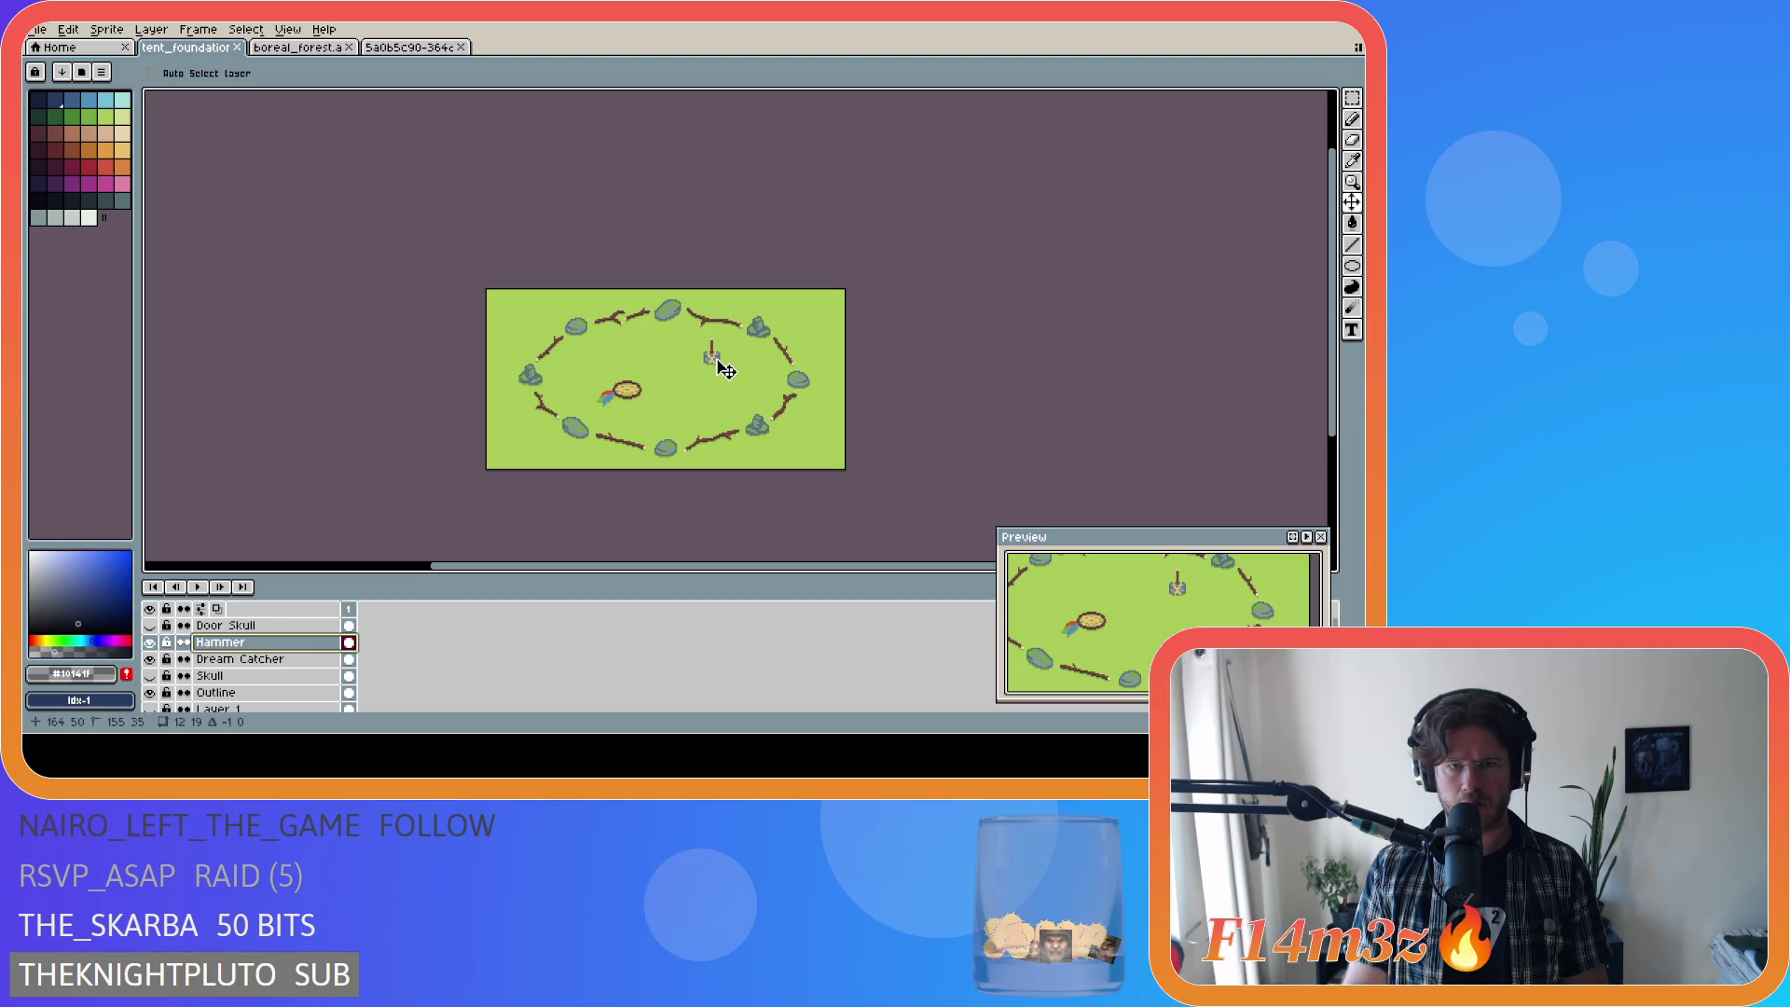
pyautogui.hotkey('ctrl', 's')
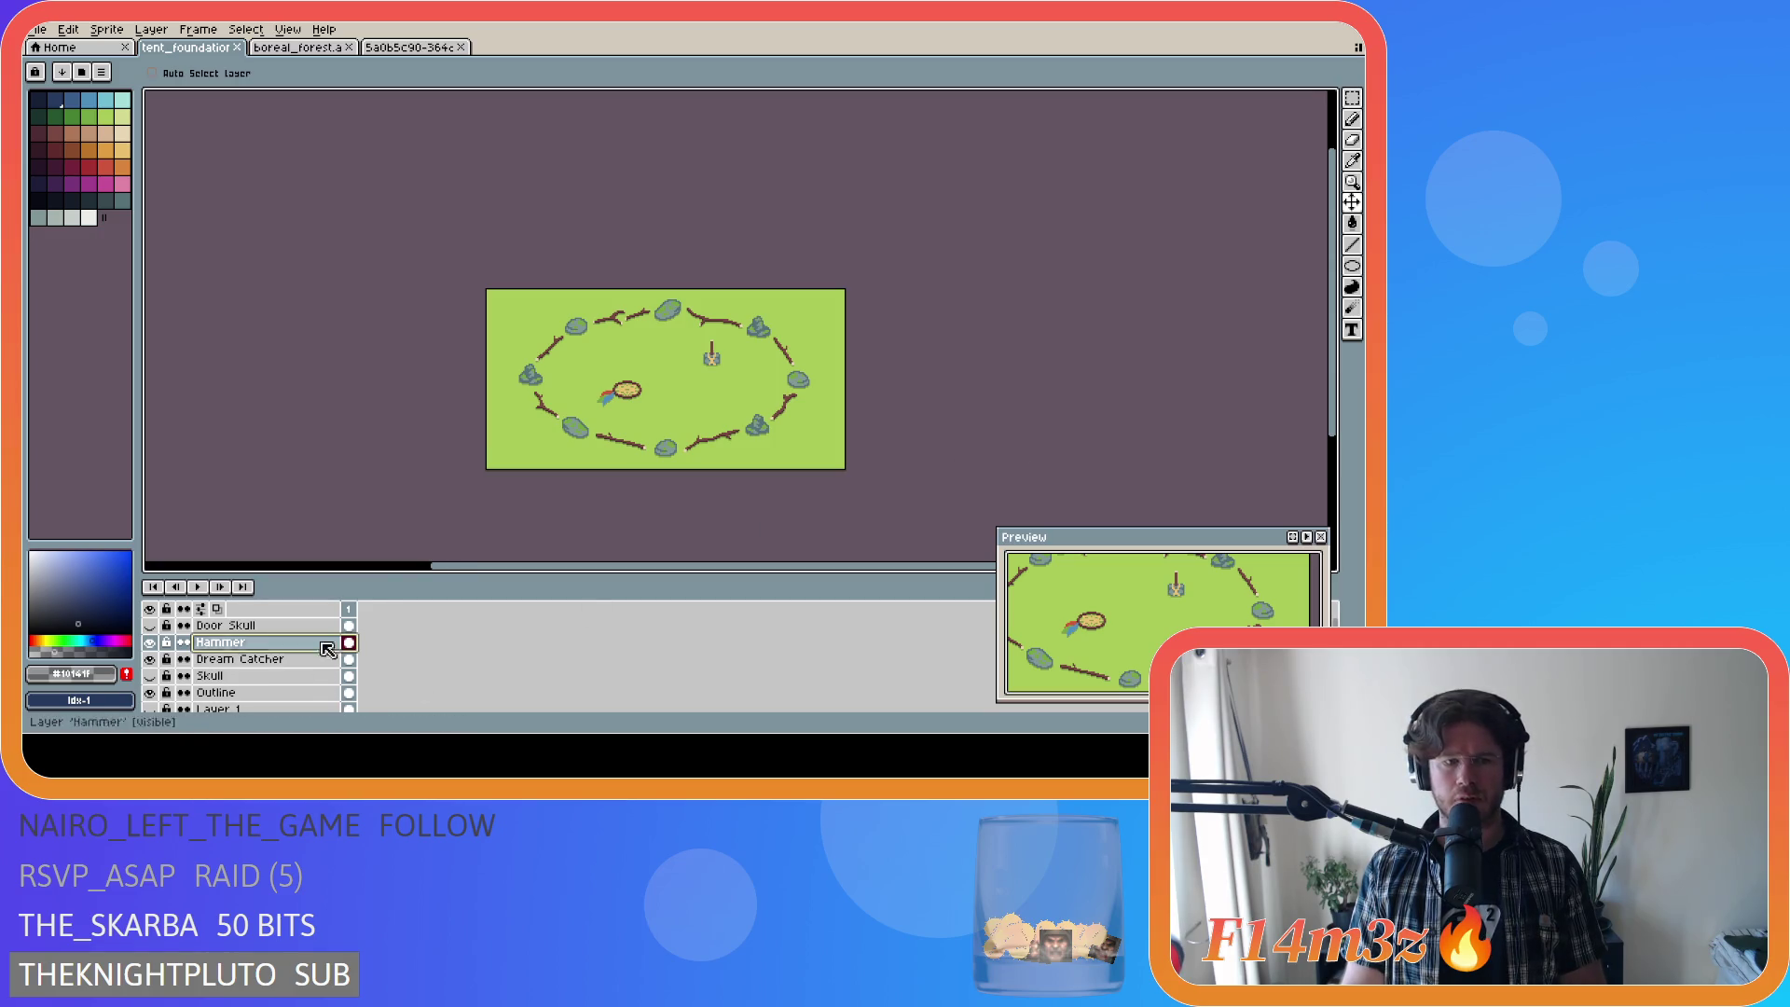
# Step: Check the hammer's distances to the sprite edges with Ctrl guides and save again
pyautogui.press('ctrl')
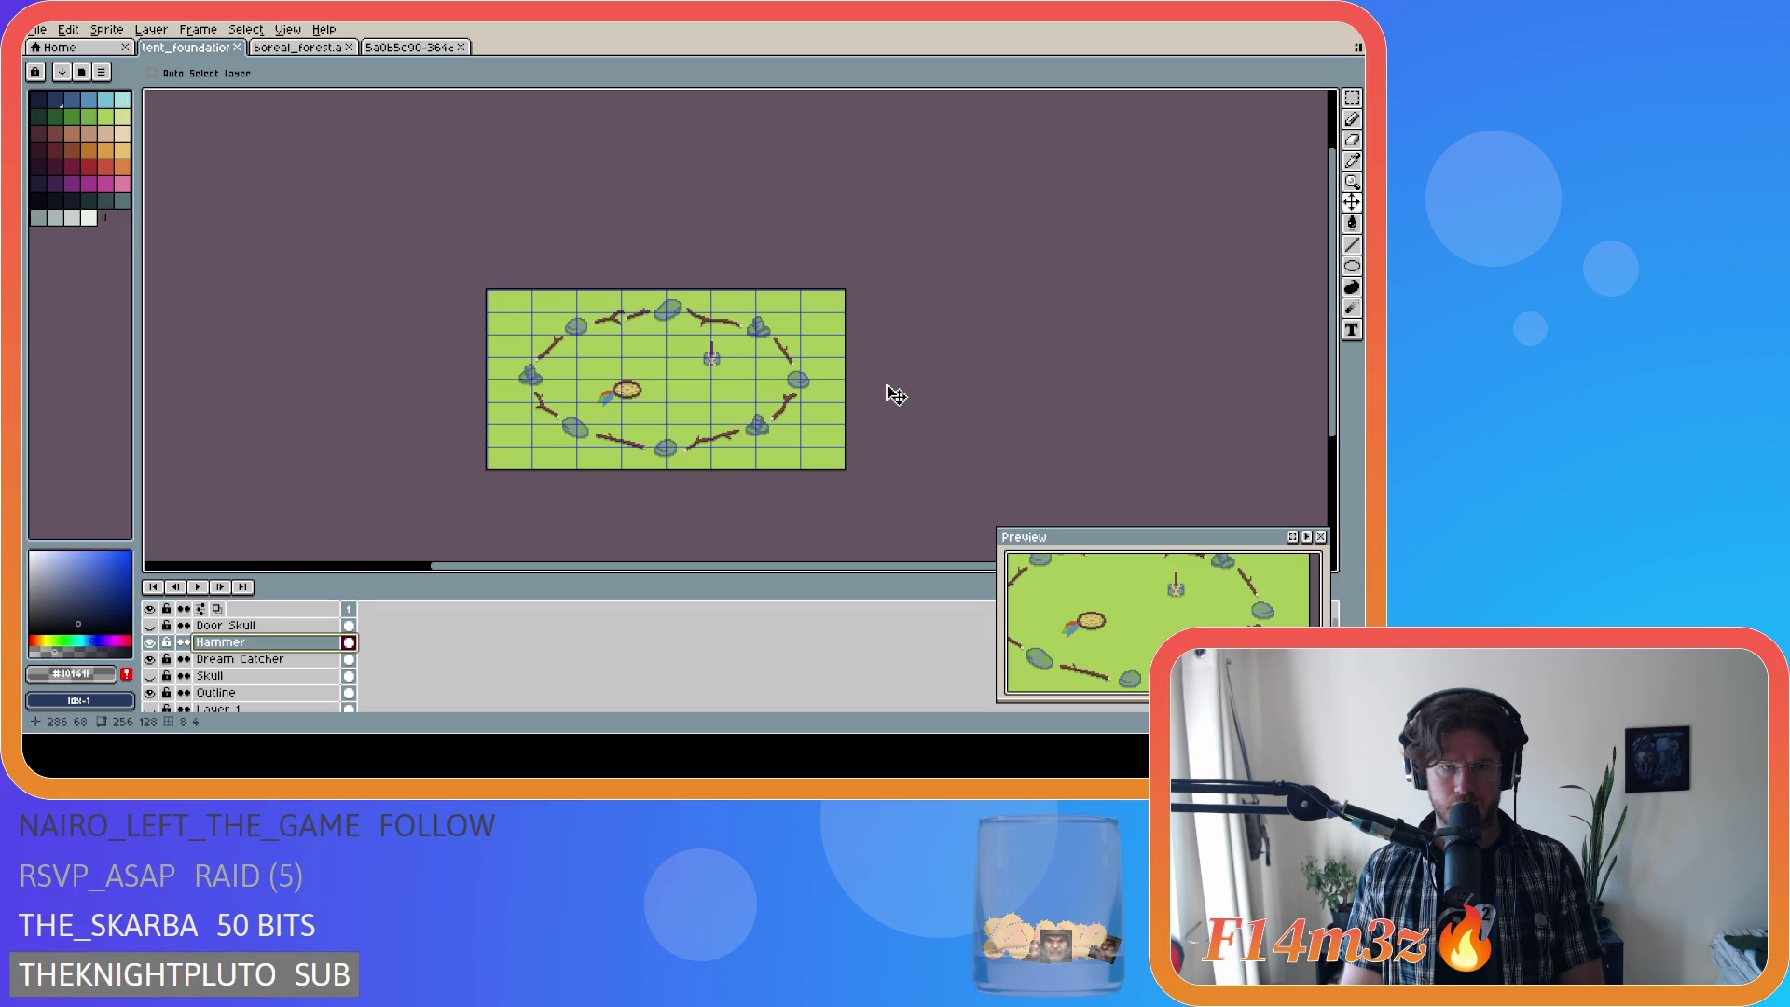
pyautogui.scroll(2, 797, 378)
pyautogui.scroll(-2, 798, 379)
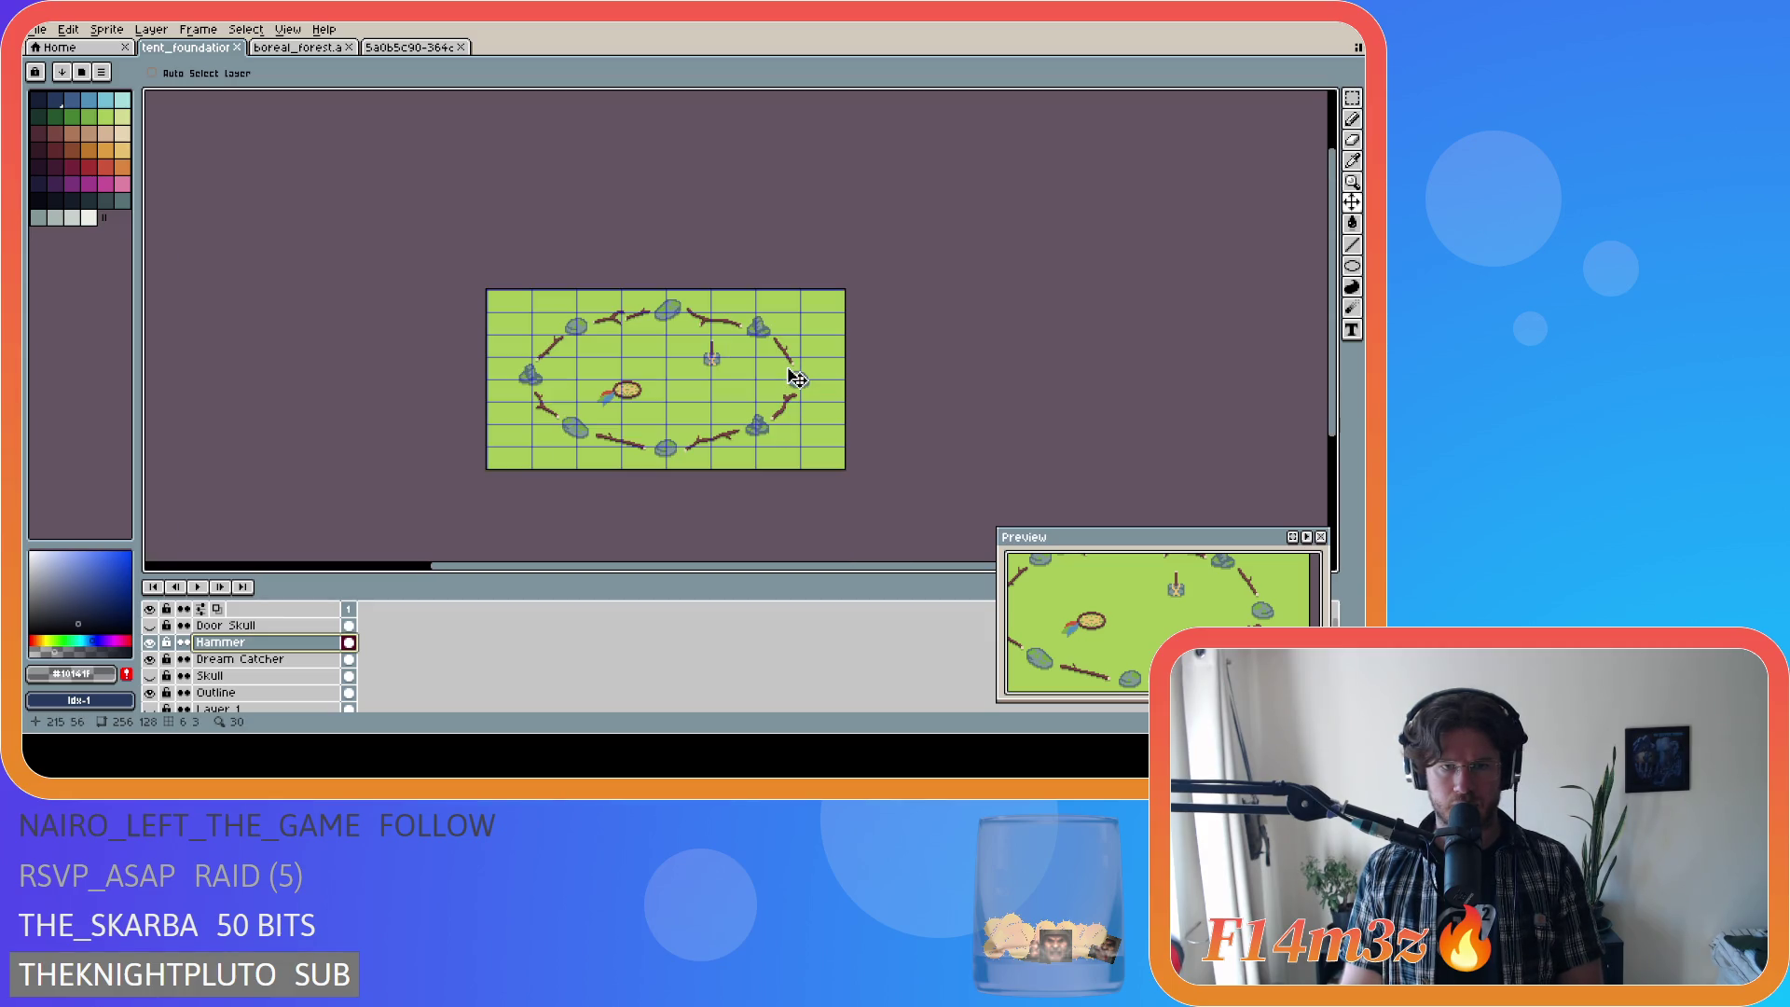
pyautogui.scroll(1, 797, 378)
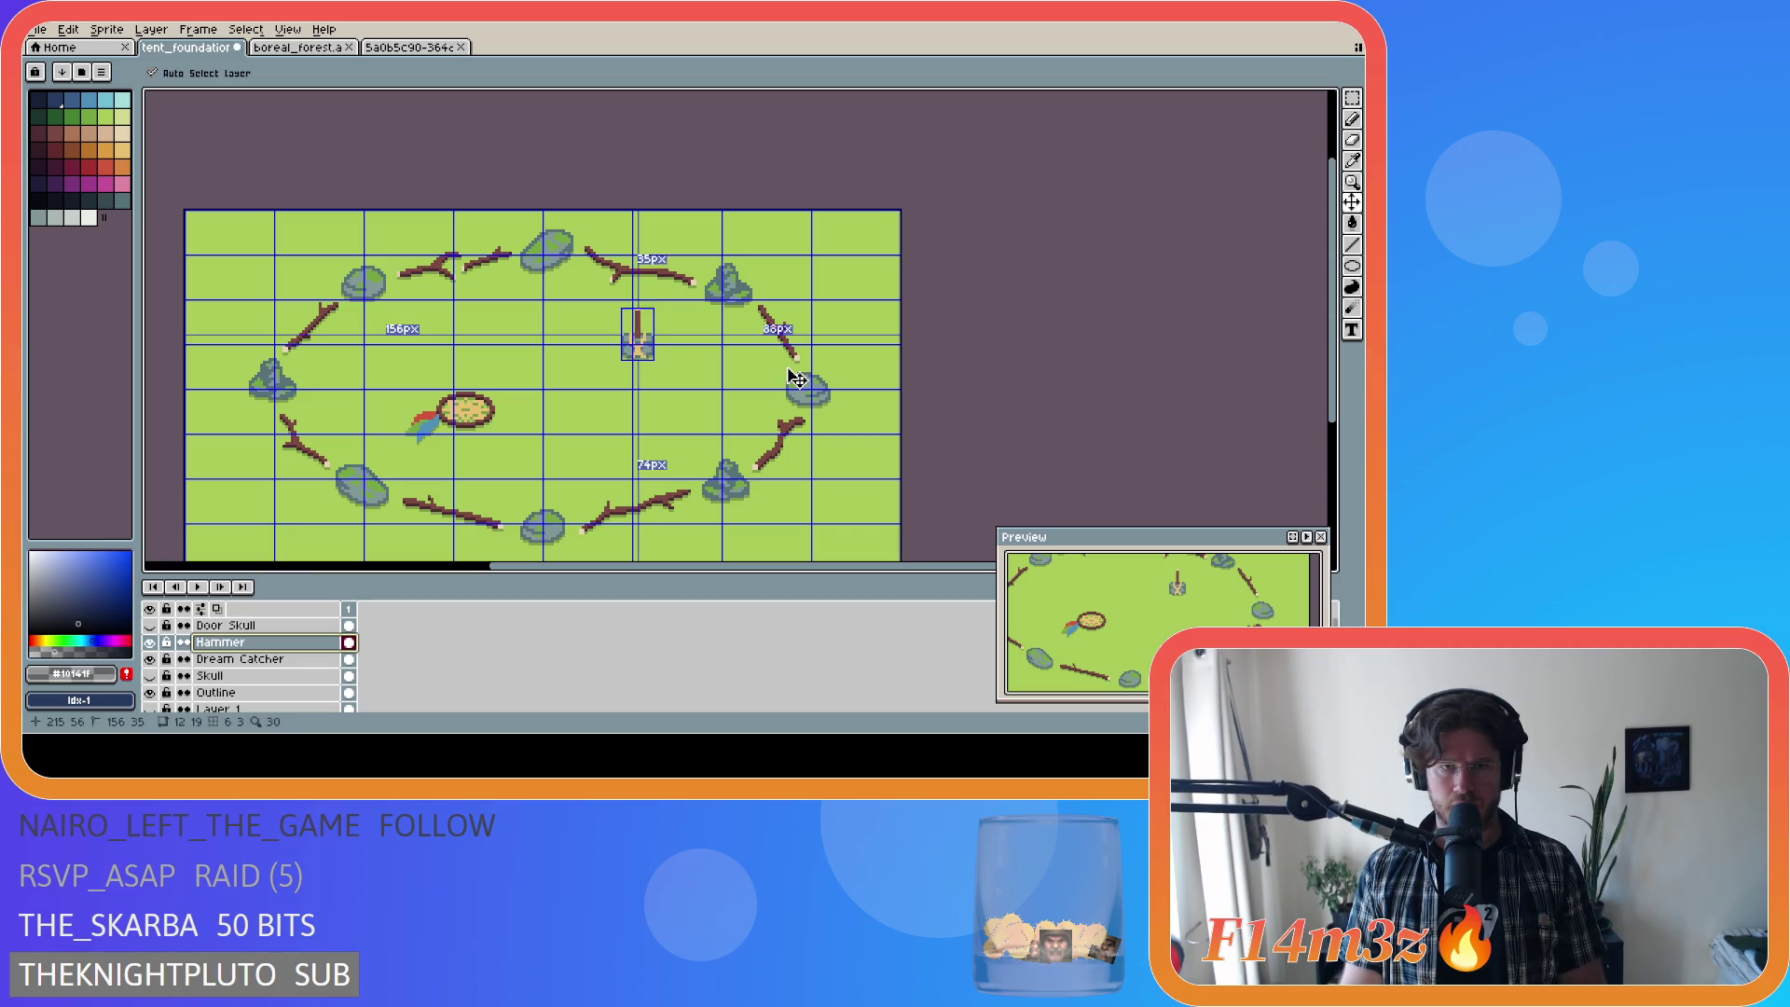
pyautogui.scroll(-2, 765, 399)
pyautogui.scroll(1, 747, 400)
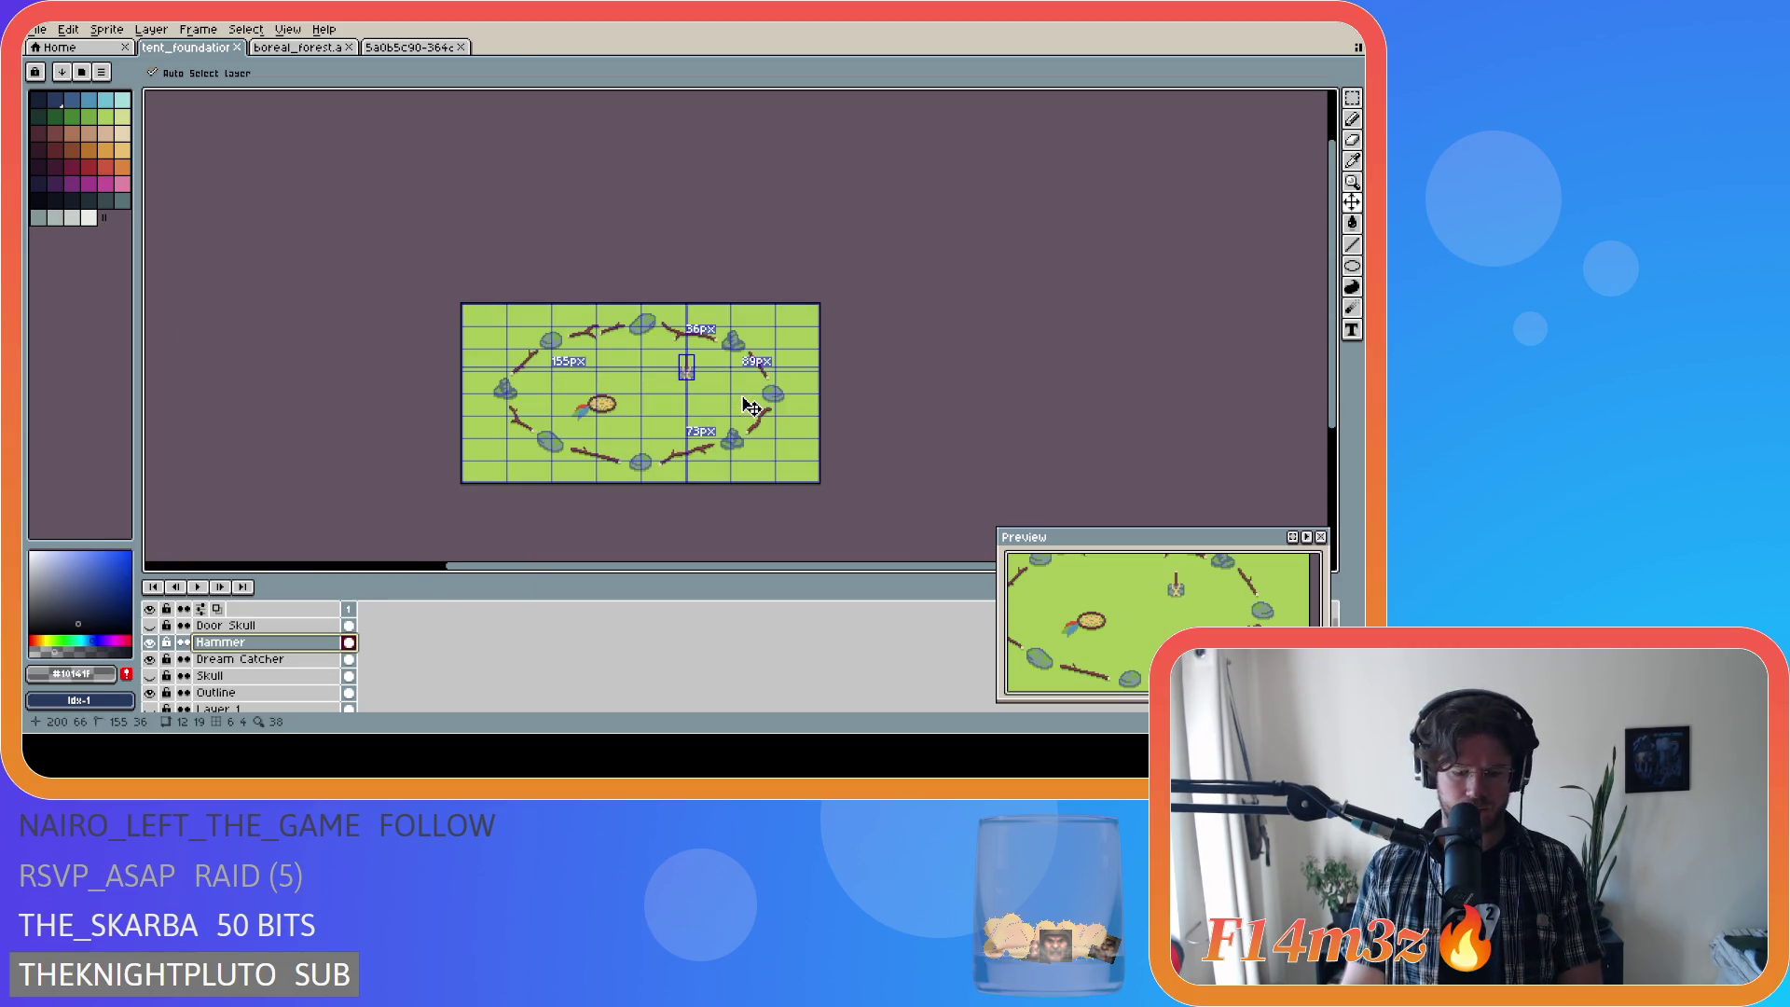
pyautogui.hotkey('ctrl', 's')
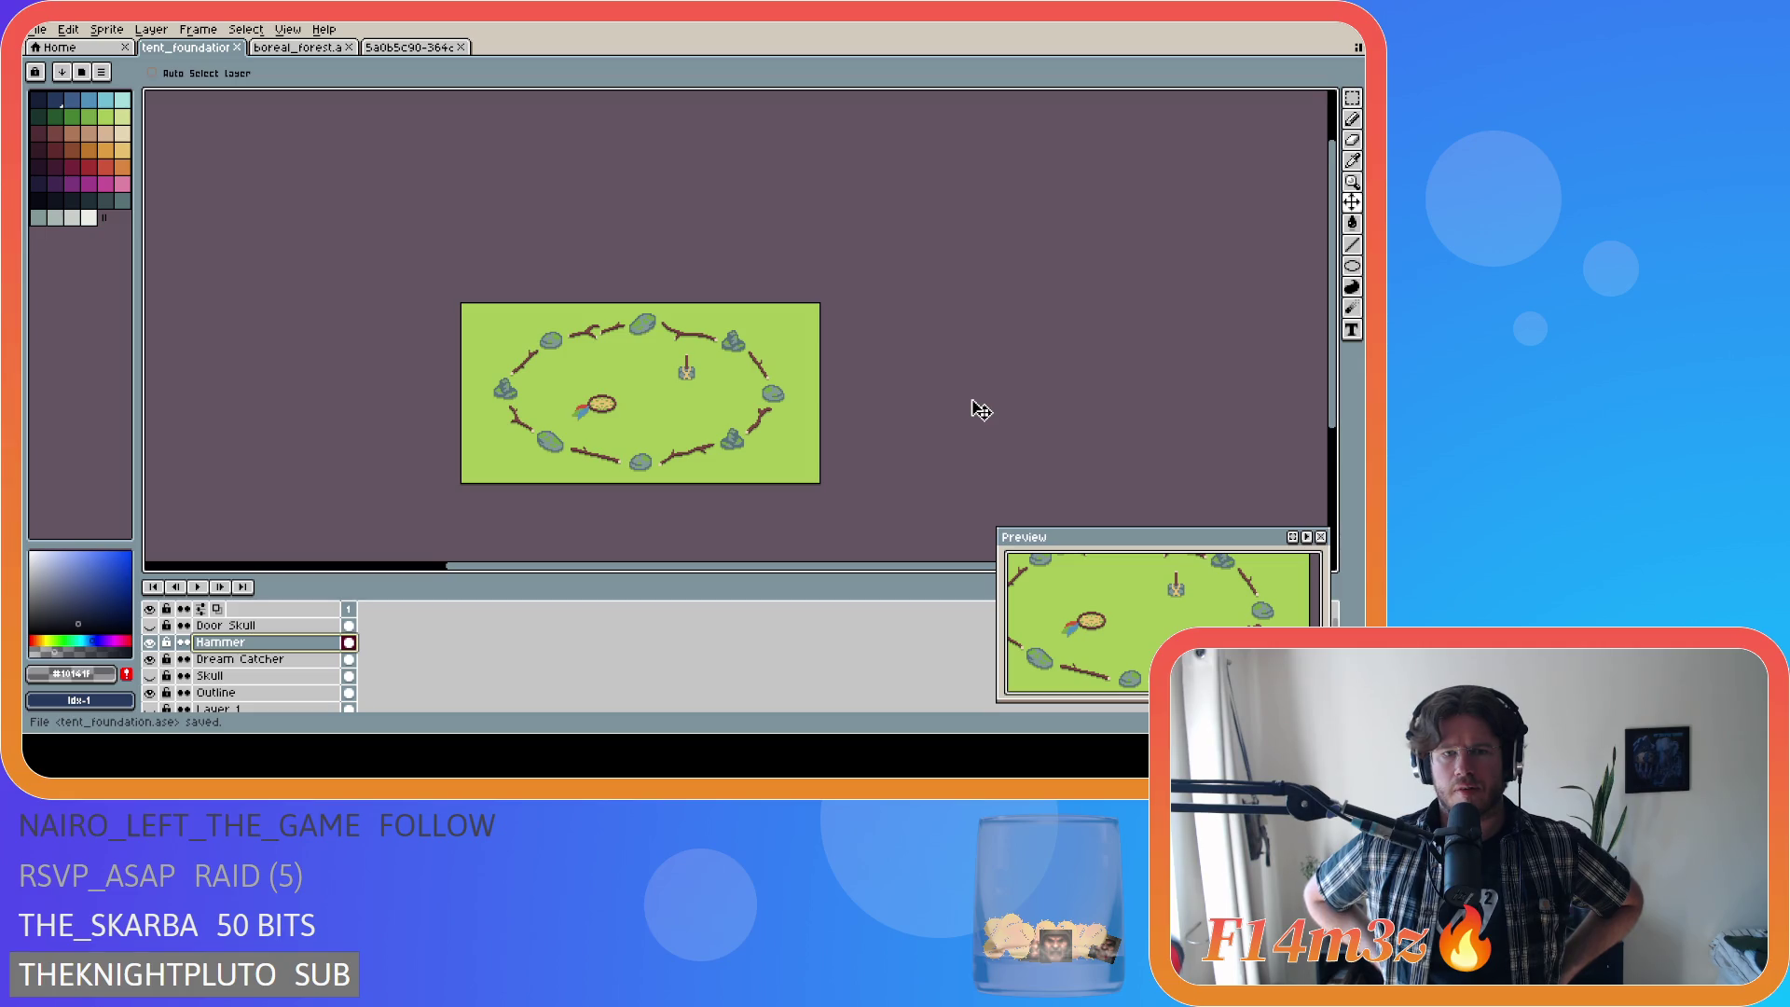
pyautogui.scroll(-1, 286, 678)
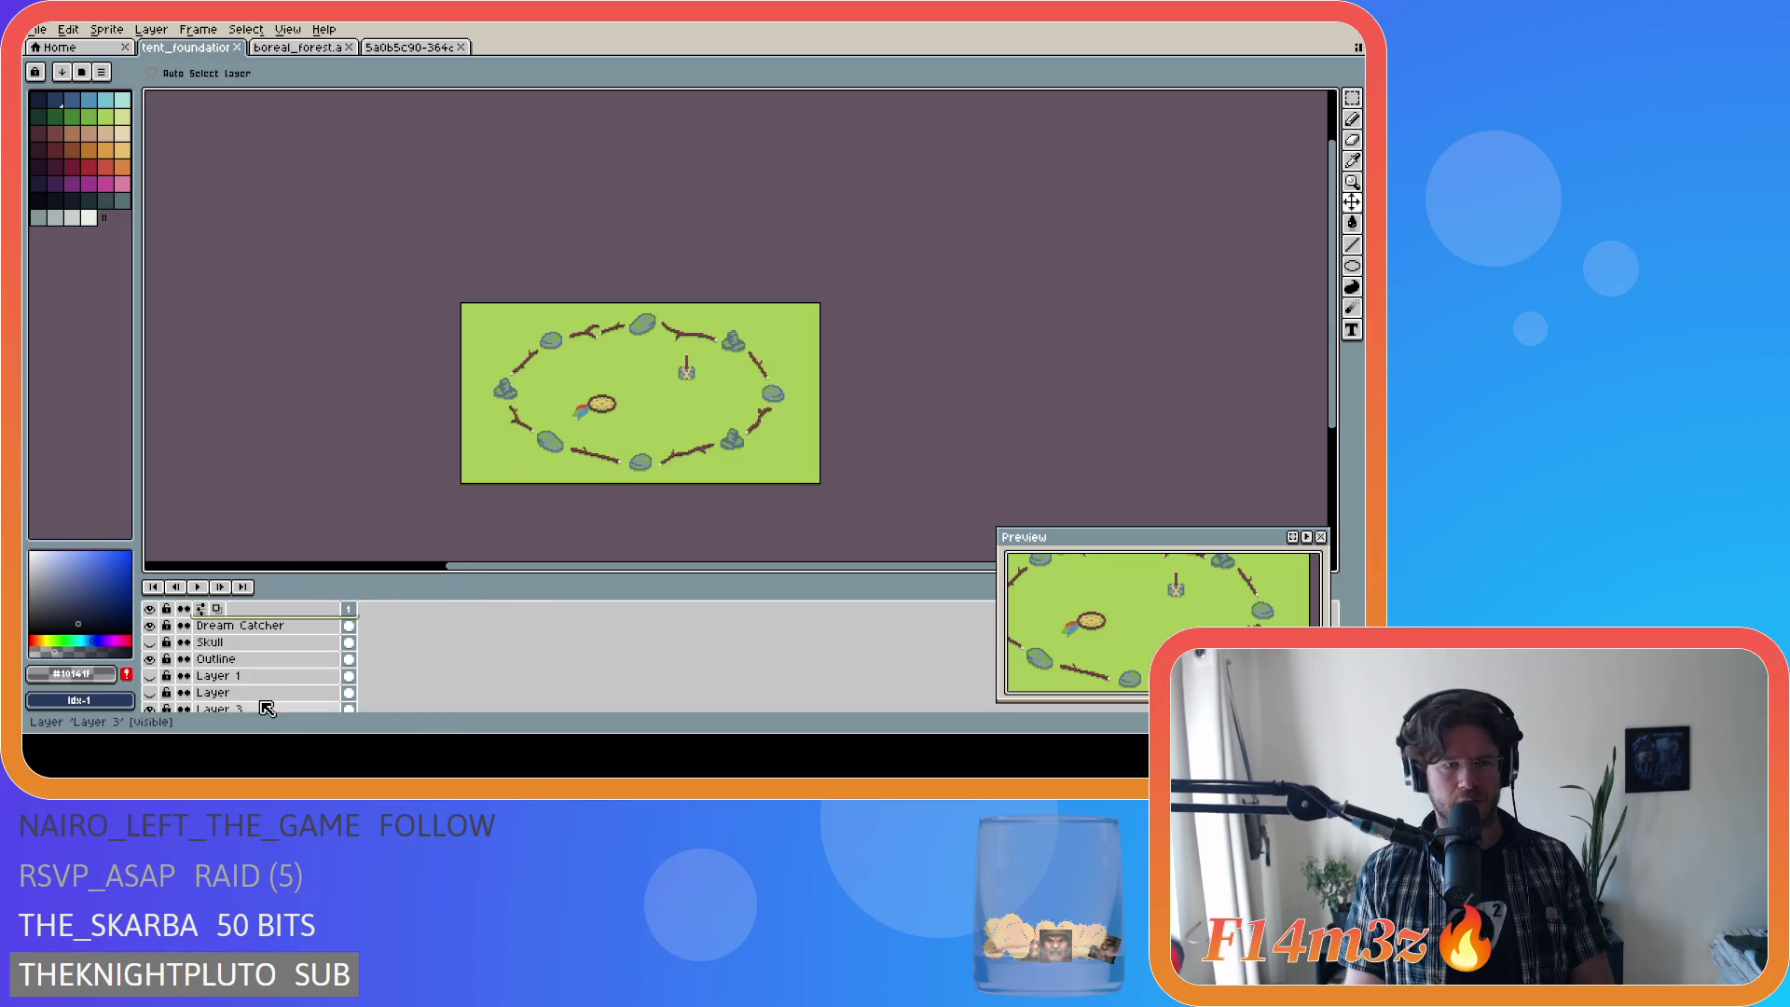
# Step: On the Outline layer, marquee-select the top rock and nudge it up one pixel
pyautogui.scroll(2, 277, 684)
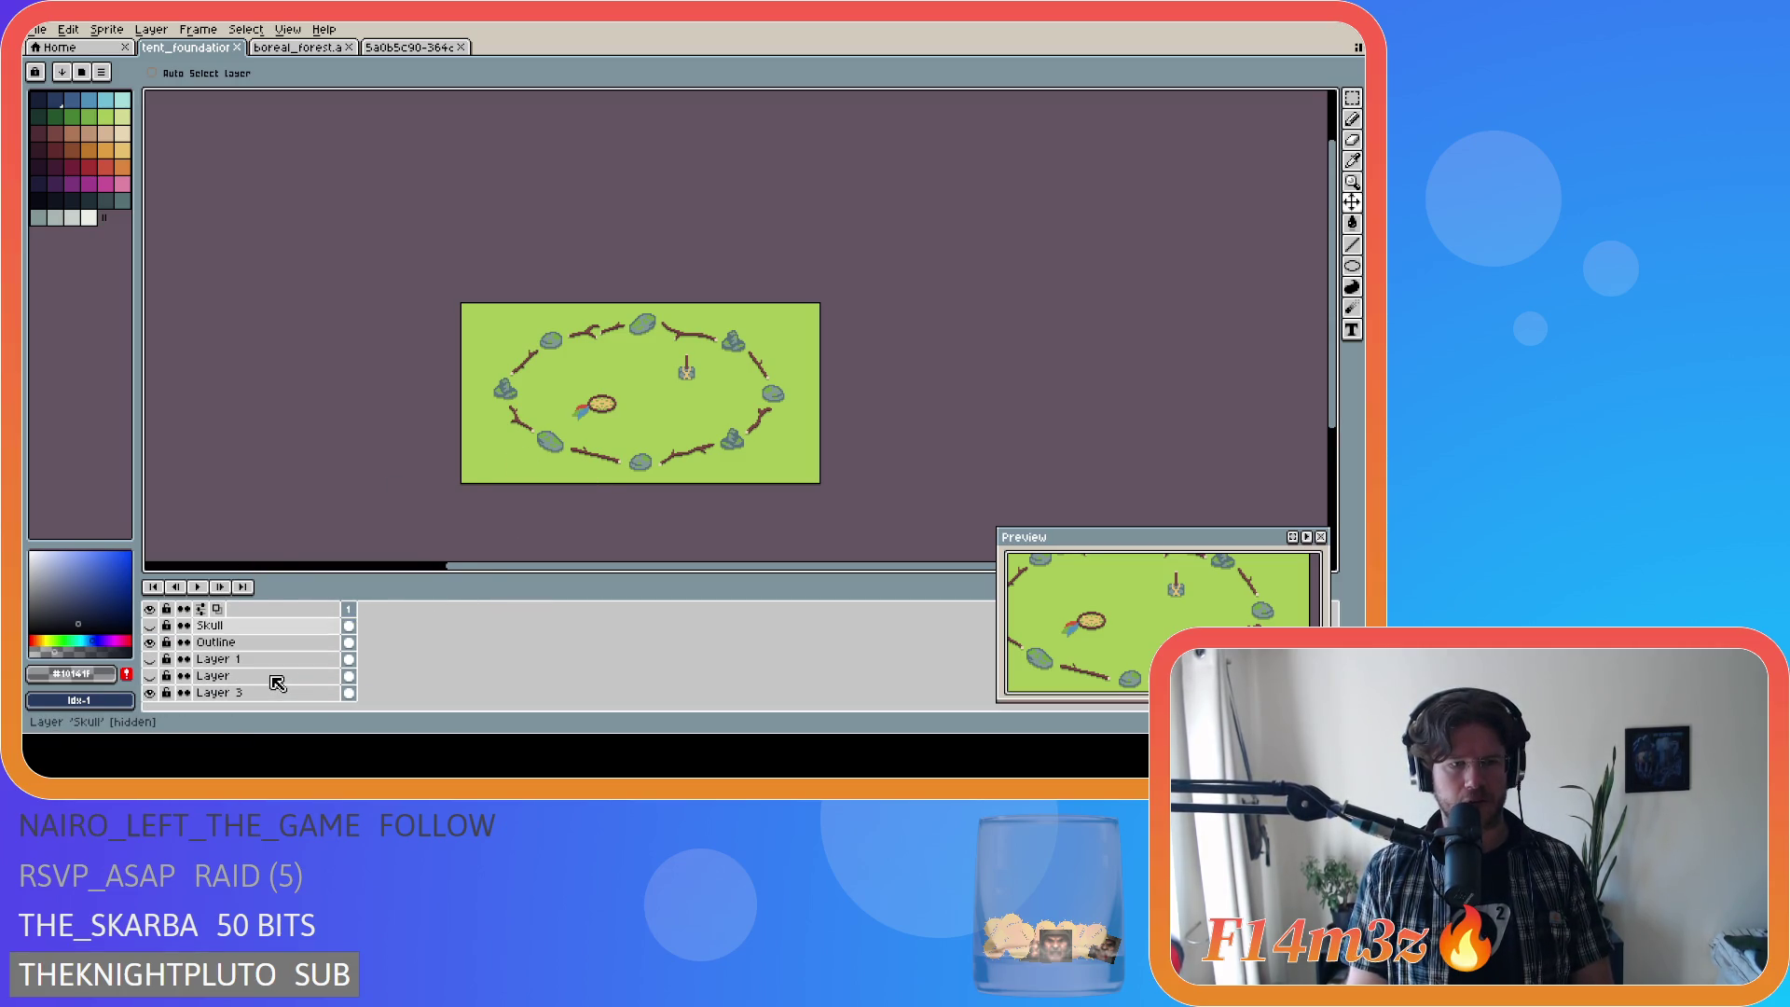
pyautogui.click(252, 694)
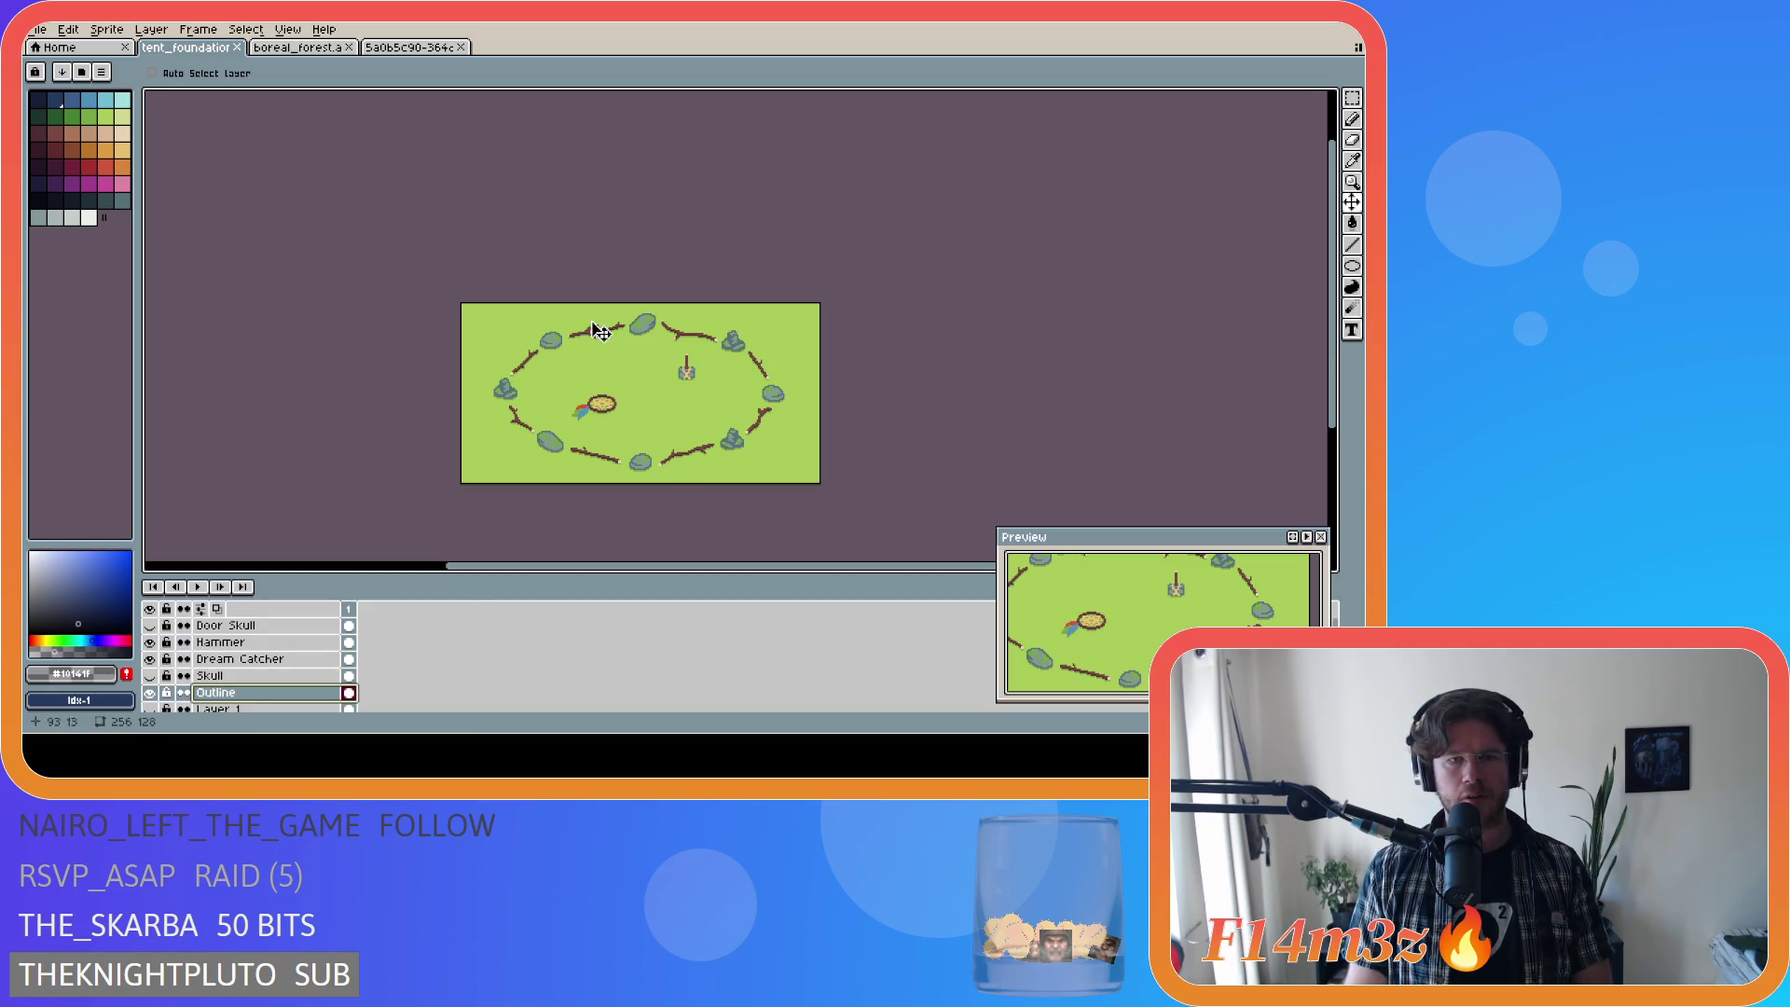
pyautogui.press('m')
pyautogui.scroll(4, 653, 335)
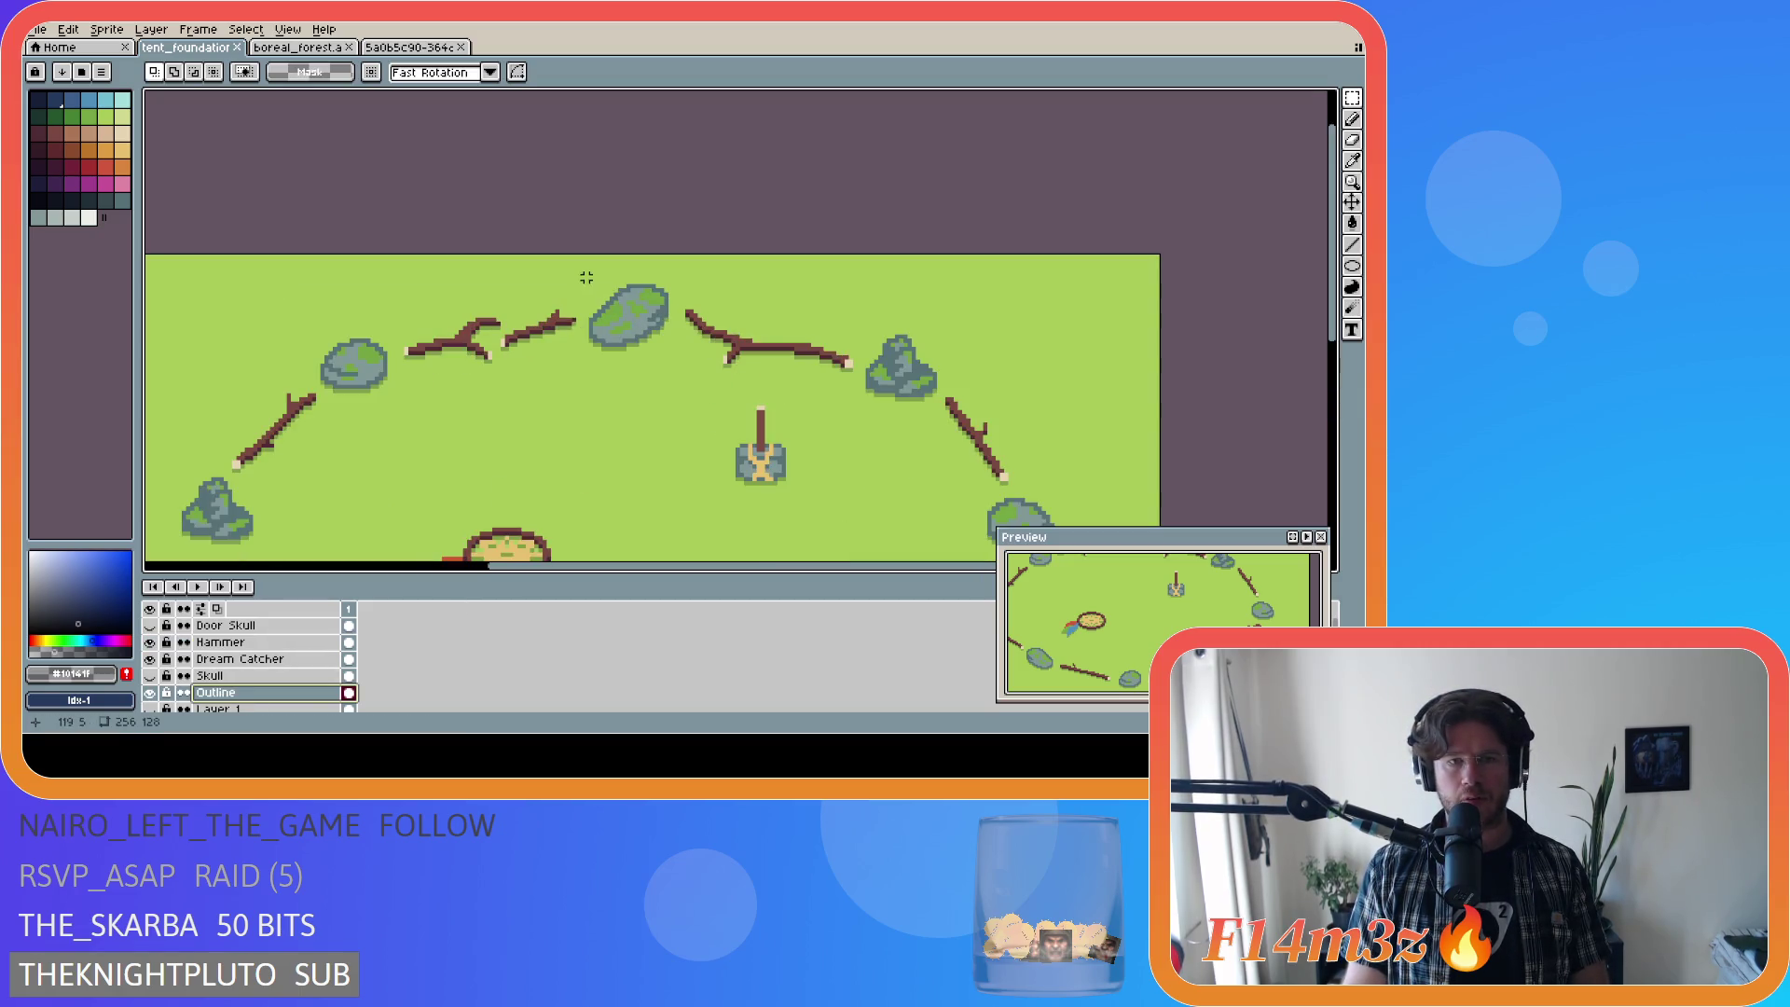
pyautogui.moveTo(585, 270)
pyautogui.mouseDown()
pyautogui.moveTo(644, 367)
pyautogui.moveTo(676, 379)
pyautogui.mouseUp()
pyautogui.press('Up')
pyautogui.scroll(-3, 653, 354)
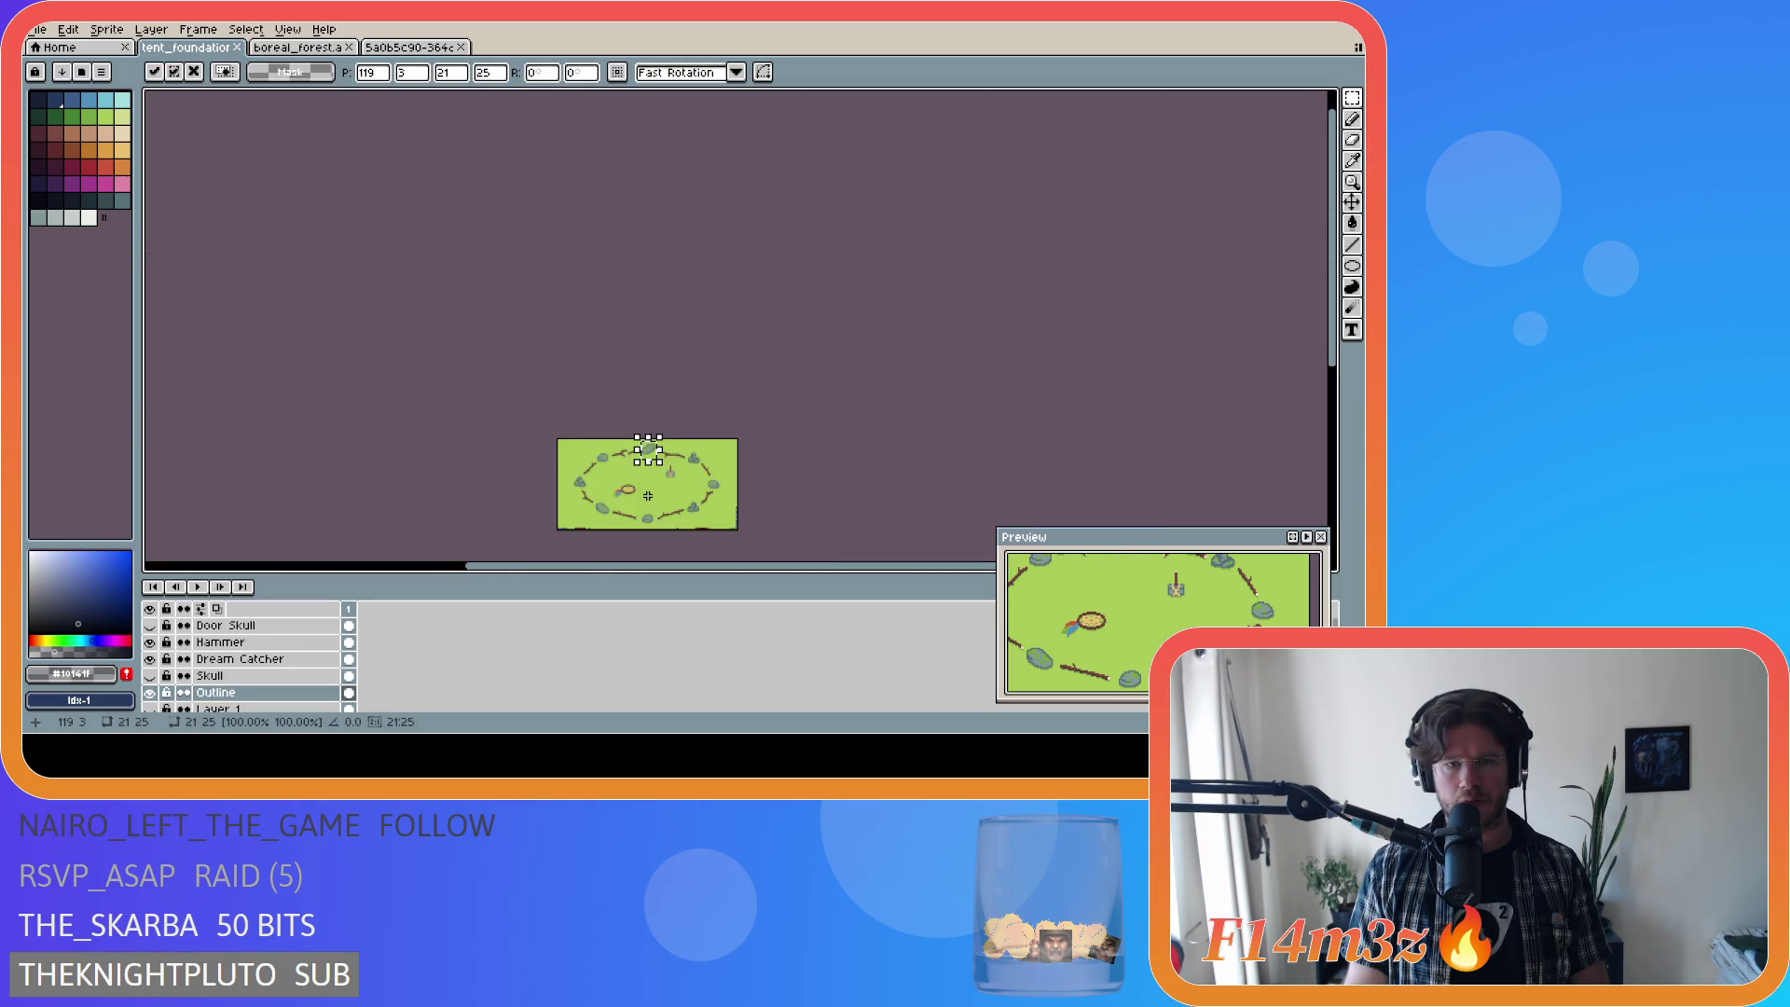
pyautogui.scroll(1, 648, 392)
pyautogui.moveTo(1331, 345); pyautogui.dragTo(1331, 398)
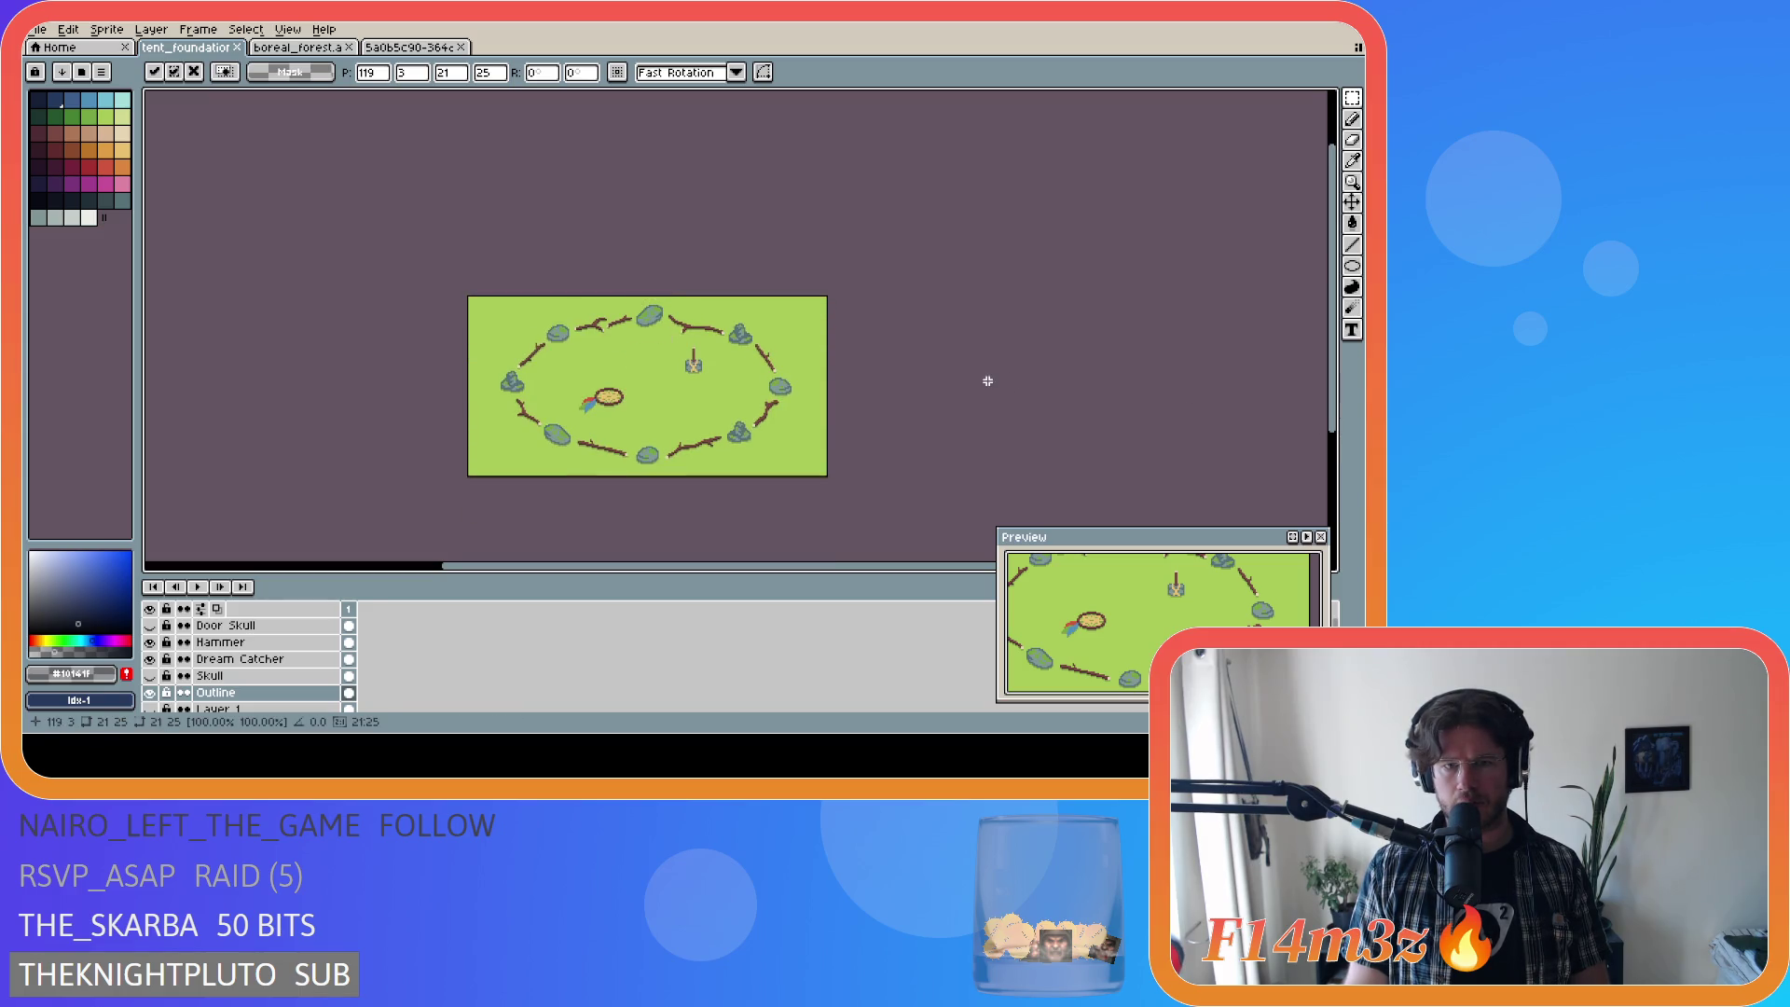
pyautogui.click(1013, 382)
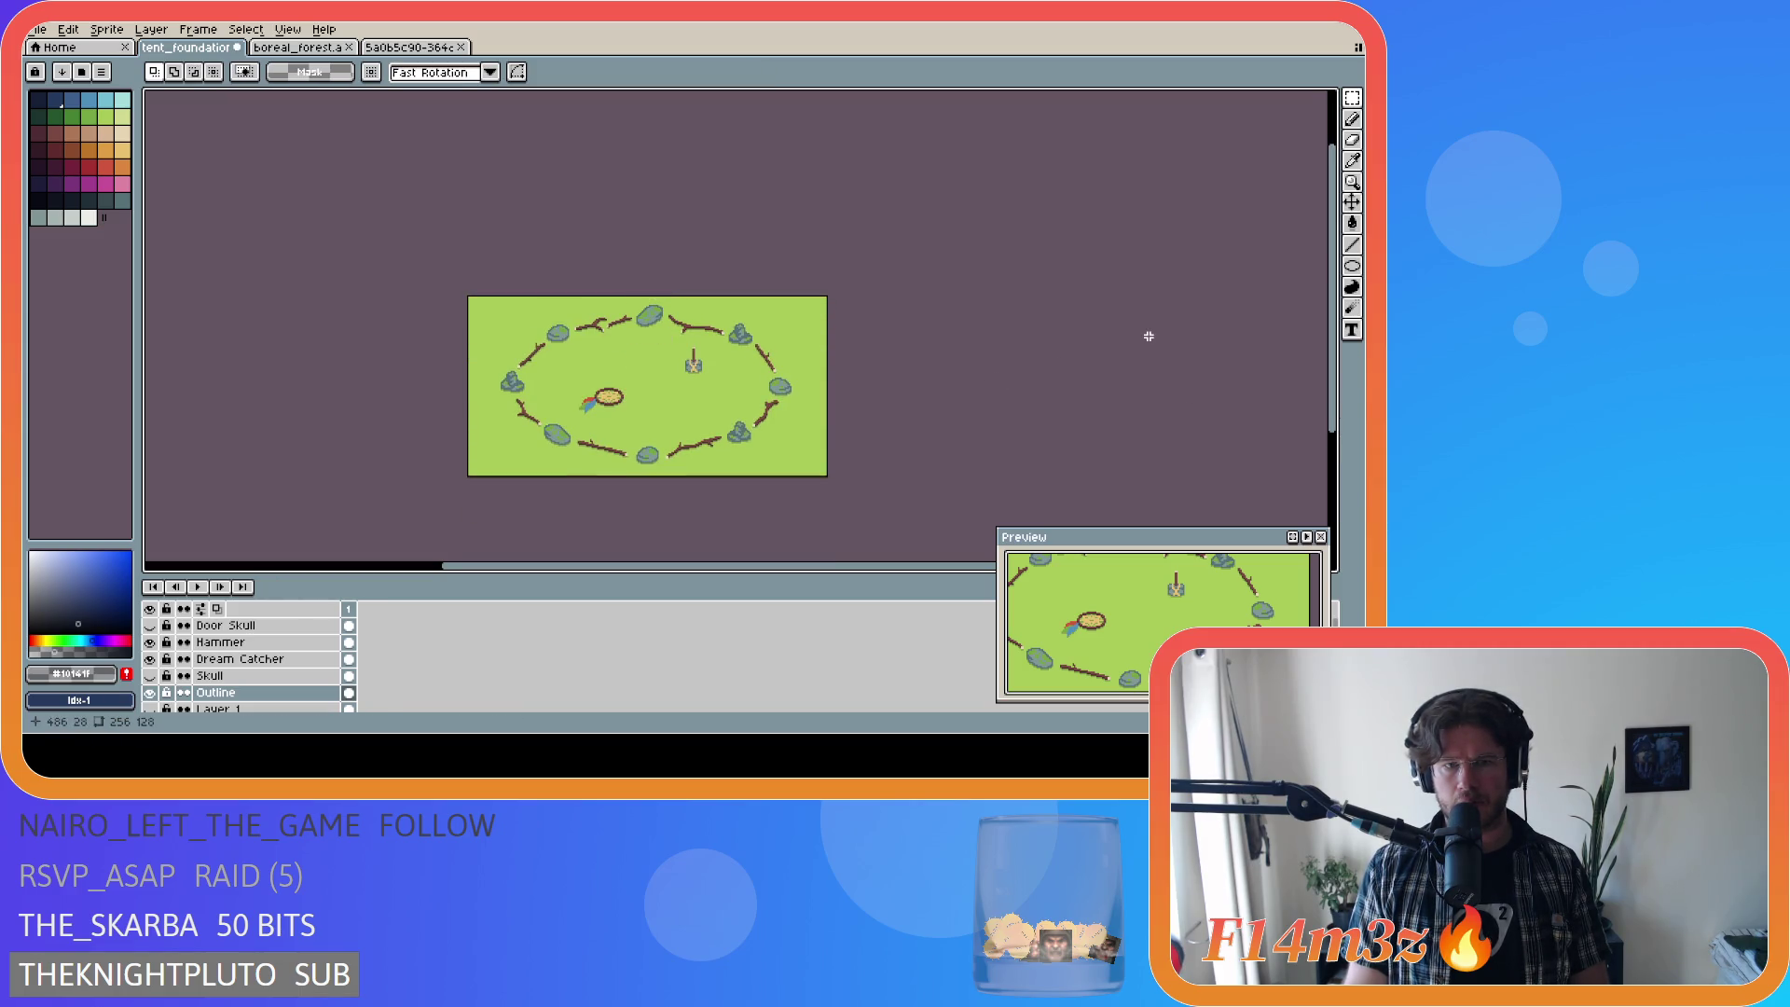
# Step: Restore the rock's nudged position, drop the selection, and save tent_foundation.ase
pyautogui.hotkey('ctrl', 'z')
pyautogui.hotkey('ctrl', 'z')
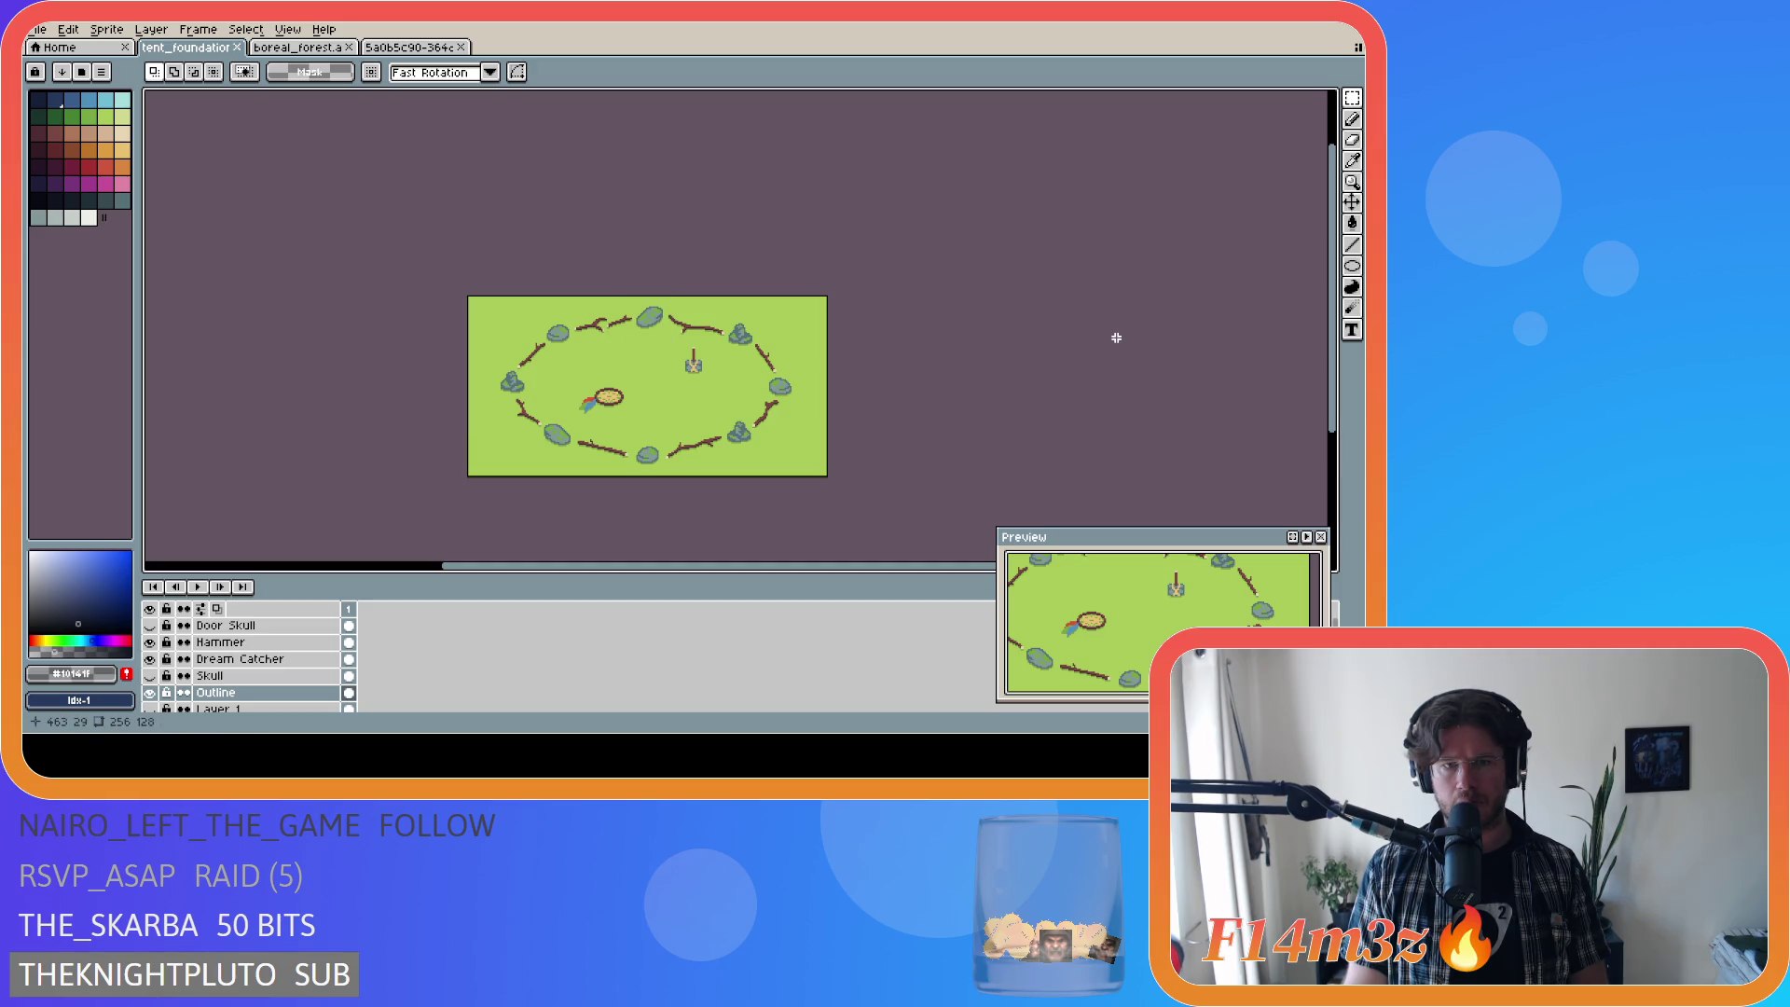
pyautogui.hotkey('shift', 'alt')
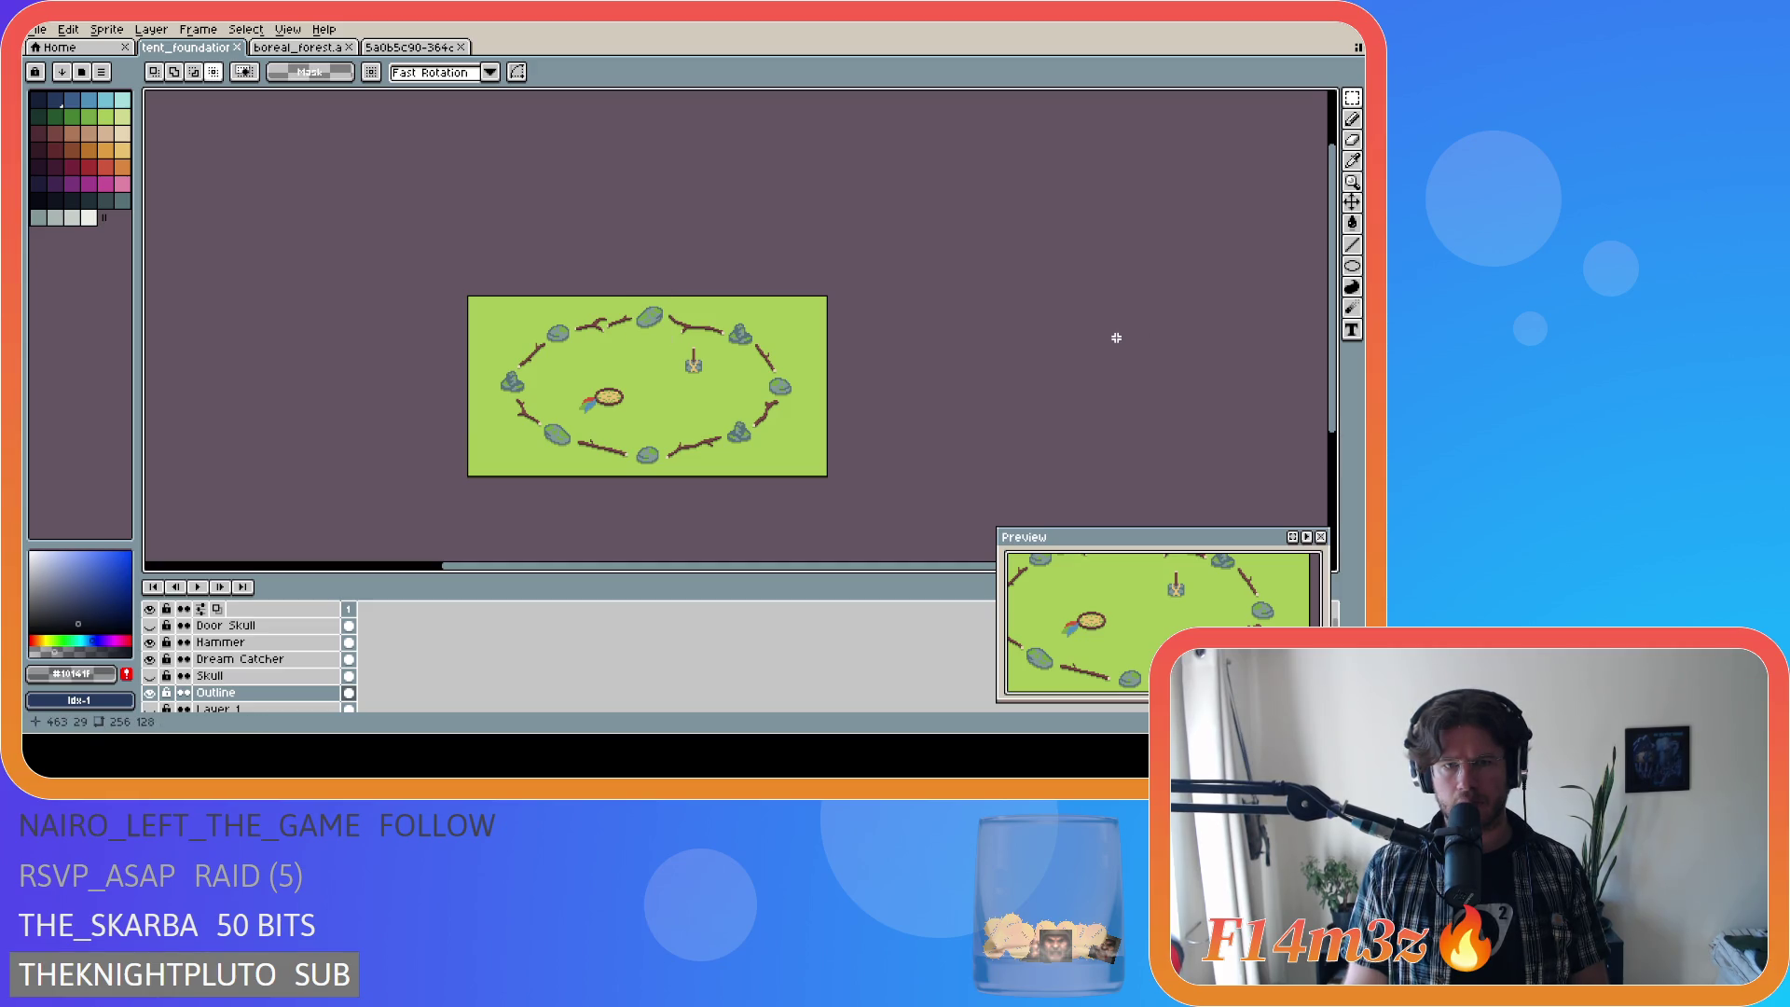
pyautogui.scroll(2, 621, 314)
pyautogui.hotkey('ctrl', 'y')
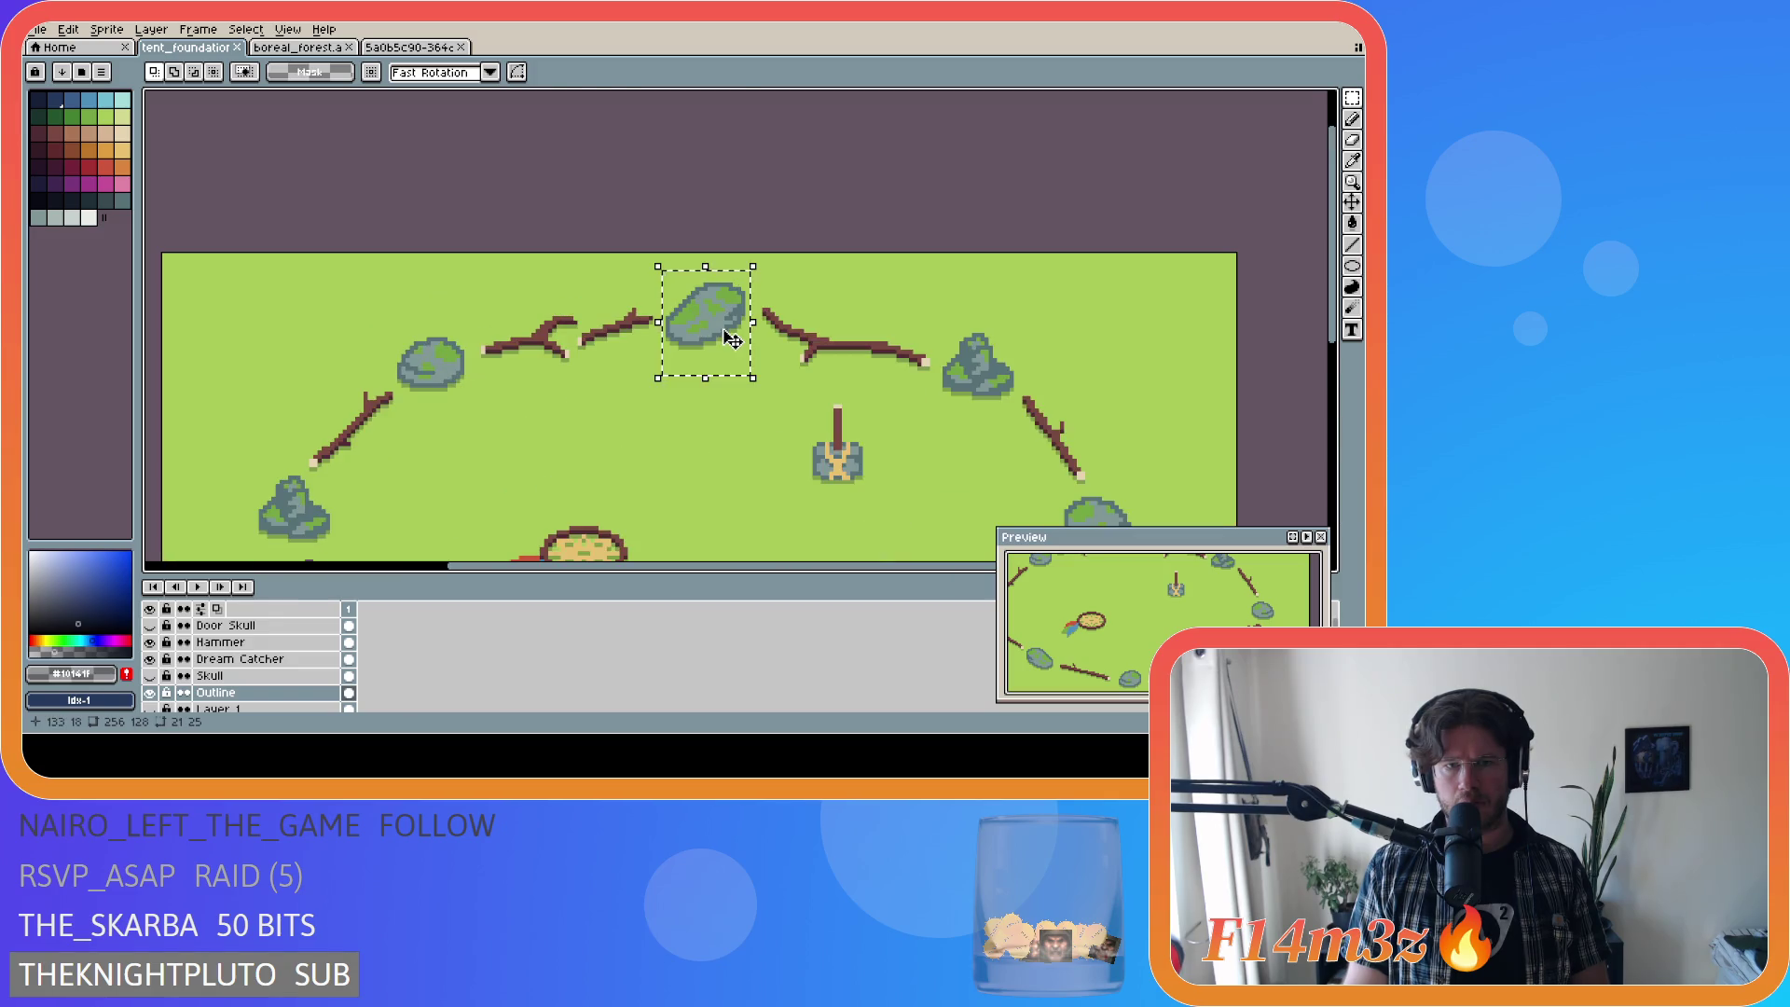
pyautogui.hotkey('ctrl', 'd')
pyautogui.scroll(-1, 1260, 380)
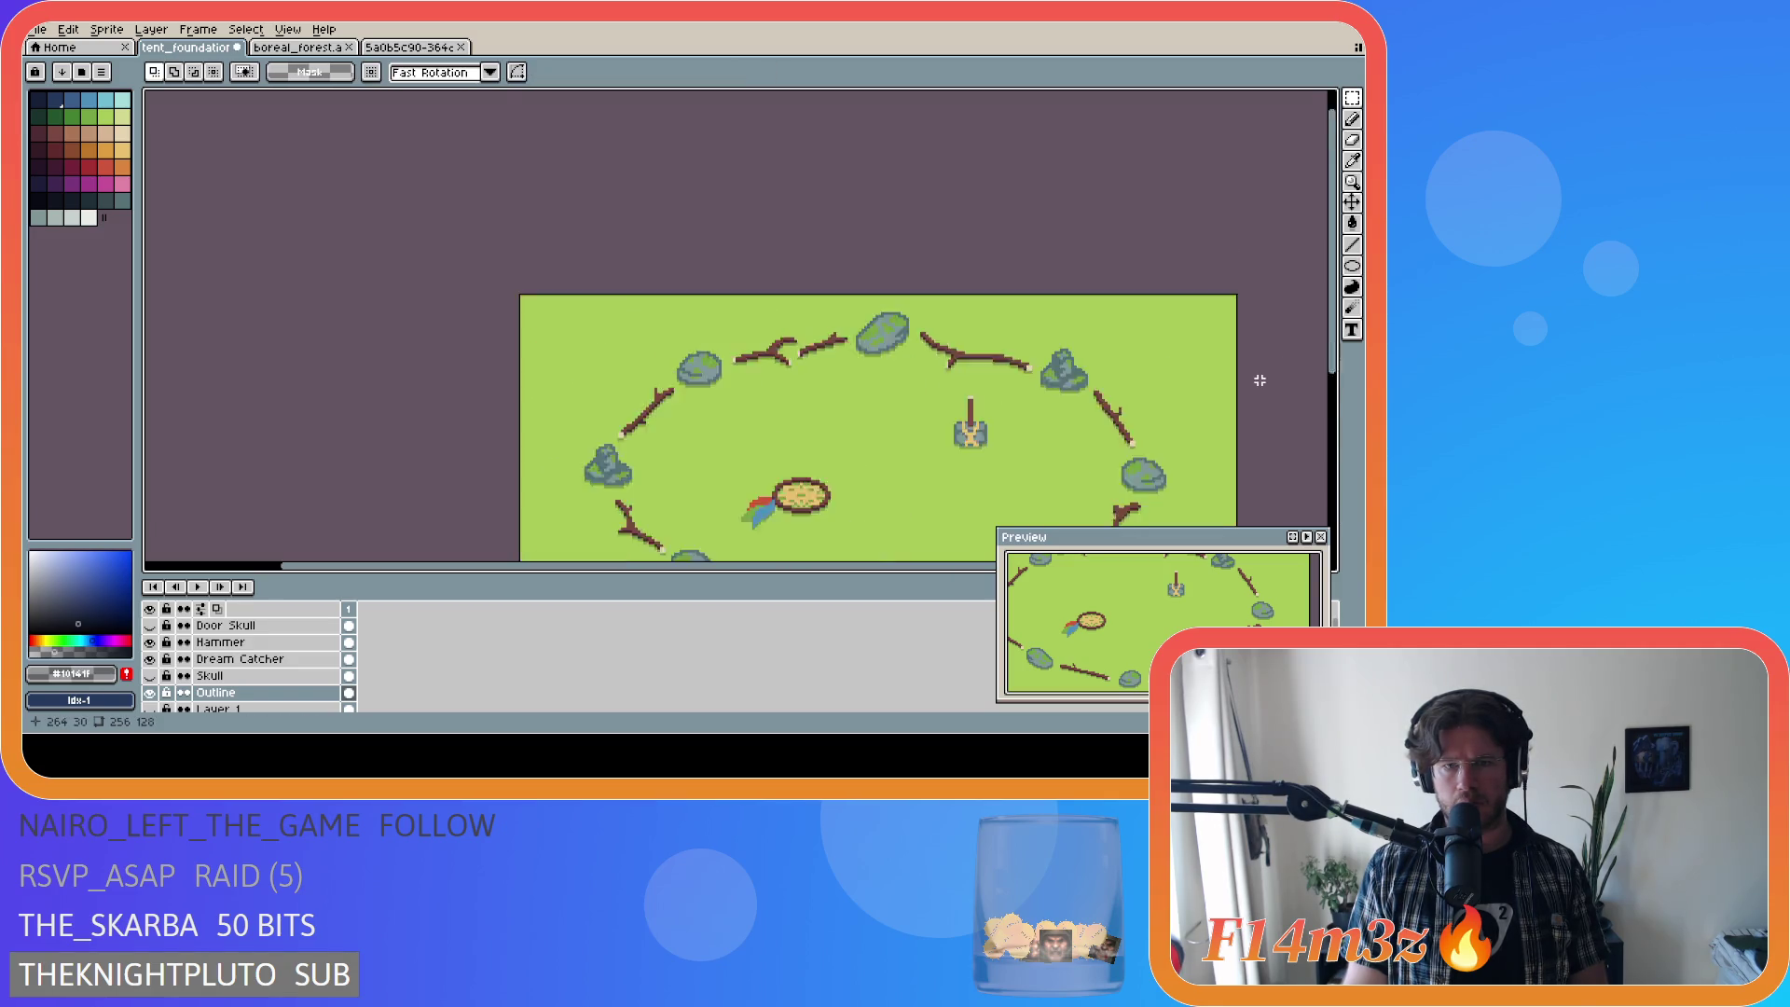
pyautogui.scroll(-1, 1259, 381)
pyautogui.scroll(1, 1047, 467)
pyautogui.scroll(-1, 775, 539)
pyautogui.moveTo(699, 571); pyautogui.dragTo(908, 531)
pyautogui.moveTo(1329, 339); pyautogui.dragTo(1322, 445)
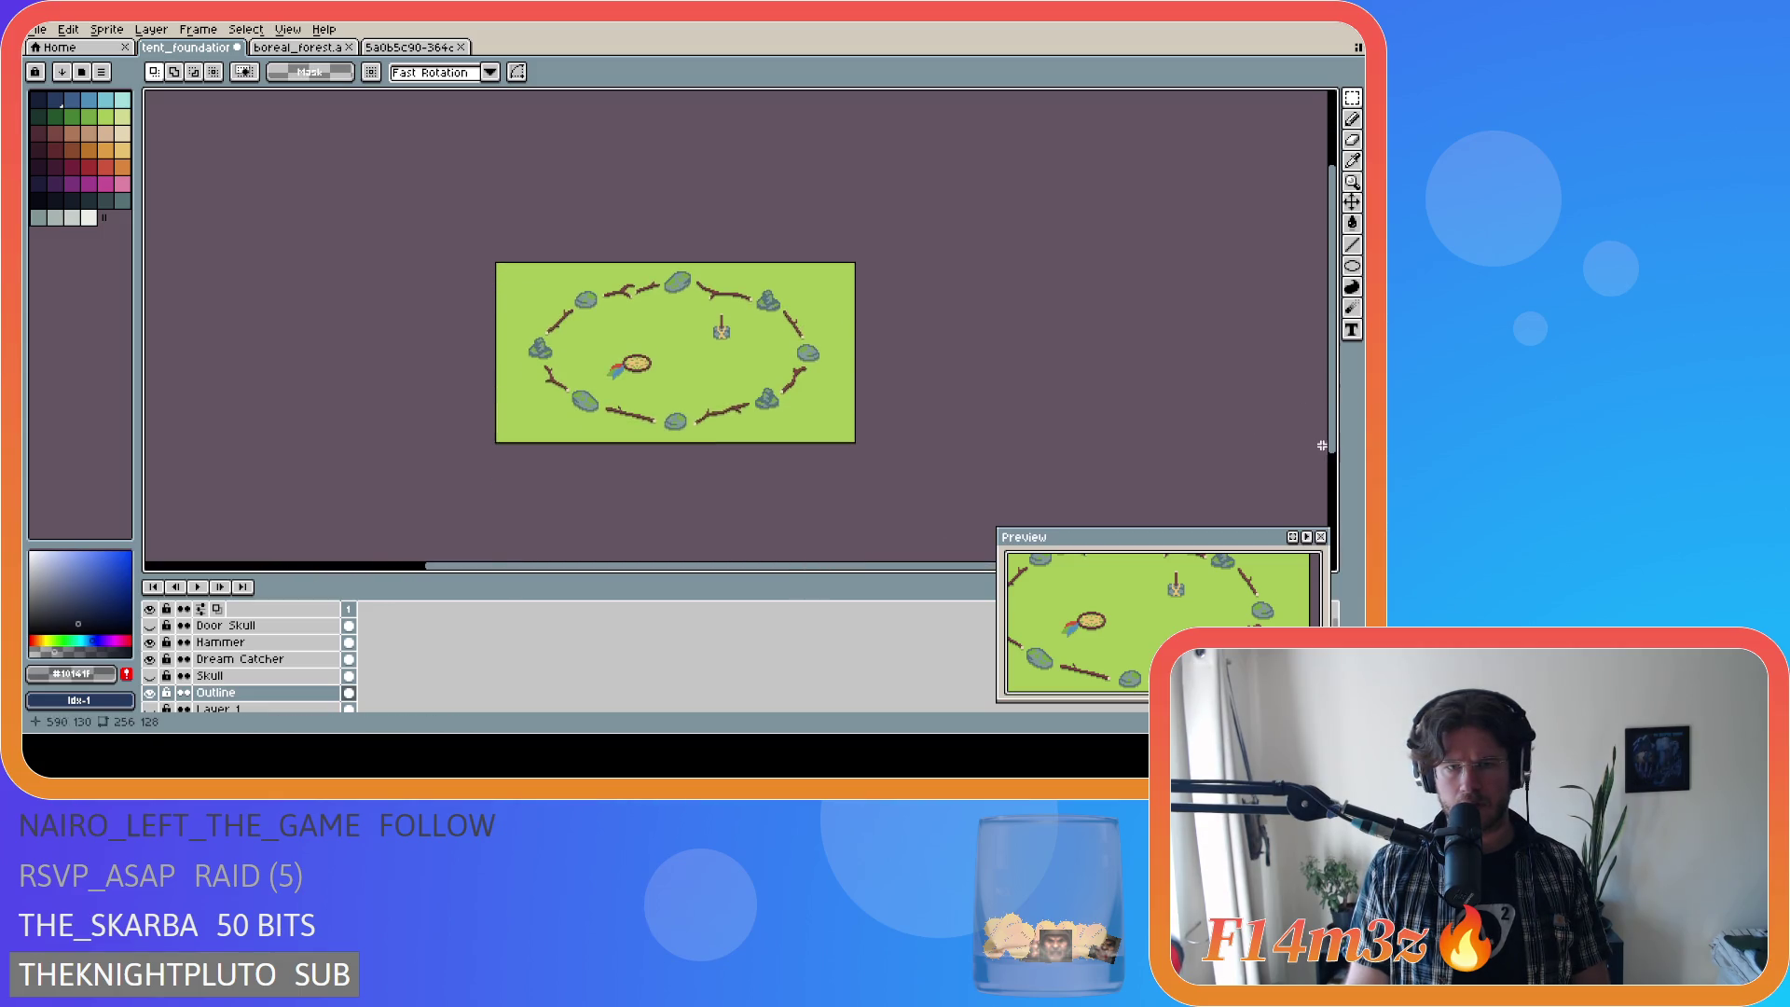
pyautogui.hotkey('ctrl', 's')
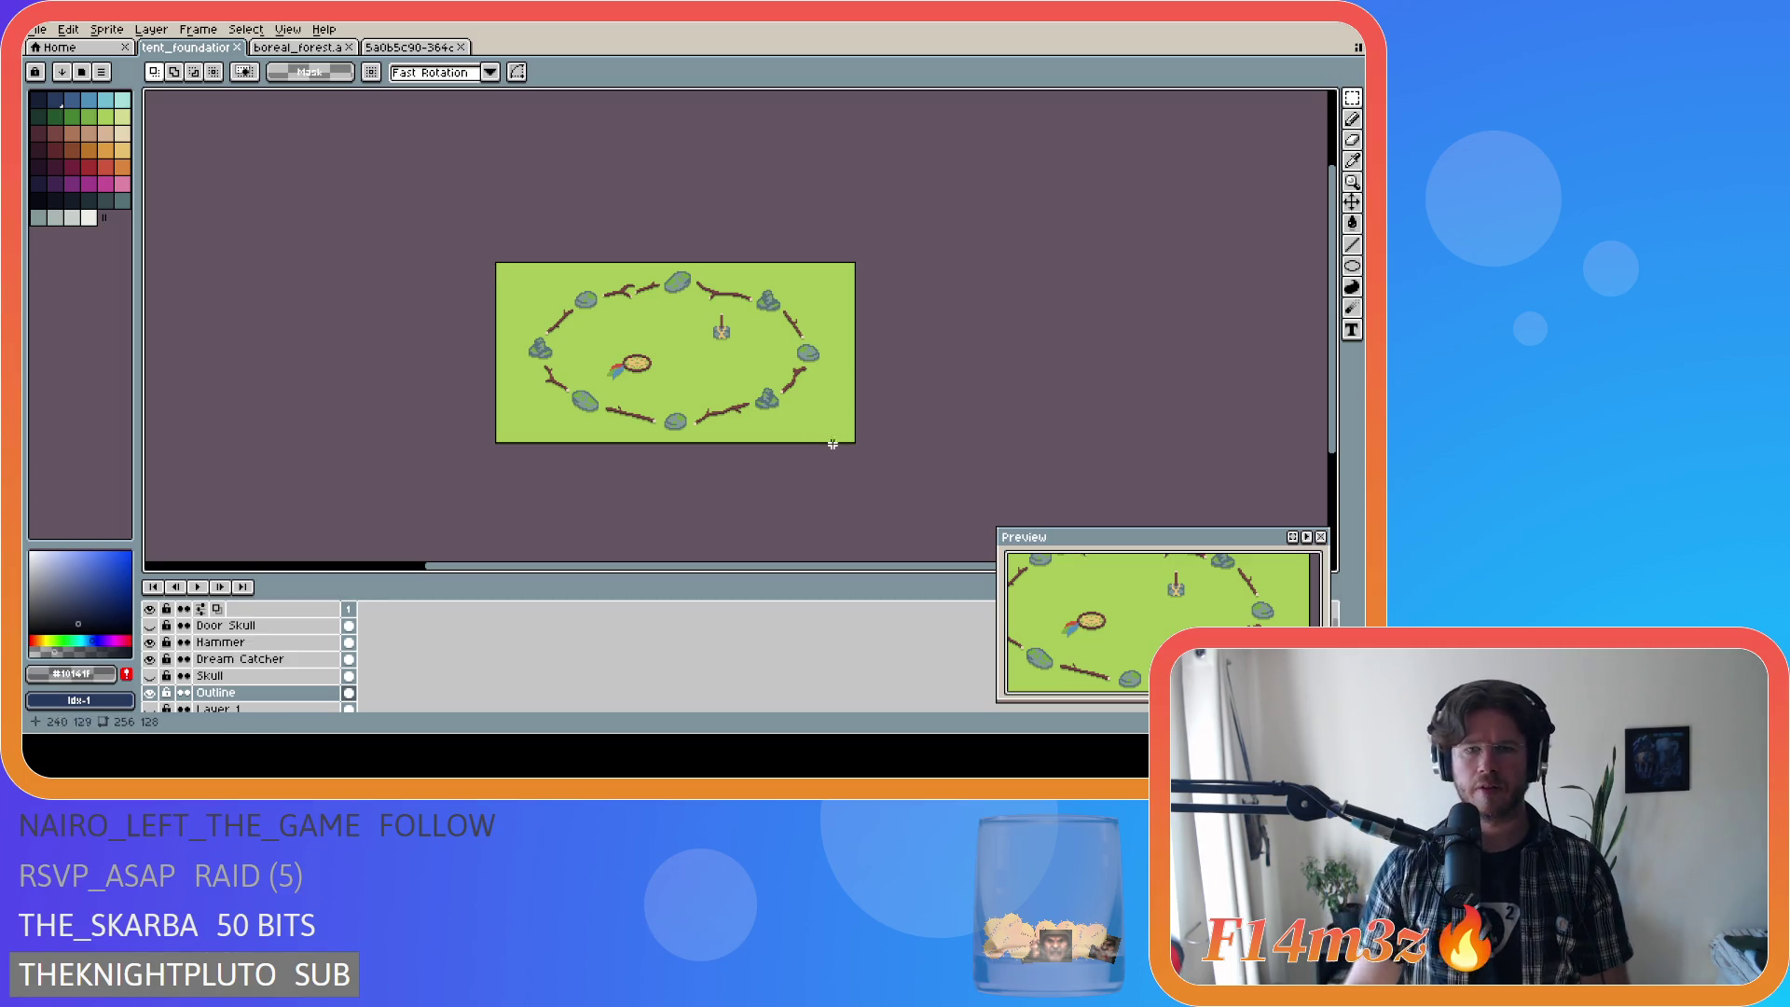
pyautogui.scroll(2, 768, 413)
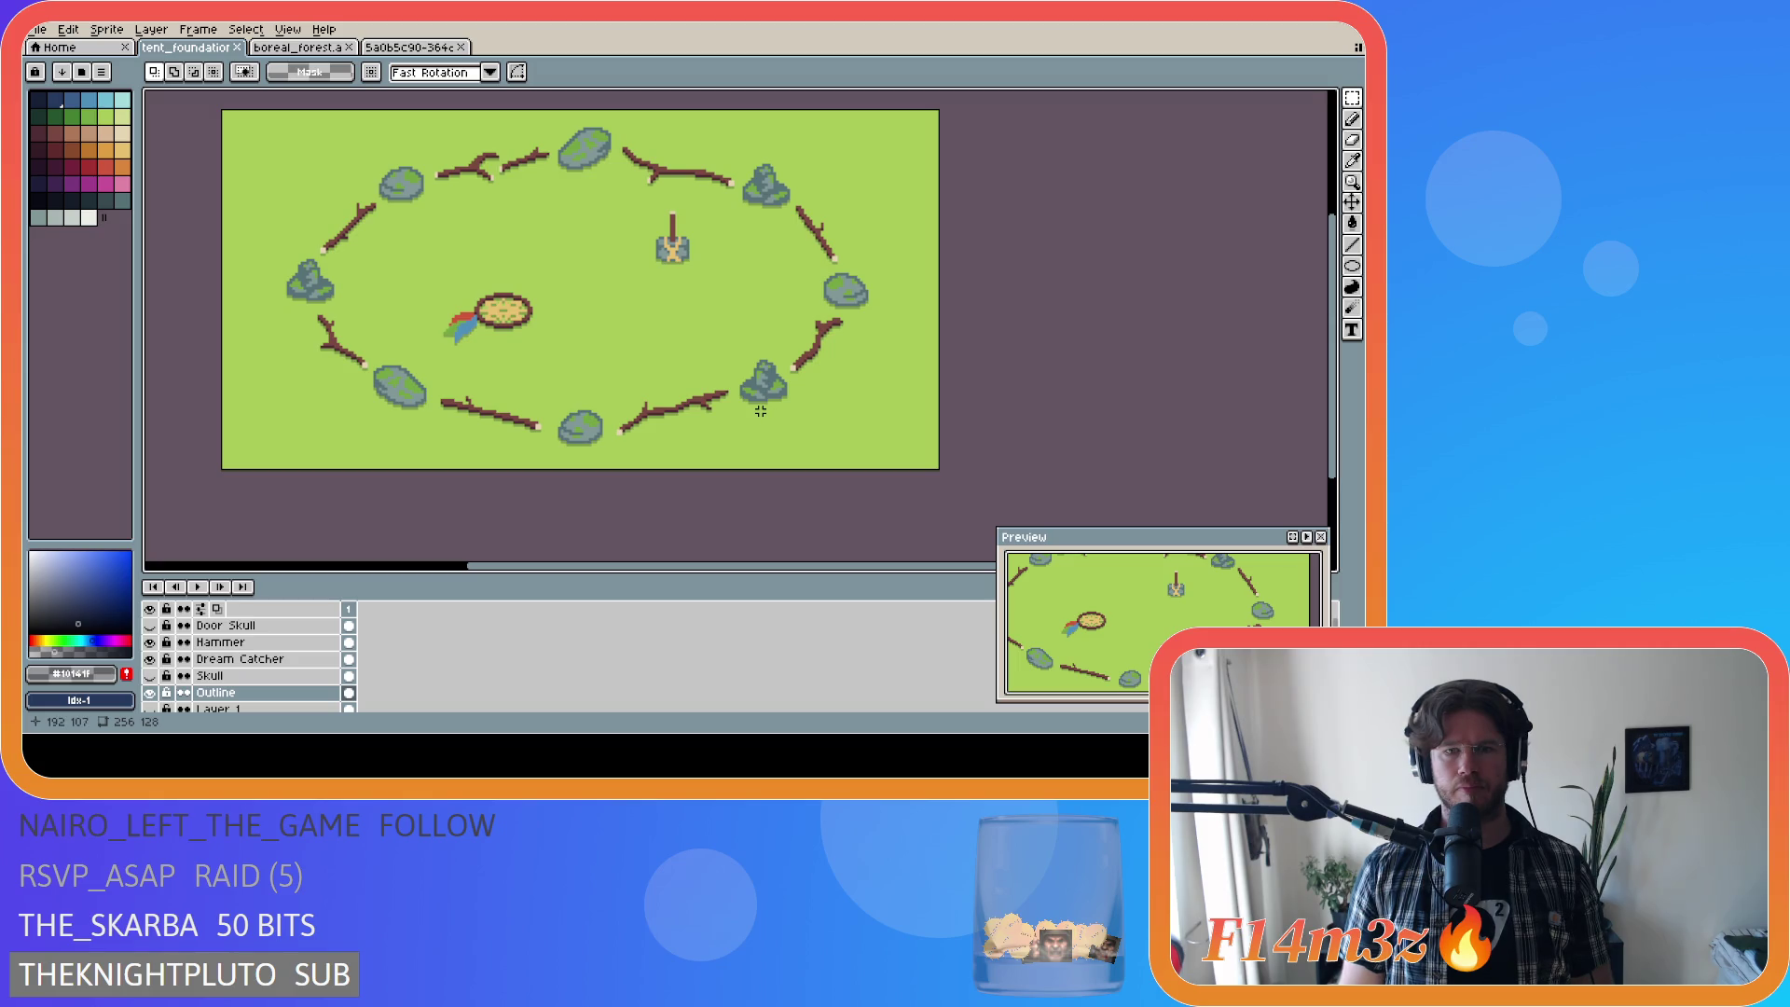
pyautogui.scroll(-2, 760, 411)
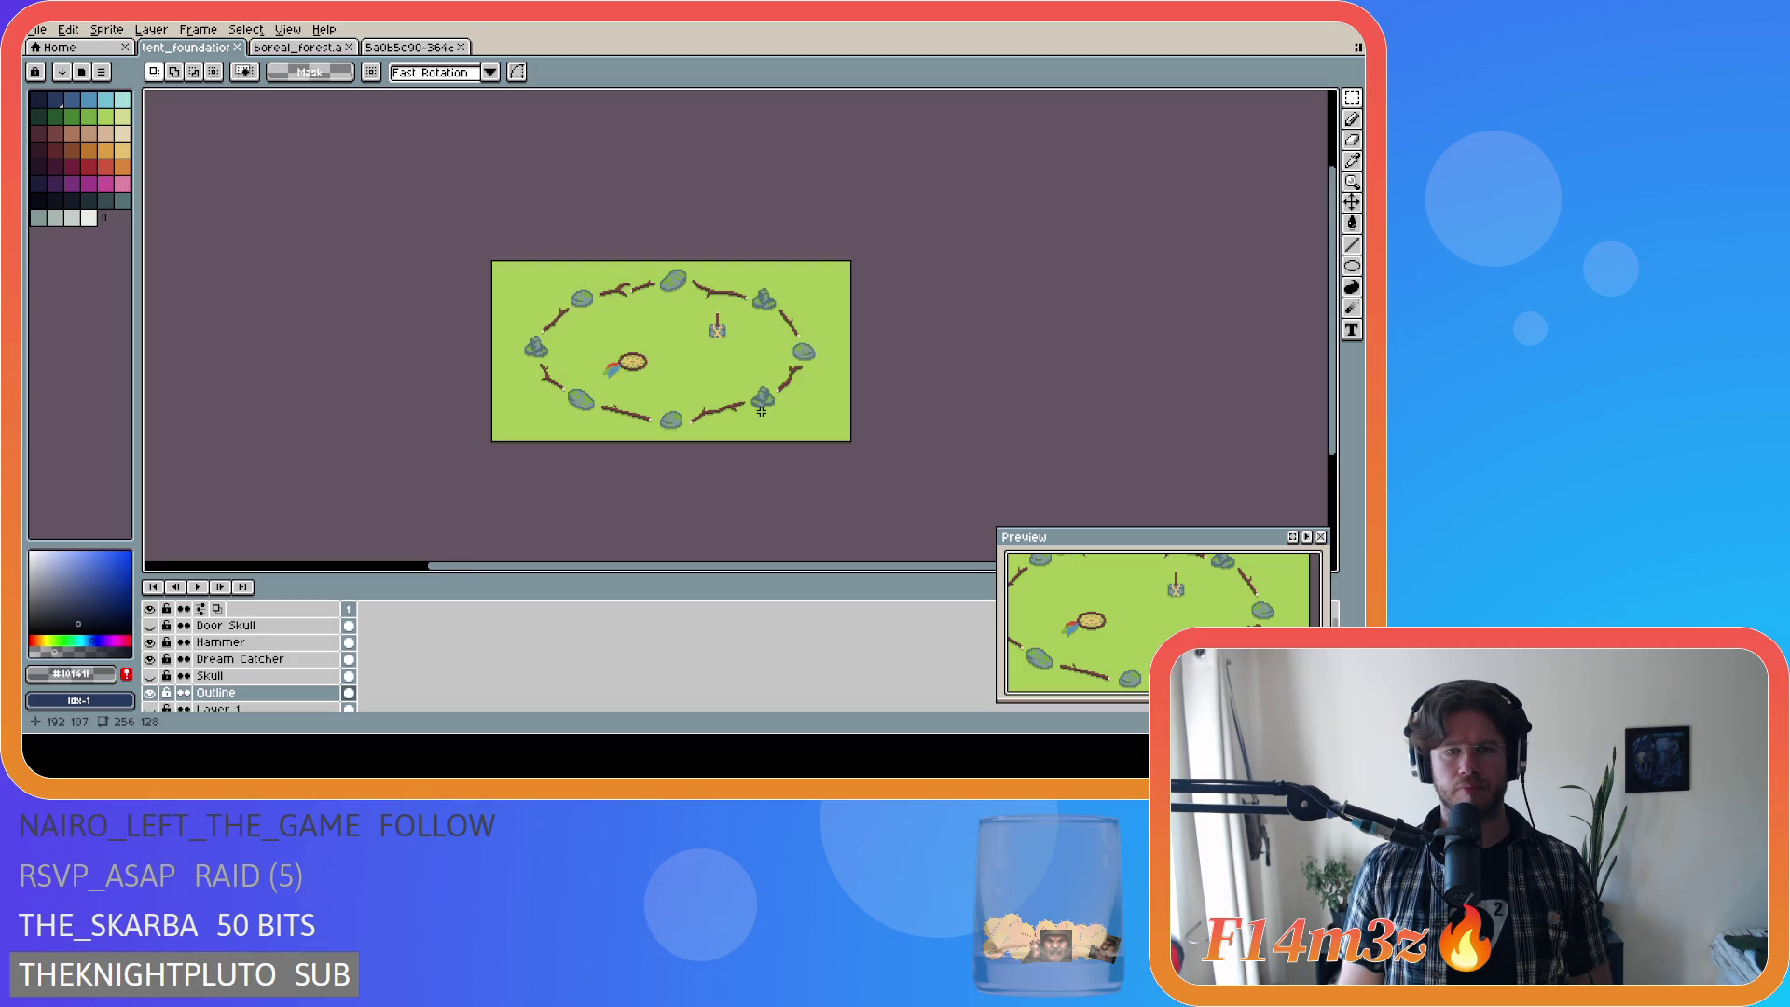
pyautogui.hotkey('ctrl', 's')
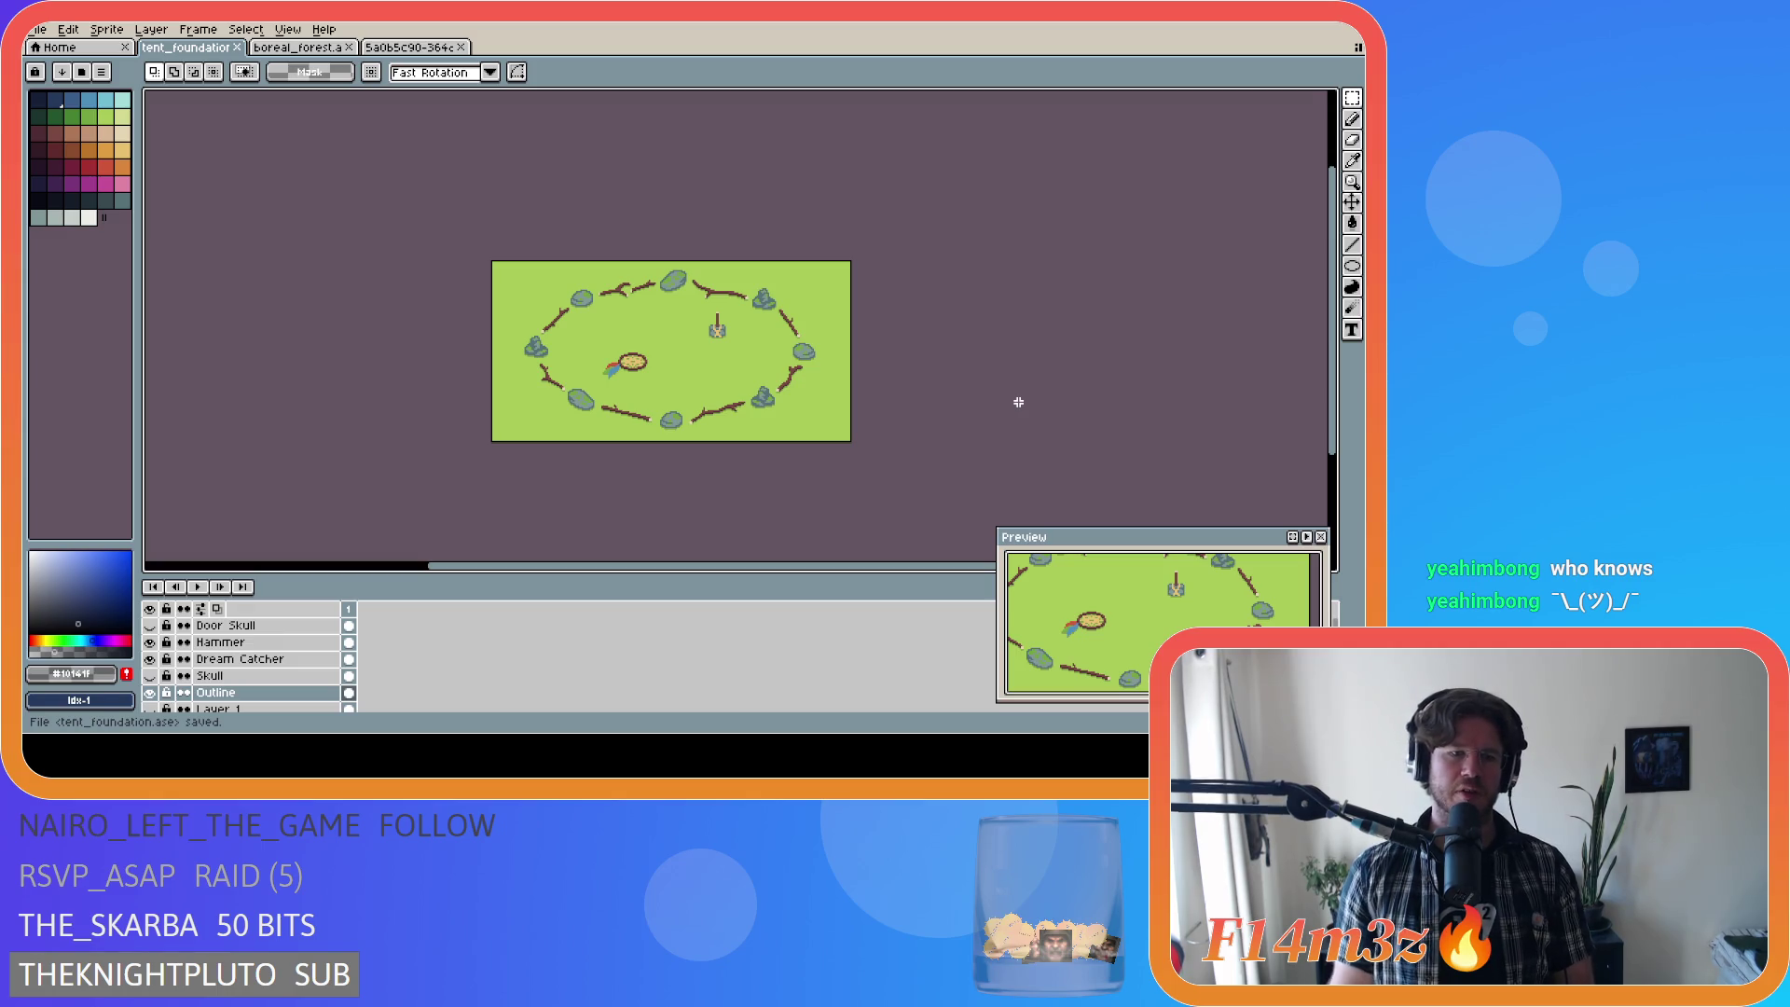
pyautogui.scroll(-3, 243, 667)
pyautogui.click(150, 677)
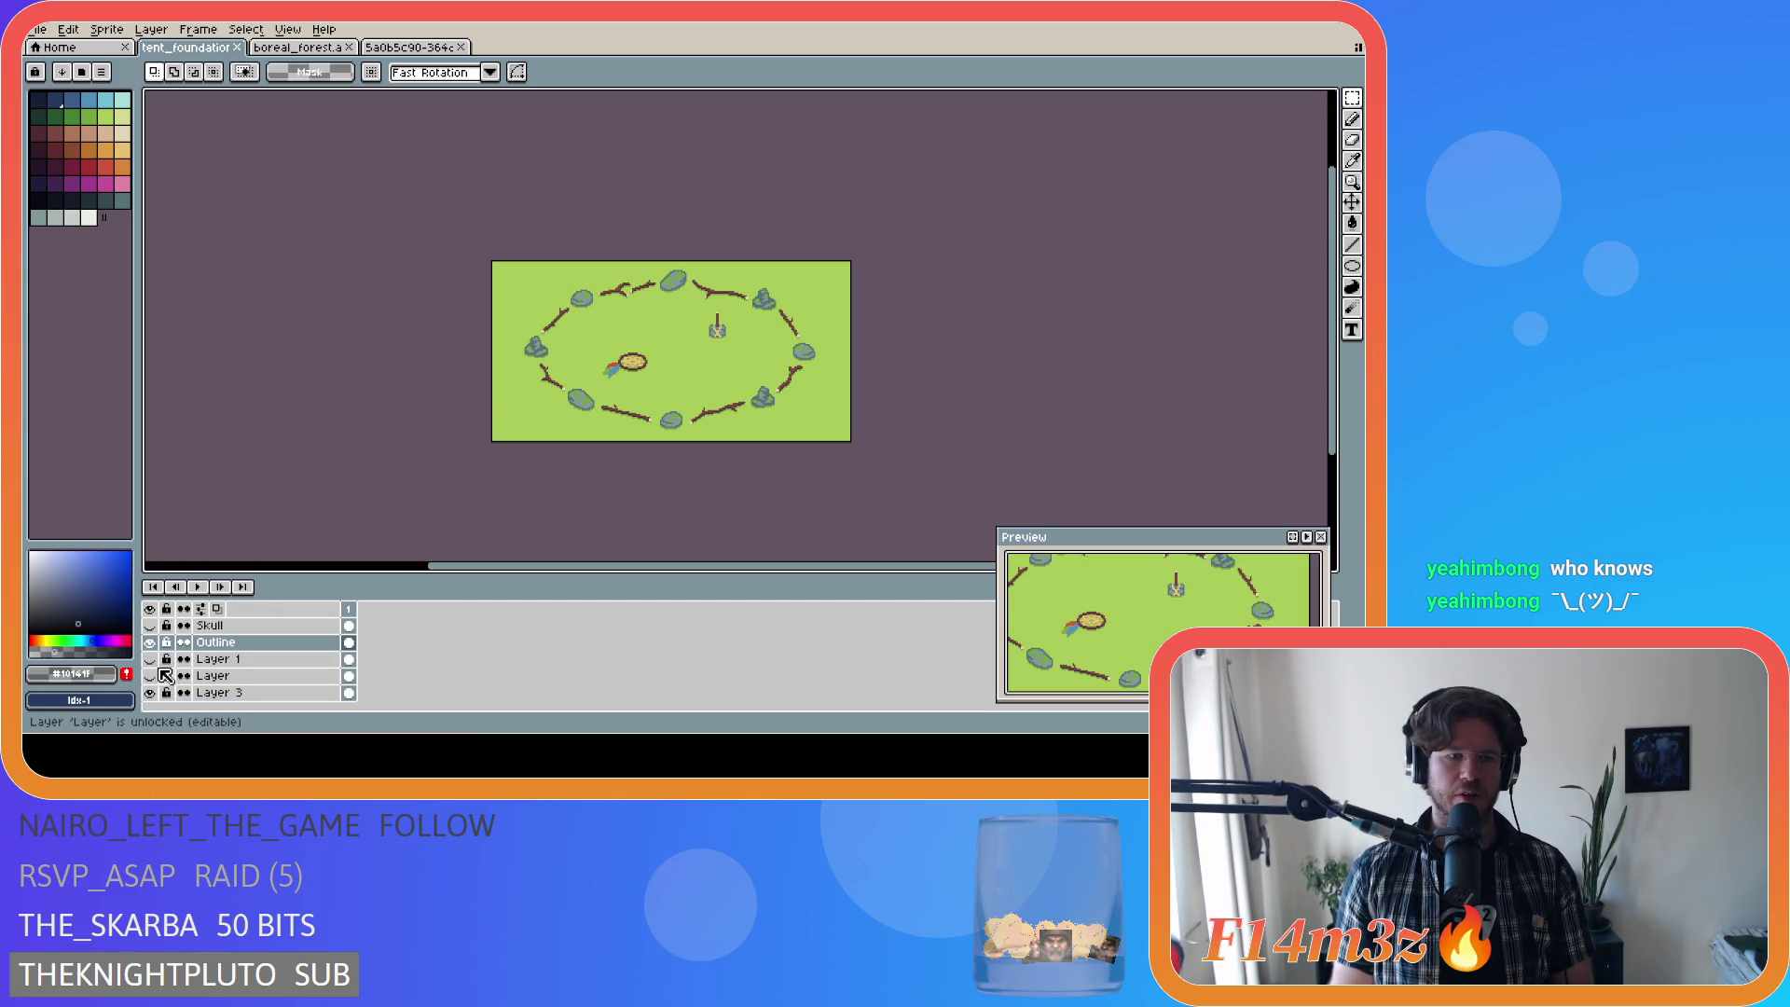
pyautogui.click(150, 675)
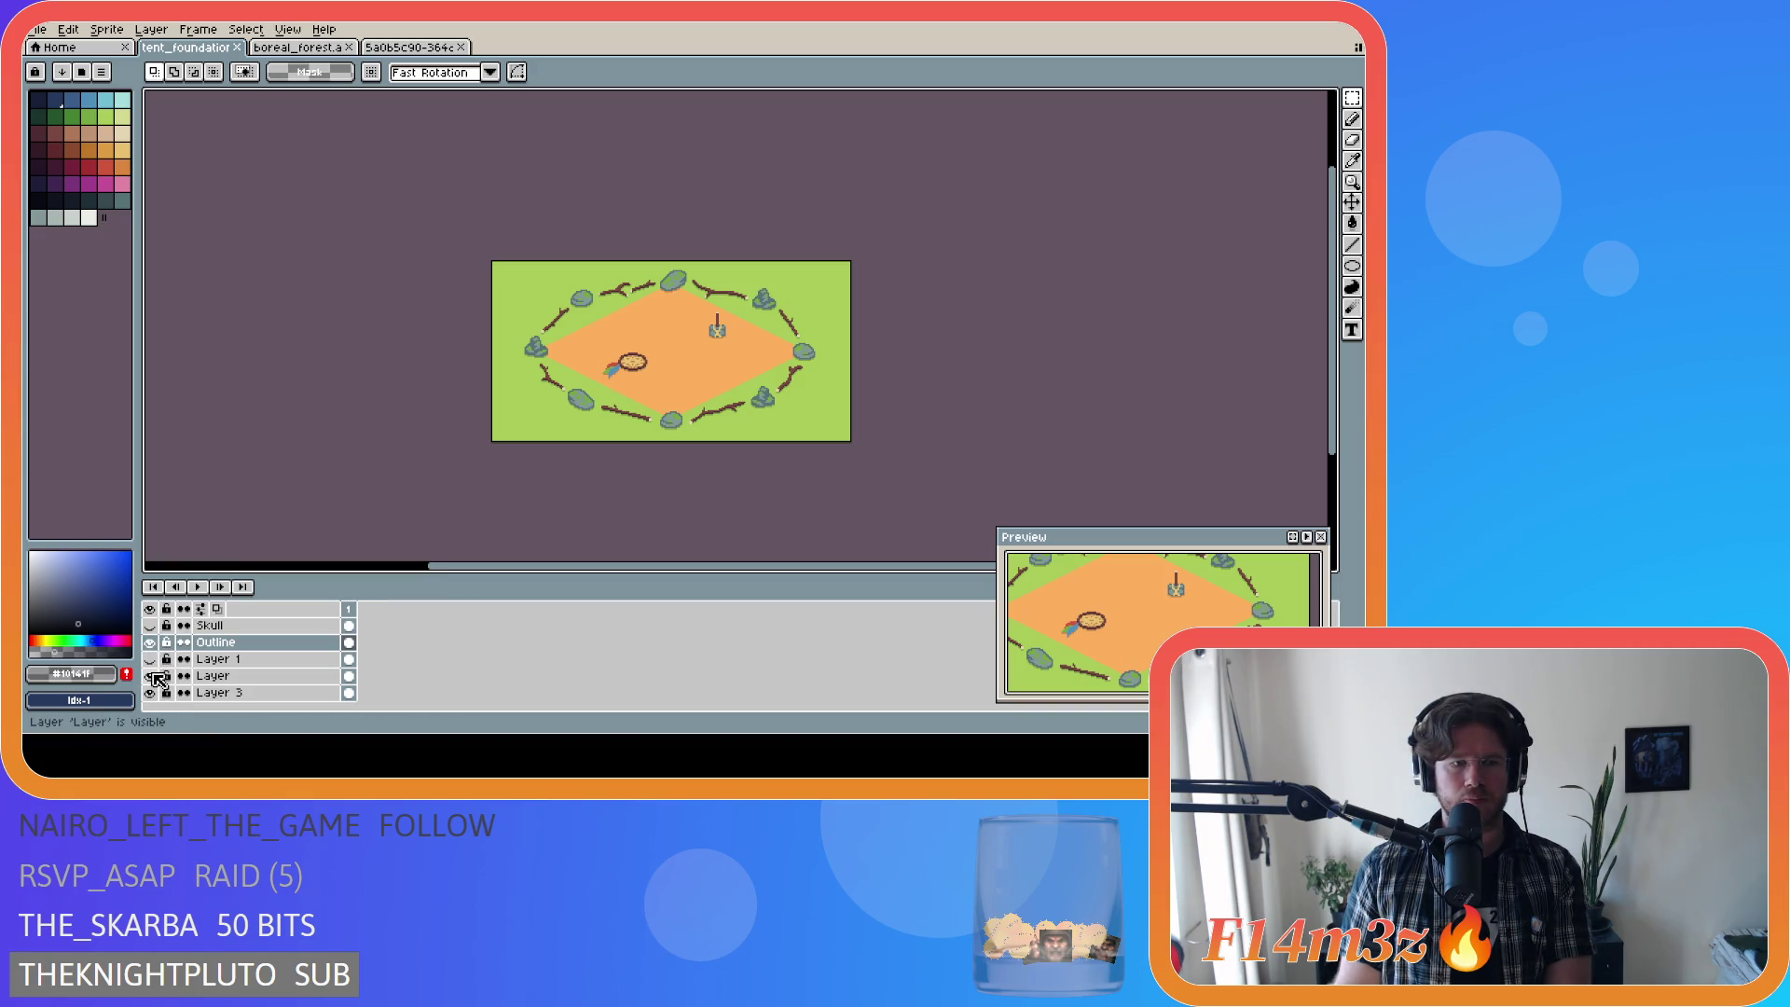
pyautogui.click(151, 676)
pyautogui.click(151, 677)
pyautogui.click(151, 677)
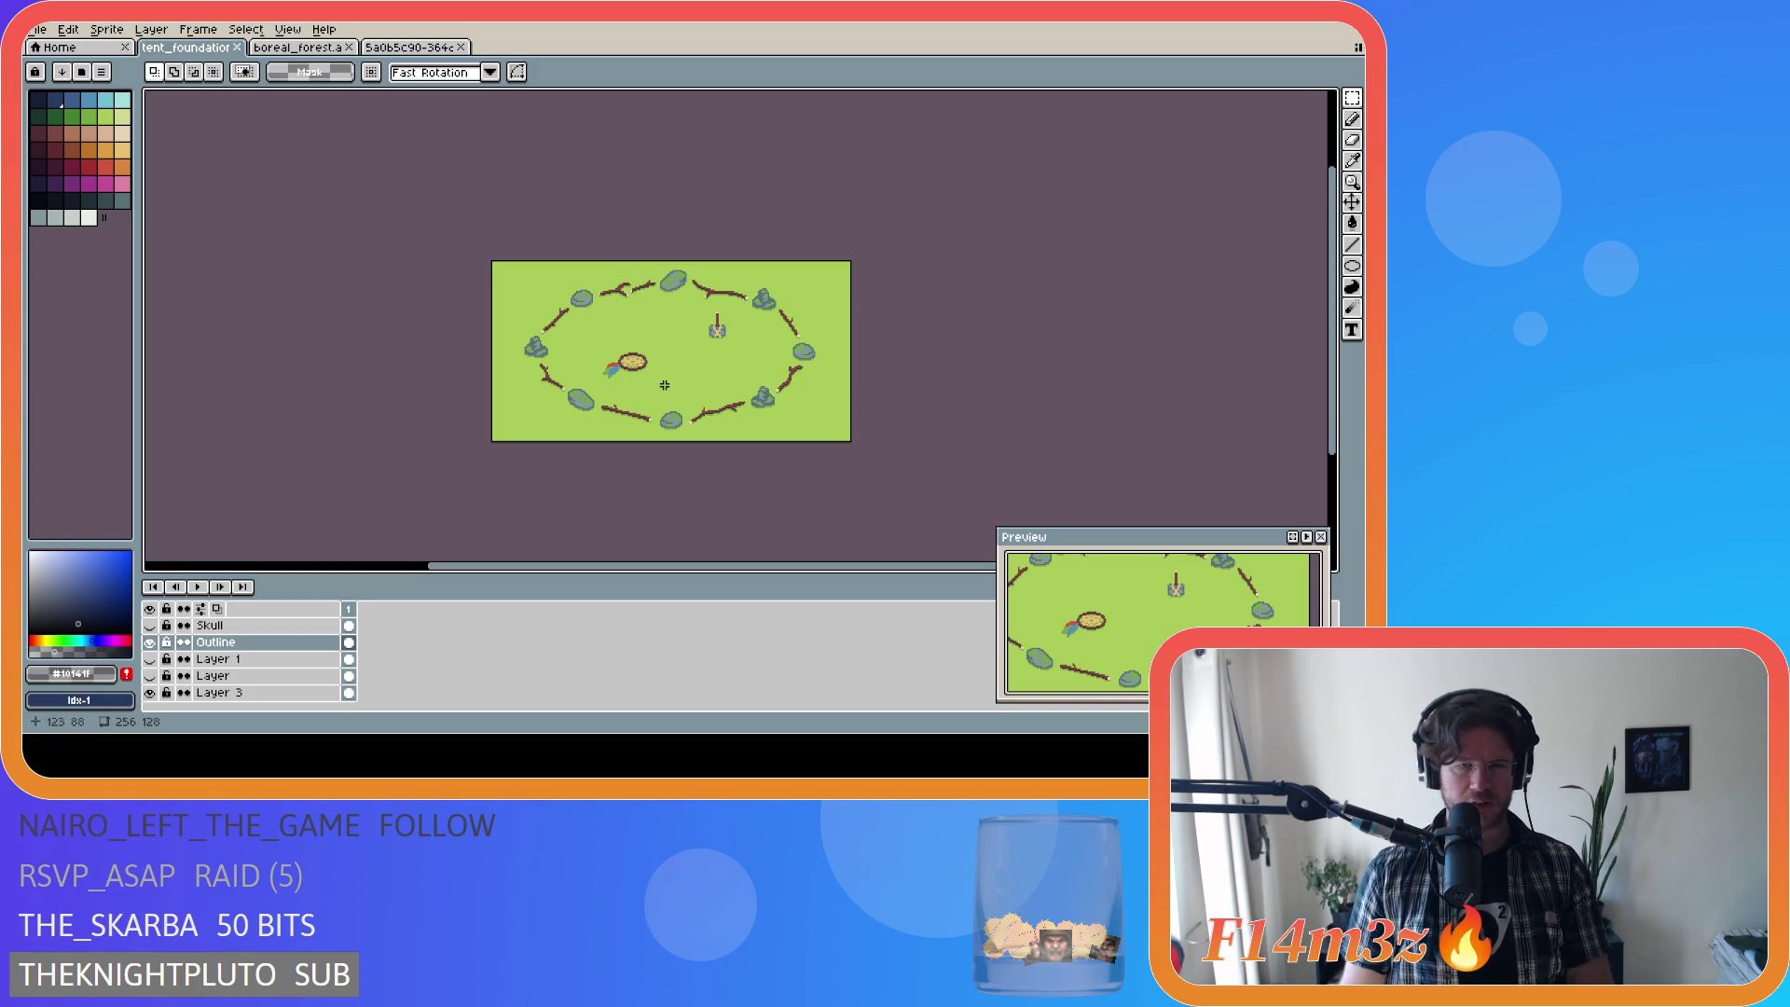
pyautogui.scroll(1, 668, 377)
pyautogui.hotkey('ctrl', "'")
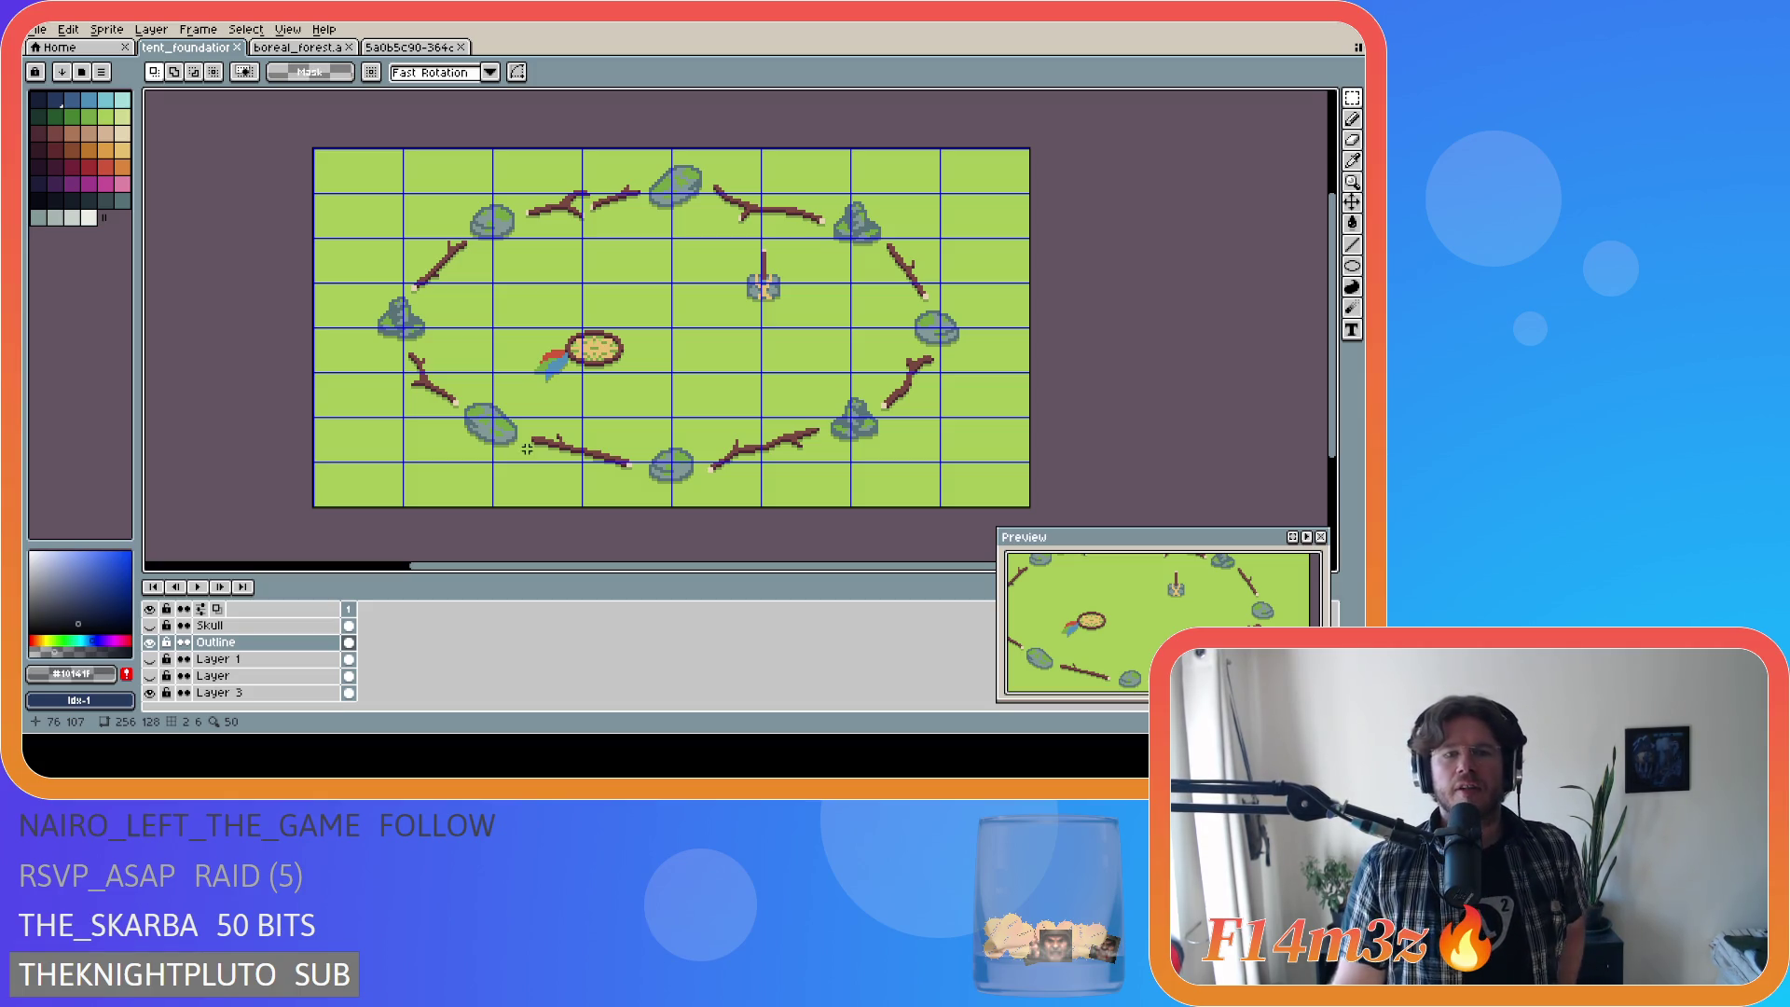
# Step: Keep Layer 1 hidden and turn on 'Layer' to reveal the orange diamond ground
pyautogui.click(150, 660)
pyautogui.click(150, 659)
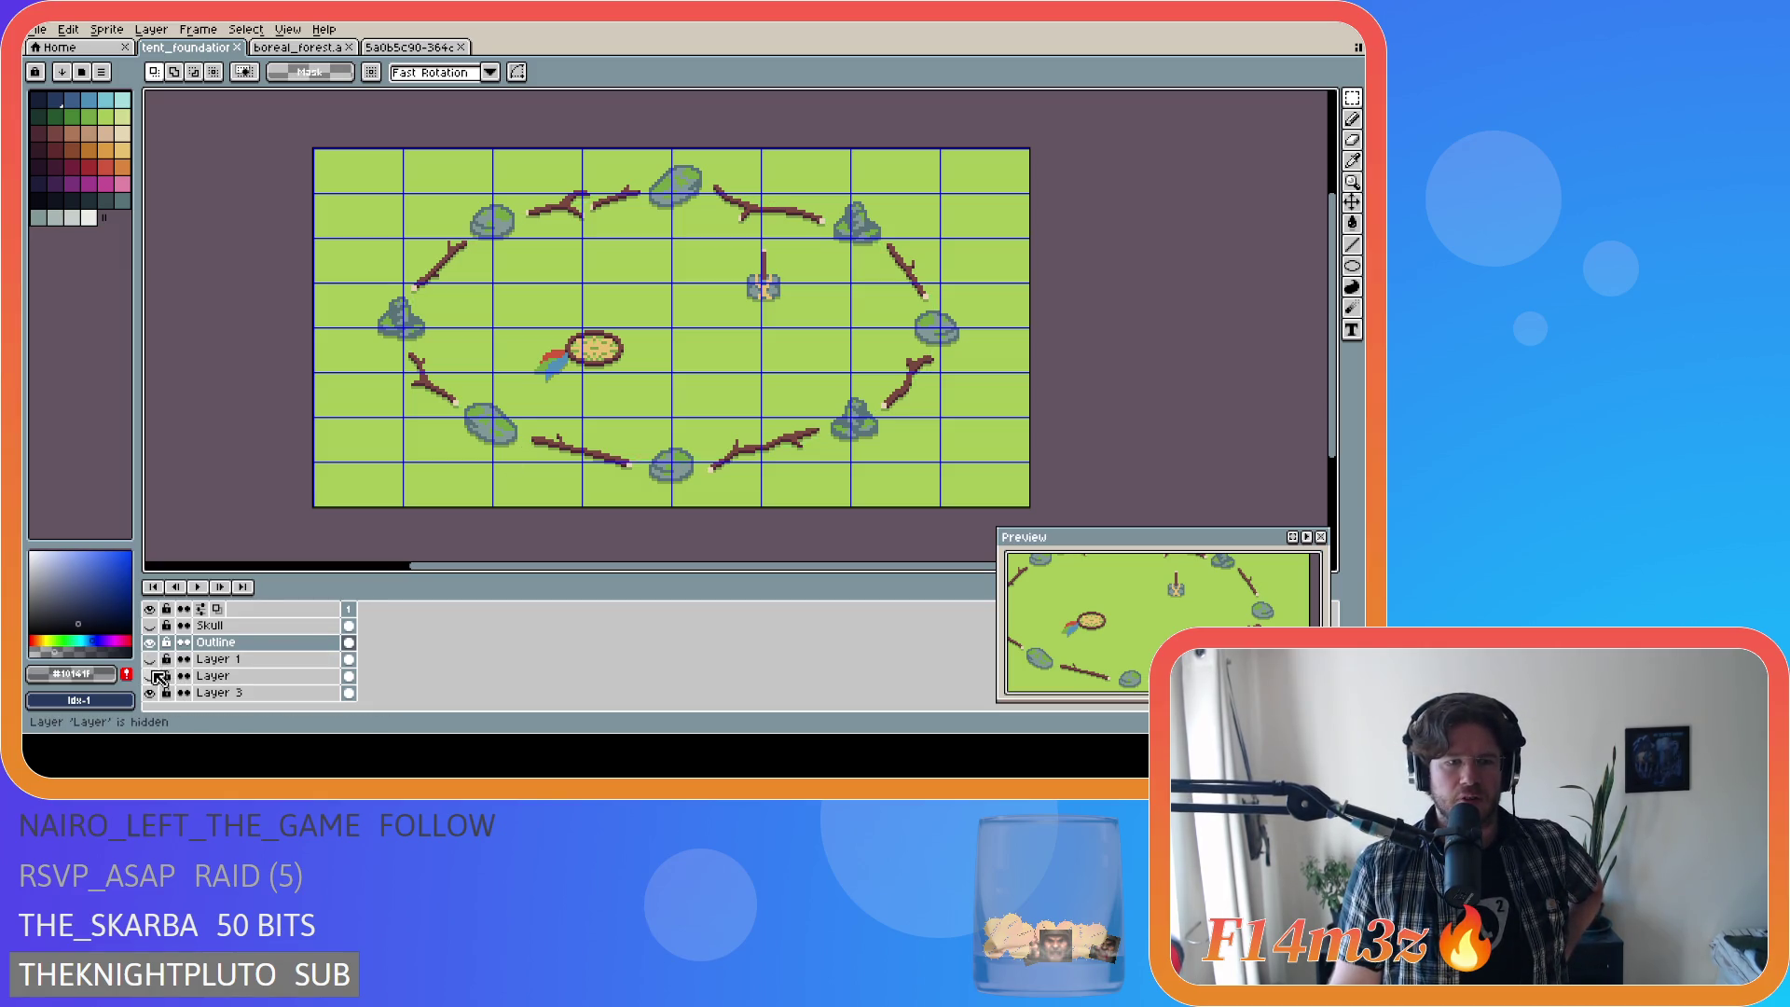
pyautogui.click(150, 676)
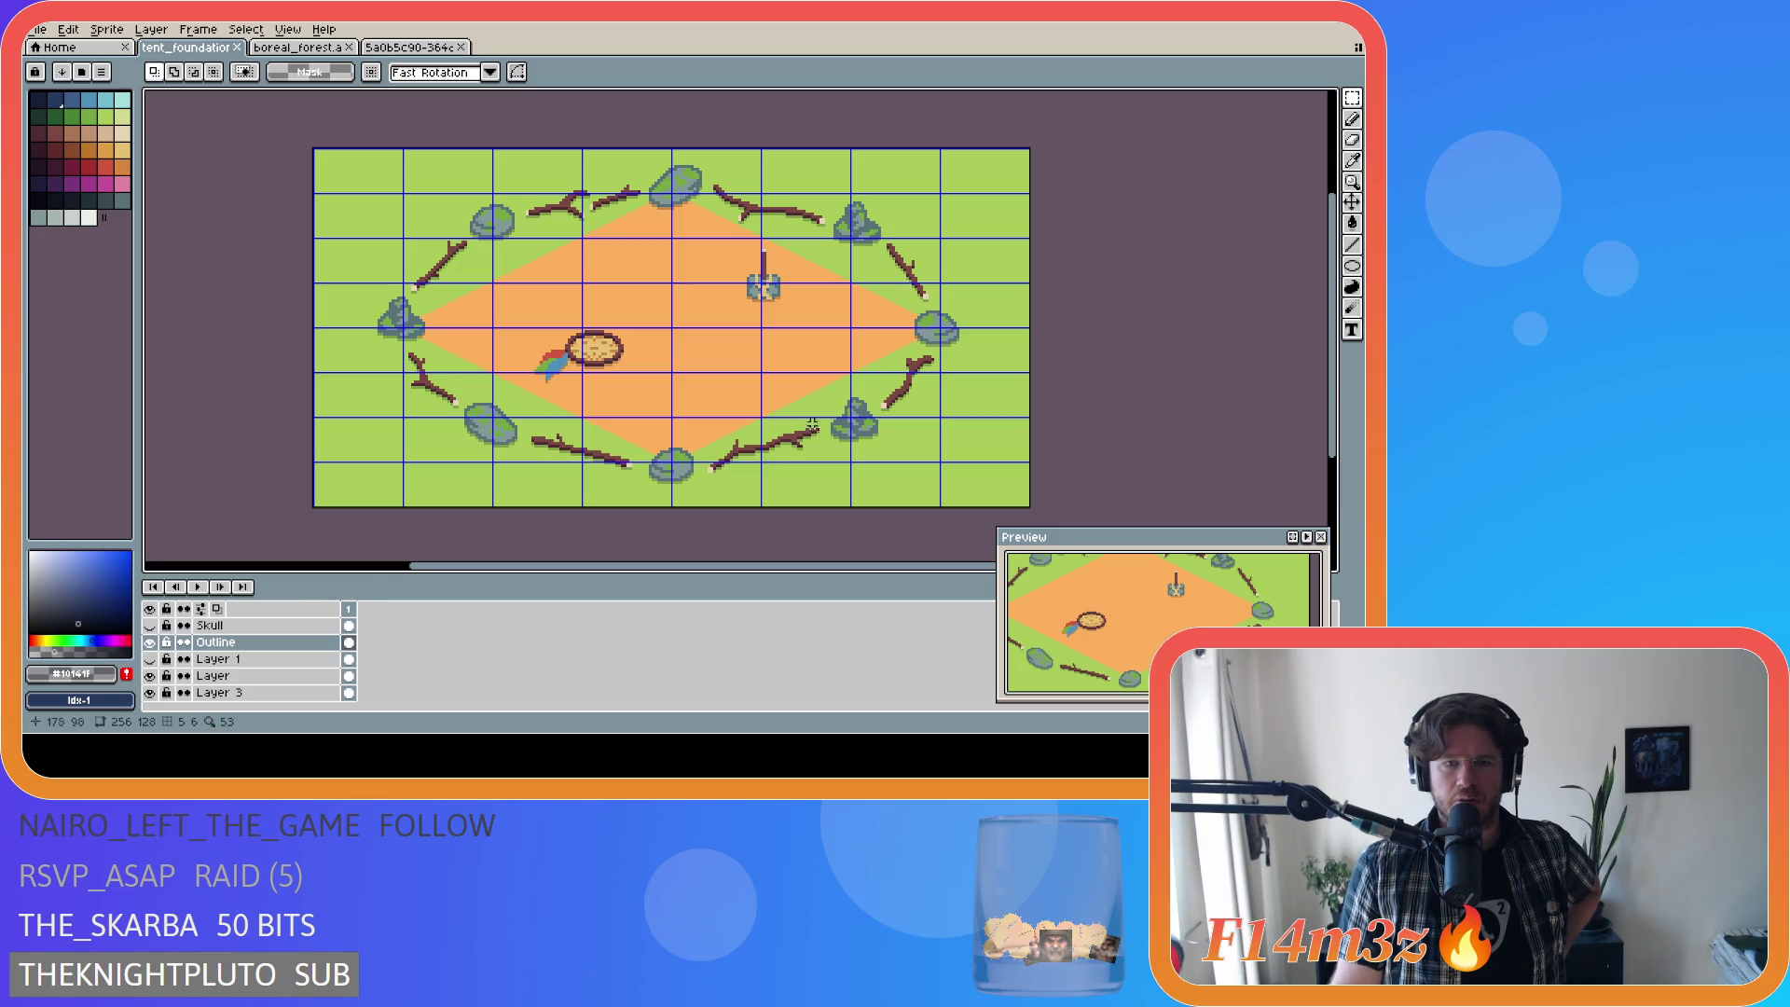